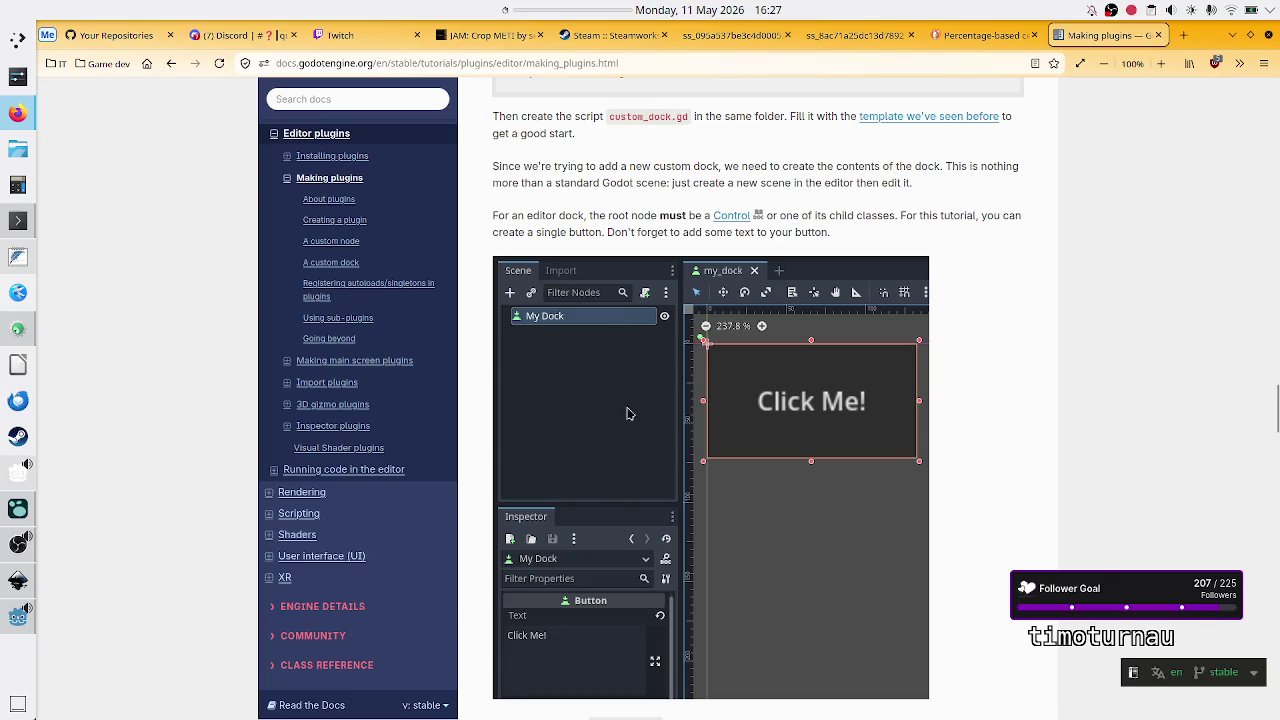
Step: Scroll down the Making plugins page to the Registering autoloads/singletons section
{"action": "scroll", "coordinate": [626, 410], "scroll_direction": "down", "scroll_amount": 1}
{"action": "scroll", "coordinate": [626, 359], "scroll_direction": "down", "scroll_amount": 5}
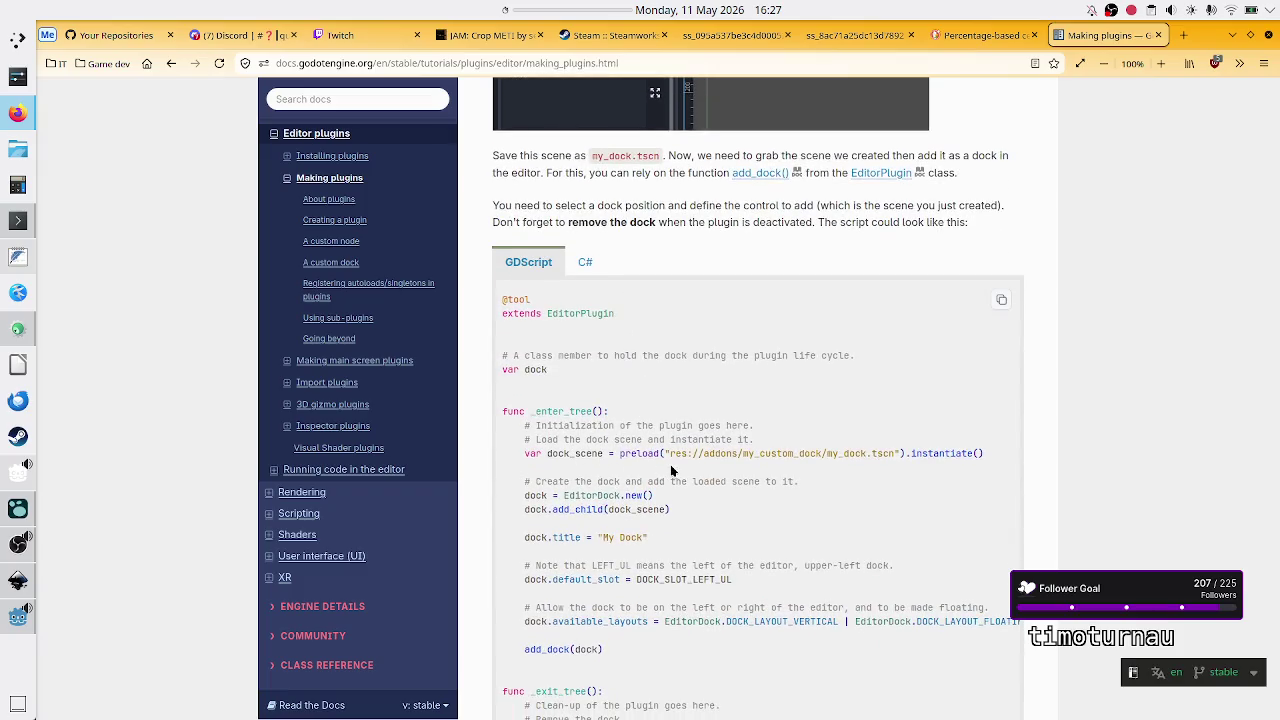
{"action": "scroll", "coordinate": [672, 471], "scroll_direction": "down", "scroll_amount": 6}
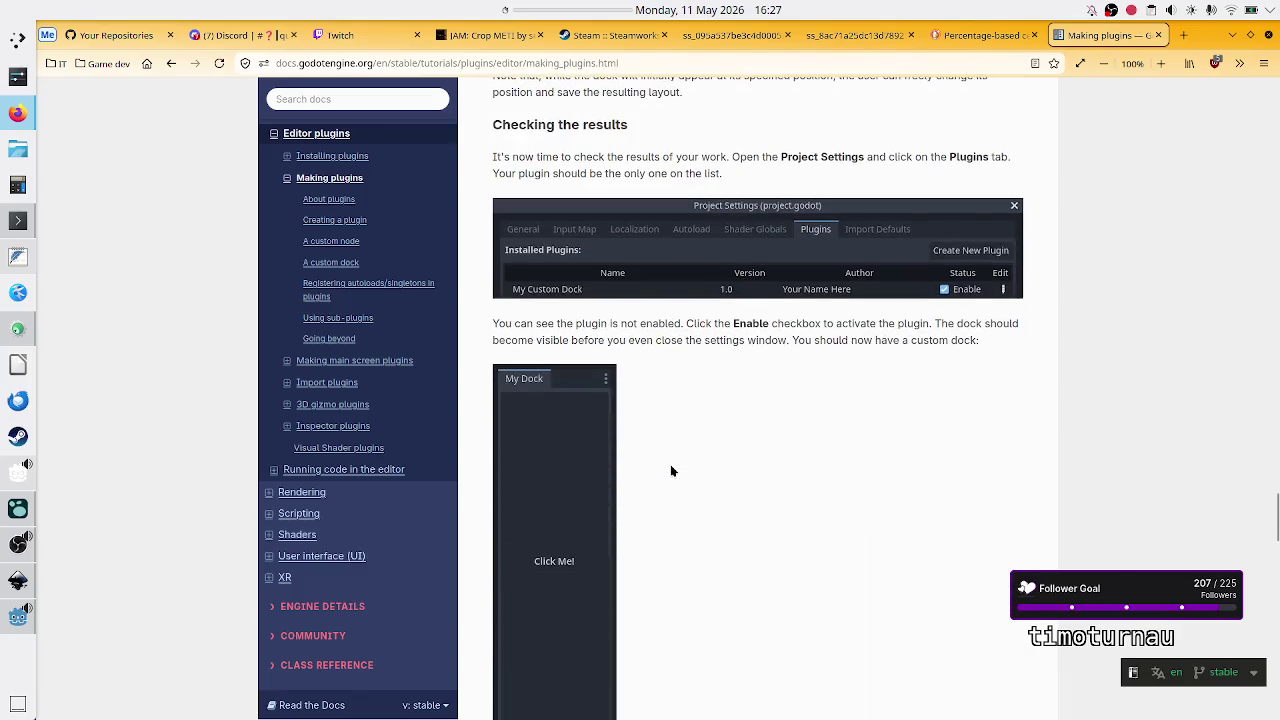
{"action": "scroll", "coordinate": [672, 471], "scroll_direction": "down", "scroll_amount": 4}
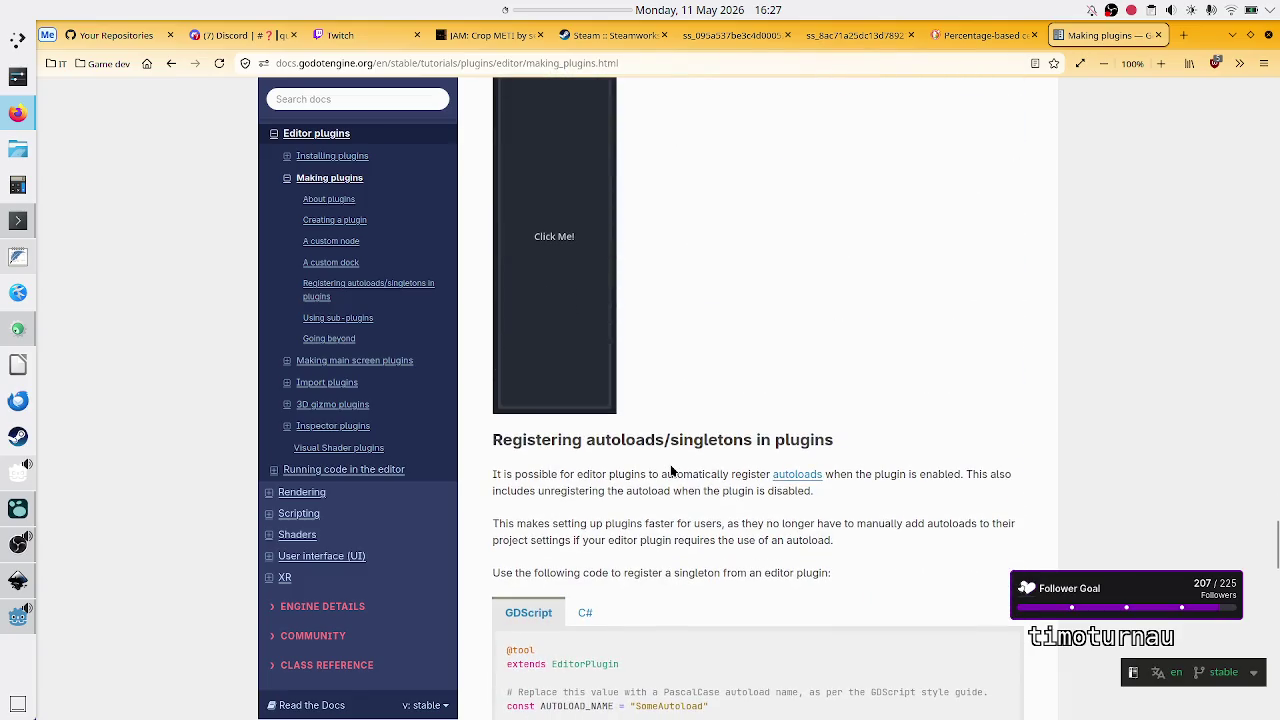
{"action": "scroll", "coordinate": [672, 471], "scroll_direction": "down", "scroll_amount": 2}
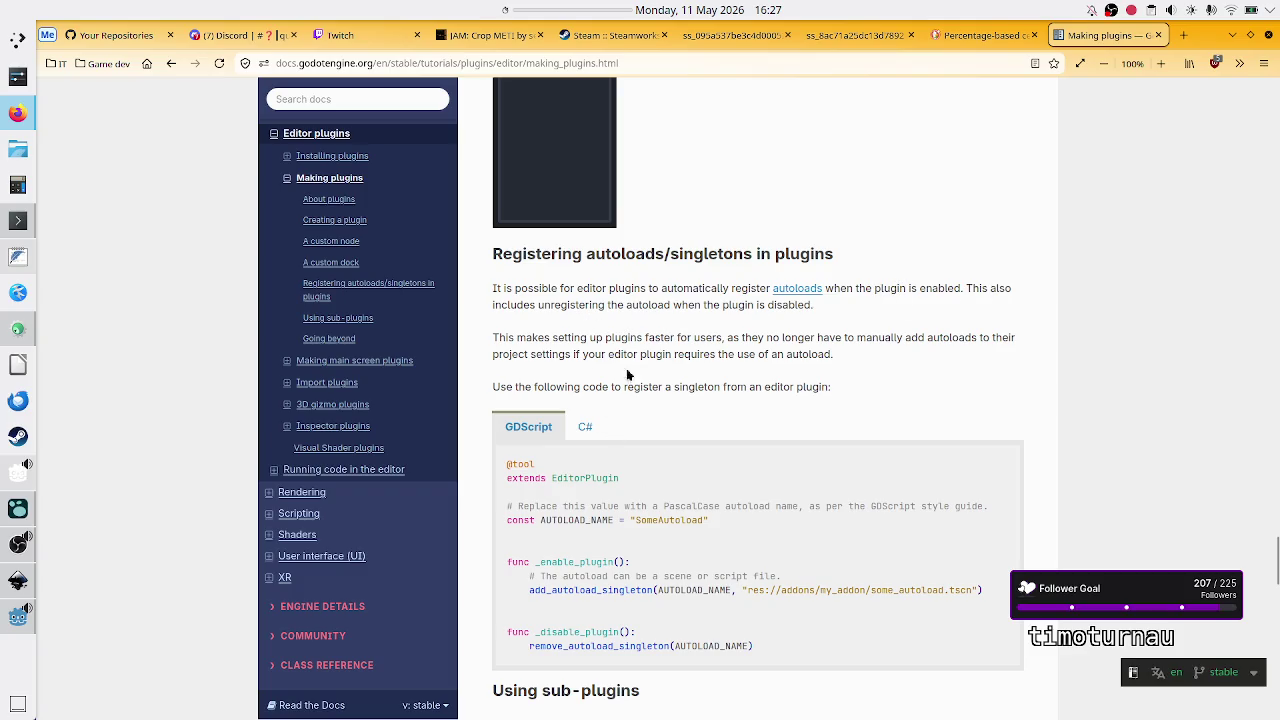
{"action": "scroll", "coordinate": [640, 490], "scroll_direction": "down", "scroll_amount": 2}
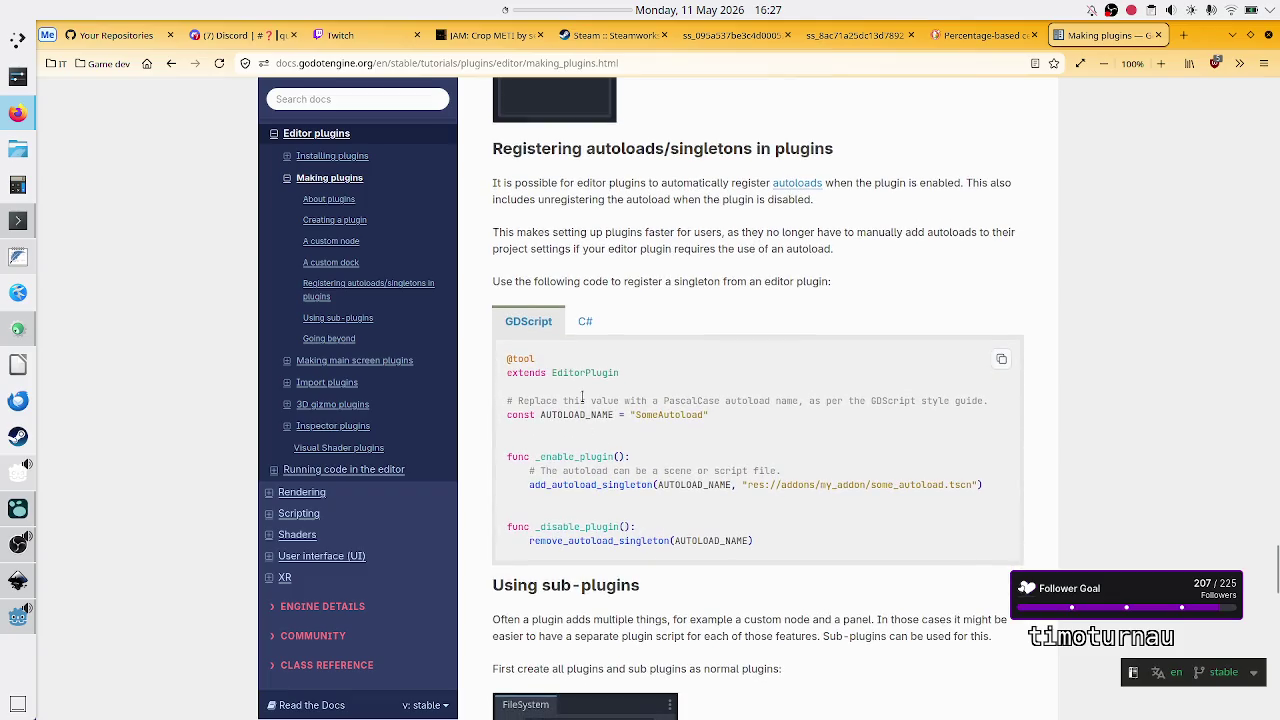
Step: Highlight AUTOLOAD_NAME, 'SomeAutoload', add_autoload_singleton and the autoload scene file name in the example
{"action": "double_click", "coordinate": [578, 416]}
{"action": "double_click", "coordinate": [677, 414]}
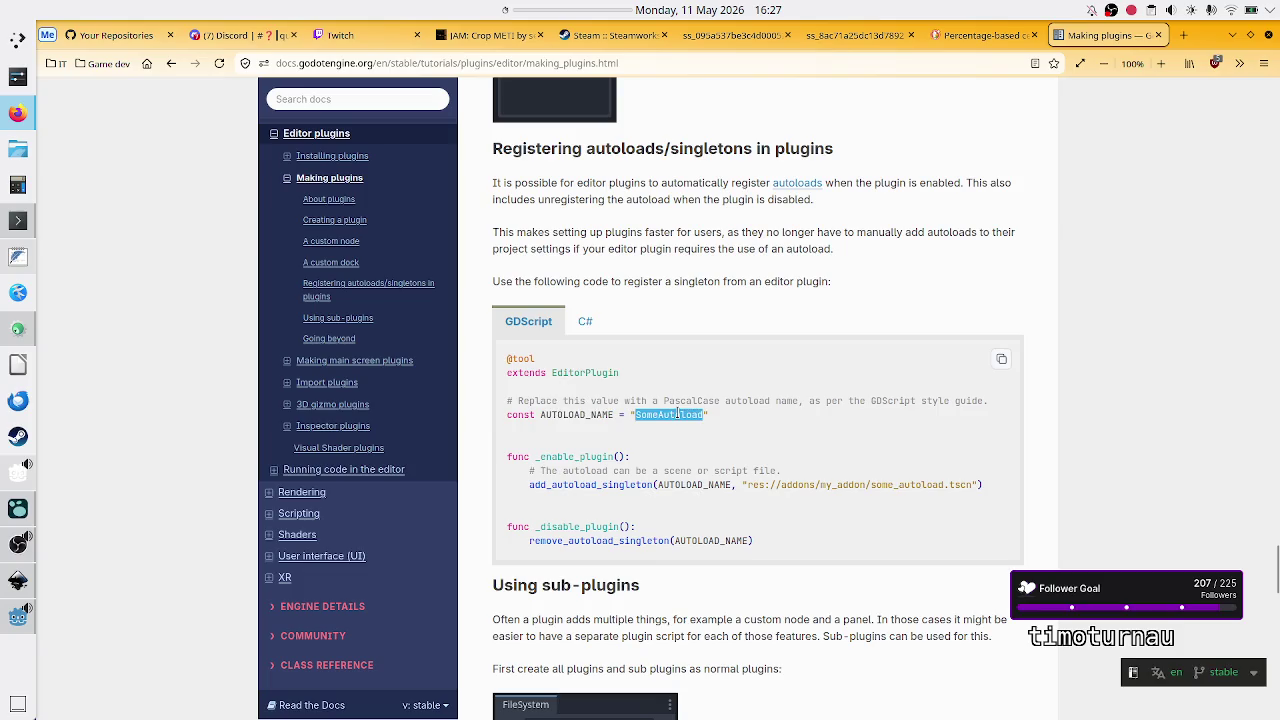
{"action": "double_click", "coordinate": [584, 484]}
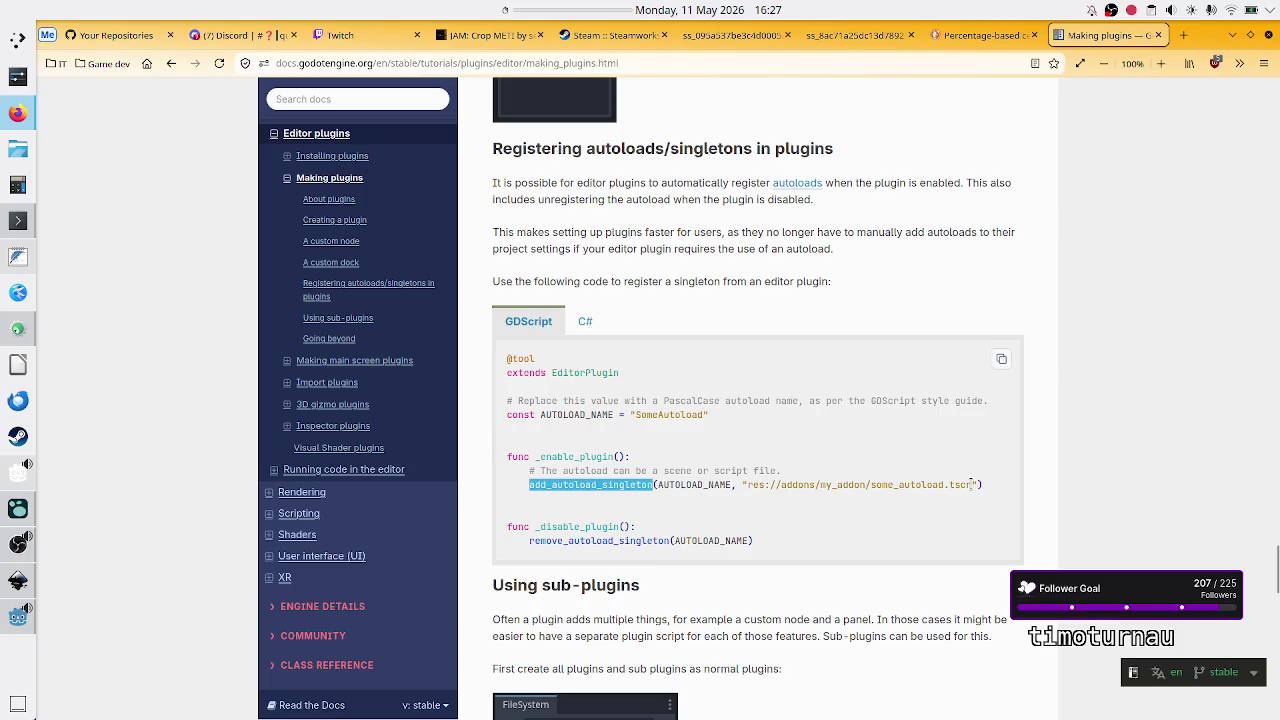
{"action": "left_click_drag", "start_coordinate": [971, 484], "coordinate": [892, 490]}
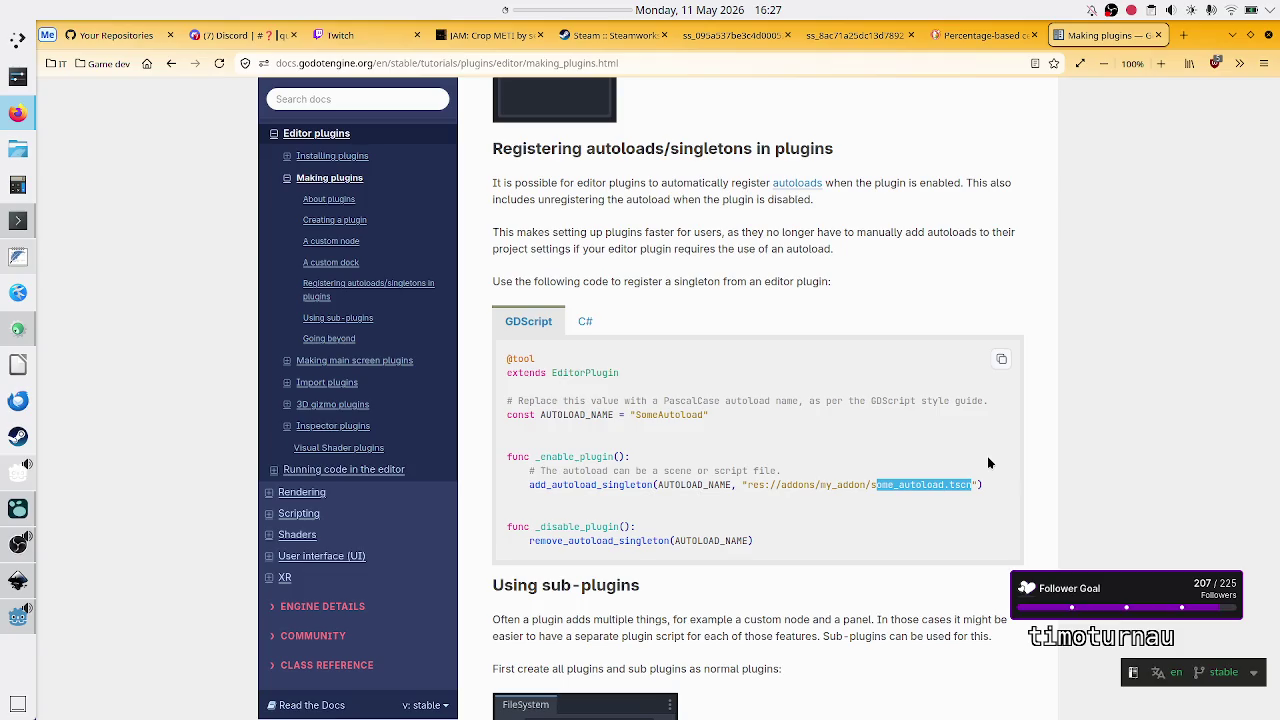
{"action": "scroll", "coordinate": [819, 472], "scroll_direction": "down", "scroll_amount": 3}
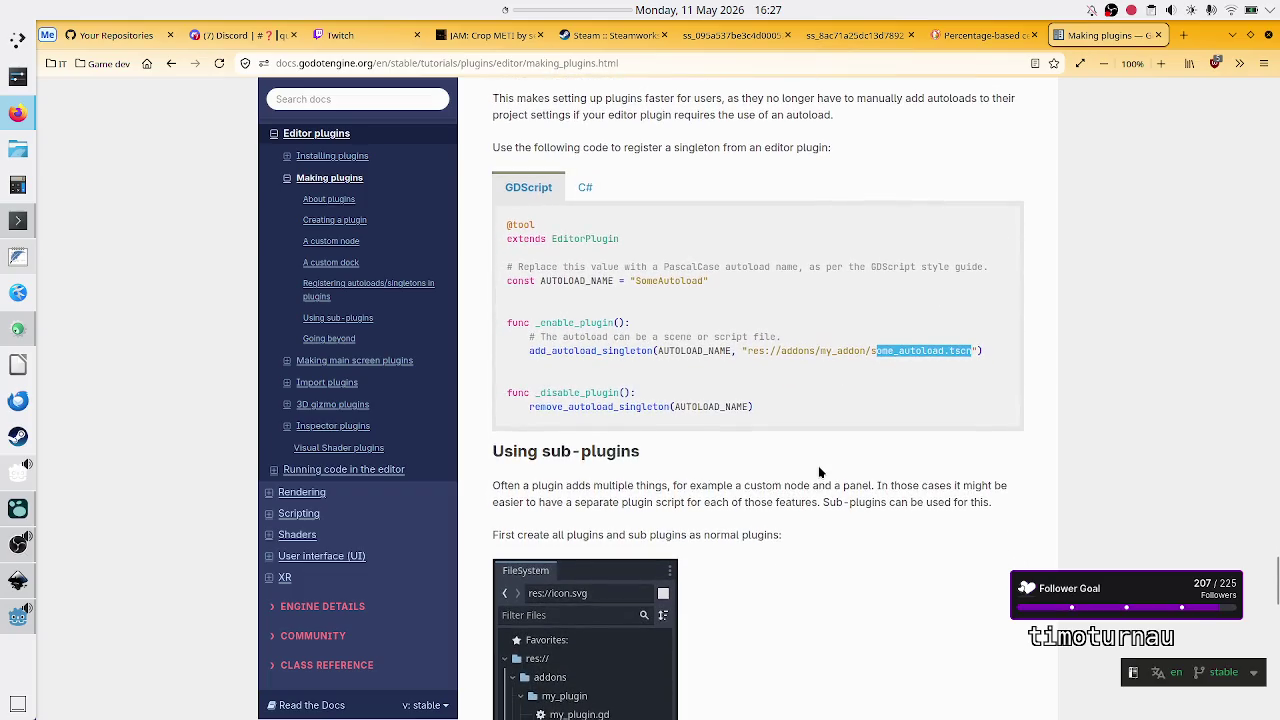
Step: Back at the autoloads paragraph, highlight the phrases about faster setup, autoloads, settings and needing an autoload
{"action": "scroll", "coordinate": [819, 472], "scroll_direction": "up", "scroll_amount": 4}
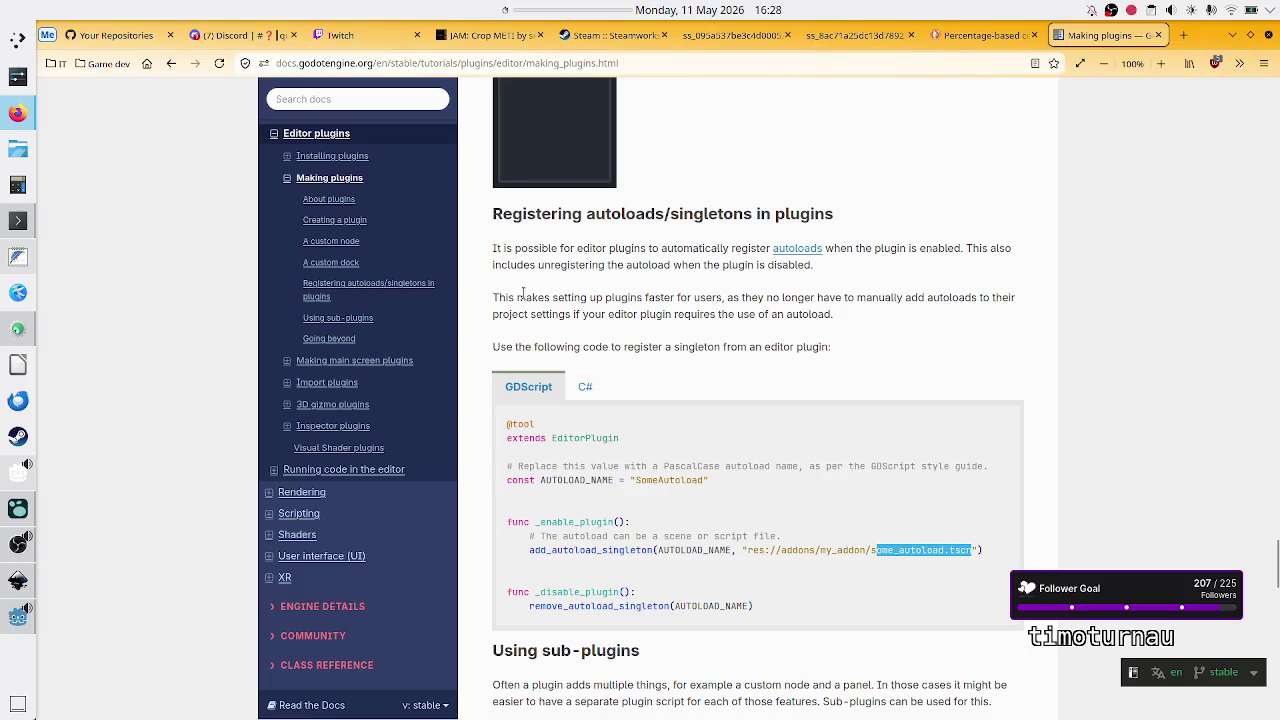
{"action": "left_click_drag", "start_coordinate": [604, 297], "coordinate": [725, 293]}
{"action": "left_click", "coordinate": [725, 293]}
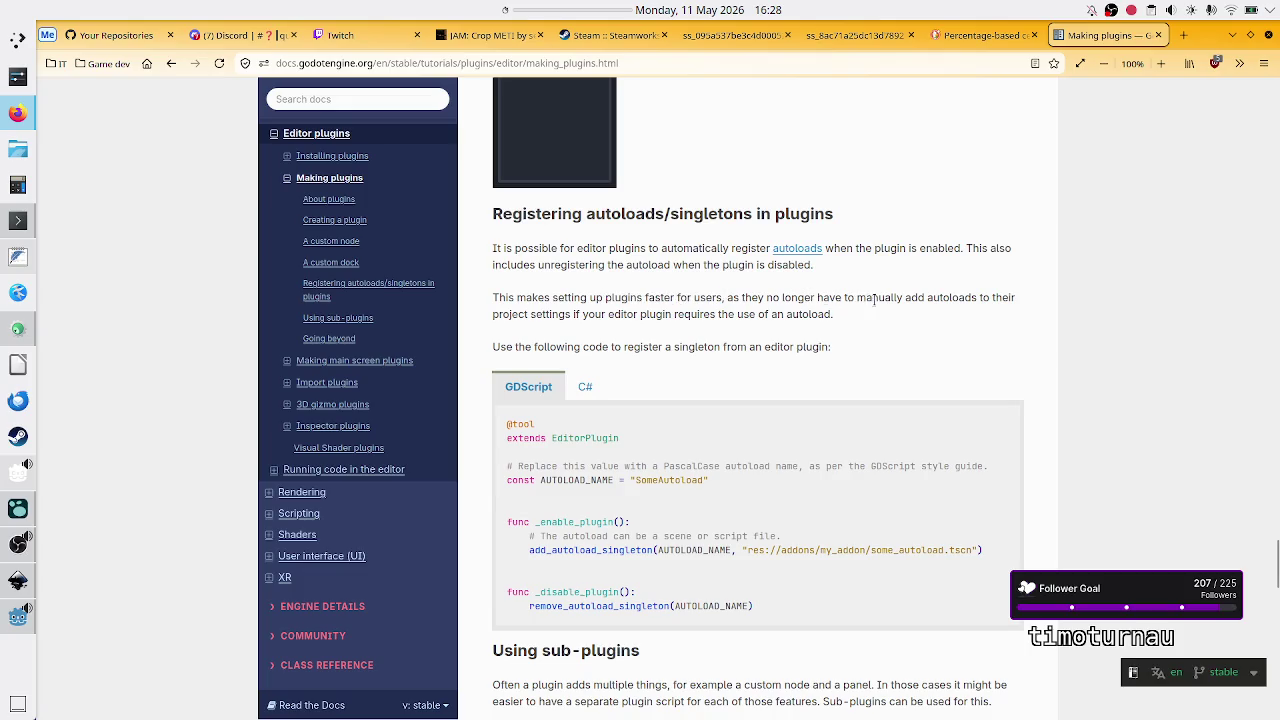
{"action": "double_click", "coordinate": [964, 299]}
{"action": "double_click", "coordinate": [540, 313]}
{"action": "left_click_drag", "start_coordinate": [627, 316], "coordinate": [835, 316]}
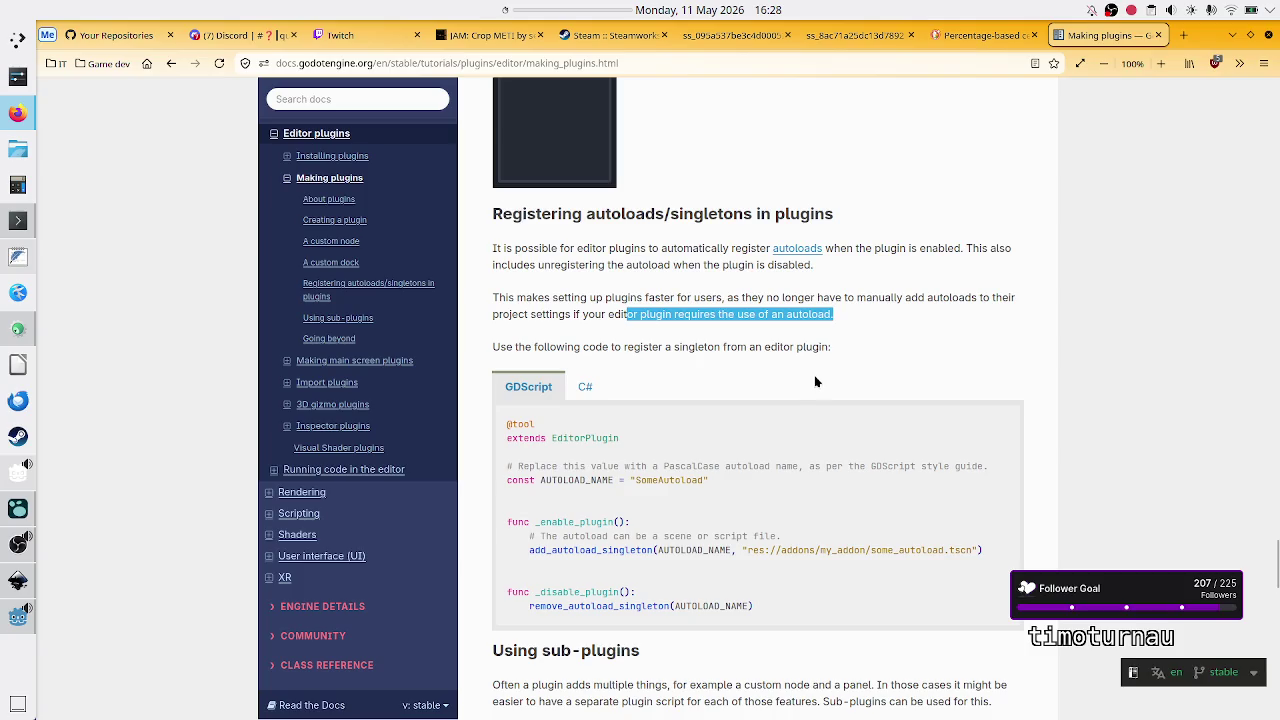
Step: Highlight the words 'editor plugin', then select the last part of the page address
{"action": "left_click_drag", "start_coordinate": [768, 349], "coordinate": [834, 347]}
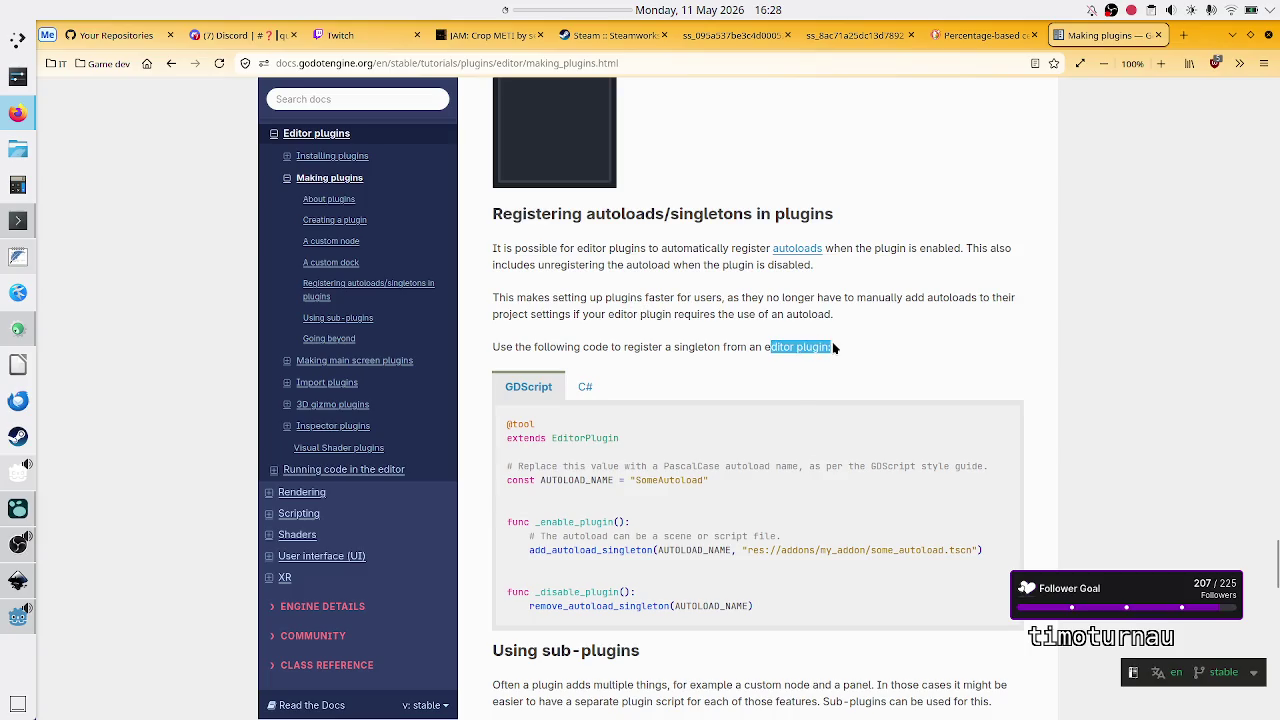
{"action": "left_click", "coordinate": [834, 347]}
{"action": "left_click_drag", "start_coordinate": [760, 349], "coordinate": [843, 351]}
{"action": "left_click", "coordinate": [842, 352]}
{"action": "left_click_drag", "start_coordinate": [624, 63], "coordinate": [495, 64]}
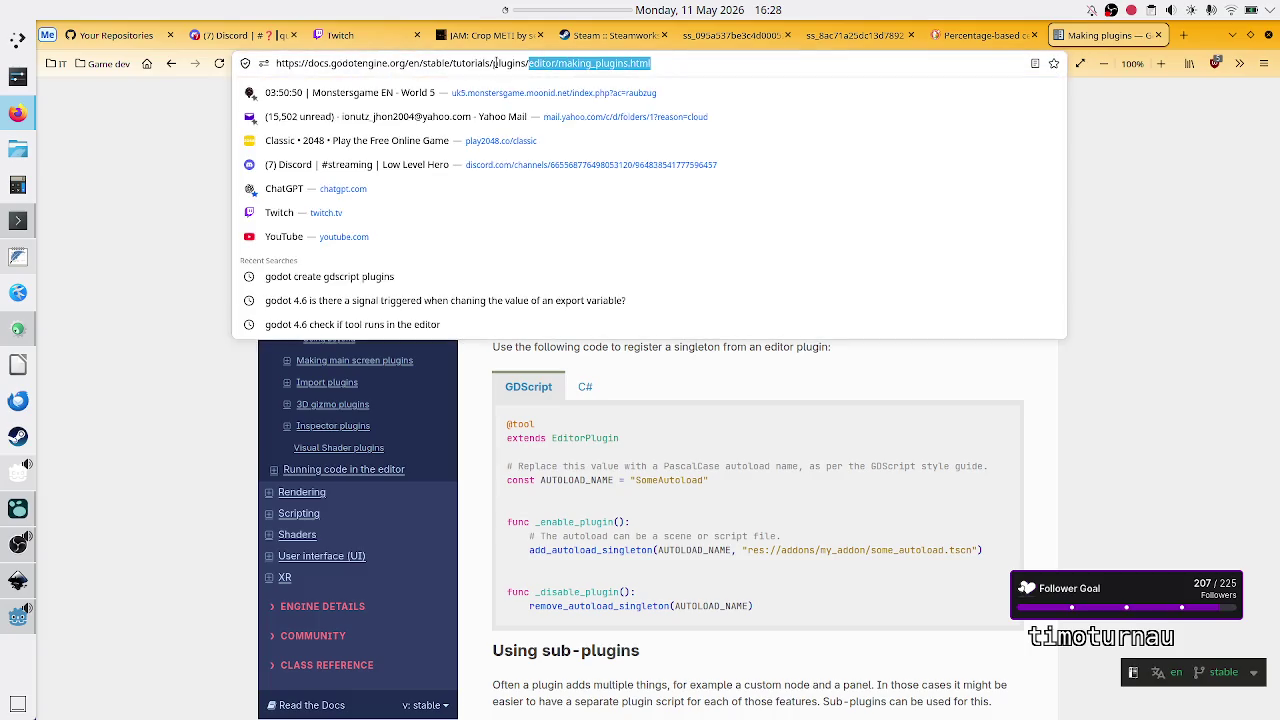
Step: Dismiss the address suggestions, scroll to Going beyond and the comments, then back to the custom dock section
{"action": "left_click", "coordinate": [722, 441]}
{"action": "scroll", "coordinate": [716, 478], "scroll_direction": "down", "scroll_amount": 2}
{"action": "scroll", "coordinate": [716, 481], "scroll_direction": "down", "scroll_amount": 10}
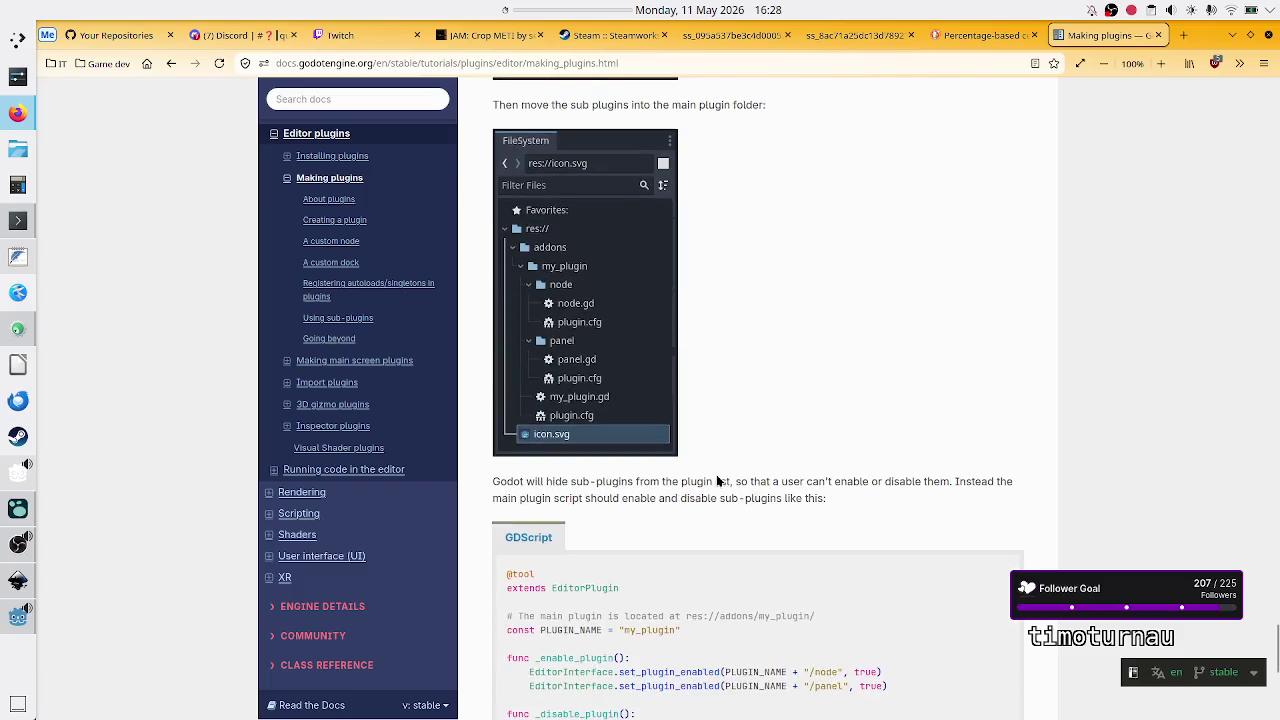
{"action": "scroll", "coordinate": [716, 481], "scroll_direction": "down", "scroll_amount": 3}
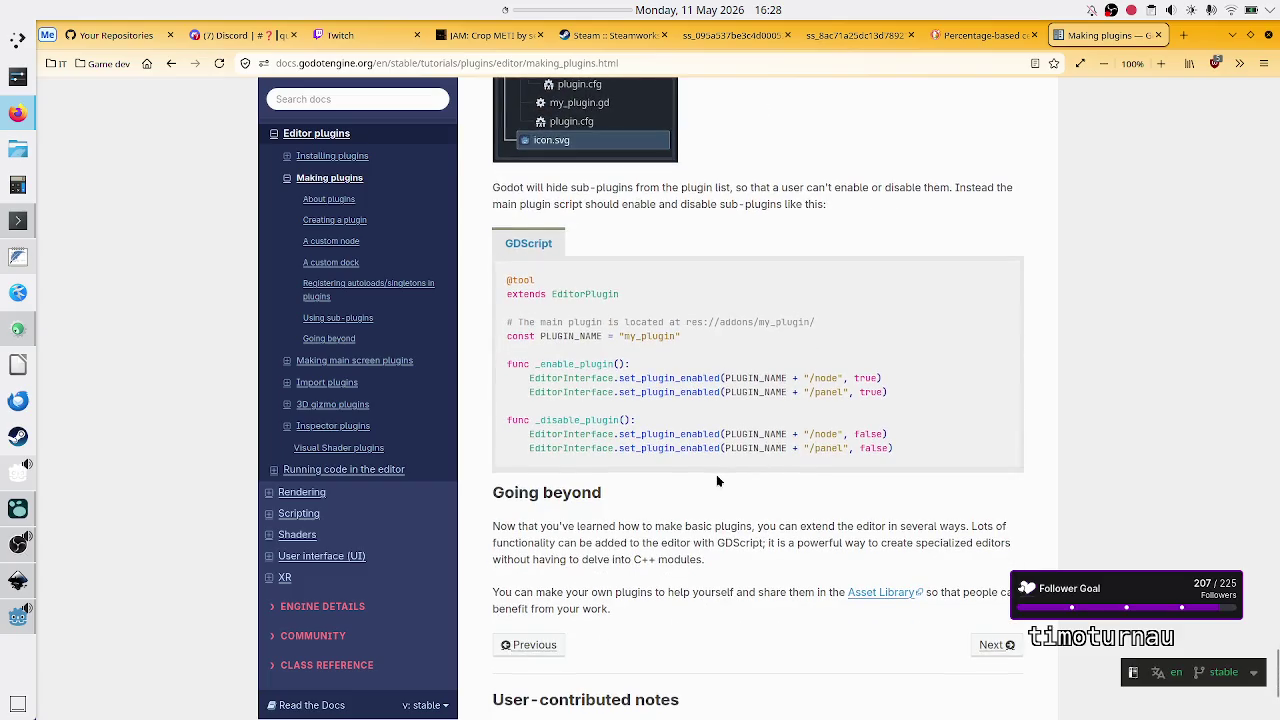
{"action": "scroll", "coordinate": [716, 481], "scroll_direction": "down", "scroll_amount": 2}
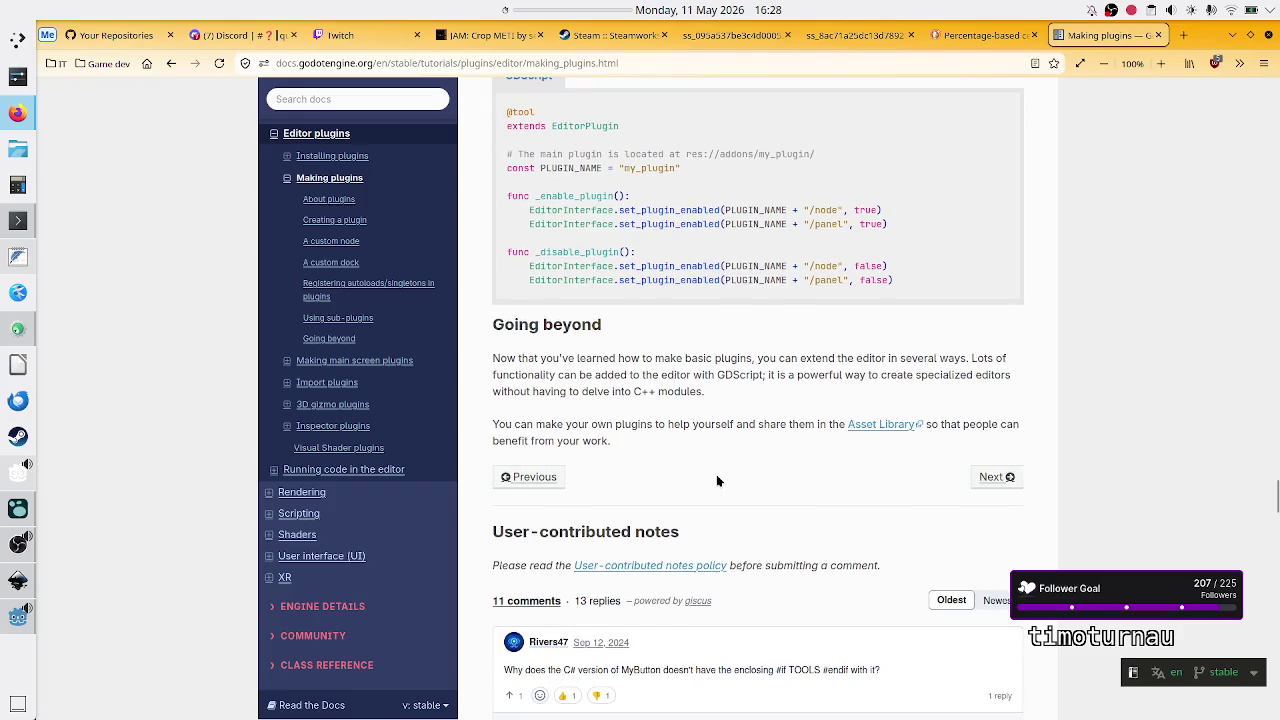
{"action": "scroll", "coordinate": [716, 474], "scroll_direction": "up", "scroll_amount": 20}
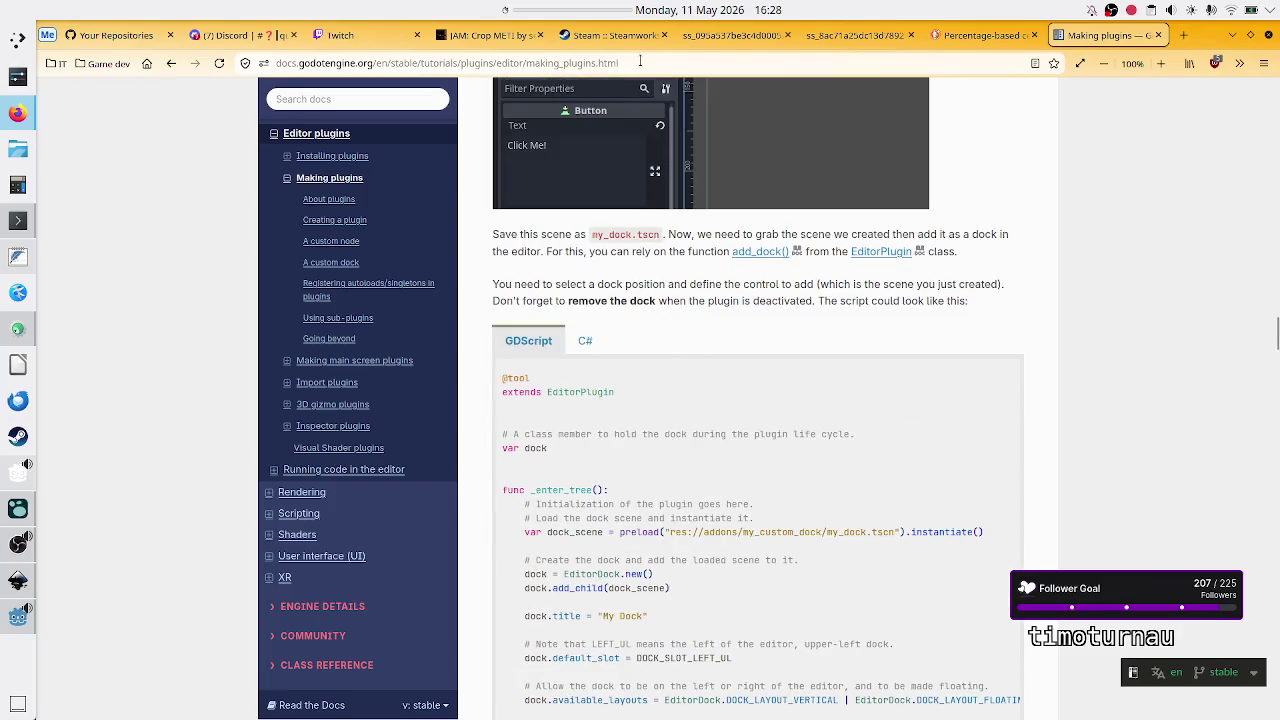
{"action": "scroll", "coordinate": [716, 400], "scroll_direction": "up", "scroll_amount": 4}
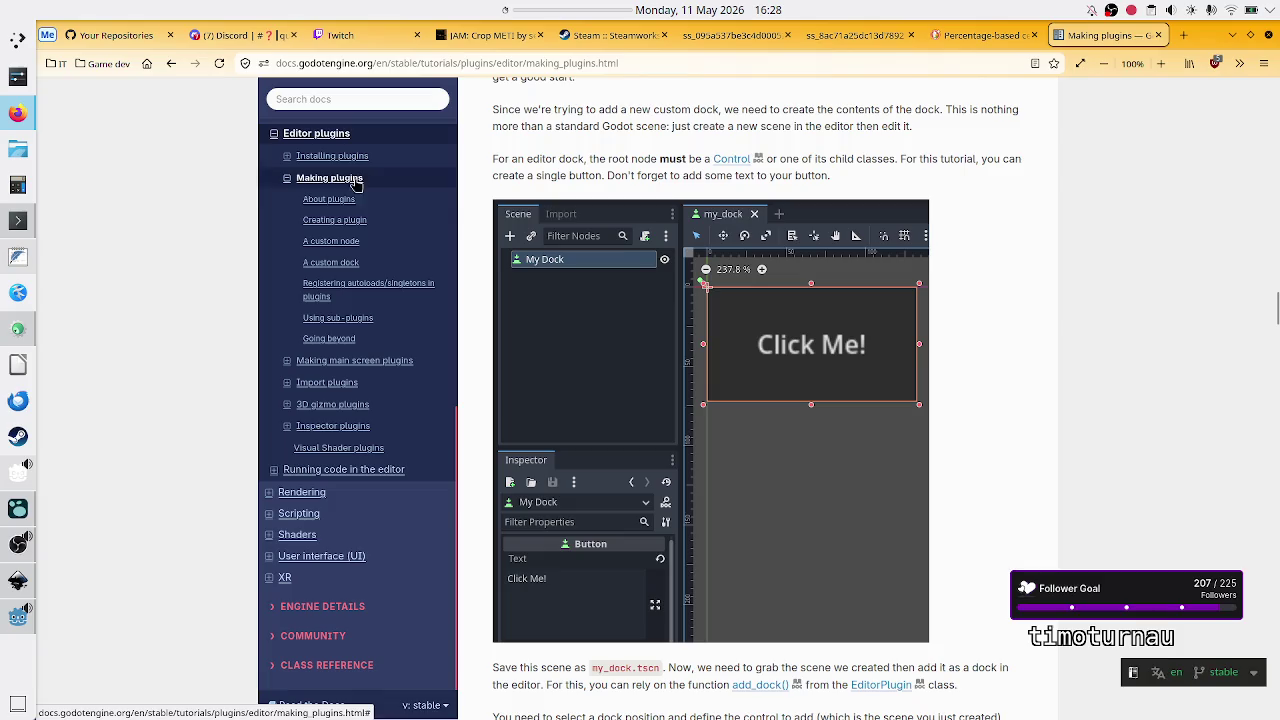
Step: Jump to the 'A custom node' section from the sidebar and scroll through its MyButton example
{"action": "left_click", "coordinate": [374, 245]}
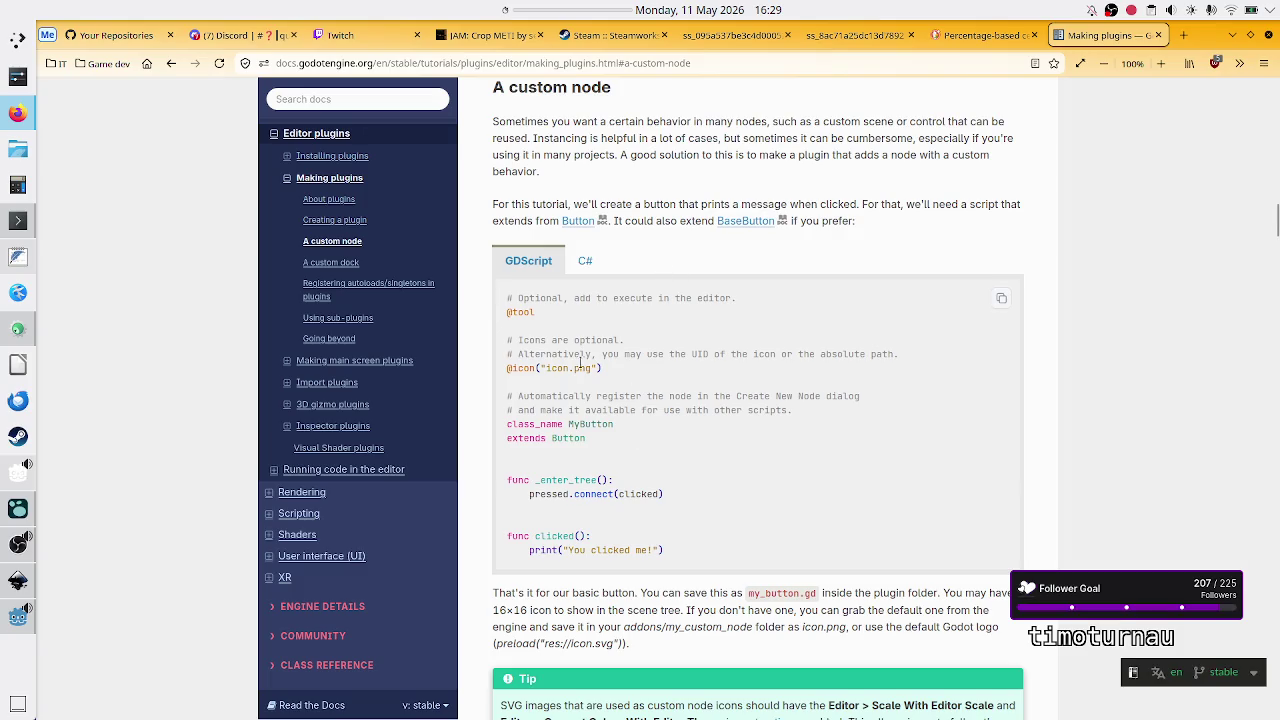
{"action": "scroll", "coordinate": [669, 300], "scroll_direction": "up", "scroll_amount": 10}
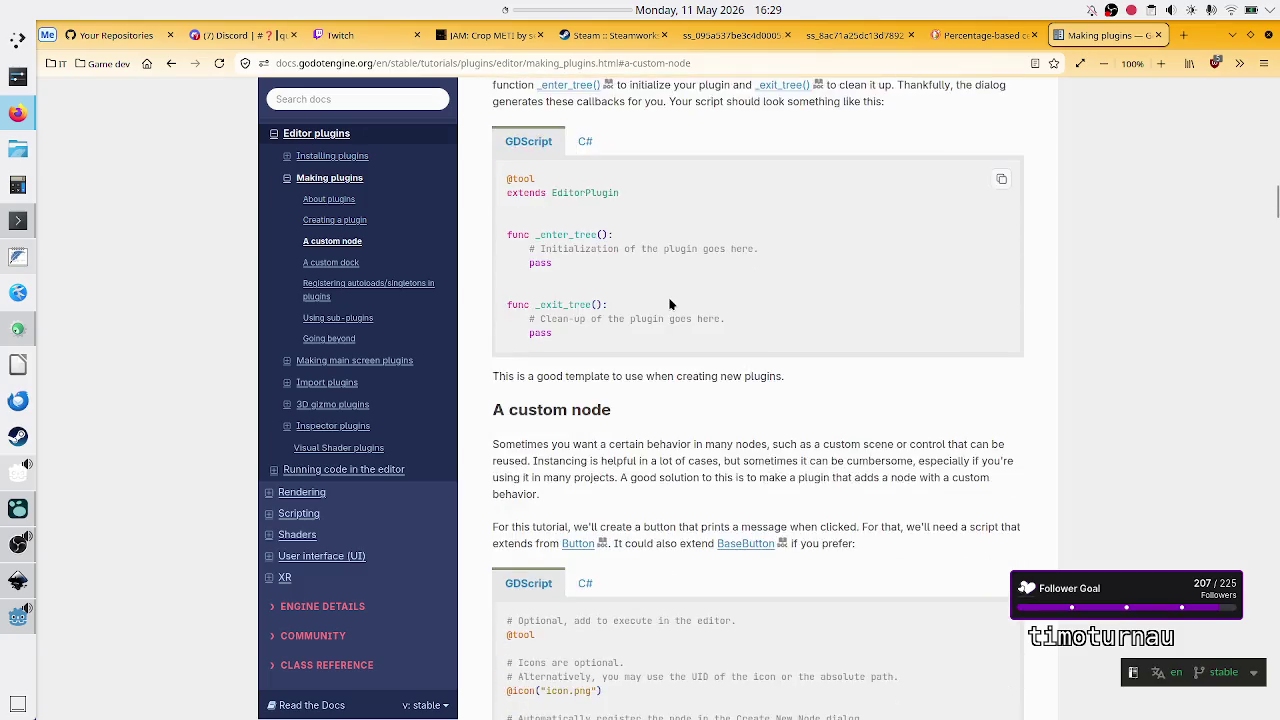
{"action": "scroll", "coordinate": [670, 303], "scroll_direction": "down", "scroll_amount": 4}
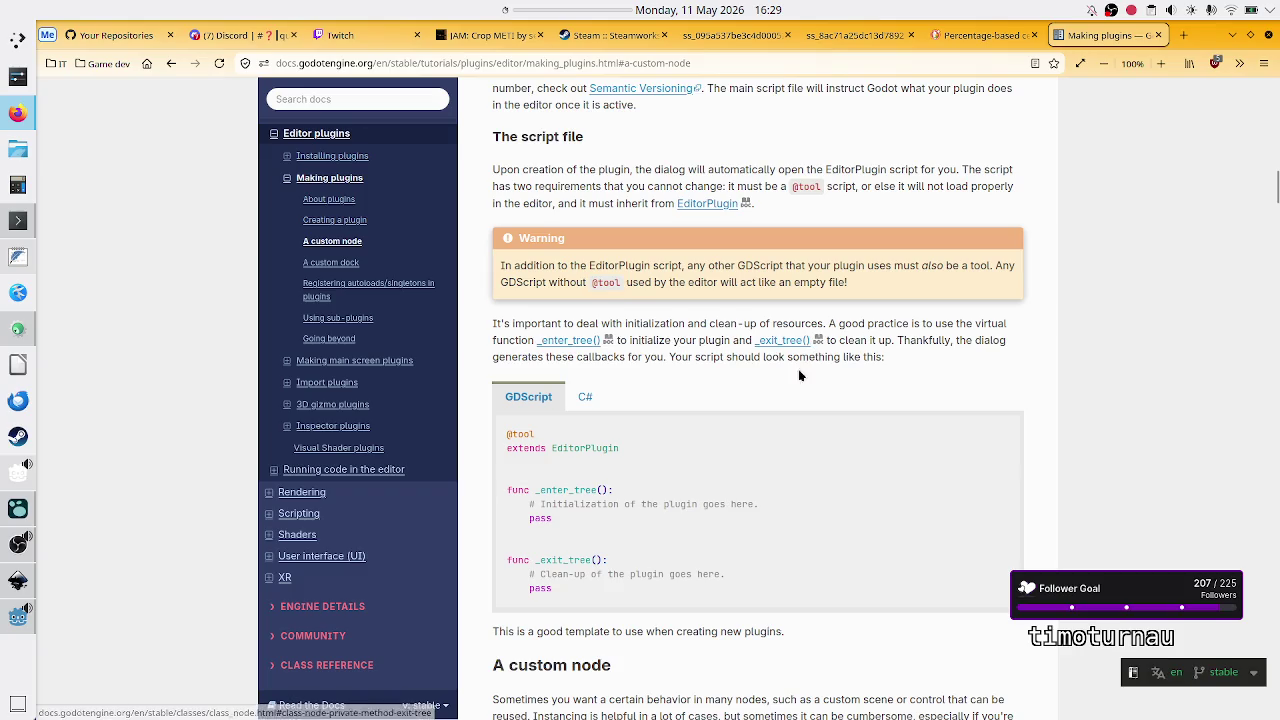
{"action": "scroll", "coordinate": [701, 455], "scroll_direction": "down", "scroll_amount": 3}
{"action": "scroll", "coordinate": [701, 455], "scroll_direction": "down", "scroll_amount": 4}
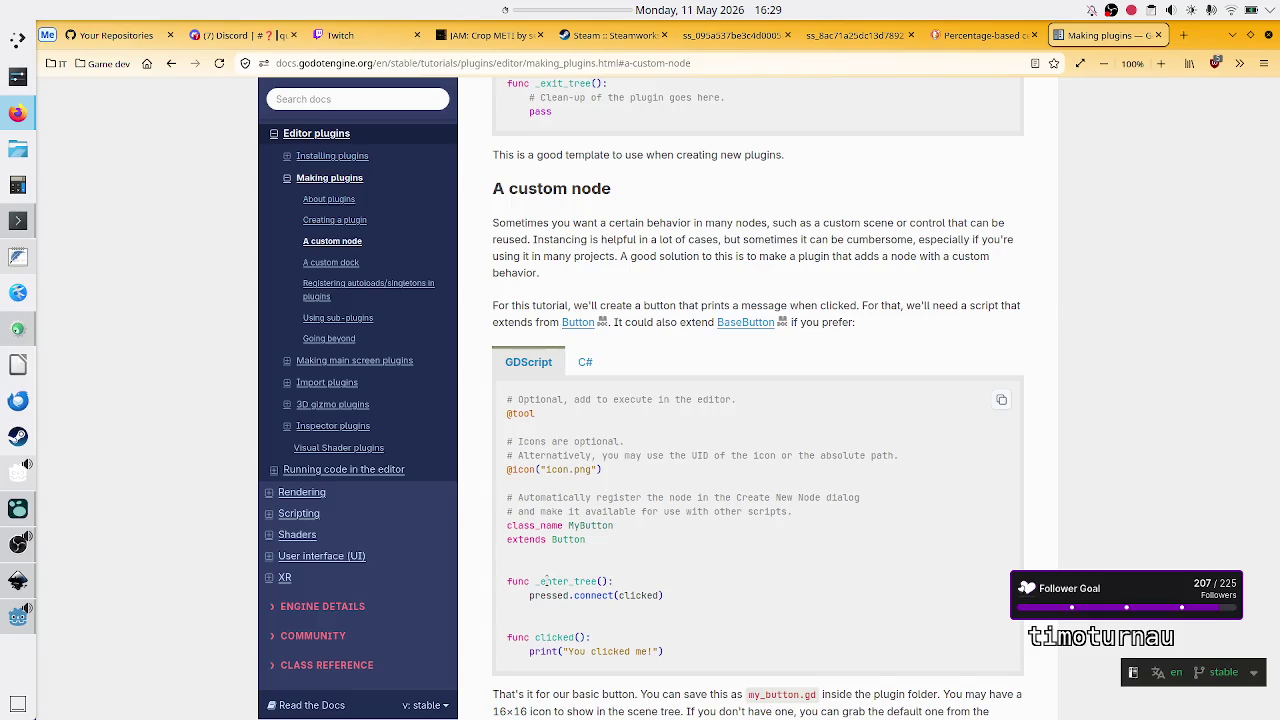
Step: Highlight the MyButton _enter_tree lines and the class_name MyButton line while reading
{"action": "left_click_drag", "start_coordinate": [546, 580], "coordinate": [597, 601]}
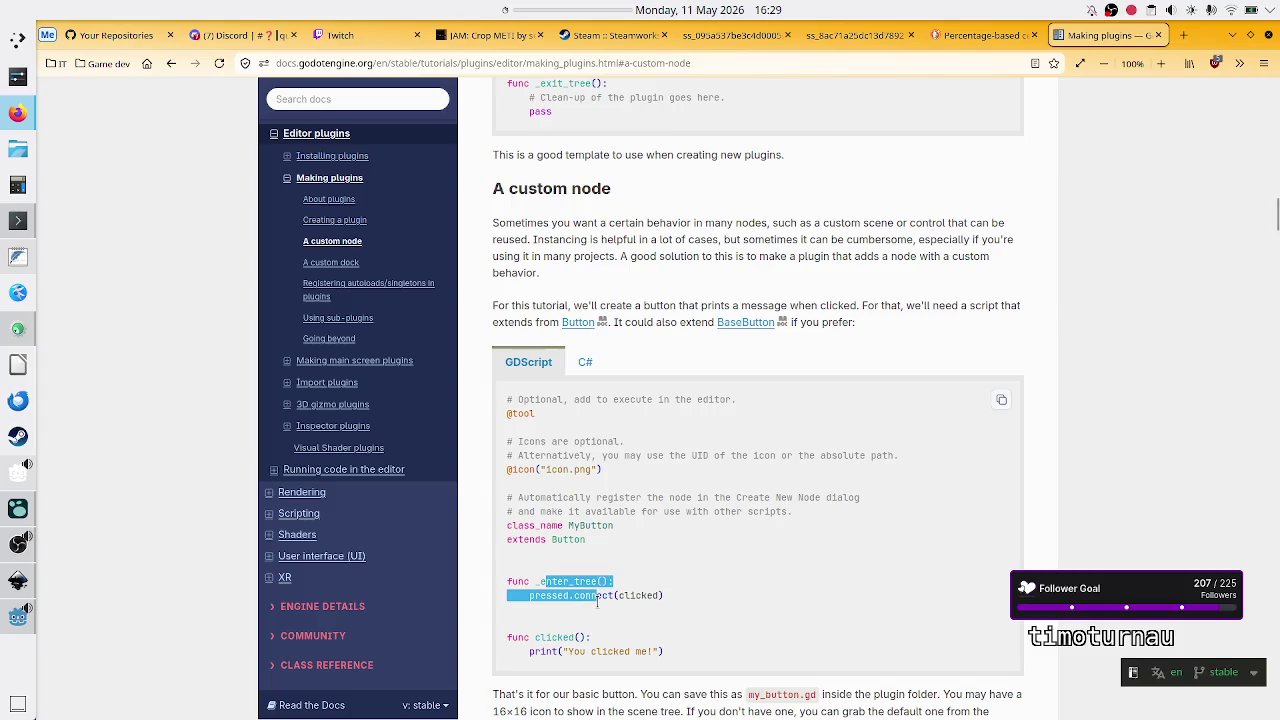
{"action": "left_click", "coordinate": [597, 601]}
{"action": "scroll", "coordinate": [620, 542], "scroll_direction": "down", "scroll_amount": 1}
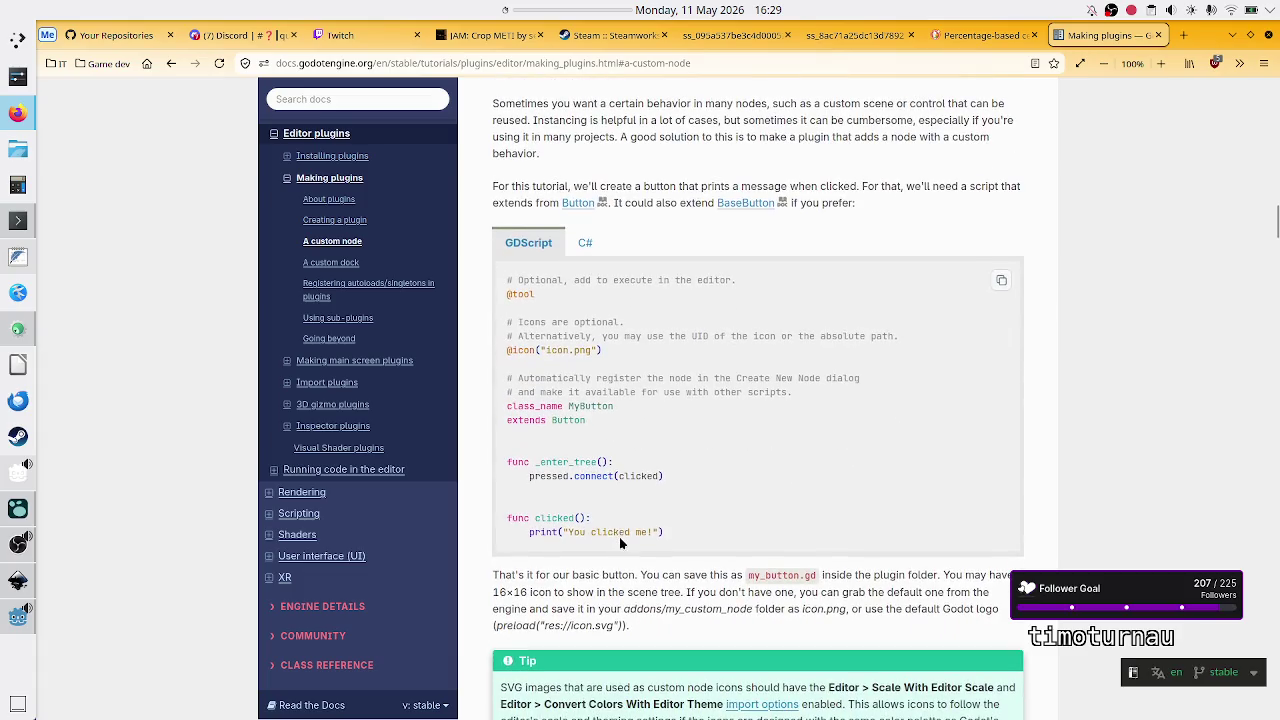
{"action": "triple_click", "coordinate": [522, 404]}
{"action": "left_click", "coordinate": [596, 424]}
{"action": "scroll", "coordinate": [562, 352], "scroll_direction": "up", "scroll_amount": 3}
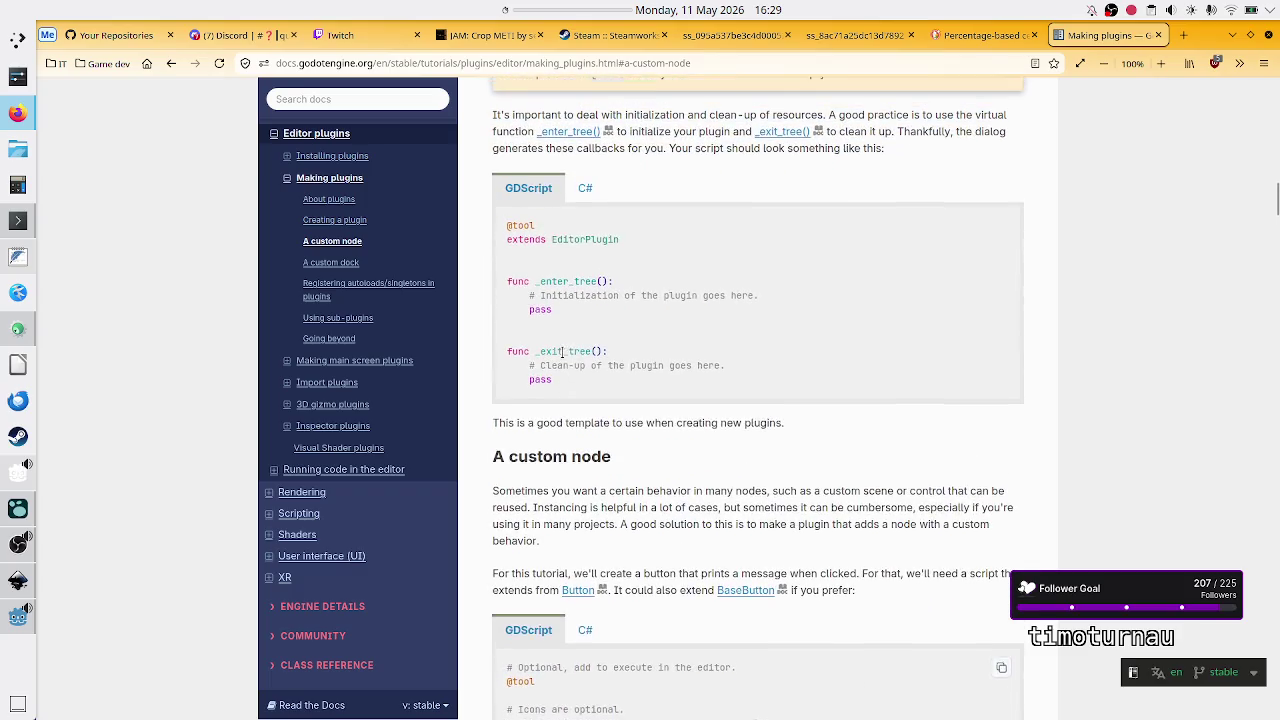
Step: Highlight EditorPlugin in the extends line and the _enter_tree and clicked function names in the example
{"action": "left_click_drag", "start_coordinate": [535, 245], "coordinate": [604, 251]}
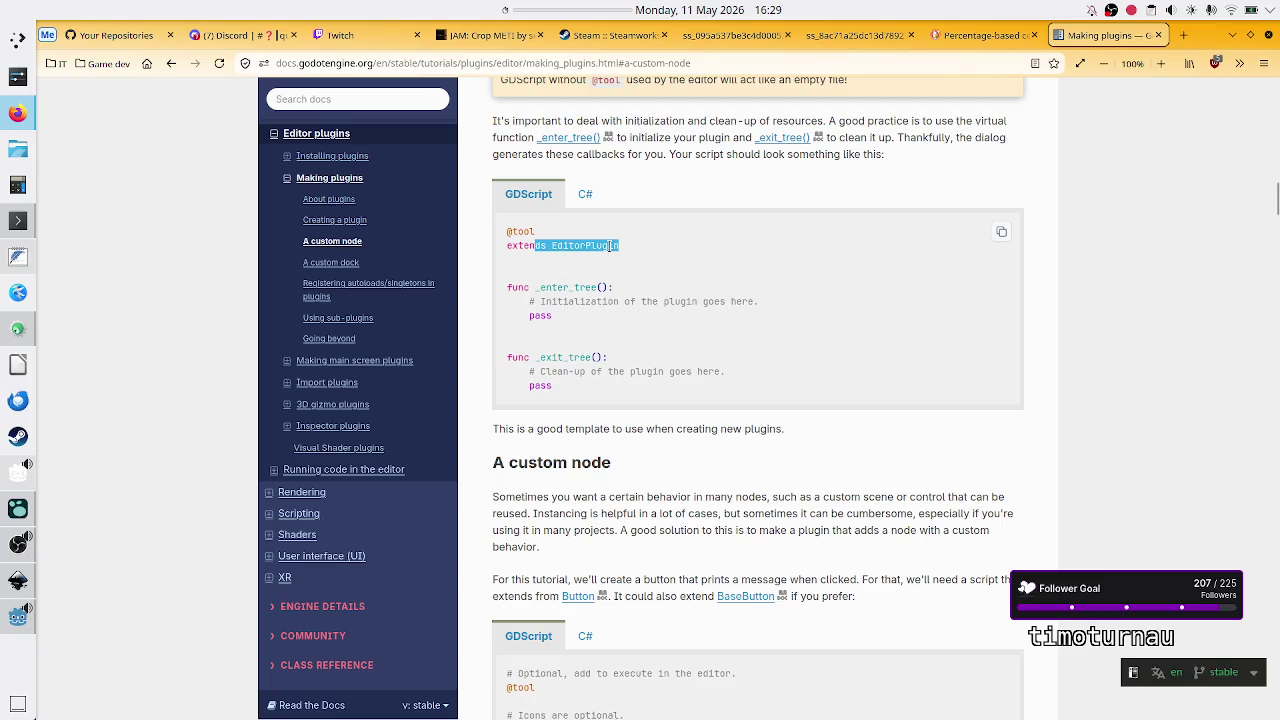
{"action": "scroll", "coordinate": [606, 394], "scroll_direction": "down", "scroll_amount": 2}
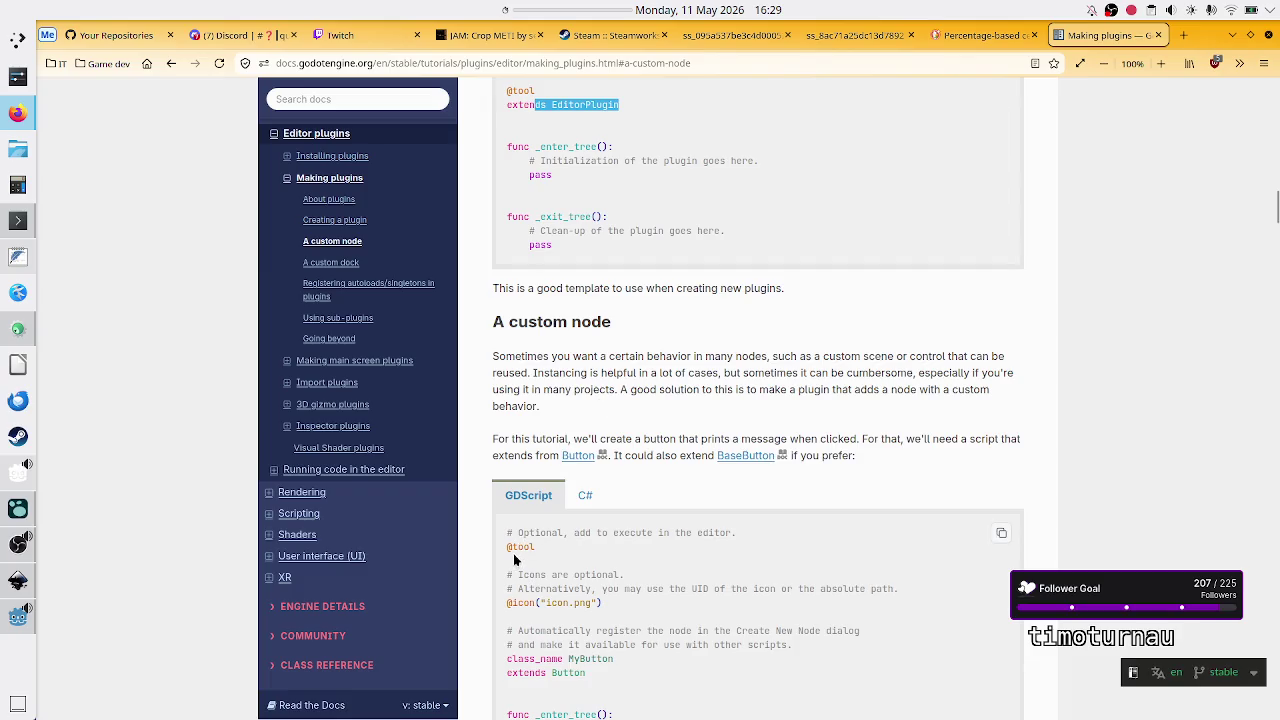
{"action": "scroll", "coordinate": [513, 553], "scroll_direction": "up", "scroll_amount": 1}
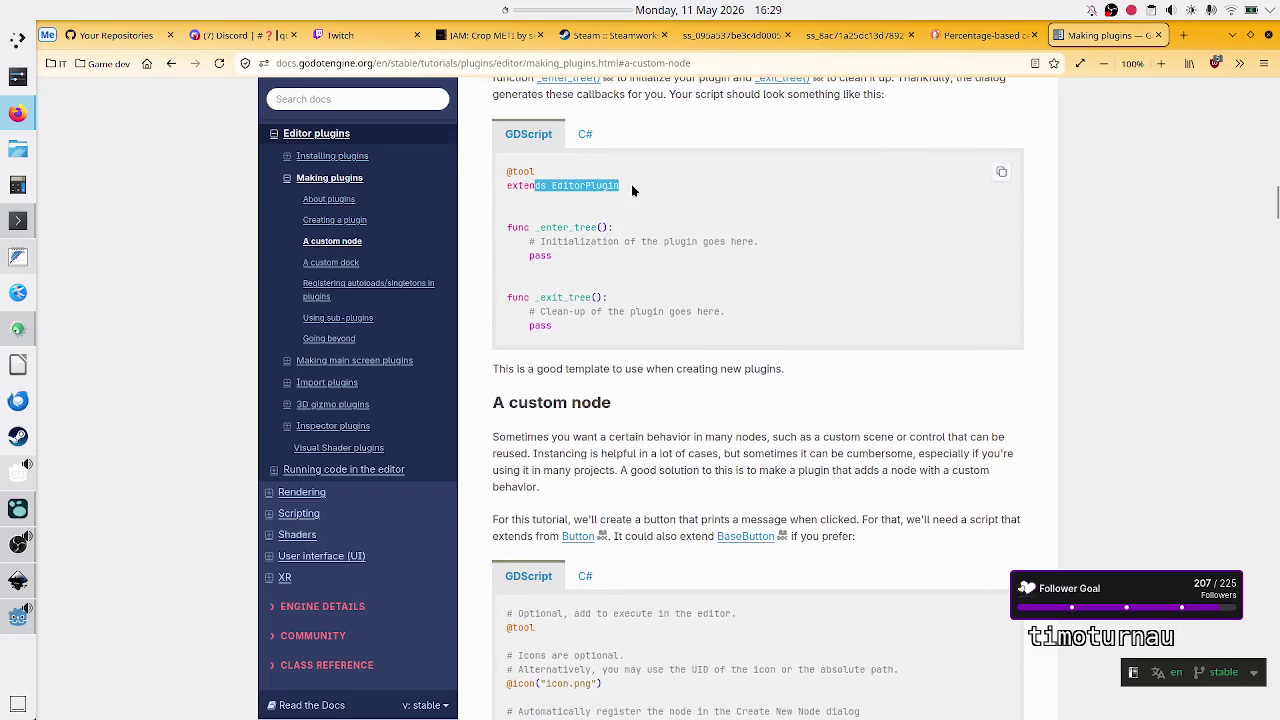
{"action": "left_click", "coordinate": [569, 190]}
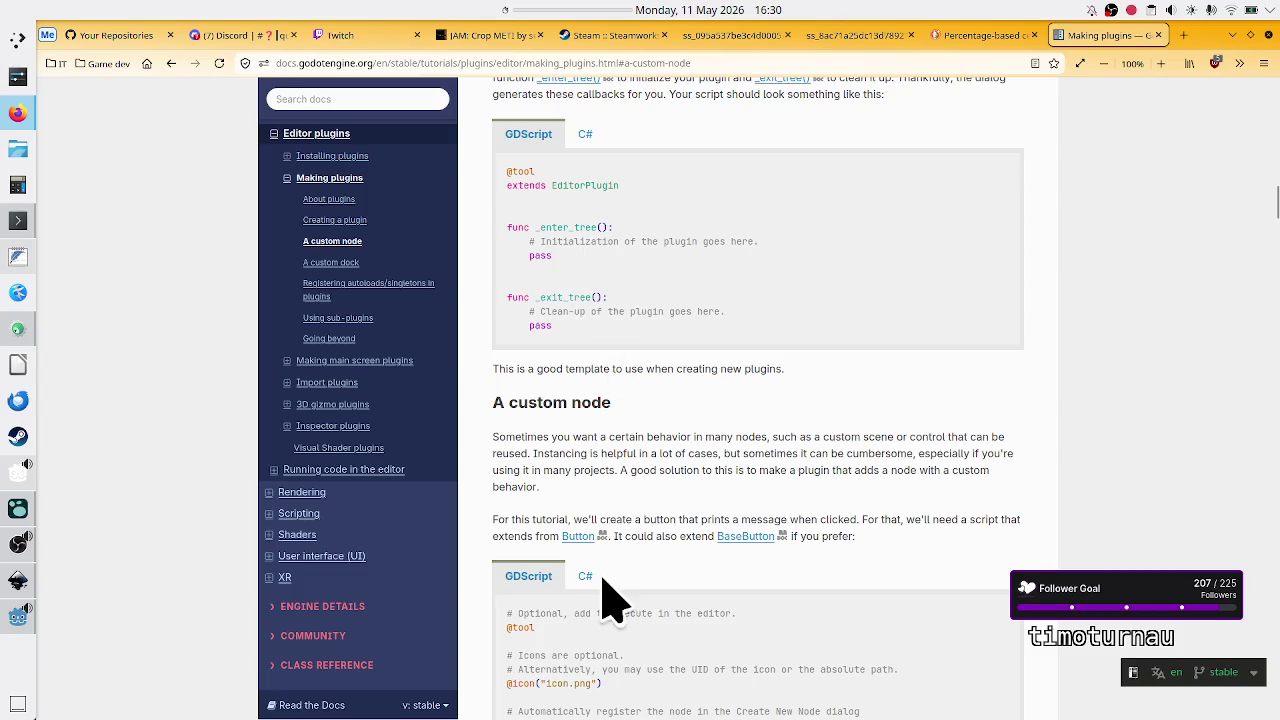
{"action": "scroll", "coordinate": [612, 600], "scroll_direction": "down", "scroll_amount": 4}
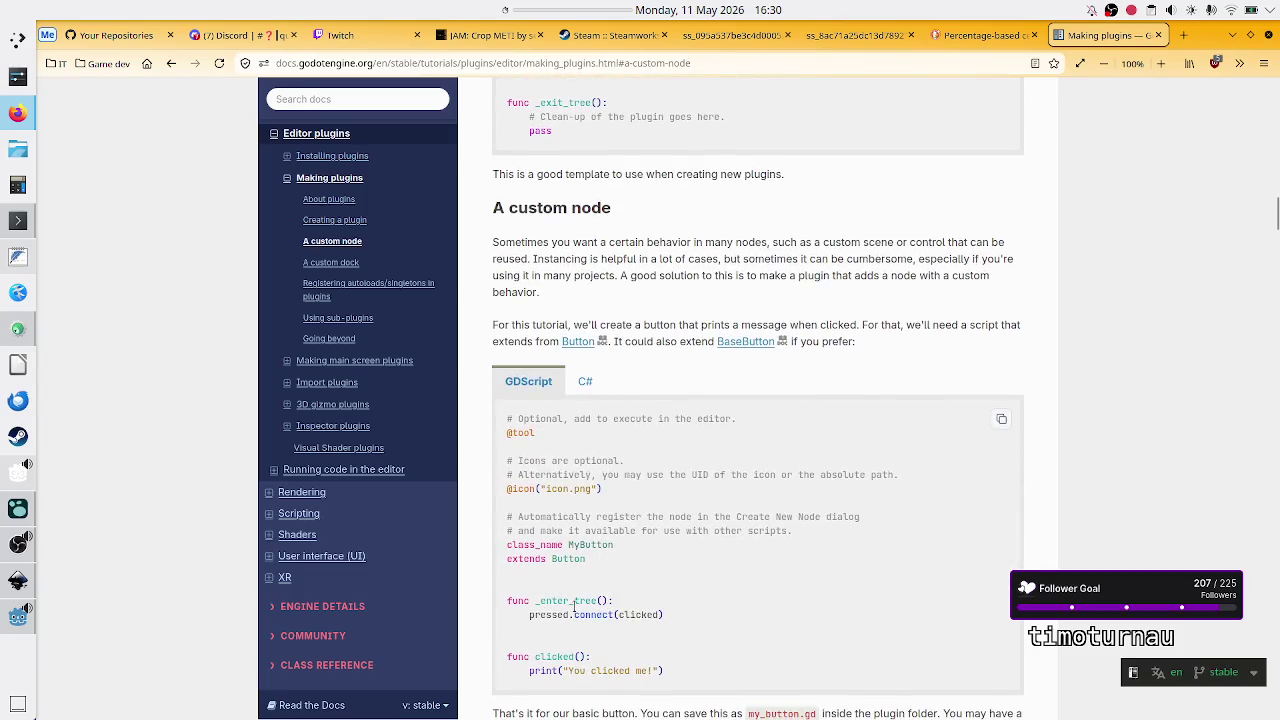
{"action": "double_click", "coordinate": [573, 600]}
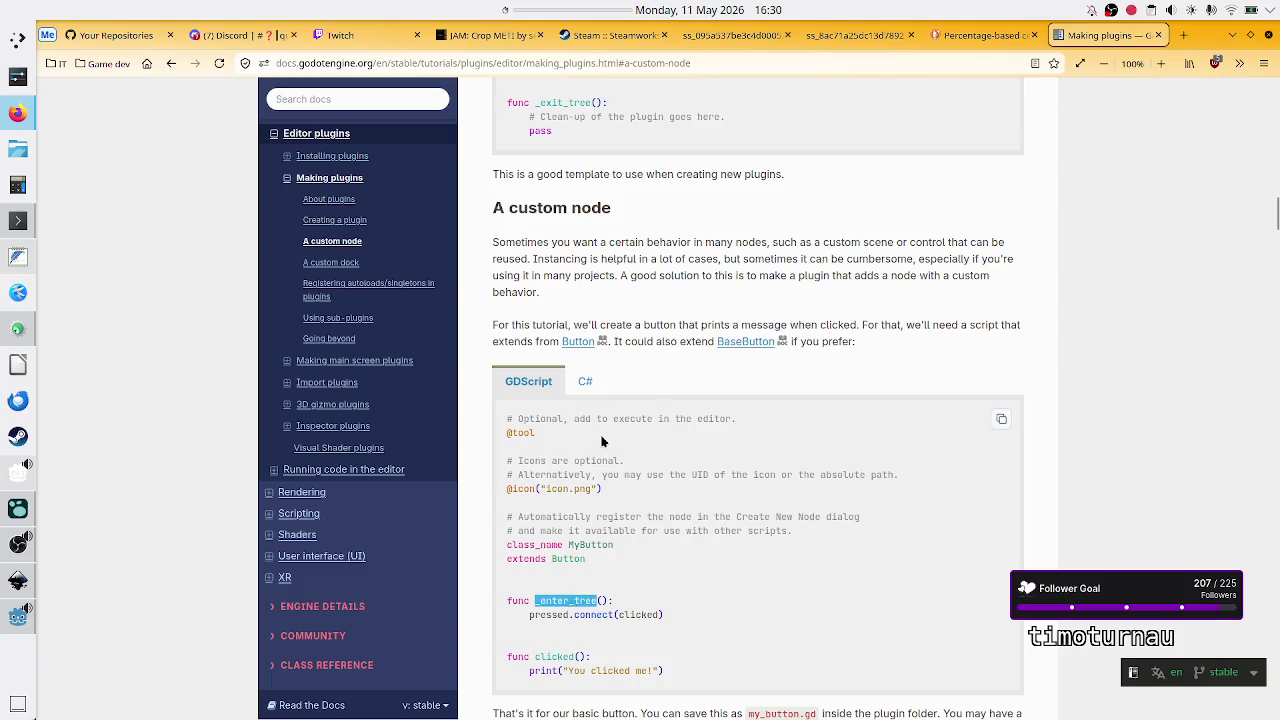
{"action": "double_click", "coordinate": [574, 658]}
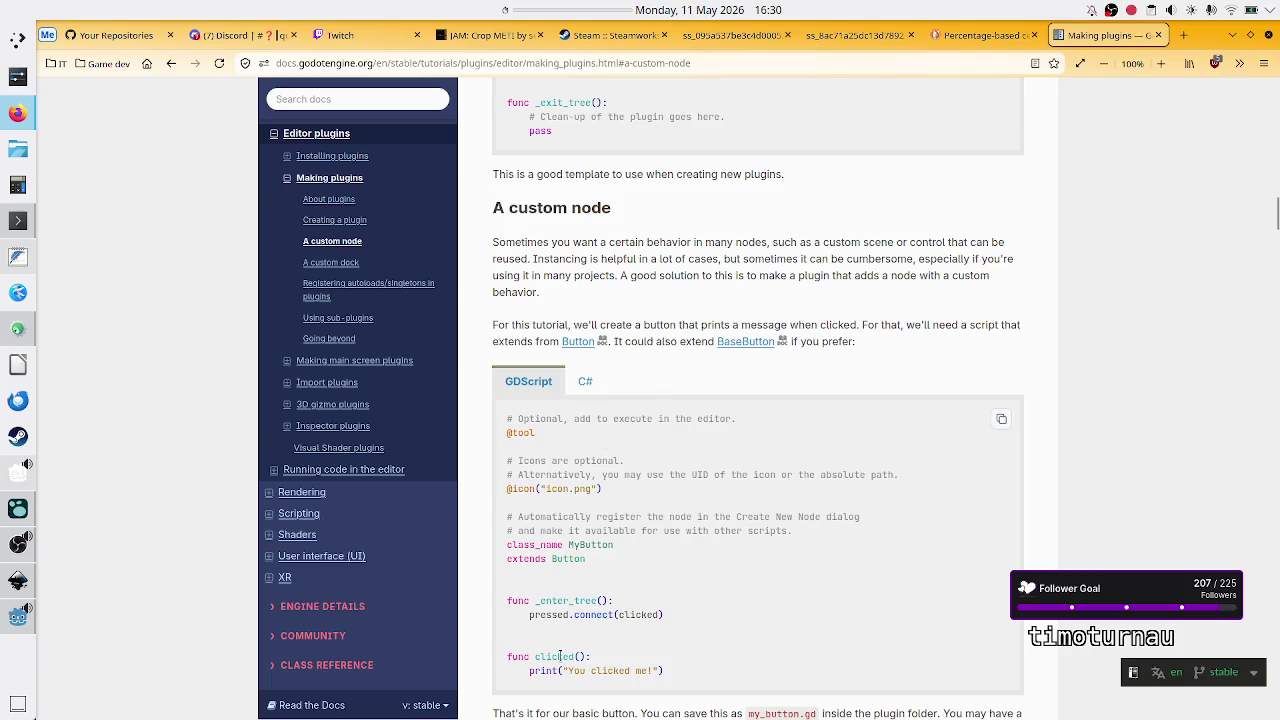
{"action": "double_click", "coordinate": [564, 600]}
{"action": "left_click", "coordinate": [661, 553]}
Step: Select the class_name MyButton line and then the MyButton class name in the custom node example
{"action": "scroll", "coordinate": [647, 455], "scroll_direction": "up", "scroll_amount": 7}
{"action": "scroll", "coordinate": [647, 458], "scroll_direction": "up", "scroll_amount": 1}
{"action": "scroll", "coordinate": [646, 457], "scroll_direction": "down", "scroll_amount": 1}
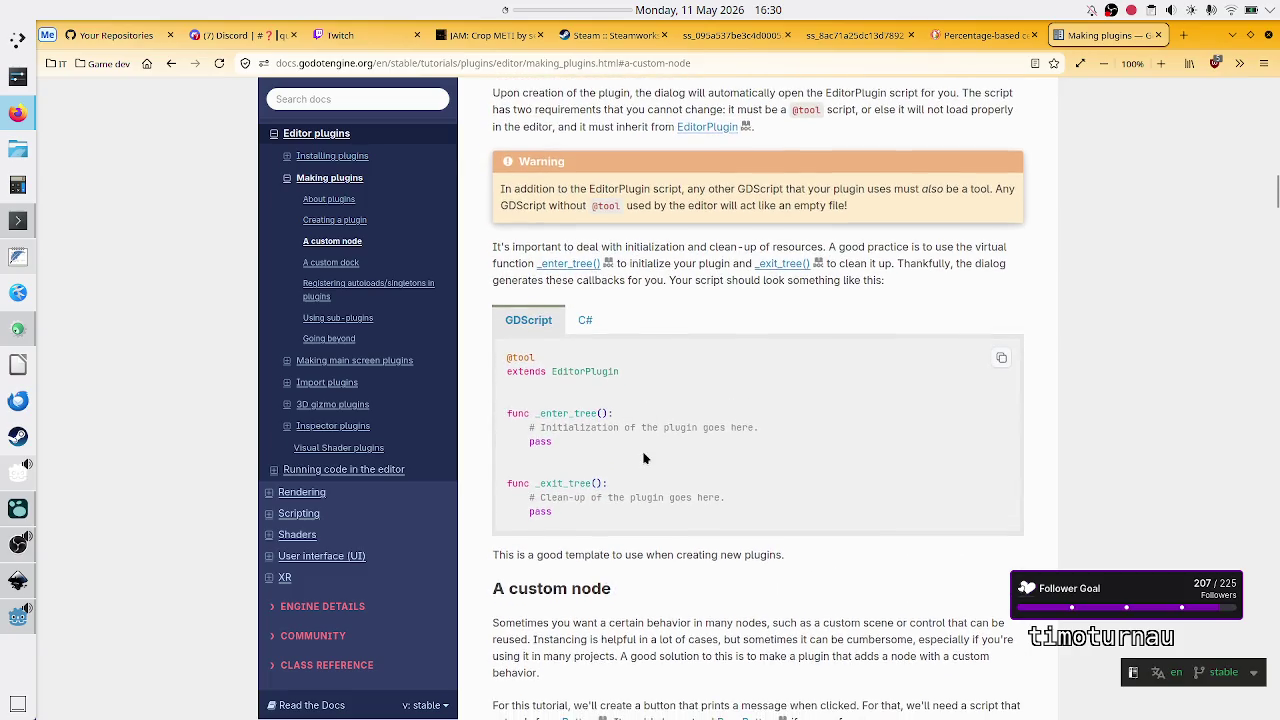
{"action": "scroll", "coordinate": [646, 487], "scroll_direction": "down", "scroll_amount": 8}
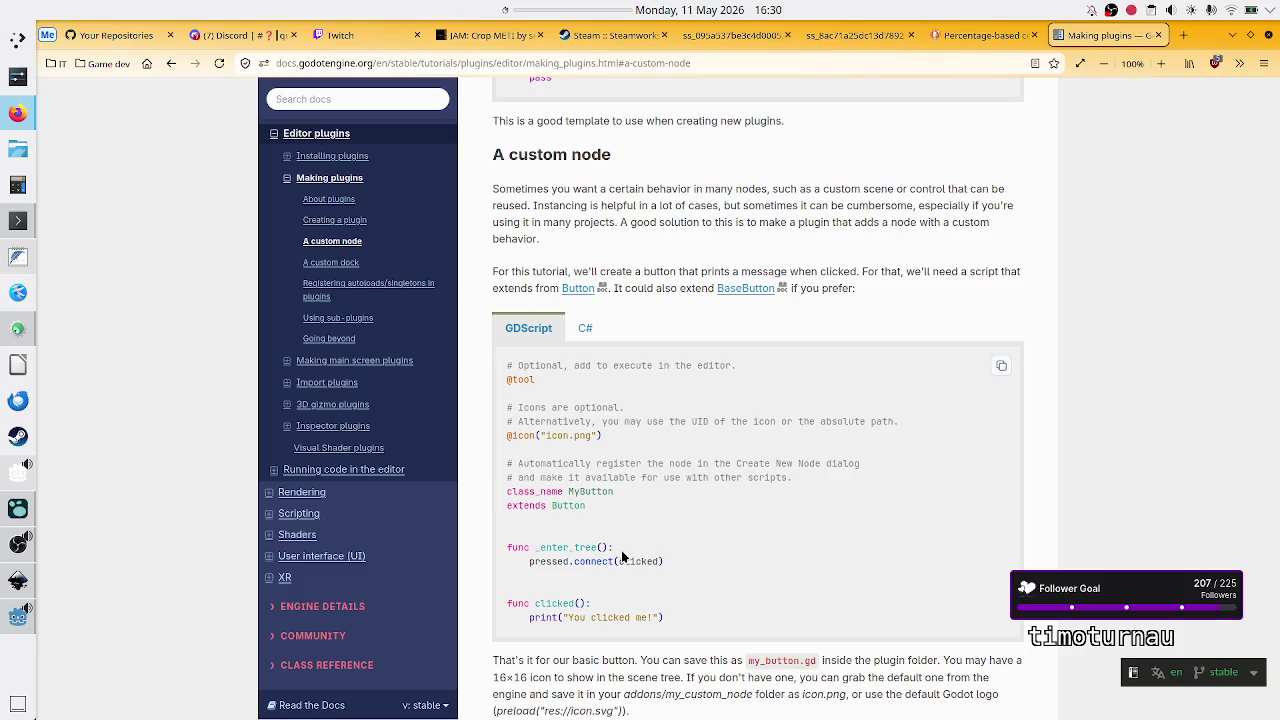
{"action": "mouse_move", "coordinate": [509, 491]}
{"action": "left_mouse_down"}
{"action": "mouse_move", "coordinate": [620, 510]}
{"action": "mouse_move", "coordinate": [627, 500]}
{"action": "left_mouse_up"}
{"action": "left_click", "coordinate": [598, 509]}
{"action": "double_click", "coordinate": [599, 494]}
Step: Scroll back up the docs page and return to the Godot editor
{"action": "scroll", "coordinate": [587, 563], "scroll_direction": "up", "scroll_amount": 4}
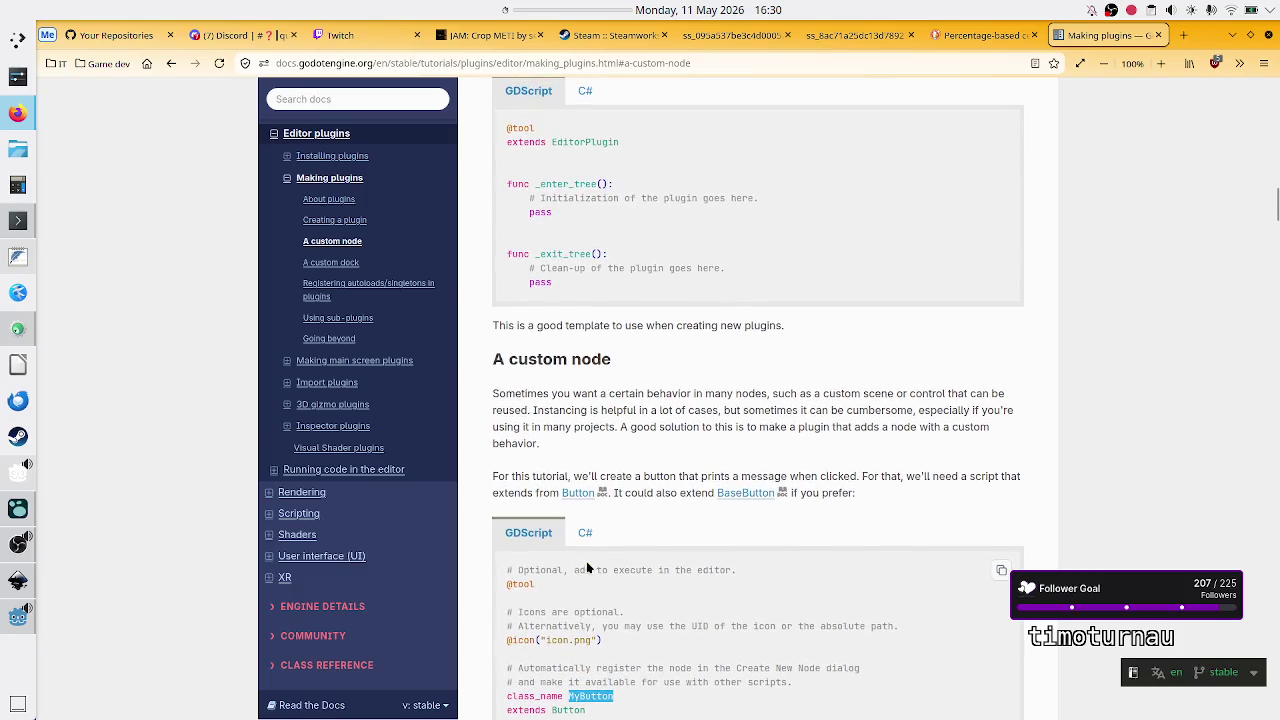
{"action": "scroll", "coordinate": [587, 567], "scroll_direction": "up", "scroll_amount": 1}
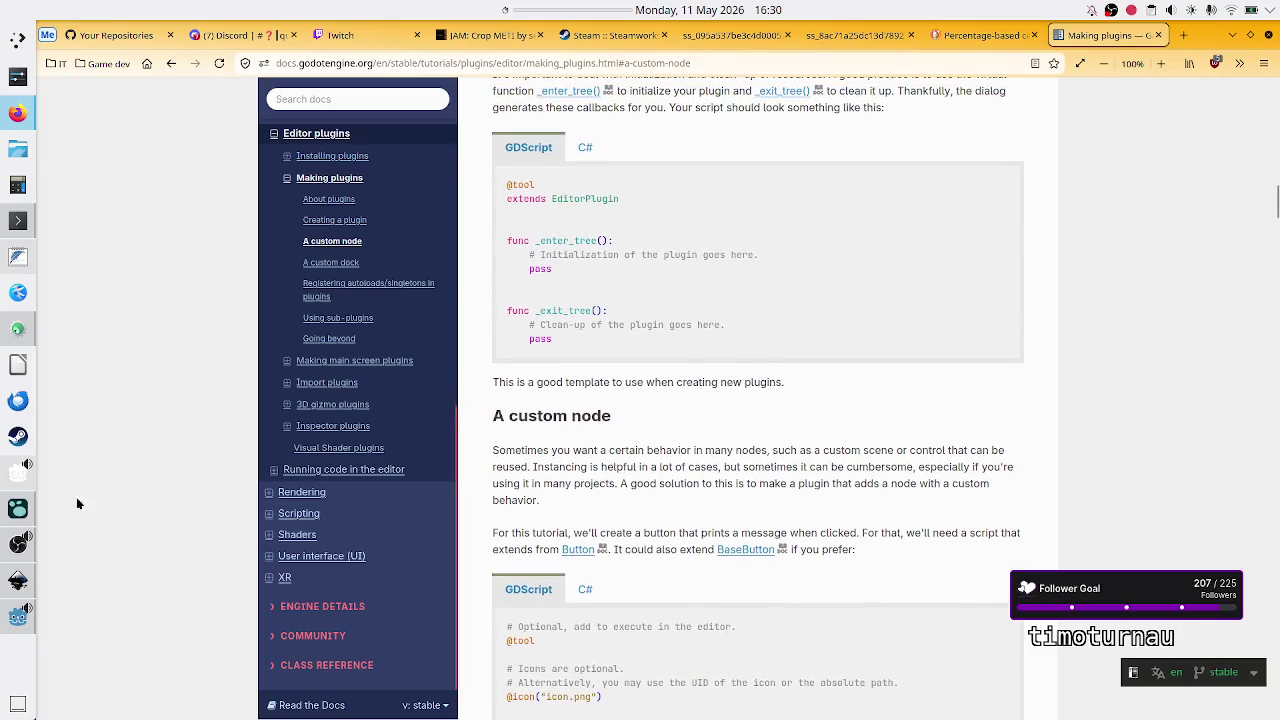
{"action": "left_click", "coordinate": [18, 614]}
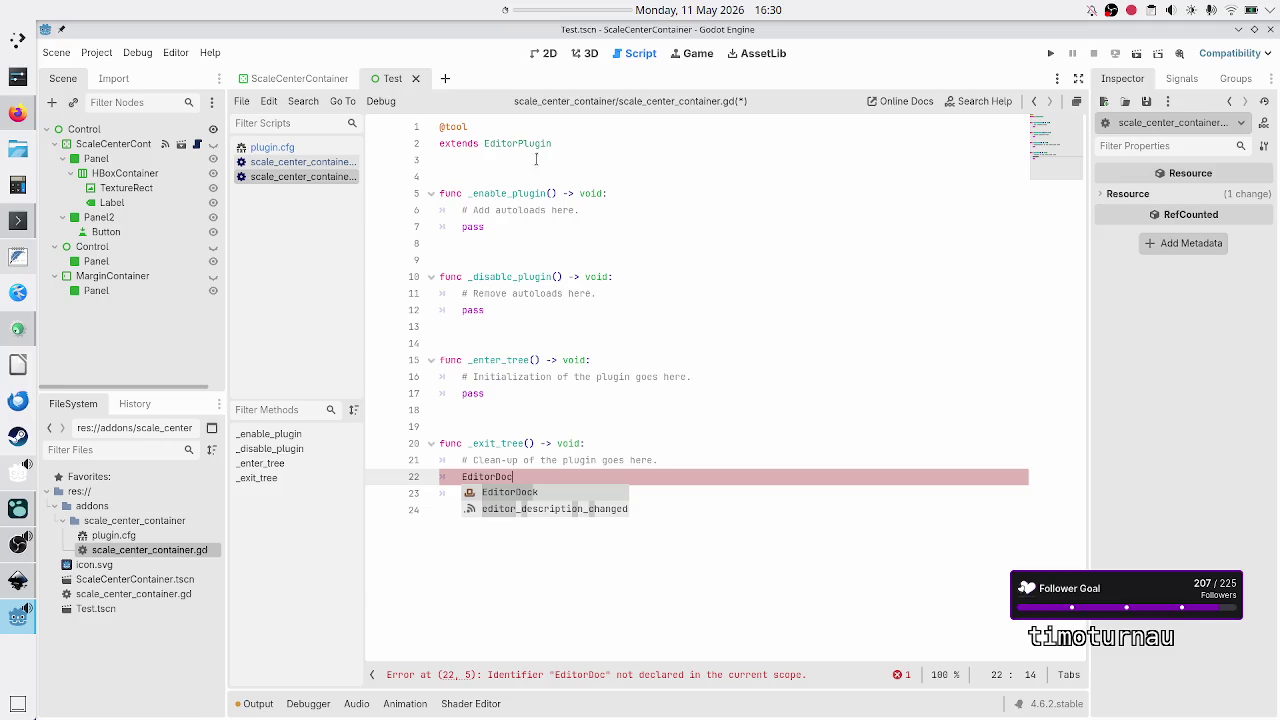
Step: Comment out the 'extends EditorPlugin' line in scale_center_container.gd
{"action": "left_click", "coordinate": [606, 131]}
{"action": "key", "text": "Right"}
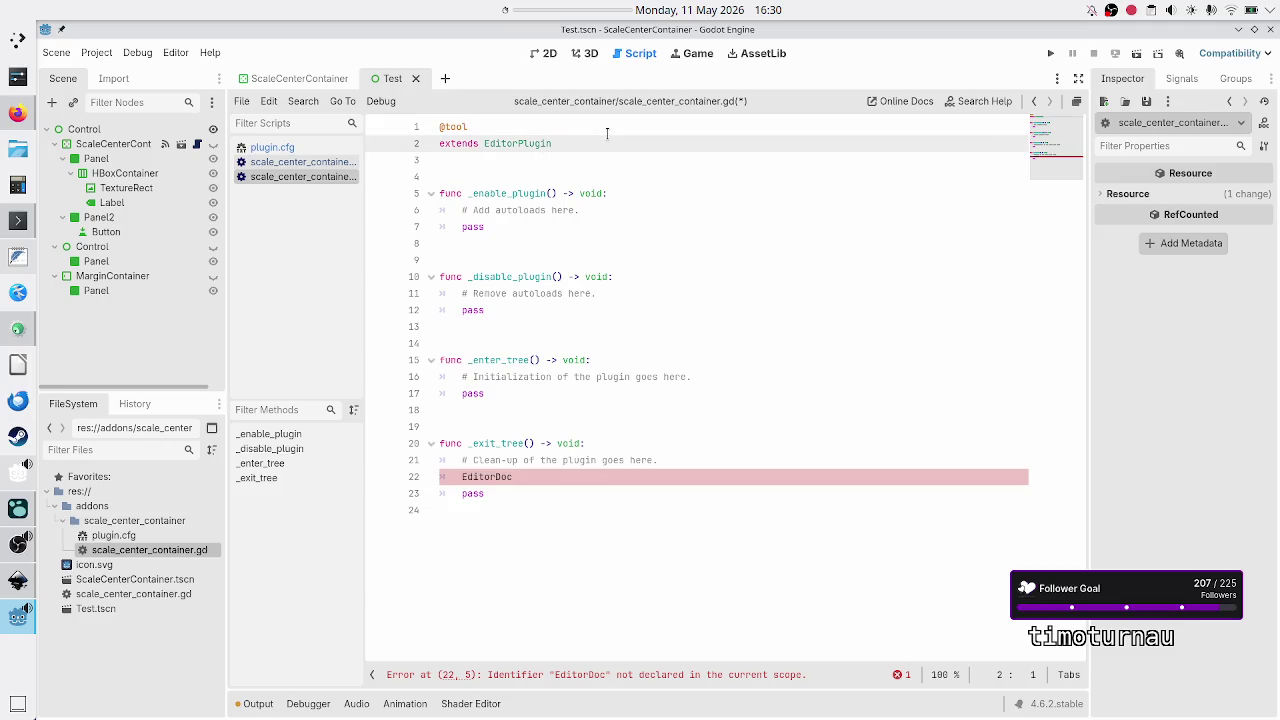
{"action": "type", "text": "#"}
{"action": "key", "text": "End"}
{"action": "key", "text": "Up"}
{"action": "key", "text": "Return"}
{"action": "key", "text": "Return"}
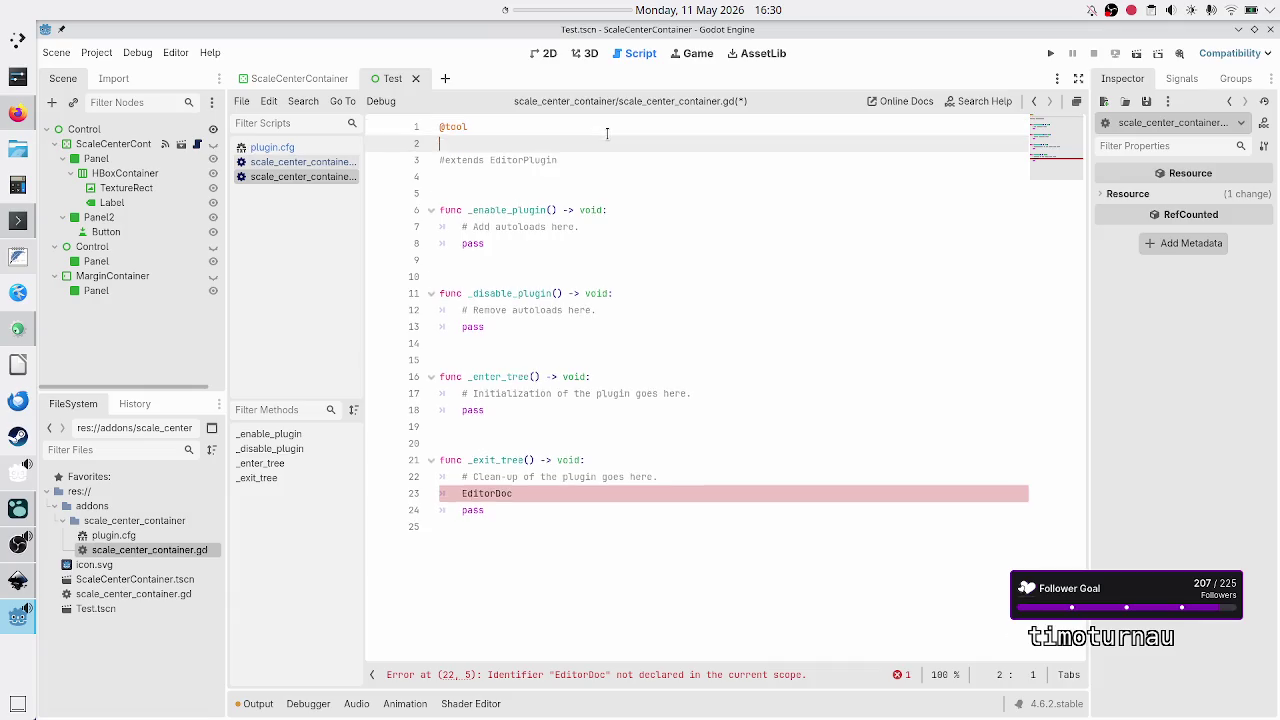
{"action": "type", "text": "clas"}
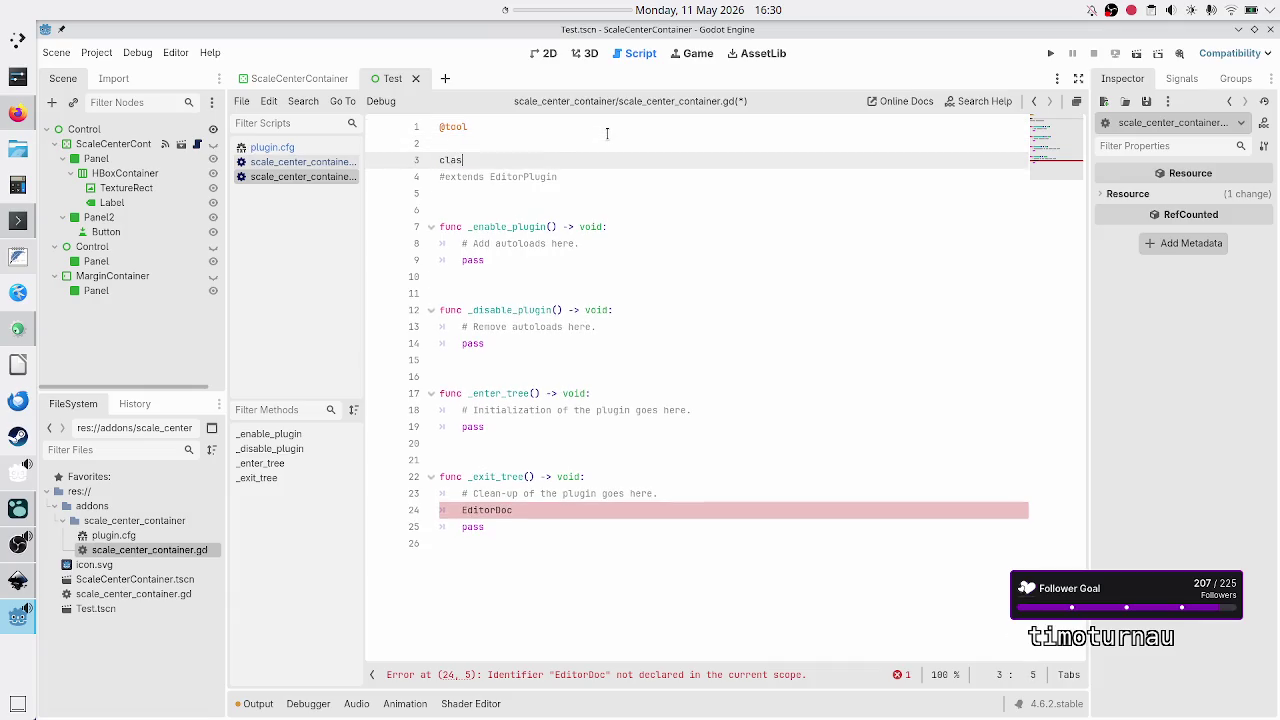
{"action": "type", "text": "s_nam"}
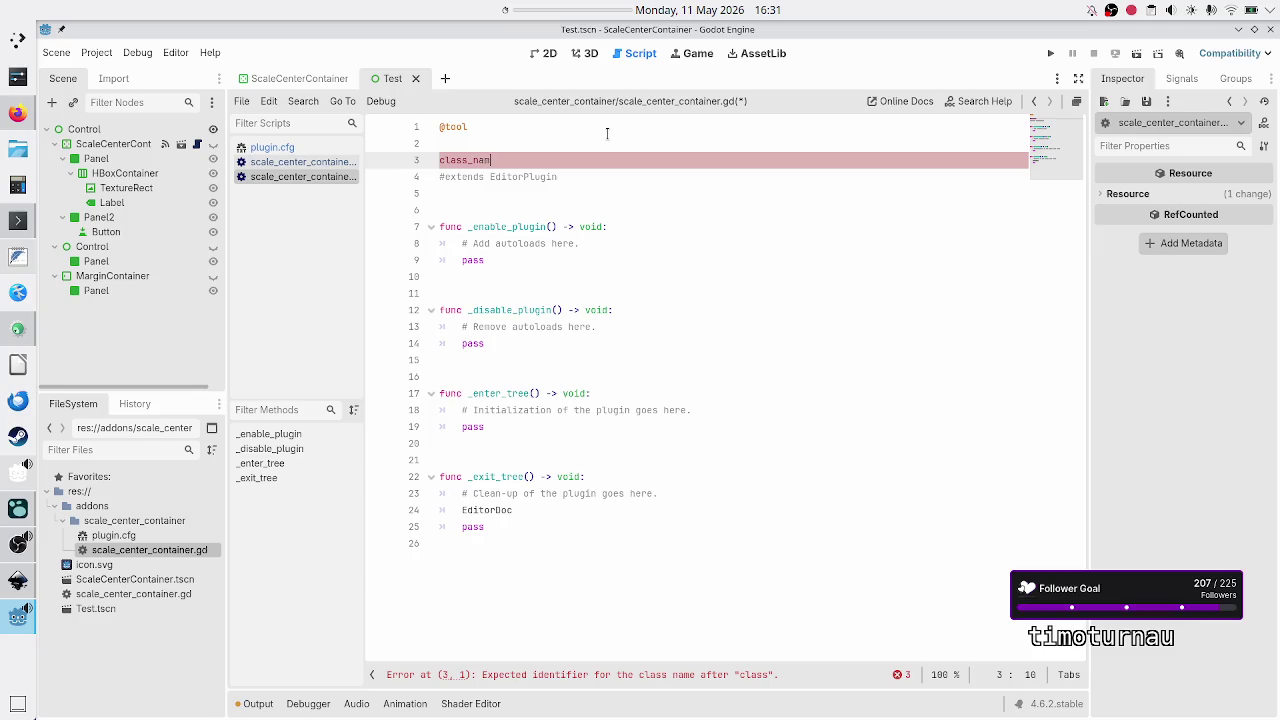
{"action": "type", "text": "e ScaleCenter"}
{"action": "type", "text": "C"}
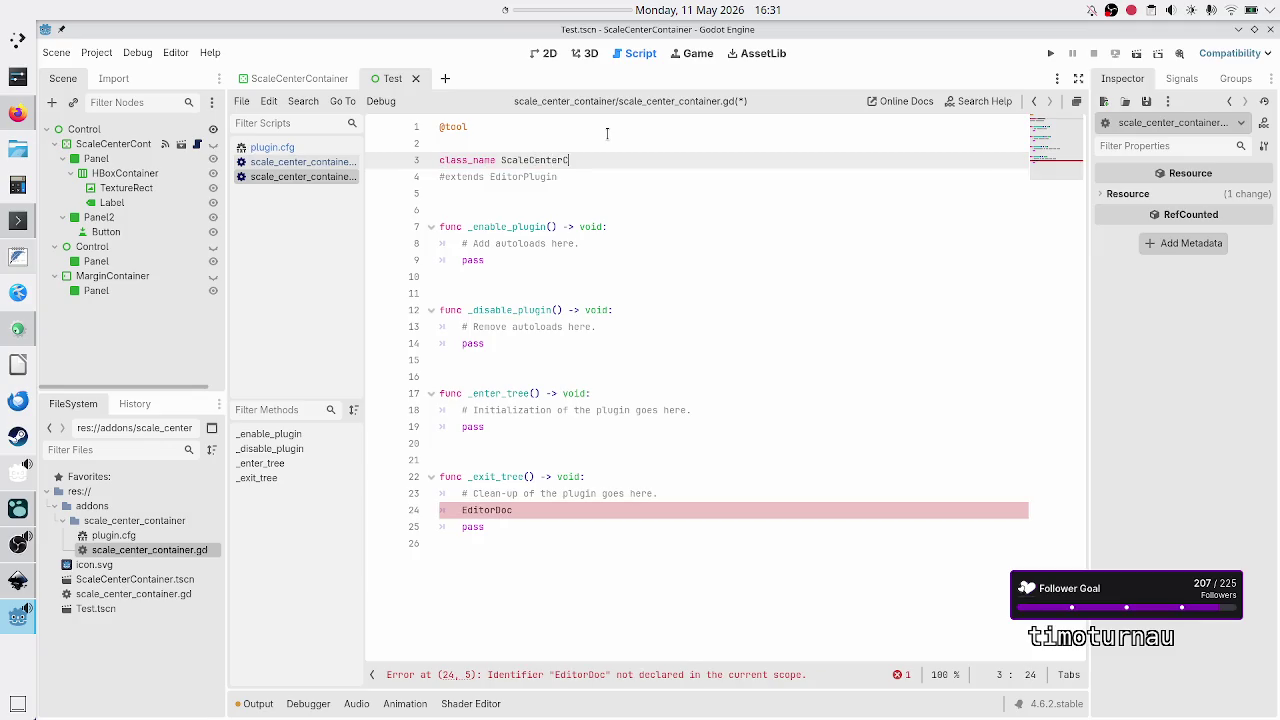
{"action": "type", "text": "ontainer"}
{"action": "key", "text": "Return"}
{"action": "type", "text": "ex"}
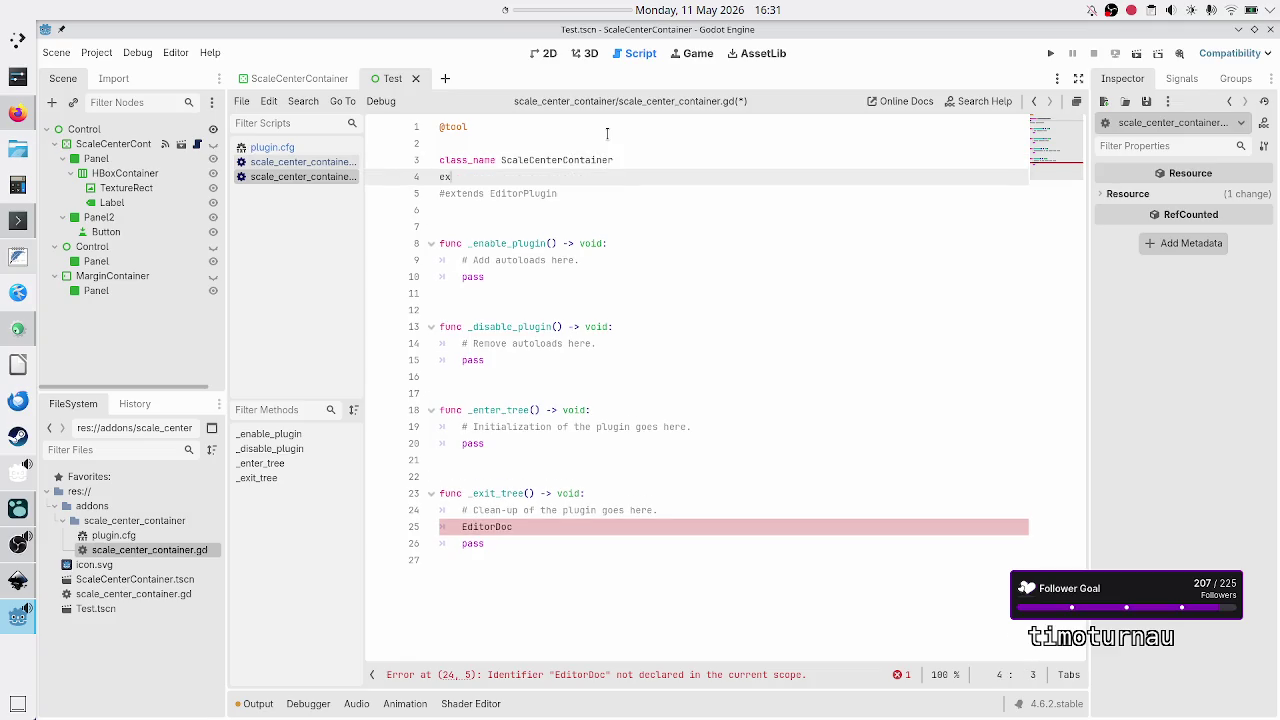
{"action": "type", "text": "tends CenterCont"}
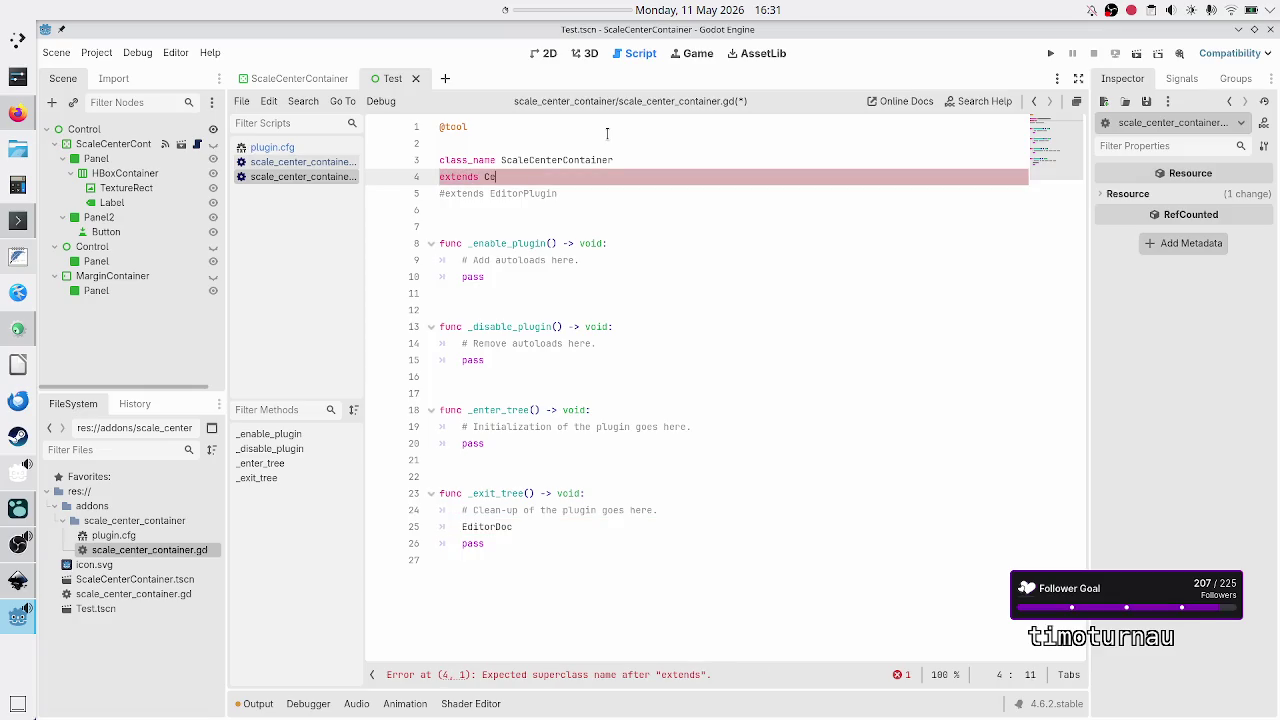
{"action": "key", "text": "Return"}
{"action": "key", "text": "Down"}
{"action": "key", "text": "Home"}
{"action": "key", "text": "Up"}
{"action": "key", "text": "BackSpace"}
Step: Remove the commented 'extends EditorPlugin' line and the extra blank lines near the top
{"action": "key", "text": "Down"}
{"action": "key", "text": "Down"}
{"action": "key", "text": "Up"}
{"action": "key", "text": "Home"}
{"action": "key", "text": "shift+End"}
{"action": "key", "text": "alt+Up"}
{"action": "key", "text": "alt+Up"}
{"action": "key", "text": "End"}
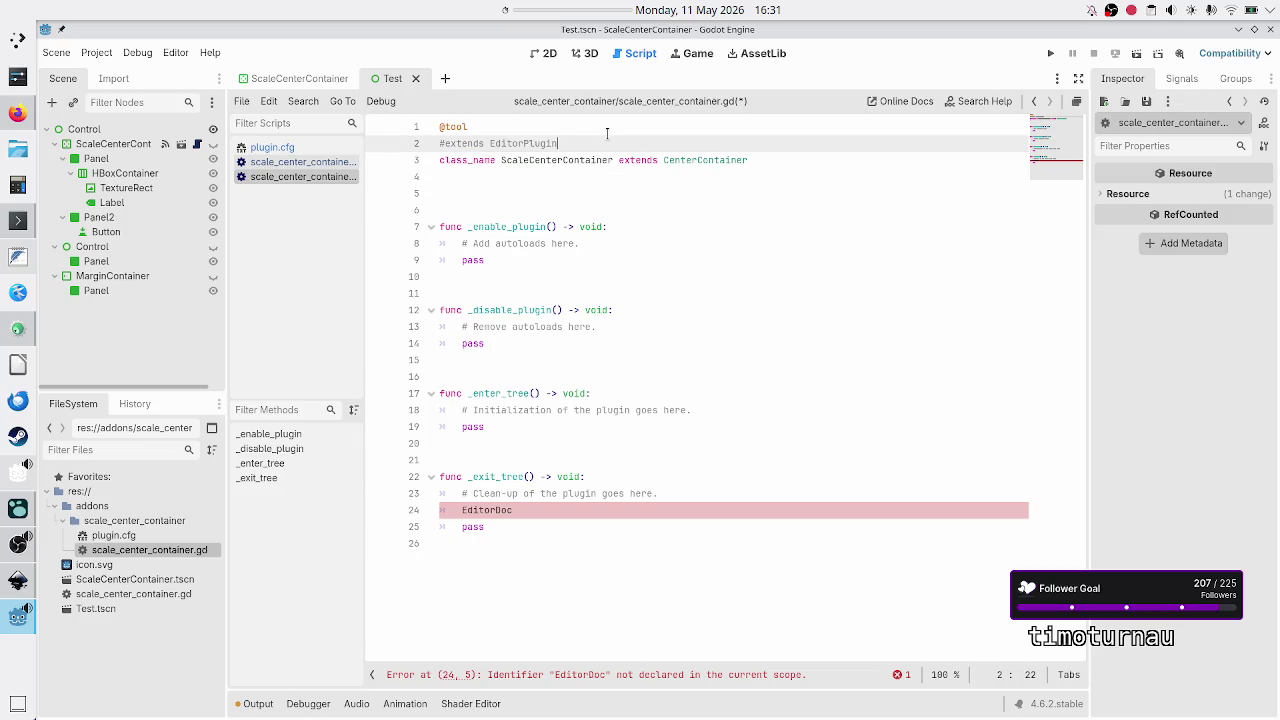
{"action": "key", "text": "Return"}
{"action": "key", "text": "Down"}
{"action": "key", "text": "Down"}
{"action": "key", "text": "Down"}
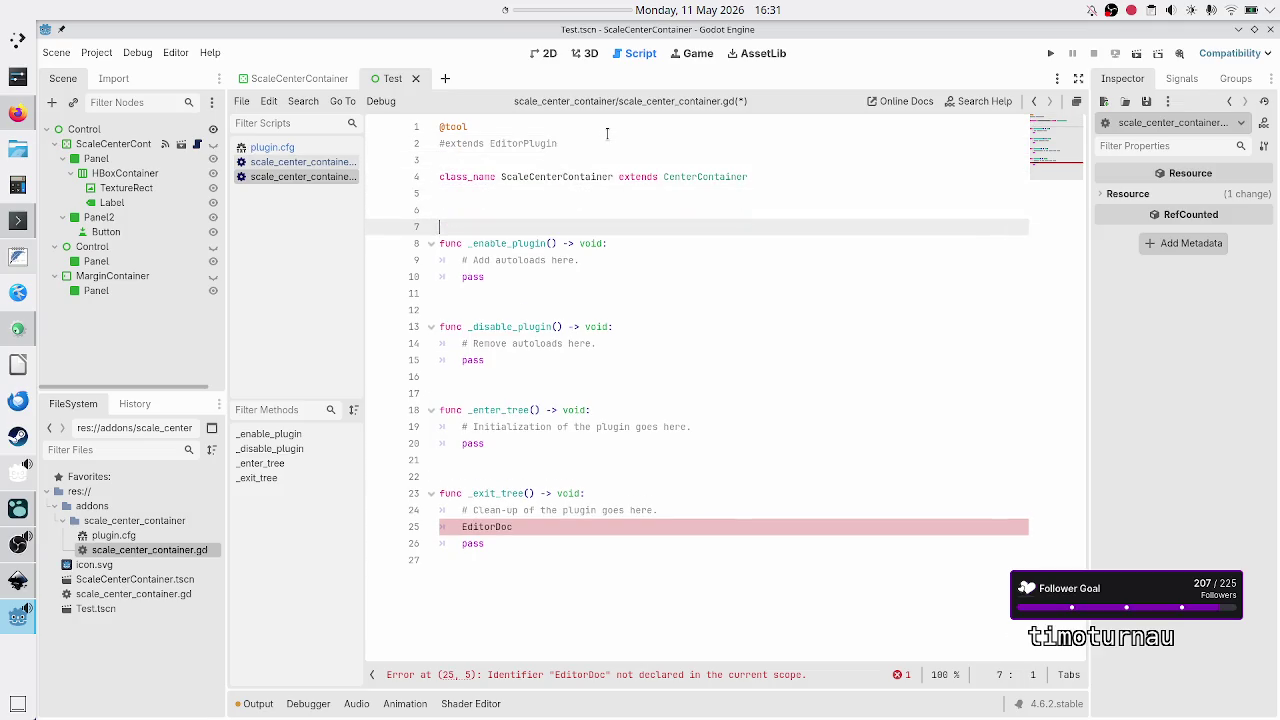
{"action": "key", "text": "BackSpace"}
{"action": "key", "text": "BackSpace"}
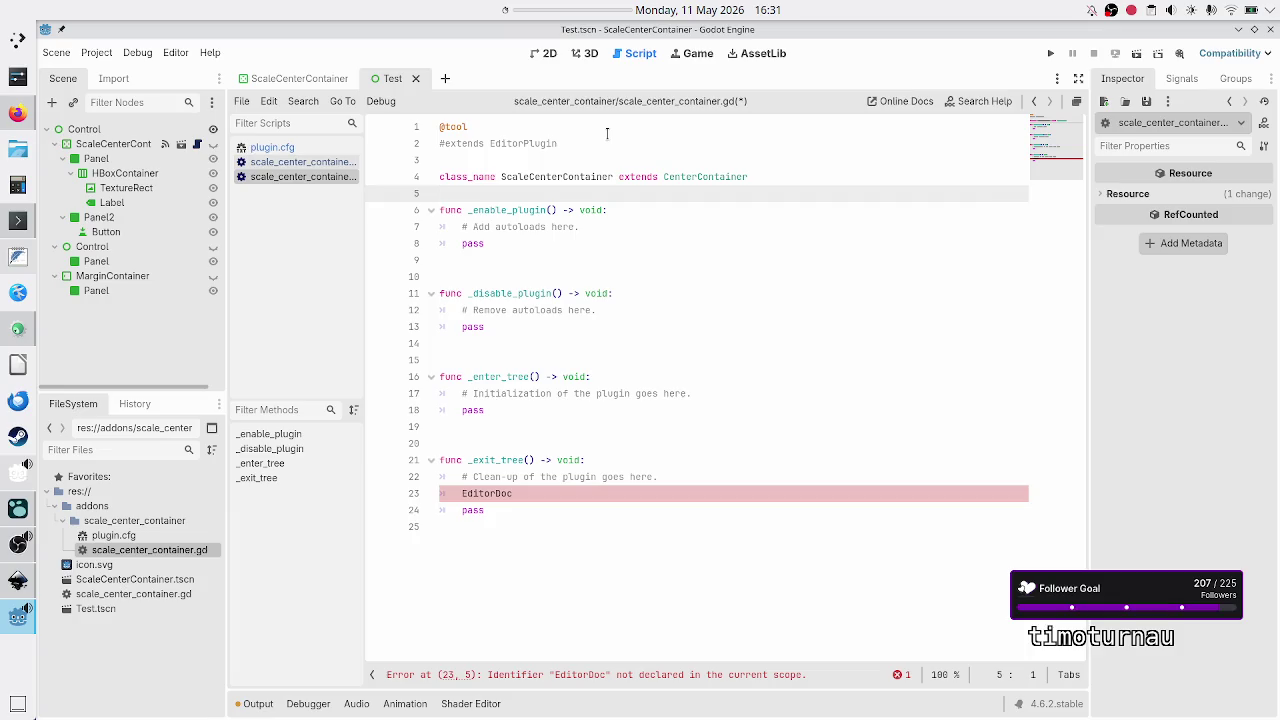
{"action": "key", "text": "Up"}
{"action": "key", "text": "Up"}
{"action": "key", "text": "Up"}
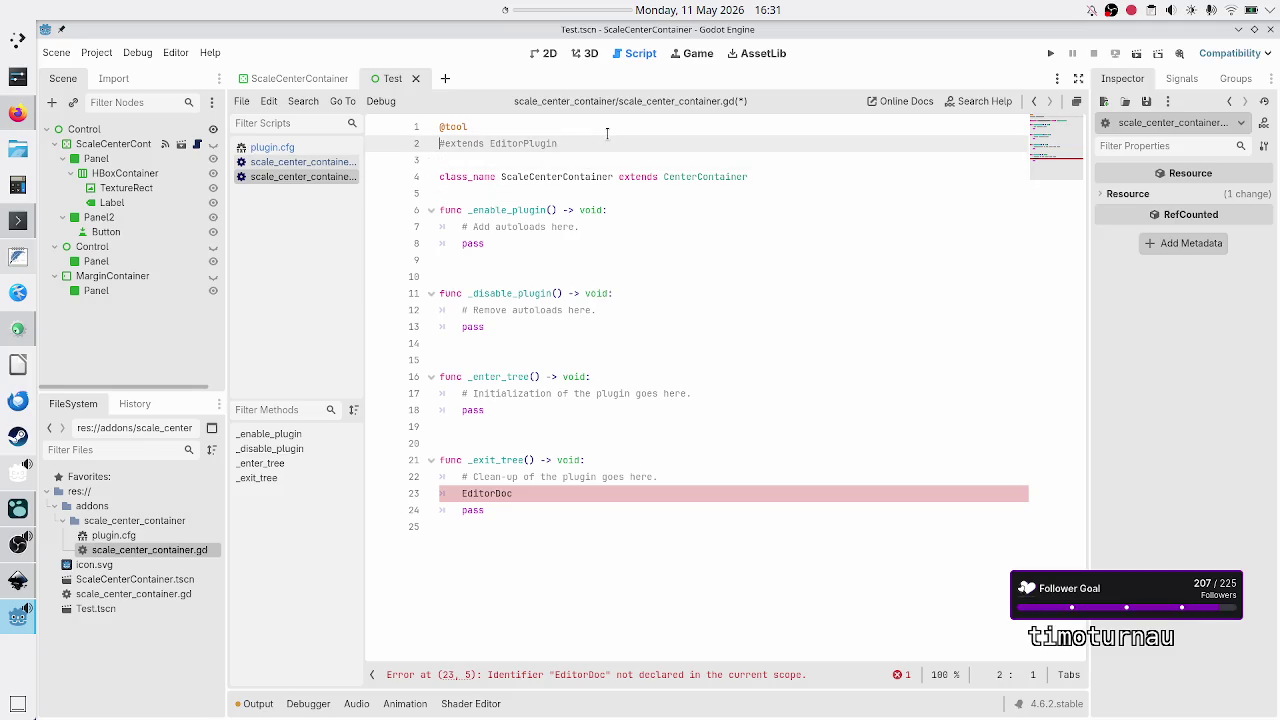
{"action": "key", "text": "shift+End"}
{"action": "key", "text": "BackSpace"}
{"action": "key", "text": "BackSpace"}
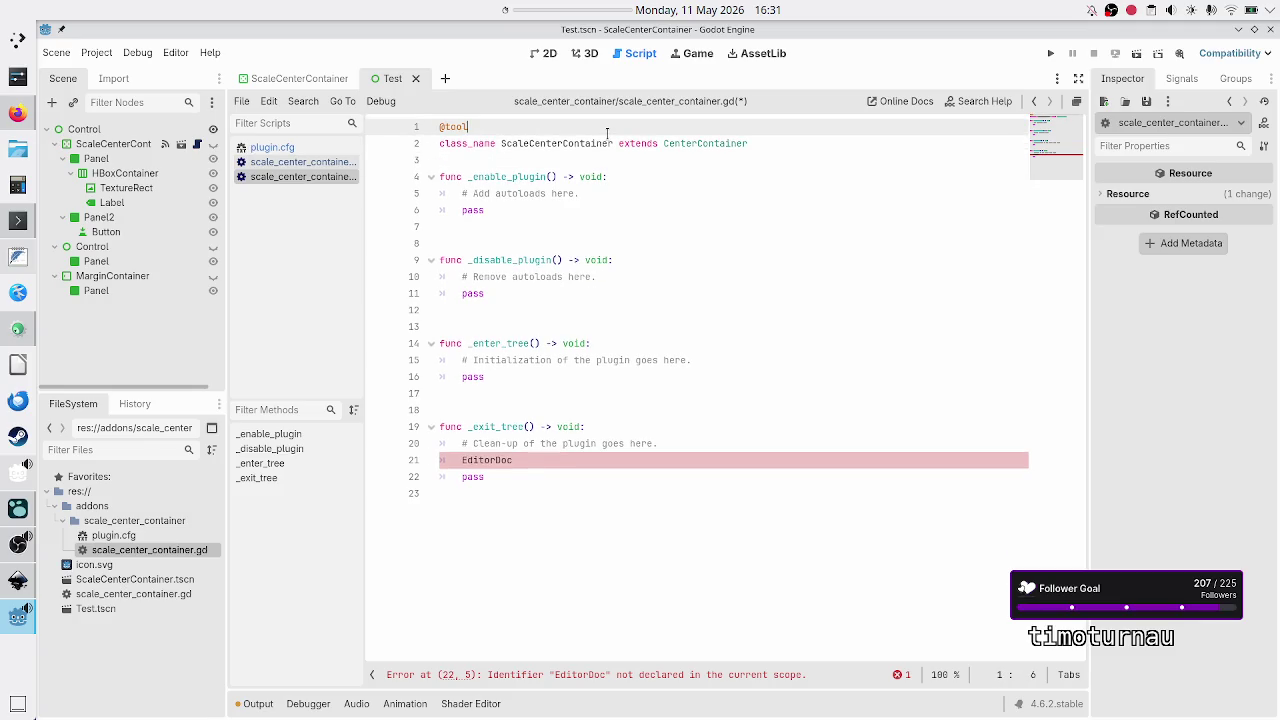
Step: Delete the surplus blank lines 12 and 8 between the functions, leaving 21 lines
{"action": "key", "text": "Down"}
{"action": "key", "text": "Down"}
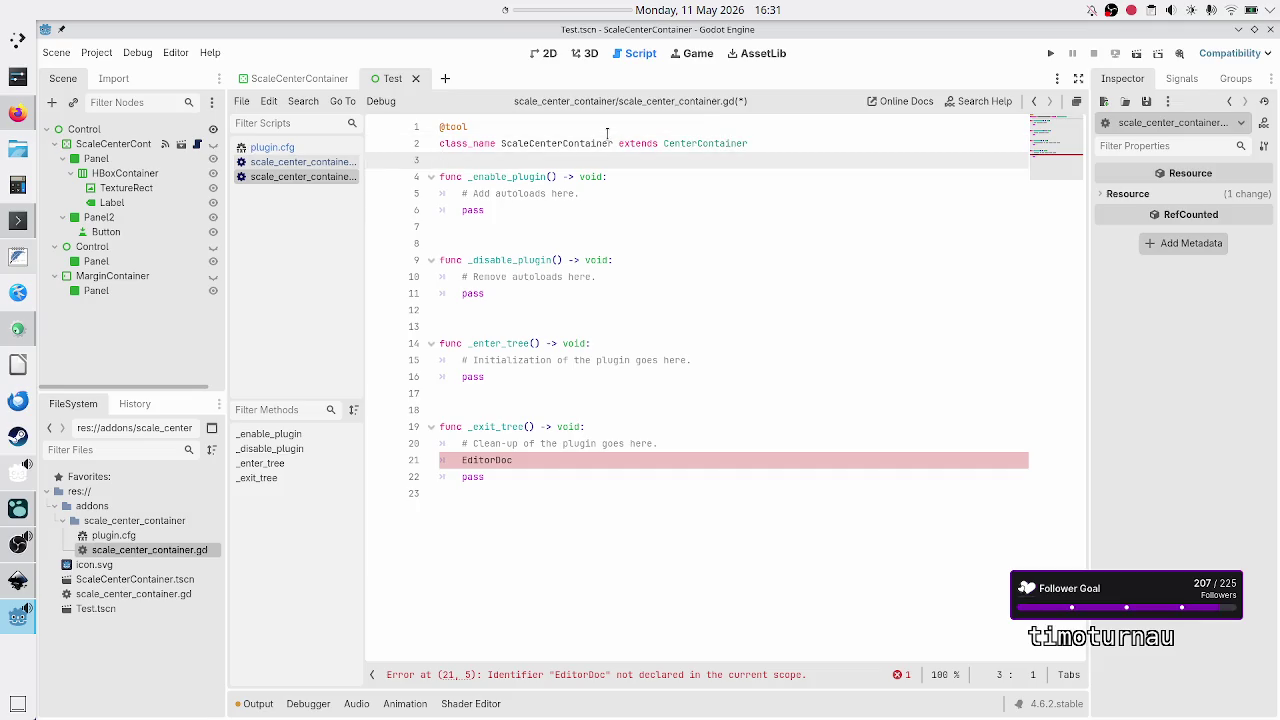
{"action": "key", "text": "Down"}
{"action": "key", "text": "Down"}
{"action": "key", "text": "Down"}
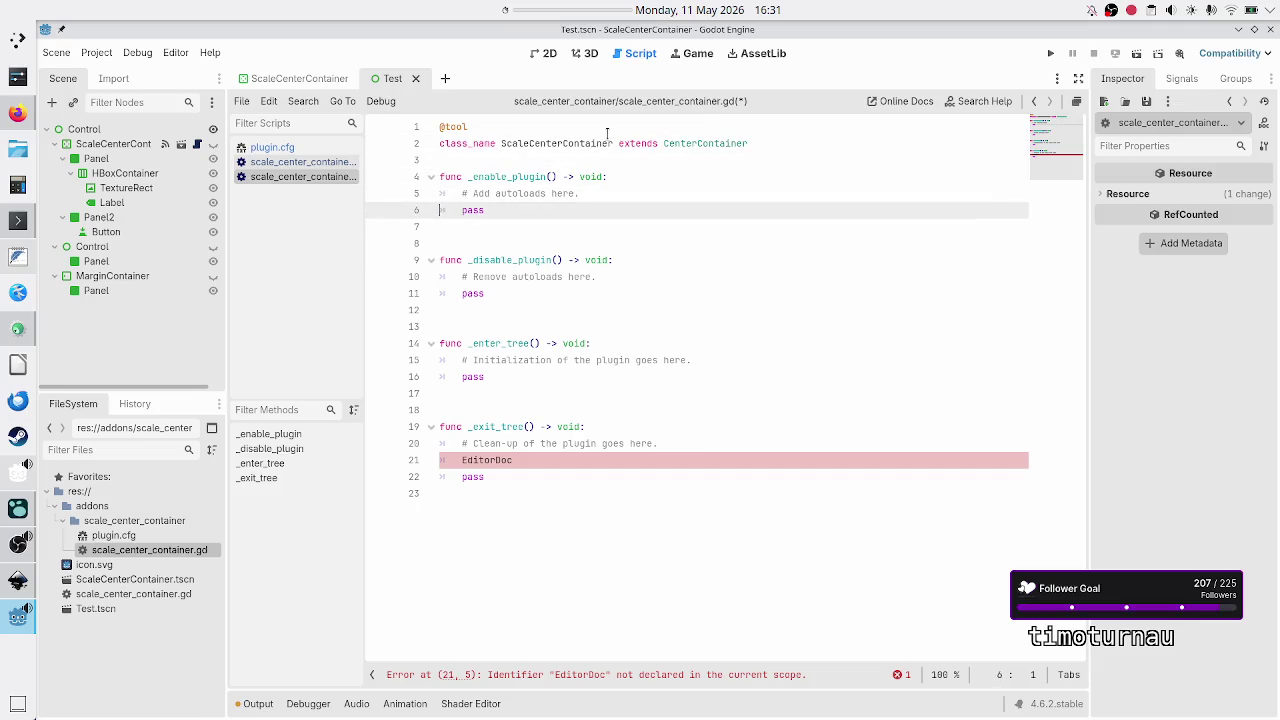
{"action": "key", "text": "Up"}
{"action": "key", "text": "Up"}
{"action": "key", "text": "Down"}
{"action": "key", "text": "Down"}
{"action": "key", "text": "Down"}
{"action": "key", "text": "Down"}
{"action": "key", "text": "Down"}
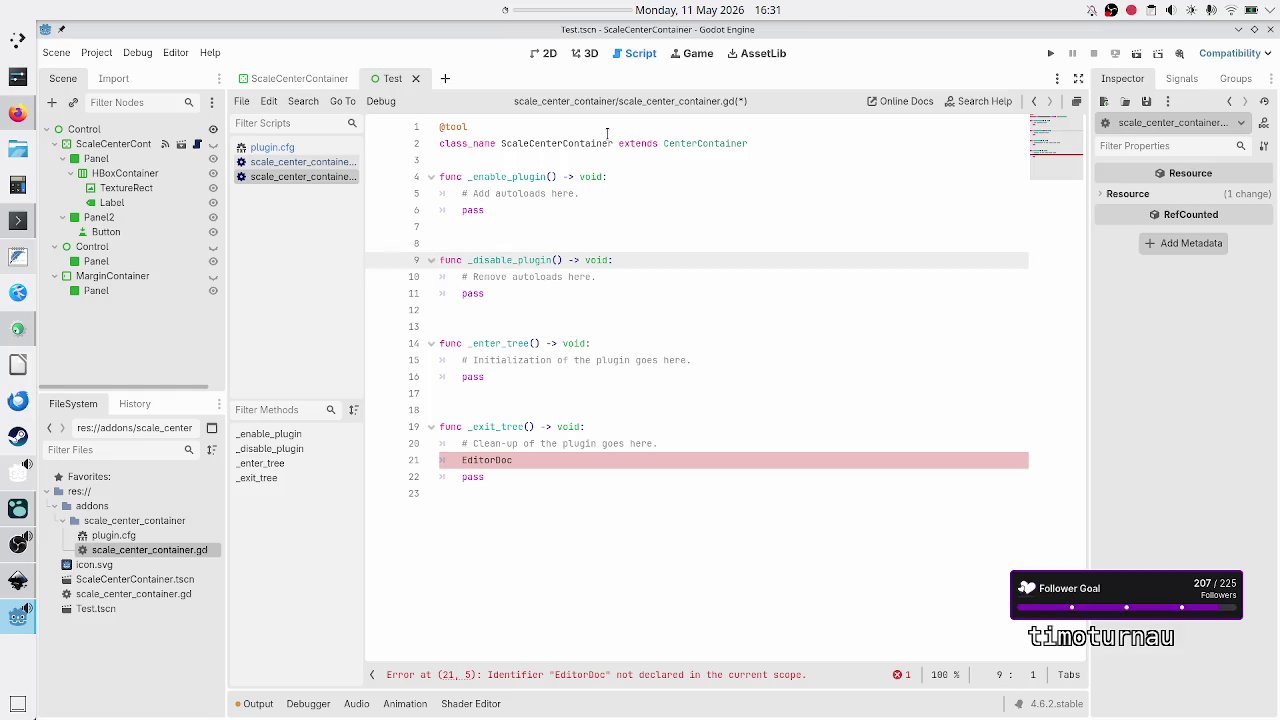
{"action": "key", "text": "Down"}
{"action": "key", "text": "Down"}
{"action": "key", "text": "Down"}
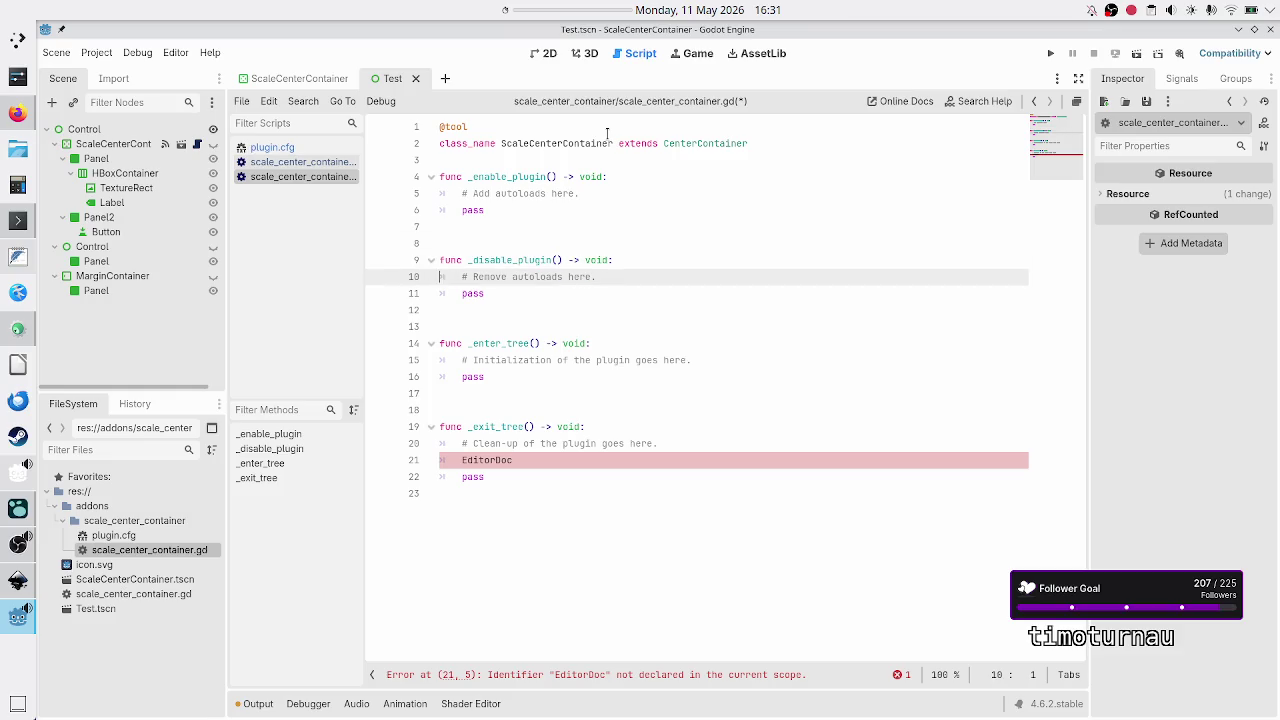
{"action": "key", "text": "shift+Down"}
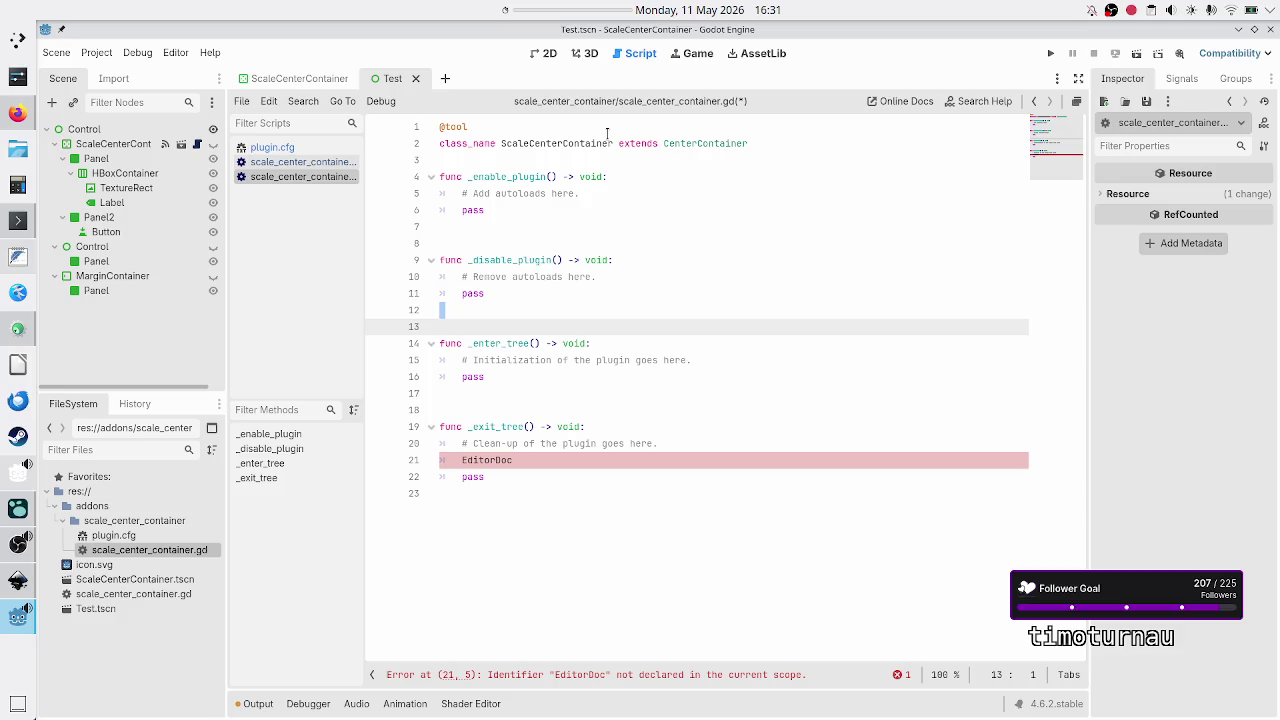
{"action": "key", "text": "BackSpace"}
{"action": "key", "text": "Up"}
{"action": "key", "text": "Up"}
{"action": "key", "text": "Up"}
{"action": "key", "text": "BackSpace"}
{"action": "key", "text": "Down"}
{"action": "key", "text": "Down"}
{"action": "key", "text": "Down"}
{"action": "key", "text": "shift+Down"}
{"action": "key", "text": "shift+Down"}
{"action": "key", "text": "shift+Down"}
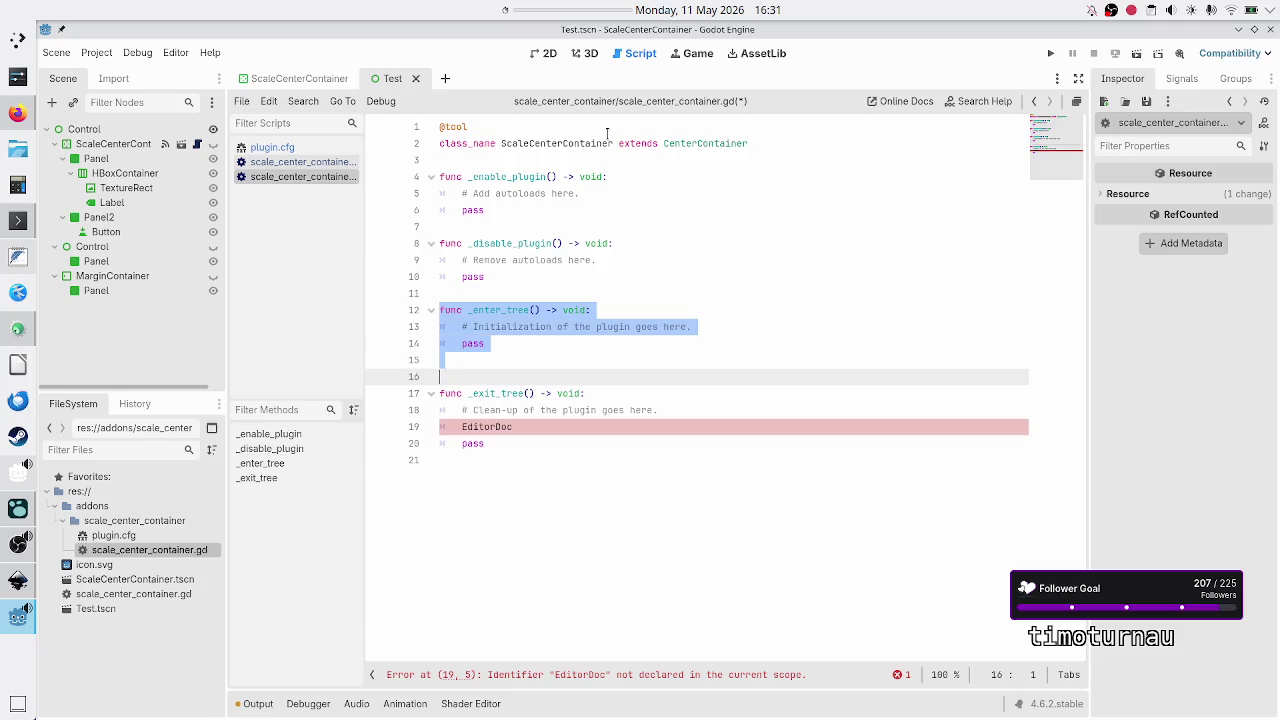
{"action": "key", "text": "shift+Down"}
{"action": "key", "text": "shift+Down"}
{"action": "key", "text": "shift+Down"}
{"action": "key", "text": "Up"}
{"action": "key", "text": "Up"}
{"action": "key", "text": "Up"}
{"action": "key", "text": "Up"}
{"action": "key", "text": "Up"}
{"action": "key", "text": "Up"}
{"action": "key", "text": "Down"}
{"action": "key", "text": "Down"}
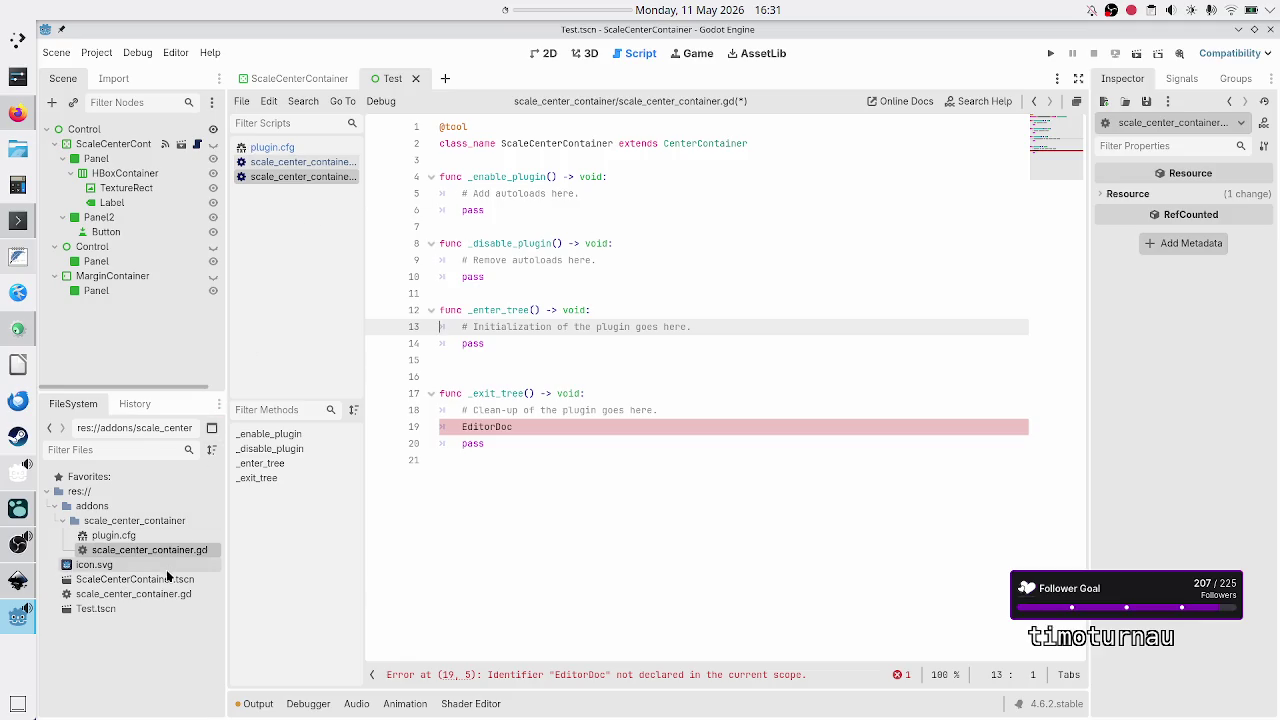
Step: Open the root scale_center_container.gd and go to the #custom "anchors" comment on line 4
{"action": "double_click", "coordinate": [149, 593]}
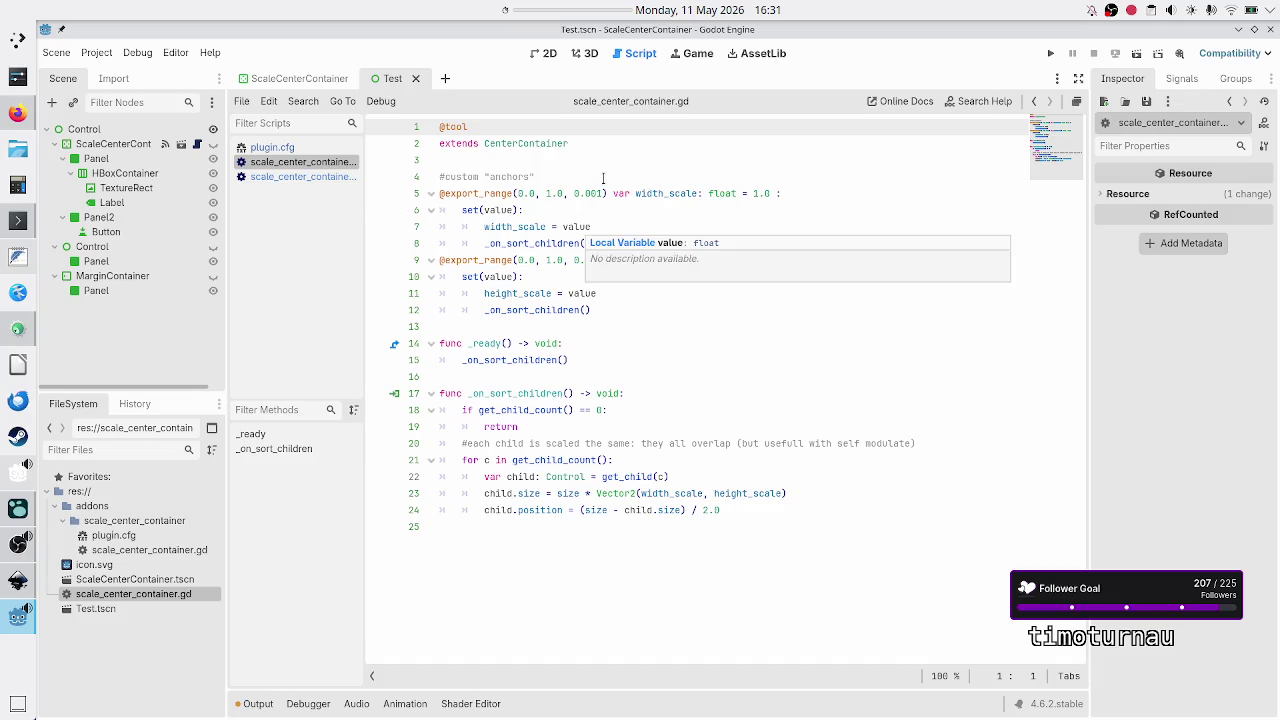
{"action": "key", "text": "Down"}
{"action": "key", "text": "Down"}
{"action": "key", "text": "Down"}
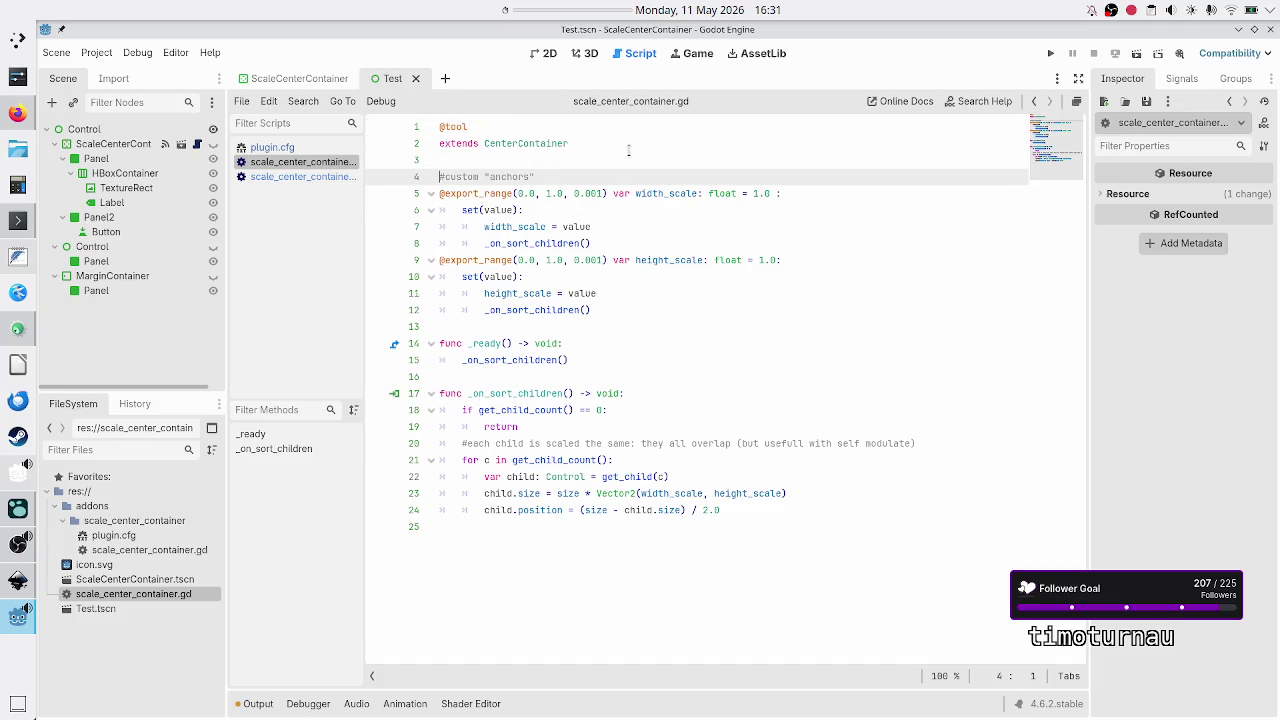
{"action": "key", "text": "Down"}
{"action": "key", "text": "Up"}
Step: Delete the comment and its leftover empty line, save, and select the width/height scale exports
{"action": "key", "text": "Down"}
{"action": "key", "text": "Up"}
{"action": "key", "text": "End"}
{"action": "key", "text": "BackSpace"}
{"action": "key", "text": "Up"}
{"action": "key", "text": "Down"}
{"action": "key", "text": "shift+End"}
{"action": "key", "text": "BackSpace"}
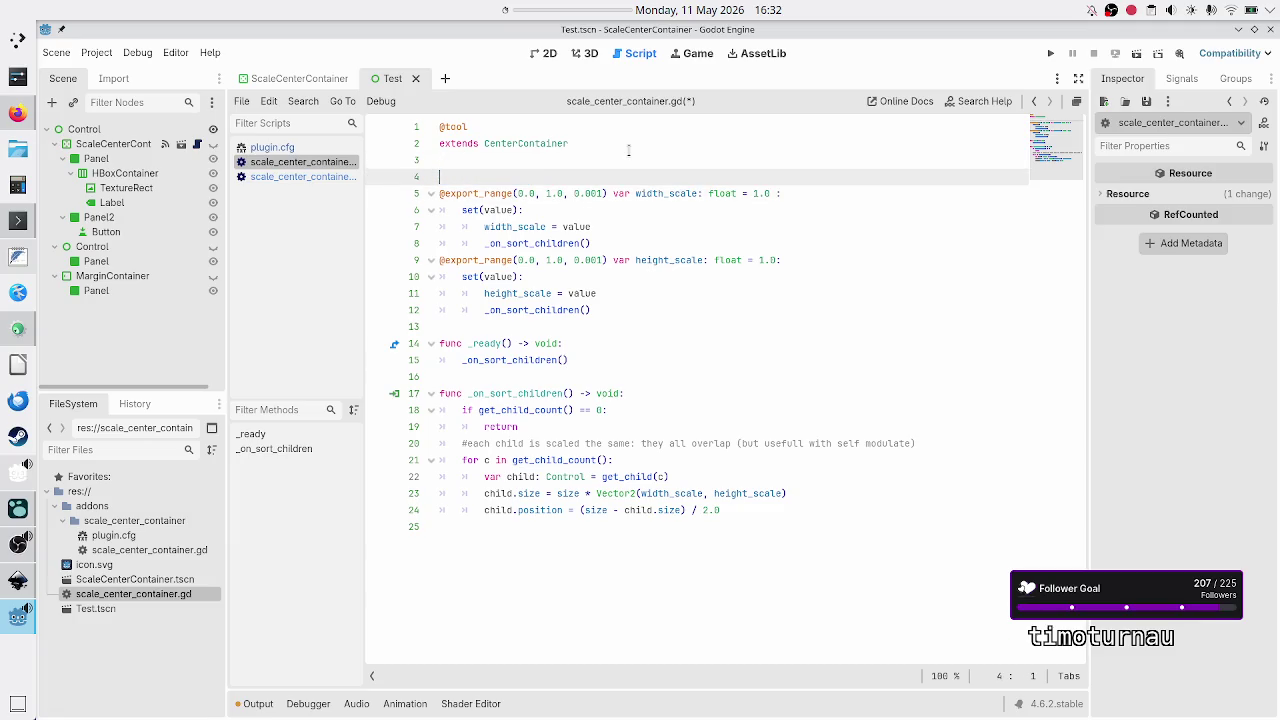
{"action": "key", "text": "Delete"}
{"action": "key", "text": "ctrl+s"}
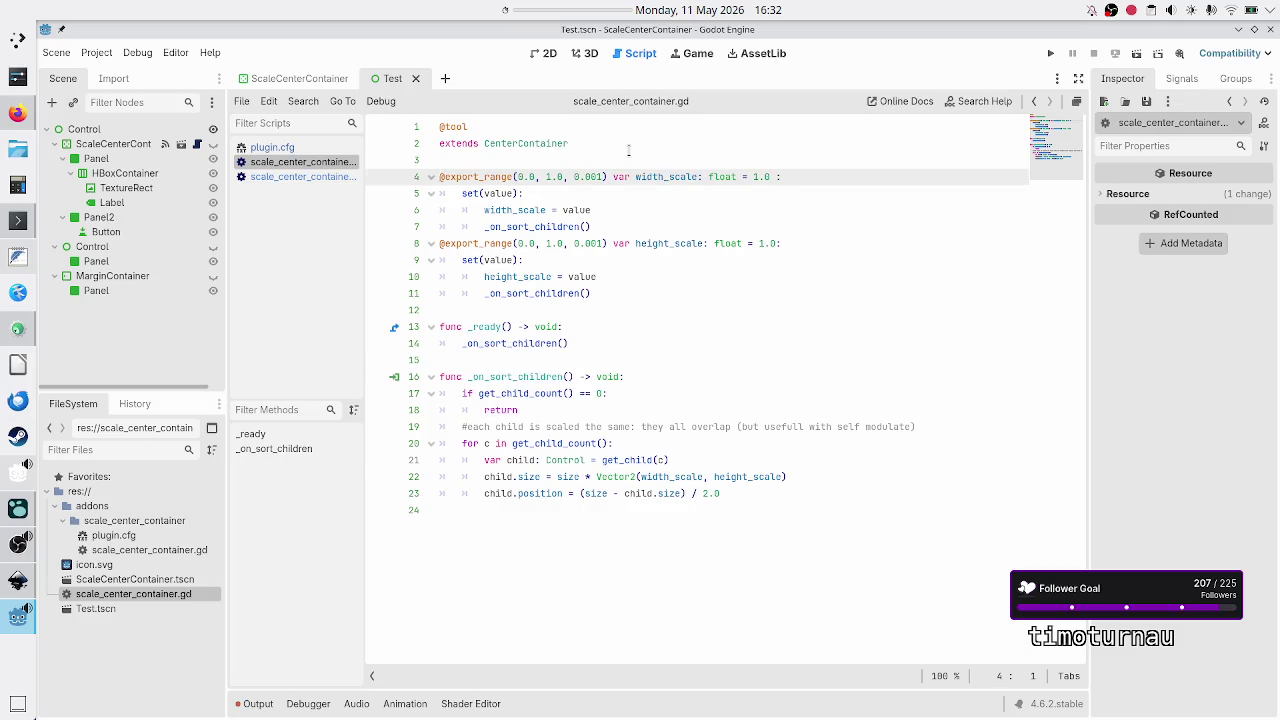
{"action": "key", "text": "shift+Down"}
{"action": "key", "text": "shift+Down"}
{"action": "key", "text": "shift+Down"}
{"action": "key", "text": "shift+Left"}
{"action": "key", "text": "ctrl+c"}
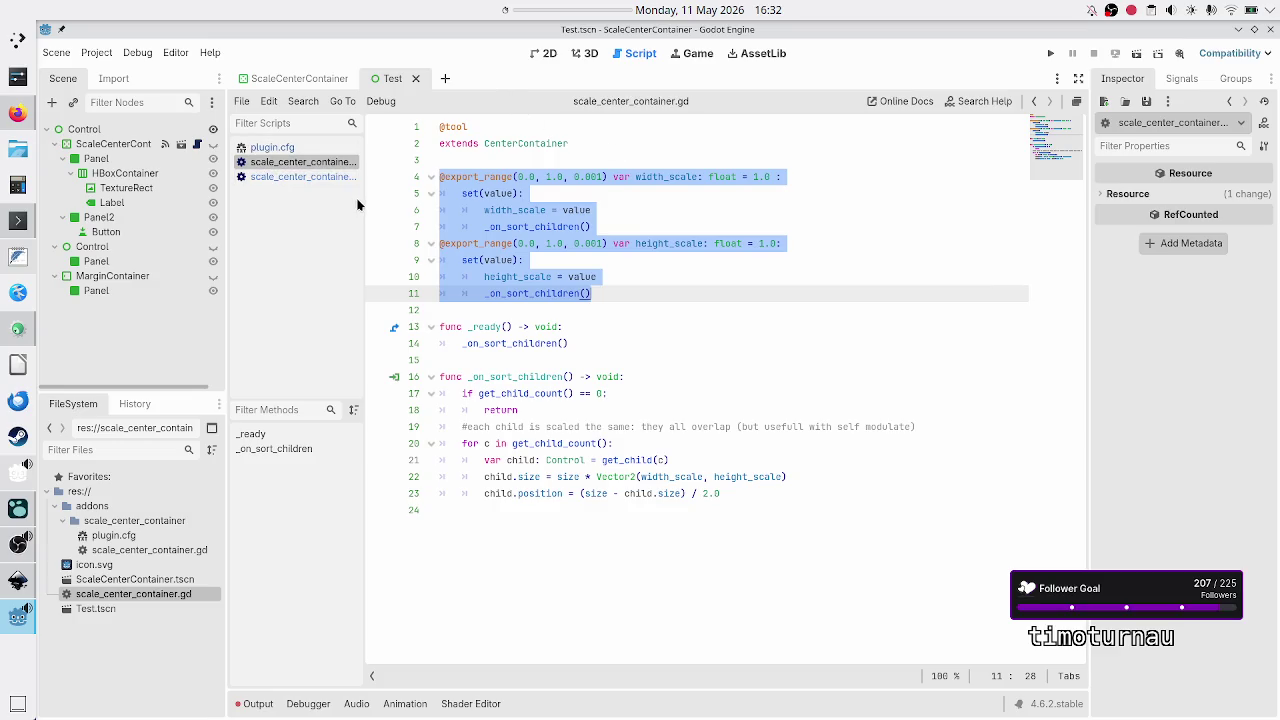
Step: Paste the width_scale and height_scale export variables into the addon's plugin script at line 4
{"action": "left_click_drag", "start_coordinate": [366, 205], "coordinate": [519, 191]}
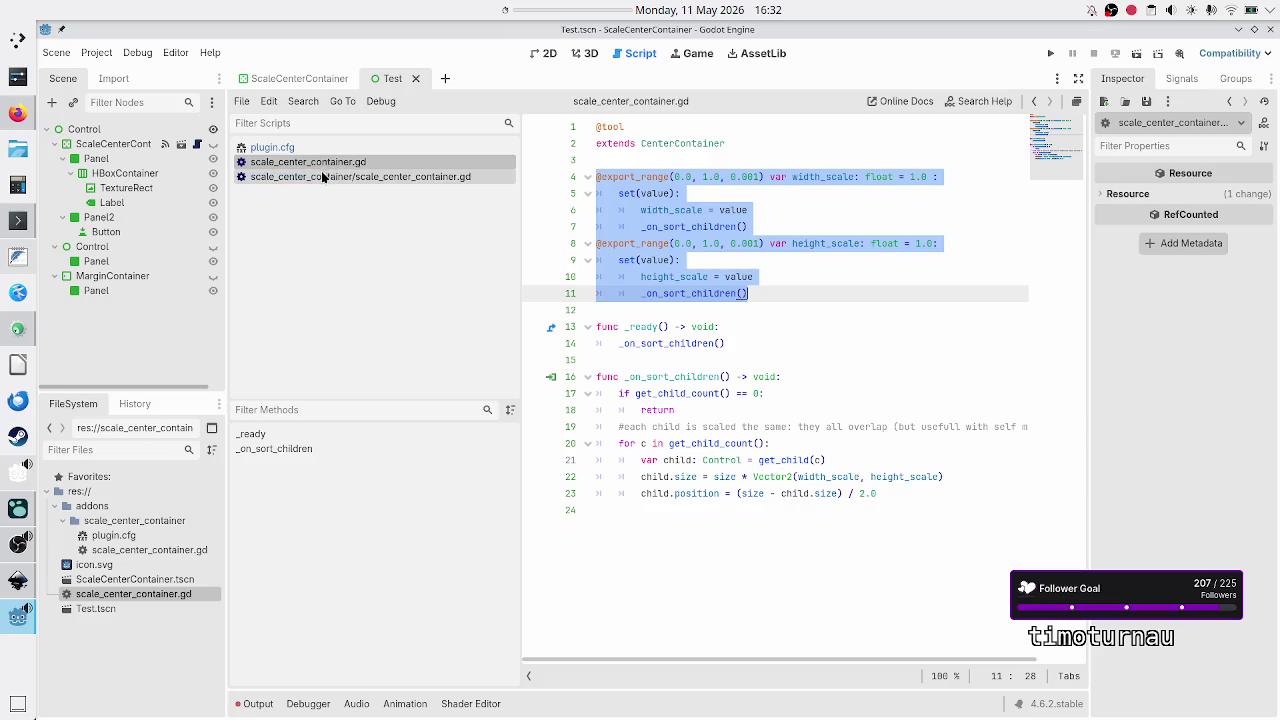
{"action": "left_click", "coordinate": [320, 176]}
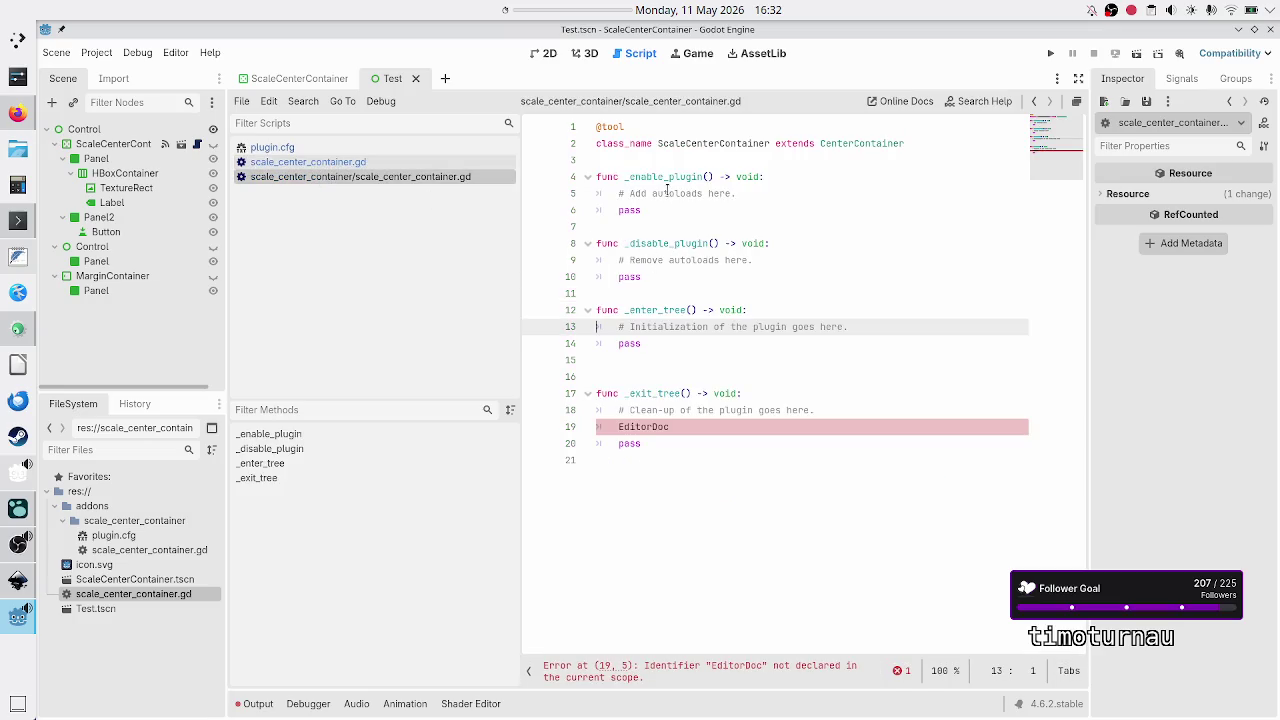
{"action": "left_click", "coordinate": [634, 176]}
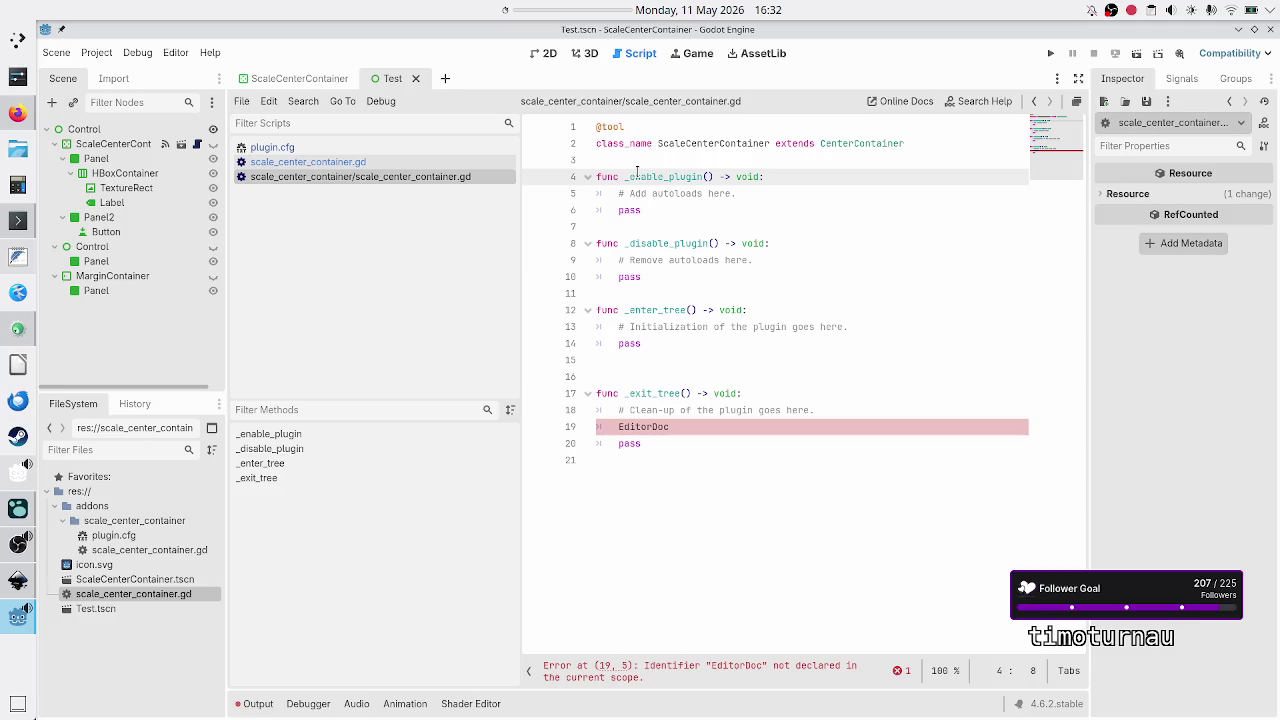
{"action": "key", "text": "Up"}
{"action": "key", "text": "Return"}
{"action": "key", "text": "Return"}
{"action": "key", "text": "Return"}
{"action": "key", "text": "Up"}
{"action": "key", "text": "Up"}
{"action": "key", "text": "ctrl+v"}
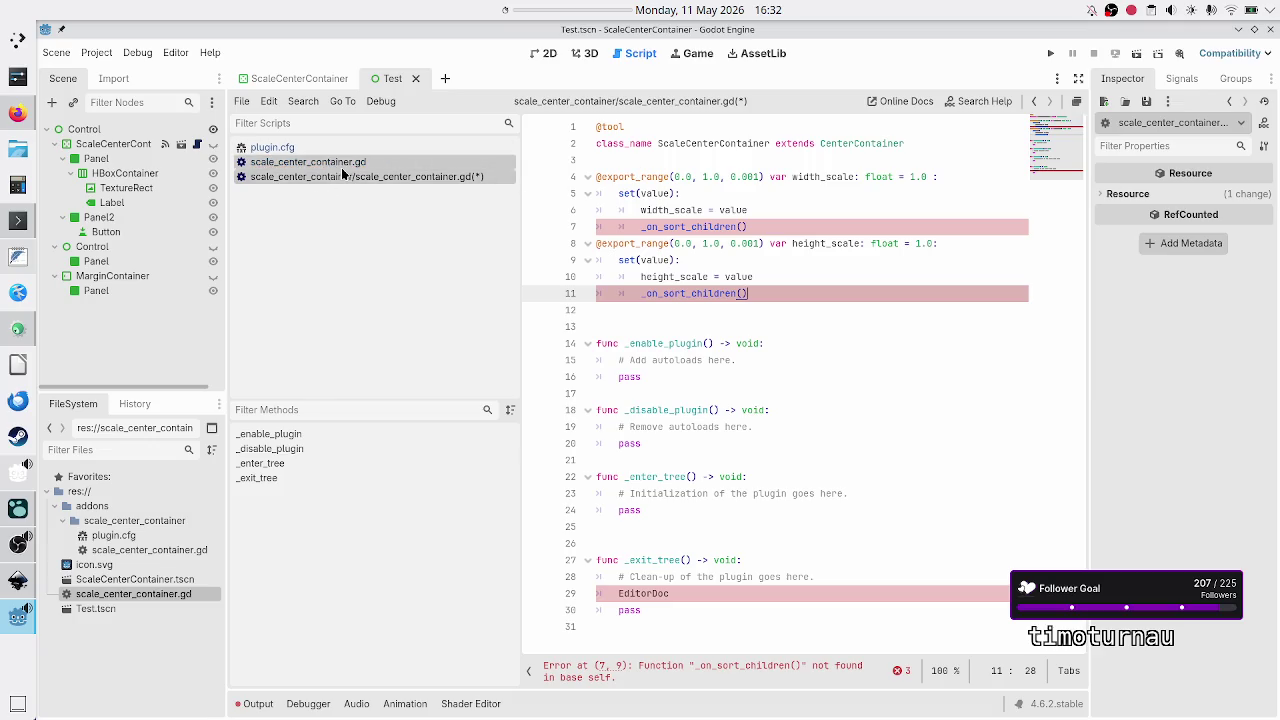
Step: Copy the _on_sort_children function from the root scale_center_container.gd script
{"action": "left_click", "coordinate": [300, 162]}
{"action": "left_click", "coordinate": [694, 358]}
{"action": "key", "text": "Down"}
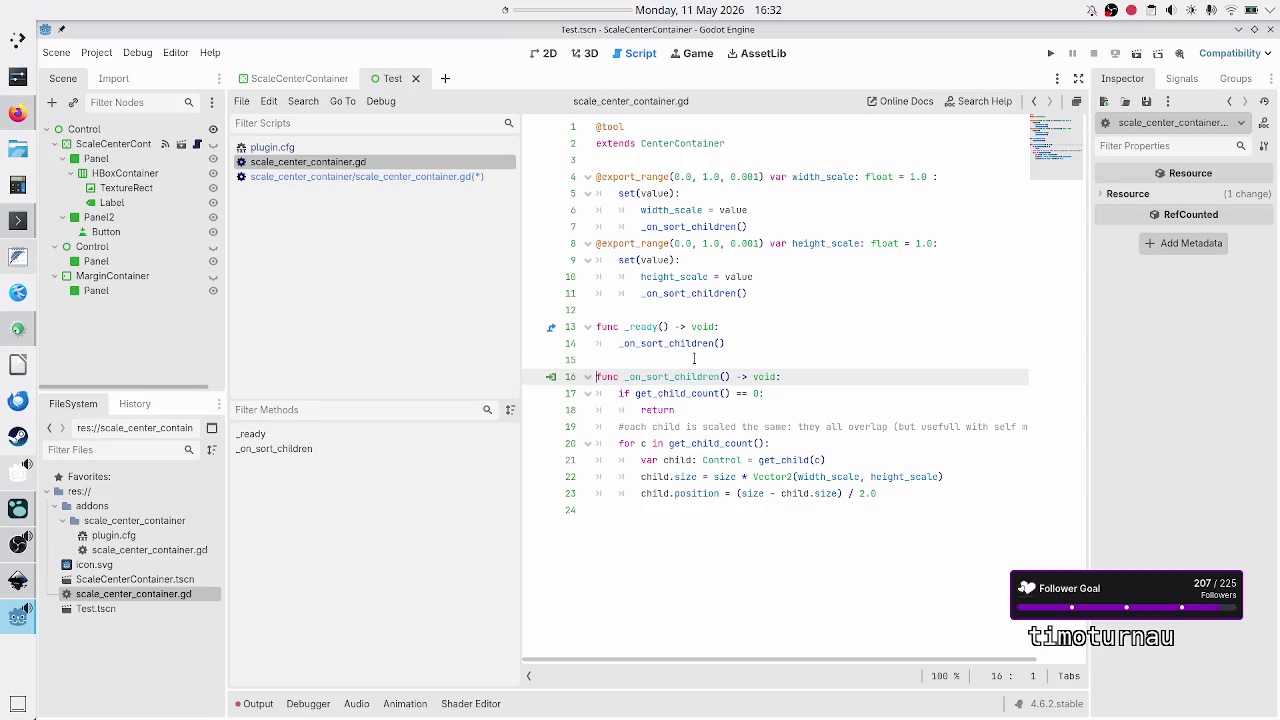
{"action": "key", "text": "shift+Down"}
{"action": "key", "text": "shift+Down"}
{"action": "key", "text": "shift+Down"}
{"action": "key", "text": "shift+End"}
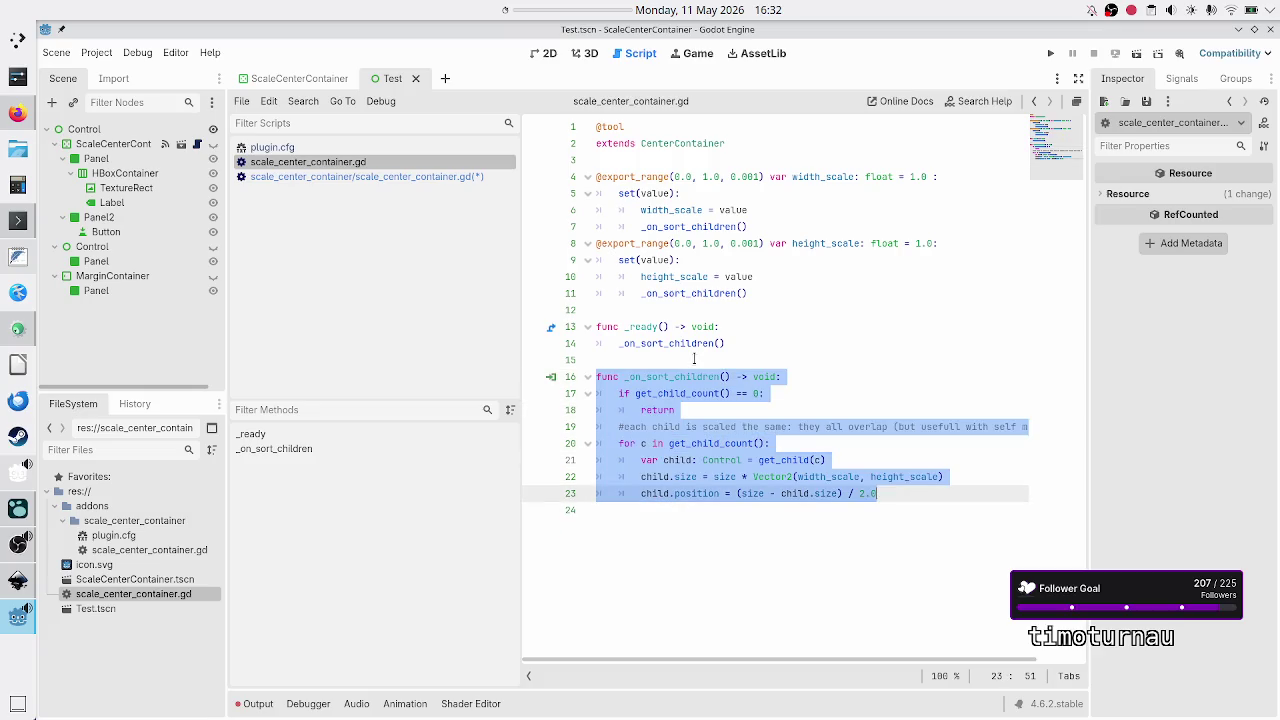
{"action": "left_click", "coordinate": [694, 358]}
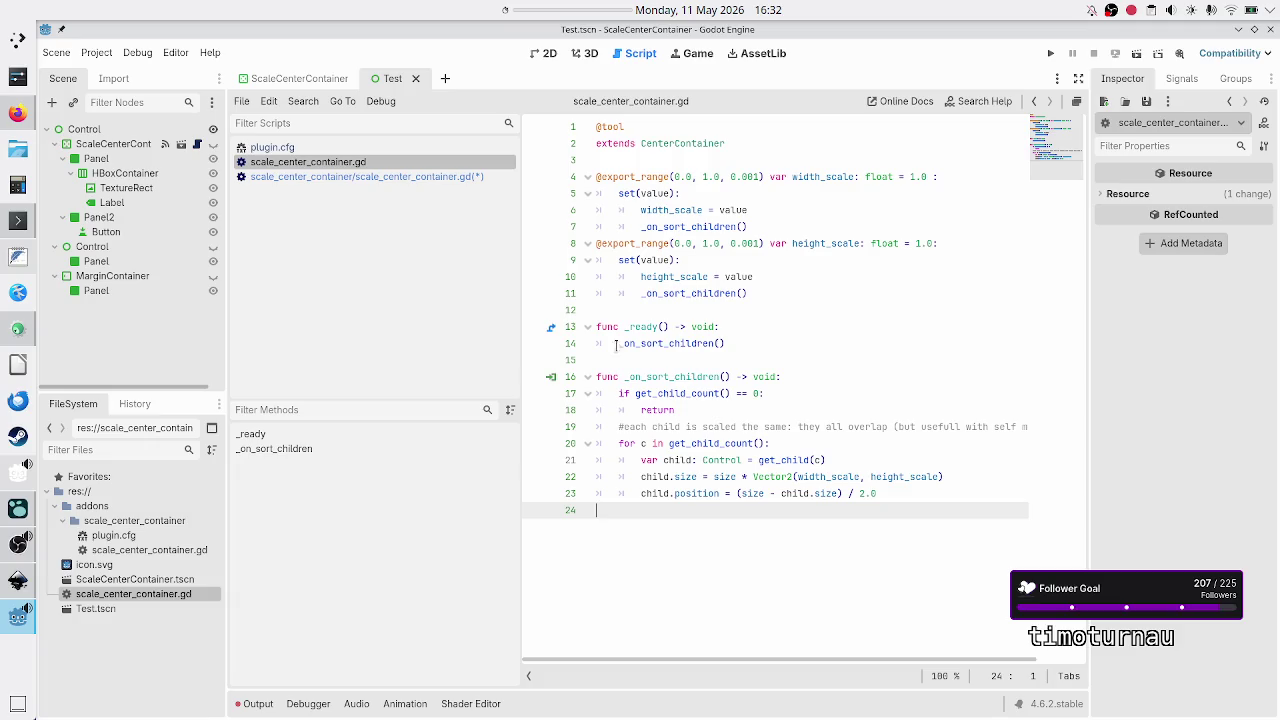
{"action": "left_click", "coordinate": [393, 176]}
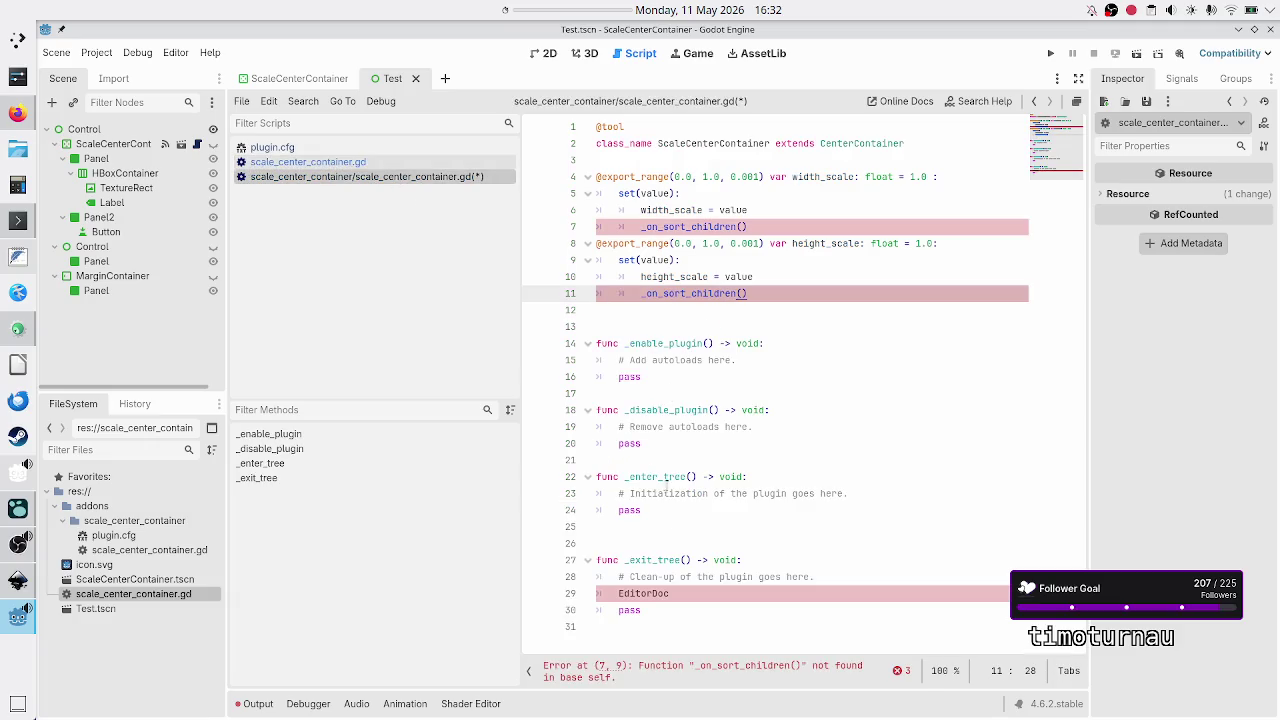
Step: Delete the stray EditorDoc line and paste _on_sort_children at the end of the addon script
{"action": "left_click", "coordinate": [660, 620]}
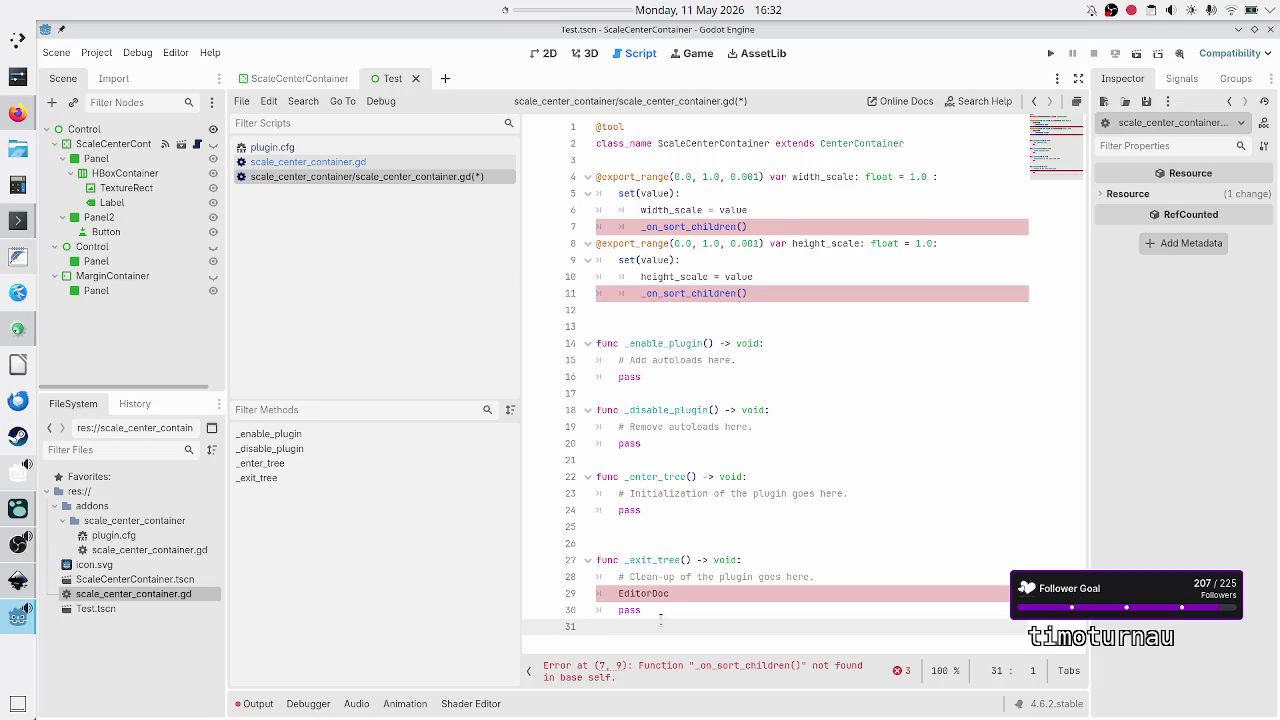
{"action": "key", "text": "Up"}
{"action": "key", "text": "Up"}
{"action": "key", "text": "shift+End"}
{"action": "key", "text": "BackSpace"}
{"action": "key", "text": "BackSpace"}
{"action": "key", "text": "Down"}
{"action": "key", "text": "Down"}
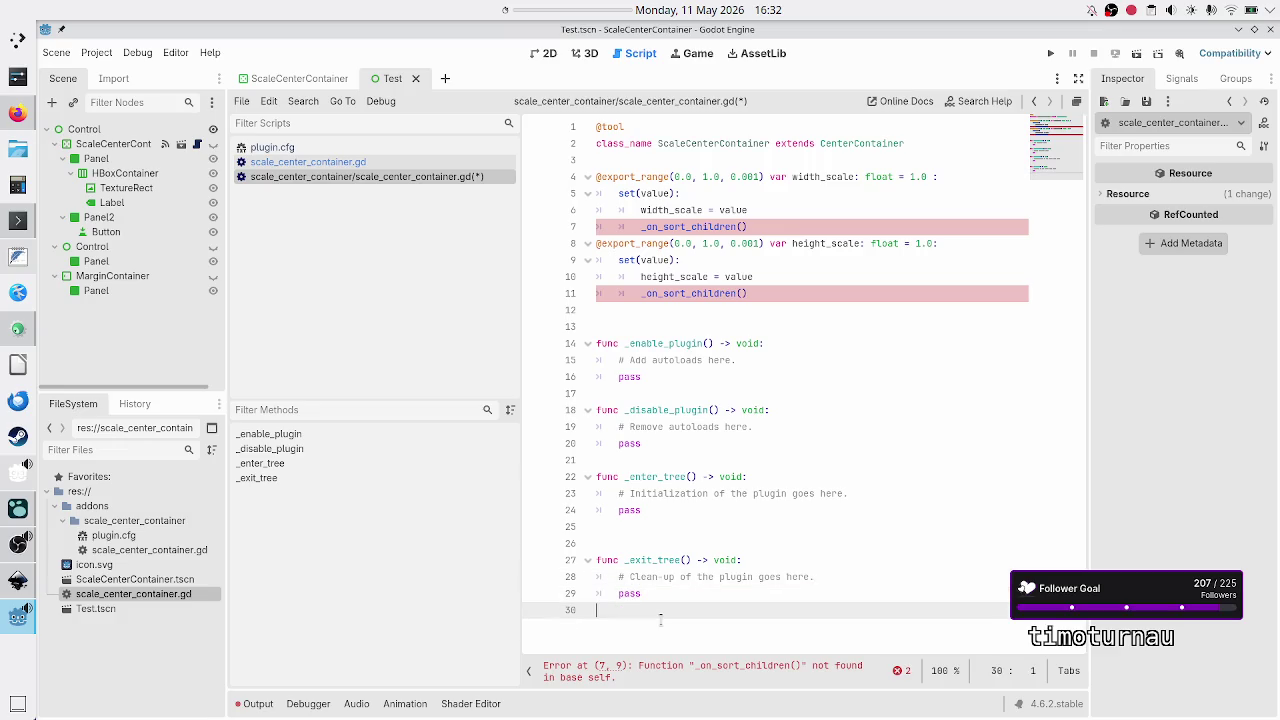
{"action": "key", "text": "ctrl+v"}
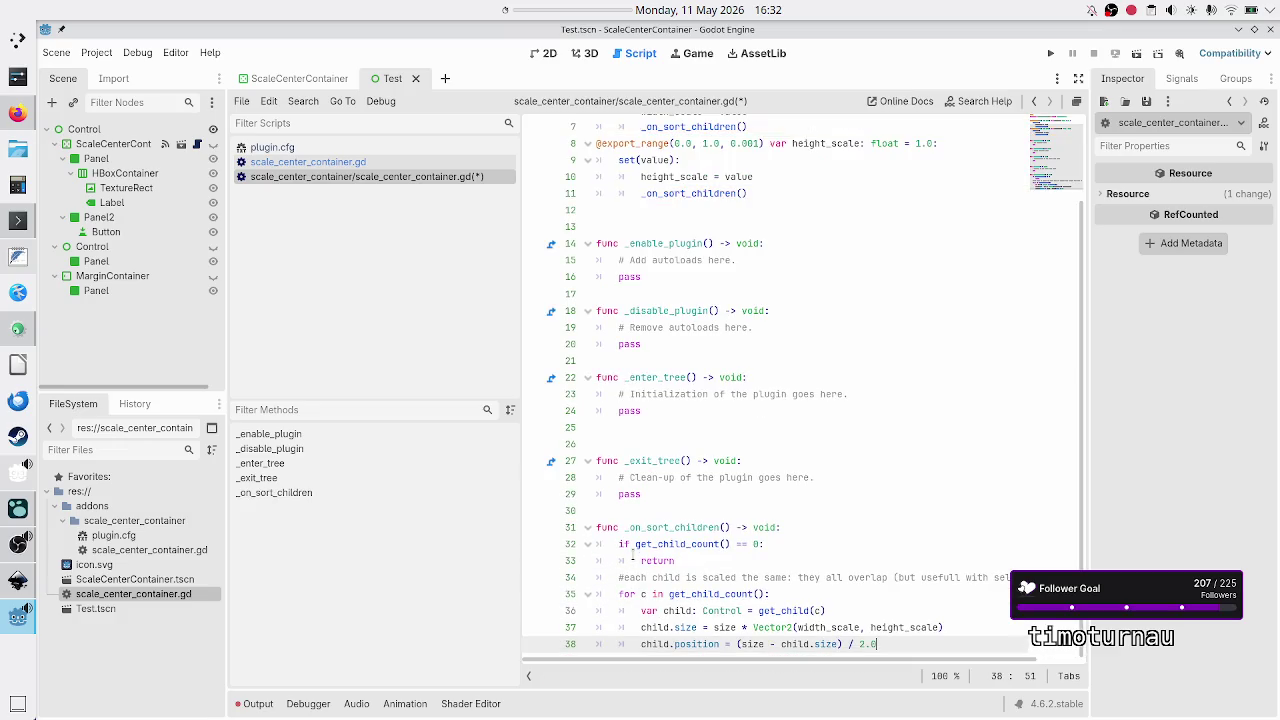
{"action": "key", "text": "Return"}
{"action": "key", "text": "BackSpace"}
{"action": "key", "text": "BackSpace"}
{"action": "scroll", "coordinate": [783, 417], "scroll_direction": "up", "scroll_amount": 3}
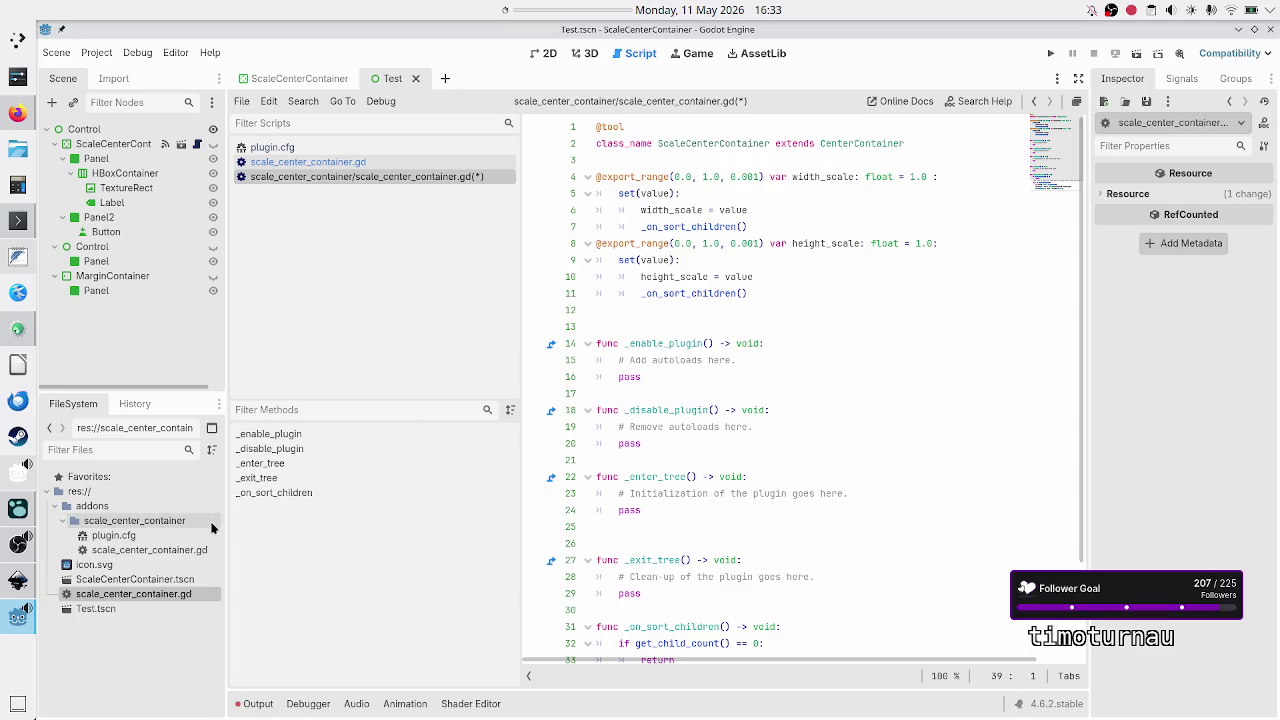
{"action": "left_click", "coordinate": [119, 564]}
Step: Duplicate icon.svg into the addons/scale_center_container folder with Move/Duplicate To... and Copy
{"action": "right_click", "coordinate": [119, 564]}
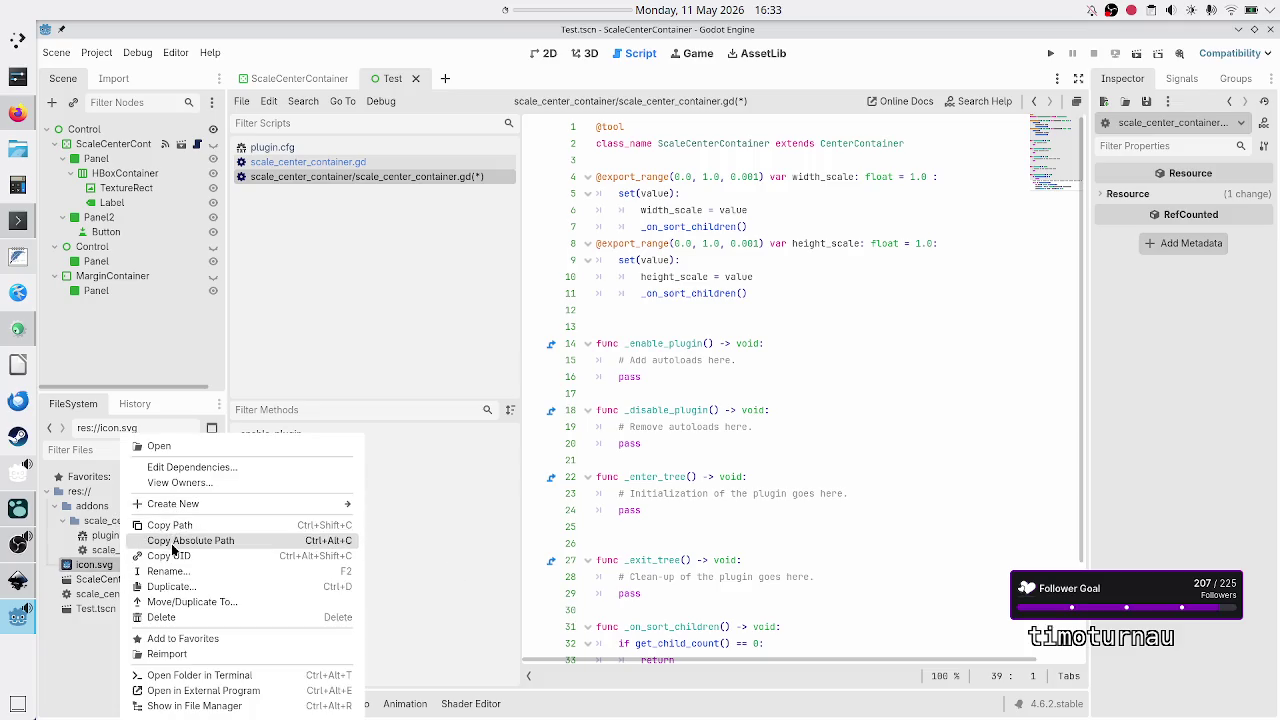
{"action": "left_click", "coordinate": [187, 601]}
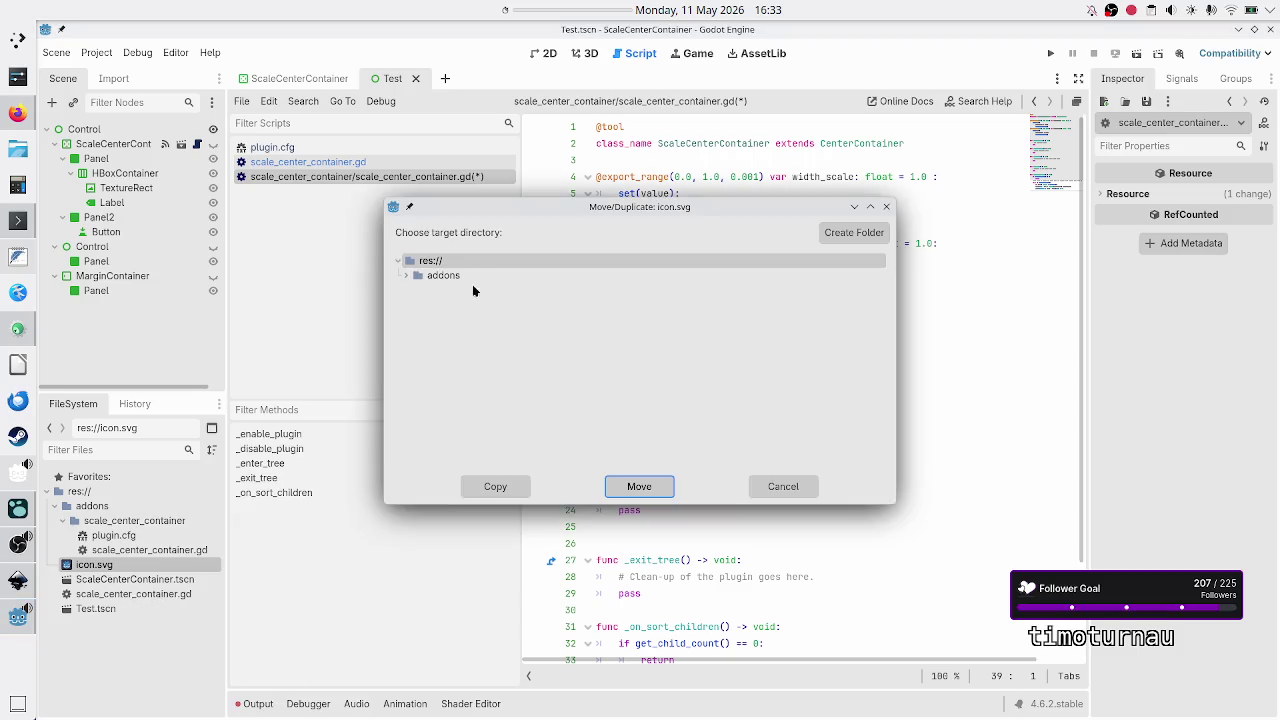
{"action": "left_click", "coordinate": [408, 278]}
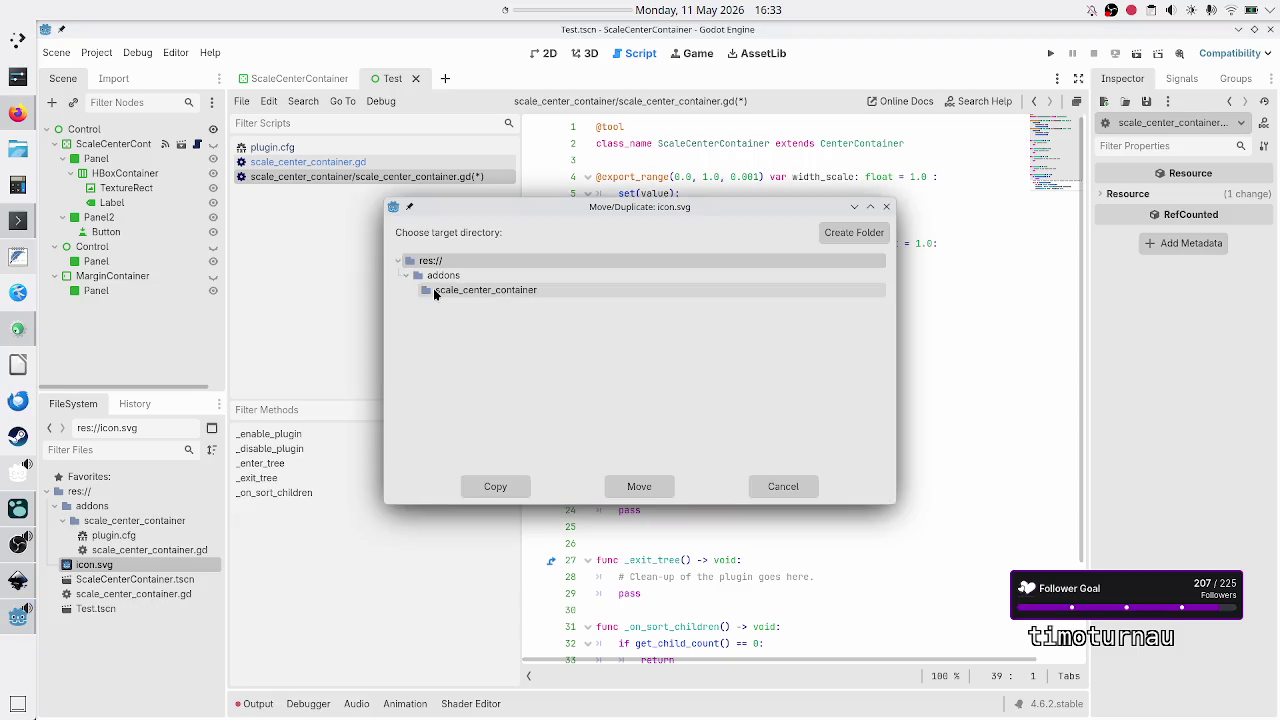
{"action": "left_click", "coordinate": [433, 288]}
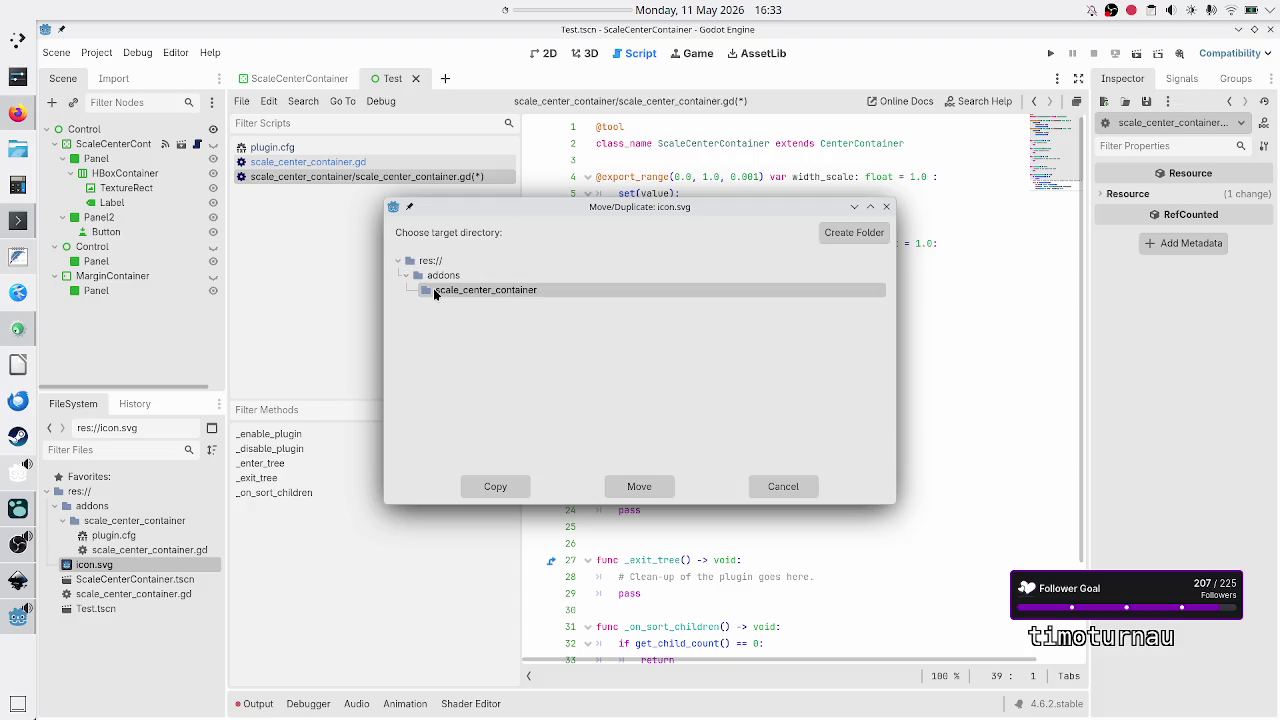
{"action": "left_click", "coordinate": [495, 487]}
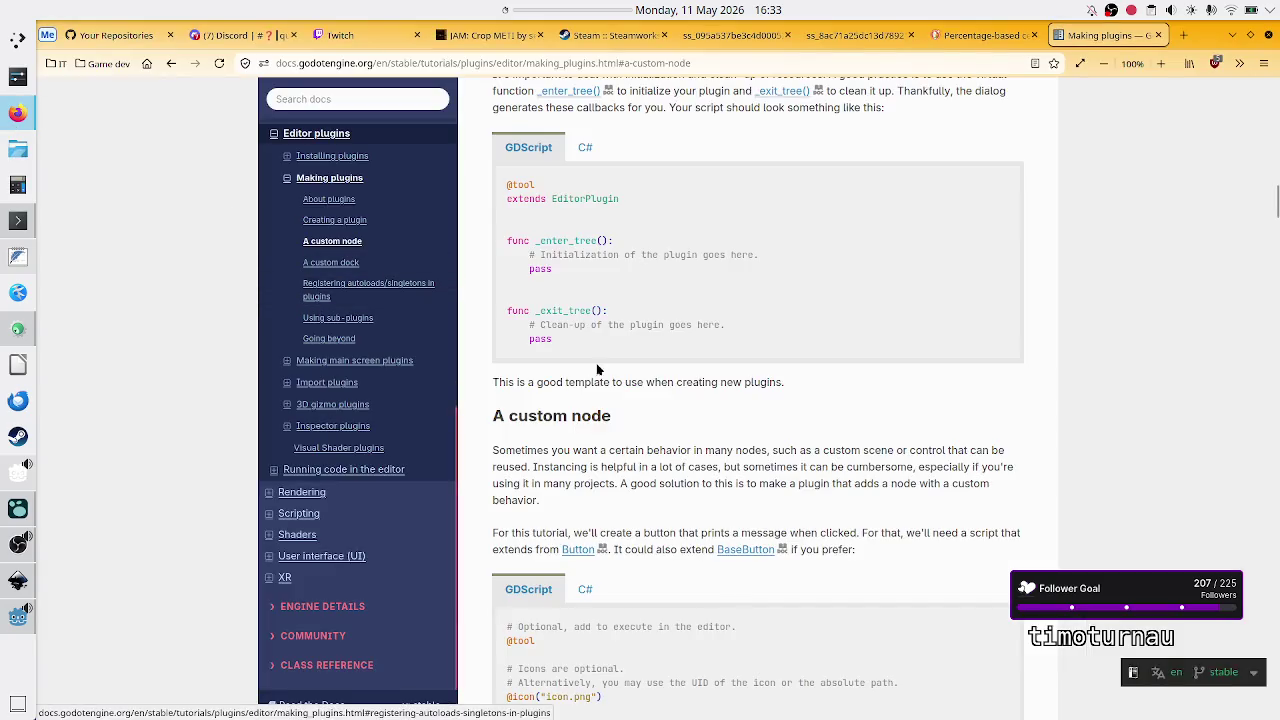
Step: Scroll the Making plugins docs to the A custom node MyButton example, then return to Godot
{"action": "scroll", "coordinate": [690, 377], "scroll_direction": "up", "scroll_amount": 1}
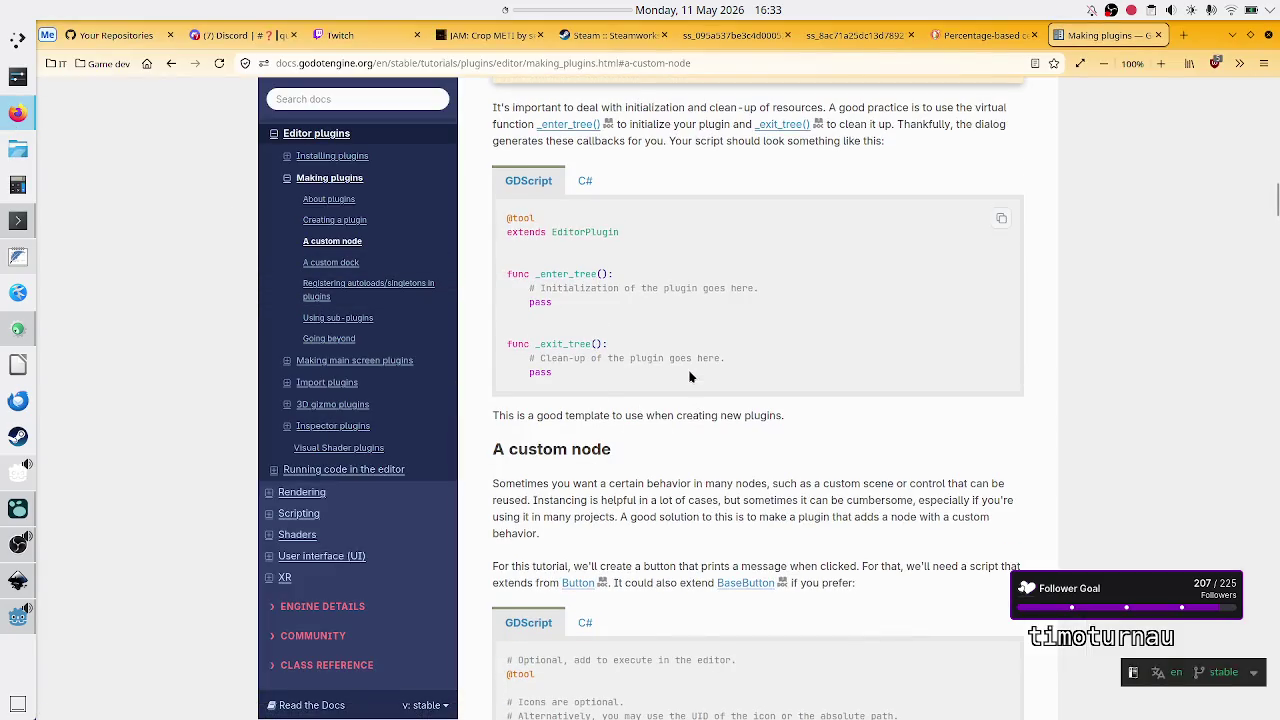
{"action": "scroll", "coordinate": [690, 377], "scroll_direction": "up", "scroll_amount": 1}
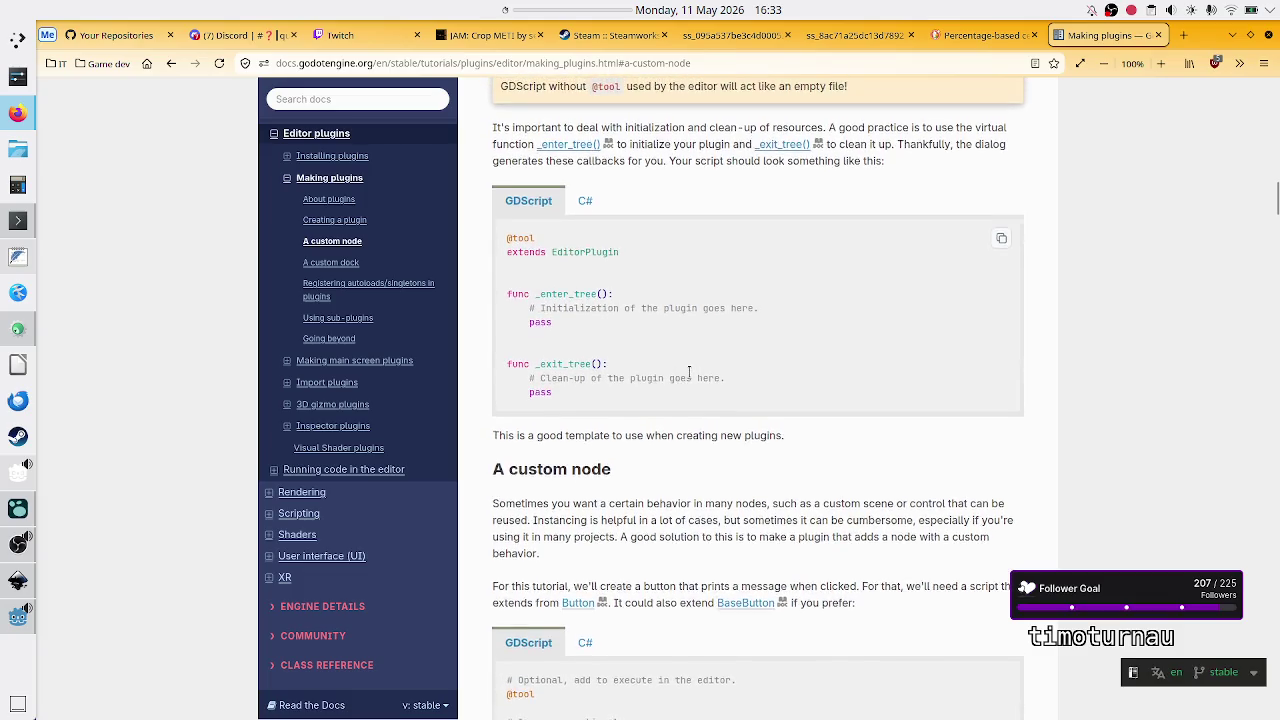
{"action": "scroll", "coordinate": [690, 377], "scroll_direction": "up", "scroll_amount": 10}
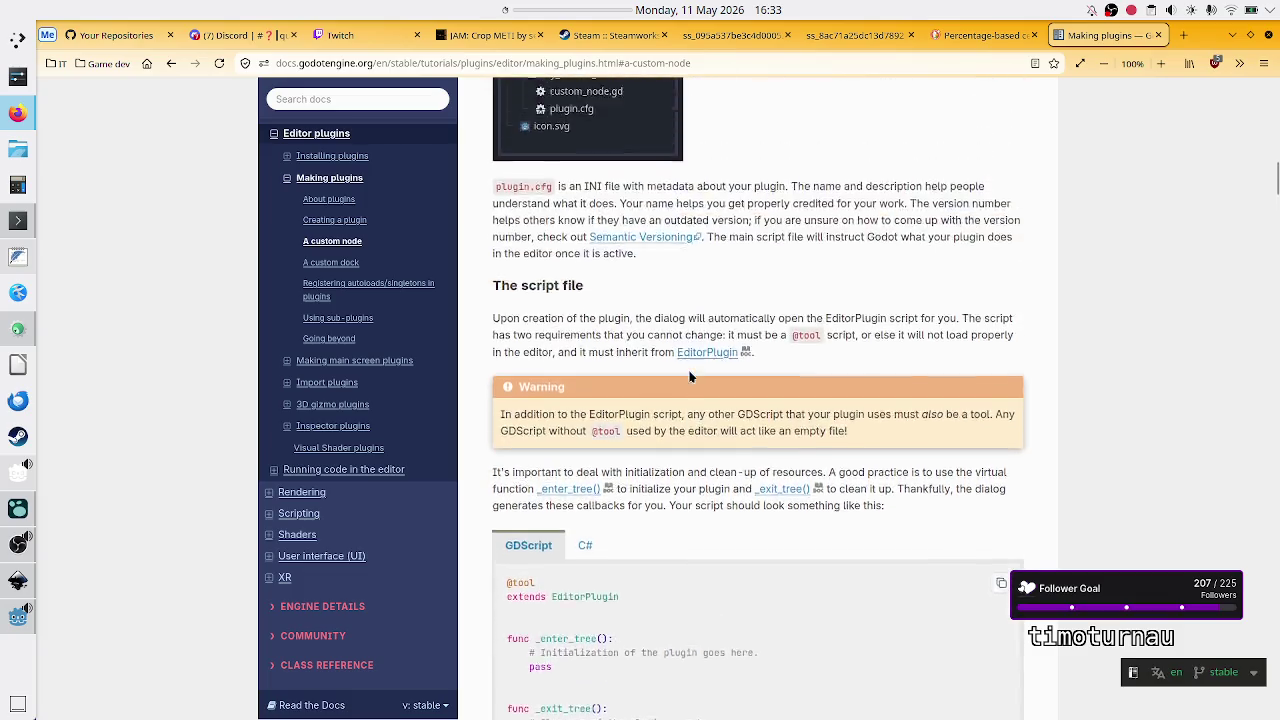
{"action": "scroll", "coordinate": [690, 377], "scroll_direction": "up", "scroll_amount": 10}
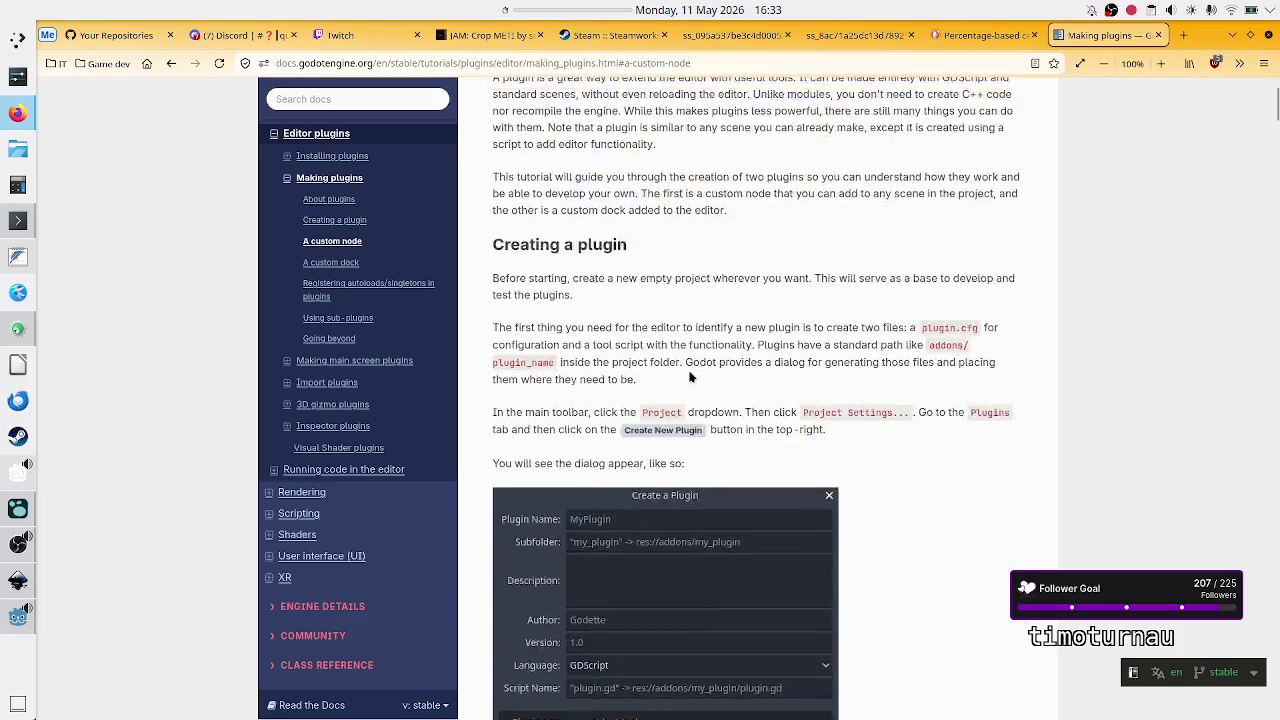
{"action": "scroll", "coordinate": [690, 377], "scroll_direction": "down", "scroll_amount": 5}
{"action": "scroll", "coordinate": [690, 377], "scroll_direction": "down", "scroll_amount": 10}
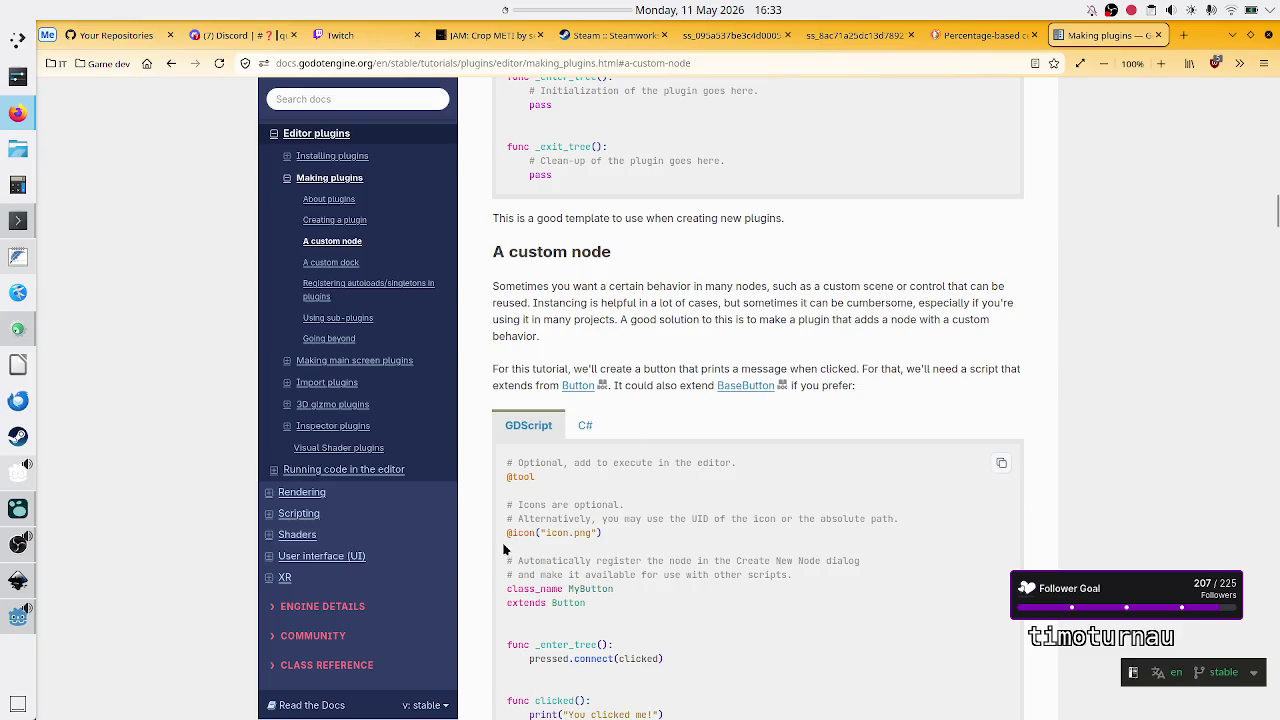
{"action": "key", "text": "alt+Tab"}
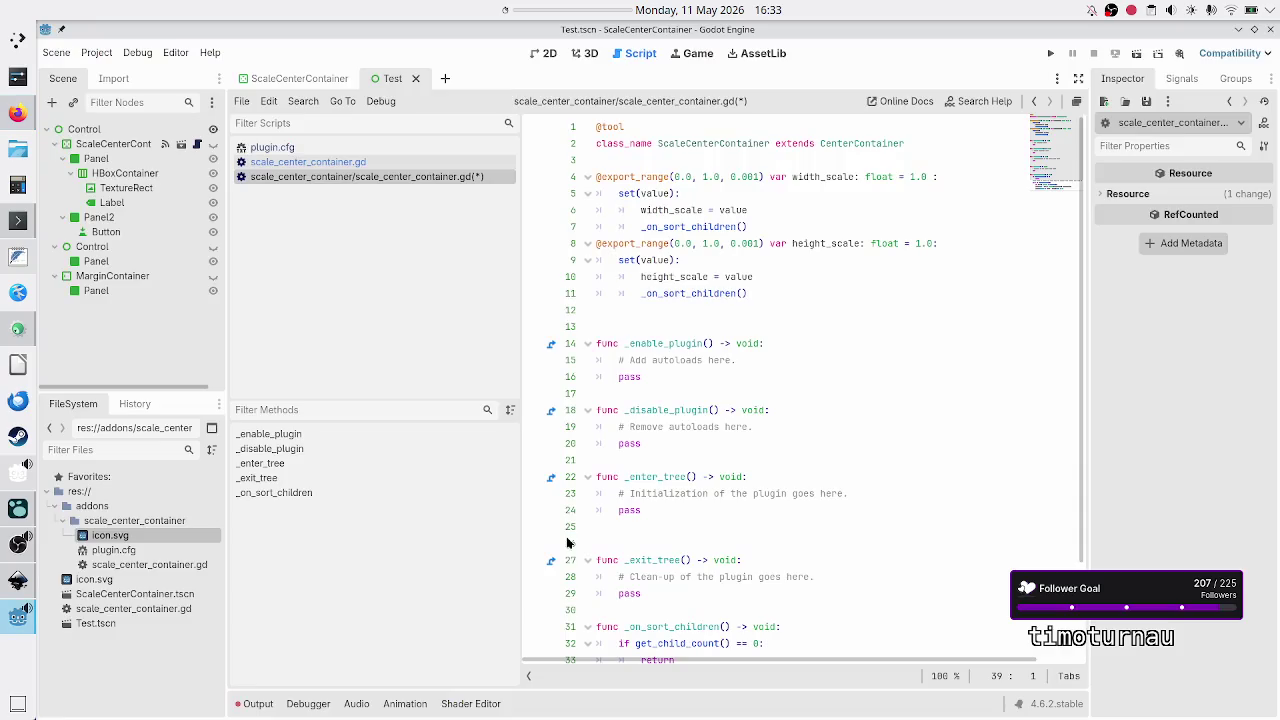
{"action": "left_click", "coordinate": [668, 160]}
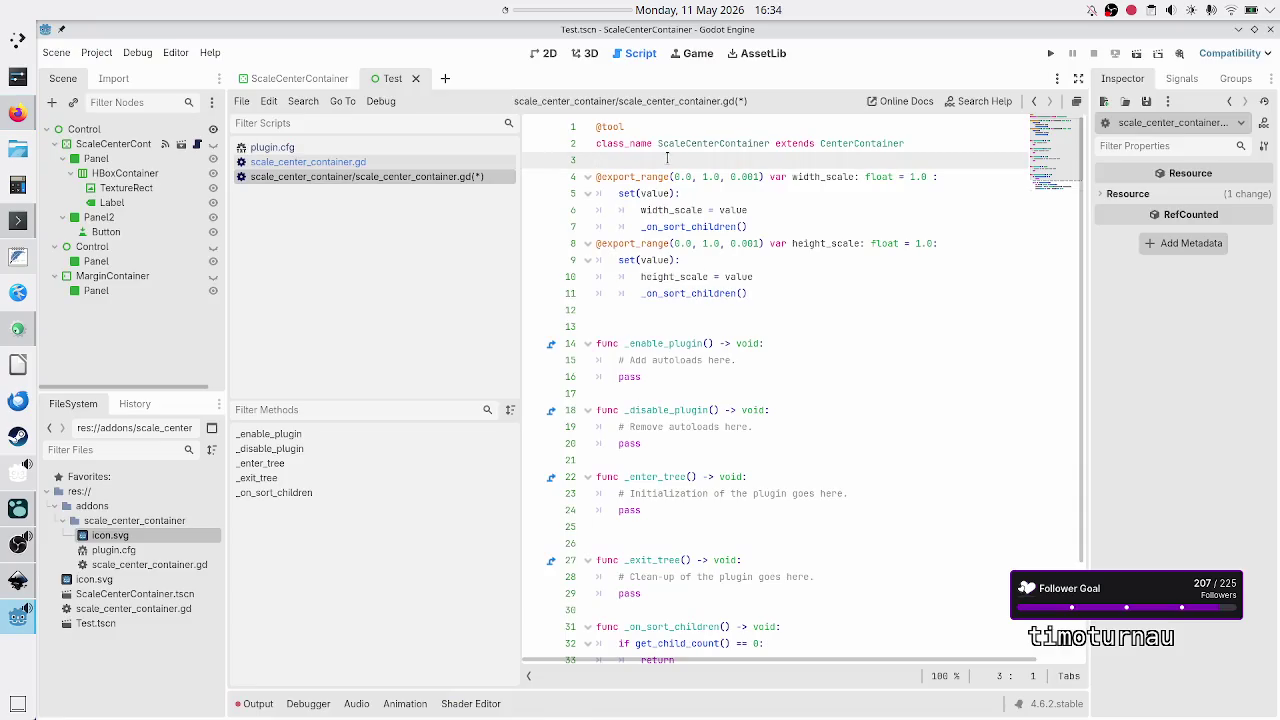
{"action": "key", "text": "alt+Tab"}
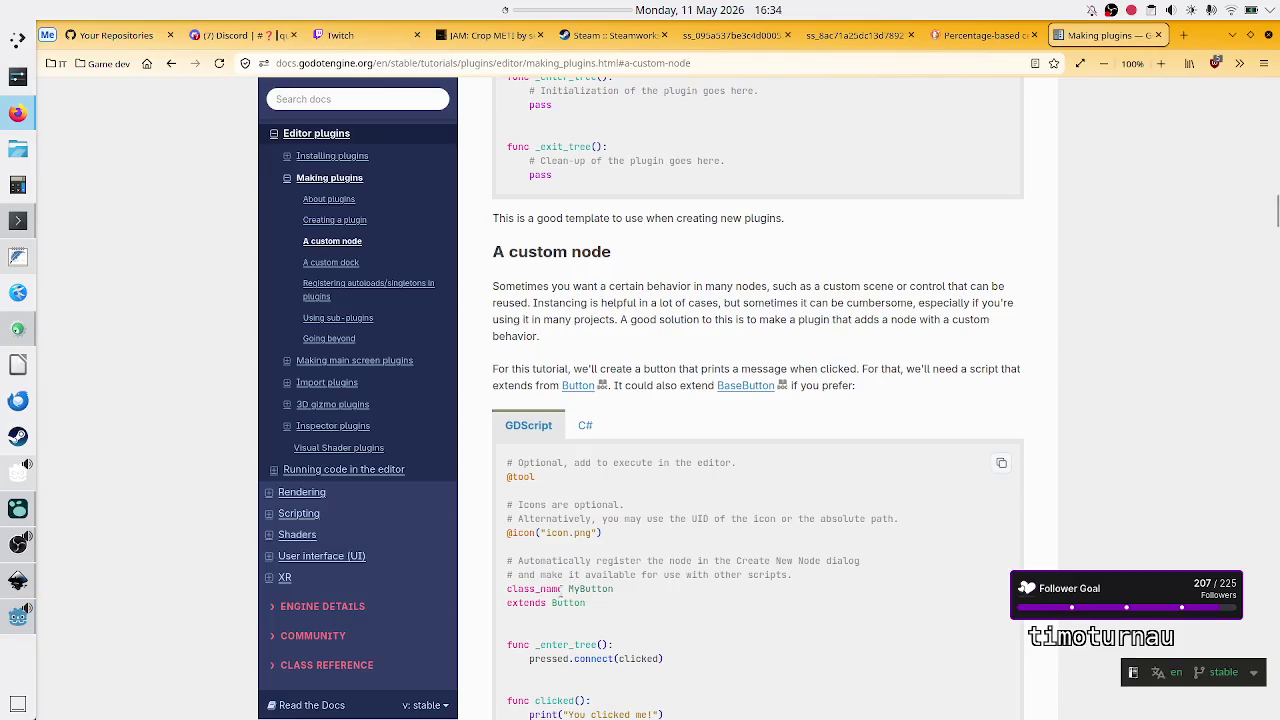
{"action": "key", "text": "alt+Tab"}
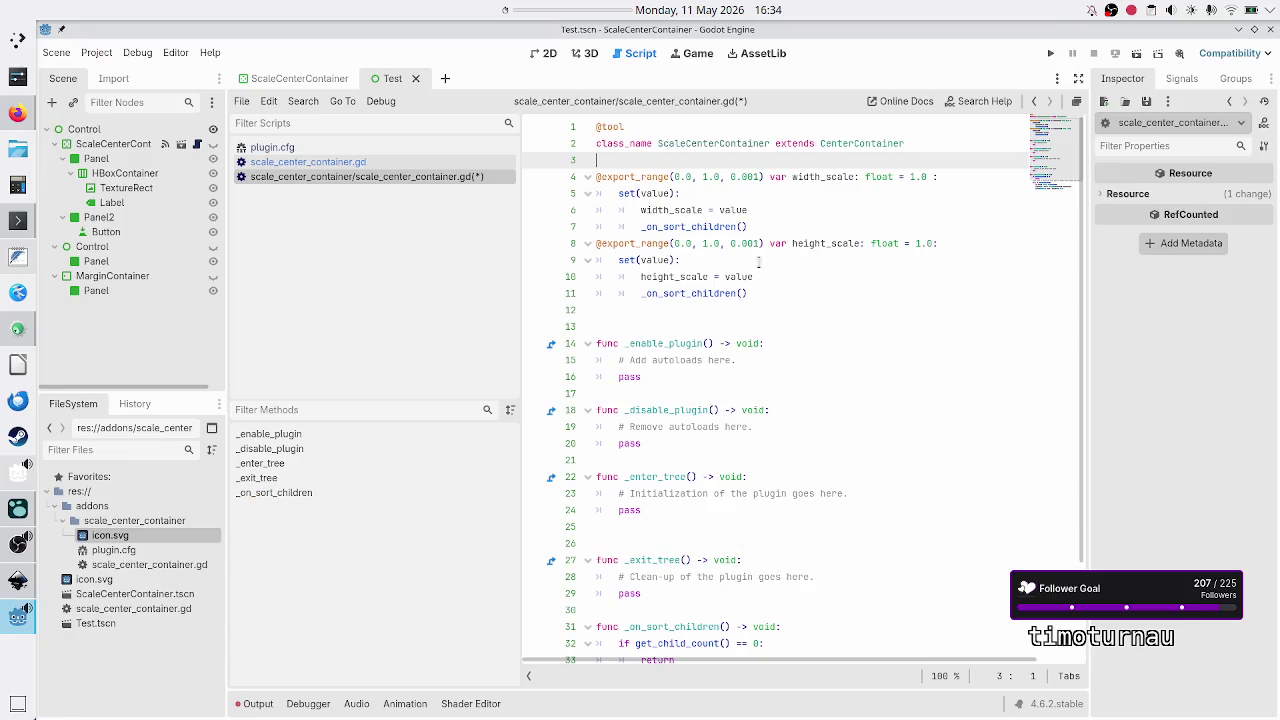
{"action": "left_click", "coordinate": [659, 131]}
{"action": "key", "text": "Return"}
{"action": "type", "text": "@ico"}
{"action": "key", "text": "Return"}
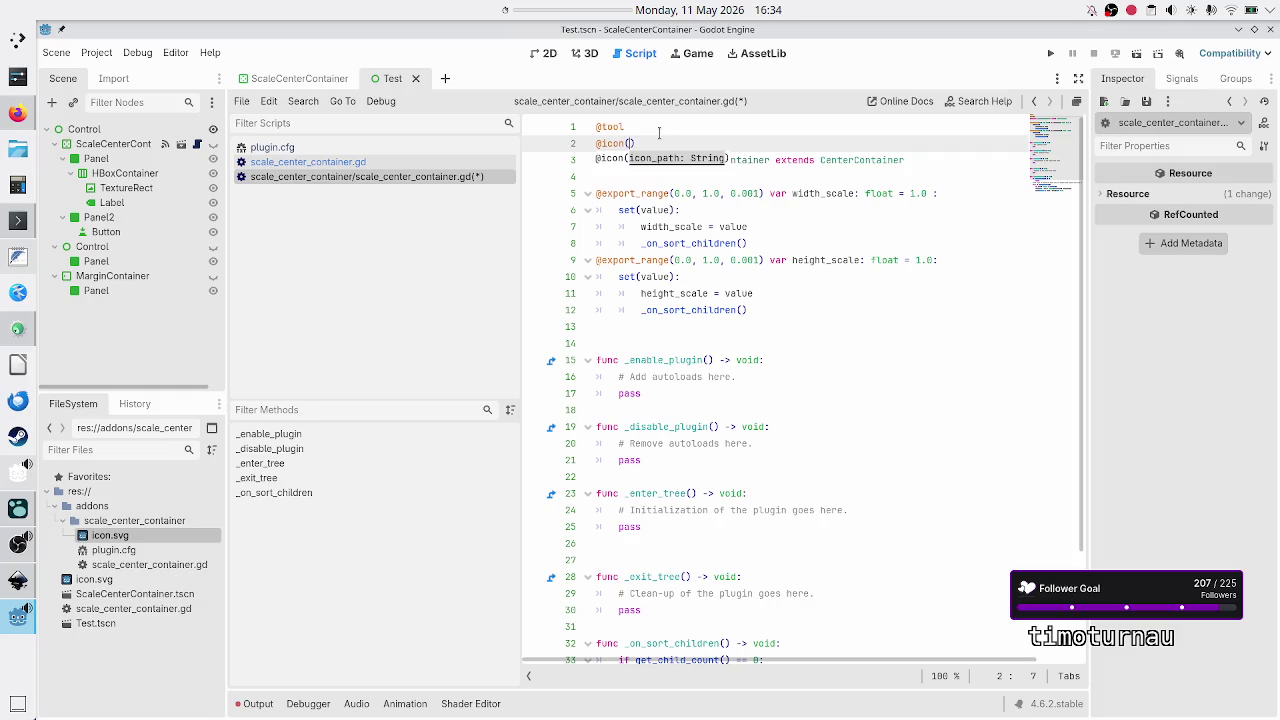
{"action": "type", "text": "\""}
{"action": "key", "text": "Escape"}
{"action": "type", "text": "icon.s"}
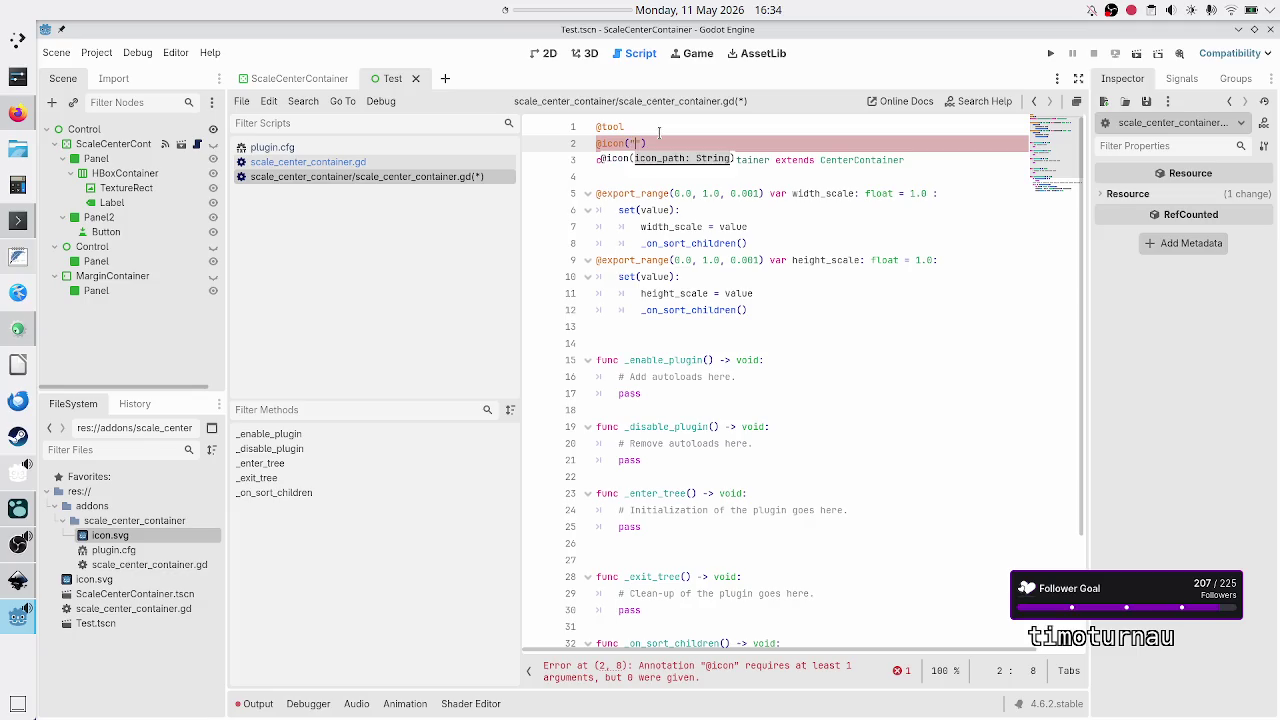
{"action": "type", "text": "vg"}
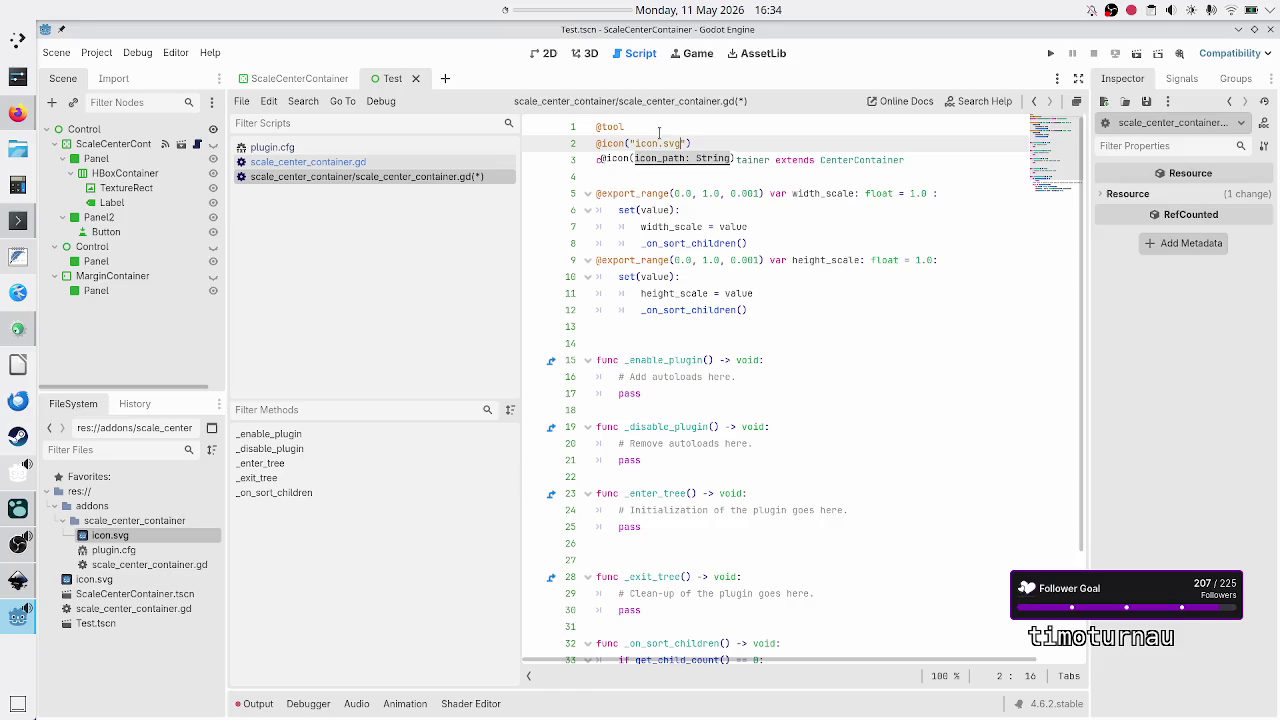
{"action": "key", "text": "alt+Tab"}
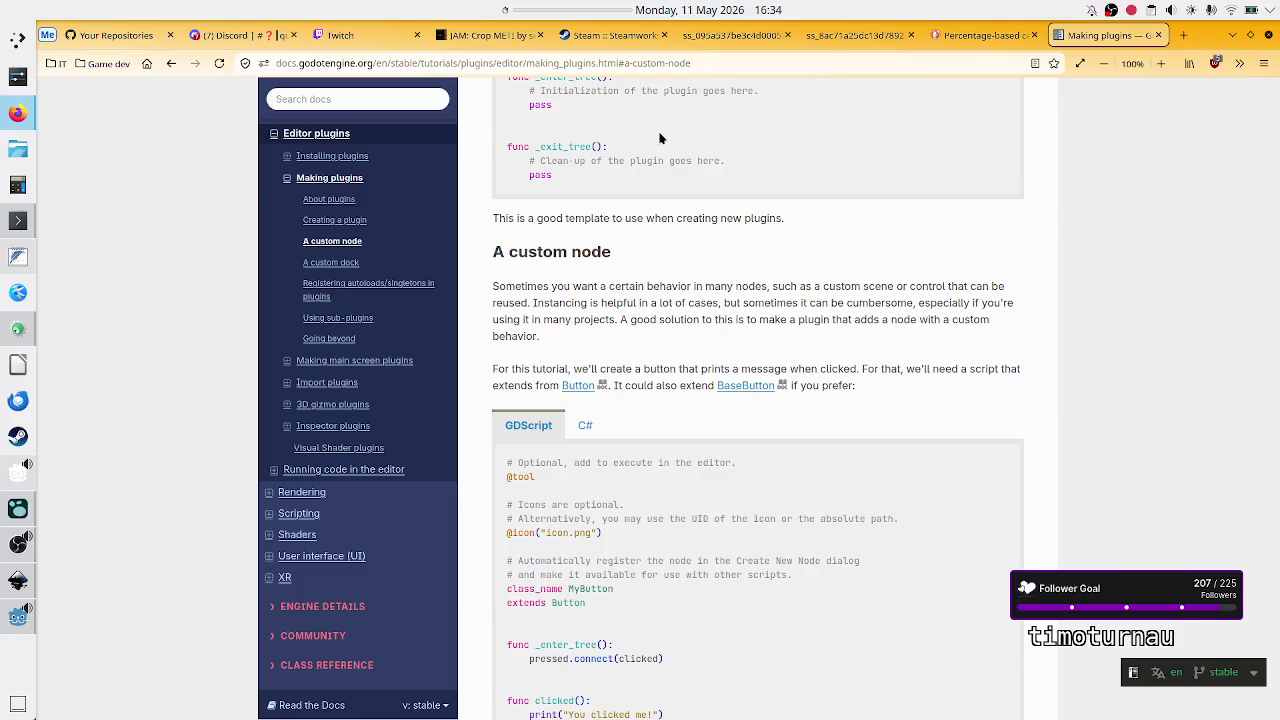
Step: Read the docs on node icons: icon.png, the default Godot logo, and preload("res://icon.svg")
{"action": "key", "text": "alt+Tab"}
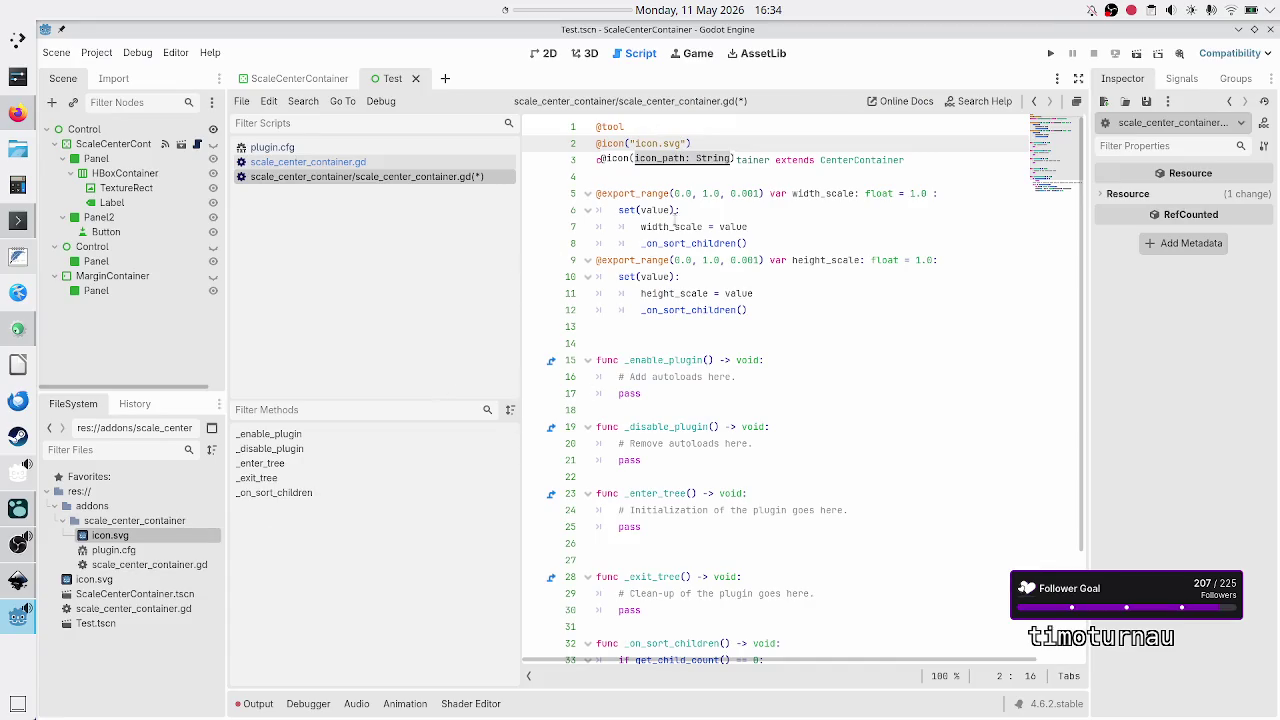
{"action": "left_click", "coordinate": [735, 143]}
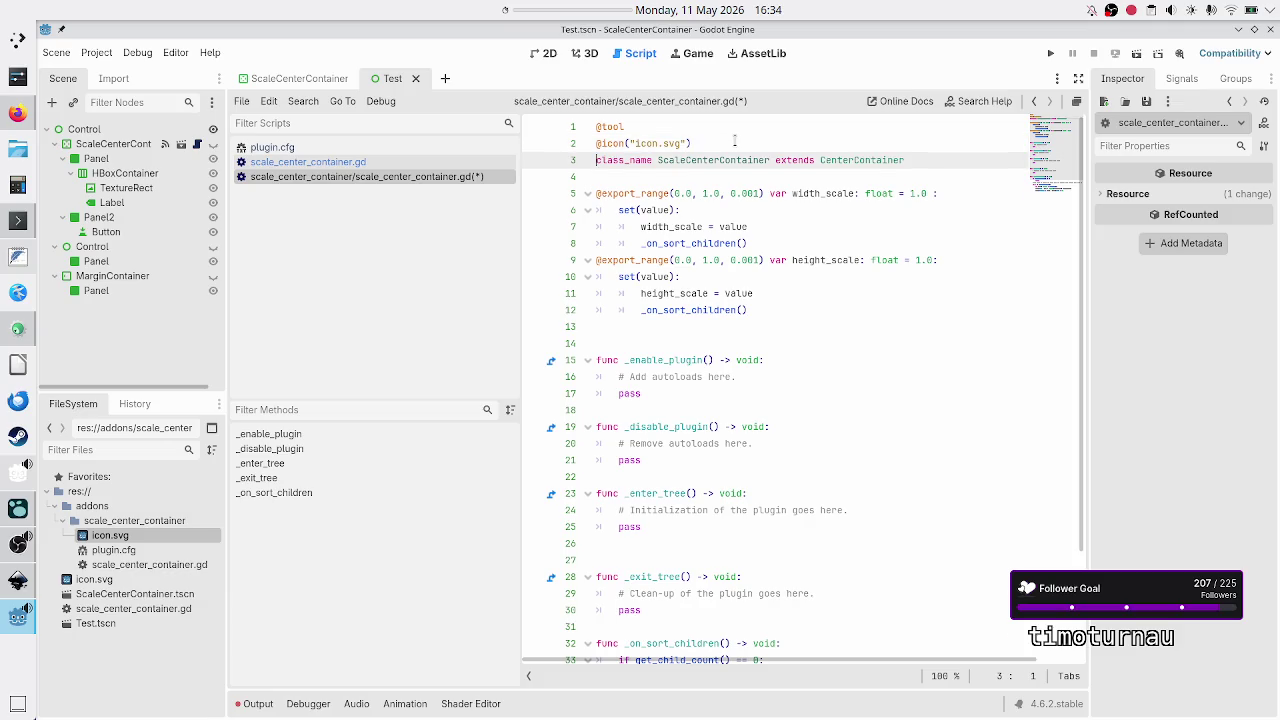
{"action": "key", "text": "alt+Tab"}
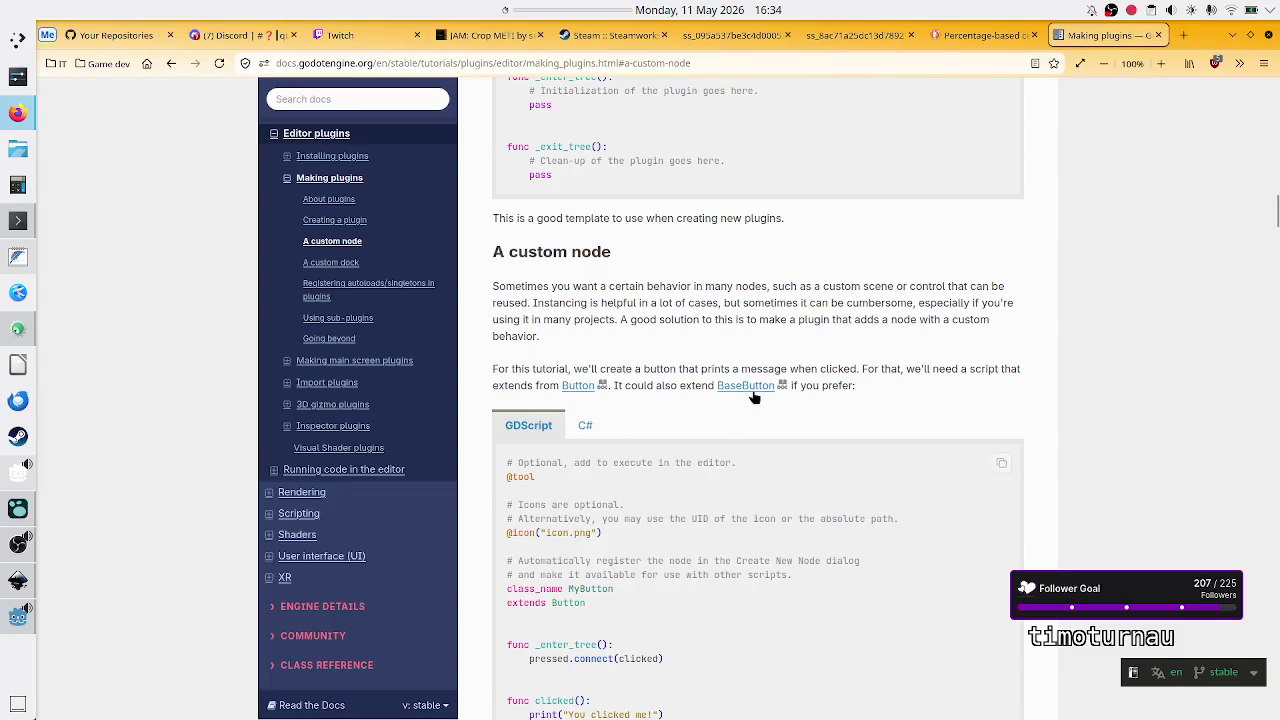
{"action": "scroll", "coordinate": [838, 482], "scroll_direction": "down", "scroll_amount": 3}
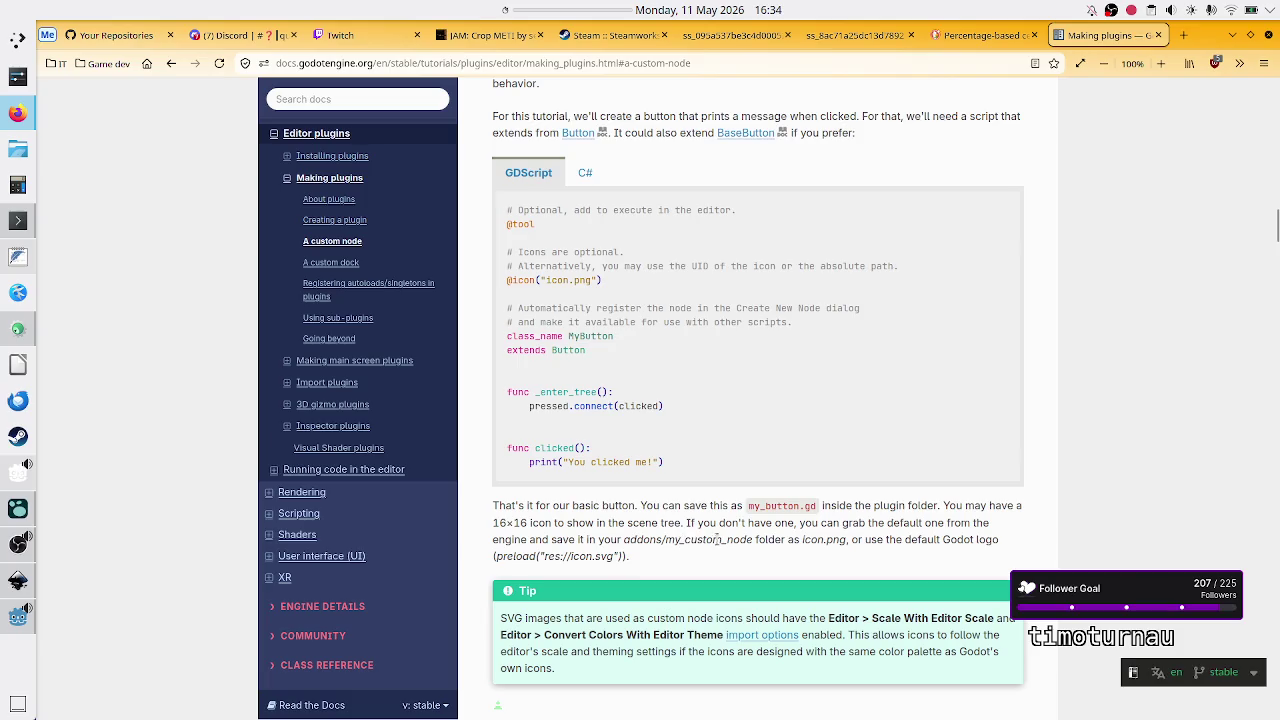
{"action": "left_click_drag", "start_coordinate": [801, 542], "coordinate": [840, 545]}
{"action": "left_click_drag", "start_coordinate": [862, 540], "coordinate": [970, 541]}
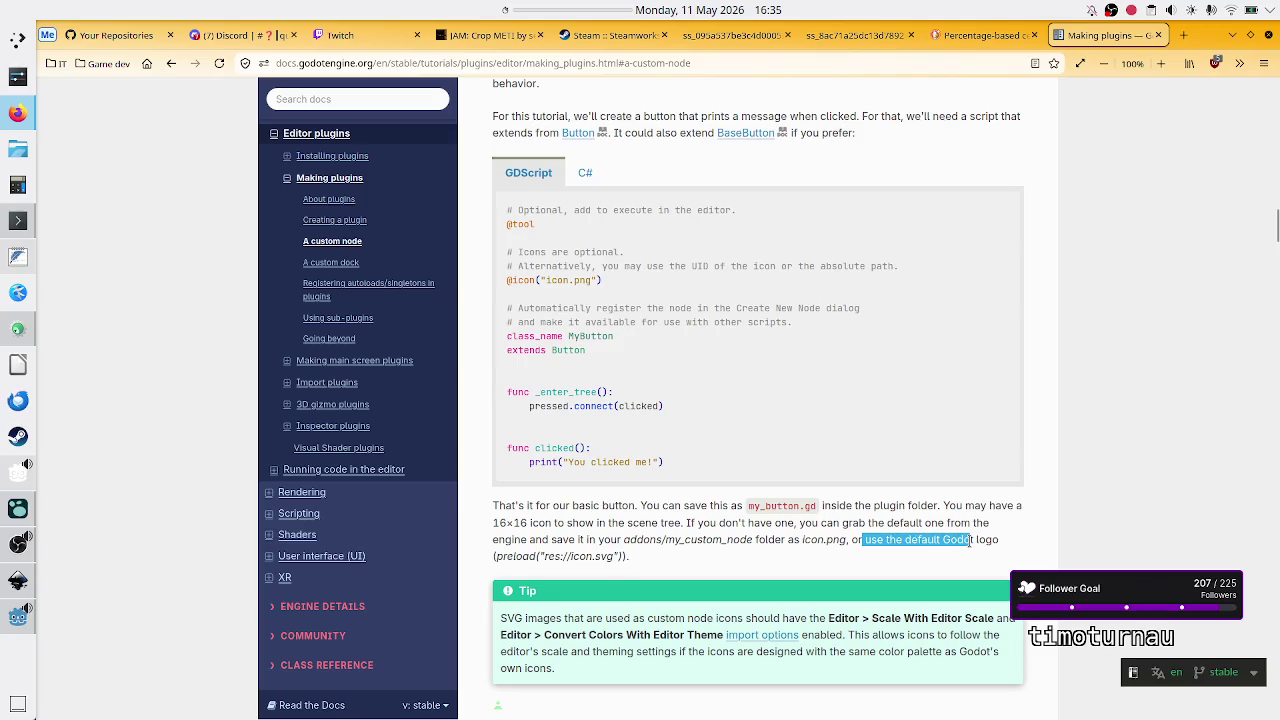
{"action": "left_click", "coordinate": [969, 541]}
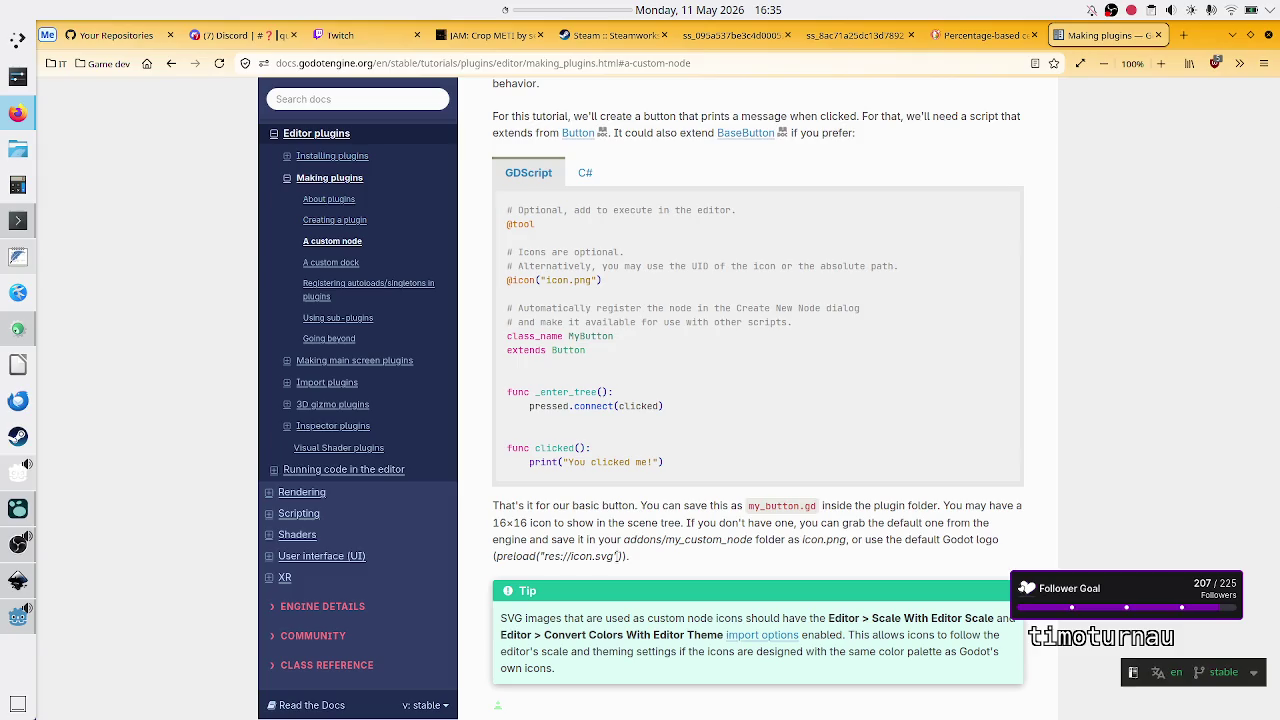
{"action": "left_click_drag", "start_coordinate": [495, 556], "coordinate": [620, 555]}
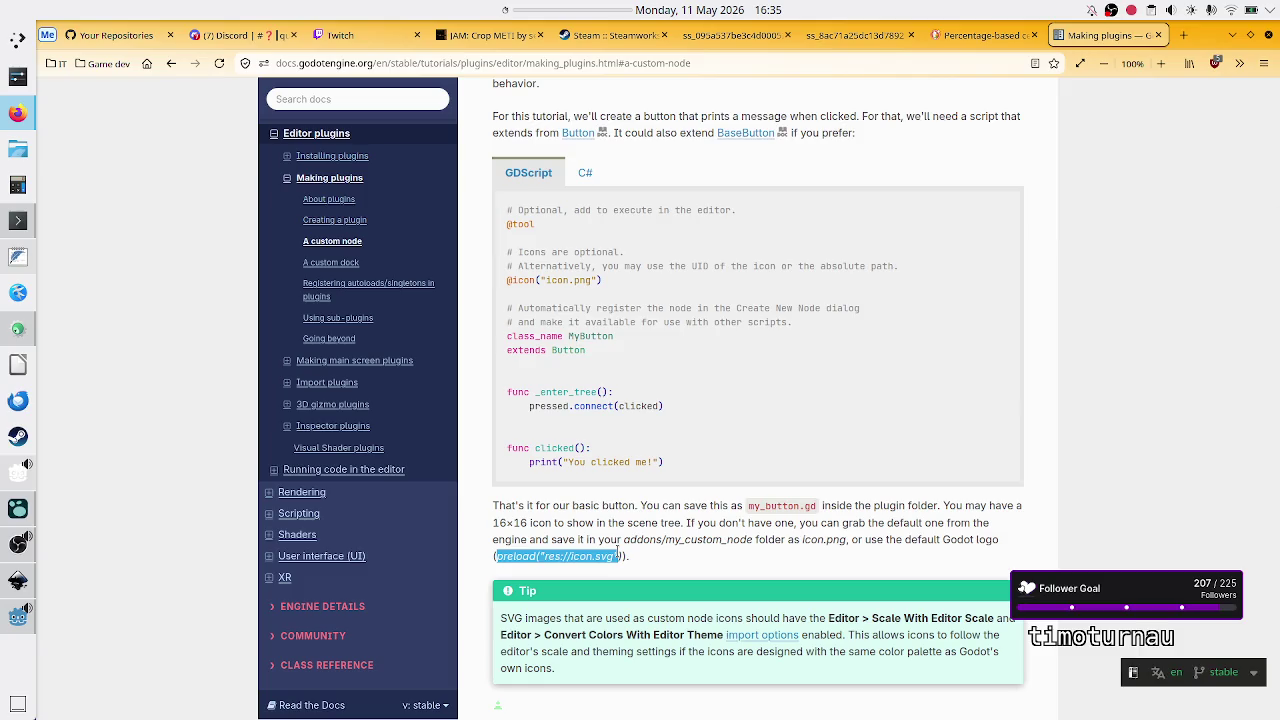
{"action": "left_click", "coordinate": [666, 557]}
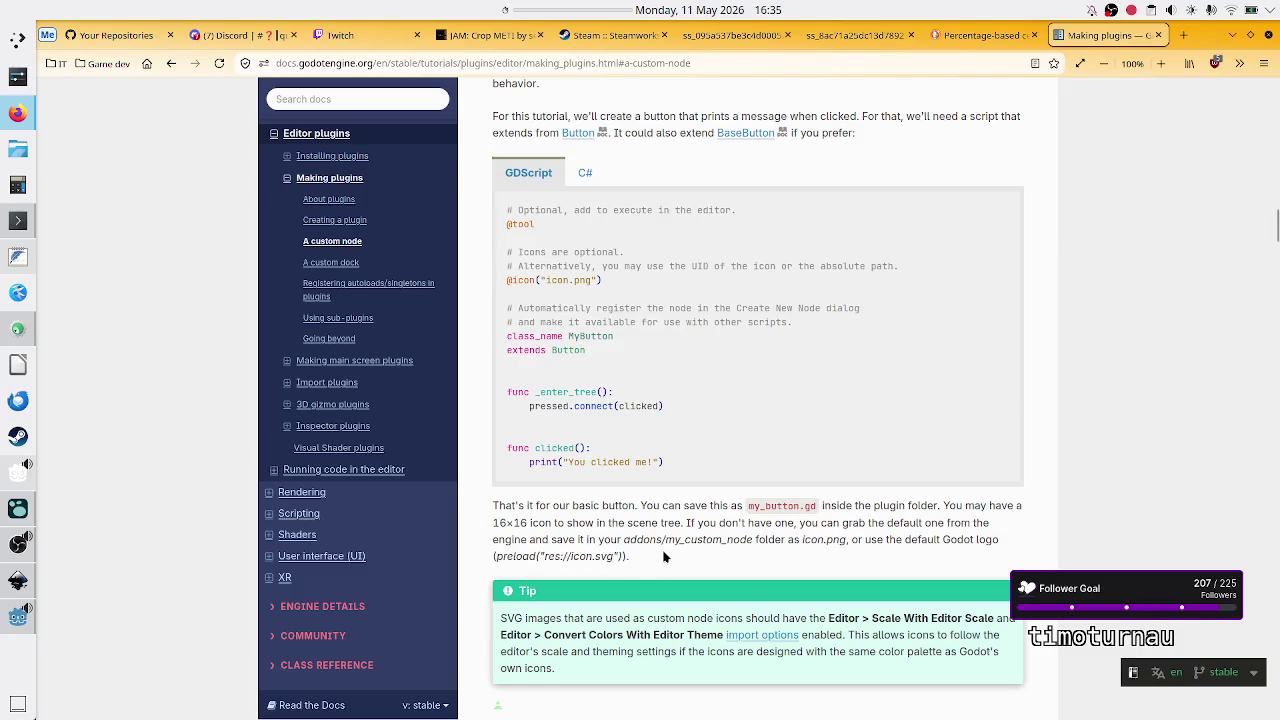
Step: Scroll to the Tip box and highlight its editor scale setting for SVG icons
{"action": "scroll", "coordinate": [655, 553], "scroll_direction": "down", "scroll_amount": 2}
{"action": "key", "text": "alt+Tab"}
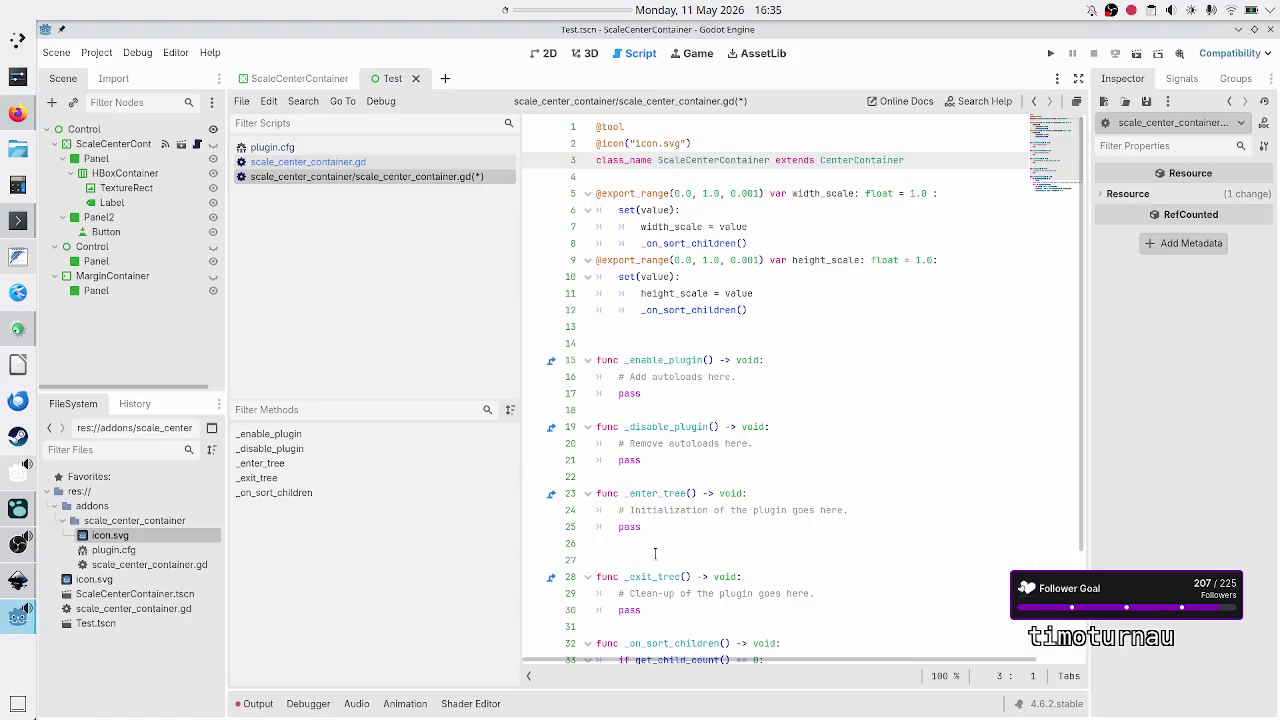
{"action": "key", "text": "alt+Tab"}
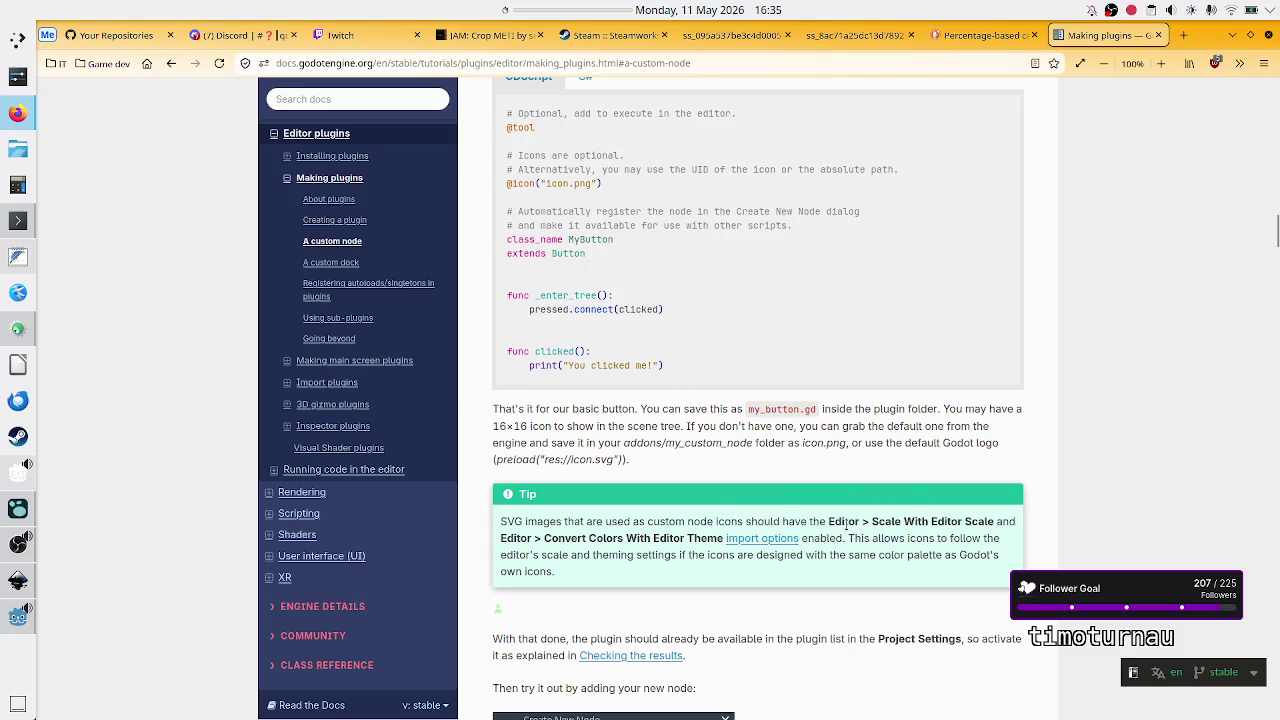
{"action": "left_click_drag", "start_coordinate": [841, 521], "coordinate": [910, 521]}
{"action": "left_click", "coordinate": [910, 518]}
Step: Open icon.svg's Import settings, scroll to its SVG scale and Editor options, and widen the dock
{"action": "left_click", "coordinate": [18, 616]}
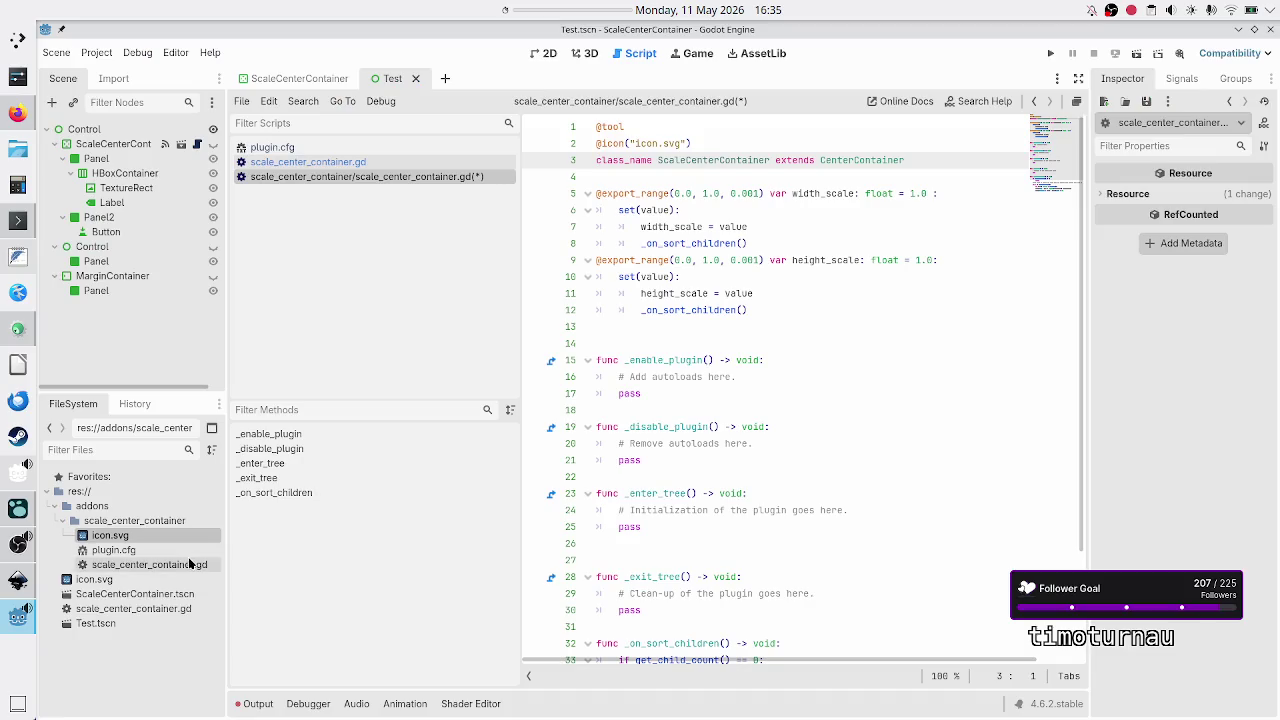
{"action": "left_click", "coordinate": [113, 78]}
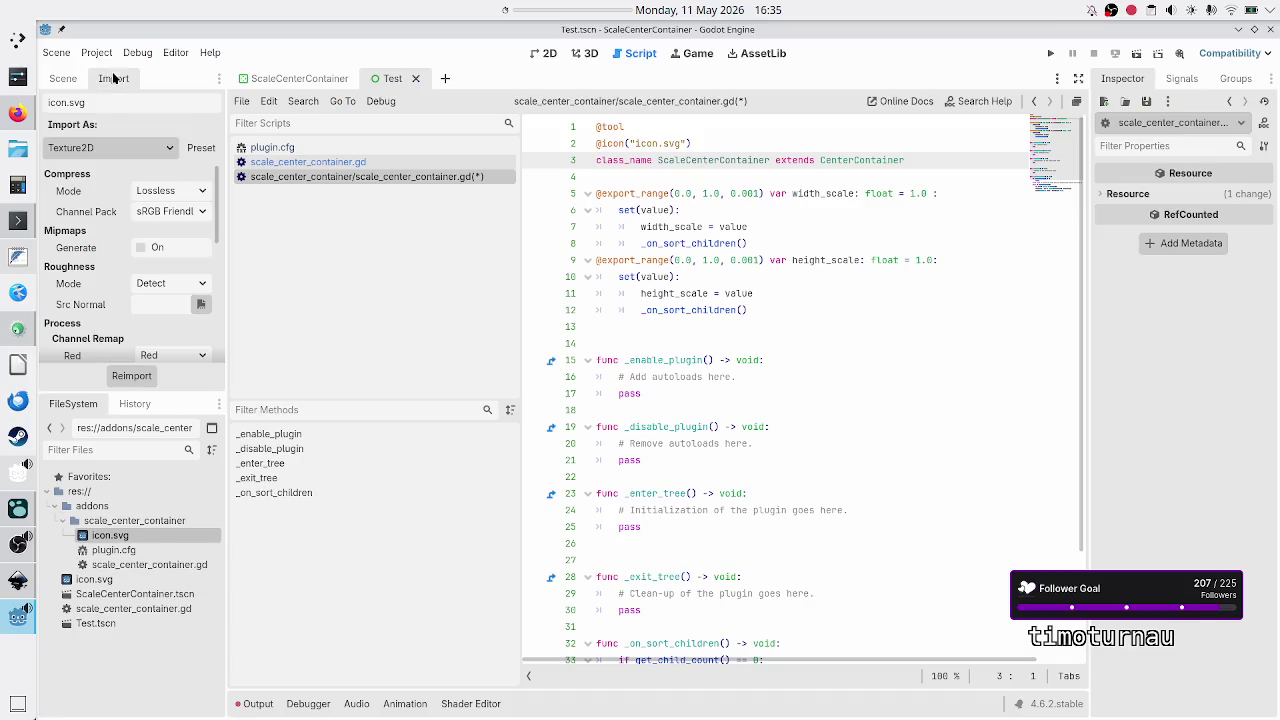
{"action": "key", "text": "alt+Tab"}
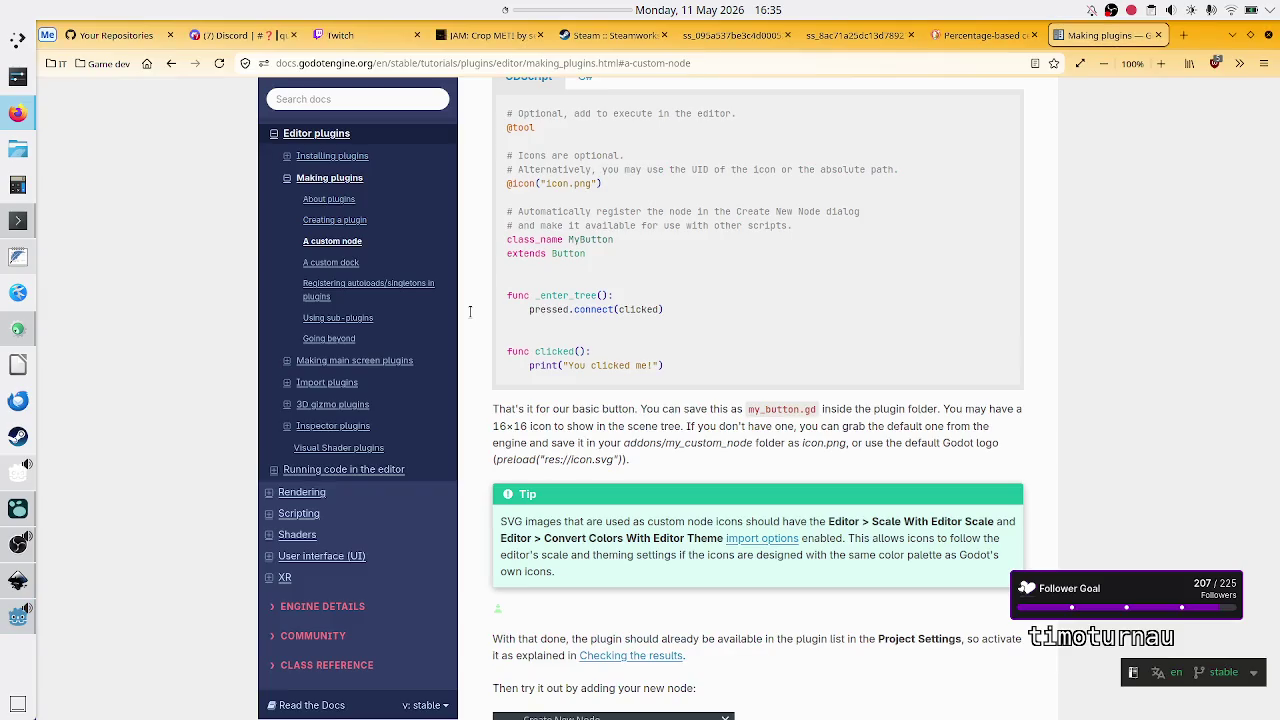
{"action": "key", "text": "alt+Tab"}
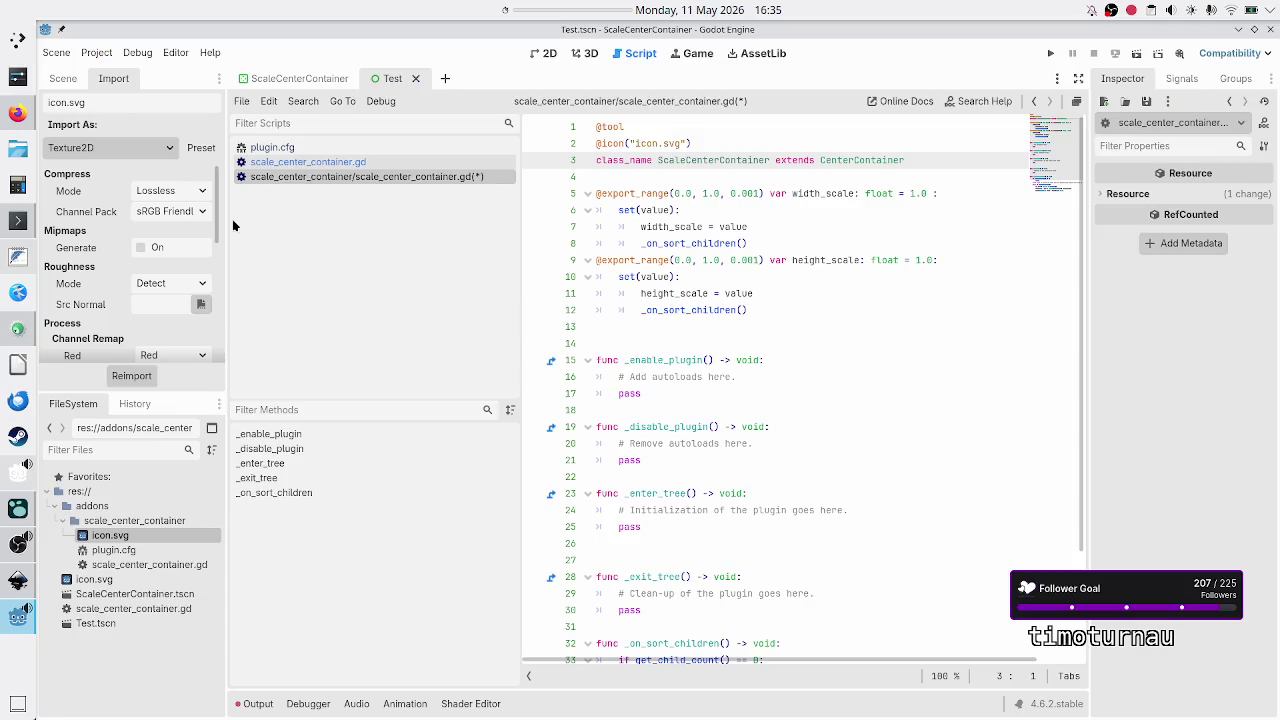
{"action": "scroll", "coordinate": [78, 235], "scroll_direction": "down", "scroll_amount": 3}
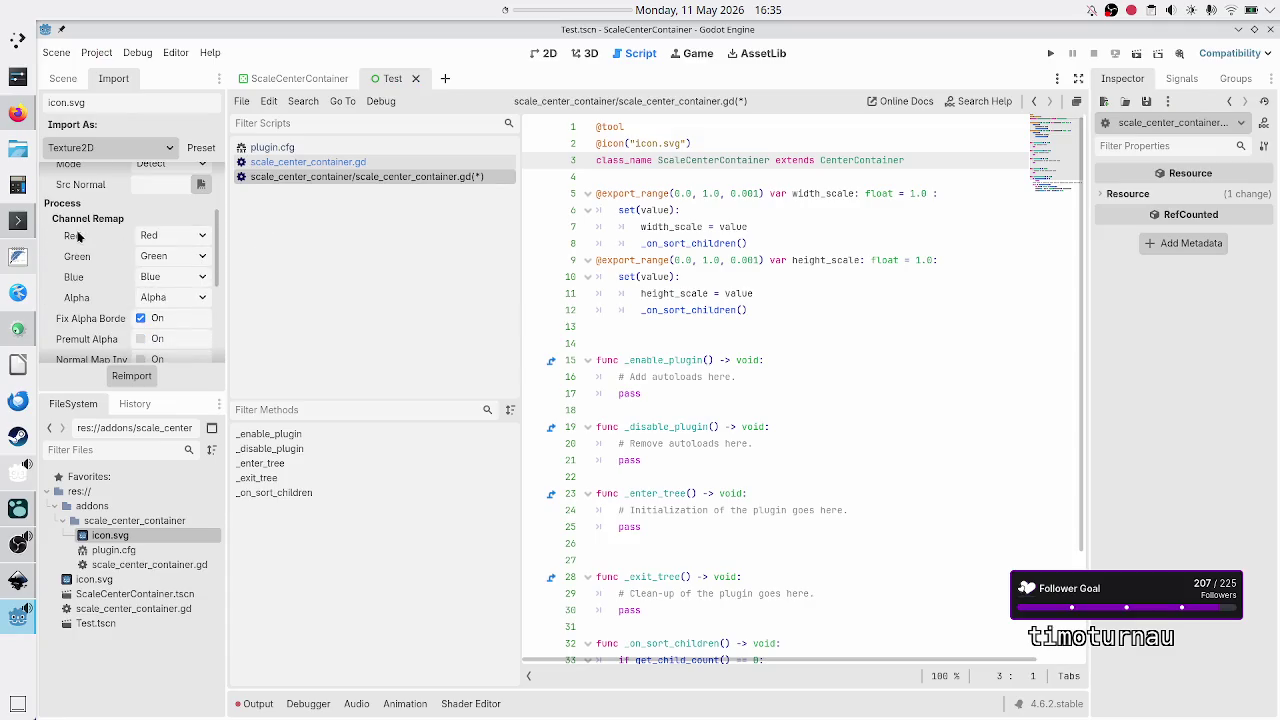
{"action": "scroll", "coordinate": [78, 235], "scroll_direction": "down", "scroll_amount": 5}
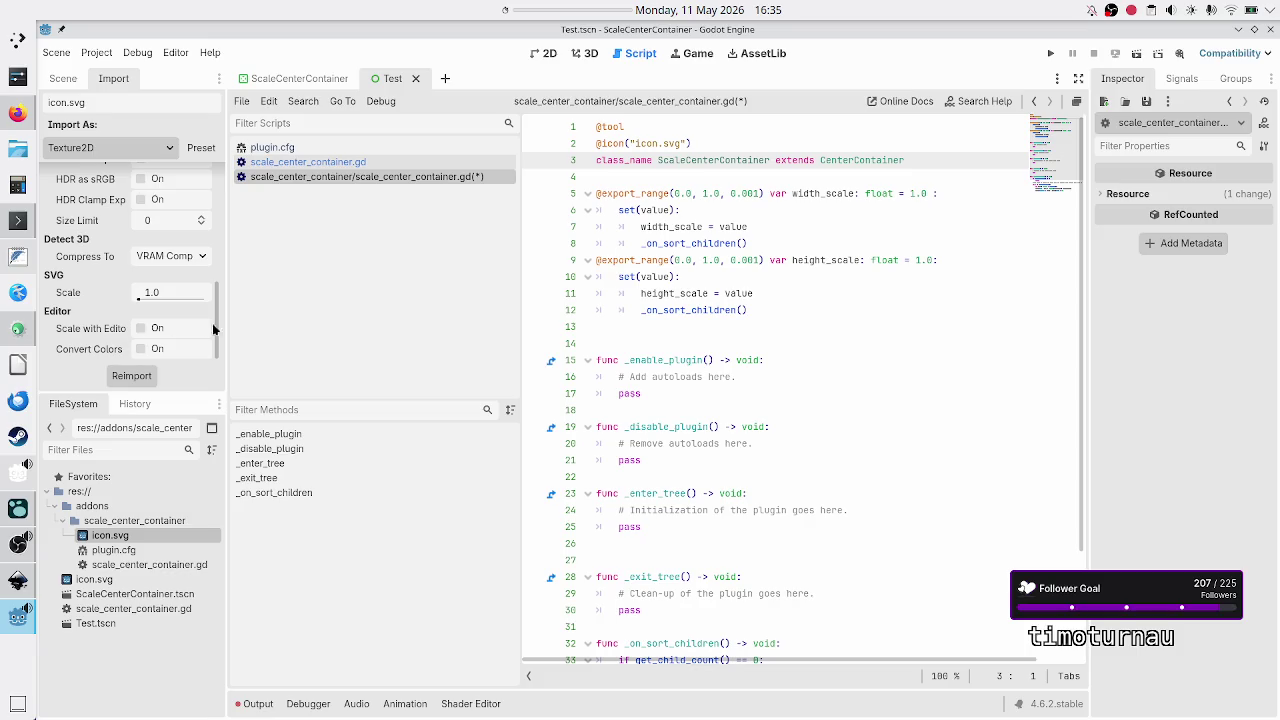
{"action": "left_click_drag", "start_coordinate": [229, 331], "coordinate": [310, 340]}
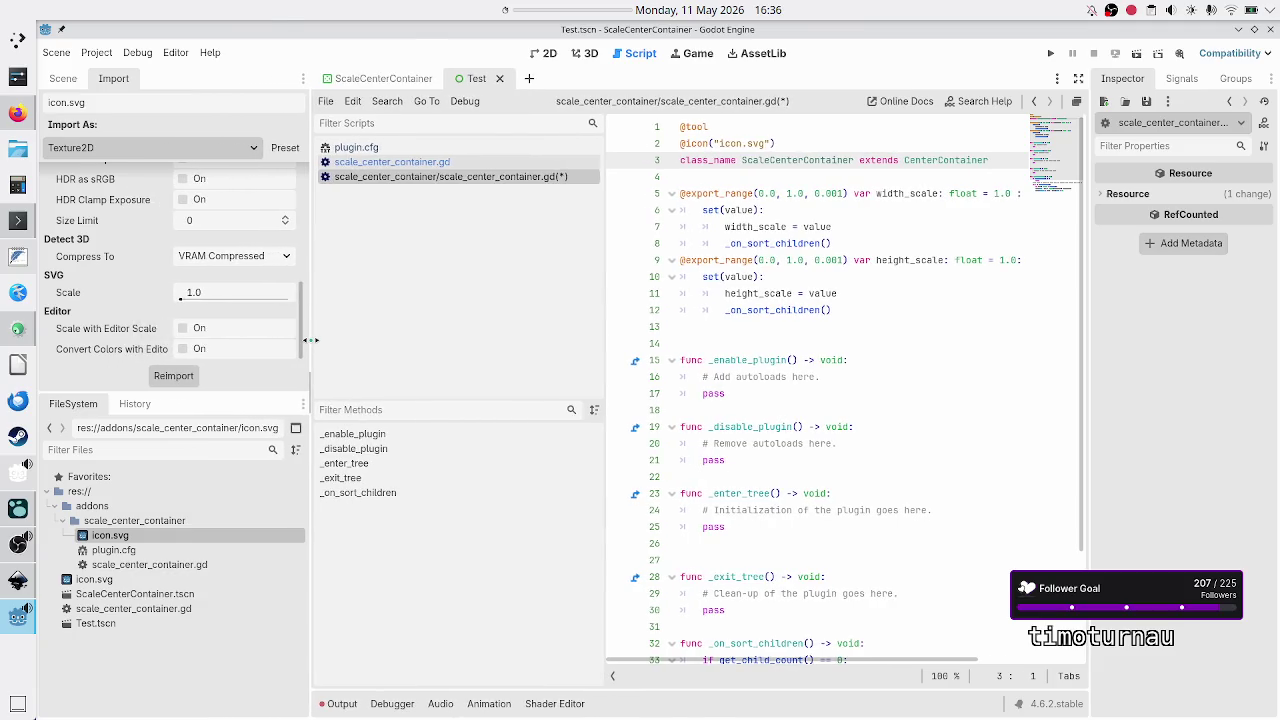
{"action": "key", "text": "alt+Tab"}
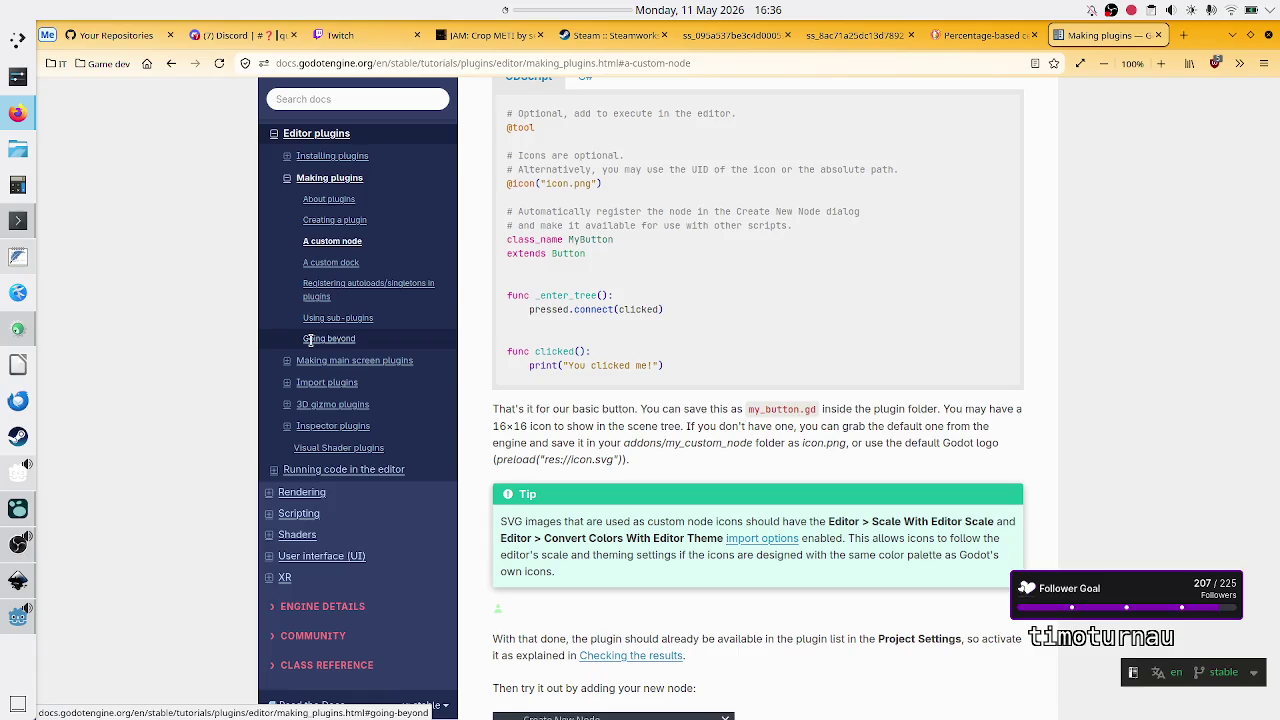
{"action": "key", "text": "alt+Tab"}
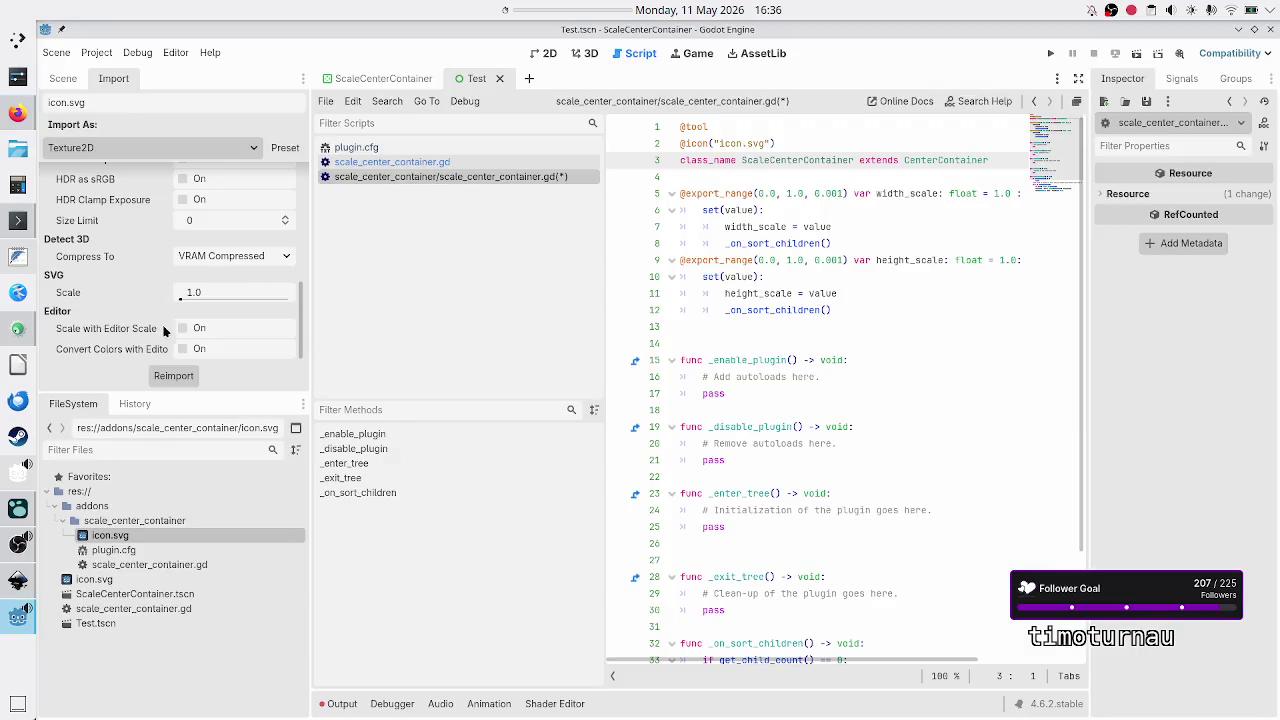
Step: Enable Scale with Editor Scale and Convert Colors with Editor Theme on icon.svg, then reimport it
{"action": "left_click", "coordinate": [182, 330]}
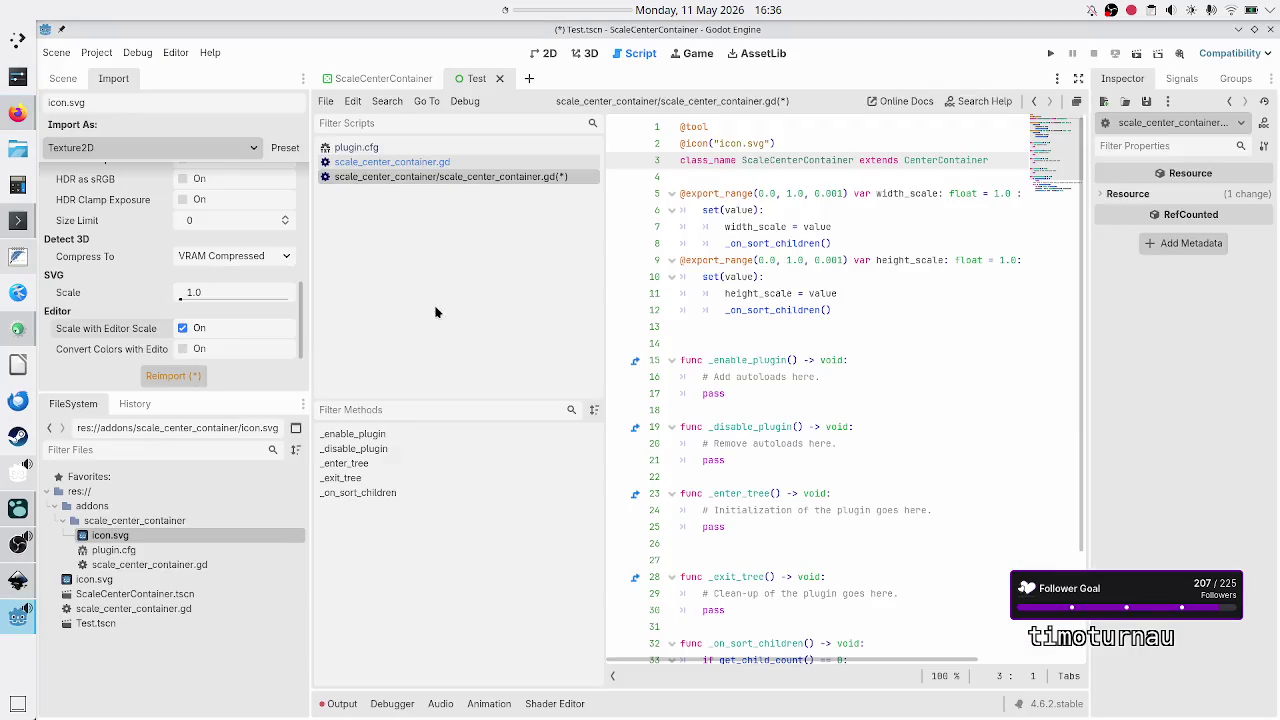
{"action": "key", "text": "alt+Tab"}
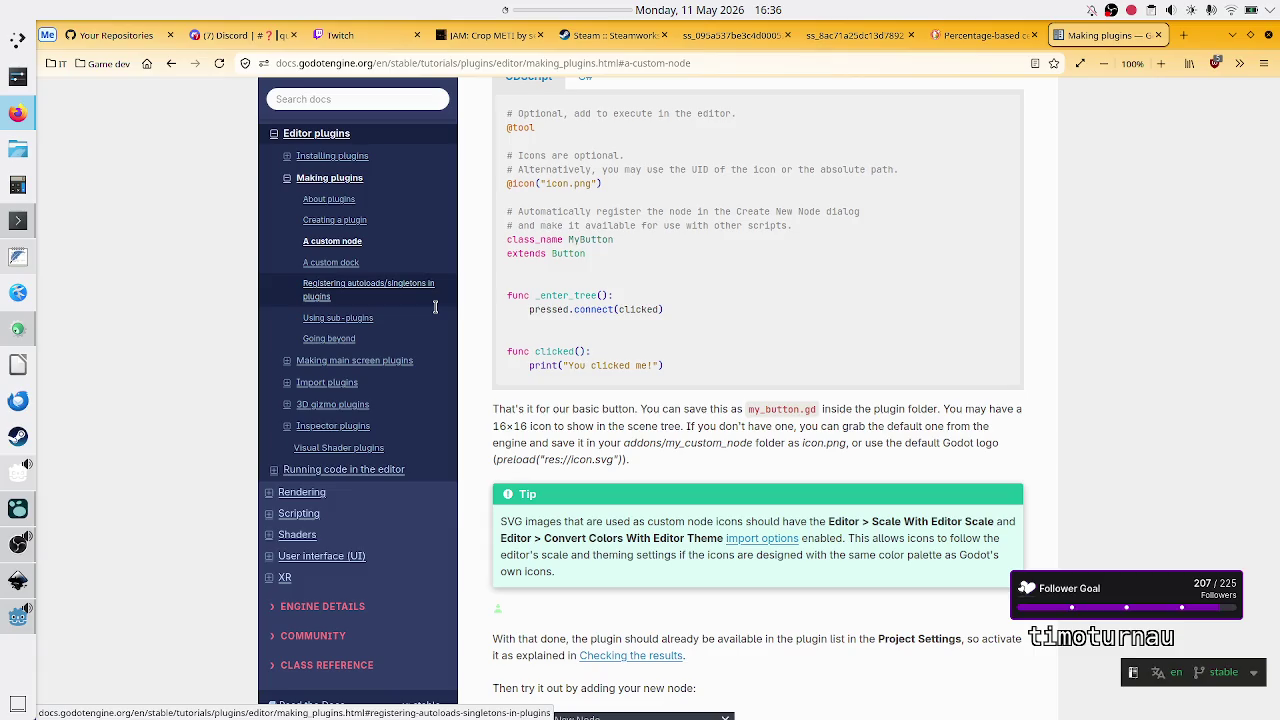
{"action": "key", "text": "alt+Tab"}
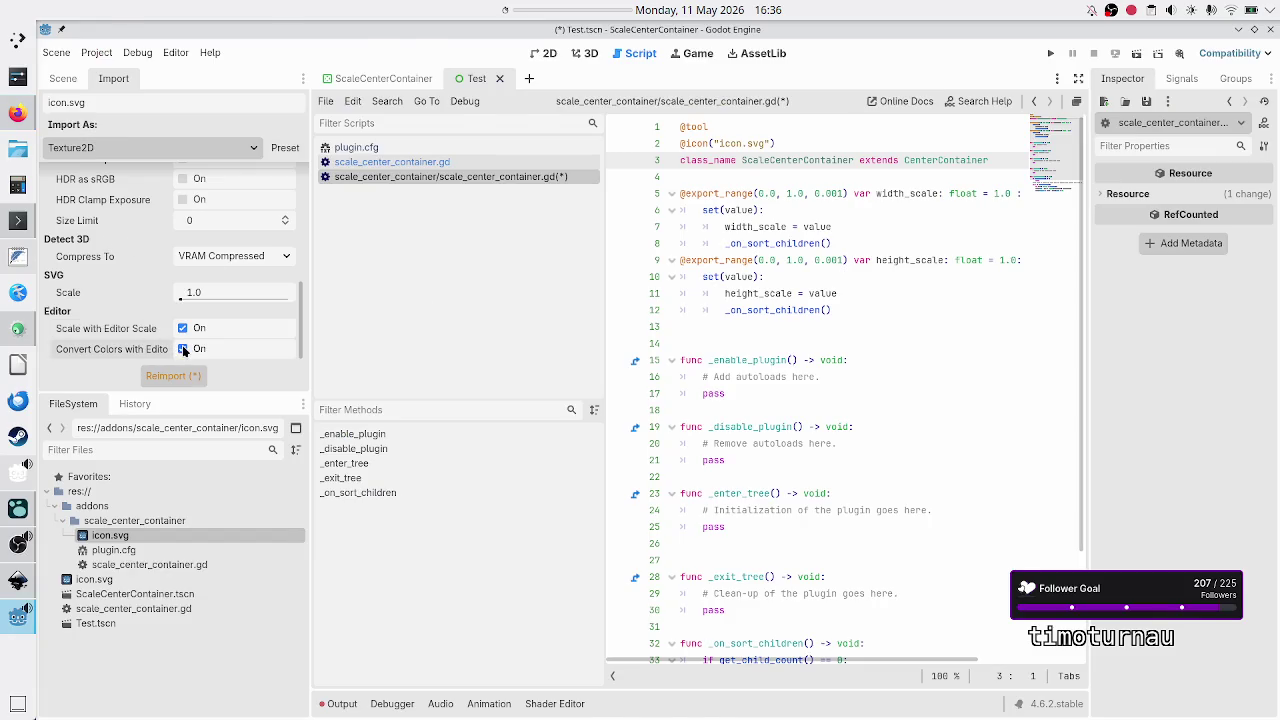
{"action": "key", "text": "alt+Tab"}
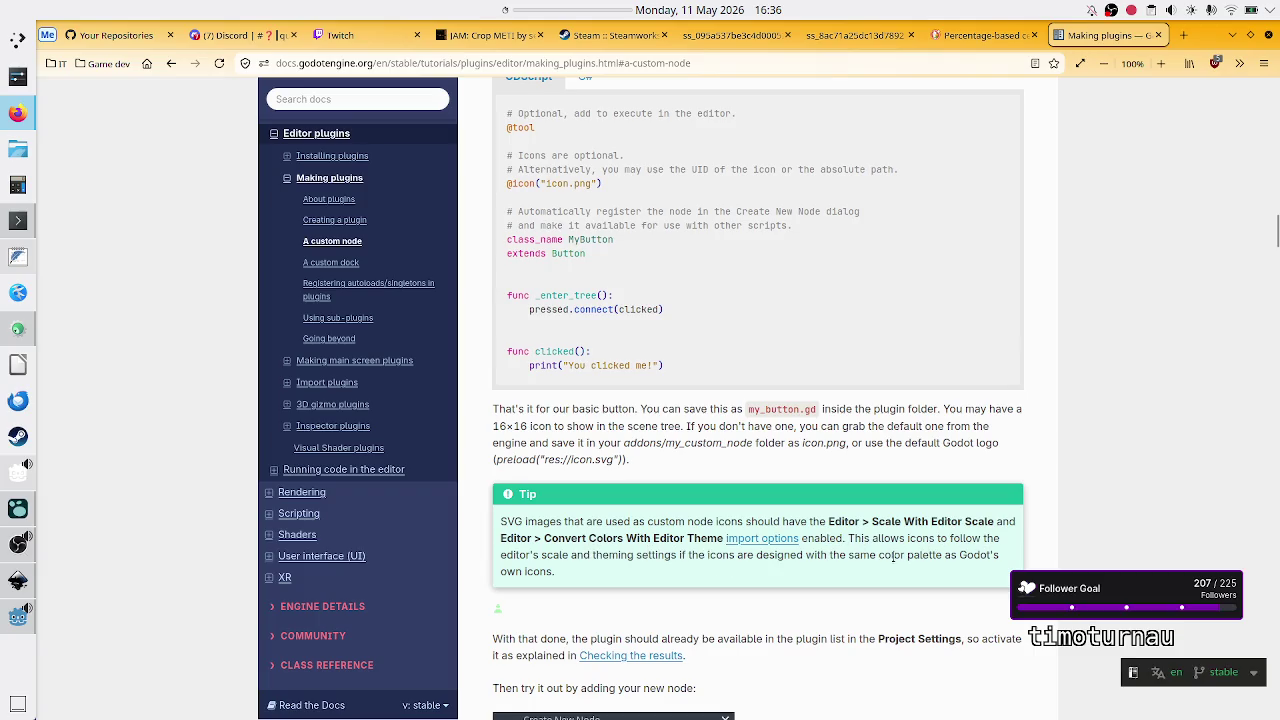
{"action": "key", "text": "alt+Tab"}
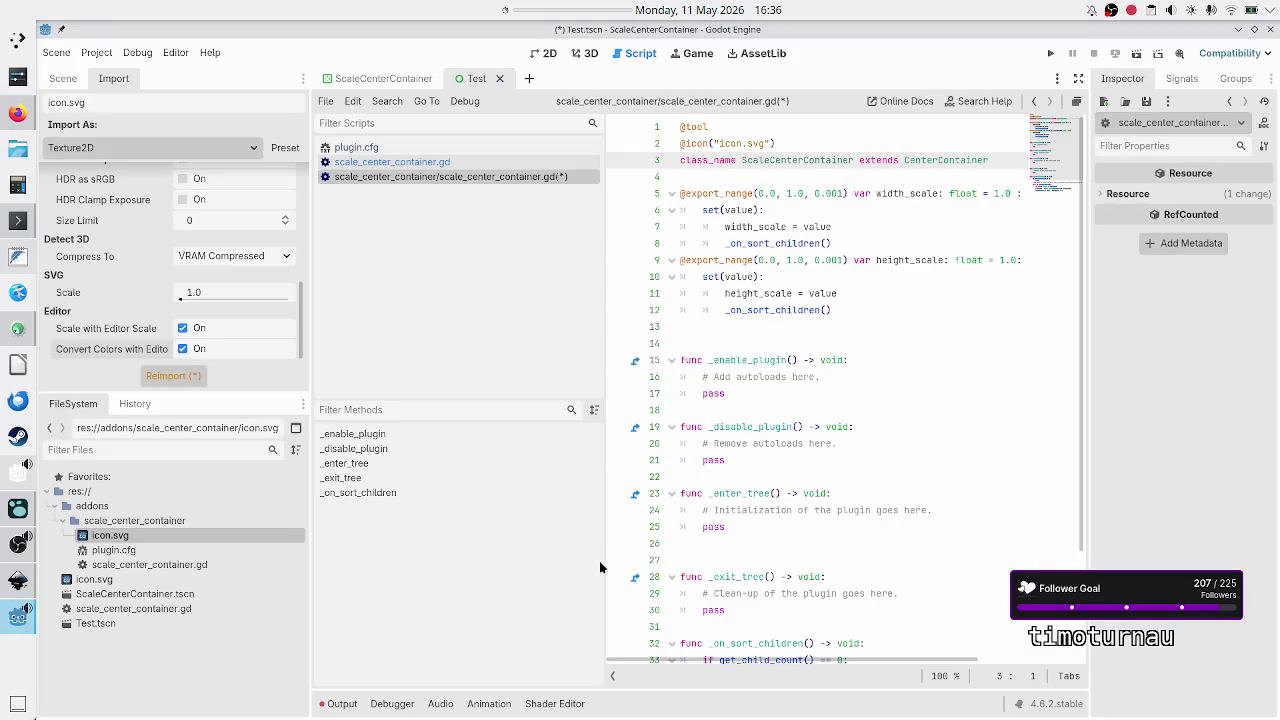
{"action": "left_click", "coordinate": [184, 379]}
{"action": "scroll", "coordinate": [130, 297], "scroll_direction": "up", "scroll_amount": 5}
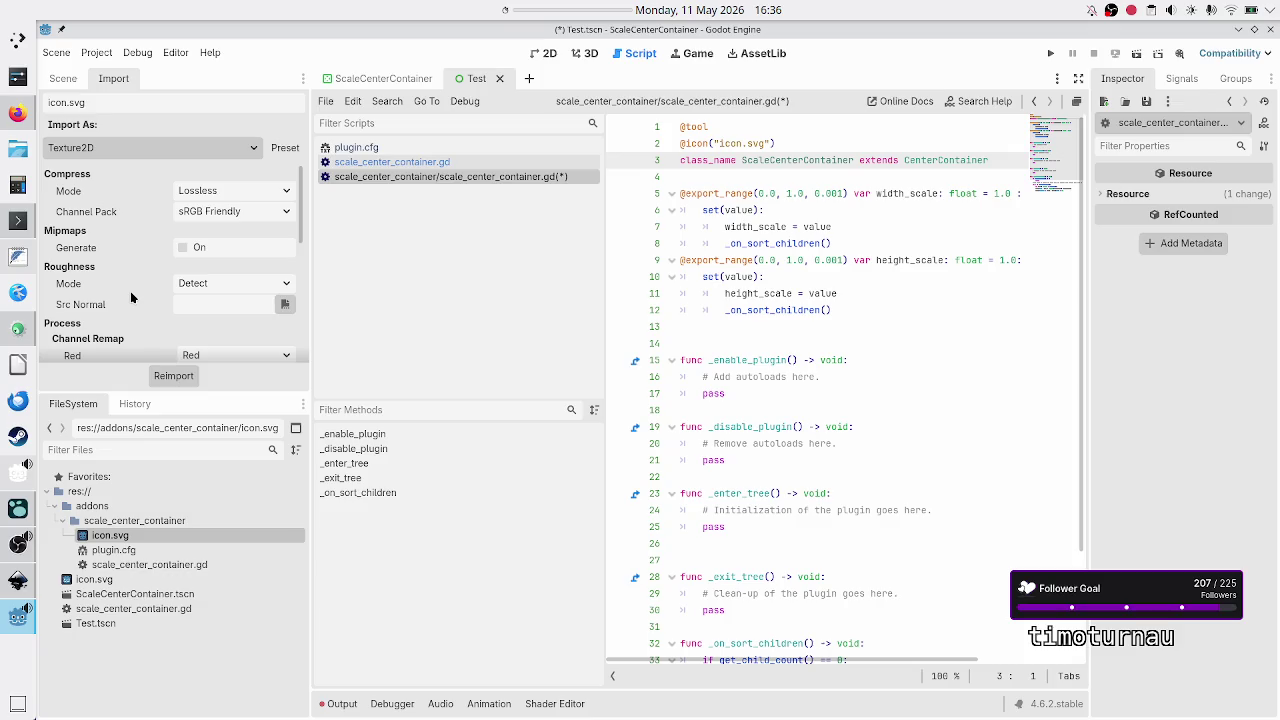
{"action": "left_click", "coordinate": [765, 176]}
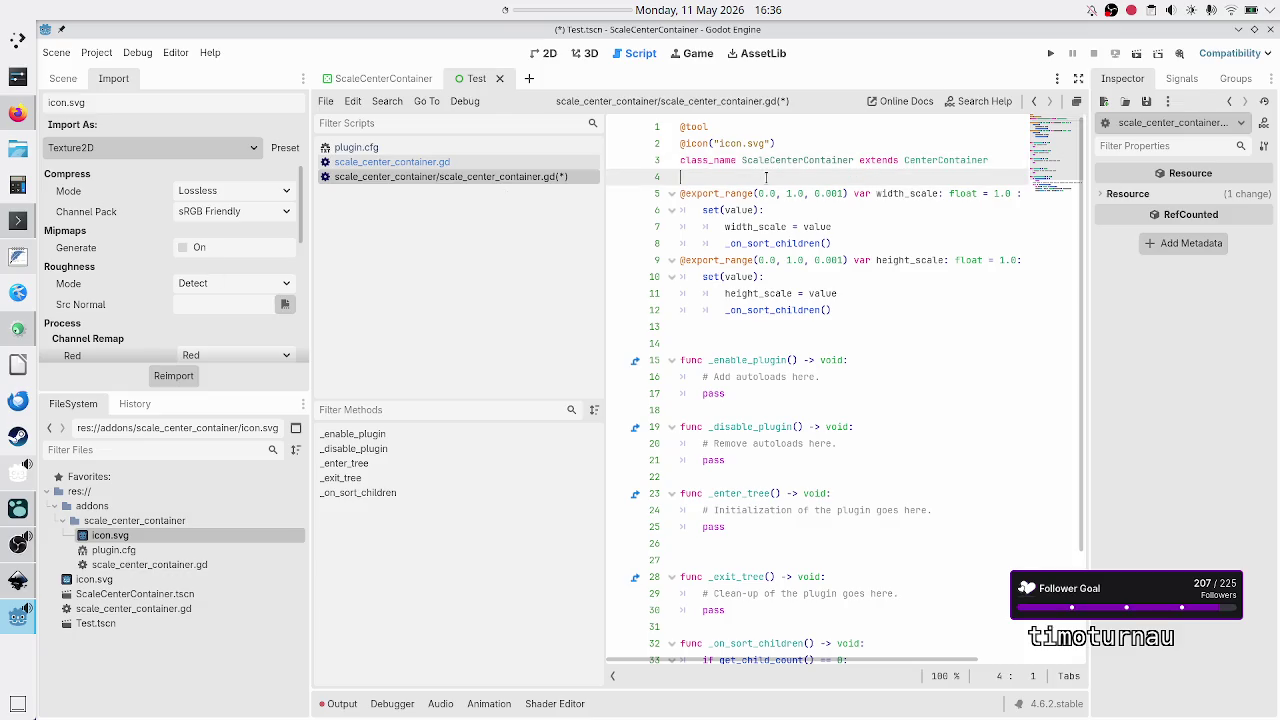
Step: Scroll back up the Making plugins page and highlight the _enter_tree and _exit_tree template lines
{"action": "key", "text": "alt+Tab"}
{"action": "scroll", "coordinate": [620, 479], "scroll_direction": "up", "scroll_amount": 3}
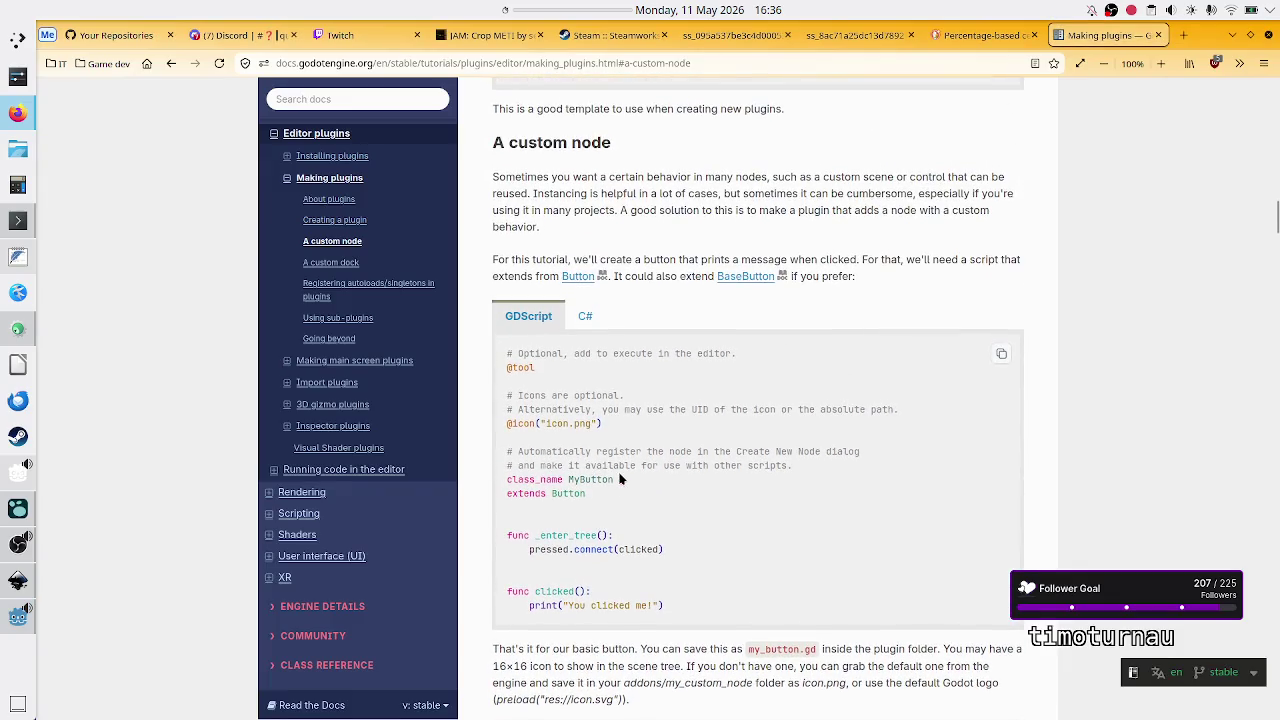
{"action": "scroll", "coordinate": [620, 479], "scroll_direction": "up", "scroll_amount": 1}
{"action": "scroll", "coordinate": [620, 479], "scroll_direction": "up", "scroll_amount": 3}
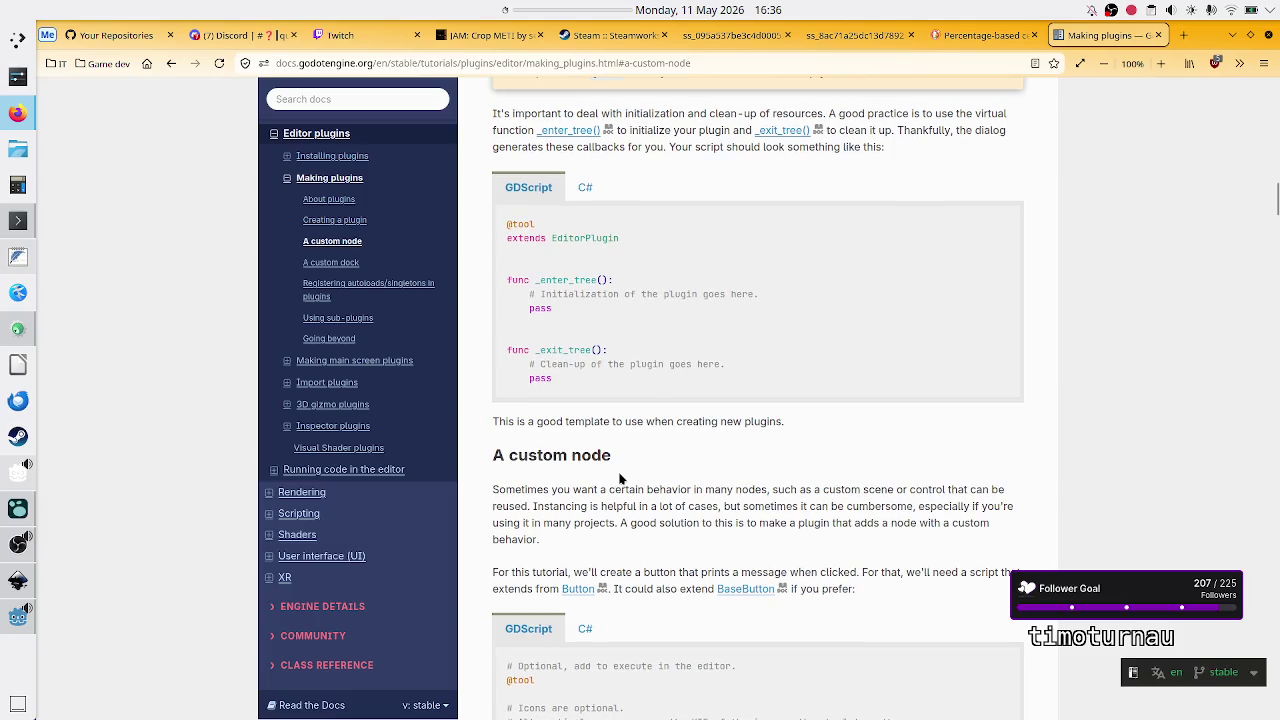
{"action": "left_click_drag", "start_coordinate": [574, 282], "coordinate": [593, 368]}
{"action": "left_click", "coordinate": [592, 372]}
Step: Scroll down past the SVG icon tip to the Project Settings plugin list, then return to Godot
{"action": "scroll", "coordinate": [646, 436], "scroll_direction": "down", "scroll_amount": 2}
{"action": "scroll", "coordinate": [646, 436], "scroll_direction": "up", "scroll_amount": 5}
{"action": "scroll", "coordinate": [646, 436], "scroll_direction": "up", "scroll_amount": 15}
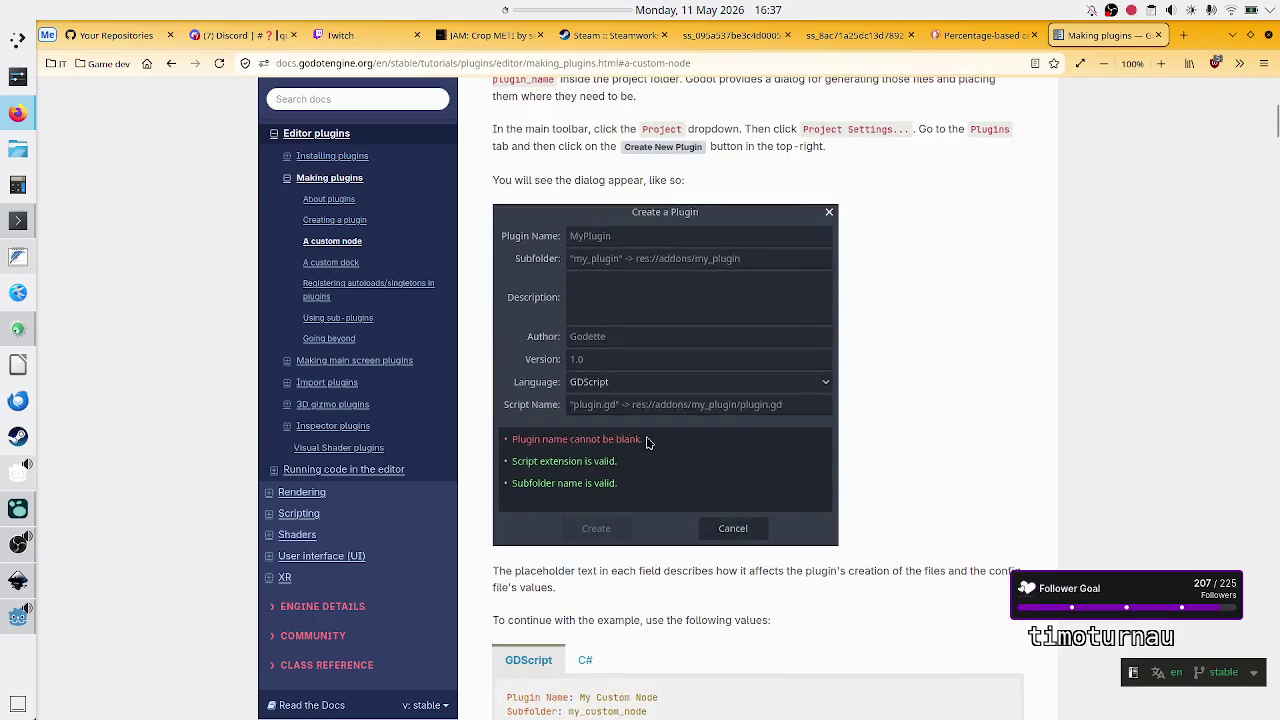
{"action": "scroll", "coordinate": [646, 436], "scroll_direction": "down", "scroll_amount": 3}
{"action": "scroll", "coordinate": [646, 433], "scroll_direction": "down", "scroll_amount": 1}
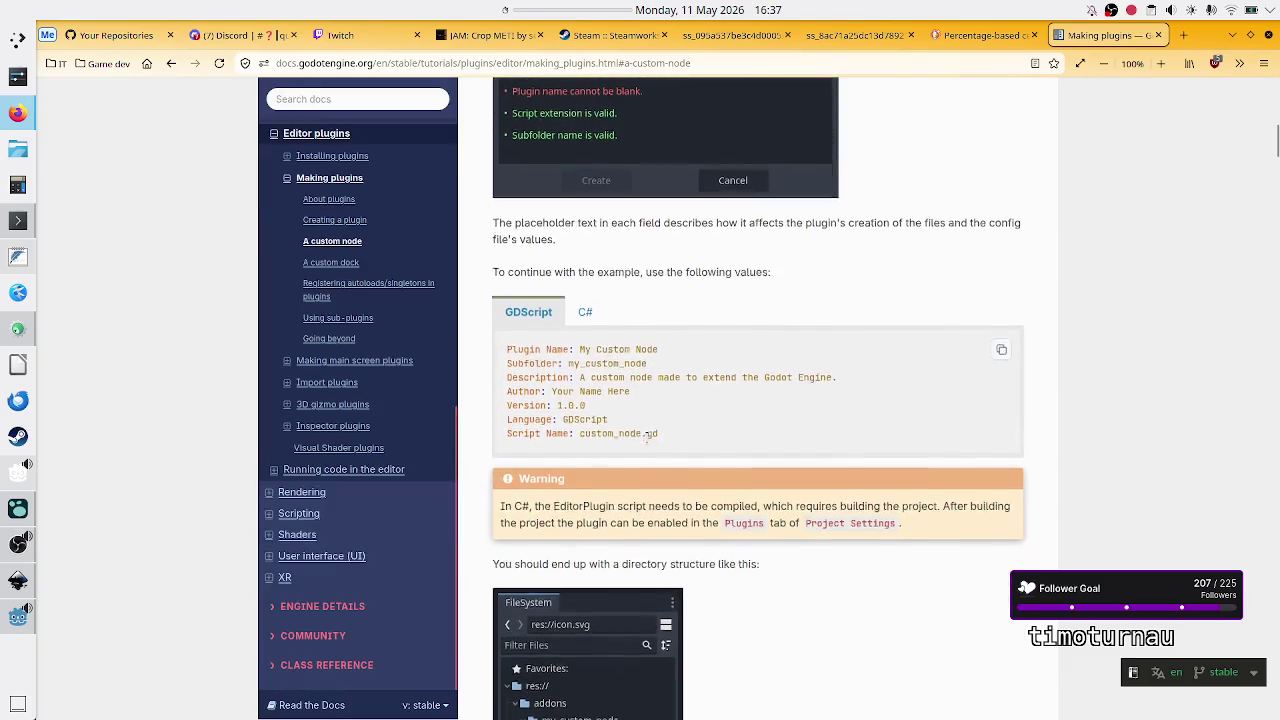
{"action": "scroll", "coordinate": [738, 468], "scroll_direction": "down", "scroll_amount": 7}
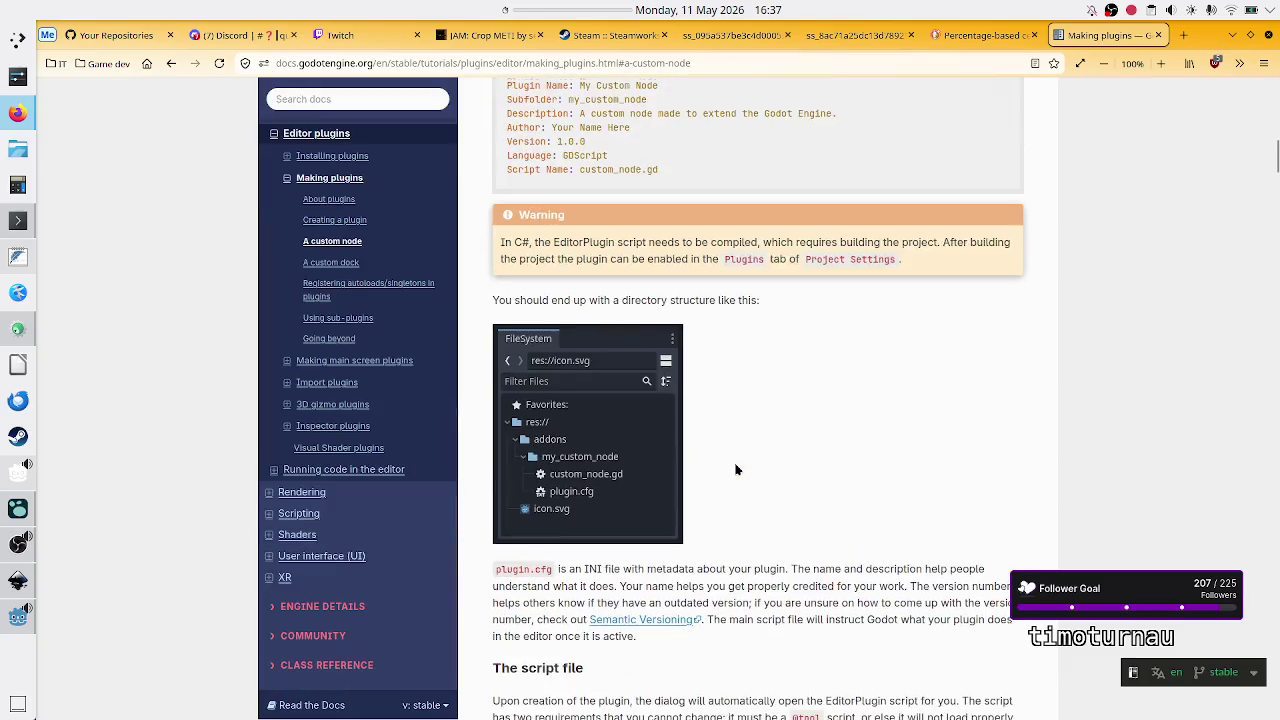
{"action": "scroll", "coordinate": [737, 468], "scroll_direction": "down", "scroll_amount": 5}
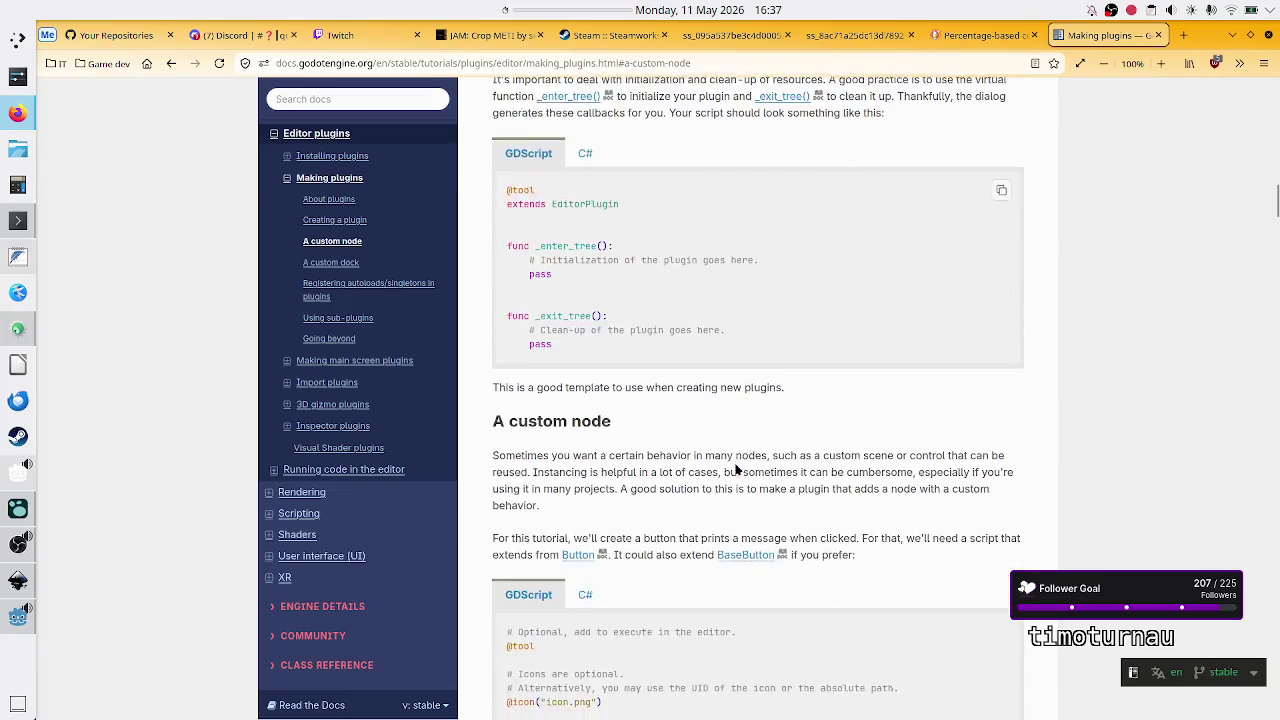
{"action": "scroll", "coordinate": [736, 469], "scroll_direction": "down", "scroll_amount": 4}
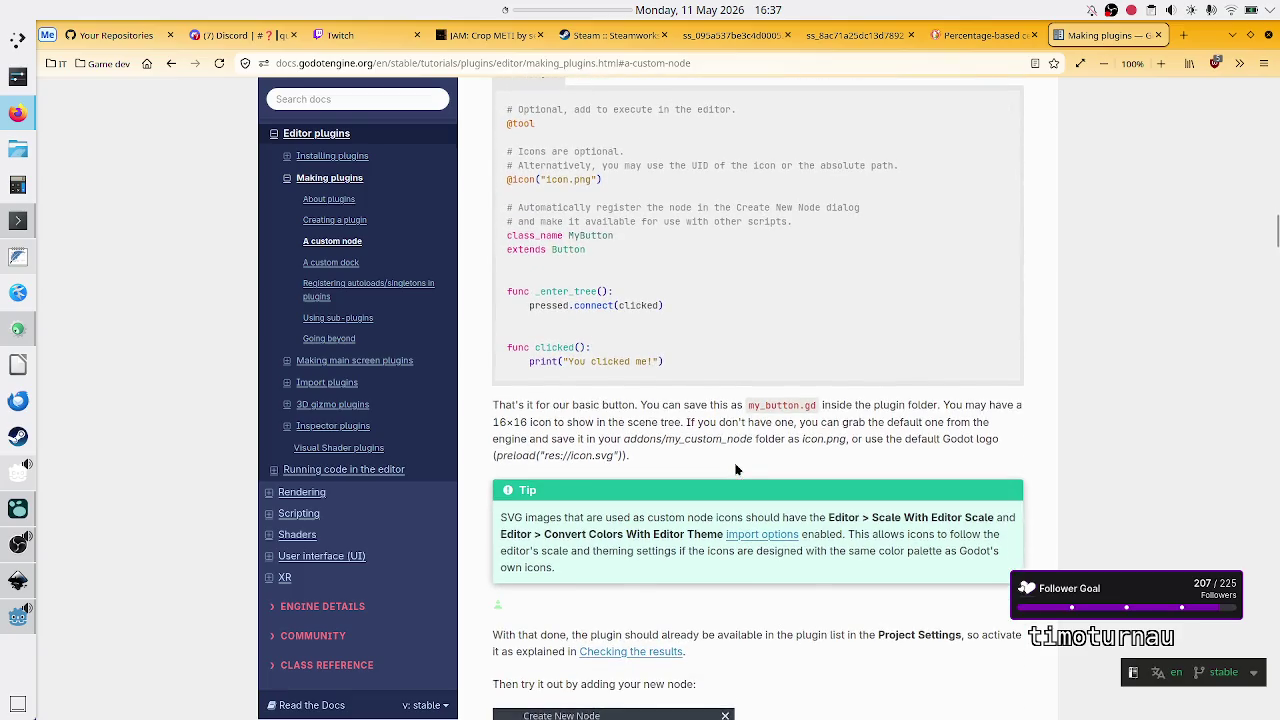
{"action": "left_click", "coordinate": [18, 616]}
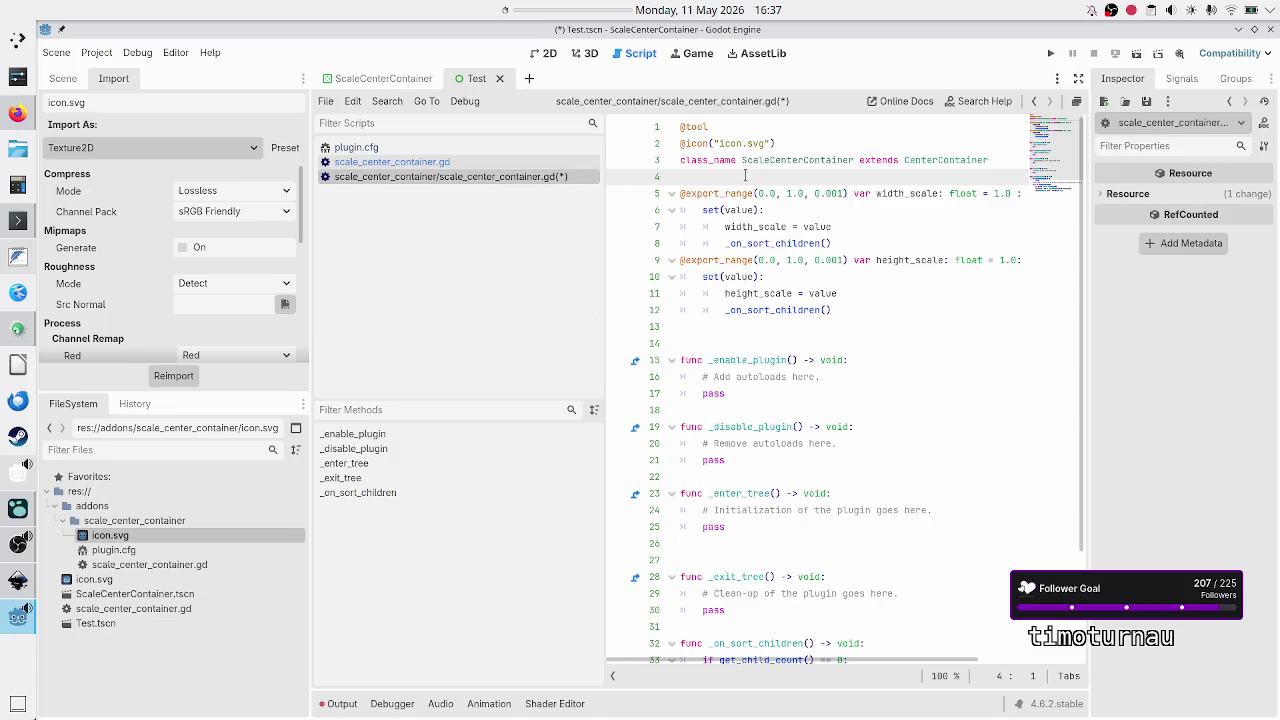
Step: Save, then open the root-level scale_center_container.gd and copy its _ready function
{"action": "key", "text": "ctrl+s"}
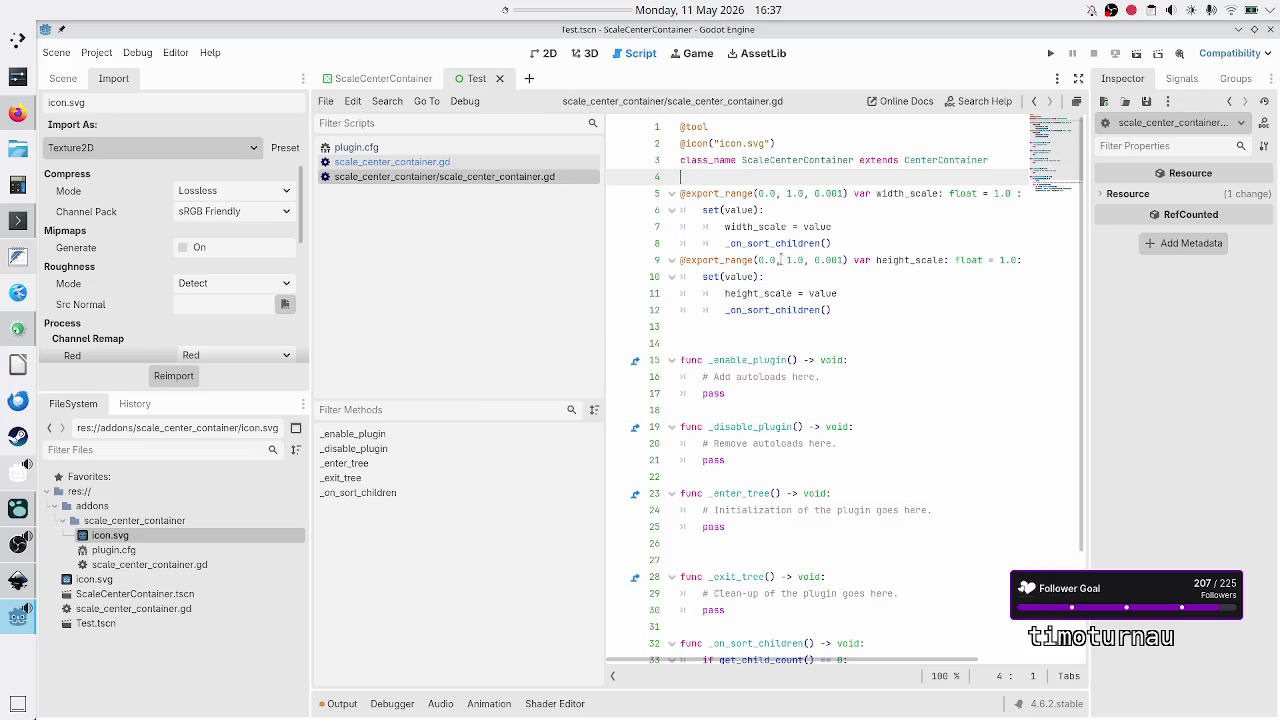
{"action": "scroll", "coordinate": [772, 280], "scroll_direction": "down", "scroll_amount": 3}
{"action": "scroll", "coordinate": [772, 280], "scroll_direction": "up", "scroll_amount": 3}
{"action": "left_click", "coordinate": [465, 163]}
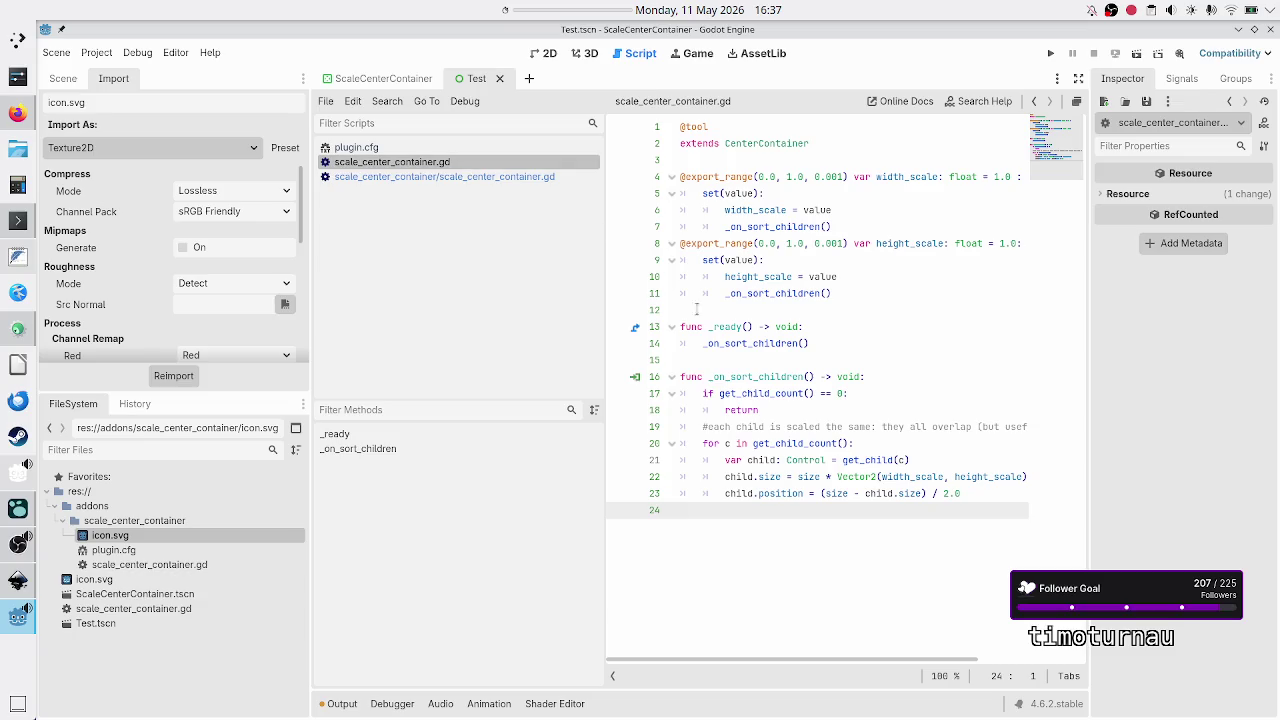
{"action": "left_click", "coordinate": [733, 311]}
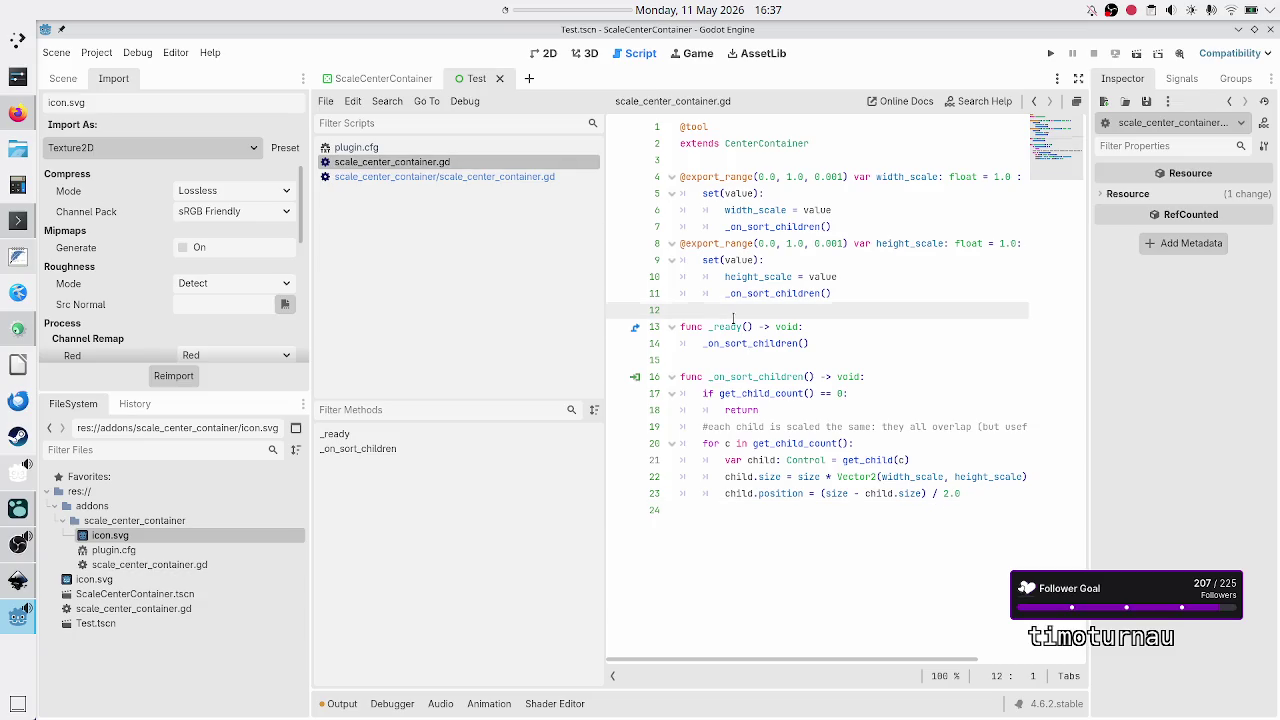
{"action": "triple_click", "coordinate": [733, 322]}
{"action": "key", "text": "shift+End"}
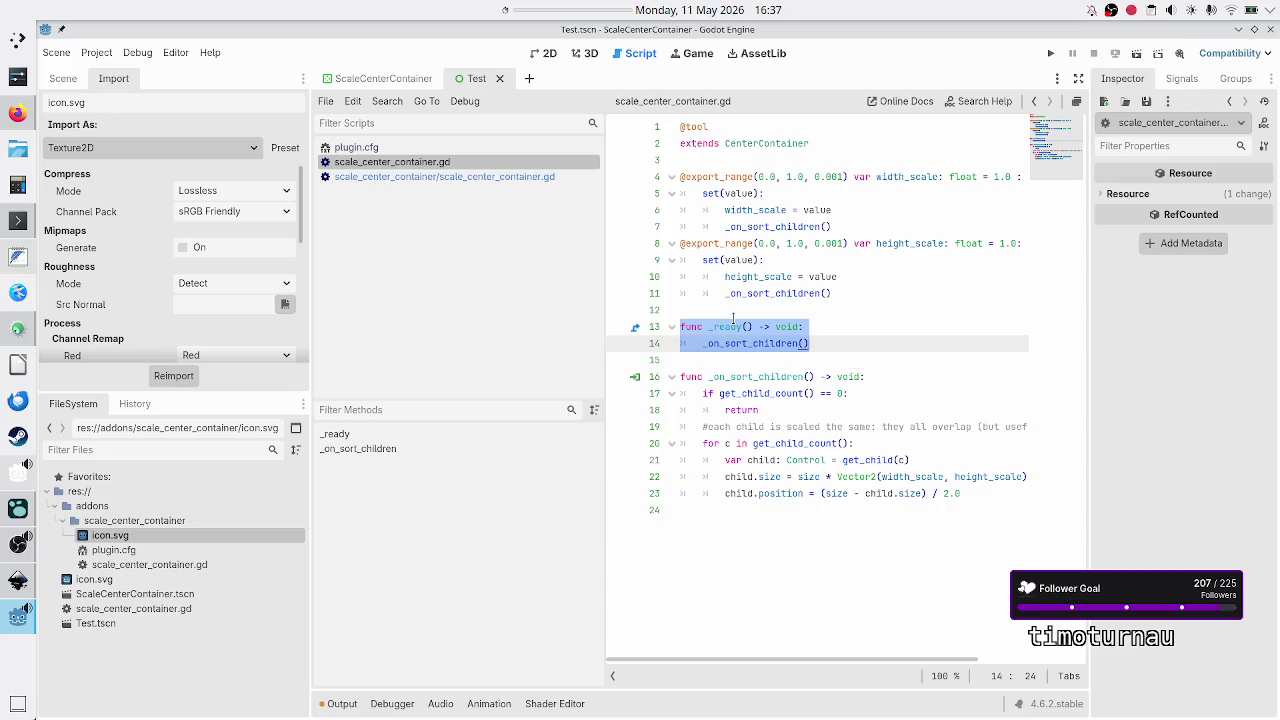
{"action": "key", "text": "Down"}
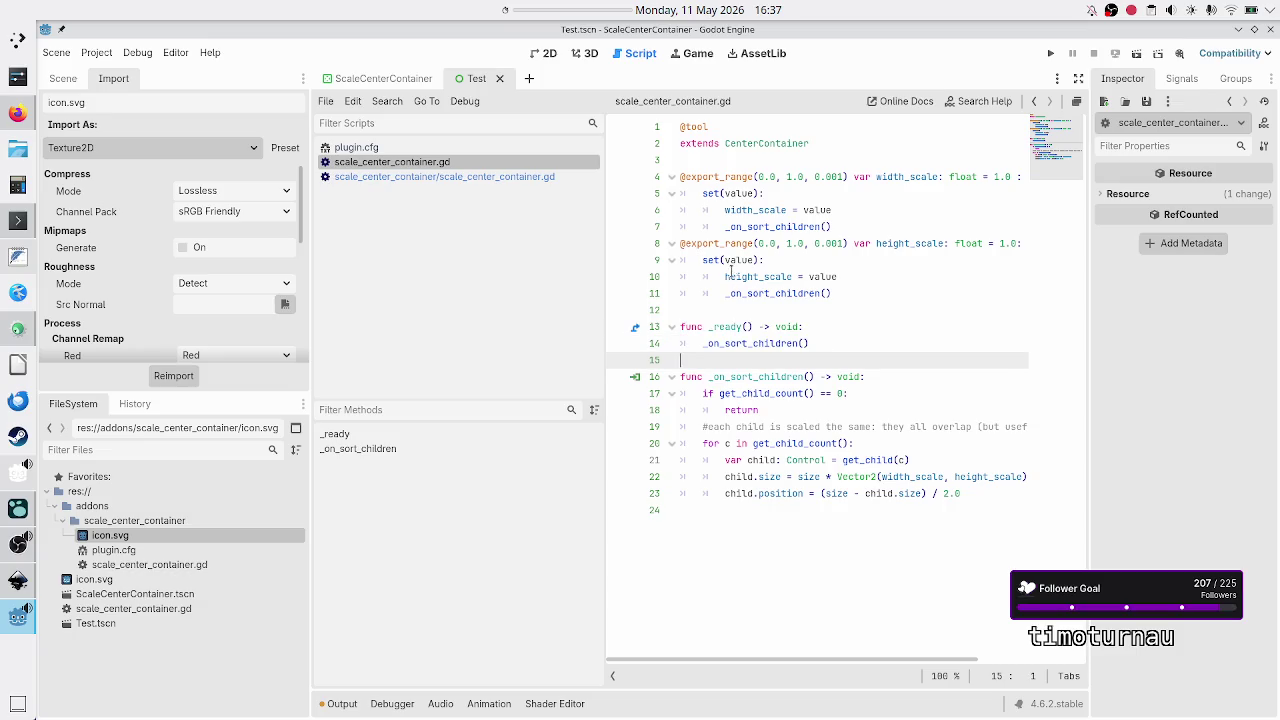
Step: Add func _ready() -> void: calling _on_sort_children() after _enter_tree in the addon script
{"action": "left_click", "coordinate": [476, 177]}
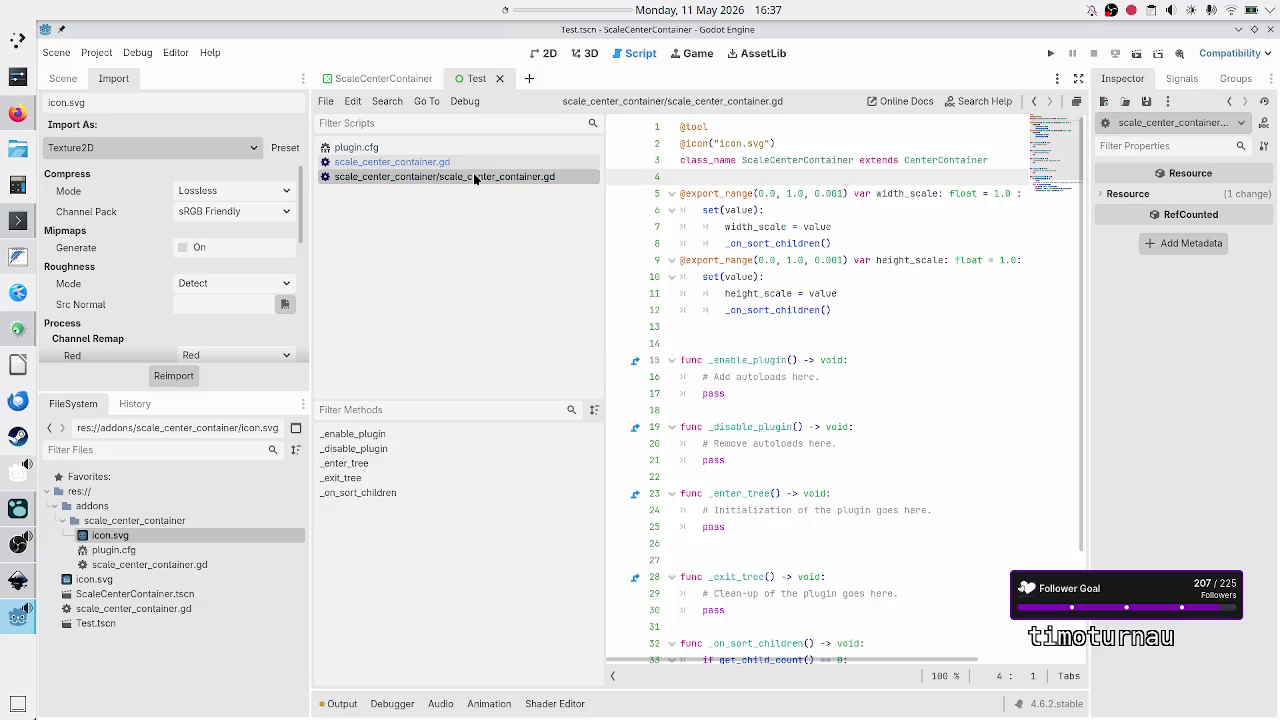
{"action": "left_click", "coordinate": [755, 331]}
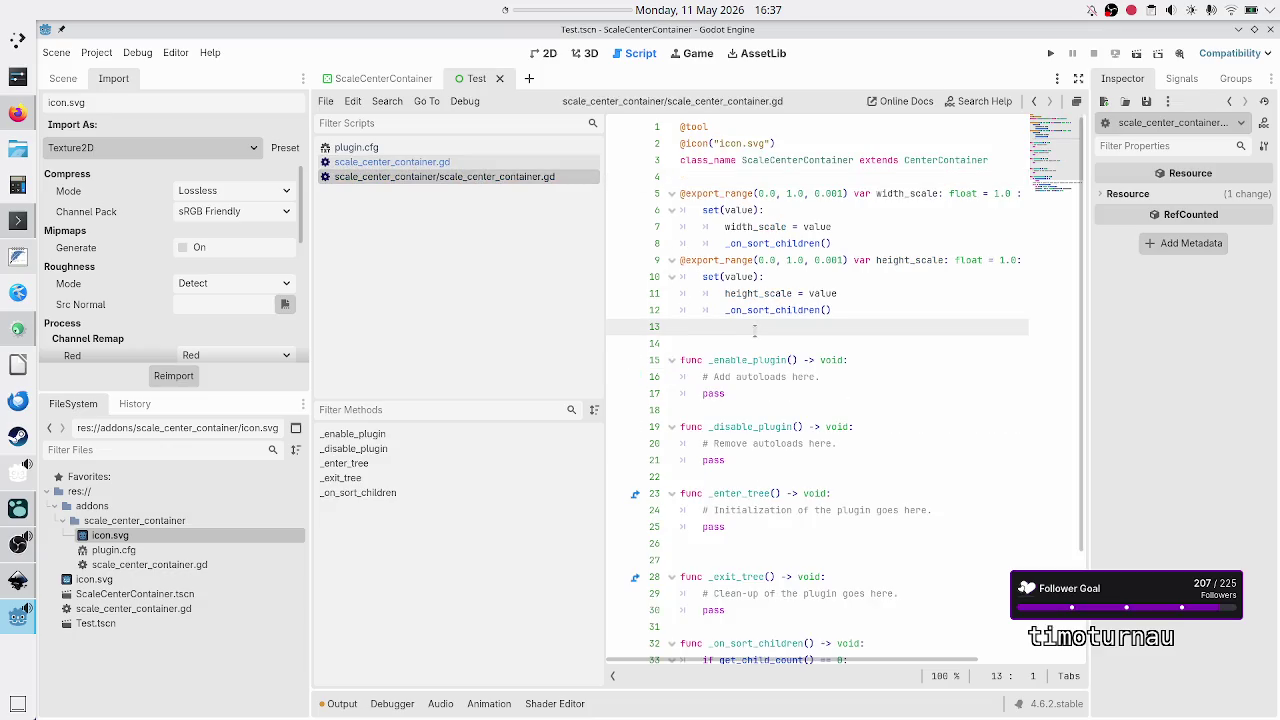
{"action": "key", "text": "Down"}
{"action": "key", "text": "Down"}
{"action": "key", "text": "Down"}
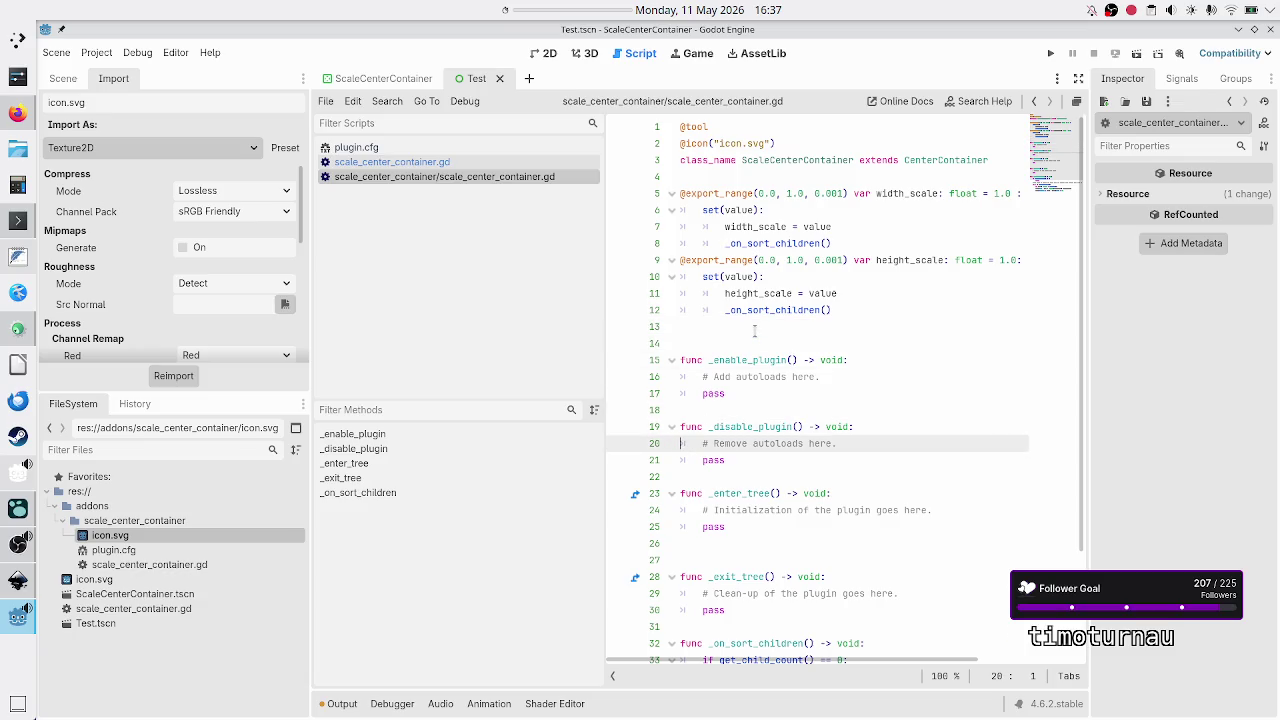
{"action": "key", "text": "Down"}
{"action": "key", "text": "Down"}
{"action": "key", "text": "Down"}
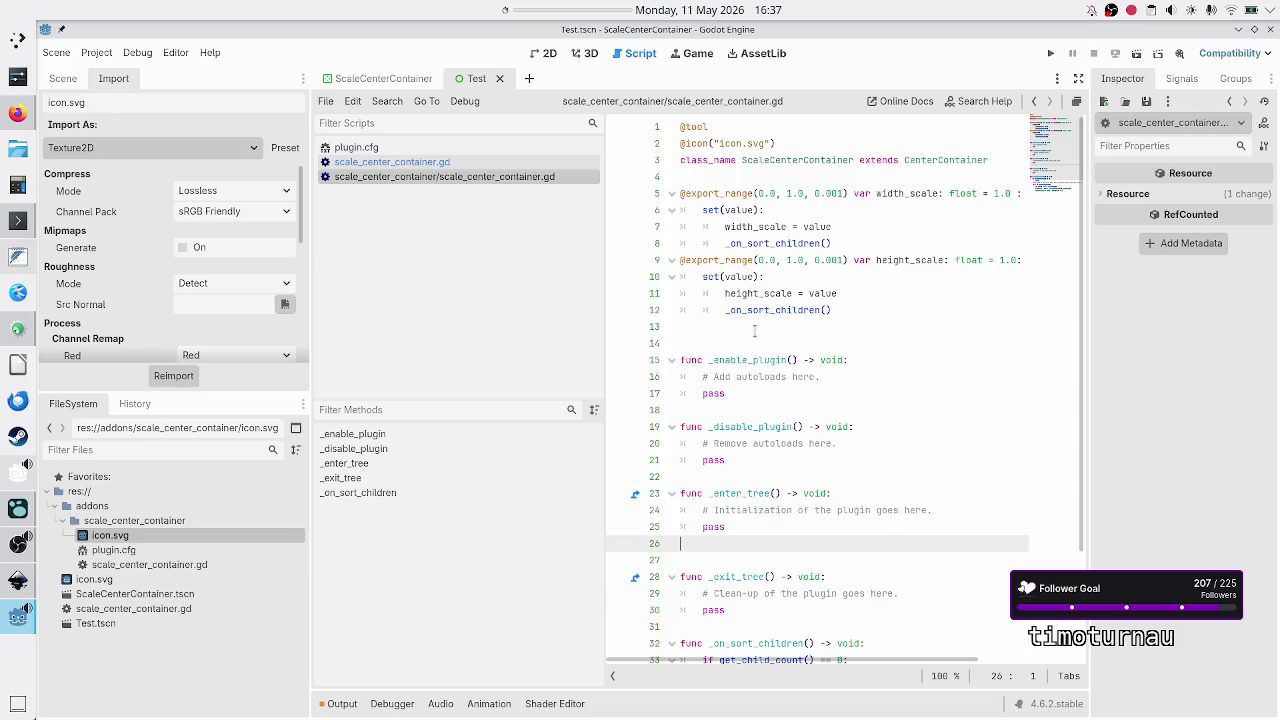
{"action": "key", "text": "Return"}
{"action": "type", "text": "func _ready() -> void:"}
{"action": "key", "text": "Return"}
{"action": "type", "text": "_on_sort_children()"}
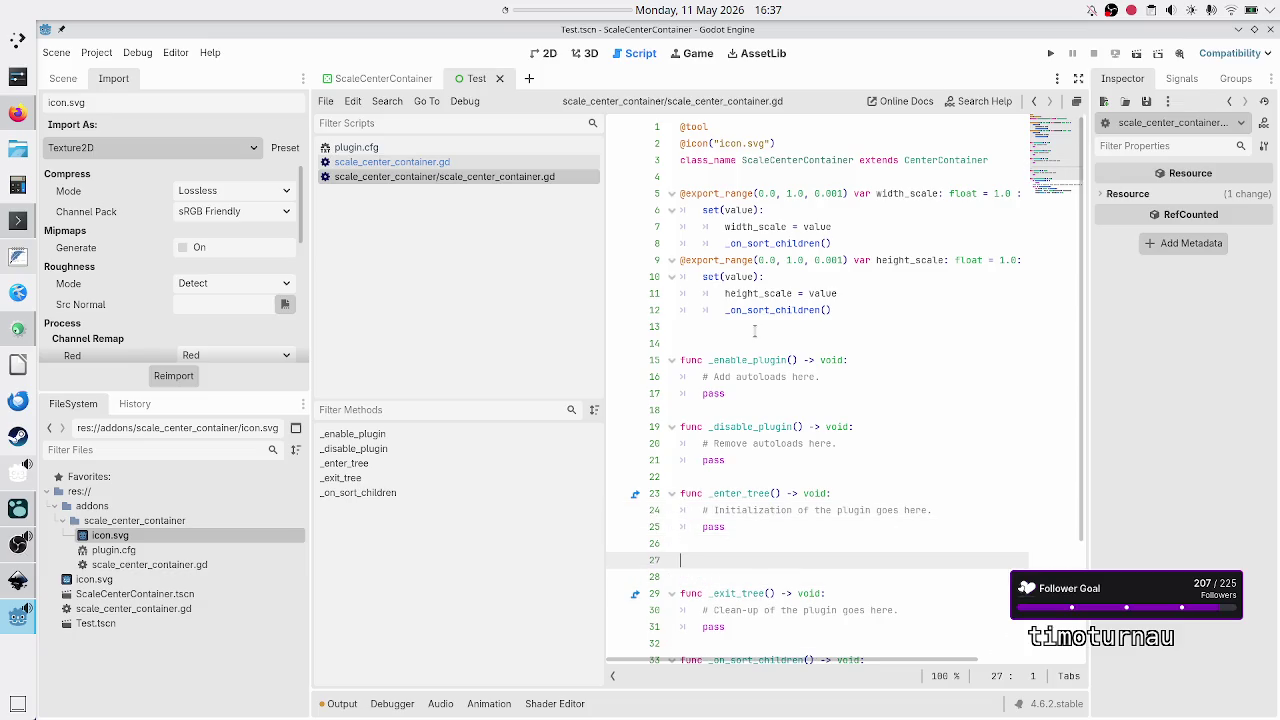
{"action": "key", "text": "Up"}
{"action": "key", "text": "Home"}
Step: Comment out both new _ready lines with Ctrl+K and save the addon script
{"action": "key", "text": "ctrl+k"}
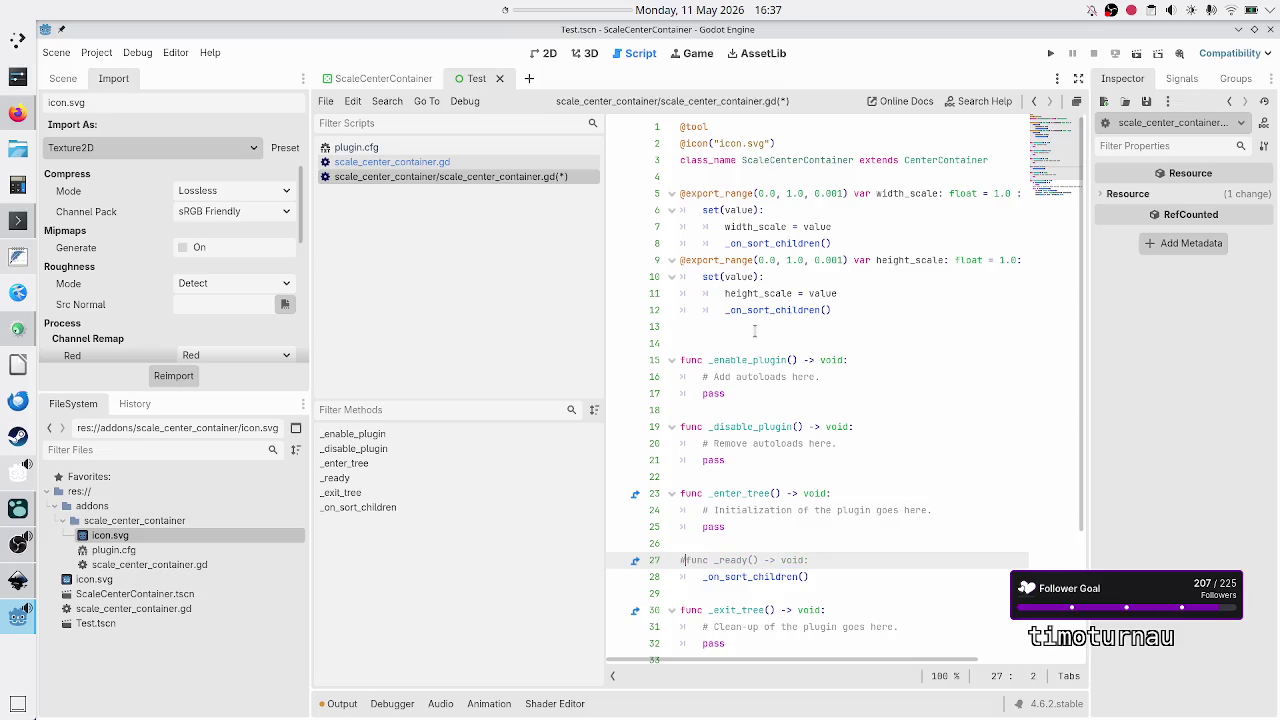
{"action": "key", "text": "Down"}
{"action": "key", "text": "ctrl+k"}
{"action": "key", "text": "ctrl+k"}
{"action": "key", "text": "Down"}
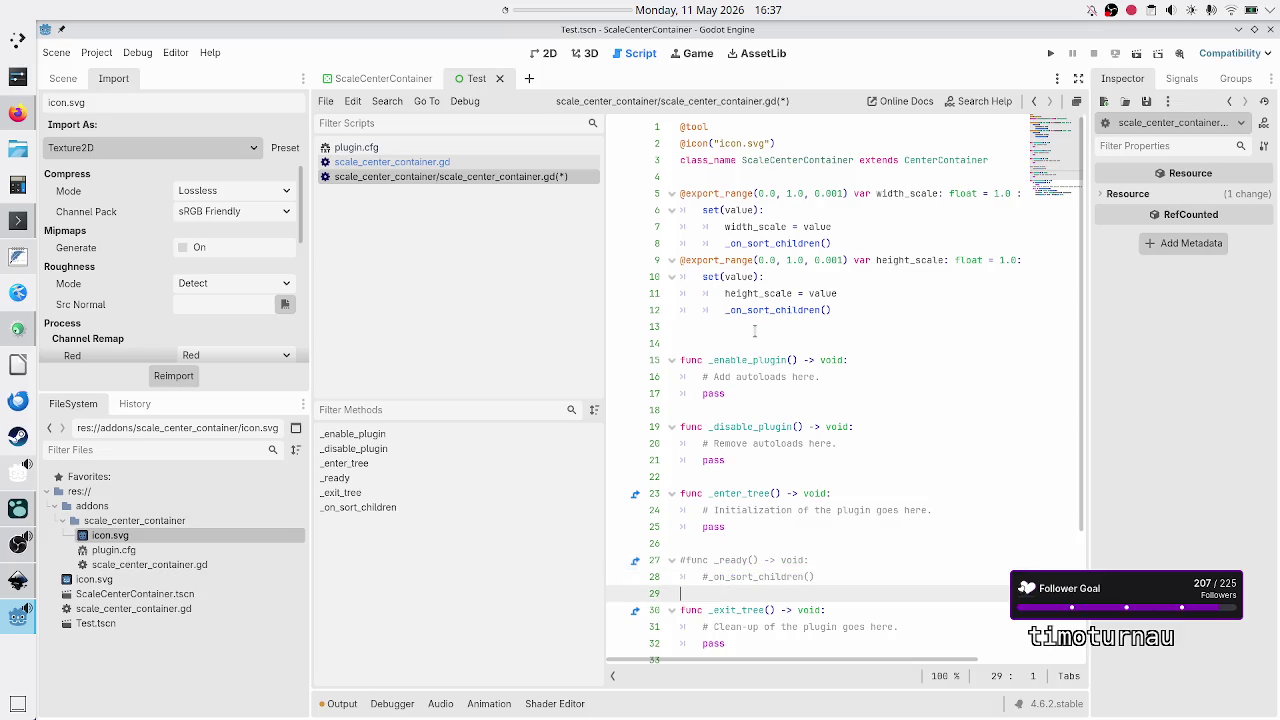
{"action": "key", "text": "ctrl+s"}
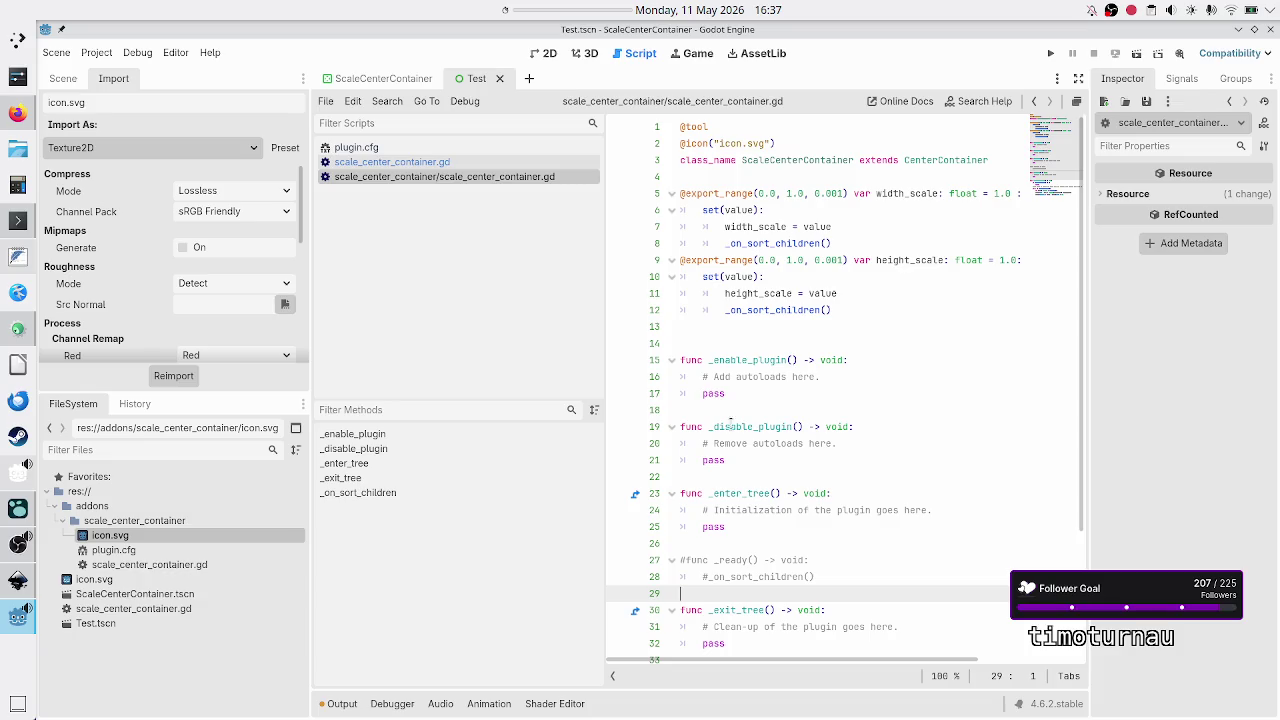
{"action": "left_click", "coordinate": [467, 163]}
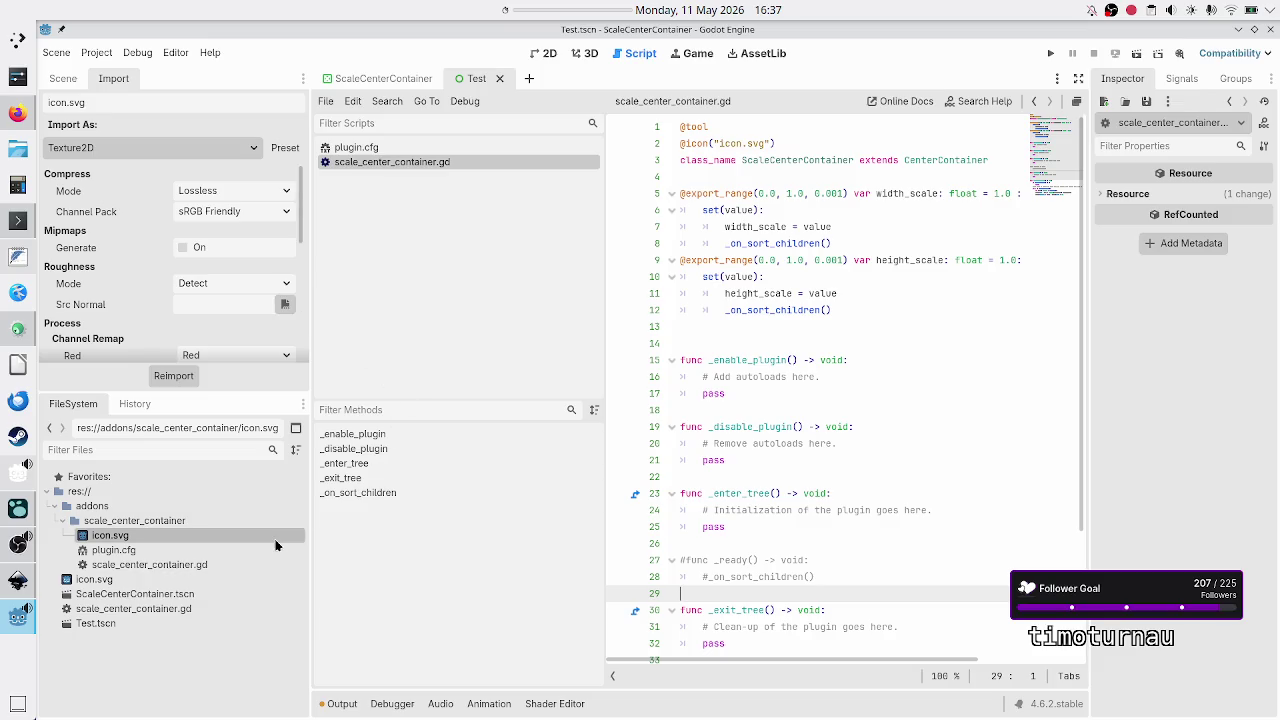
Step: Open the ScaleCenterContainer scene in 2D and jump to its node's root-level scale_center_container.gd script
{"action": "left_click", "coordinate": [184, 610]}
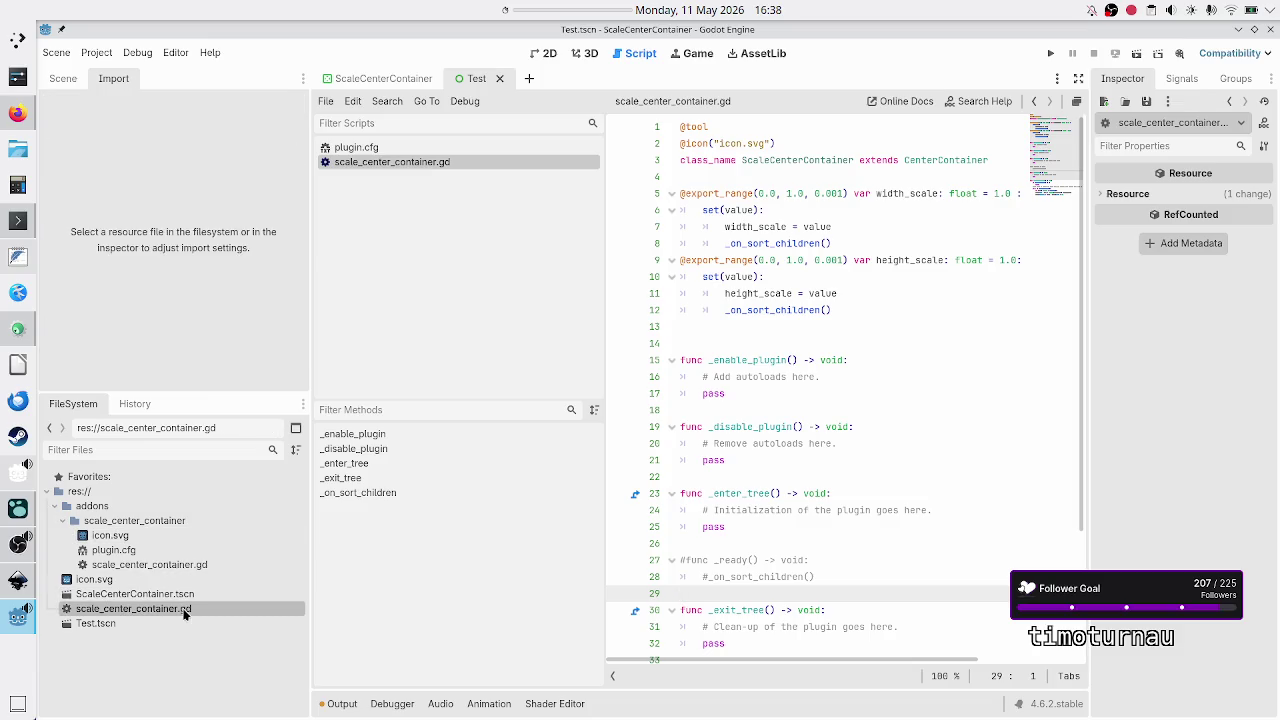
{"action": "left_click", "coordinate": [192, 596]}
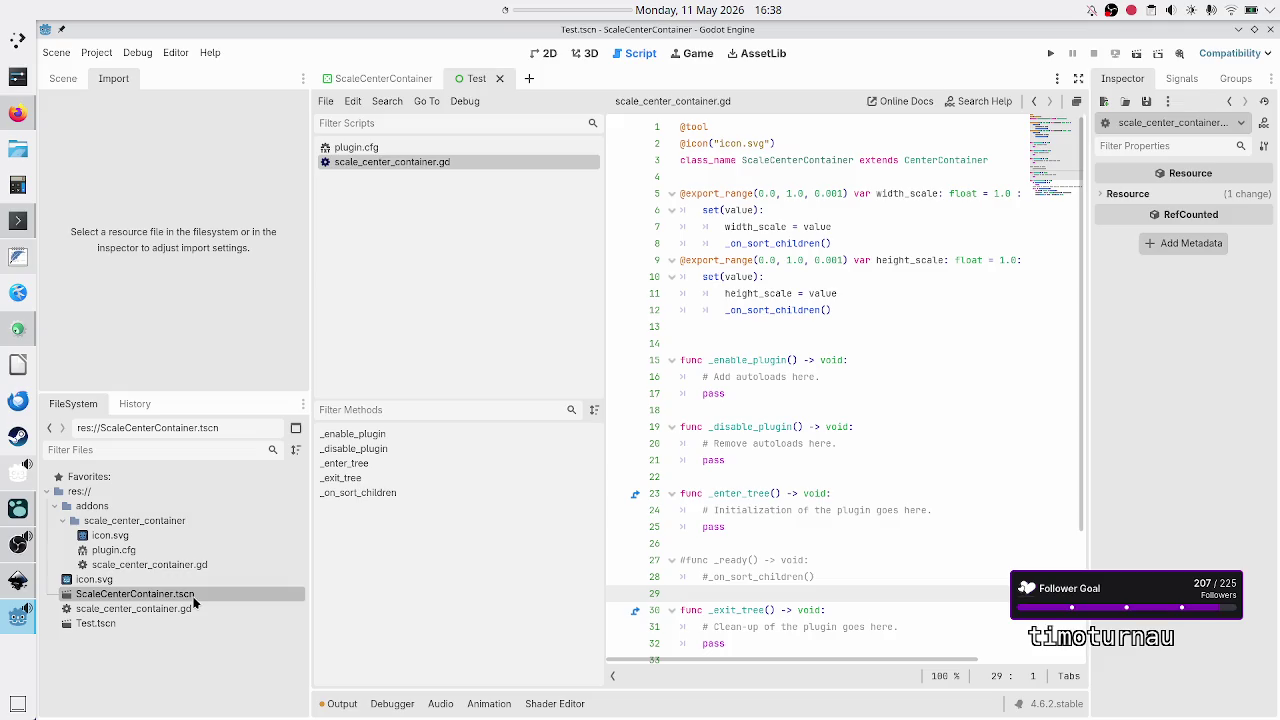
{"action": "left_click", "coordinate": [390, 78]}
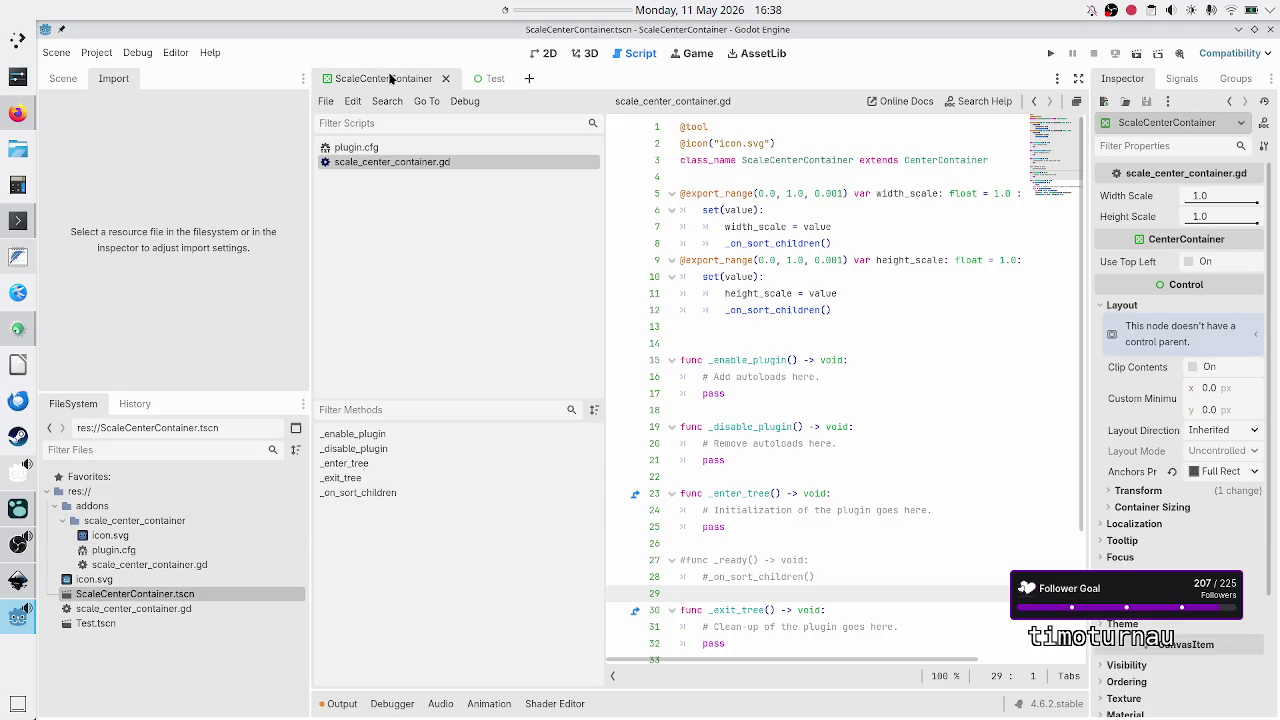
{"action": "left_click", "coordinate": [545, 55]}
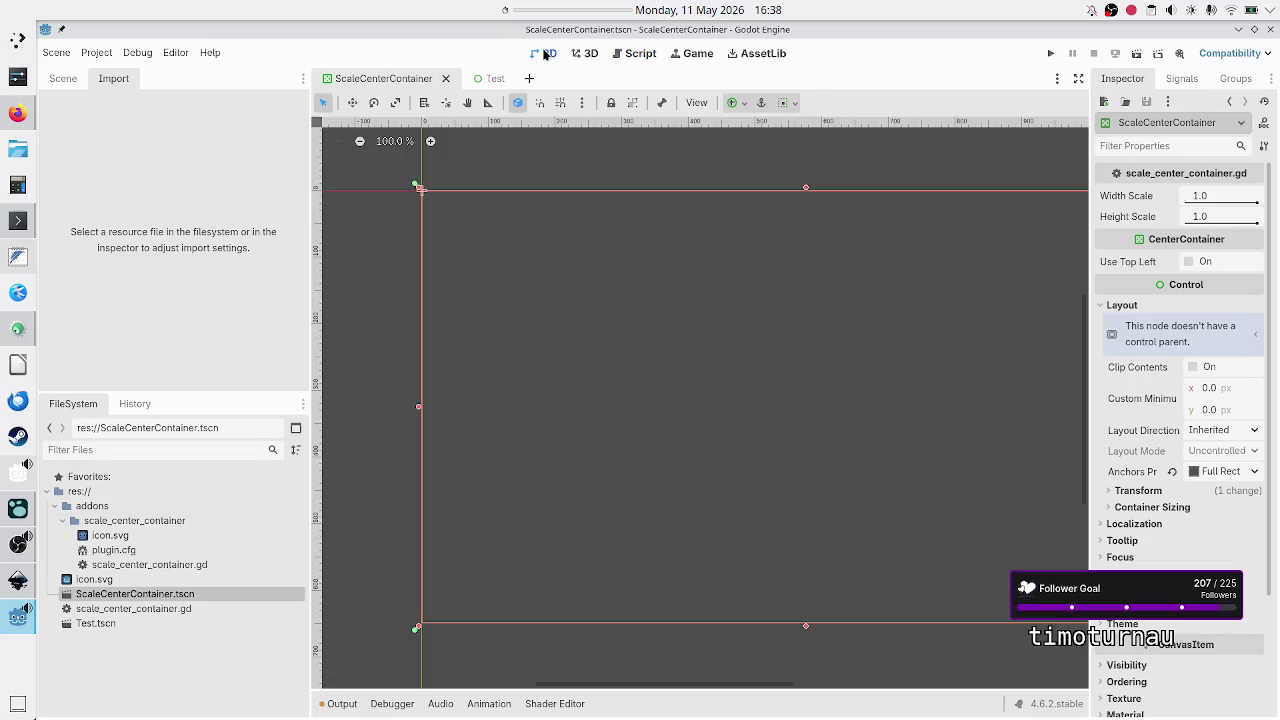
{"action": "left_click", "coordinate": [58, 79]}
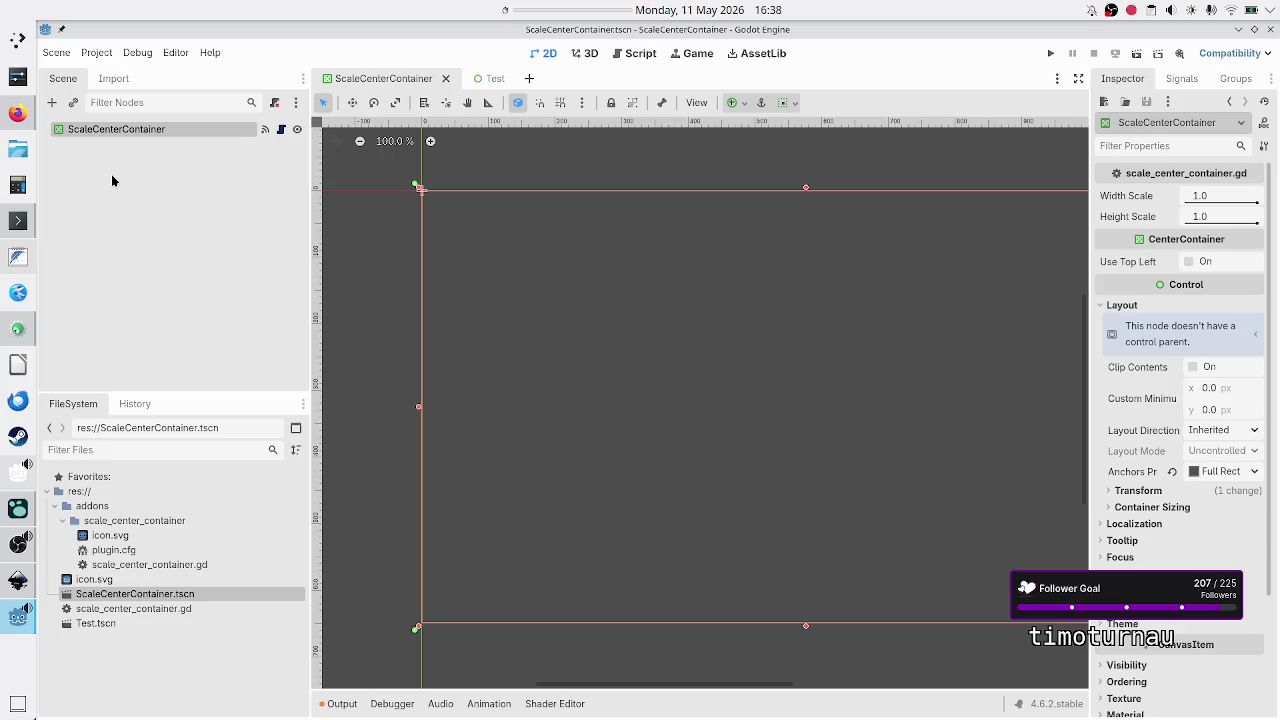
{"action": "left_click", "coordinate": [281, 131]}
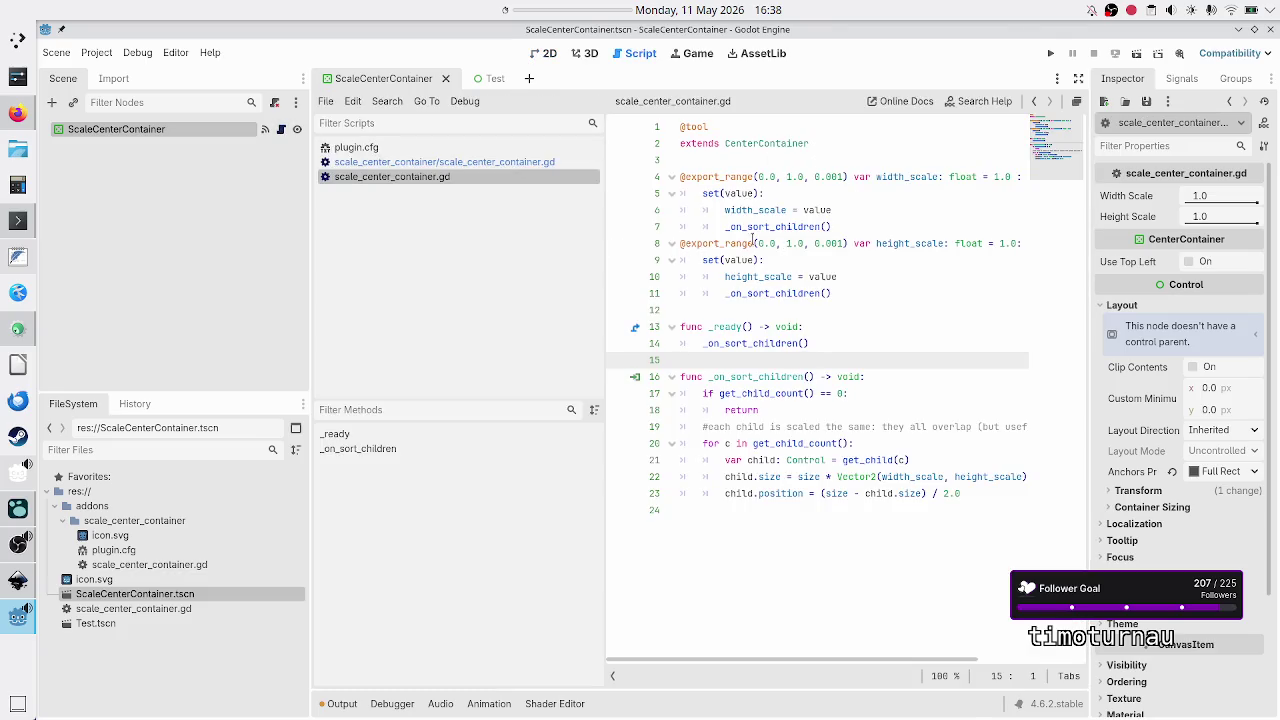
Step: Inspect the addon script's class_name line extending CenterContainer, select its file, then switch to Konsole
{"action": "left_click", "coordinate": [514, 166]}
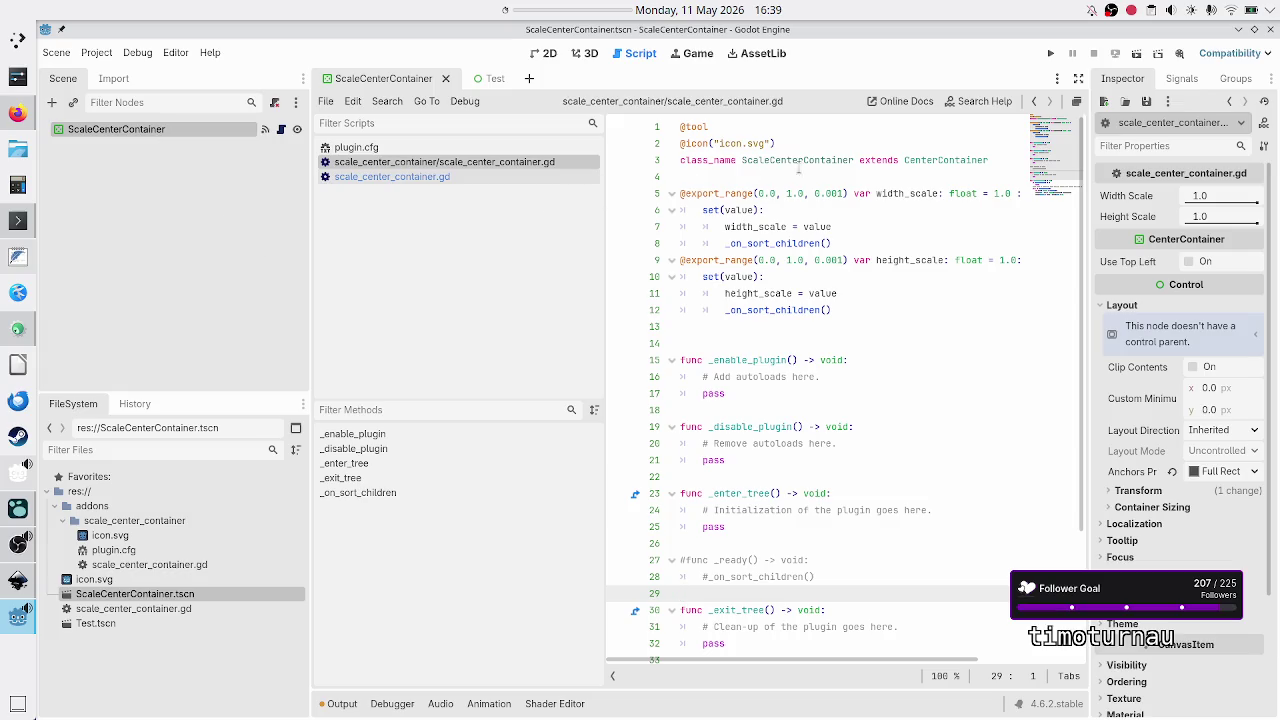
{"action": "left_click_drag", "start_coordinate": [709, 160], "coordinate": [799, 160]}
{"action": "left_click", "coordinate": [799, 160]}
{"action": "left_click", "coordinate": [930, 160]}
{"action": "double_click", "coordinate": [930, 162]}
{"action": "left_click", "coordinate": [930, 162]}
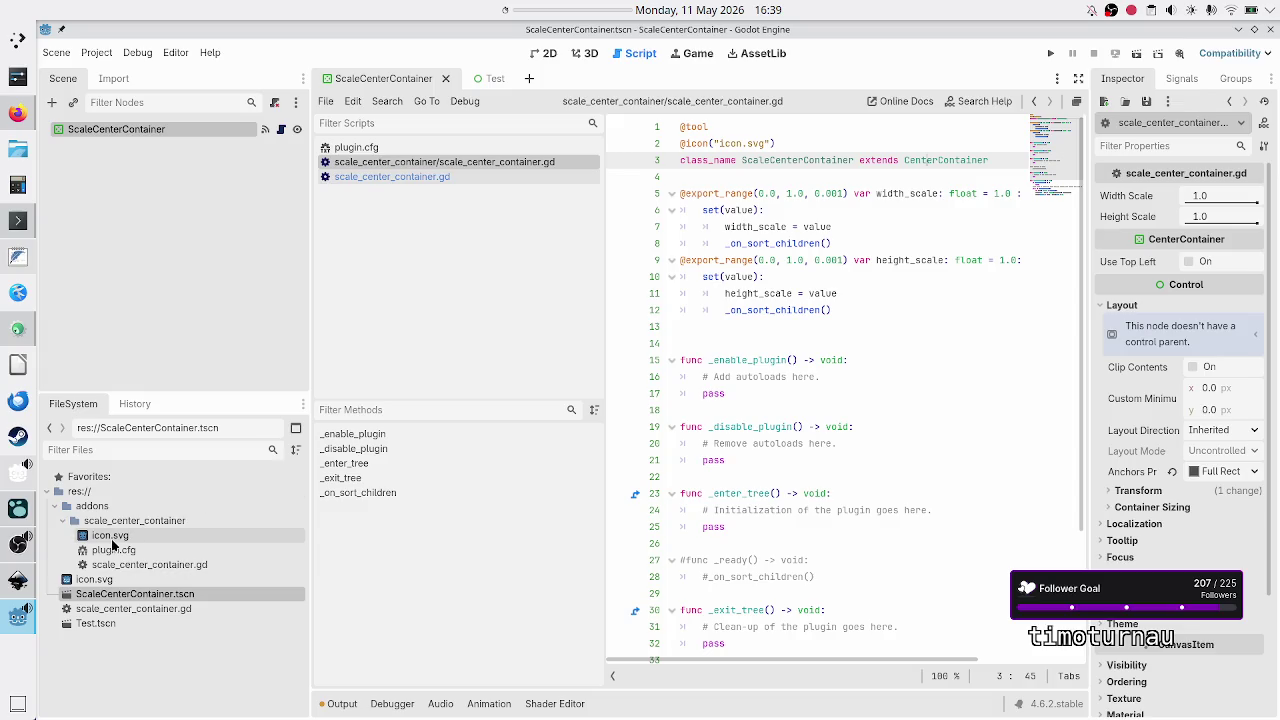
{"action": "left_click", "coordinate": [156, 566]}
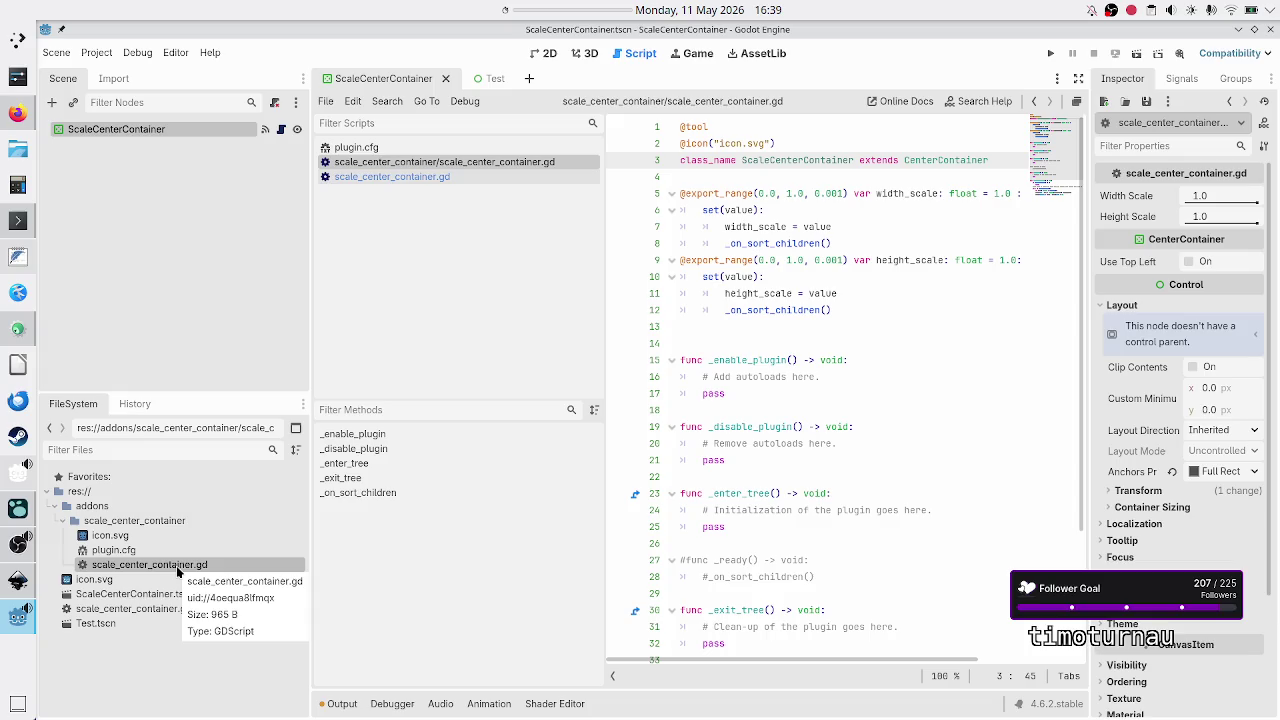
{"action": "left_click", "coordinate": [19, 221]}
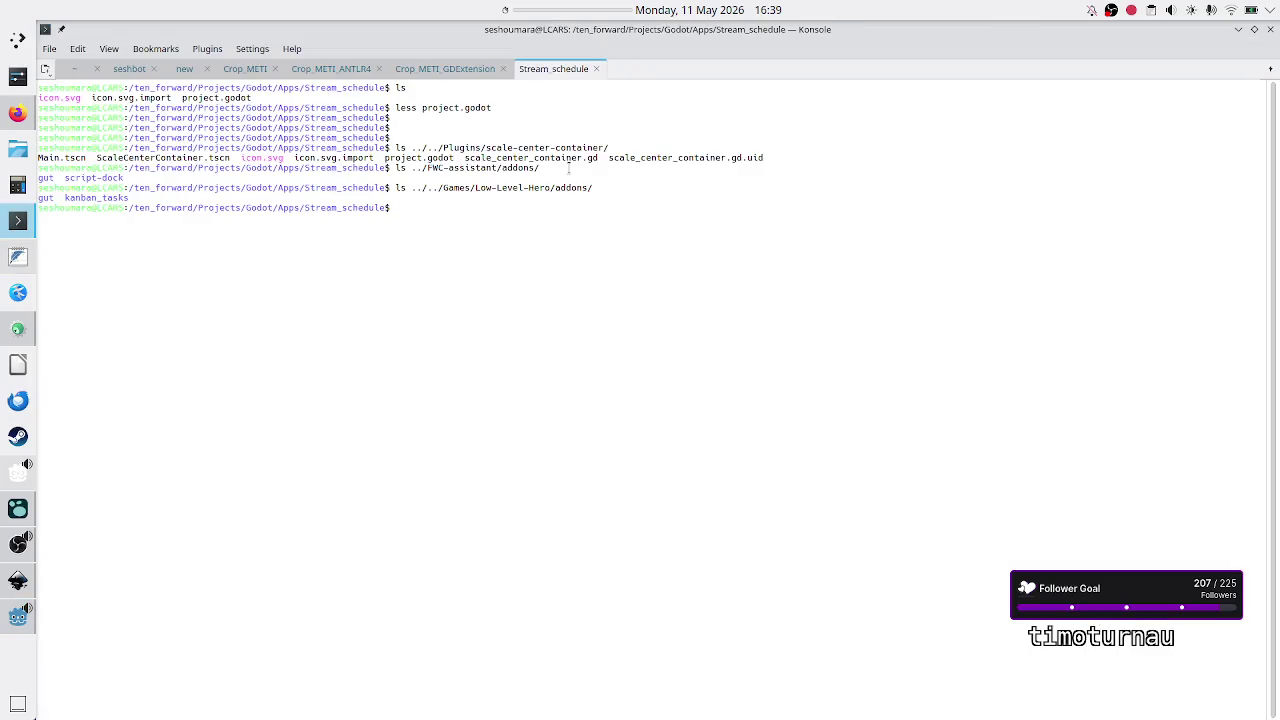
Step: In Konsole, go up to the Plugins folder and check the scale-center-container folder
{"action": "type", "text": "cdc .."}
{"action": "key", "text": "Return"}
{"action": "type", "text": "cd"}
{"action": "key", "text": "ctrl+c"}
{"action": "key", "text": "ctrl+c"}
{"action": "type", "text": "cd .."}
{"action": "key", "text": "Return"}
{"action": "type", "text": "cd .."}
{"action": "key", "text": "Return"}
{"action": "type", "text": "cd Plug"}
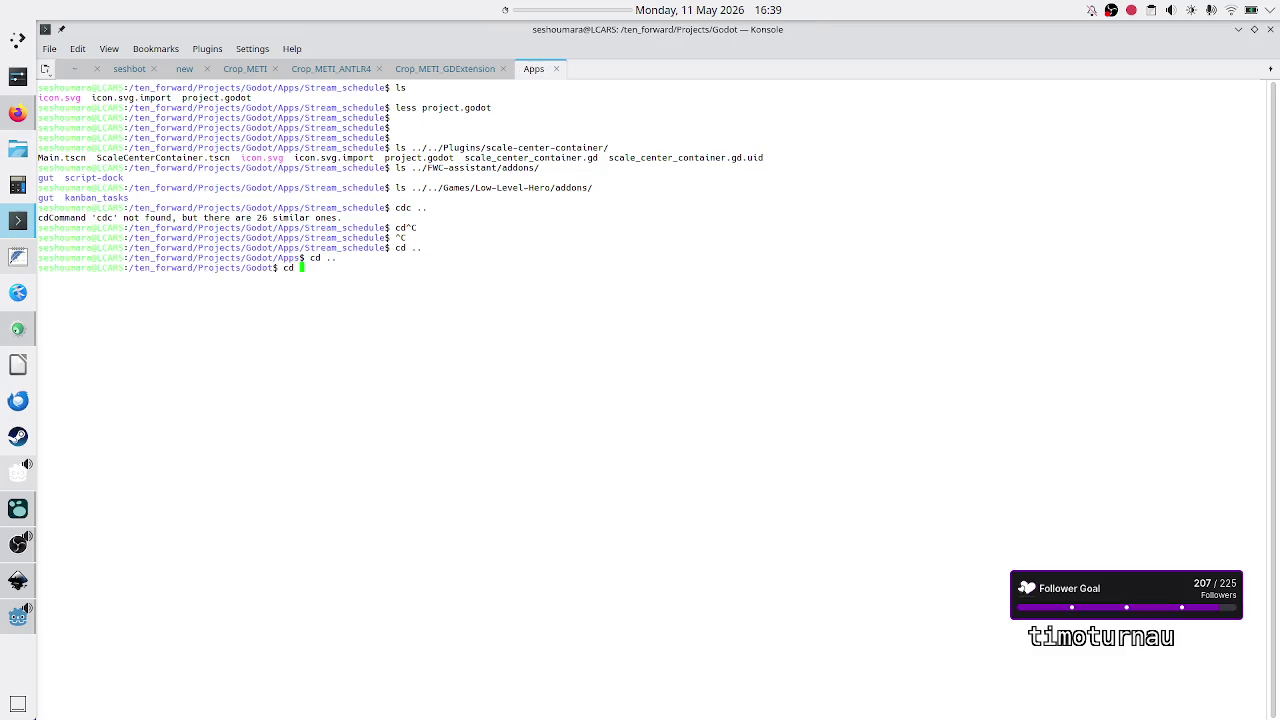
{"action": "key", "text": "Tab"}
{"action": "key", "text": "Return"}
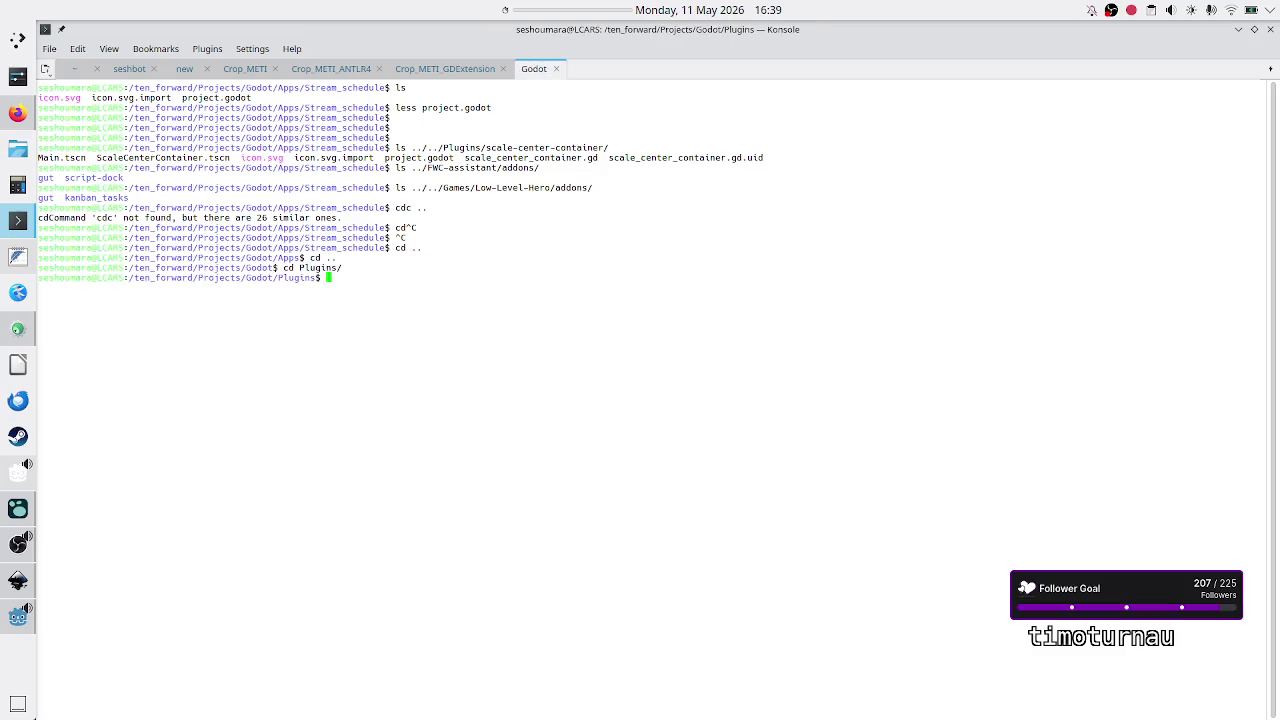
{"action": "type", "text": "ls"}
{"action": "key", "text": "Return"}
{"action": "type", "text": "cd sca"}
{"action": "key", "text": "Tab"}
{"action": "key", "text": "Return"}
{"action": "type", "text": "cd .."}
{"action": "key", "text": "Return"}
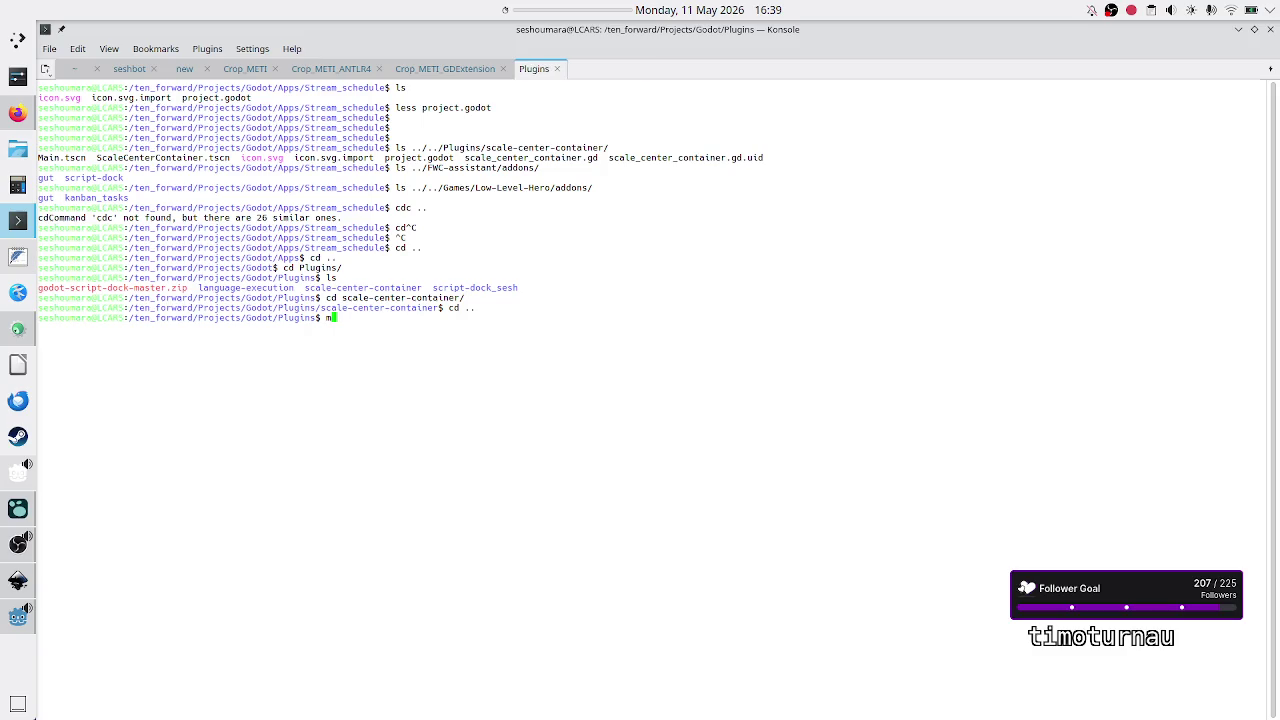
Step: Create a bk backup folder inside Plugins with mkdir
{"action": "type", "text": "mkdirb"}
{"action": "key", "text": "BackSpace"}
{"action": "key", "text": "BackSpace"}
{"action": "type", "text": "bk"}
{"action": "key", "text": "Return"}
Step: Copy scale_center_container.gd, ScaleCenterContainer.tscn and Test.tscn into bk
{"action": "type", "text": "cp sc"}
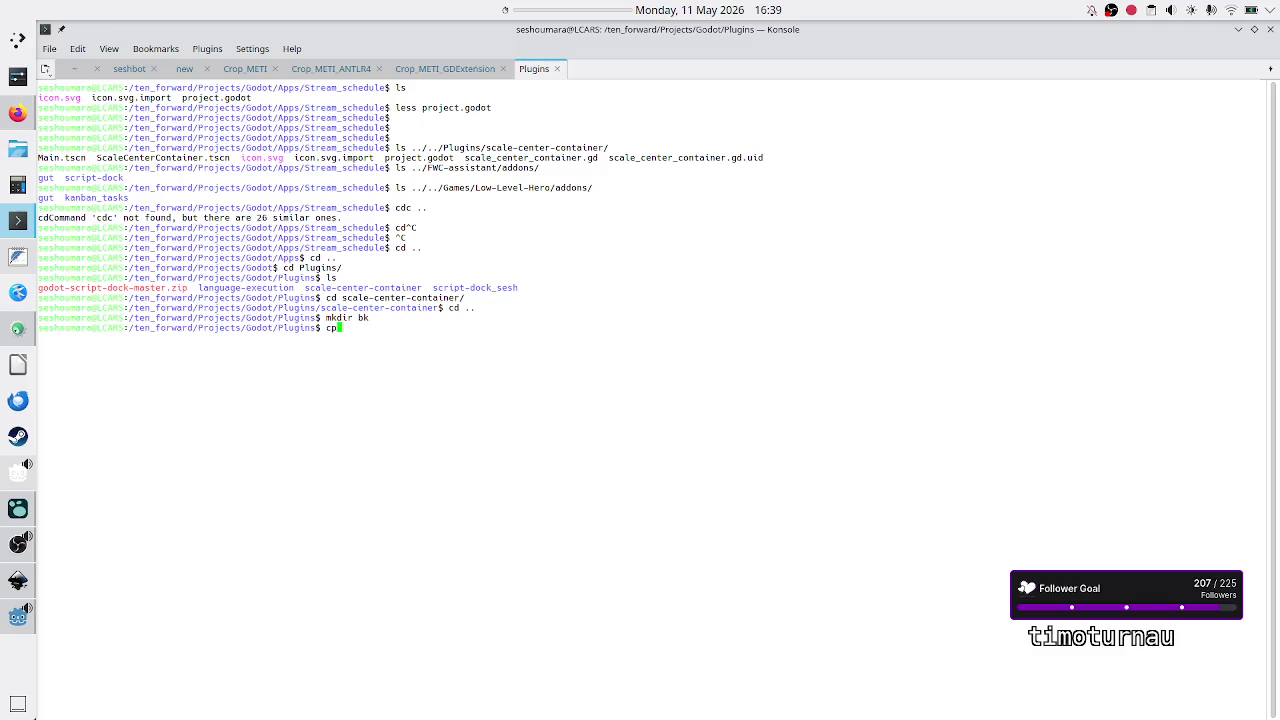
{"action": "key", "text": "Tab"}
{"action": "key", "text": "Tab"}
{"action": "key", "text": "Tab"}
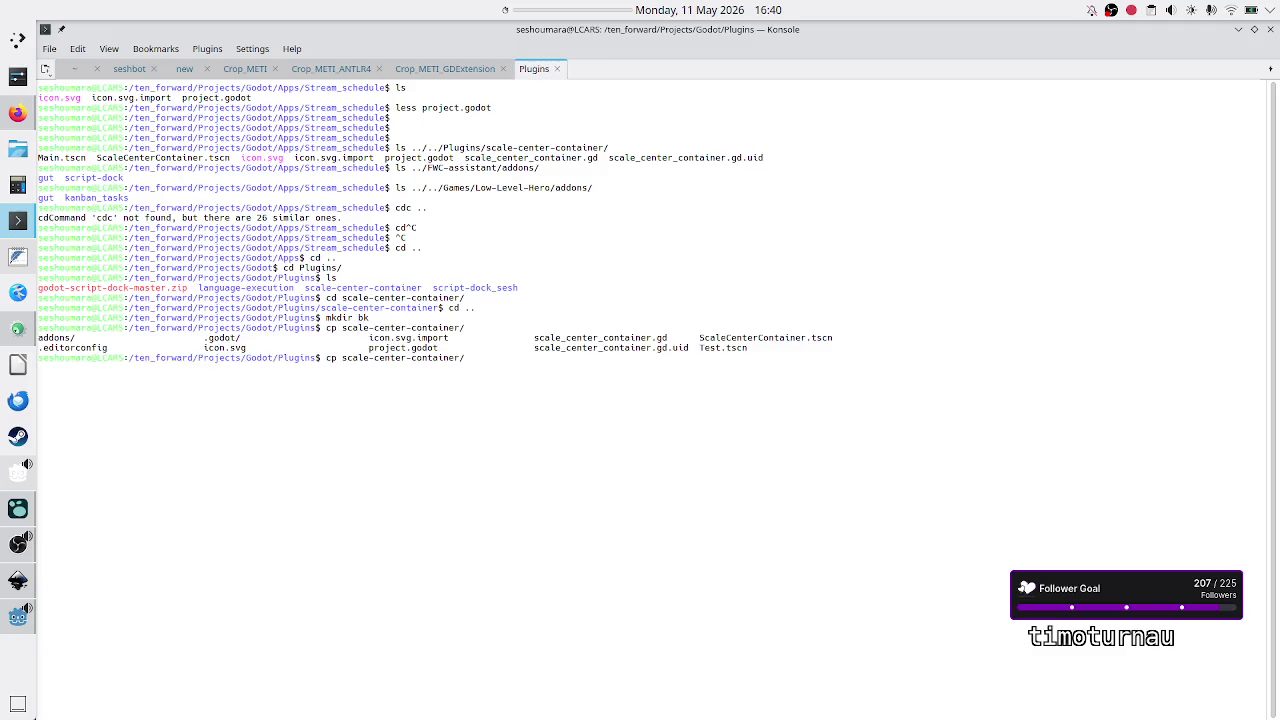
{"action": "type", "text": "sc"}
{"action": "key", "text": "Tab"}
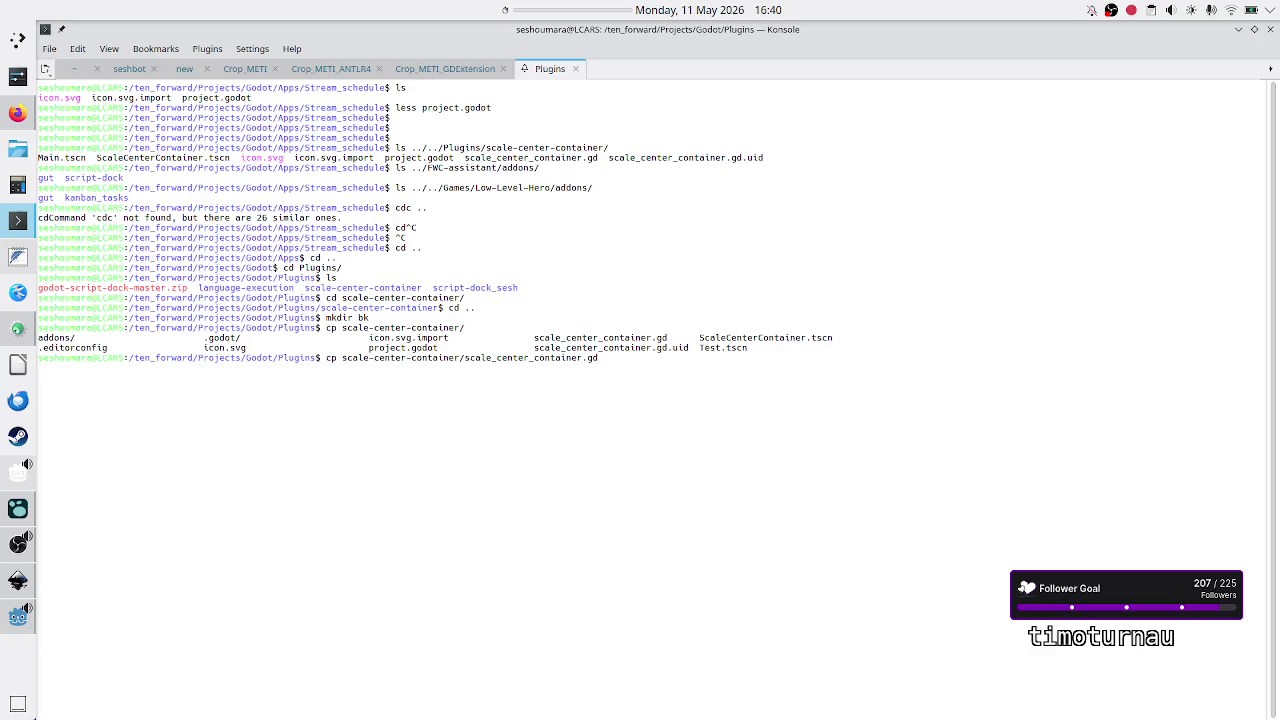
{"action": "type", "text": "sca"}
{"action": "key", "text": "Tab"}
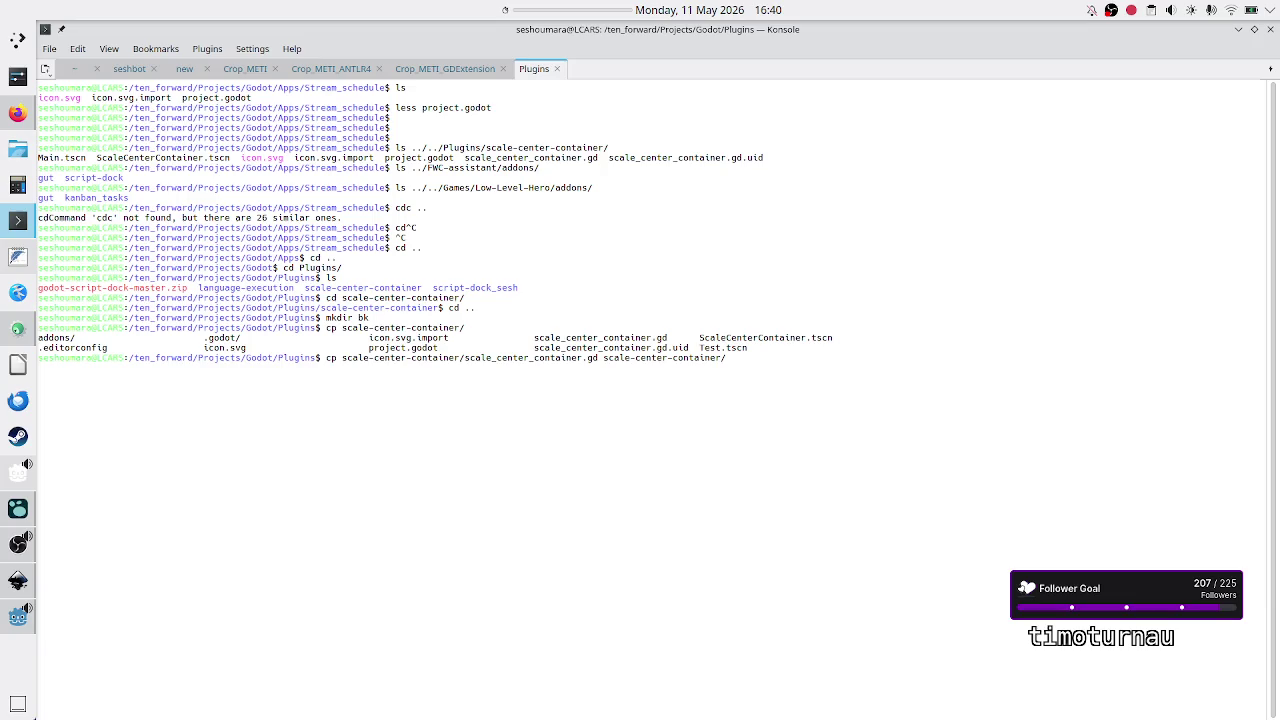
{"action": "type", "text": "sca"}
{"action": "key", "text": "BackSpace"}
{"action": "key", "text": "BackSpace"}
{"action": "key", "text": "BackSpace"}
{"action": "type", "text": "Scal"}
{"action": "key", "text": "Tab"}
{"action": "type", "text": "scale"}
{"action": "key", "text": "Tab"}
{"action": "key", "text": "Tab"}
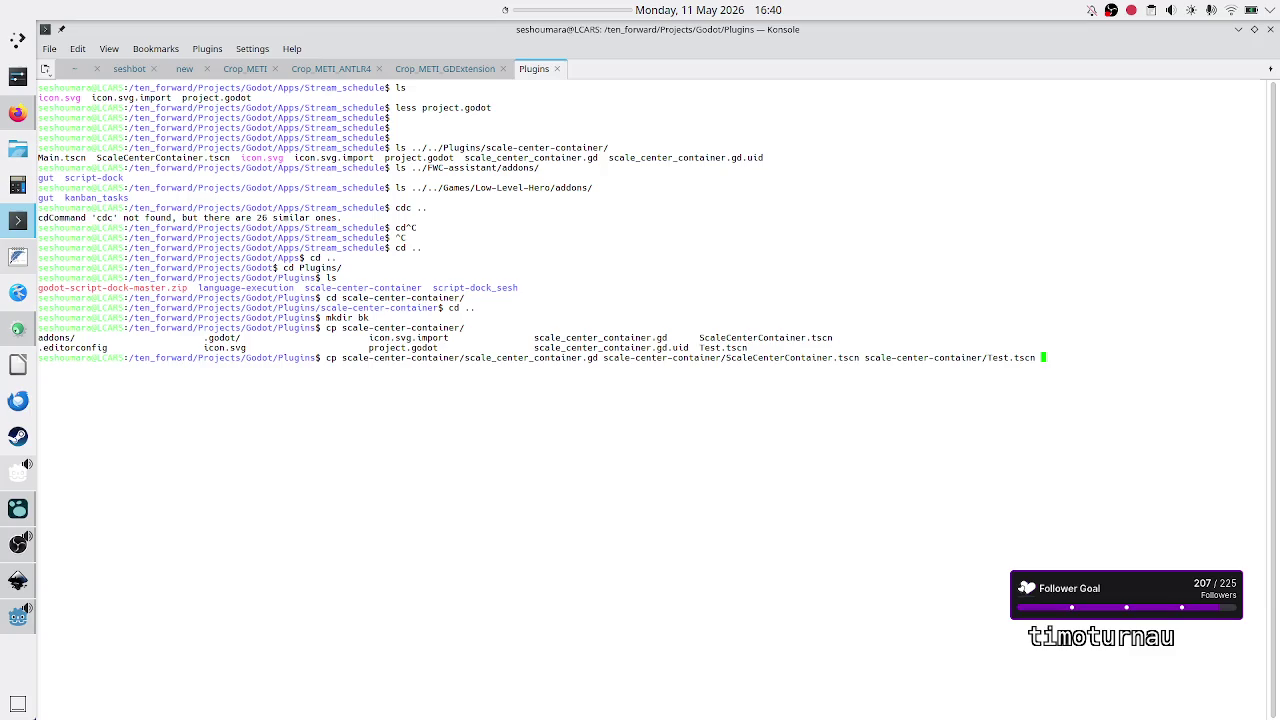
{"action": "type", "text": "bk"}
{"action": "key", "text": "Return"}
Step: List bk to confirm the three backups, then return to Godot
{"action": "type", "text": "ls bk"}
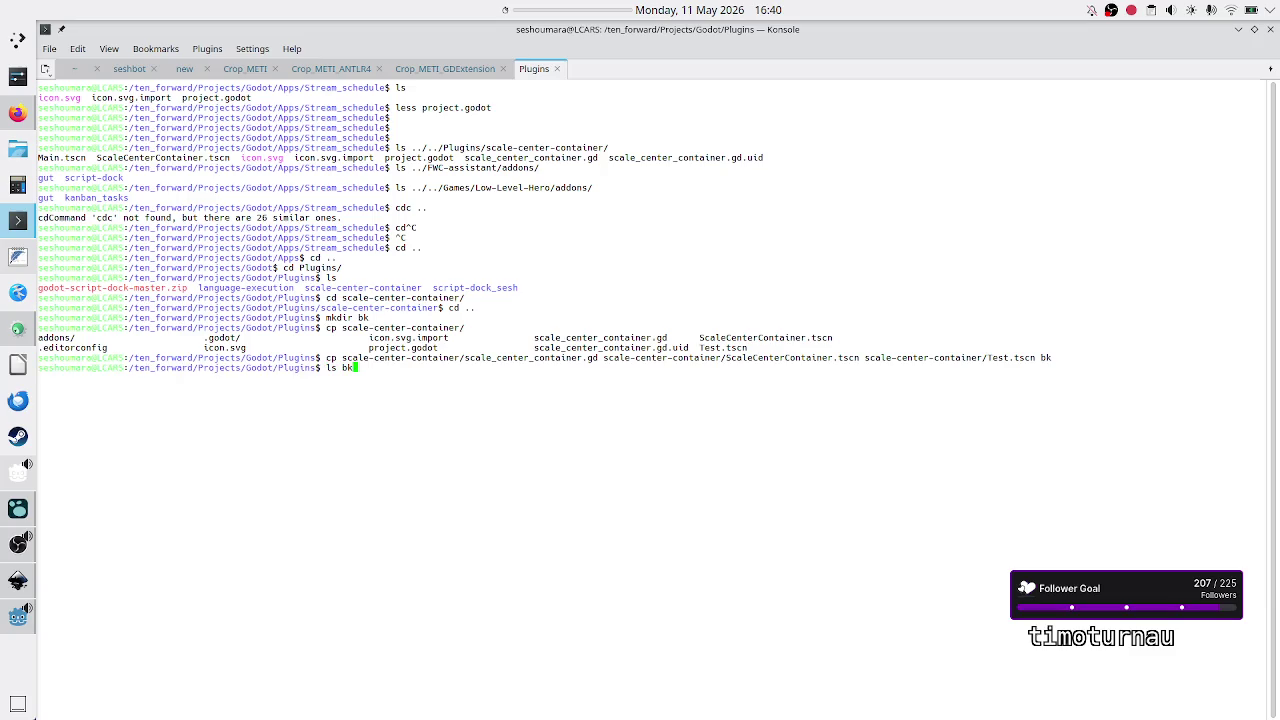
{"action": "key", "text": "Return"}
{"action": "key", "text": "alt+Tab"}
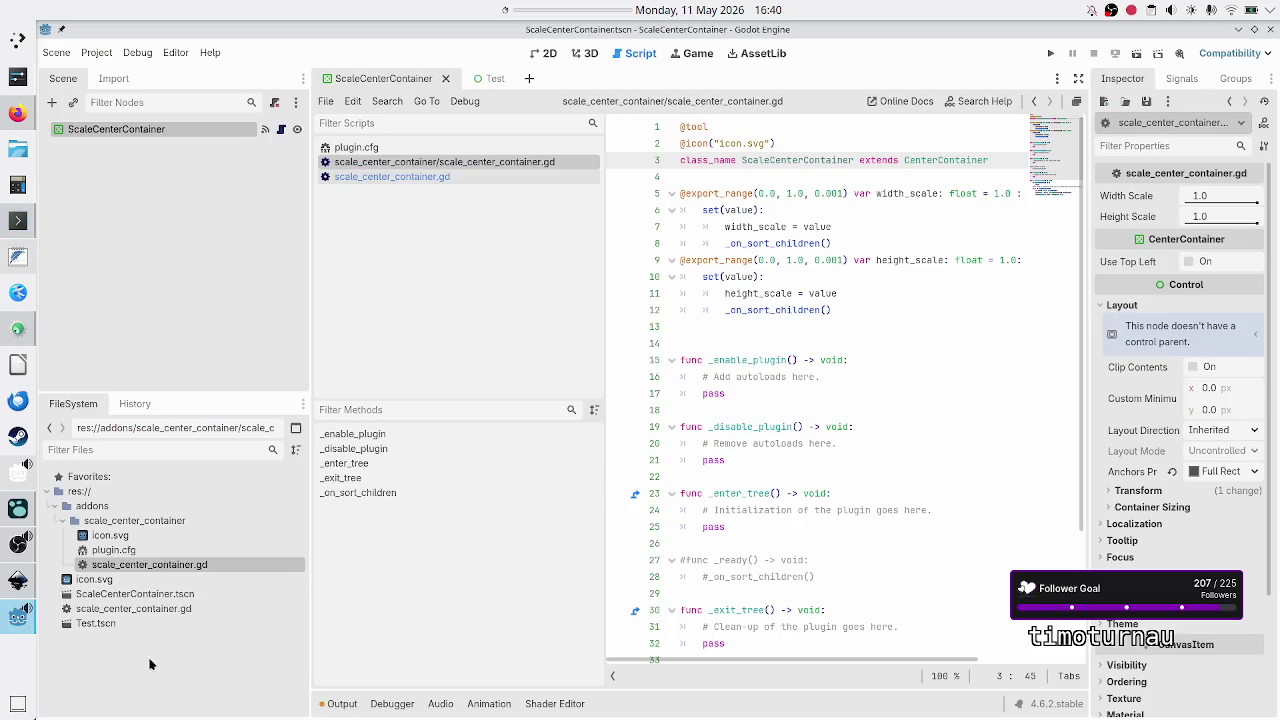
Step: Select the root-level files from icon.svg to Test.tscn, show their actions, then bring OBS forward
{"action": "left_click", "coordinate": [95, 580]}
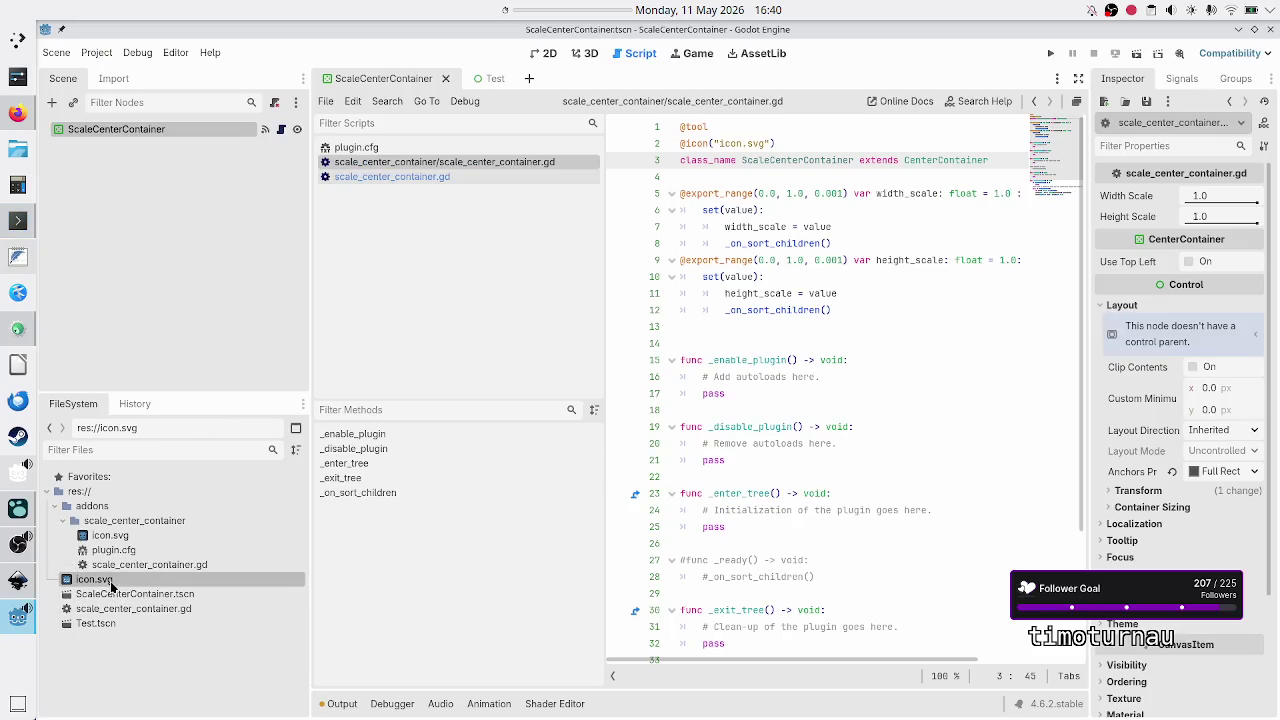
{"action": "left_click", "coordinate": [105, 625], "text": "shift"}
{"action": "right_click", "coordinate": [106, 631]}
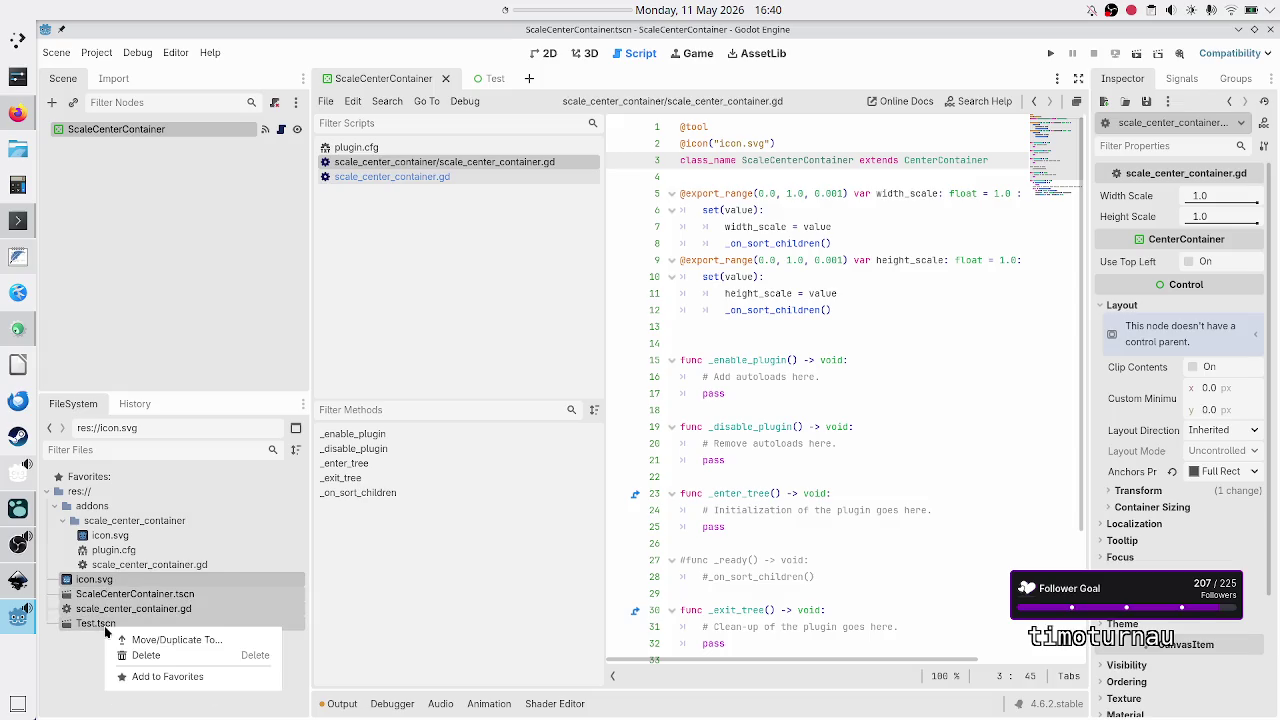
{"action": "left_click", "coordinate": [18, 543]}
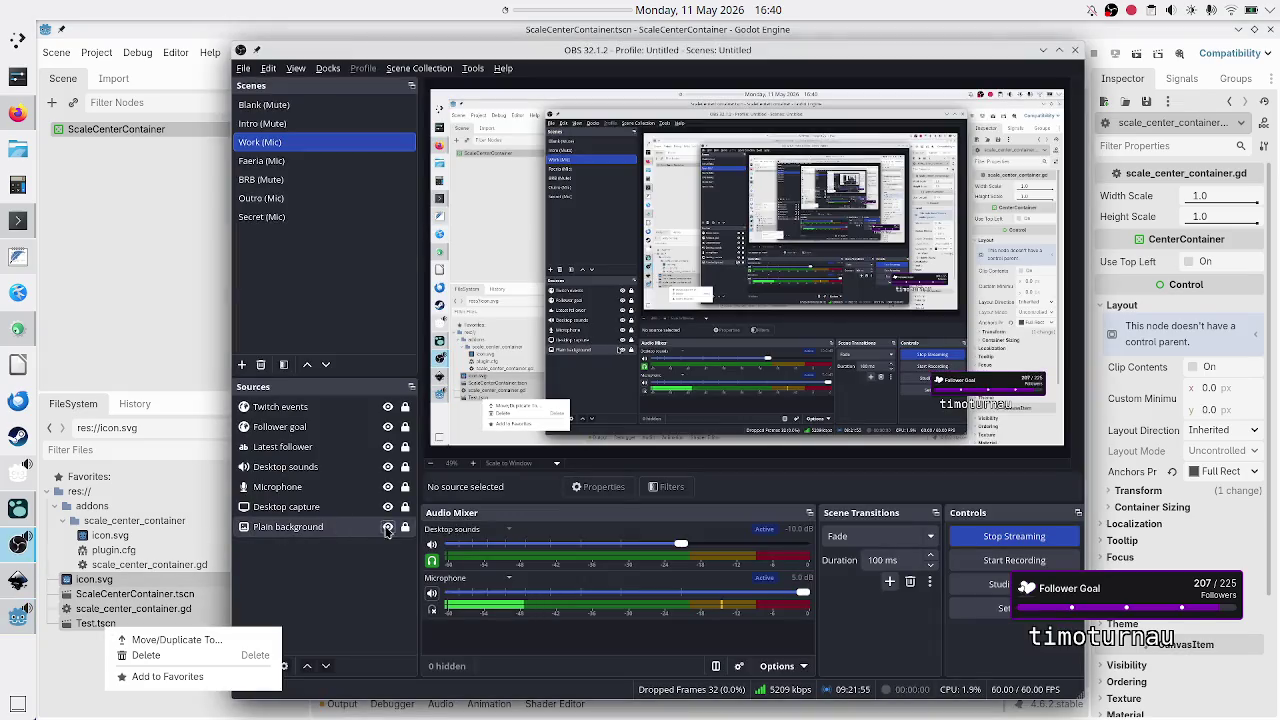
Step: Briefly mute and then unmute the OBS microphone, then refocus the Godot editor
{"action": "left_click", "coordinate": [432, 594]}
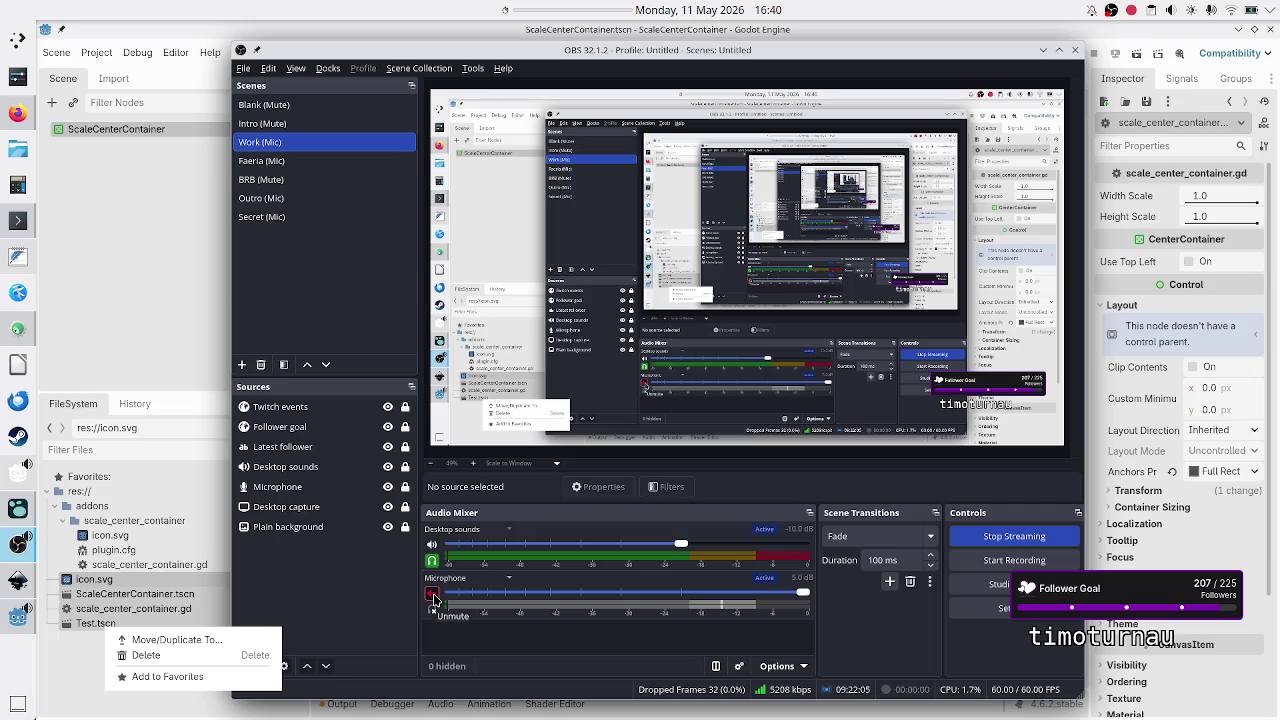
{"action": "left_click", "coordinate": [433, 598]}
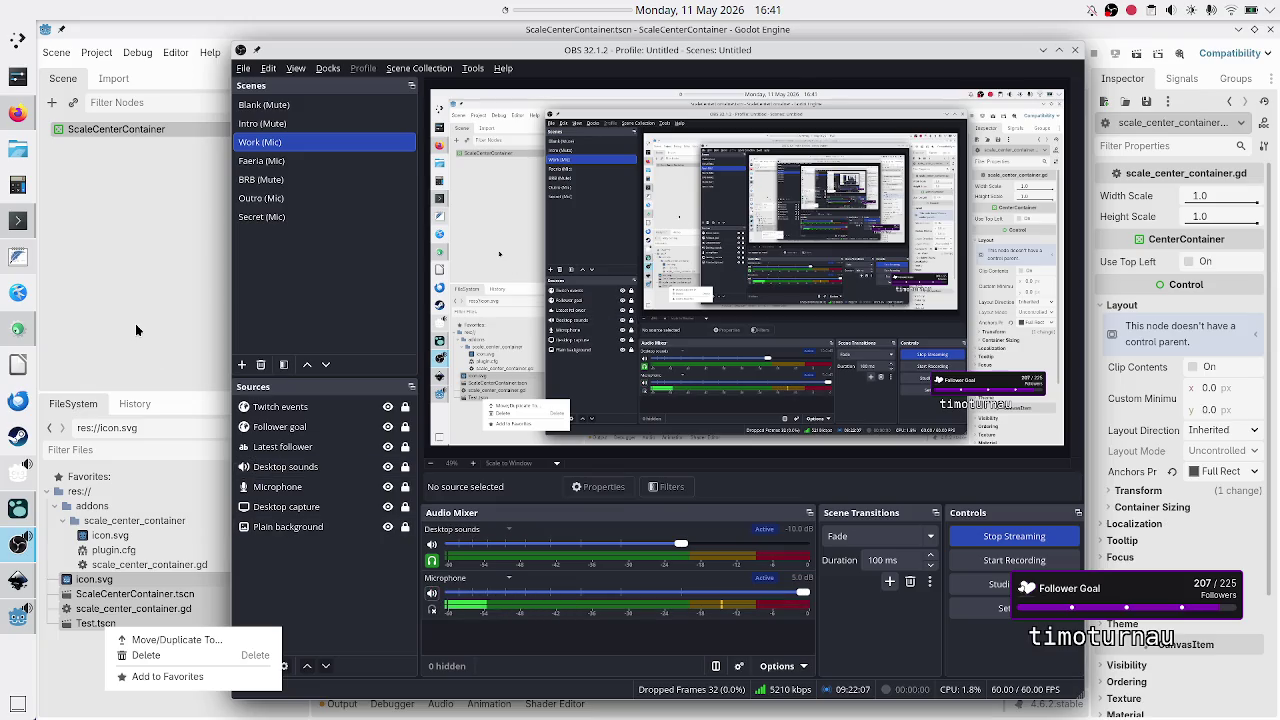
{"action": "left_click", "coordinate": [137, 328]}
{"action": "left_click", "coordinate": [135, 323]}
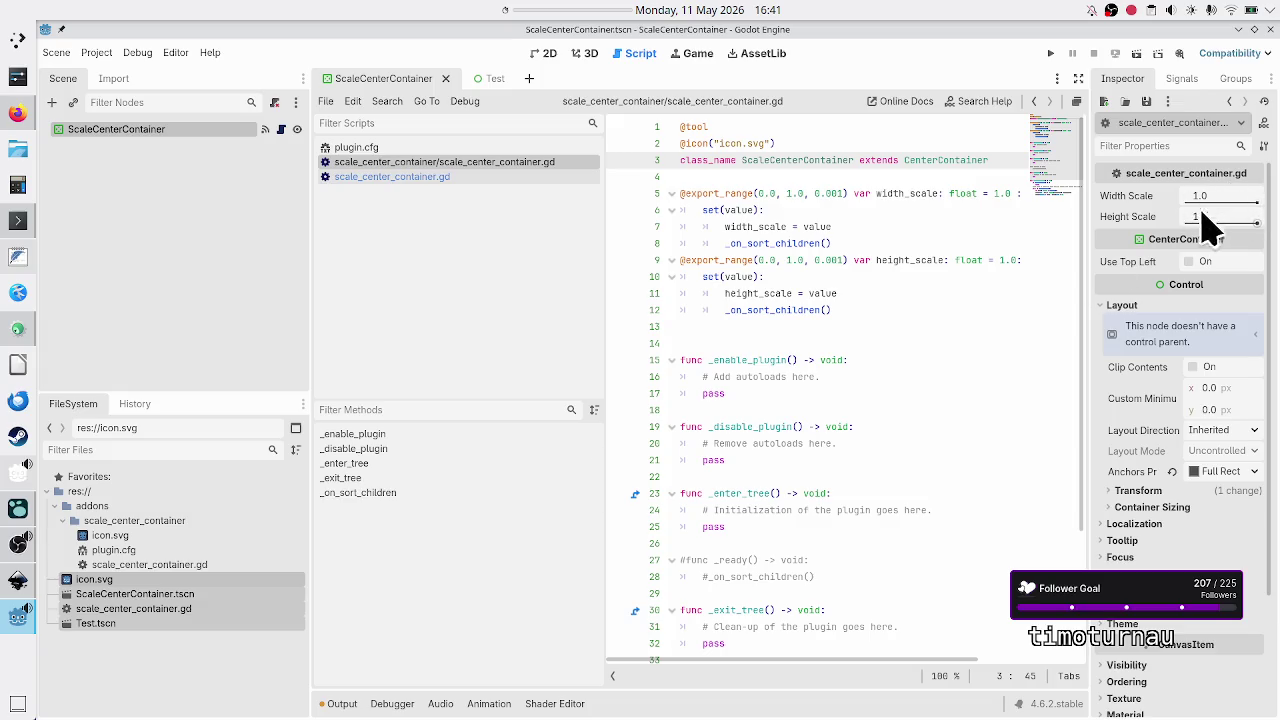
Step: Delete root-level icon.svg, ScaleCenterContainer.tscn, scale_center_container.gd and Test.tscn, keeping the addons folder
{"action": "mouse_move", "coordinate": [1213, 213]}
{"action": "right_click", "coordinate": [210, 589]}
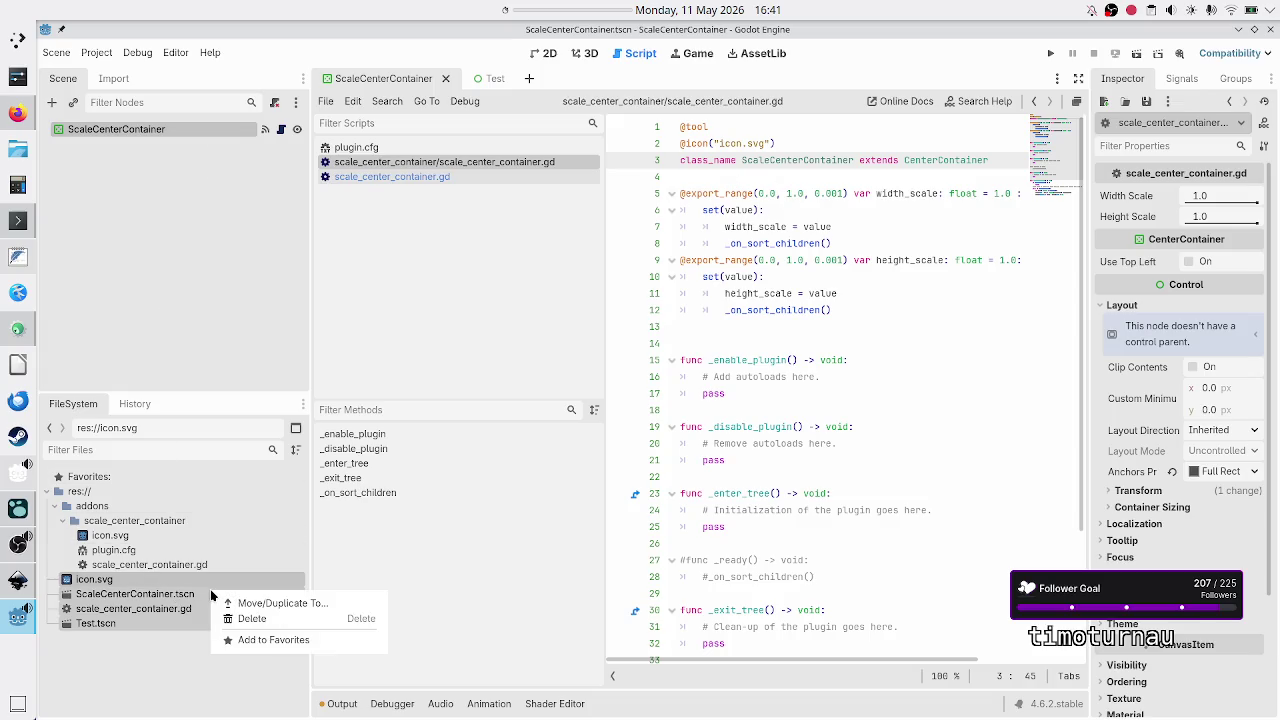
{"action": "left_click", "coordinate": [253, 619]}
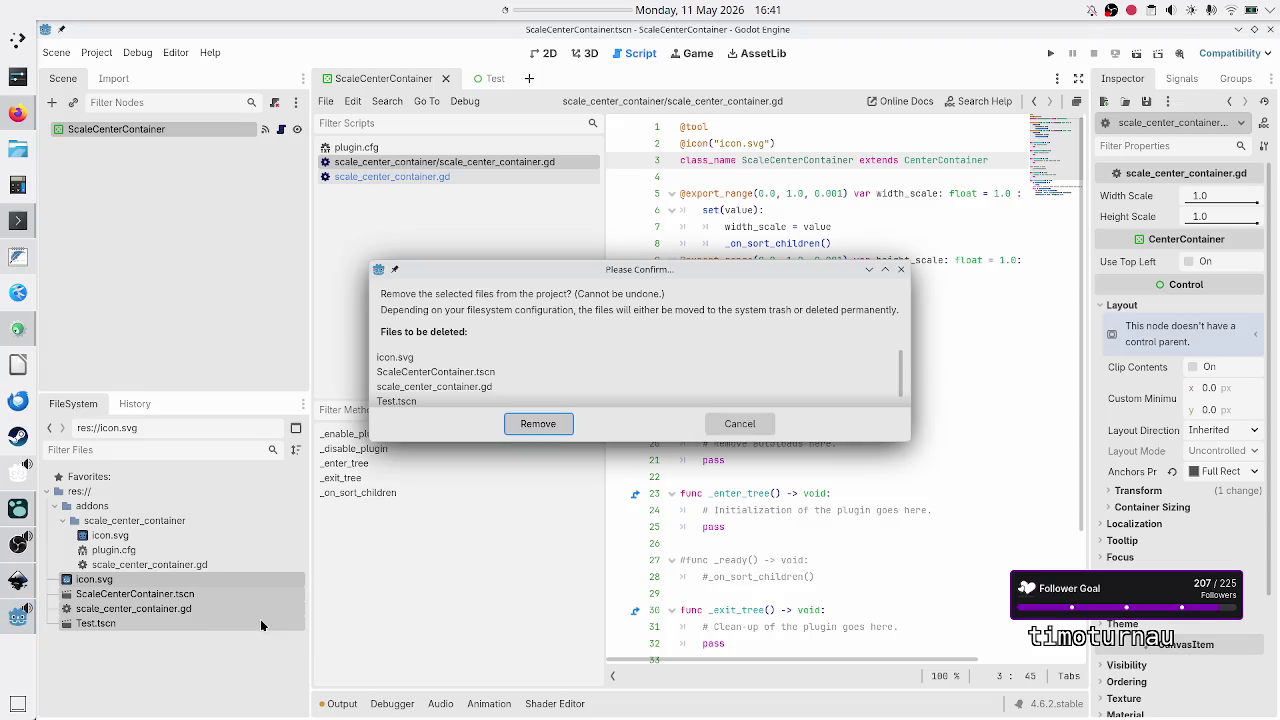
{"action": "left_click", "coordinate": [525, 424]}
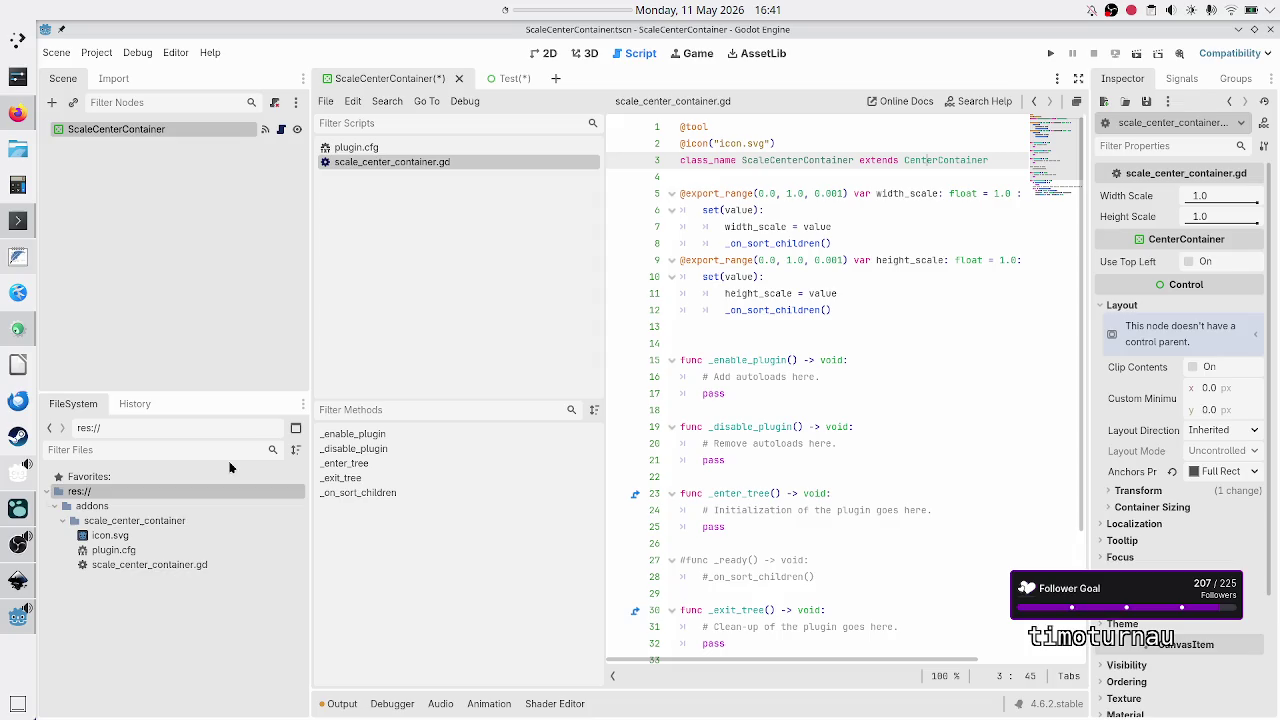
{"action": "left_click", "coordinate": [54, 507]}
{"action": "left_click", "coordinate": [54, 507]}
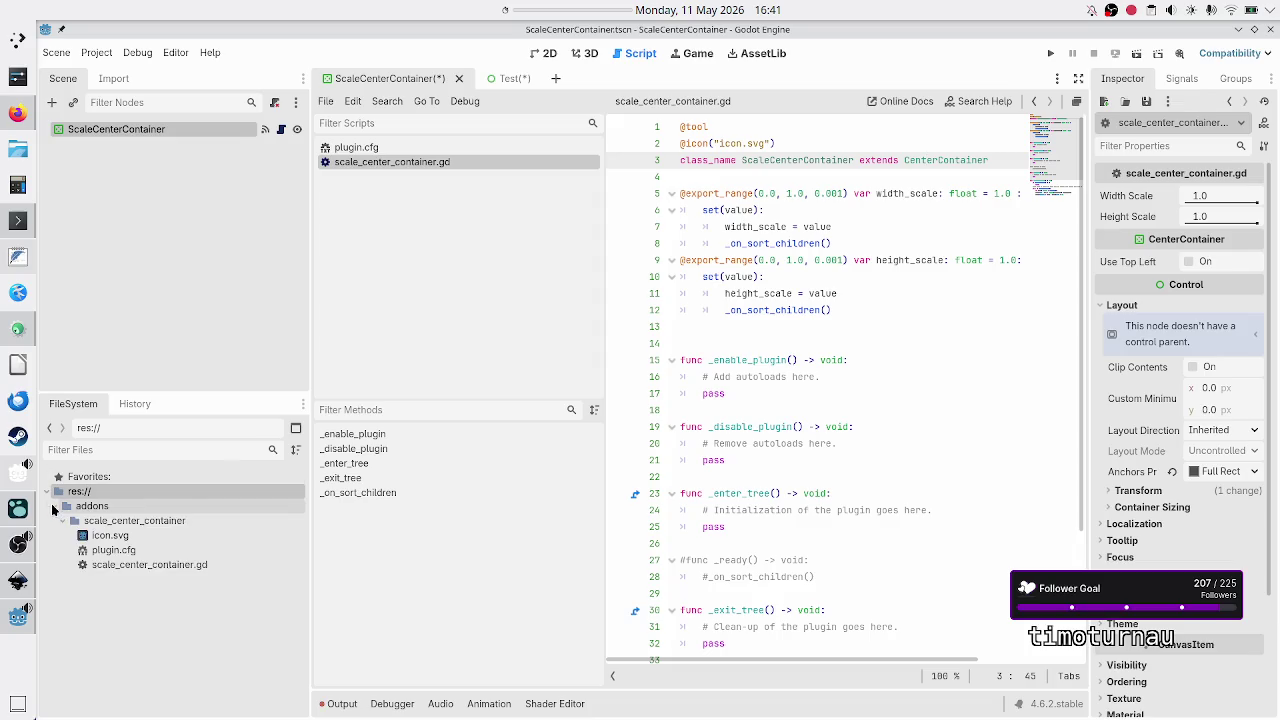
Step: Open the addon's scale_center_container.gd and review the lines around _enable_plugin
{"action": "left_click", "coordinate": [124, 566]}
{"action": "scroll", "coordinate": [795, 372], "scroll_direction": "down", "scroll_amount": 3}
{"action": "scroll", "coordinate": [795, 372], "scroll_direction": "up", "scroll_amount": 3}
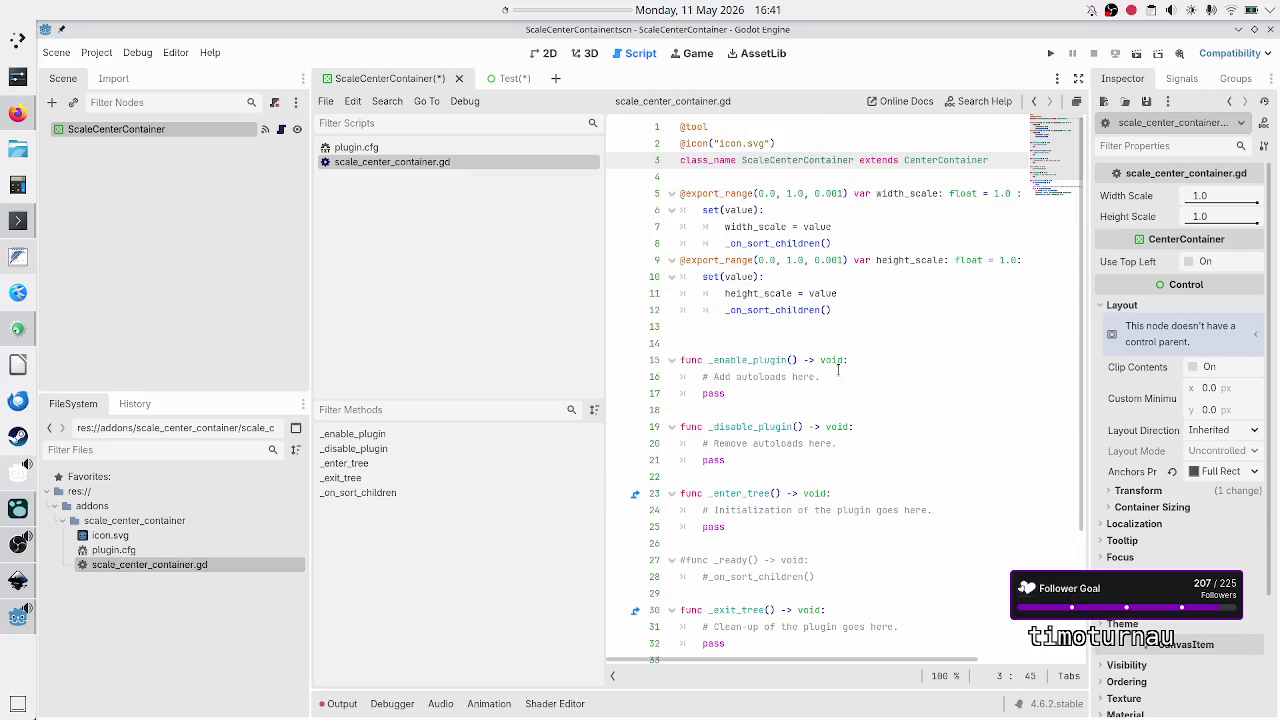
{"action": "left_click", "coordinate": [882, 359]}
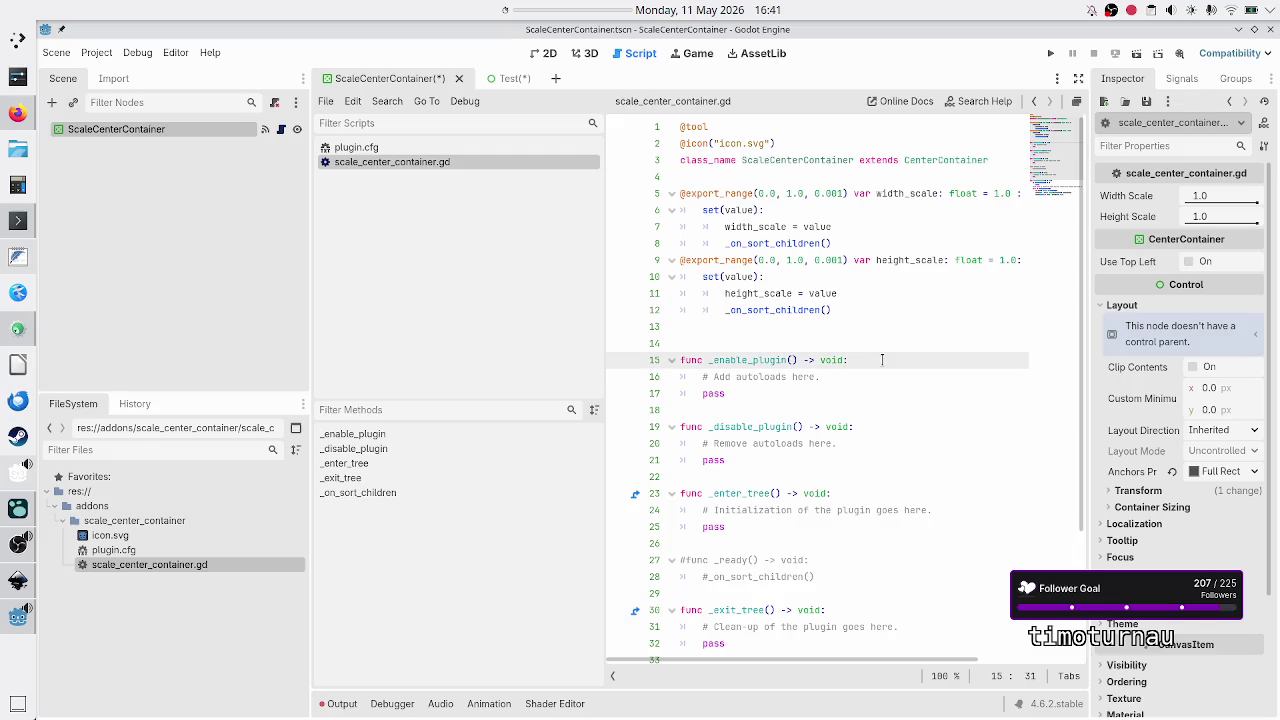
{"action": "key", "text": "Right"}
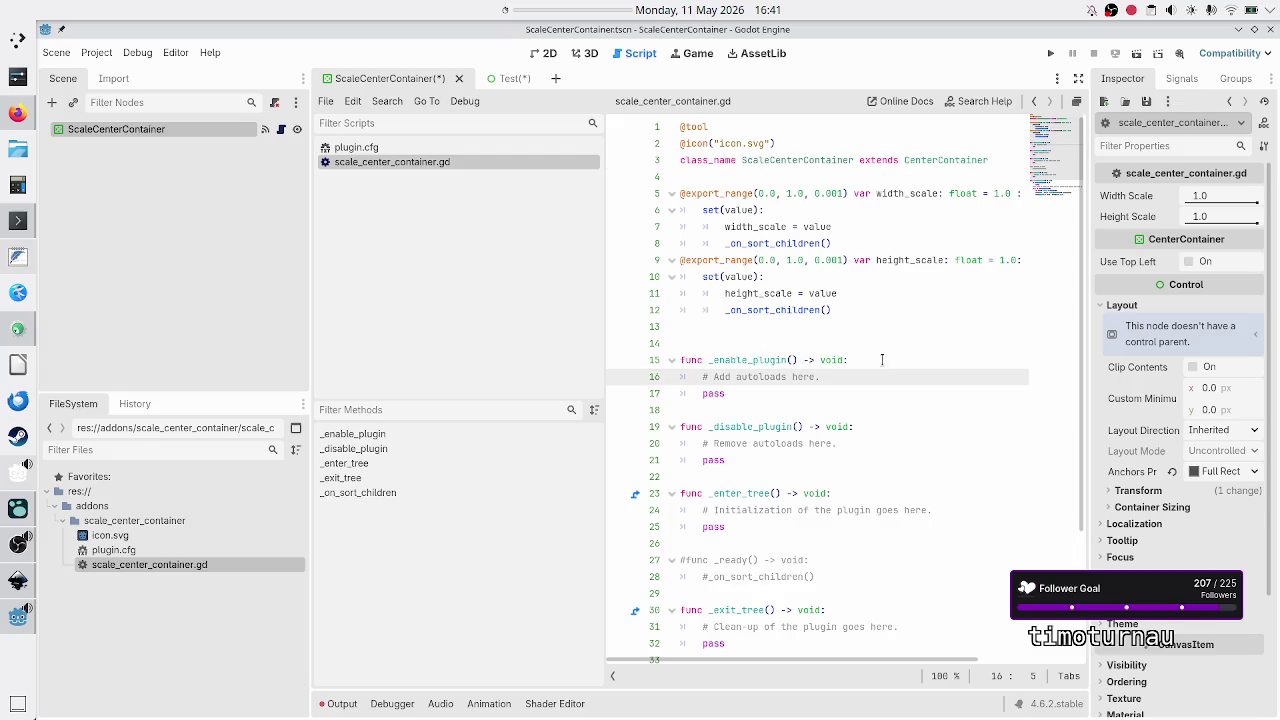
{"action": "key", "text": "Down"}
{"action": "key", "text": "Down"}
{"action": "key", "text": "Down"}
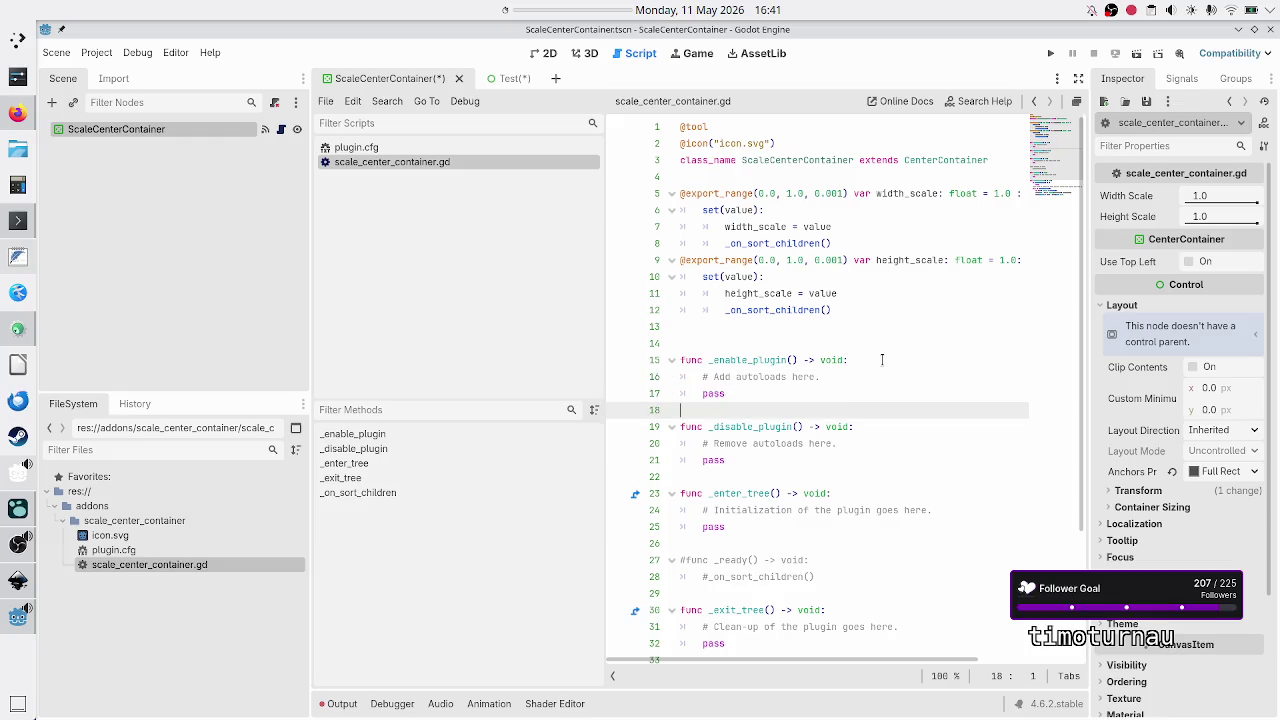
{"action": "key", "text": "Down"}
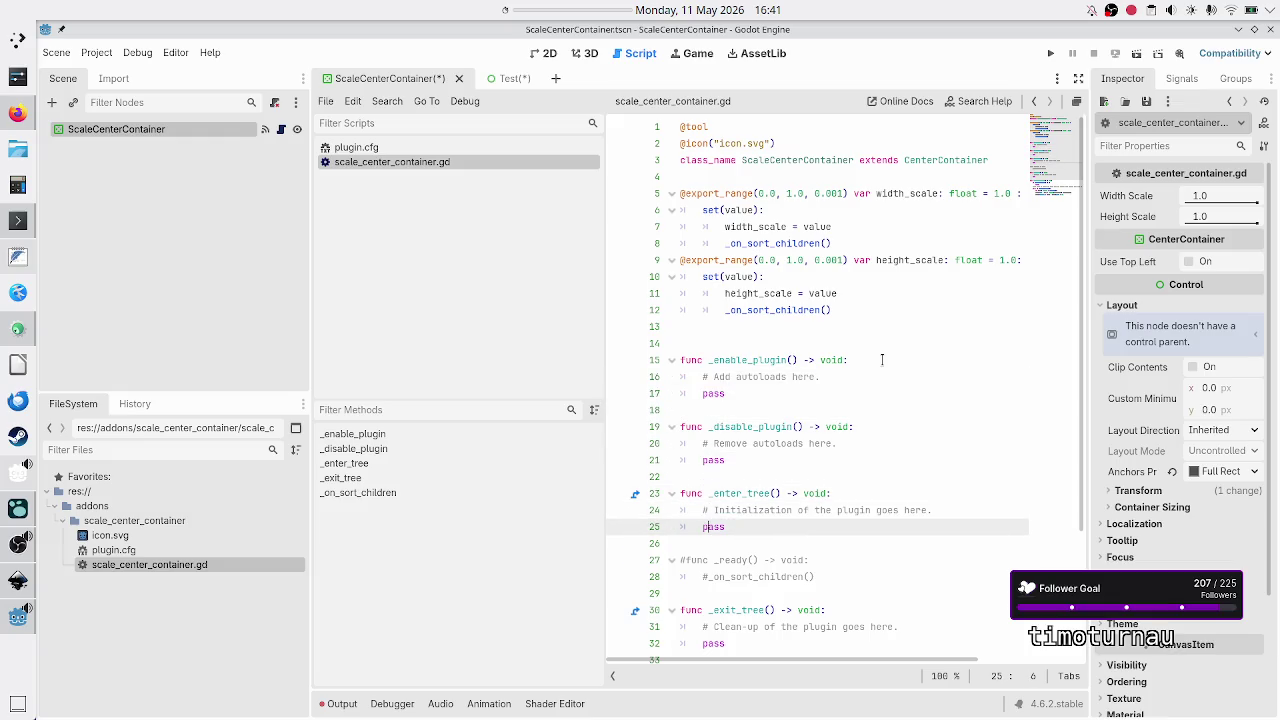
{"action": "key", "text": "Up"}
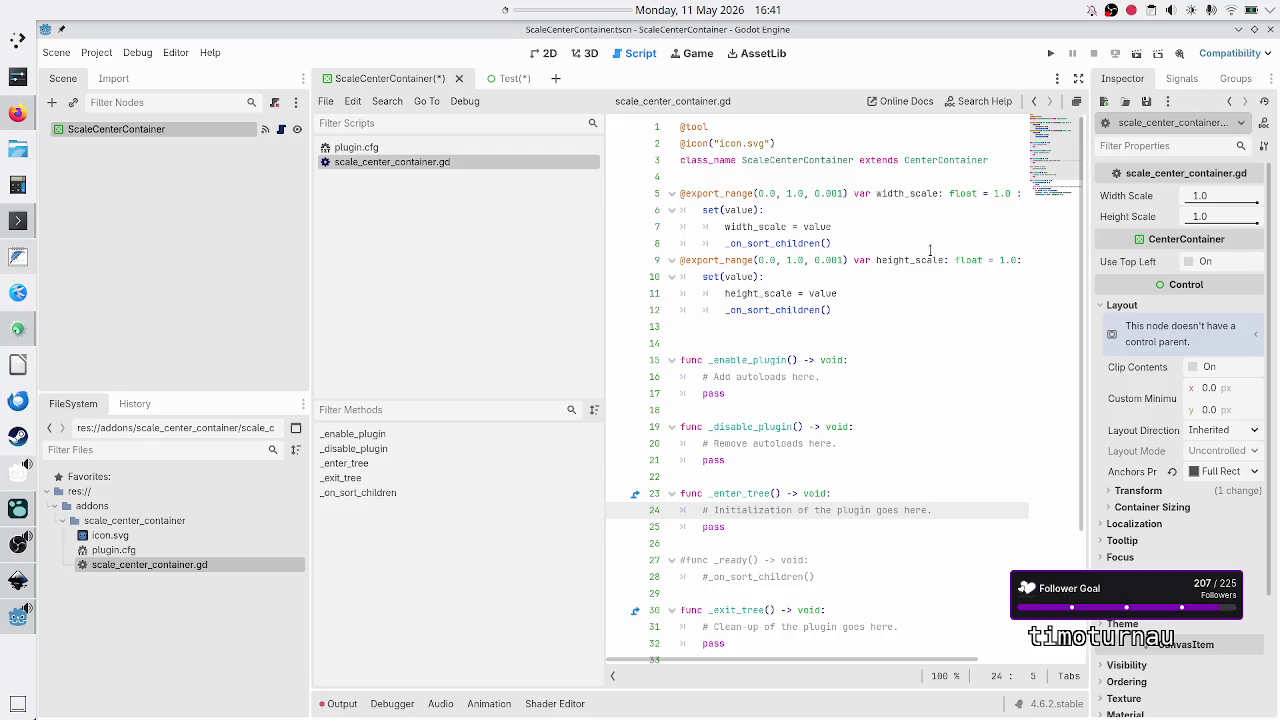
Step: Look over the exported scale properties and script end, then save ScaleCenterContainer.tscn
{"action": "mouse_move", "coordinate": [855, 314]}
{"action": "left_mouse_down"}
{"action": "mouse_move", "coordinate": [820, 305]}
{"action": "mouse_move", "coordinate": [683, 182]}
{"action": "mouse_move", "coordinate": [671, 177]}
{"action": "mouse_move", "coordinate": [670, 190]}
{"action": "left_mouse_up"}
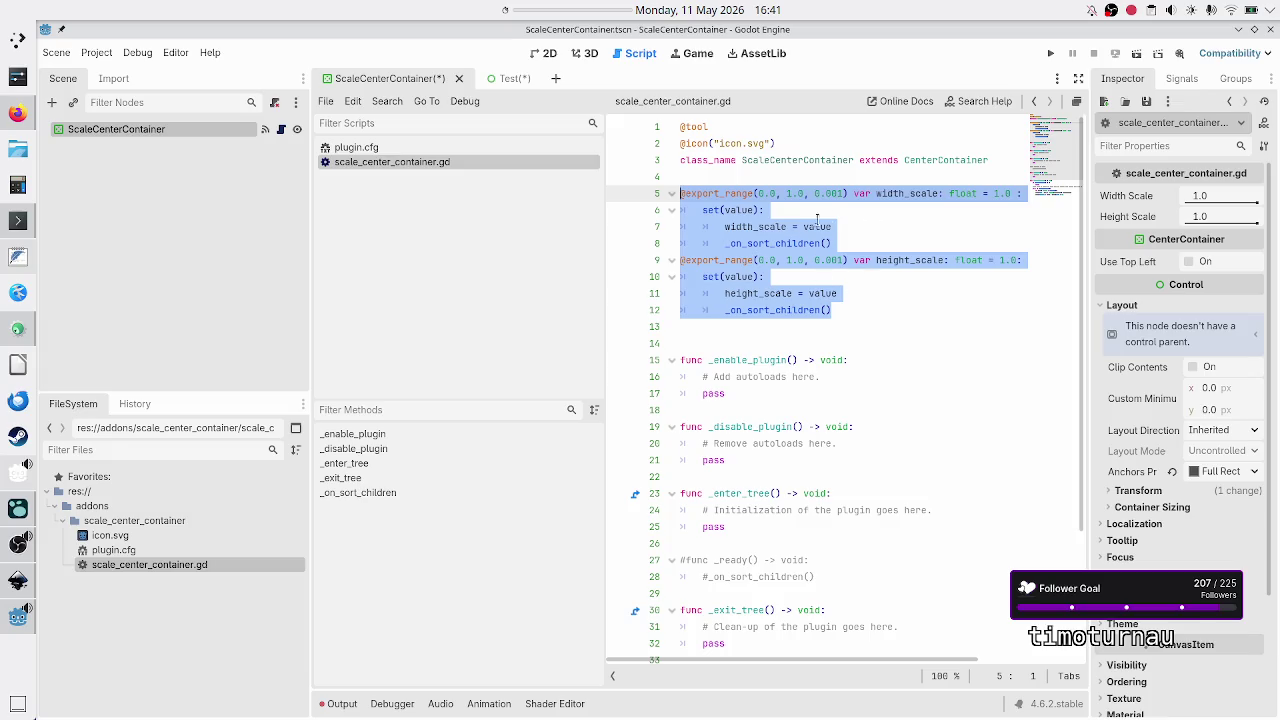
{"action": "left_click", "coordinate": [815, 510]}
{"action": "scroll", "coordinate": [789, 430], "scroll_direction": "down", "scroll_amount": 4}
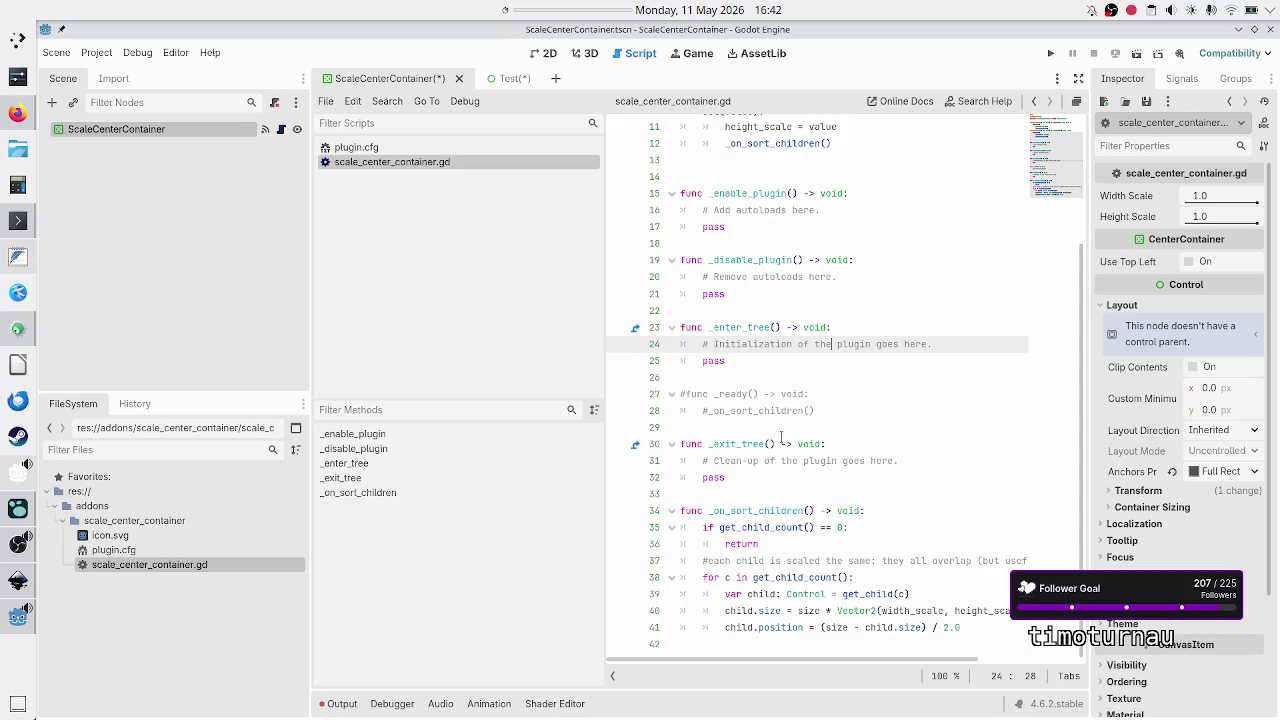
{"action": "left_click", "coordinate": [771, 483]}
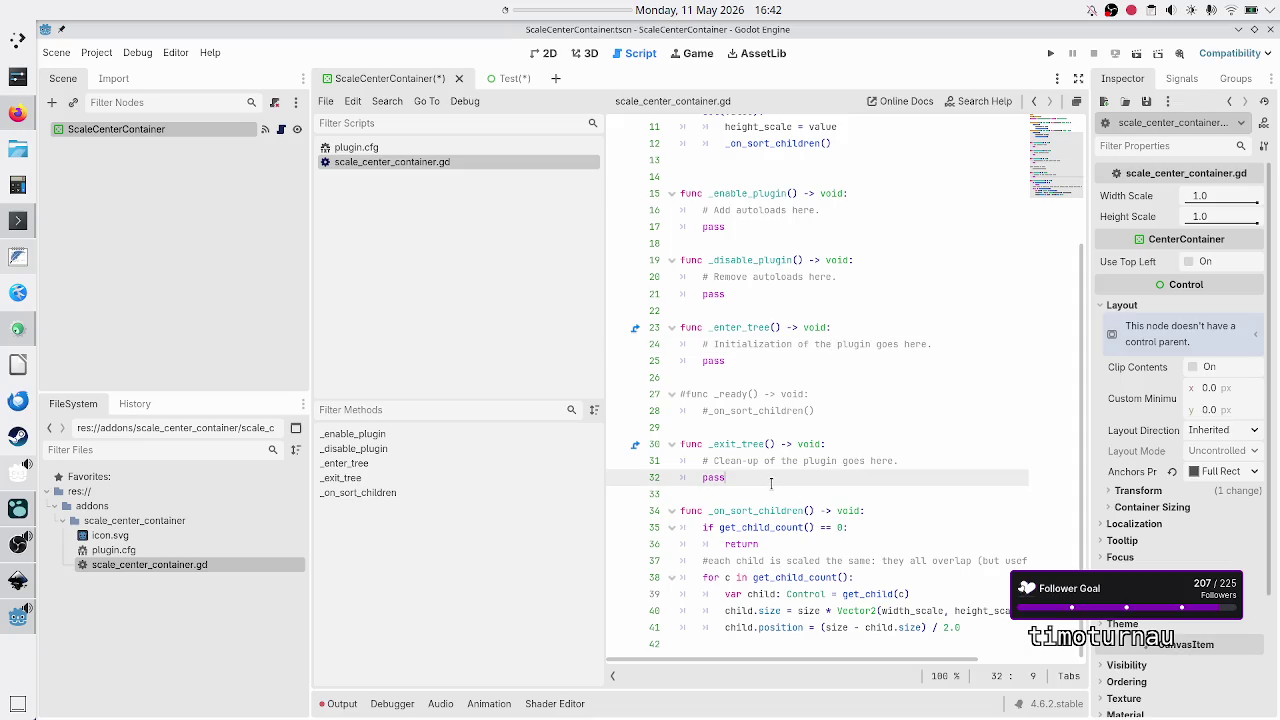
{"action": "key", "text": "Down"}
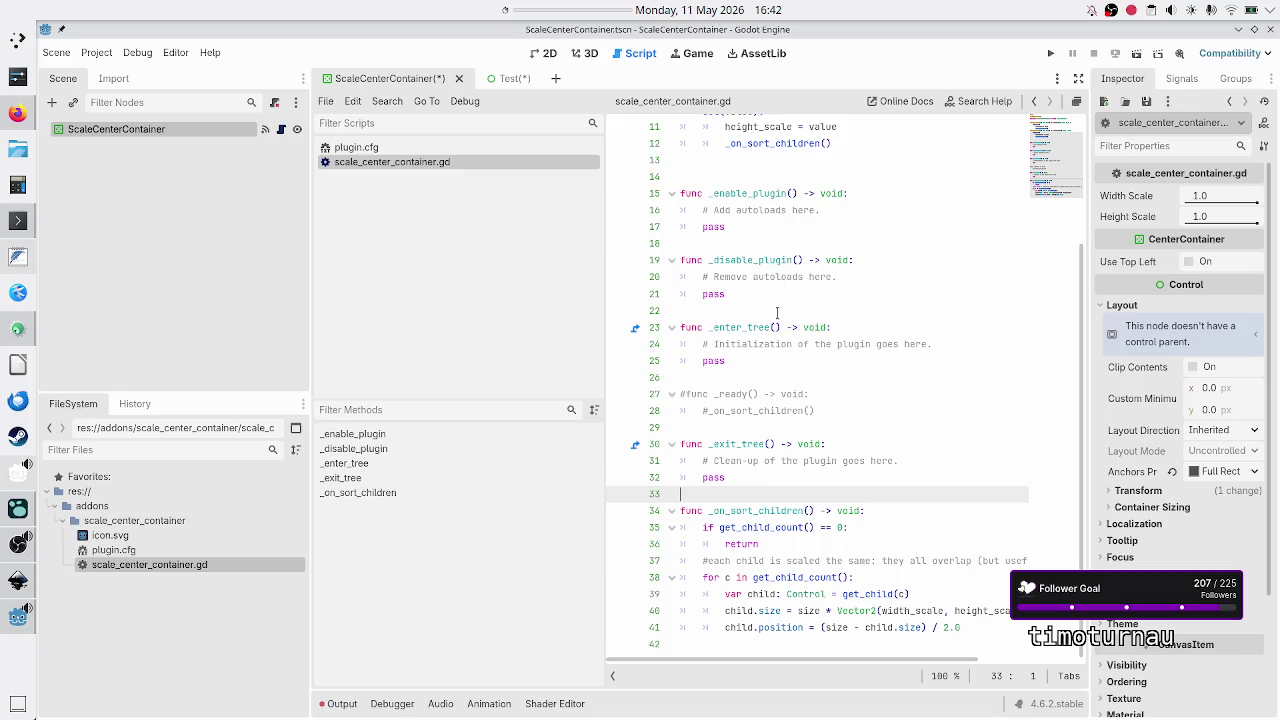
{"action": "key", "text": "ctrl+s"}
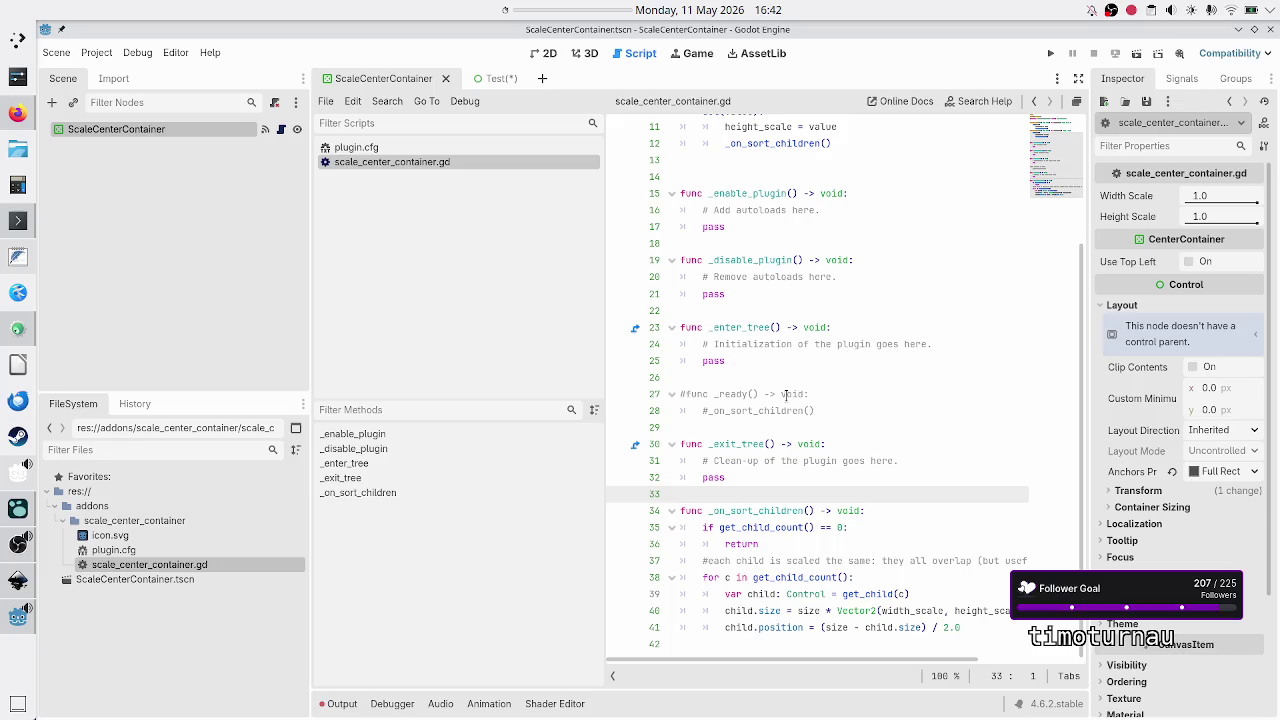
Step: Close the Test and ScaleCenterContainer scene tabs
{"action": "left_click", "coordinate": [492, 78]}
{"action": "left_click", "coordinate": [500, 78]}
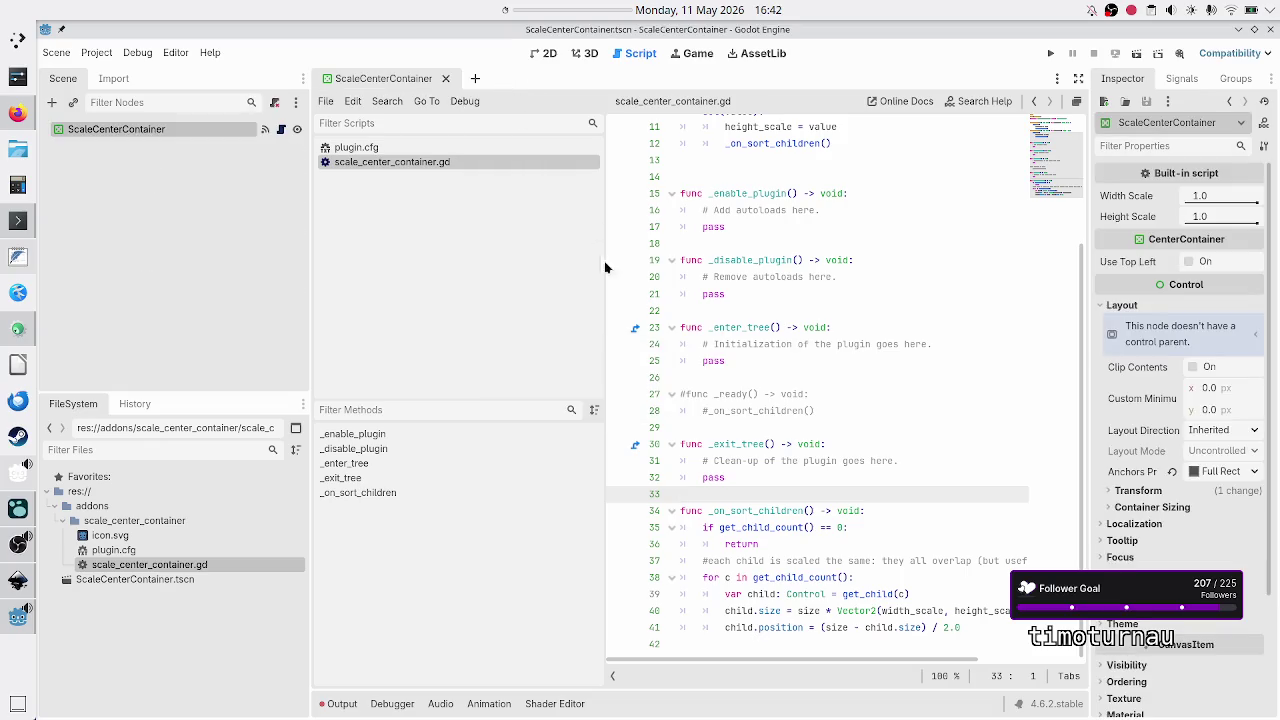
{"action": "left_click", "coordinate": [446, 78]}
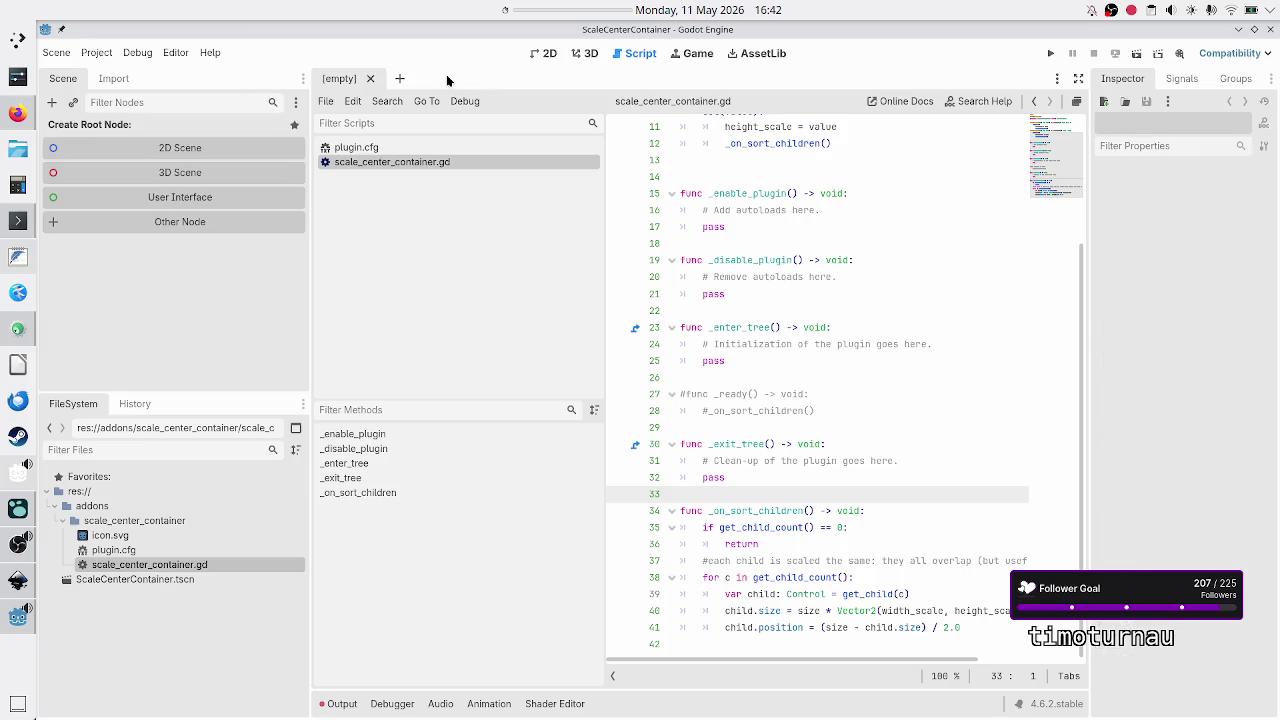
Step: Delete ScaleCenterContainer.tscn from the project via the FileSystem dock
{"action": "left_click", "coordinate": [170, 578]}
{"action": "right_click", "coordinate": [170, 578]}
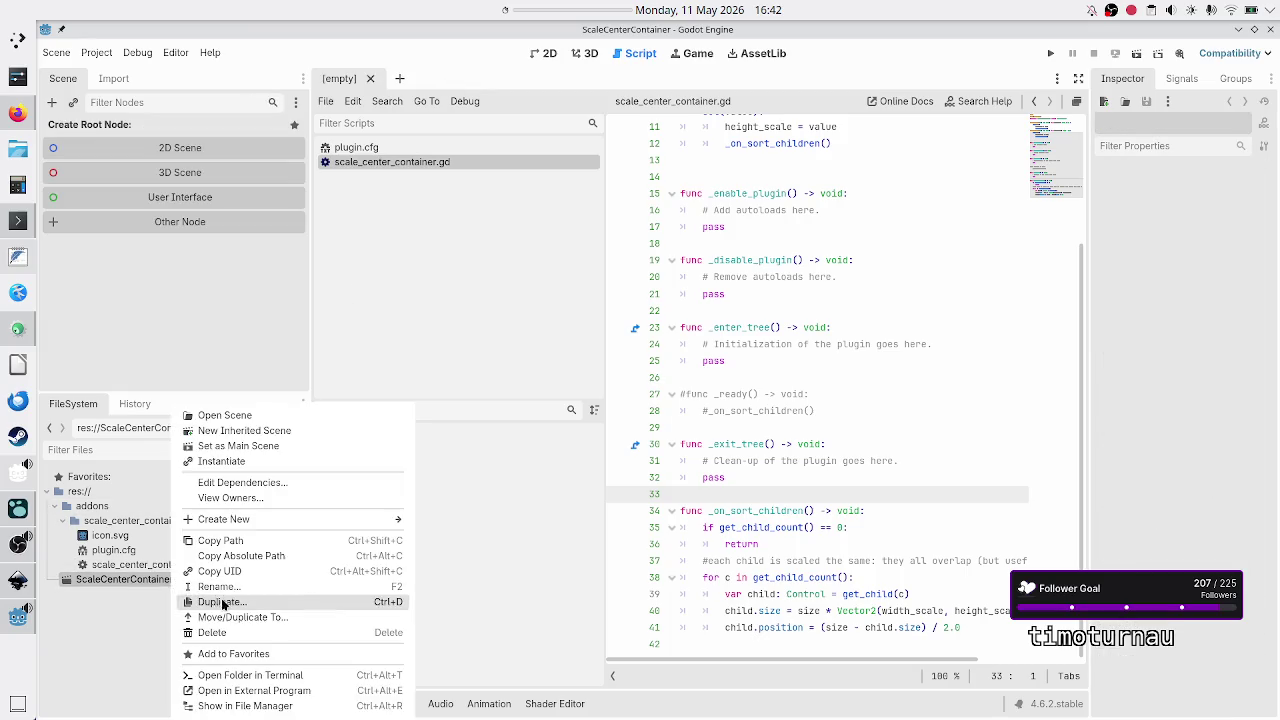
{"action": "left_click", "coordinate": [235, 631]}
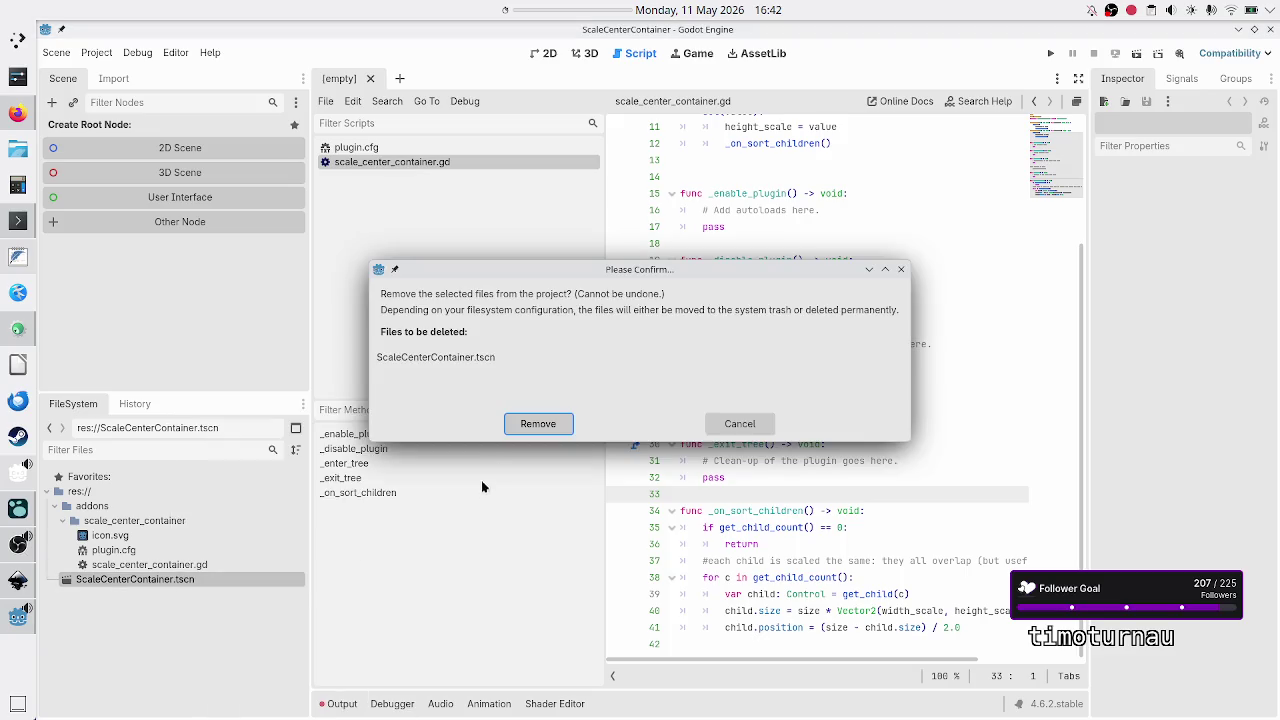
{"action": "left_click", "coordinate": [545, 428]}
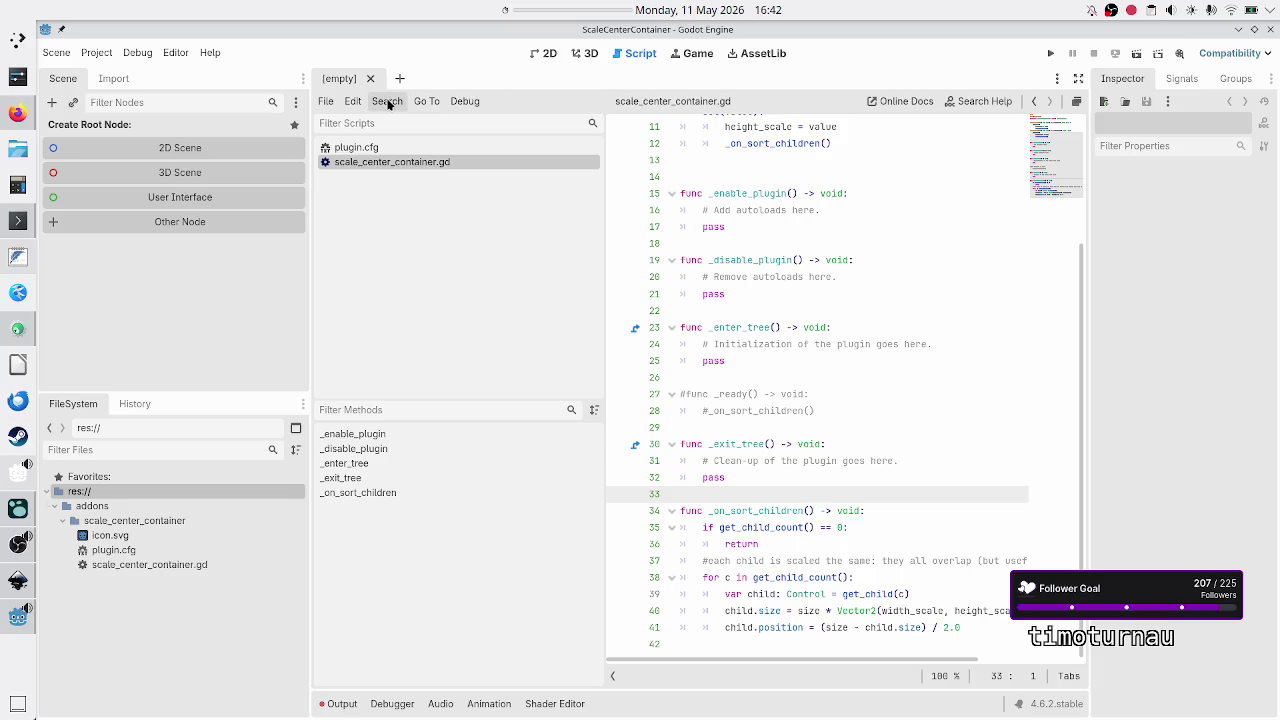
Step: Start a new scene with a Control root, search child nodes for 'scalece', then cancel
{"action": "left_click", "coordinate": [199, 200]}
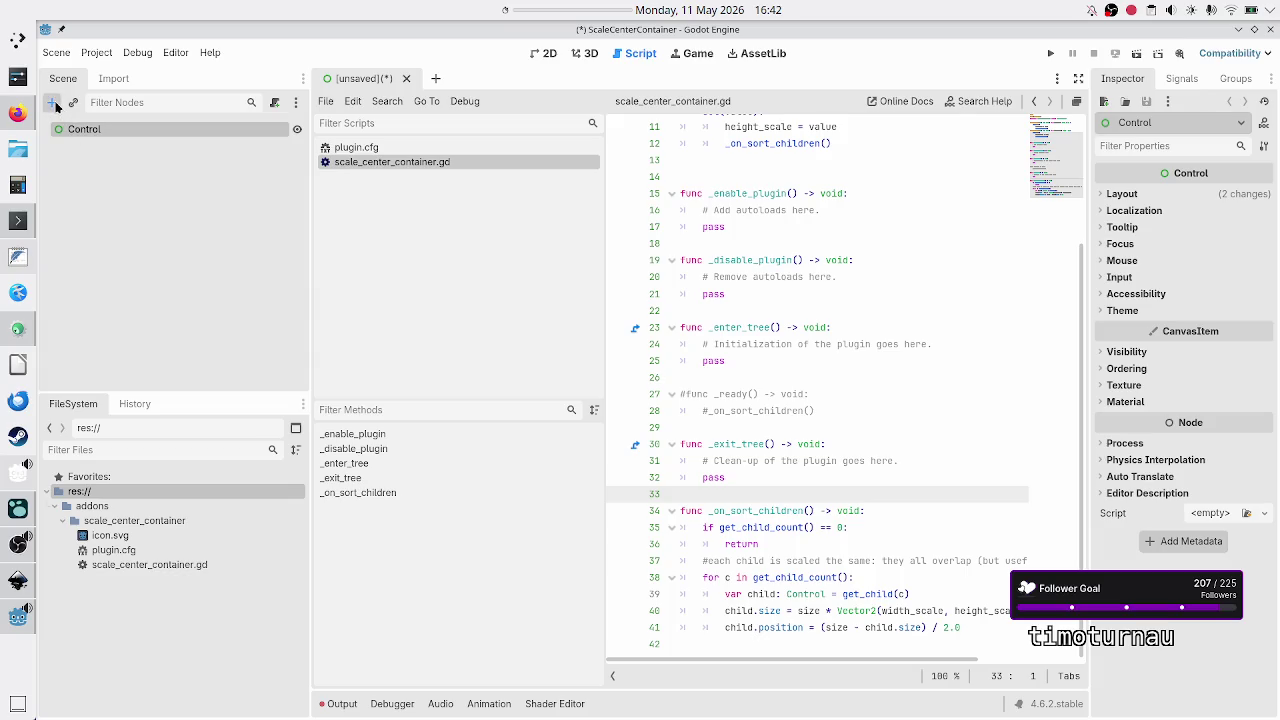
{"action": "left_click", "coordinate": [53, 103]}
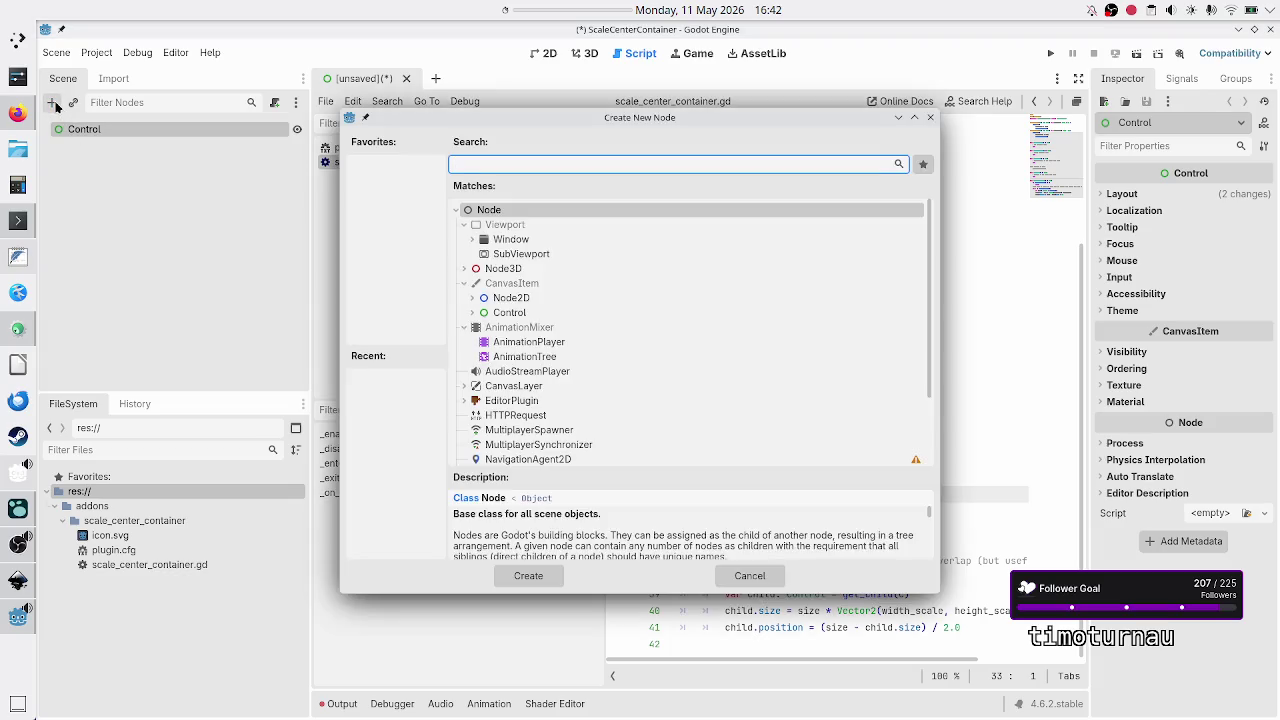
{"action": "type", "text": "scalece"}
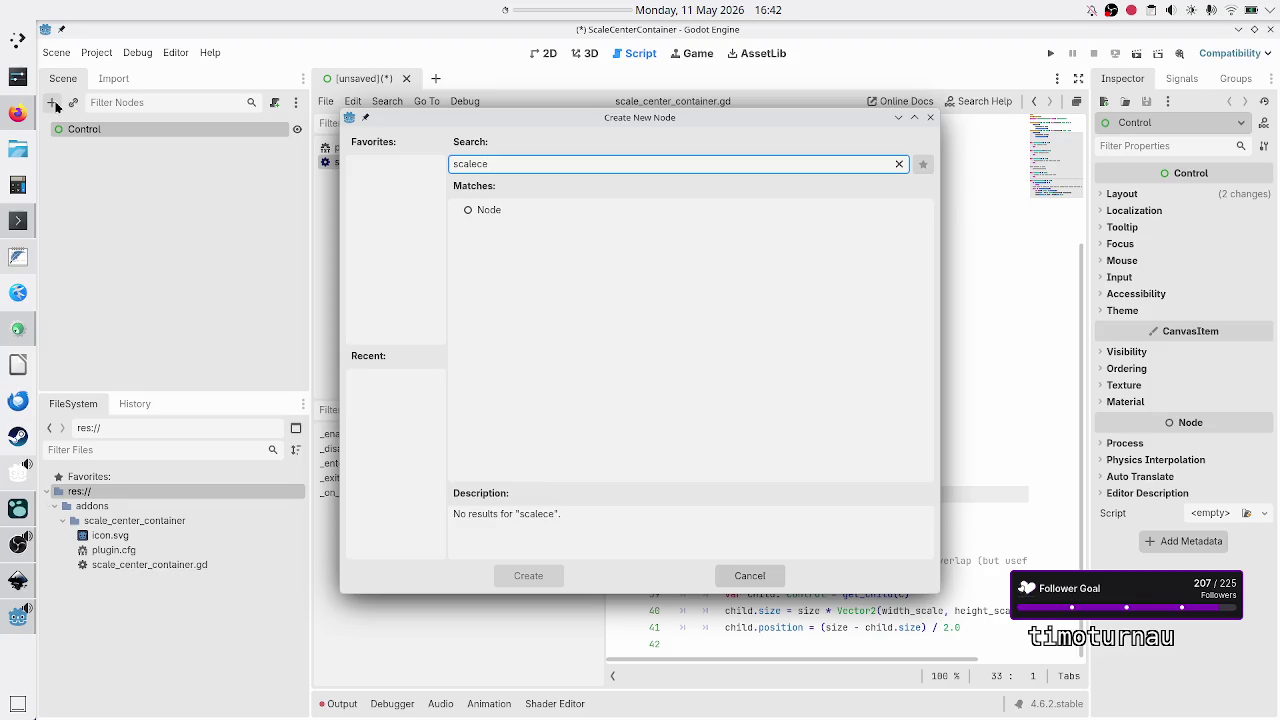
{"action": "key", "text": "BackSpace"}
{"action": "key", "text": "BackSpace"}
{"action": "key", "text": "BackSpace"}
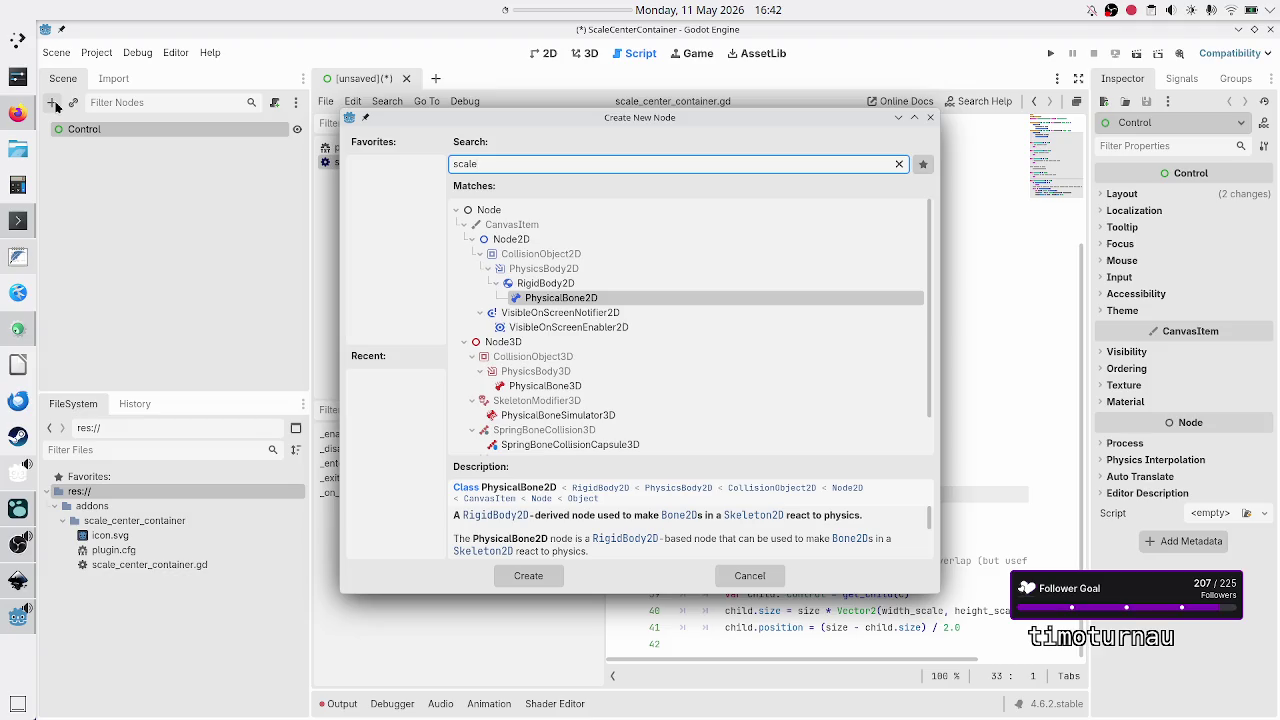
{"action": "key", "text": "Escape"}
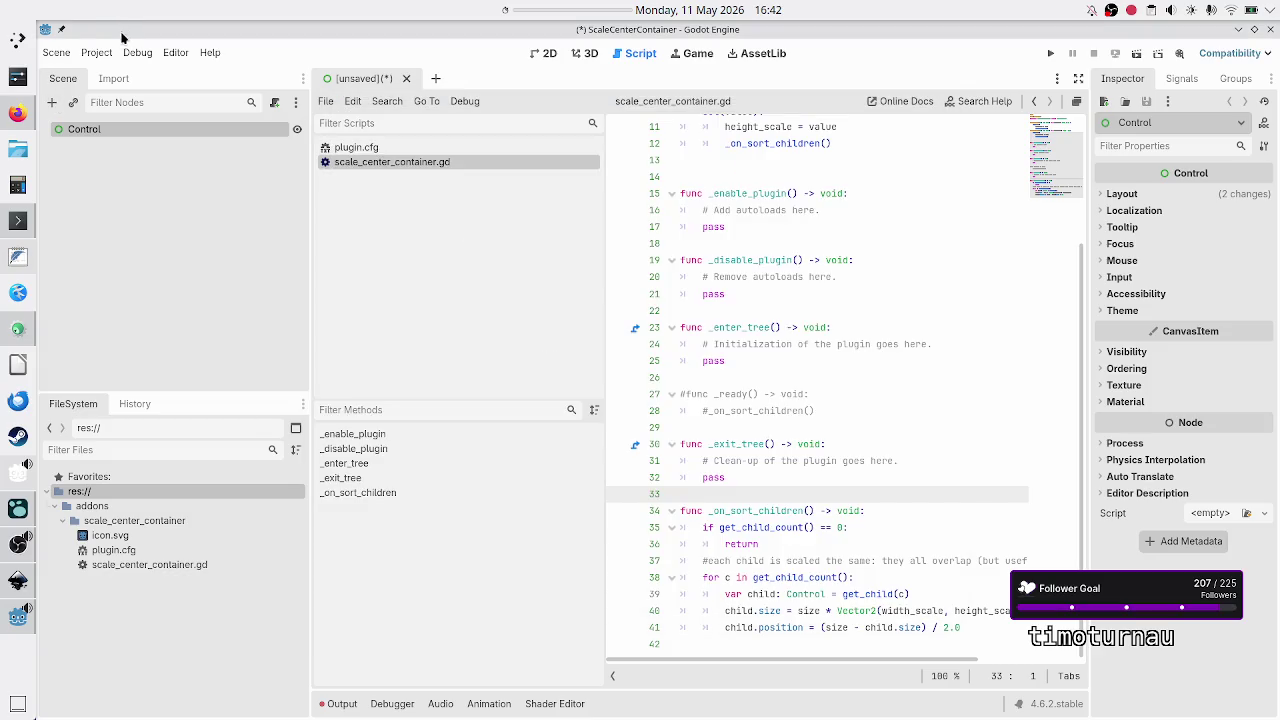
{"action": "left_click", "coordinate": [111, 51]}
Step: Try enabling ScaleCenterContainer in Project Settings > Plugins and dismiss the not-EditorPlugin error
{"action": "left_click", "coordinate": [122, 70]}
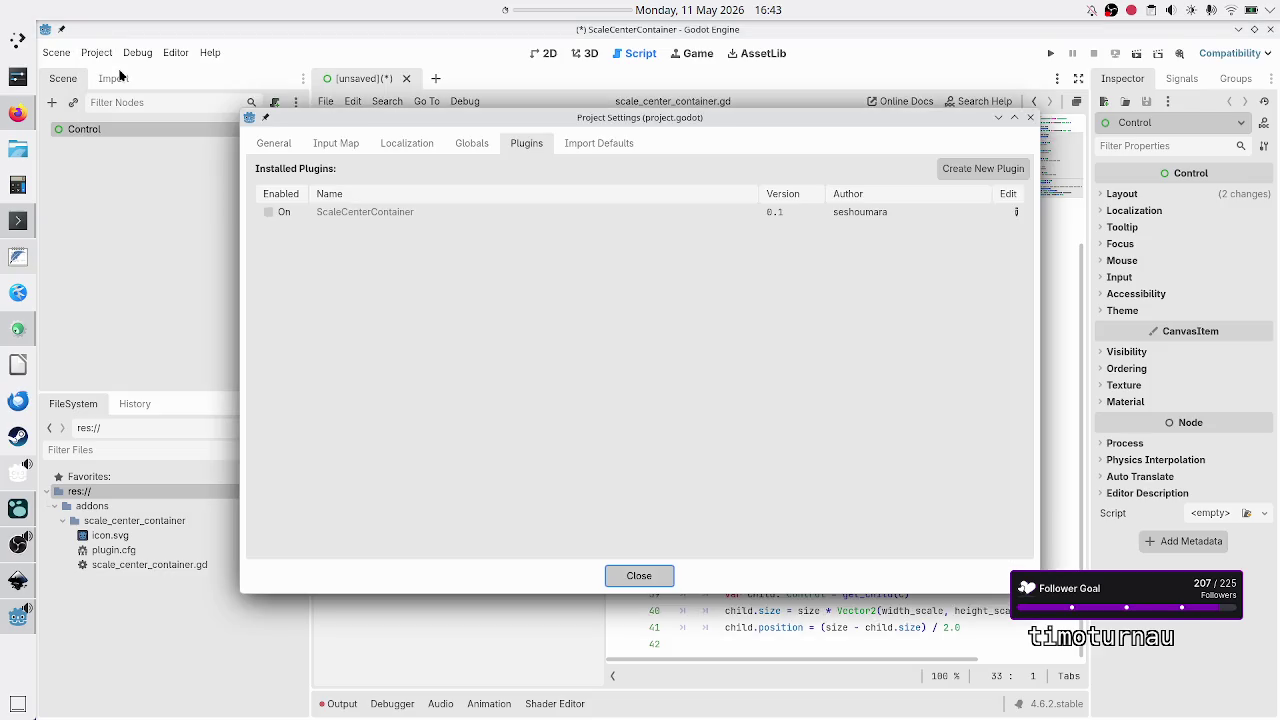
{"action": "left_click", "coordinate": [266, 212]}
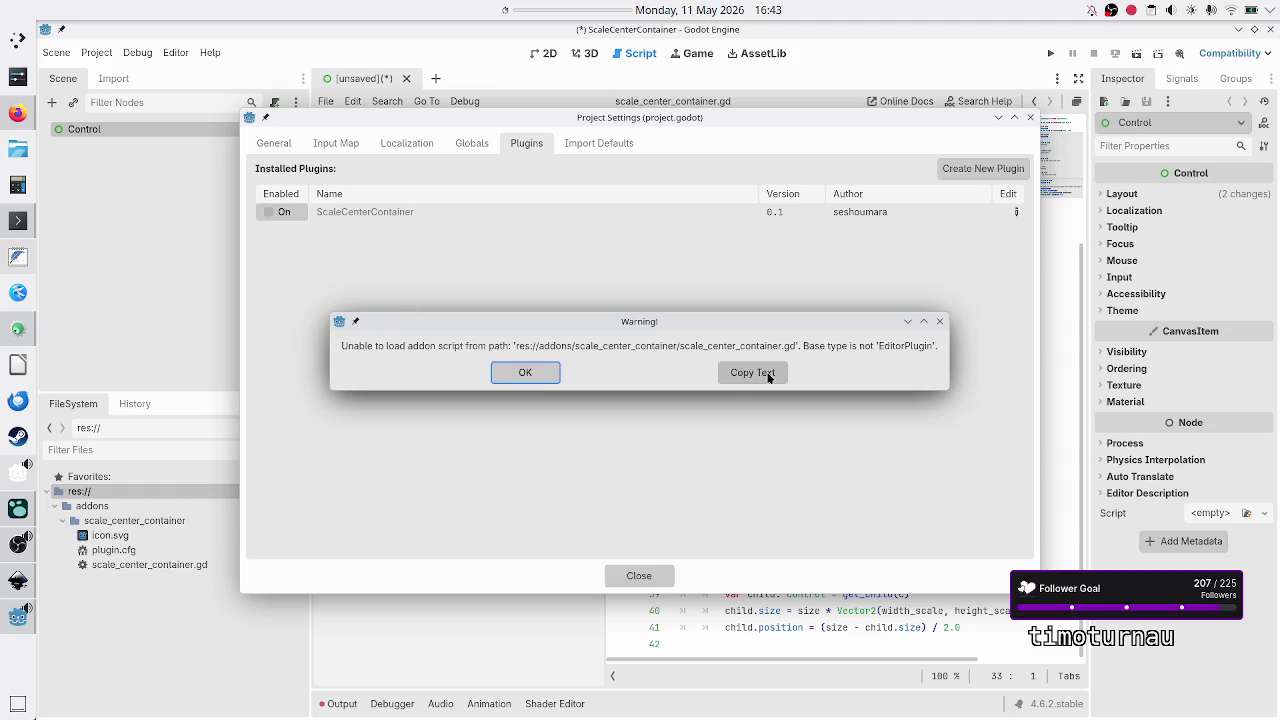
{"action": "left_click", "coordinate": [940, 322]}
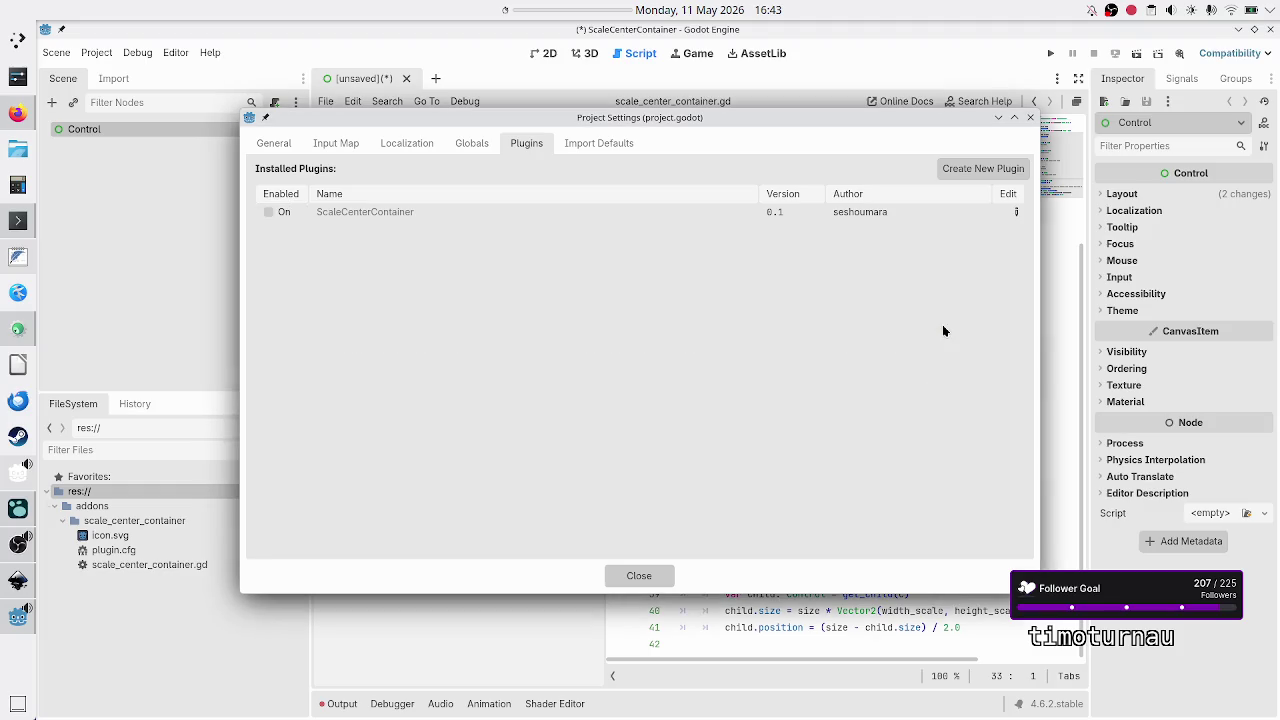
{"action": "left_click", "coordinate": [643, 580]}
{"action": "key", "text": "alt+Tab"}
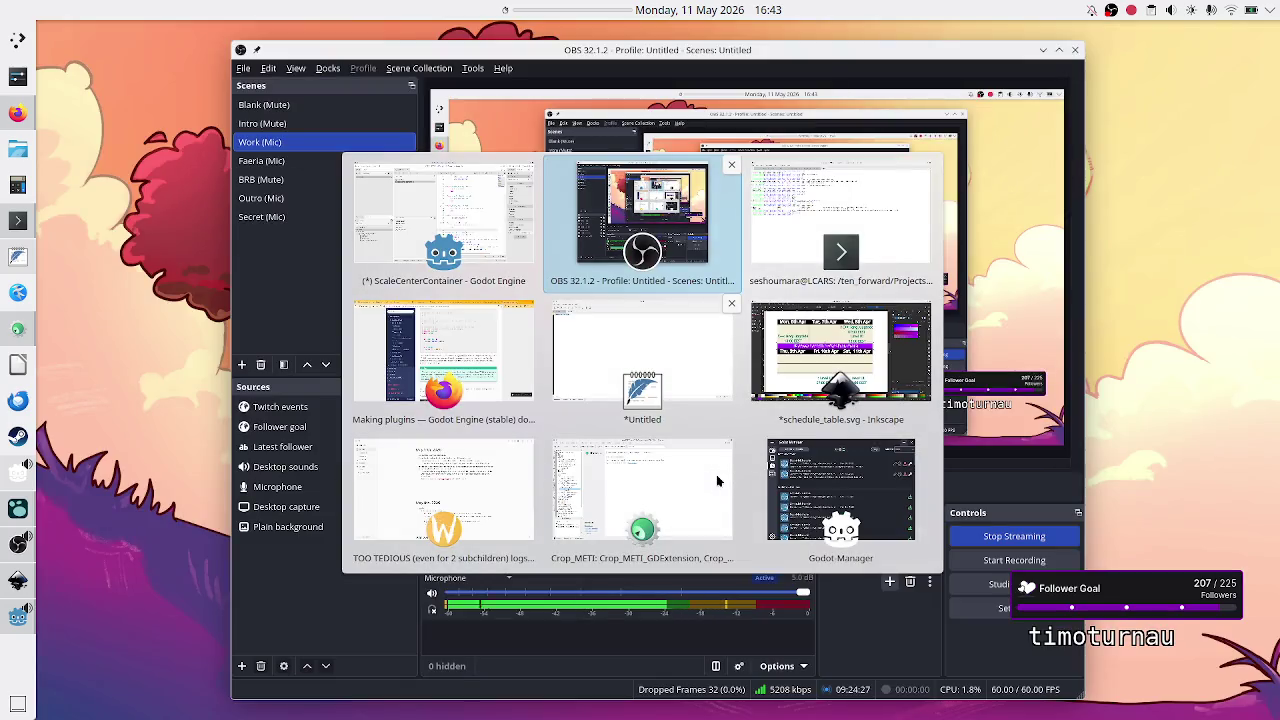
Step: Return to the Making plugins docs in Firefox and read through its code samples
{"action": "key", "text": "Tab"}
{"action": "key", "text": "Tab"}
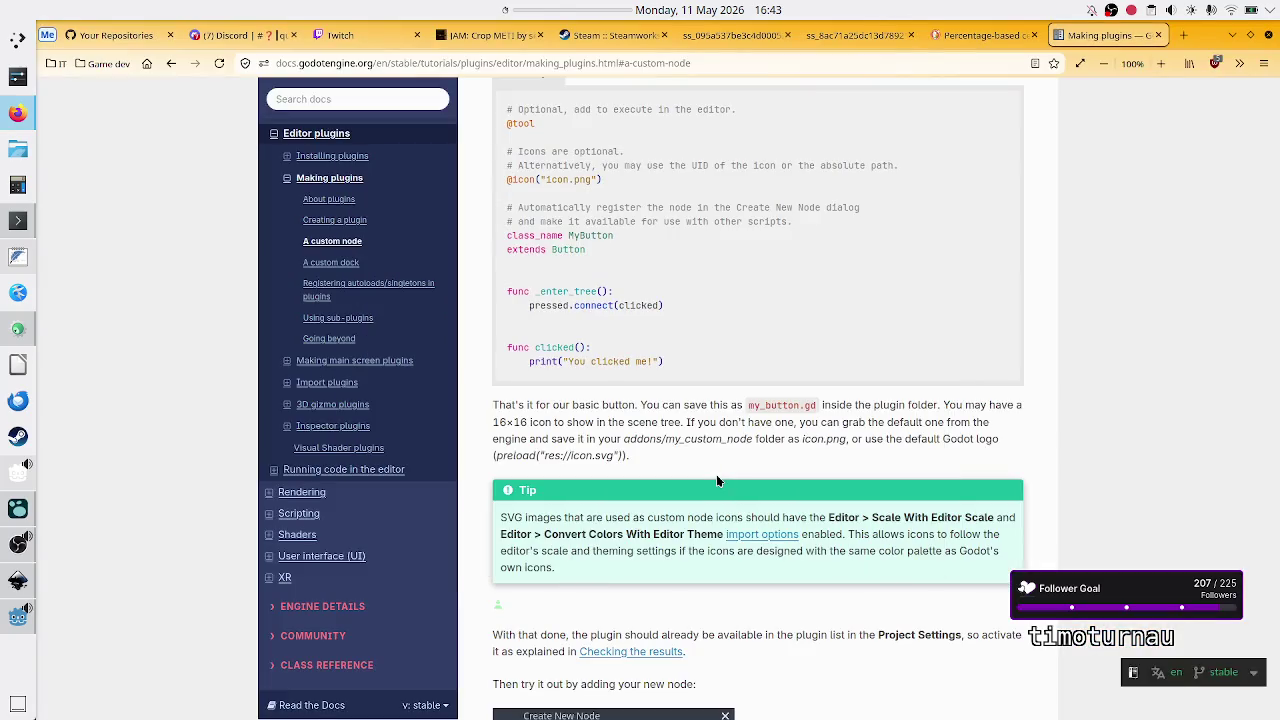
{"action": "scroll", "coordinate": [692, 381], "scroll_direction": "up", "scroll_amount": 5}
{"action": "scroll", "coordinate": [692, 381], "scroll_direction": "down", "scroll_amount": 1}
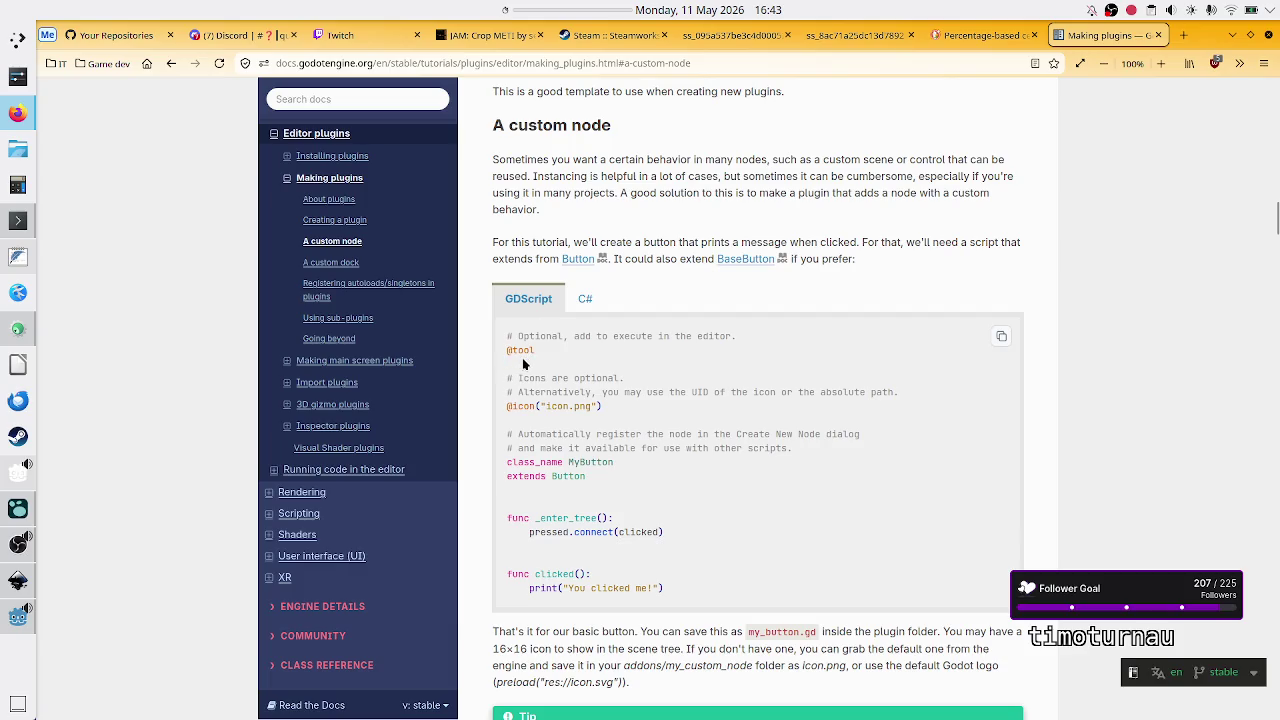
{"action": "left_click_drag", "start_coordinate": [503, 374], "coordinate": [592, 393]}
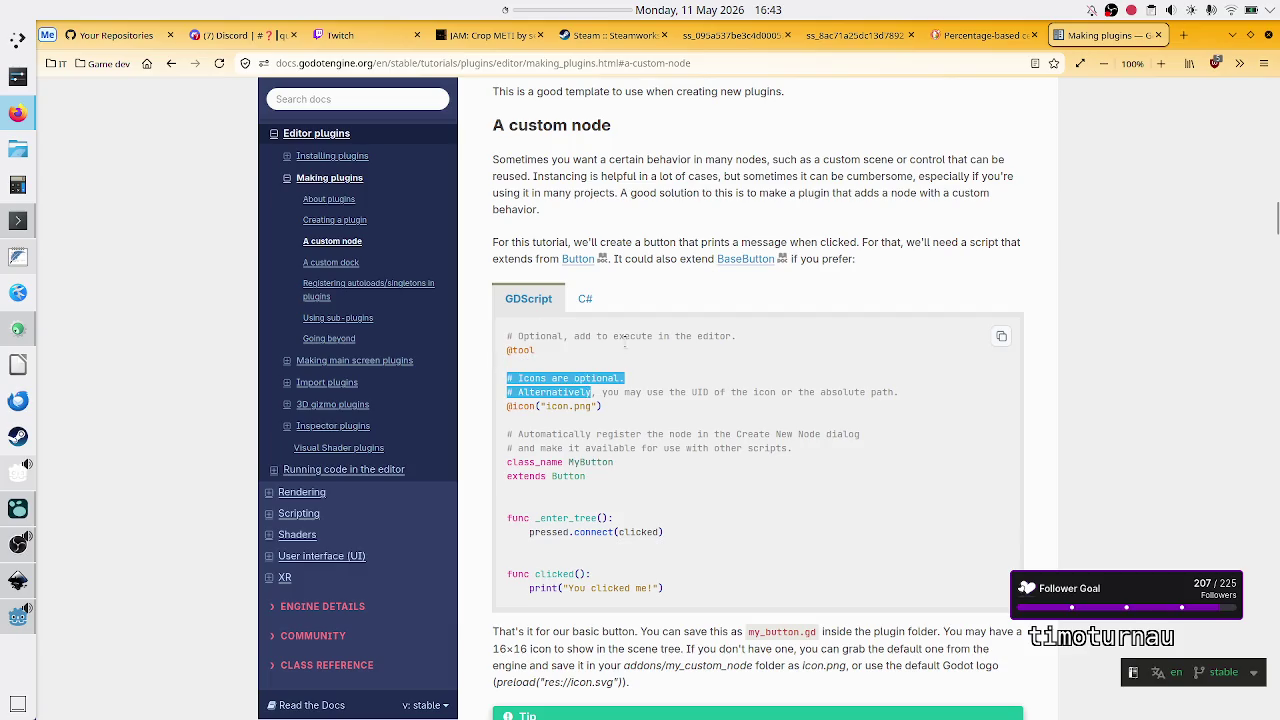
{"action": "scroll", "coordinate": [623, 341], "scroll_direction": "up", "scroll_amount": 4}
{"action": "scroll", "coordinate": [625, 344], "scroll_direction": "up", "scroll_amount": 3}
{"action": "left_click_drag", "start_coordinate": [505, 312], "coordinate": [619, 316]}
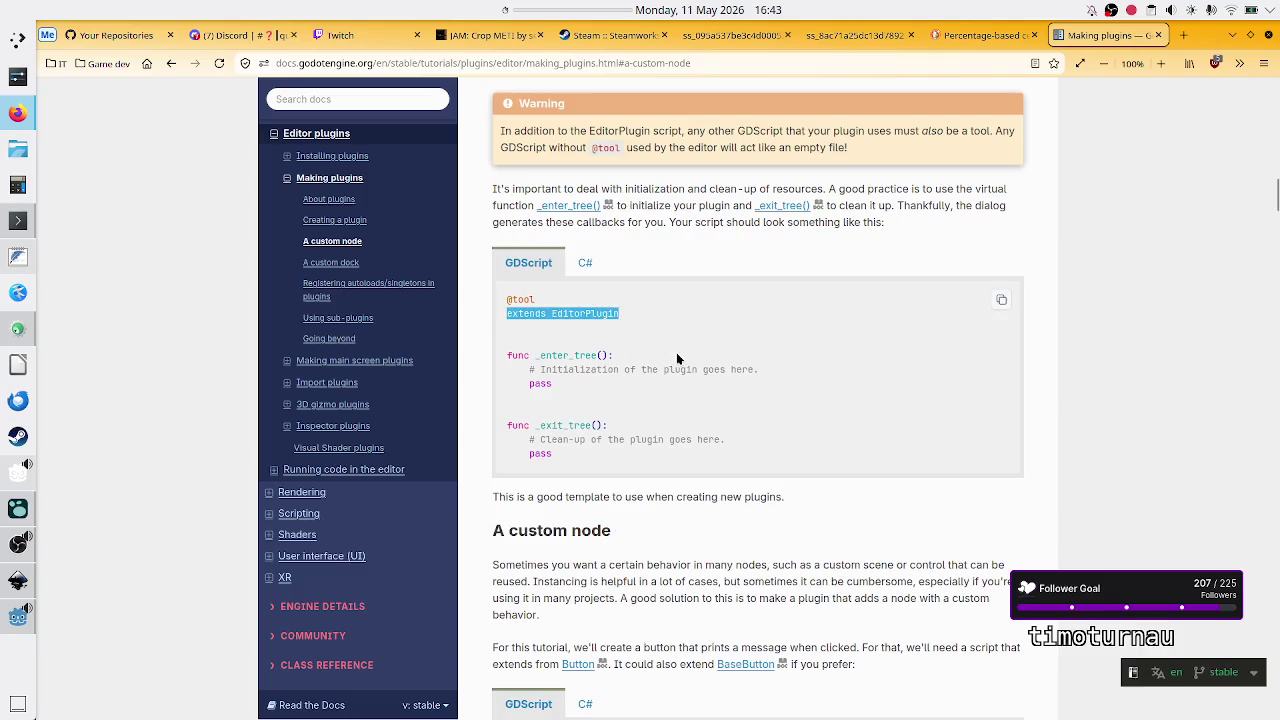
{"action": "scroll", "coordinate": [704, 466], "scroll_direction": "down", "scroll_amount": 2}
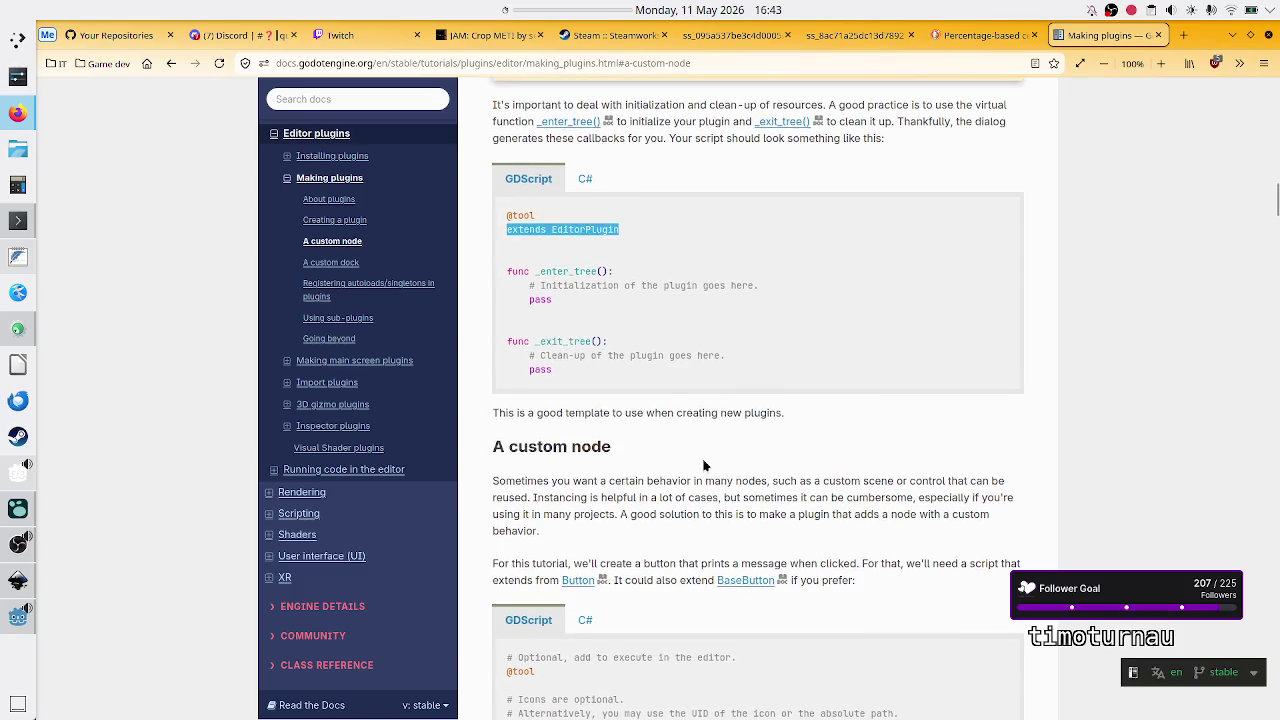
{"action": "scroll", "coordinate": [704, 466], "scroll_direction": "down", "scroll_amount": 4}
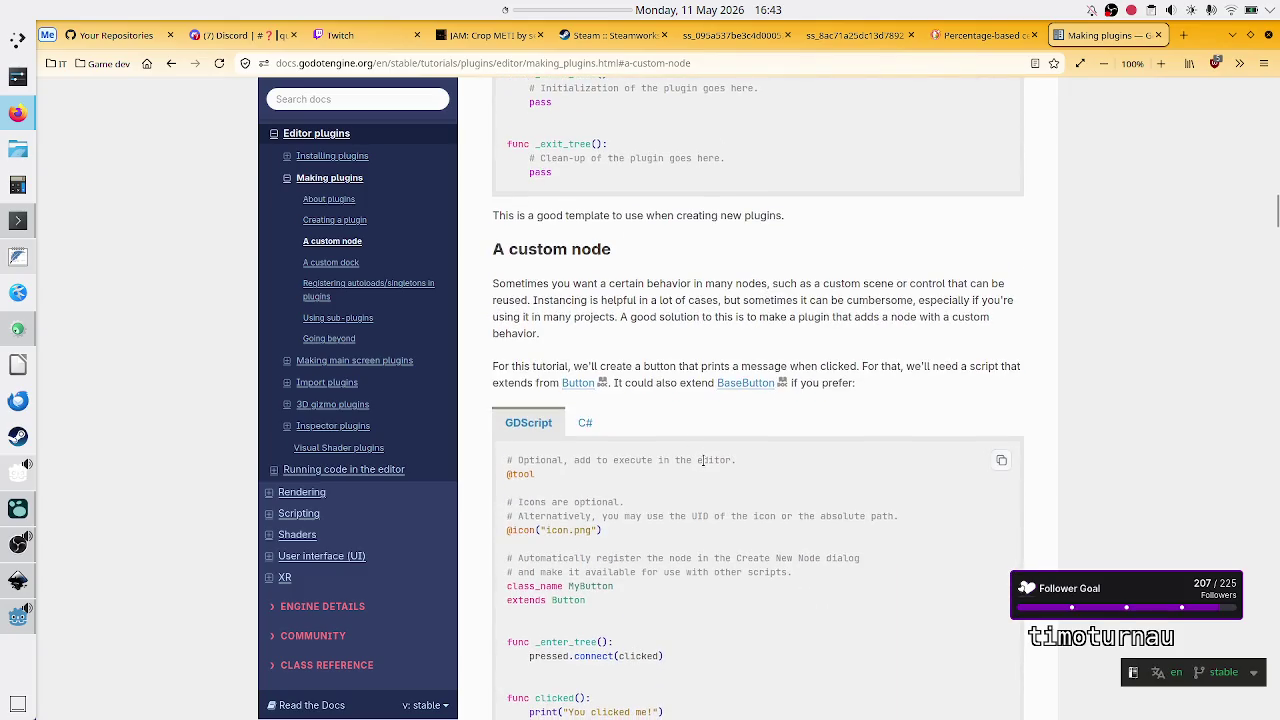
{"action": "scroll", "coordinate": [704, 466], "scroll_direction": "down", "scroll_amount": 2}
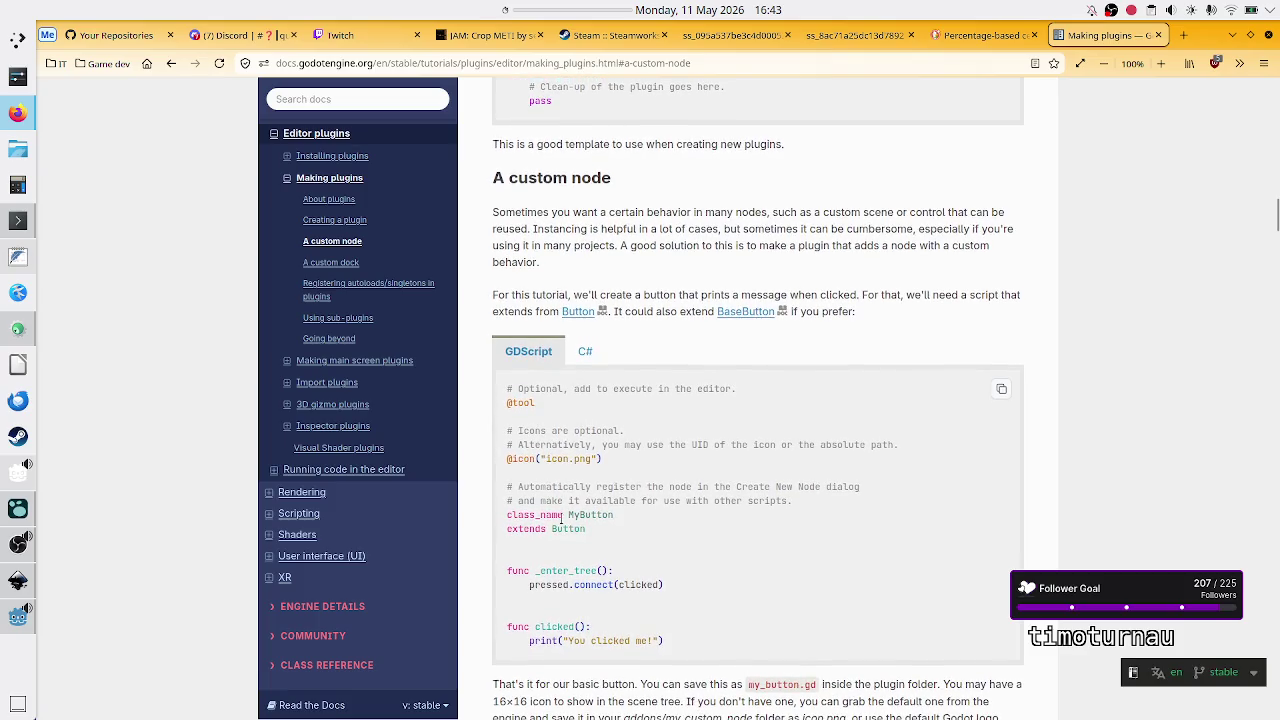
Step: Study the 'A custom node' MyButton example, highlighting its class_name and extends lines
{"action": "left_click_drag", "start_coordinate": [511, 514], "coordinate": [616, 536]}
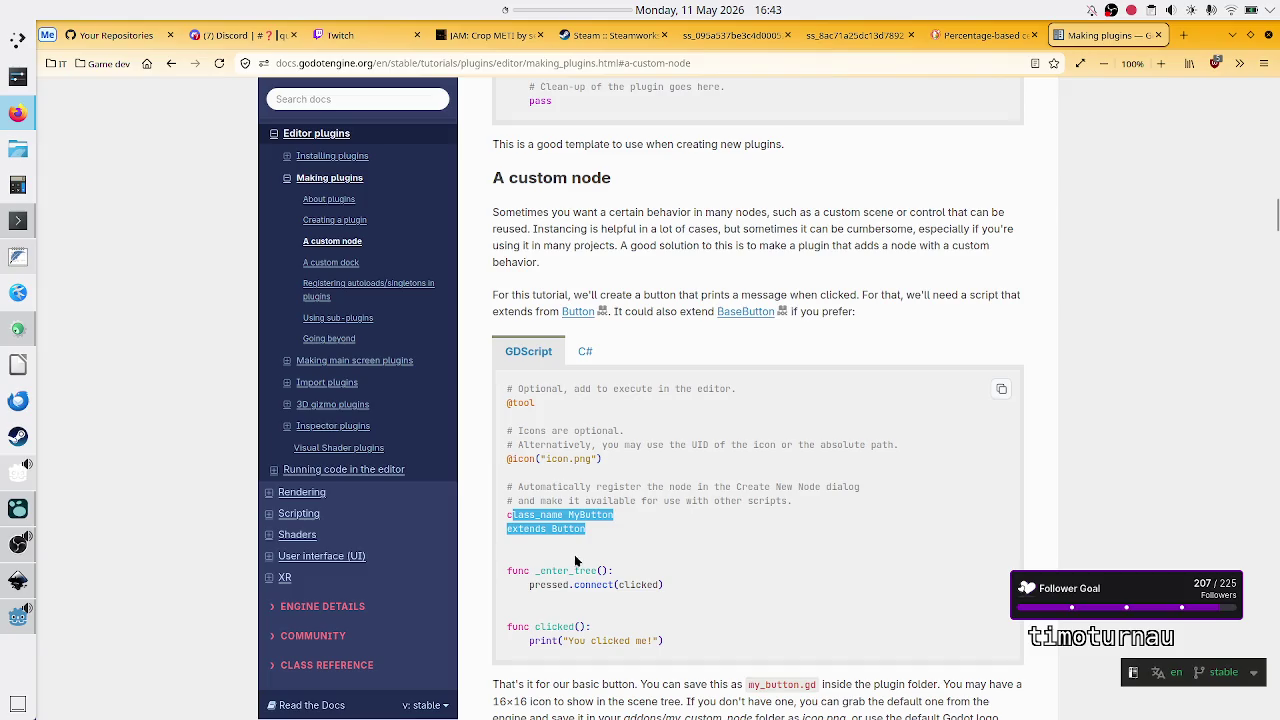
{"action": "left_click", "coordinate": [618, 460]}
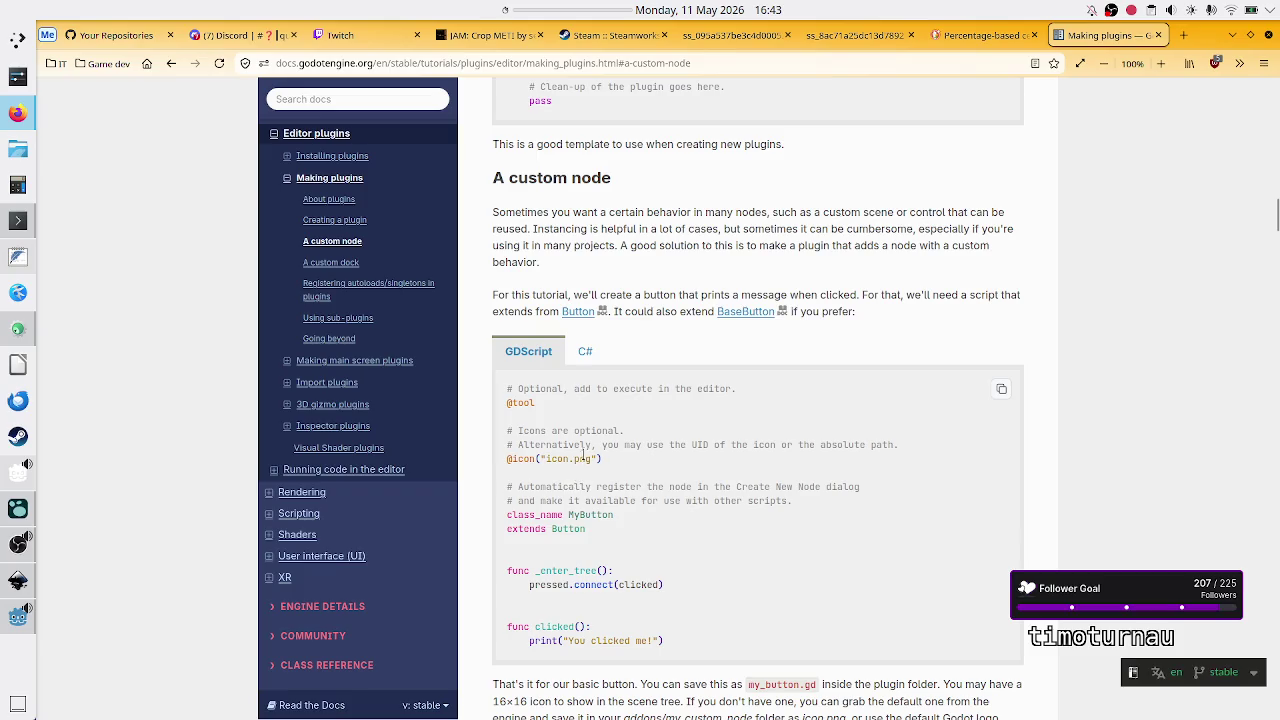
{"action": "scroll", "coordinate": [584, 455], "scroll_direction": "up", "scroll_amount": 2}
{"action": "scroll", "coordinate": [585, 456], "scroll_direction": "up", "scroll_amount": 1}
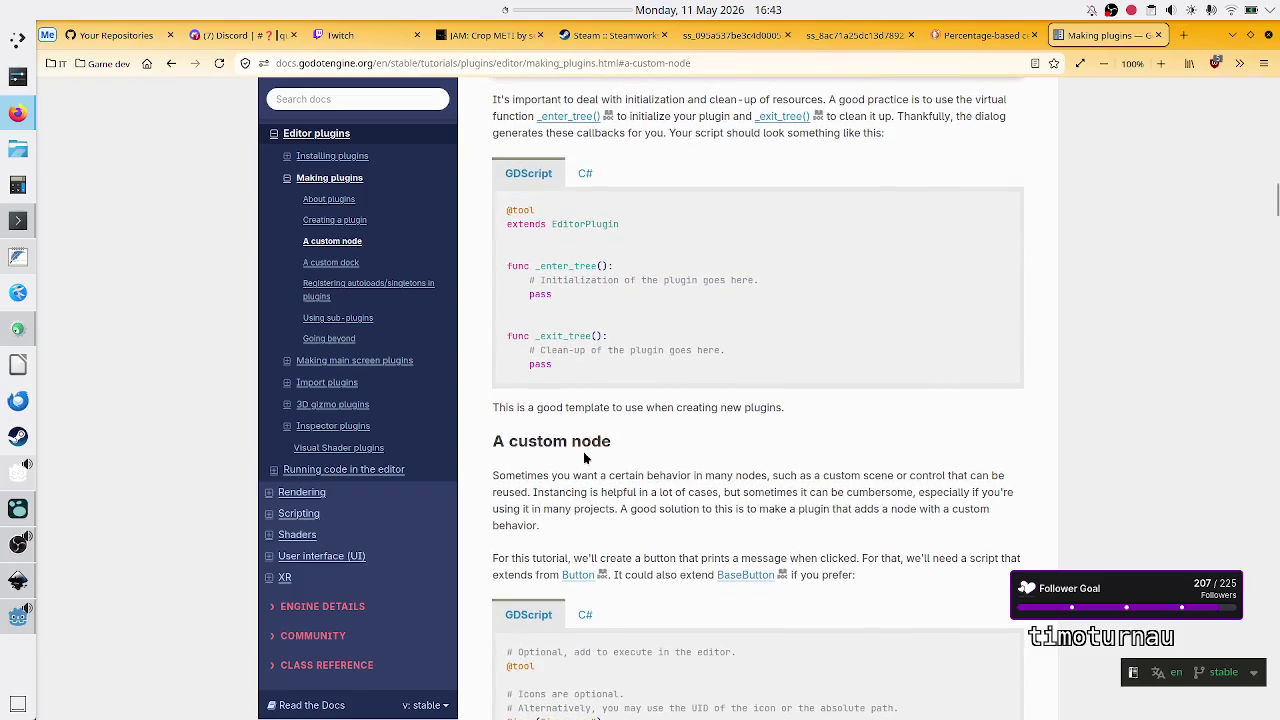
{"action": "scroll", "coordinate": [585, 402], "scroll_direction": "down", "scroll_amount": 1}
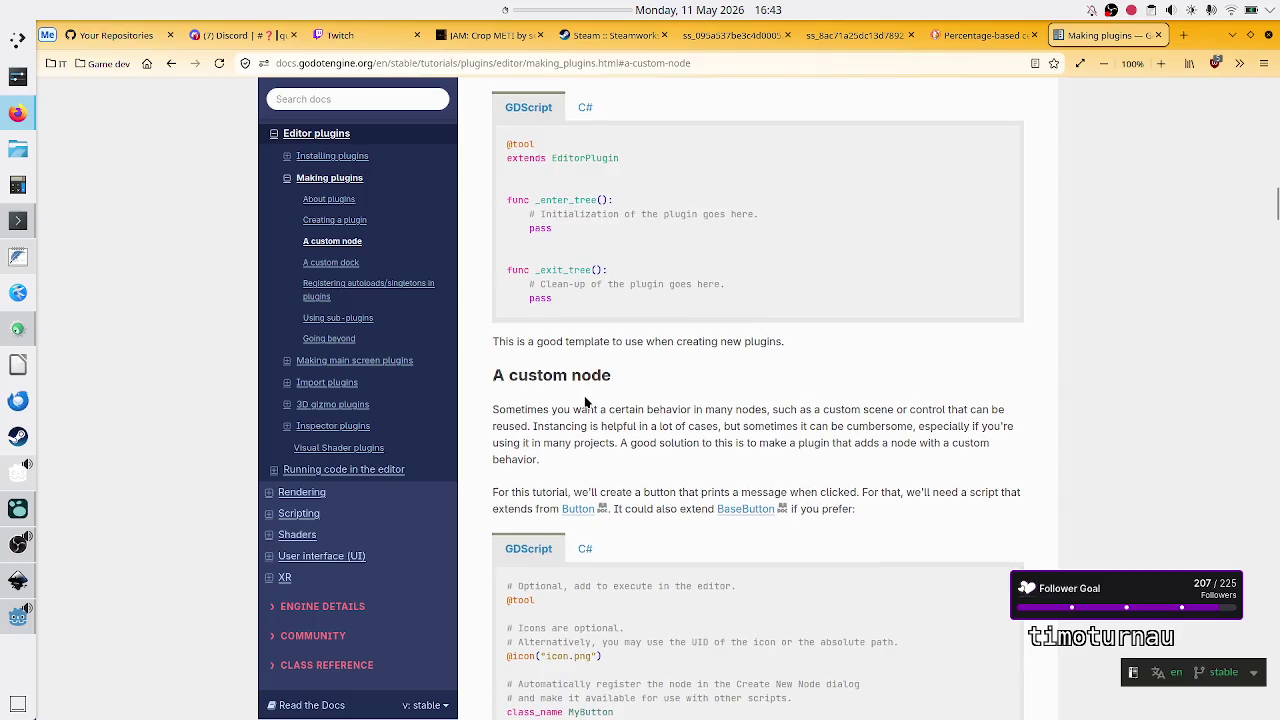
{"action": "left_click_drag", "start_coordinate": [545, 200], "coordinate": [551, 200]}
{"action": "left_click", "coordinate": [563, 265]}
{"action": "scroll", "coordinate": [590, 300], "scroll_direction": "down", "scroll_amount": 2}
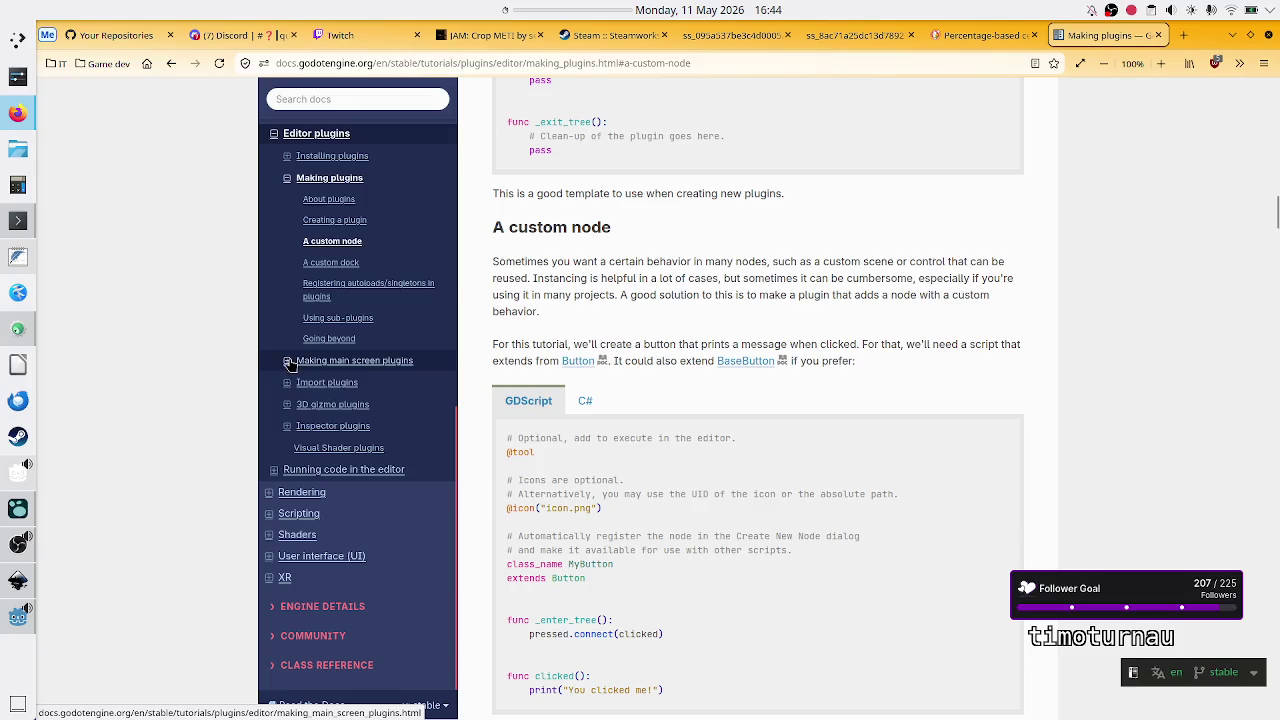
Step: Open the Making main screen plugins page at 'Initializing the plugin' from the docs sidebar
{"action": "left_click", "coordinate": [288, 361]}
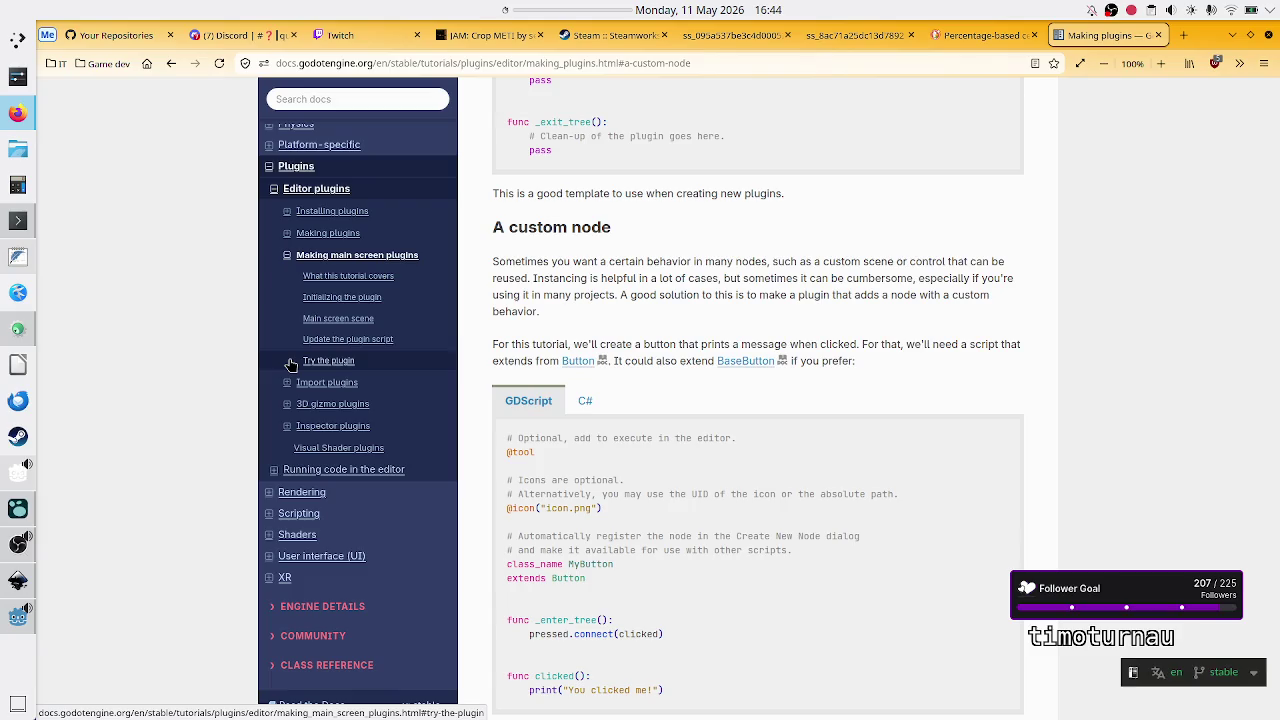
{"action": "left_click", "coordinate": [387, 303]}
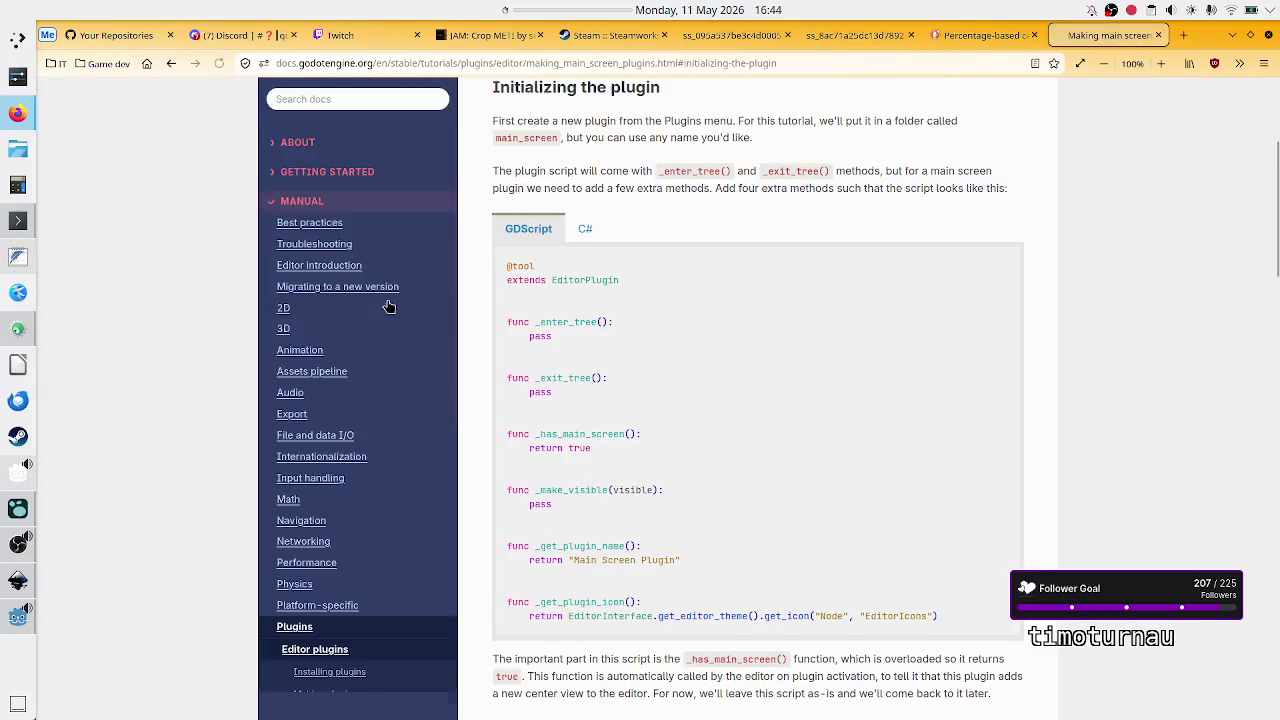
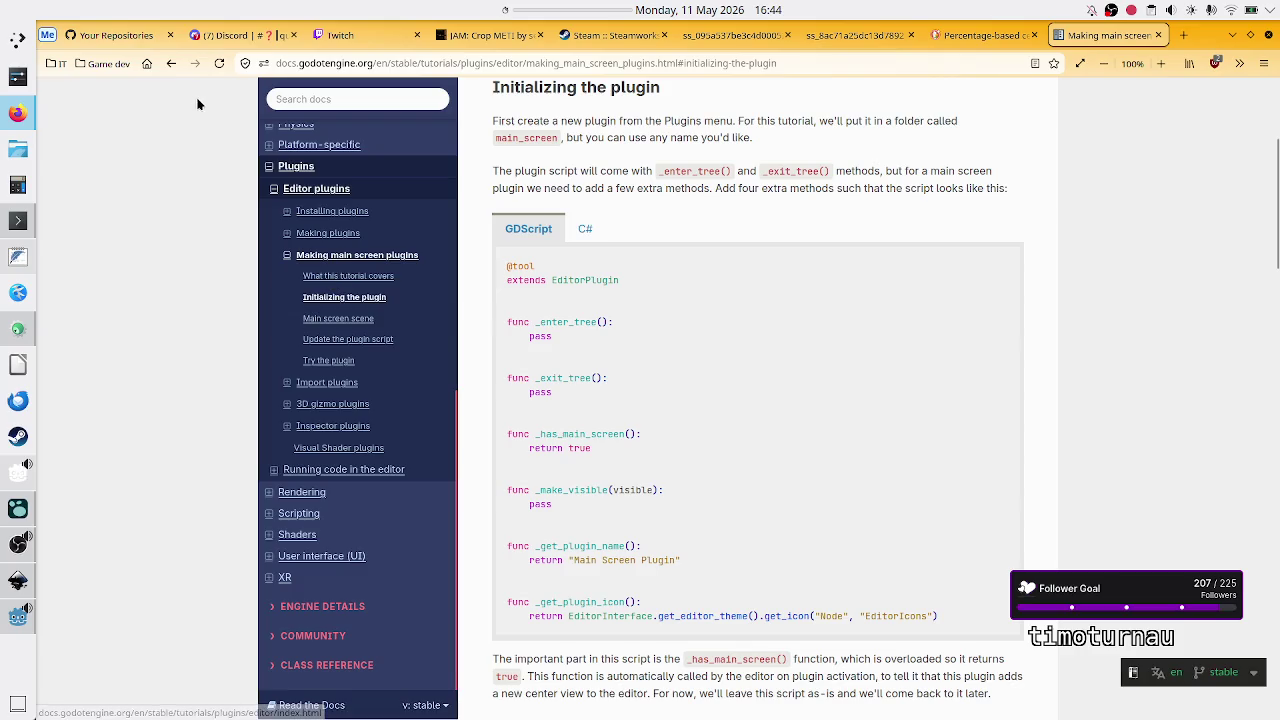
Step: Return to the Making plugins page and select the template's 'extends EditorPlugin' line to copy it
{"action": "left_click", "coordinate": [170, 63]}
{"action": "scroll", "coordinate": [650, 323], "scroll_direction": "up", "scroll_amount": 12}
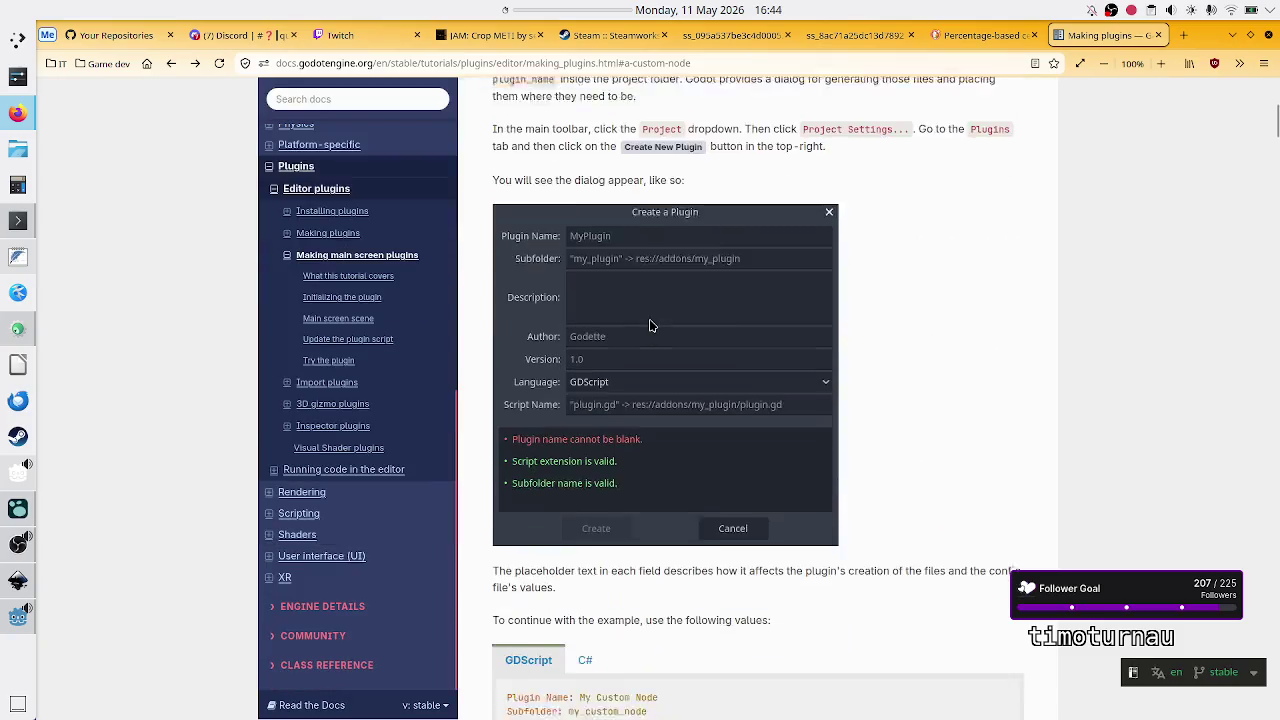
{"action": "scroll", "coordinate": [650, 325], "scroll_direction": "down", "scroll_amount": 5}
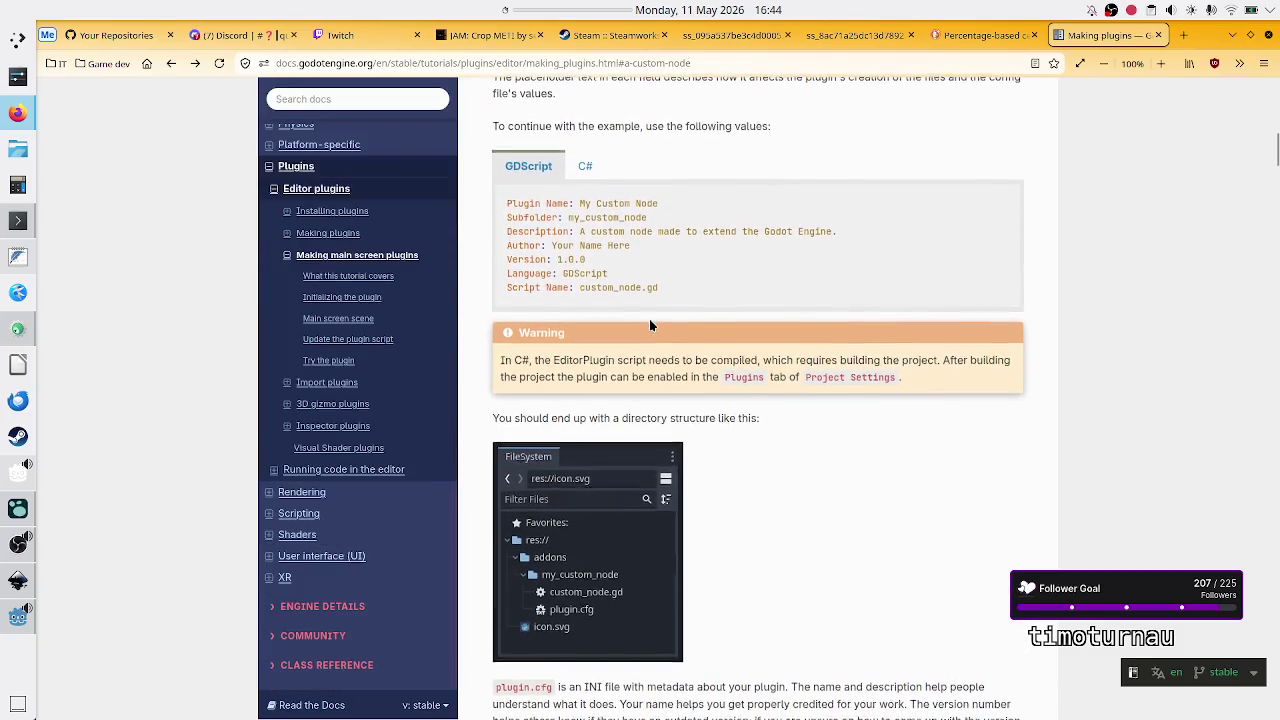
{"action": "scroll", "coordinate": [649, 325], "scroll_direction": "down", "scroll_amount": 3}
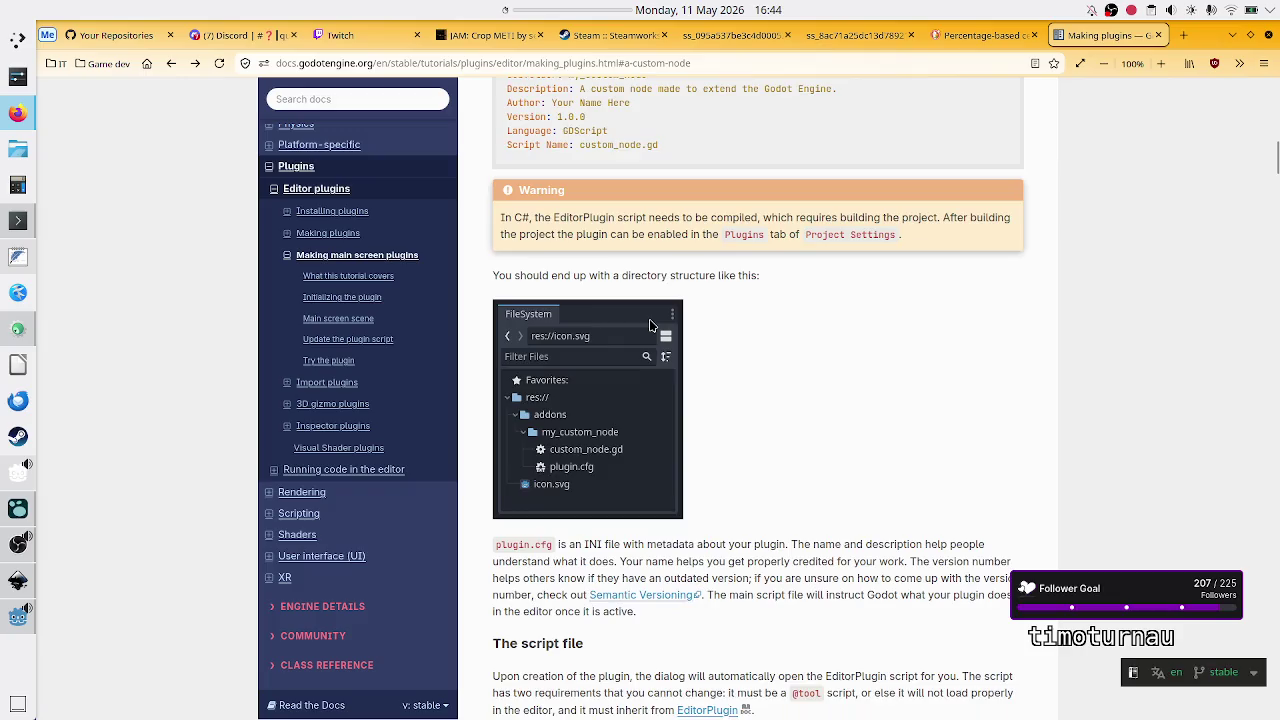
{"action": "scroll", "coordinate": [650, 325], "scroll_direction": "down", "scroll_amount": 5}
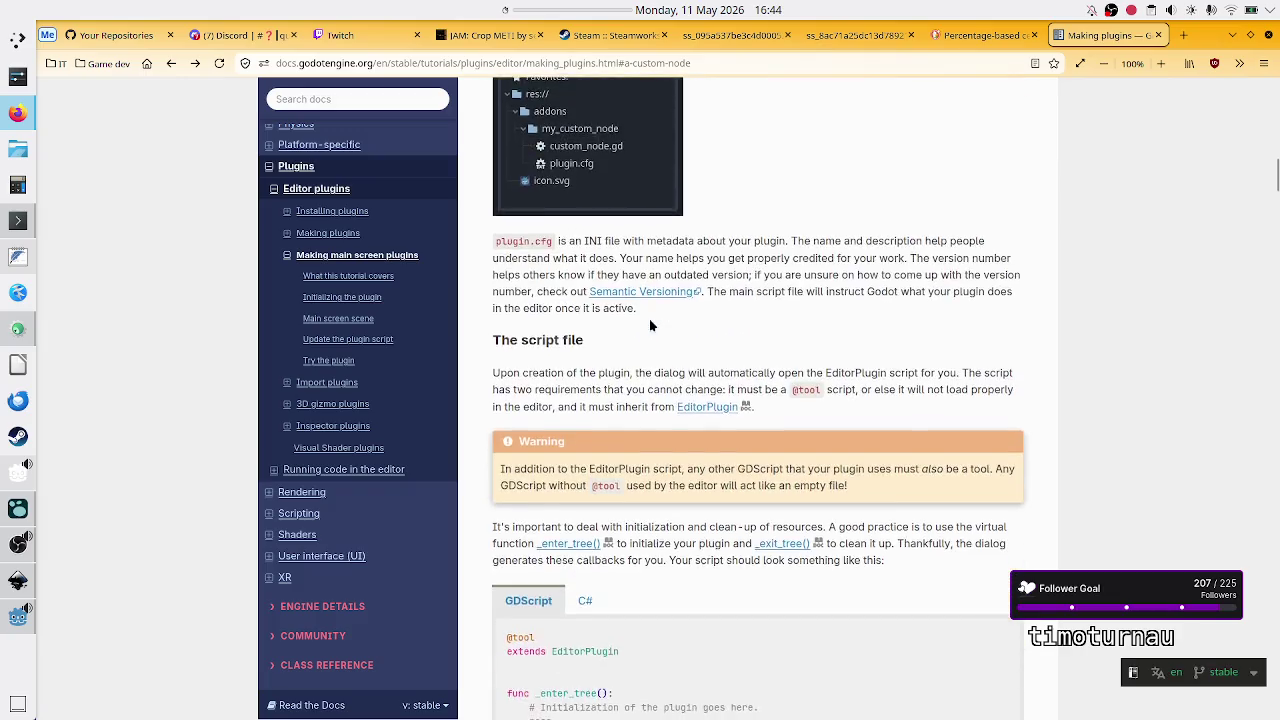
{"action": "scroll", "coordinate": [650, 320], "scroll_direction": "down", "scroll_amount": 1}
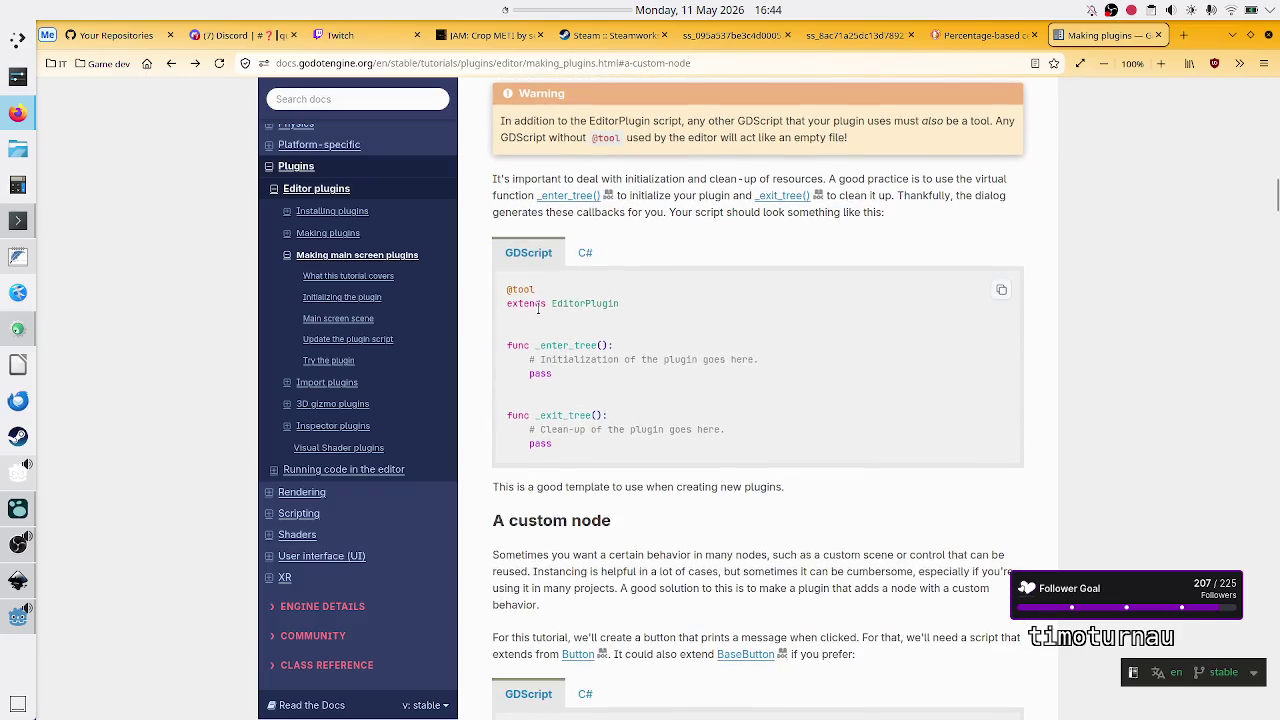
{"action": "left_click_drag", "start_coordinate": [508, 300], "coordinate": [622, 307]}
{"action": "right_click", "coordinate": [585, 305]}
Step: Copy 'extends EditorPlugin' and paste it as line 3 of scale_center_container.gd
{"action": "left_click", "coordinate": [605, 318]}
{"action": "key", "text": "alt+Tab"}
{"action": "scroll", "coordinate": [809, 143], "scroll_direction": "up", "scroll_amount": 4}
{"action": "left_click", "coordinate": [809, 143]}
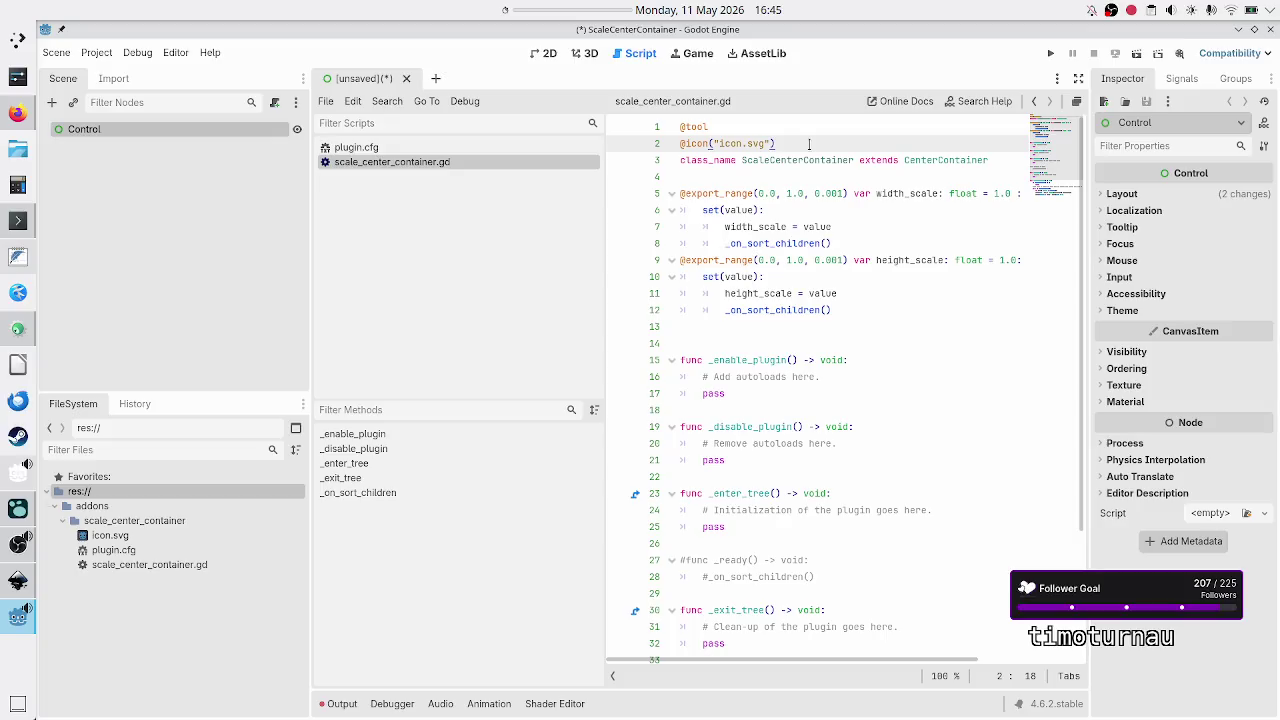
{"action": "key", "text": "Return"}
{"action": "key", "text": "ctrl+v"}
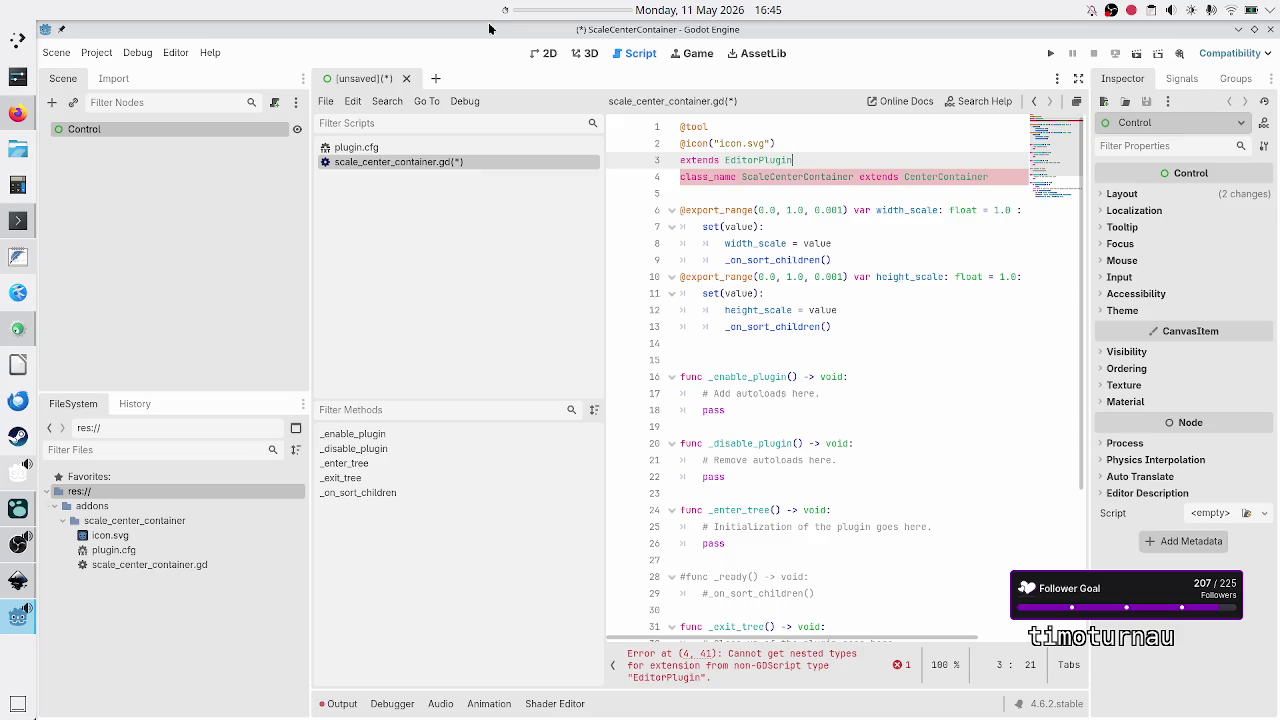
{"action": "left_click", "coordinate": [17, 114]}
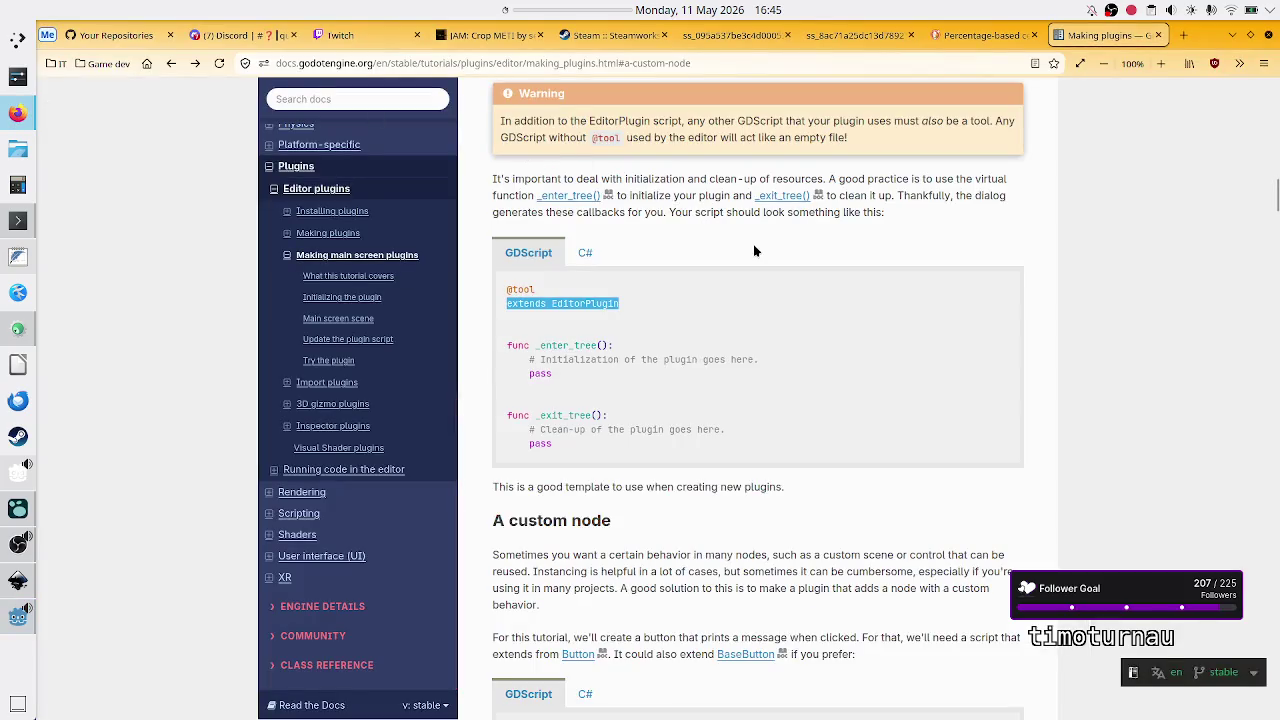
Step: Open the Percentage-based center container chat in Duck.ai and scroll through it
{"action": "left_click", "coordinate": [1001, 37]}
{"action": "scroll", "coordinate": [748, 427], "scroll_direction": "up", "scroll_amount": 1}
{"action": "scroll", "coordinate": [748, 427], "scroll_direction": "up", "scroll_amount": 3}
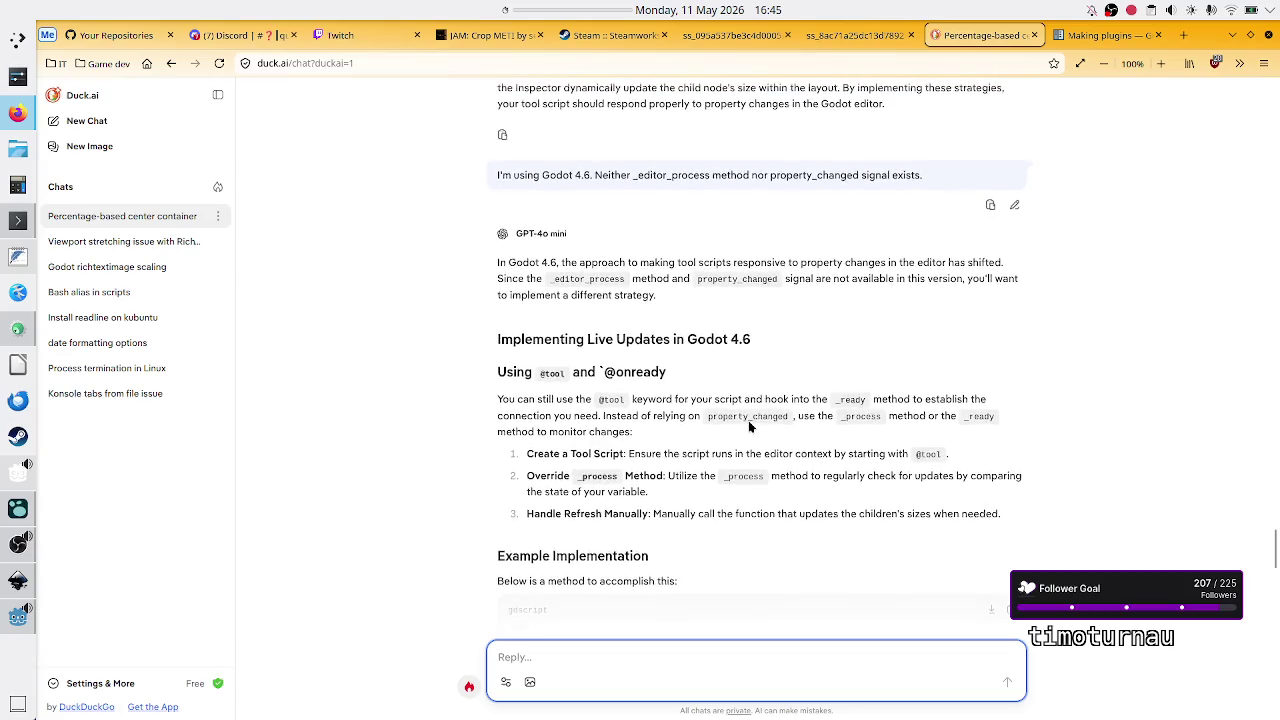
{"action": "scroll", "coordinate": [748, 420], "scroll_direction": "down", "scroll_amount": 10}
{"action": "scroll", "coordinate": [748, 420], "scroll_direction": "up", "scroll_amount": 1}
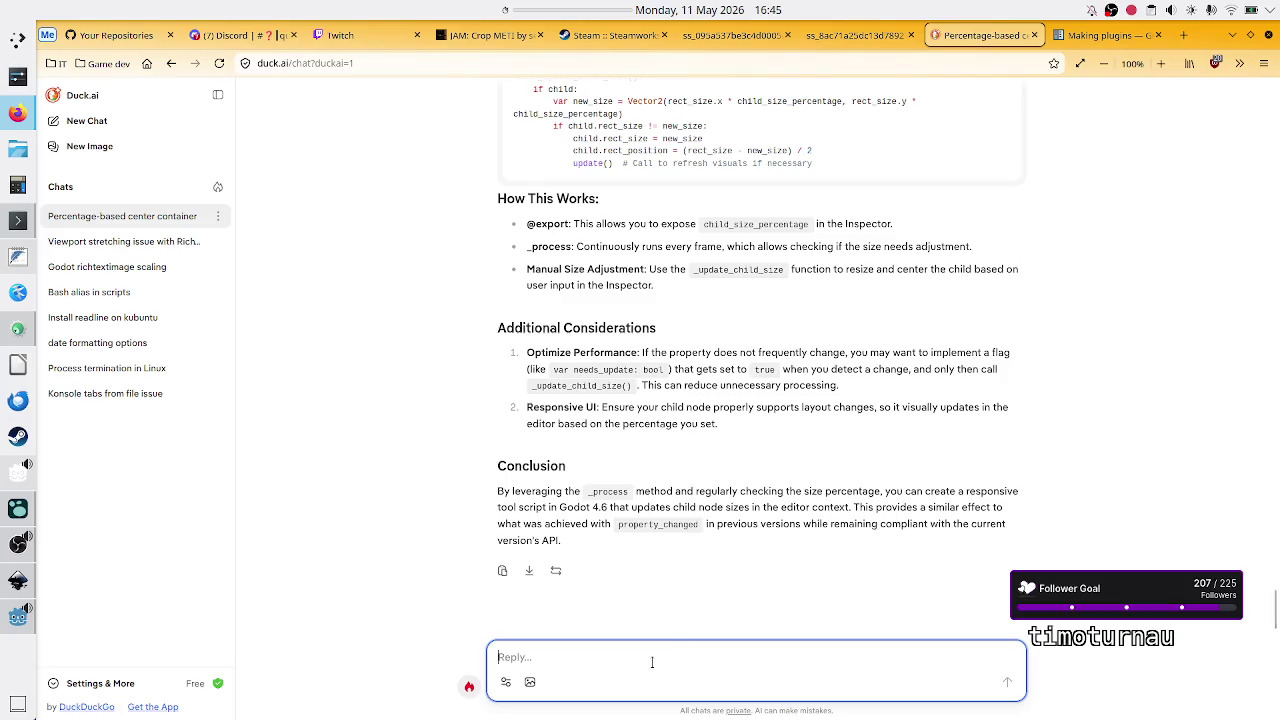
Step: Ask for steps to make a Godot custom-node plugin that extends an existing node, not an editor plugin
{"action": "type", "text": "I"}
{"action": "type", "text": " f"}
{"action": "key", "text": "BackSpace"}
{"action": "key", "text": "BackSpace"}
{"action": "key", "text": "BackSpace"}
{"action": "type", "text": "Please give "}
{"action": "type", "text": "me a "}
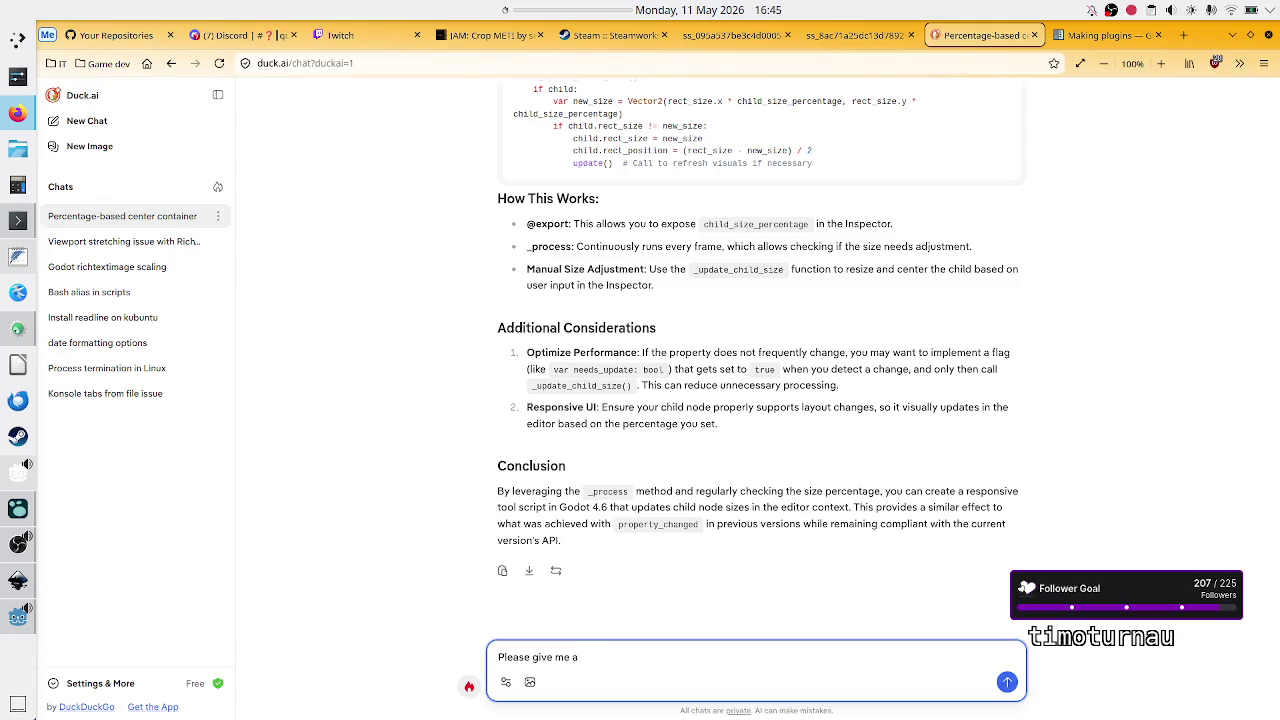
{"action": "type", "text": "list of steps "}
{"action": "type", "text": "to create a "}
{"action": "type", "text": "Godo"}
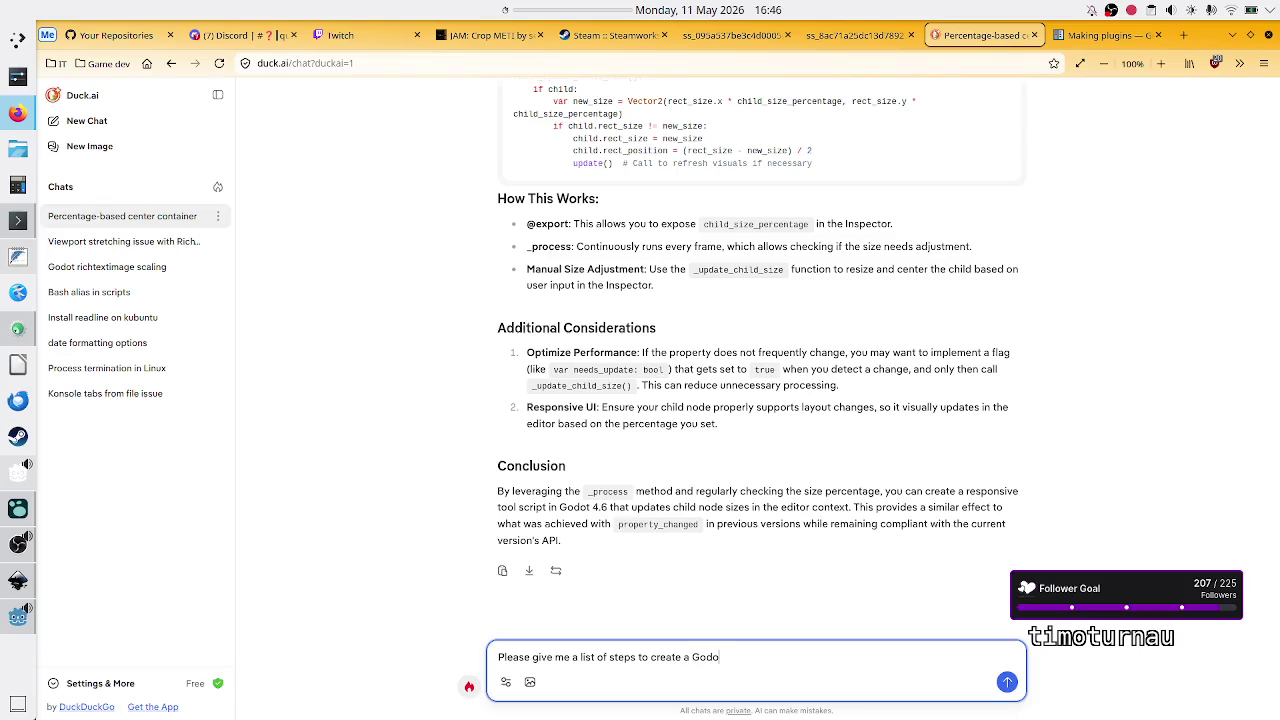
{"action": "type", "text": "t plugin for a"}
{"action": "type", "text": " custo"}
{"action": "type", "text": "m n"}
{"action": "type", "text": "ode. "}
{"action": "type", "text": "T"}
{"action": "key", "text": "BackSpace"}
{"action": "type", "text": "I am not"}
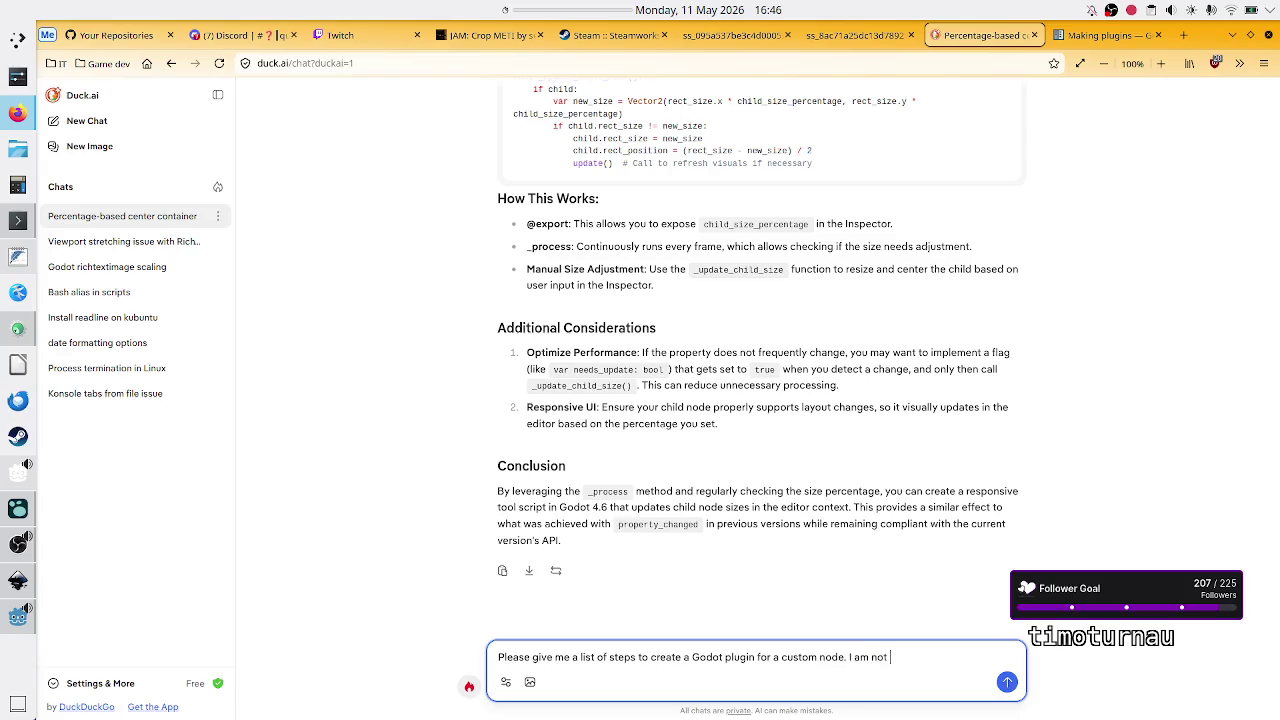
{"action": "key", "text": "BackSpace"}
{"action": "key", "text": "BackSpace"}
{"action": "key", "text": "BackSpace"}
{"action": "type", "text": "This isn't"}
{"action": "type", "text": " an editor "}
{"action": "type", "text": "plugin"}
{"action": "type", "text": "m taking an"}
{"action": "type", "text": " existi"}
{"action": "type", "text": "ng node "}
{"action": "type", "text": "and "}
{"action": "type", "text": "chang"}
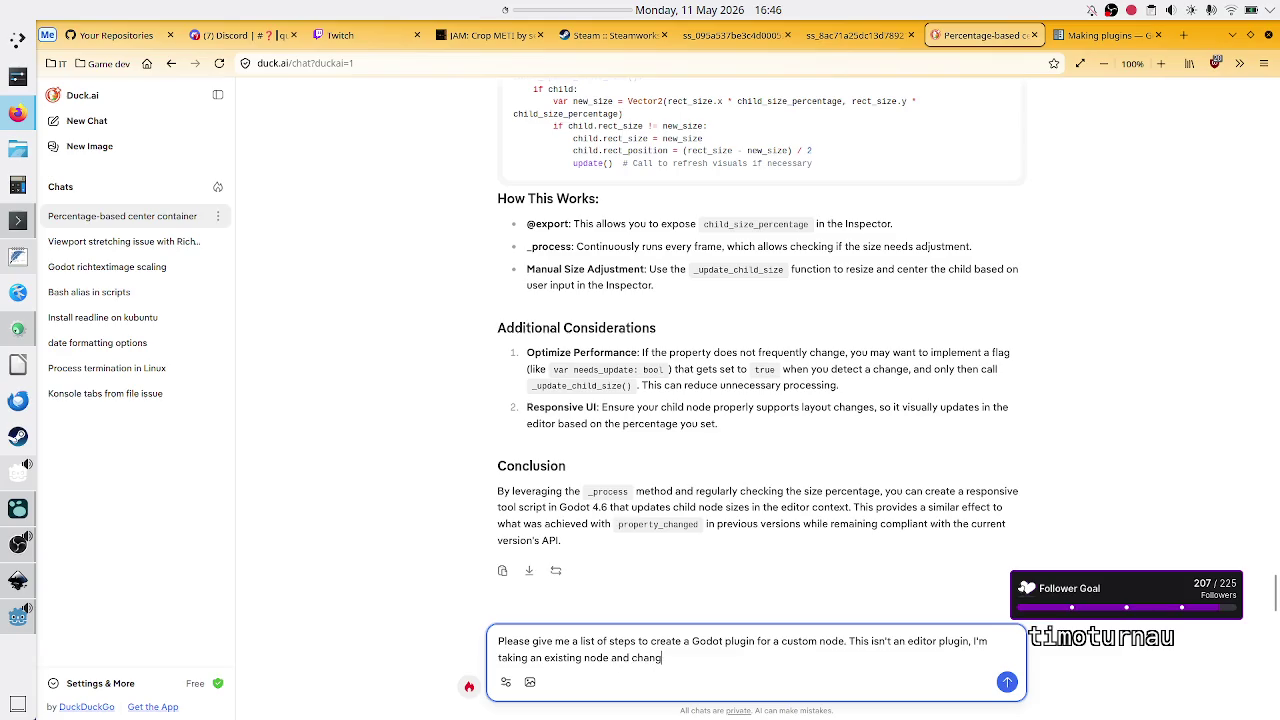
{"action": "type", "text": "ing its "}
{"action": "type", "text": "behavio"}
{"action": "type", "text": "r slightly"}
{"action": "type", "text": " via a "}
{"action": "type", "text": "gdscr"}
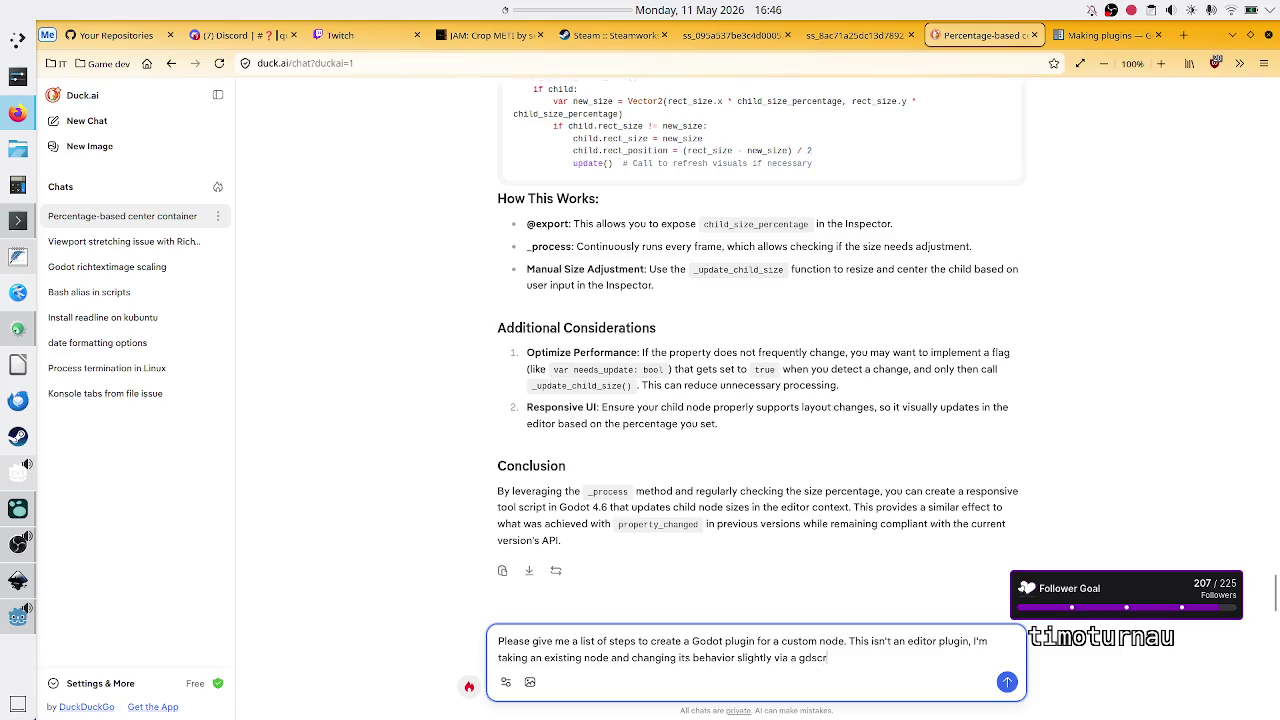
{"action": "type", "text": "ipt extend"}
{"action": "type", "text": "ing that node"}
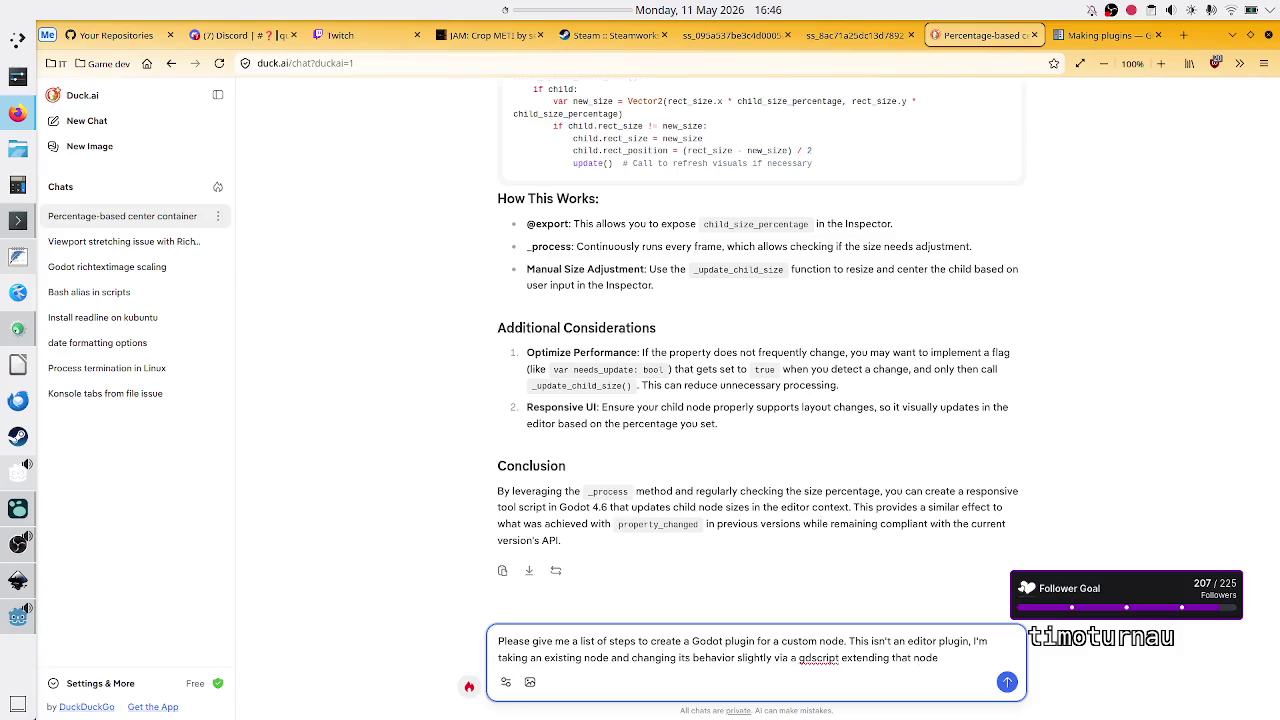
{"action": "type", "text": " class."}
{"action": "key", "text": "Return"}
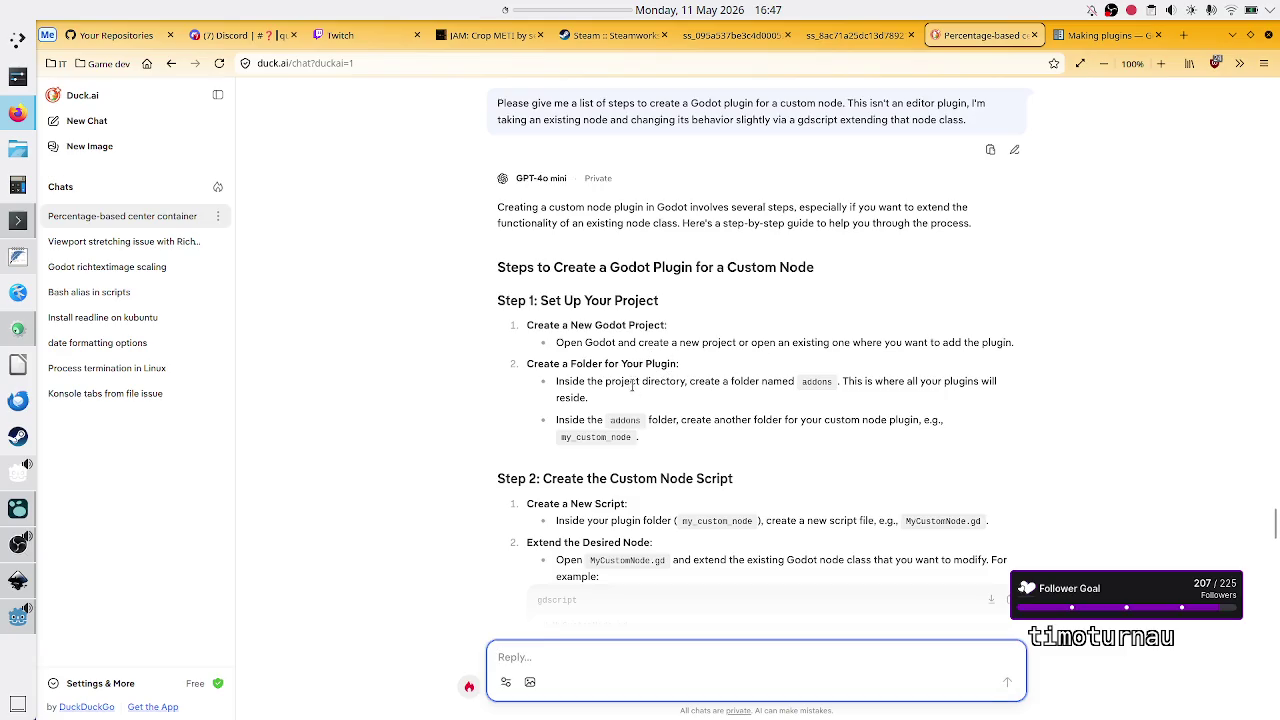
Step: Read Duck.ai's plugin steps, highlighting 'addons', 'plugin folder' and the example script file name
{"action": "double_click", "coordinate": [808, 382]}
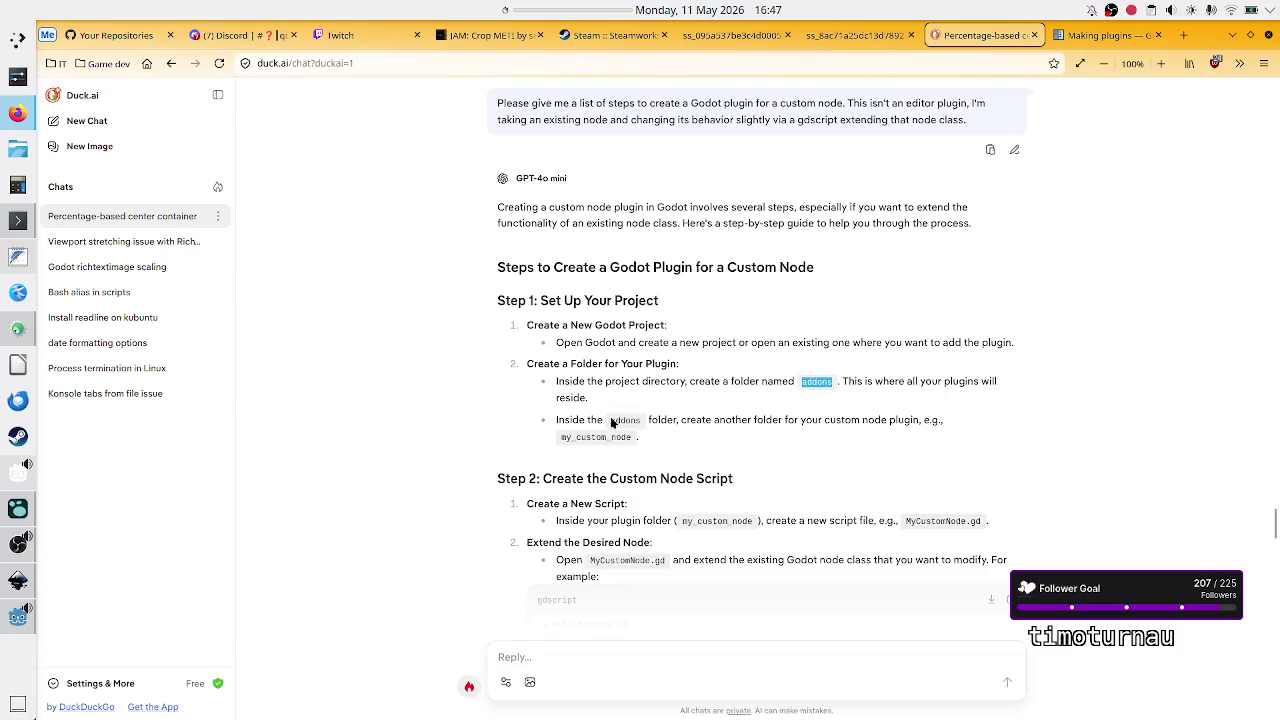
{"action": "left_click", "coordinate": [790, 421]}
{"action": "double_click", "coordinate": [790, 421]}
{"action": "scroll", "coordinate": [731, 467], "scroll_direction": "down", "scroll_amount": 3}
{"action": "scroll", "coordinate": [731, 467], "scroll_direction": "down", "scroll_amount": 2}
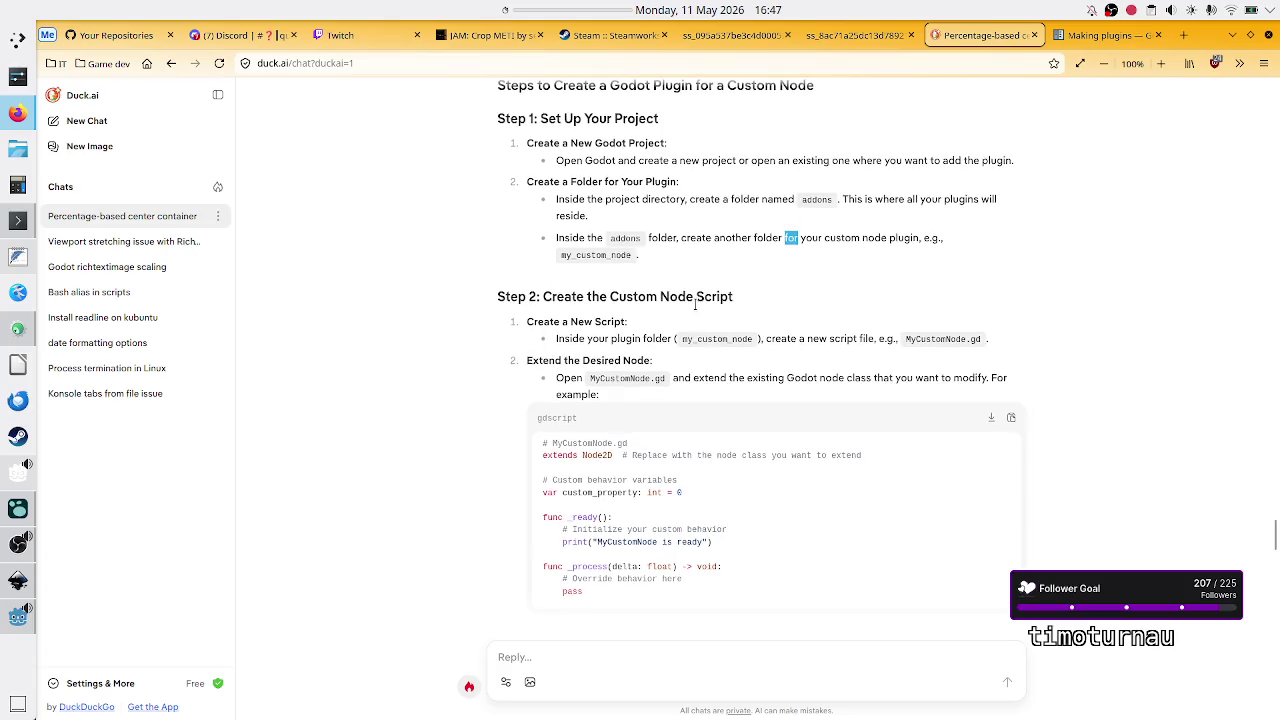
{"action": "left_click_drag", "start_coordinate": [600, 340], "coordinate": [668, 340]}
{"action": "left_click", "coordinate": [664, 344]}
{"action": "left_click_drag", "start_coordinate": [941, 339], "coordinate": [995, 345]}
{"action": "key", "text": "alt+Tab"}
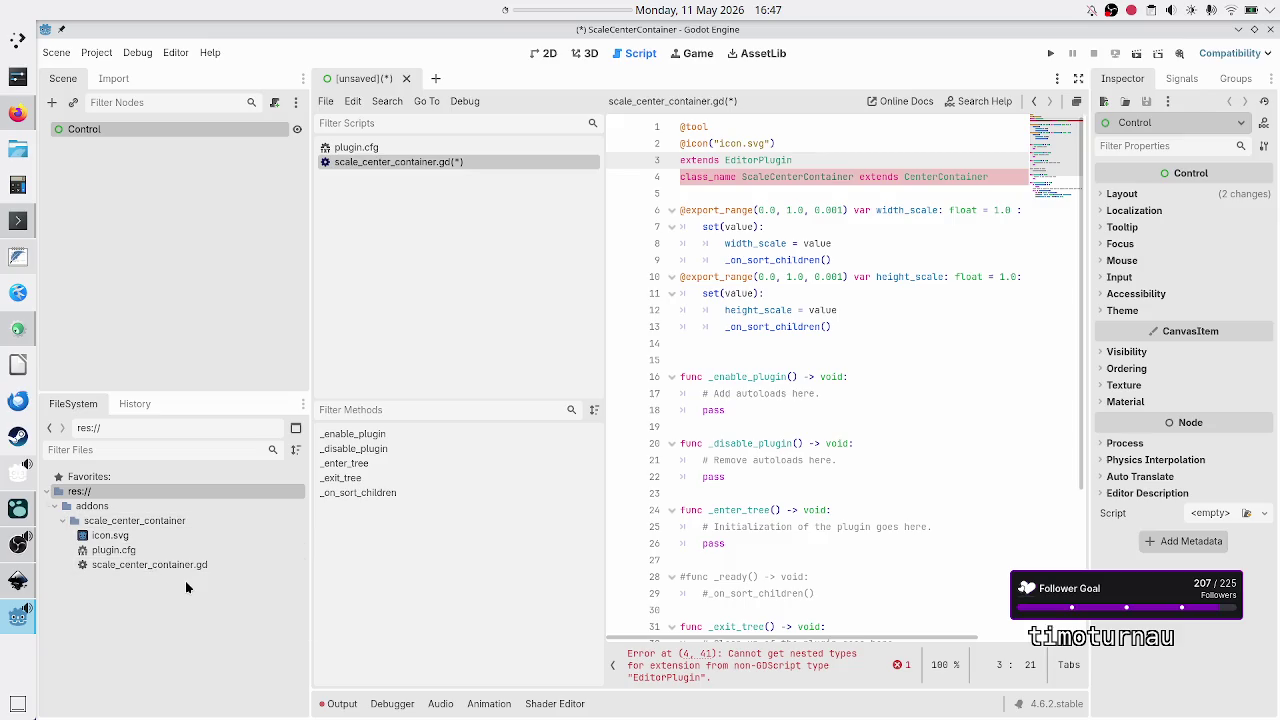
Step: Delete the extends EditorPlugin line from scale_center_container.gd after checking Duck.ai's extends Node2D example
{"action": "key", "text": "alt+Tab"}
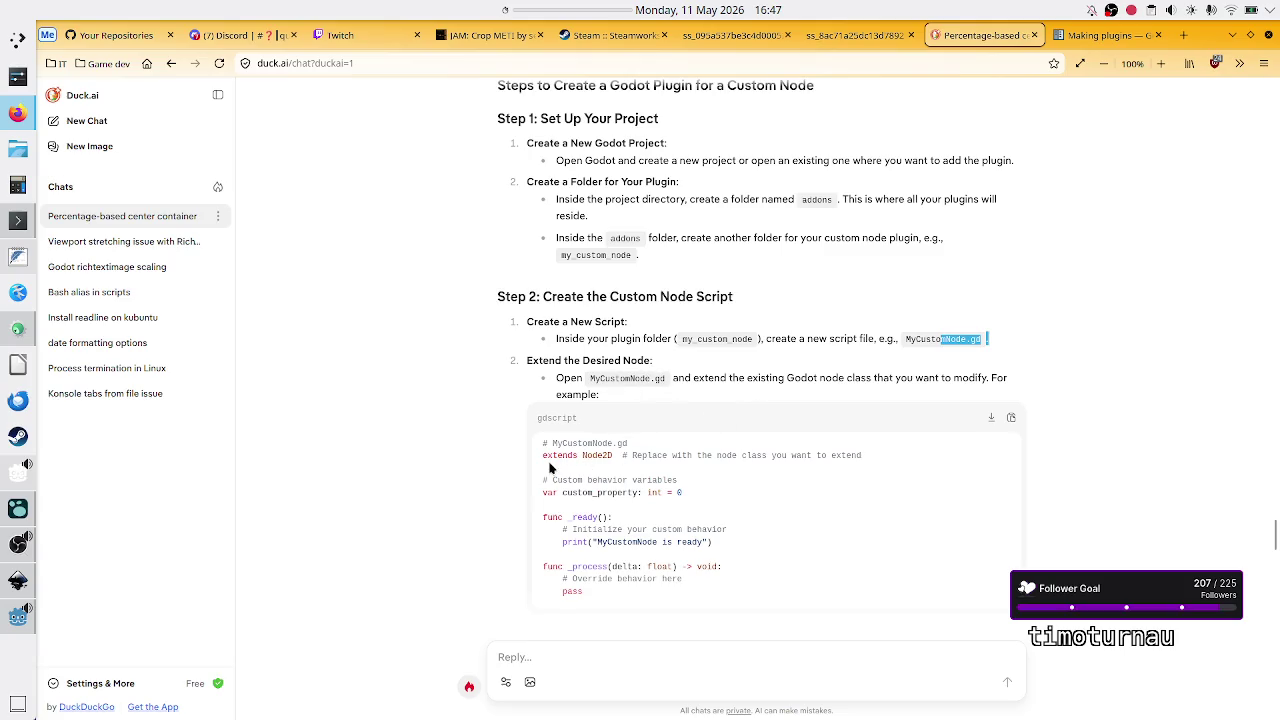
{"action": "left_click_drag", "start_coordinate": [543, 455], "coordinate": [607, 460]}
{"action": "key", "text": "alt+Tab"}
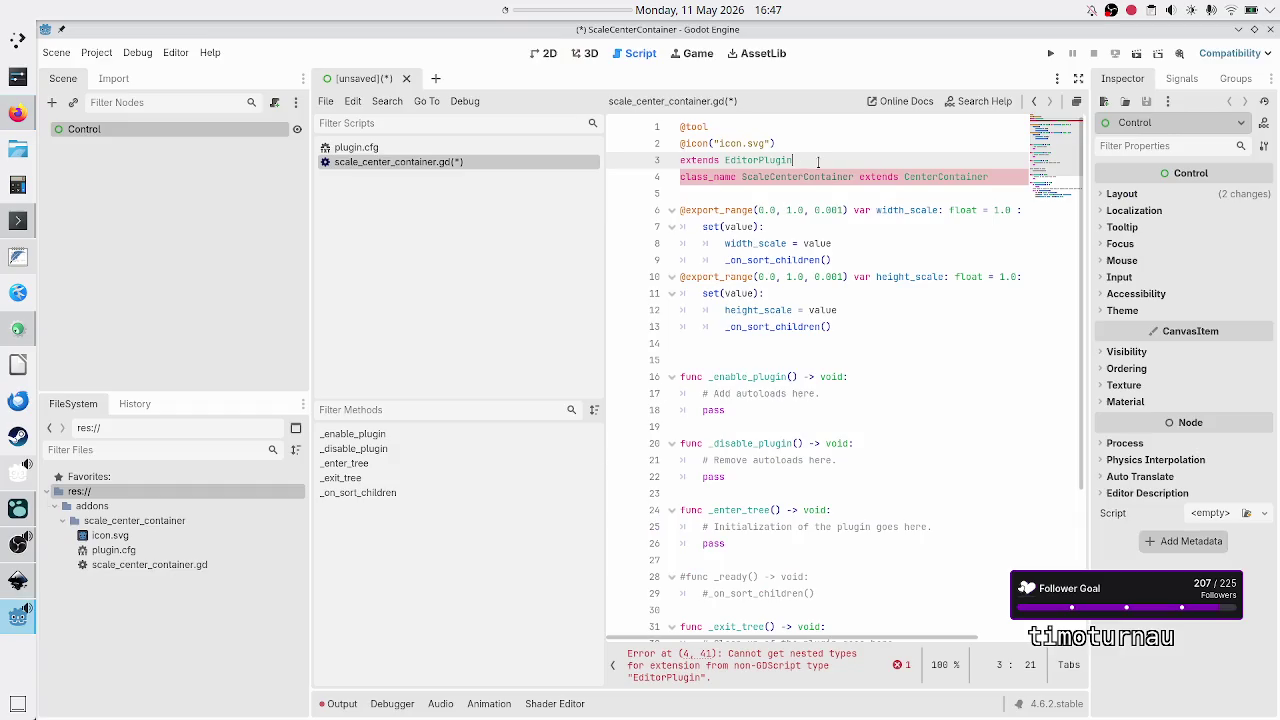
{"action": "key", "text": "shift+Home"}
{"action": "key", "text": "BackSpace"}
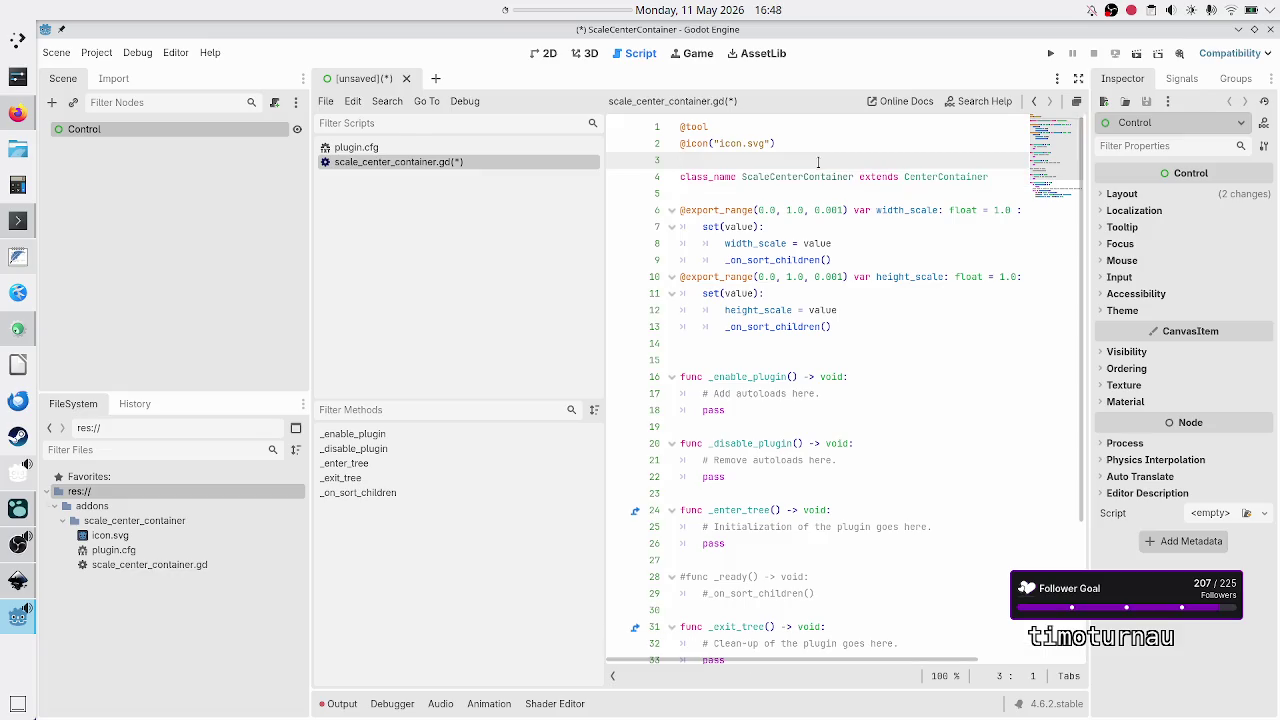
Step: Close the never-saved Control scene without saving it
{"action": "key", "text": "ctrl+s"}
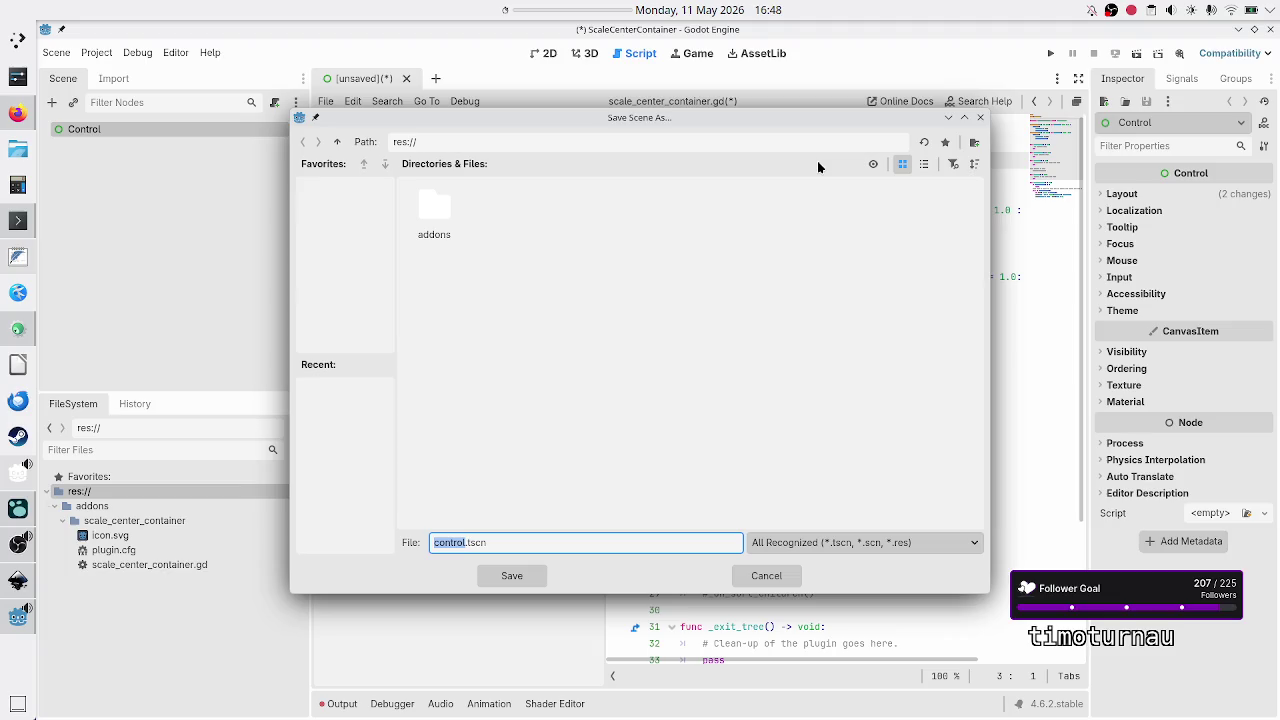
{"action": "left_click", "coordinate": [766, 577]}
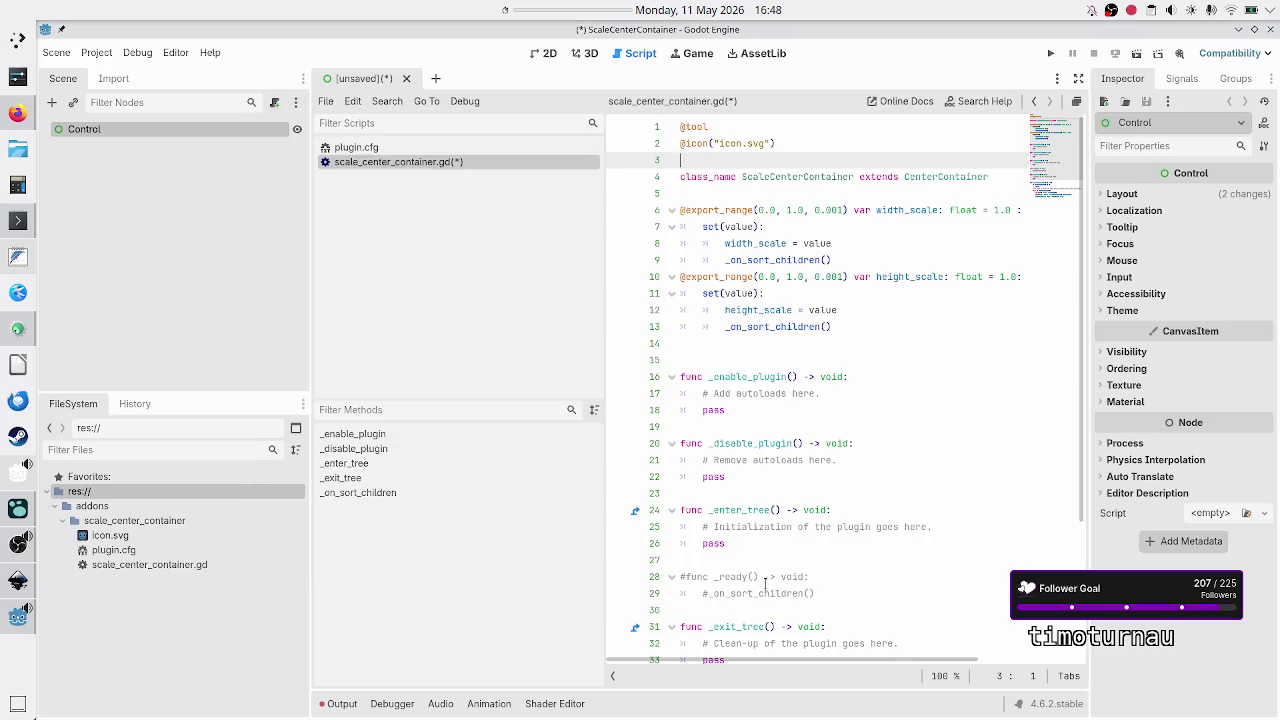
{"action": "left_click", "coordinate": [406, 78]}
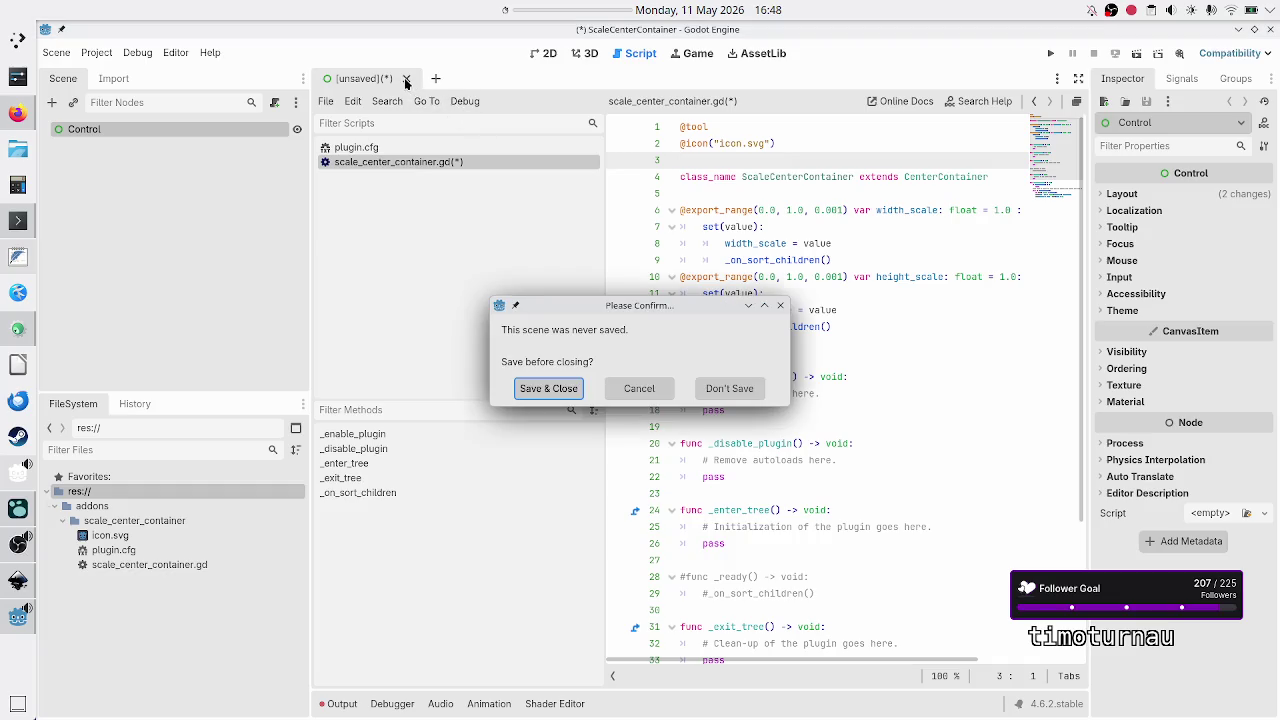
{"action": "left_click", "coordinate": [732, 390]}
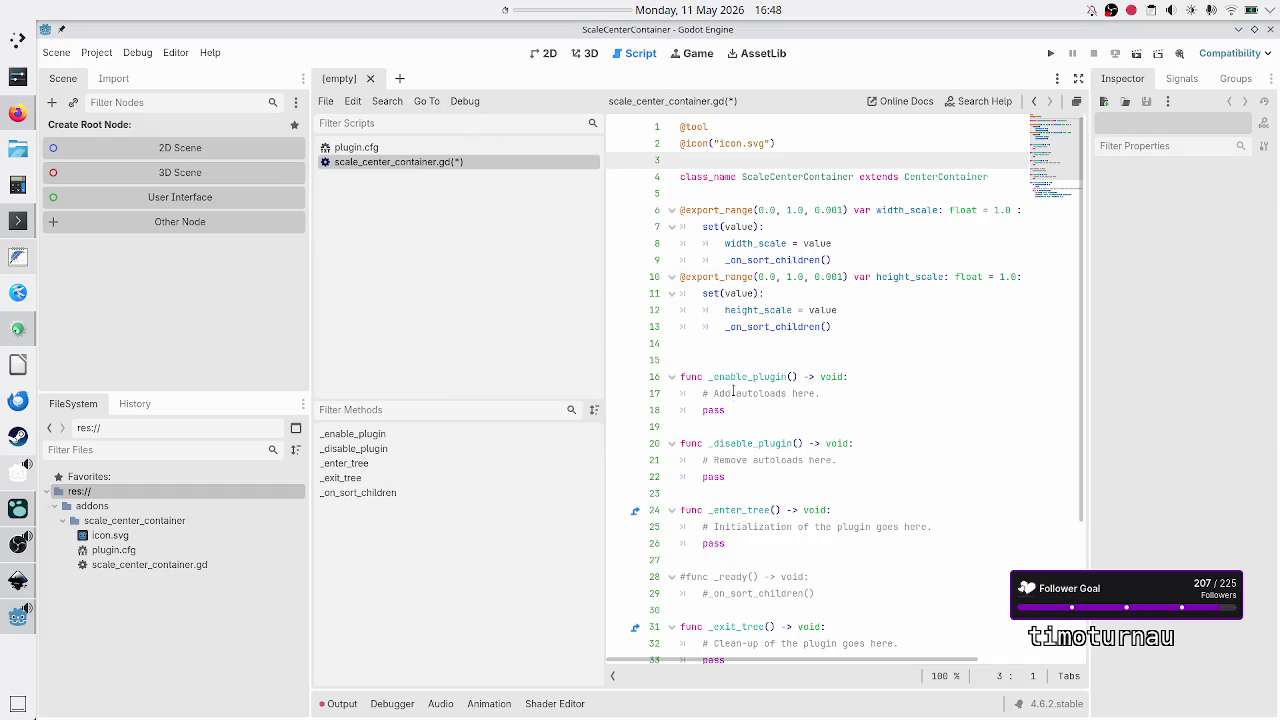
{"action": "left_click", "coordinate": [707, 328]}
Step: Save the script and review the Duck.ai example's _ready() function, then go to the script's commented _ready()
{"action": "key", "text": "ctrl+s"}
{"action": "key", "text": "alt+Tab"}
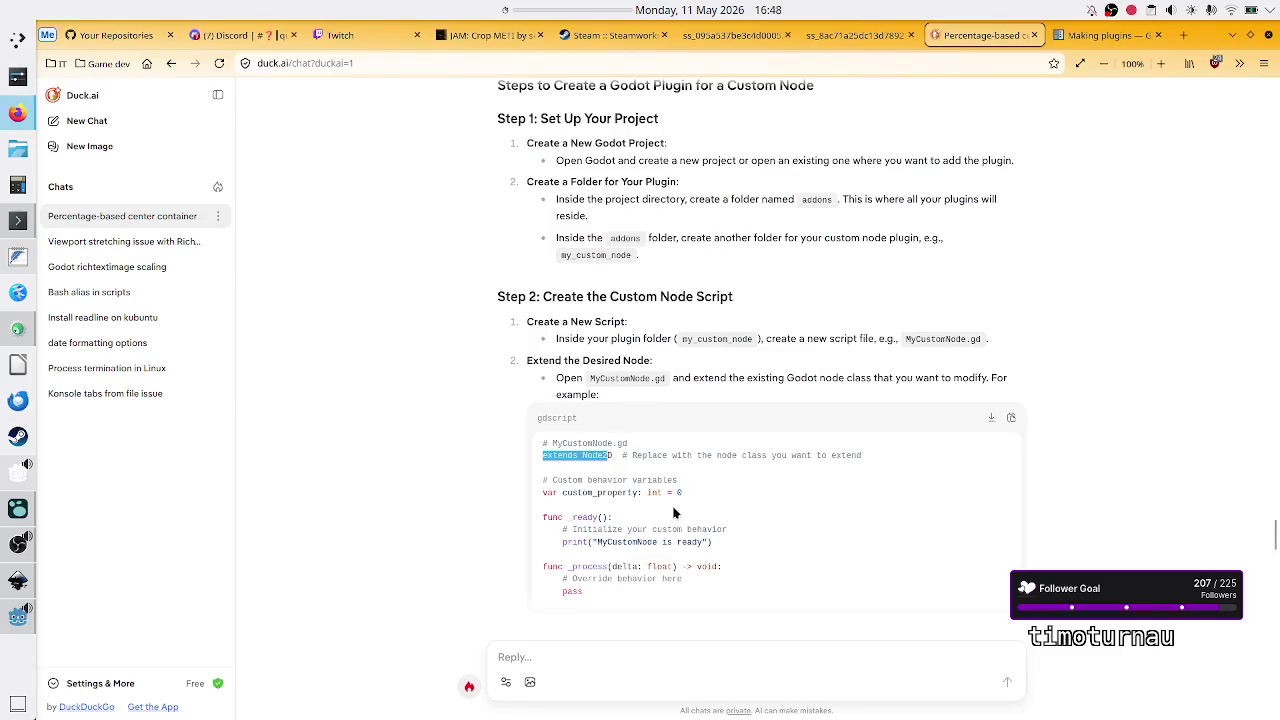
{"action": "left_click_drag", "start_coordinate": [597, 480], "coordinate": [676, 481]}
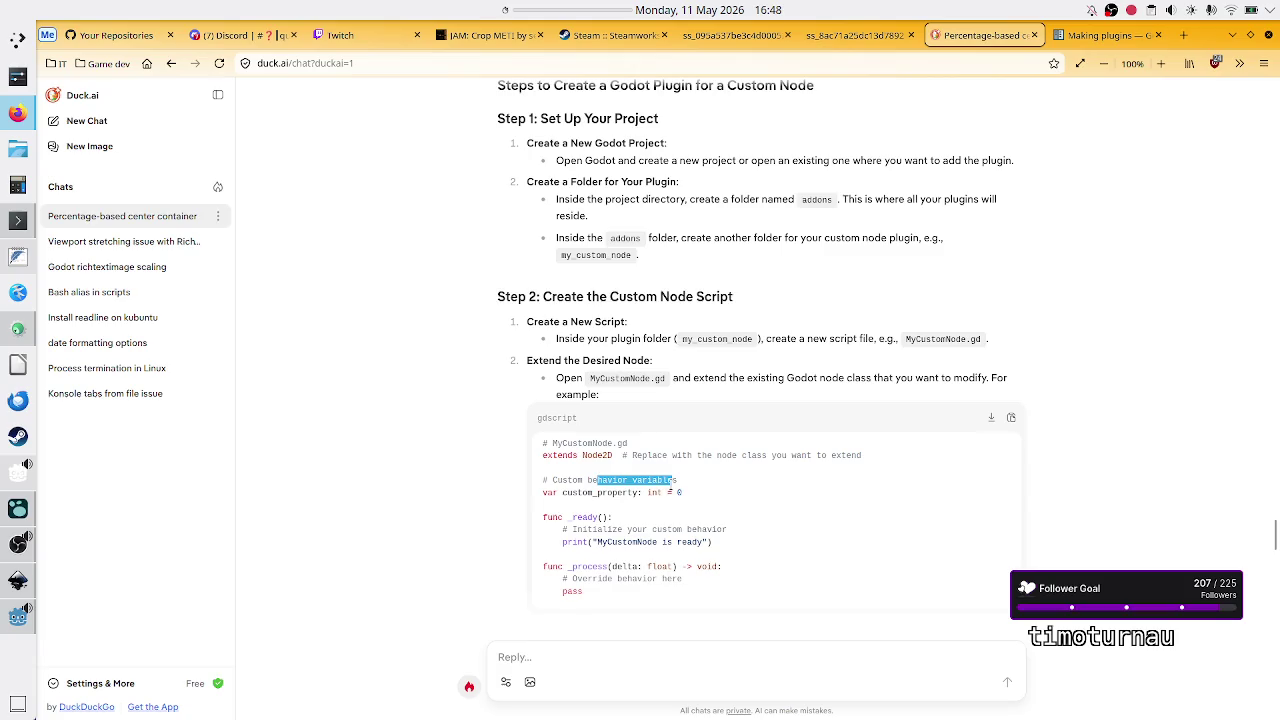
{"action": "left_click", "coordinate": [676, 481]}
{"action": "left_click_drag", "start_coordinate": [542, 517], "coordinate": [632, 522]}
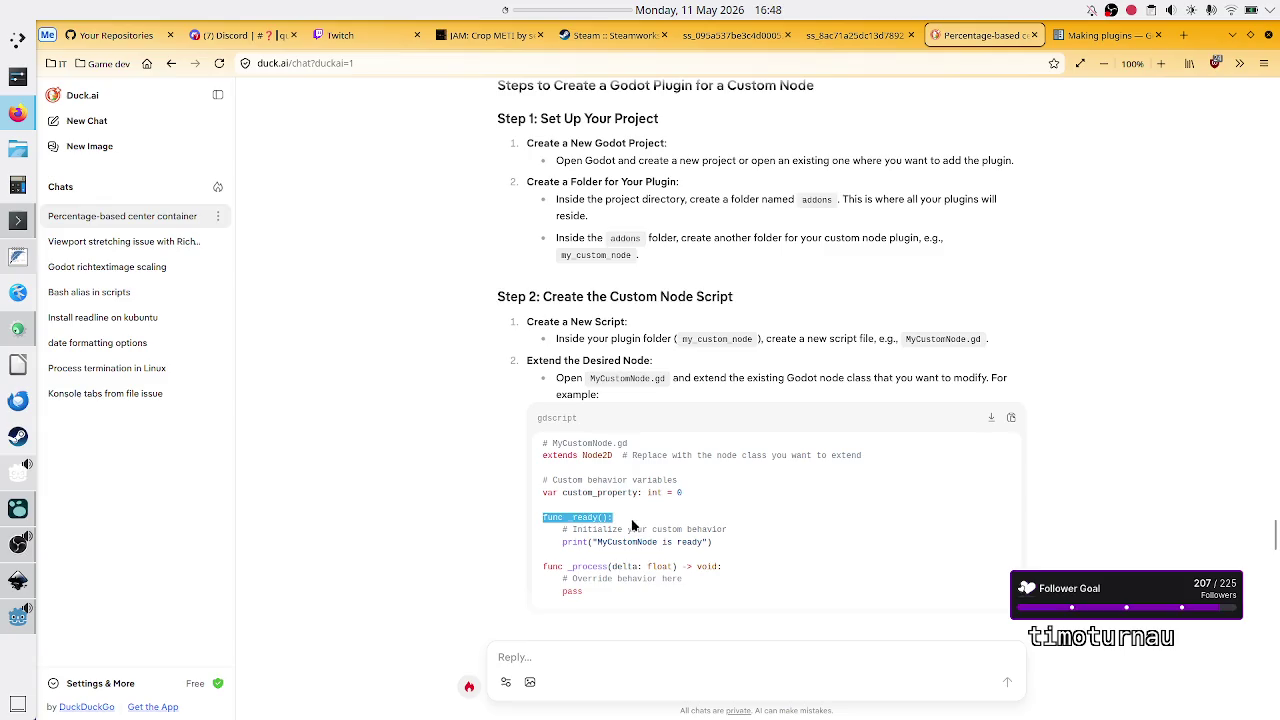
{"action": "left_click", "coordinate": [673, 518]}
{"action": "key", "text": "alt+Tab"}
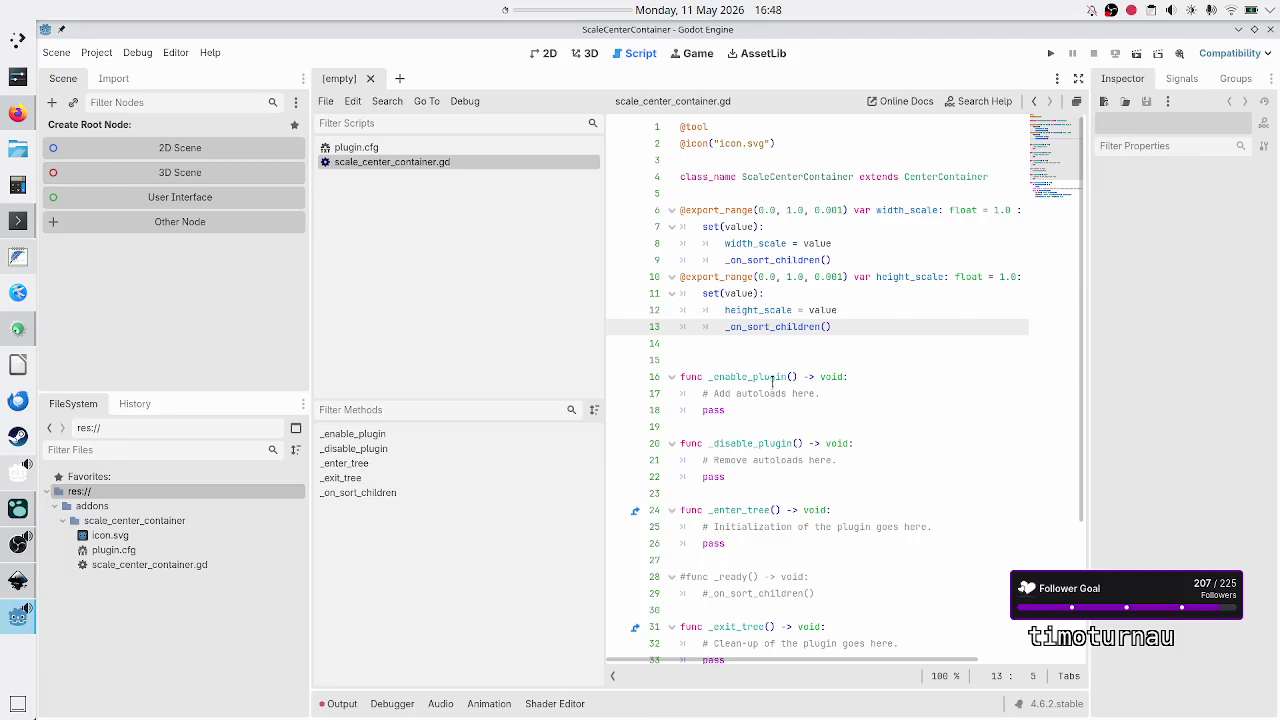
{"action": "scroll", "coordinate": [770, 384], "scroll_direction": "down", "scroll_amount": 4}
{"action": "left_click", "coordinate": [757, 394]}
Step: Uncomment _ready(), add print("it is ready") inside it, and save the script
{"action": "key", "text": "Home"}
{"action": "key", "text": "Delete"}
{"action": "key", "text": "Down"}
{"action": "key", "text": "Home"}
{"action": "key", "text": "Delete"}
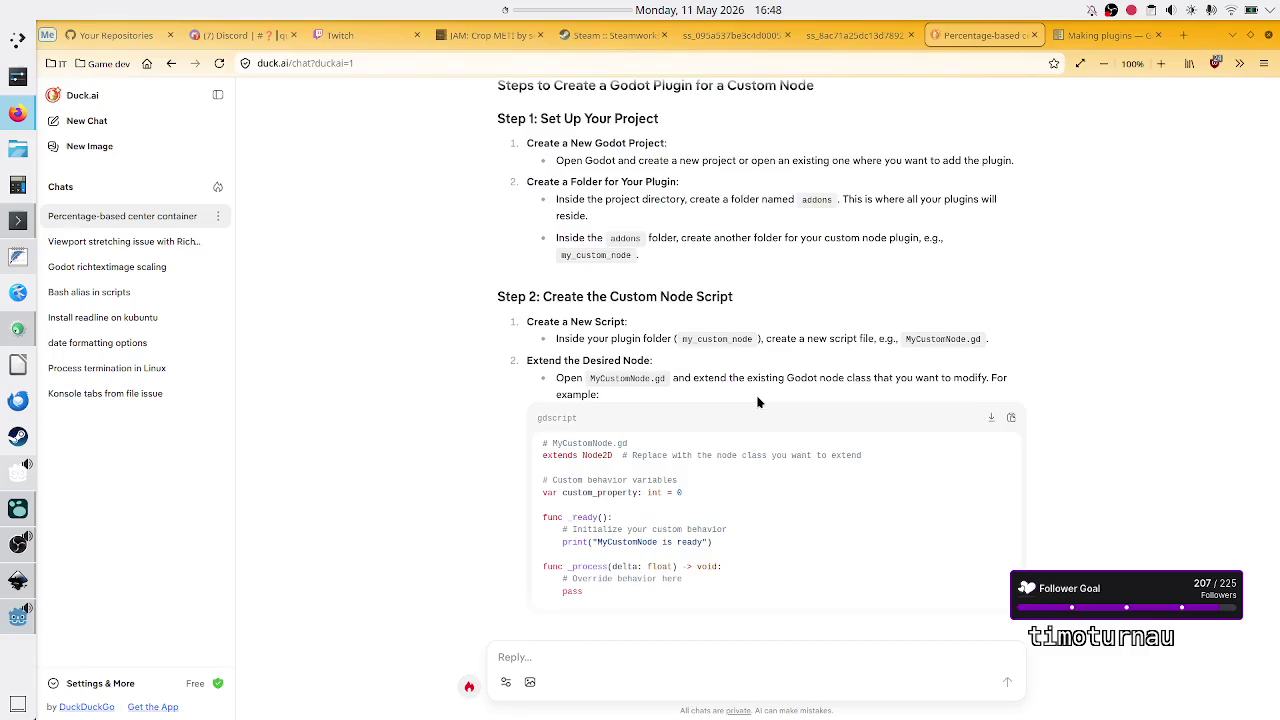
{"action": "key", "text": "Up"}
{"action": "key", "text": "End"}
{"action": "key", "text": "Return"}
{"action": "type", "text": "print"}
{"action": "type", "text": "("}
{"action": "type", "text": "("}
{"action": "type", "text": "\""}
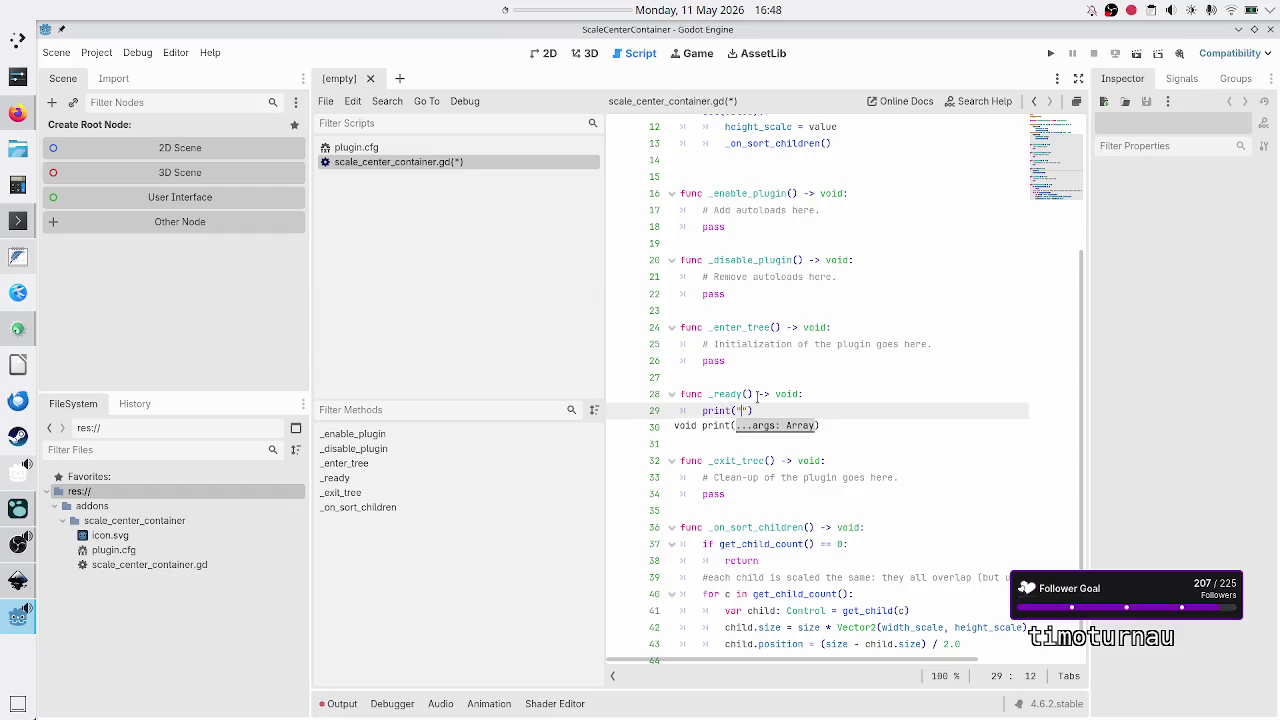
{"action": "type", "text": "it w"}
{"action": "key", "text": "BackSpace"}
{"action": "type", "text": "is ready"}
{"action": "key", "text": "ctrl+s"}
Step: Check the MyCustomNode script path in Duck.ai's example, then return to Godot
{"action": "key", "text": "alt+Tab"}
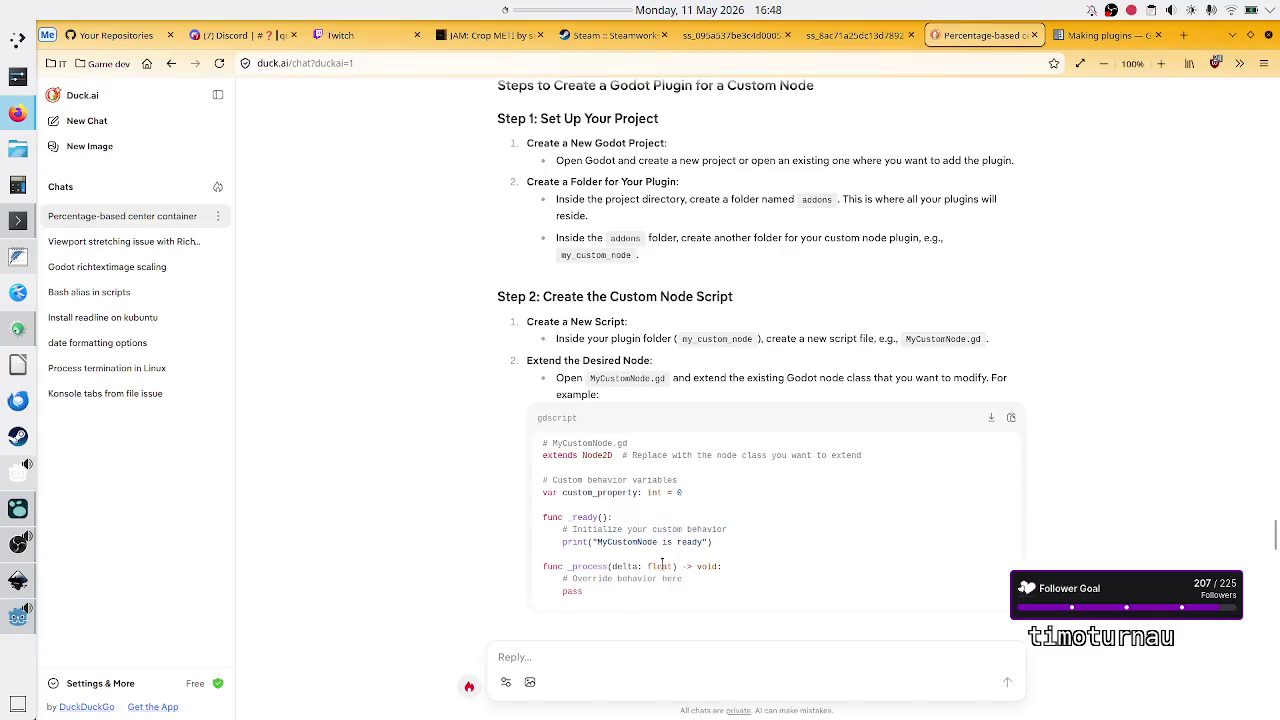
{"action": "scroll", "coordinate": [648, 580], "scroll_direction": "down", "scroll_amount": 3}
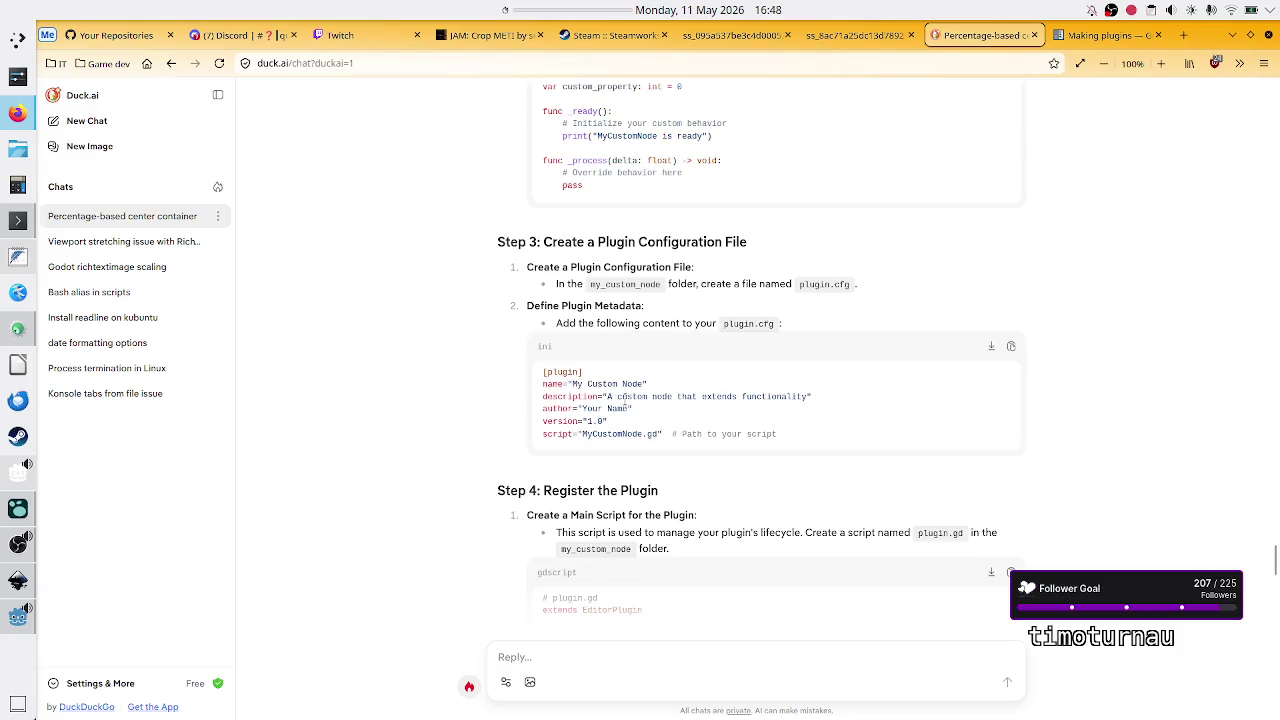
{"action": "double_click", "coordinate": [592, 437]}
{"action": "scroll", "coordinate": [666, 455], "scroll_direction": "up", "scroll_amount": 3}
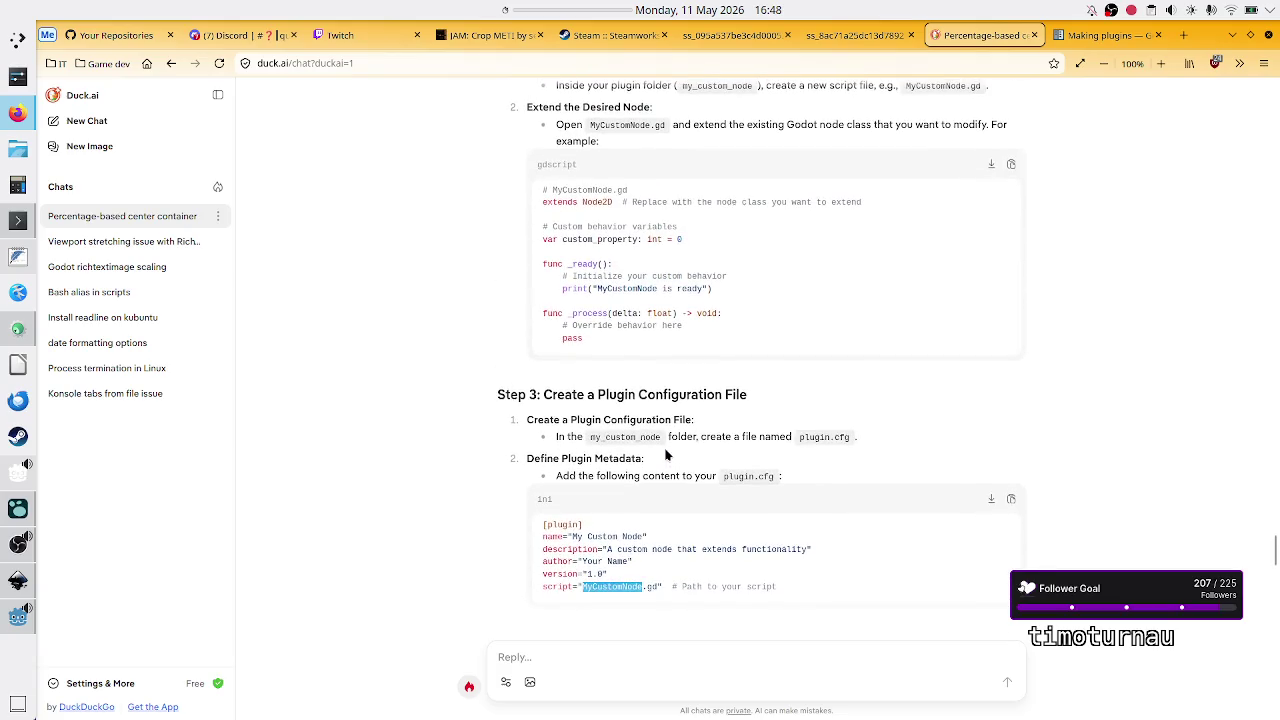
{"action": "key", "text": "alt+Tab"}
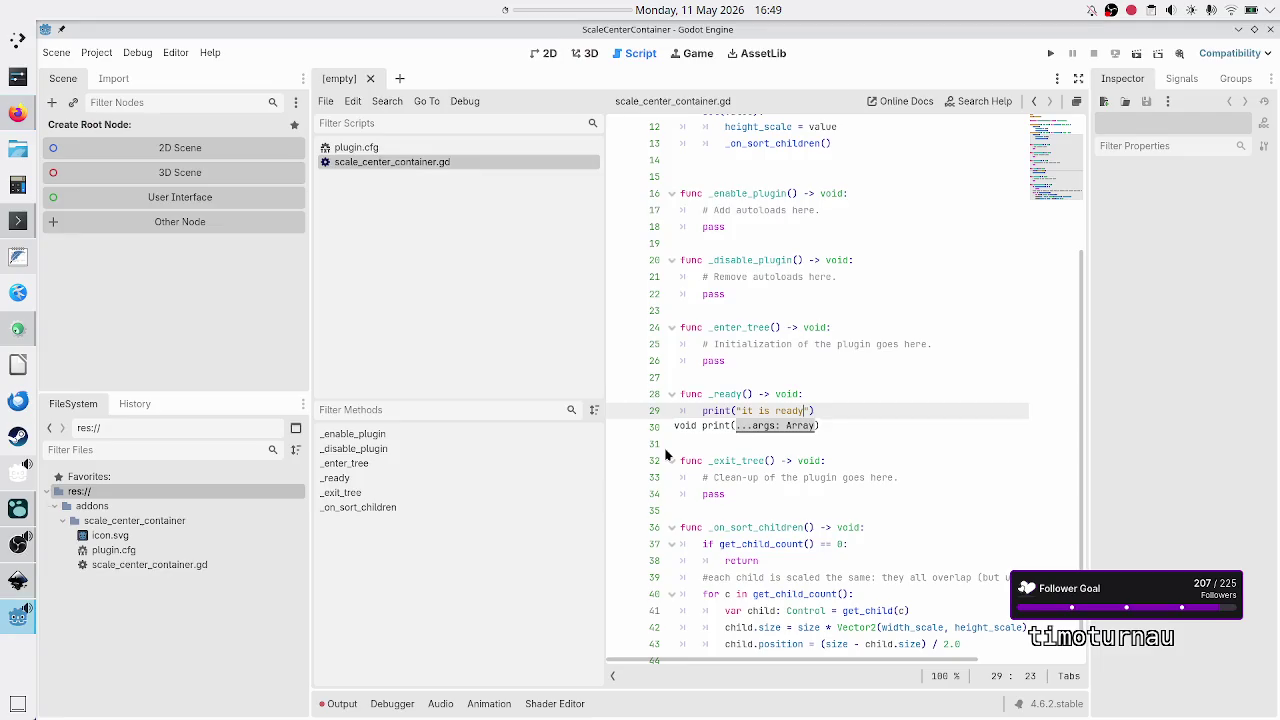
Step: Check plugin.cfg's script entry for scale_center_container.gd against Duck.ai's example plugin.cfg
{"action": "left_click", "coordinate": [412, 148]}
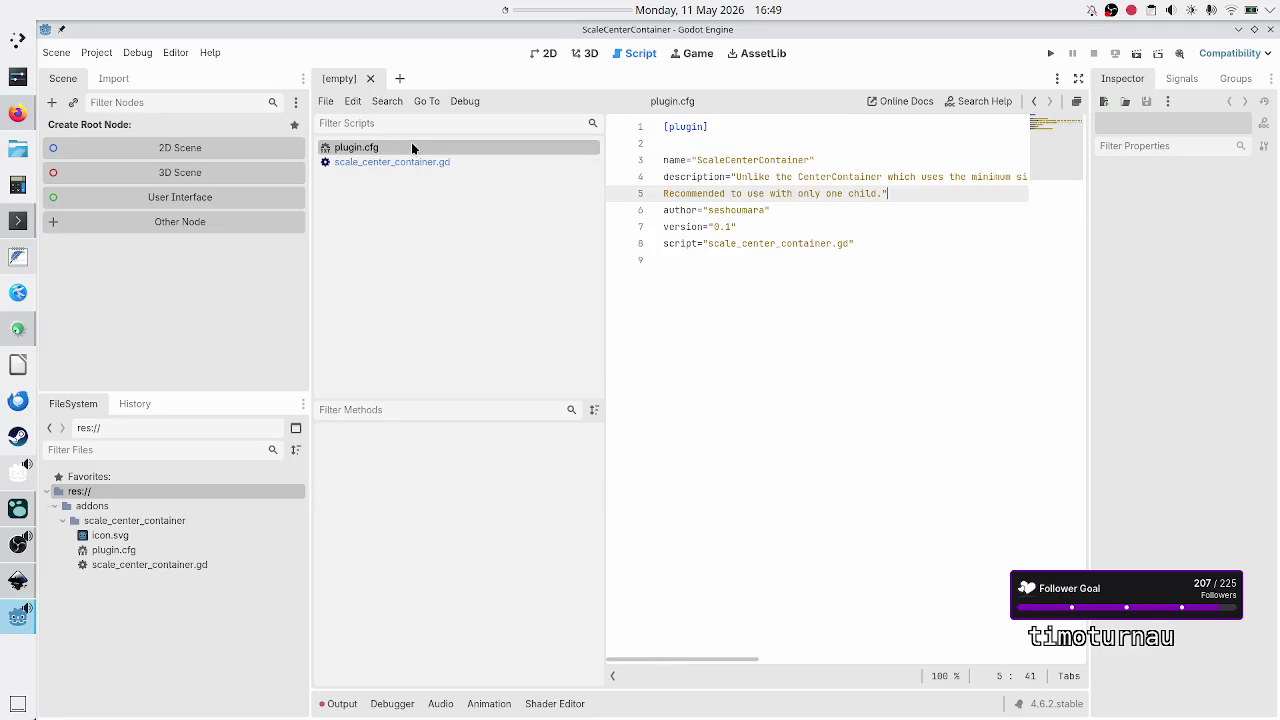
{"action": "double_click", "coordinate": [784, 246]}
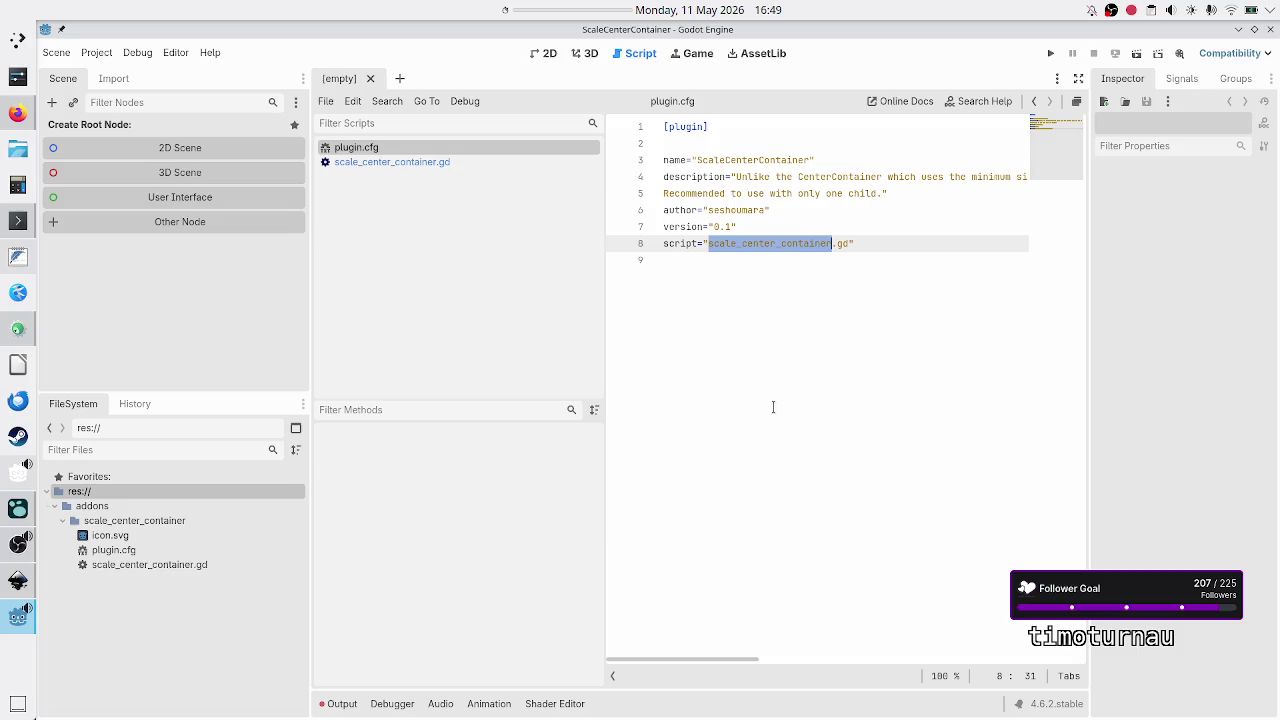
{"action": "key", "text": "alt+Tab"}
{"action": "scroll", "coordinate": [752, 387], "scroll_direction": "down", "scroll_amount": 3}
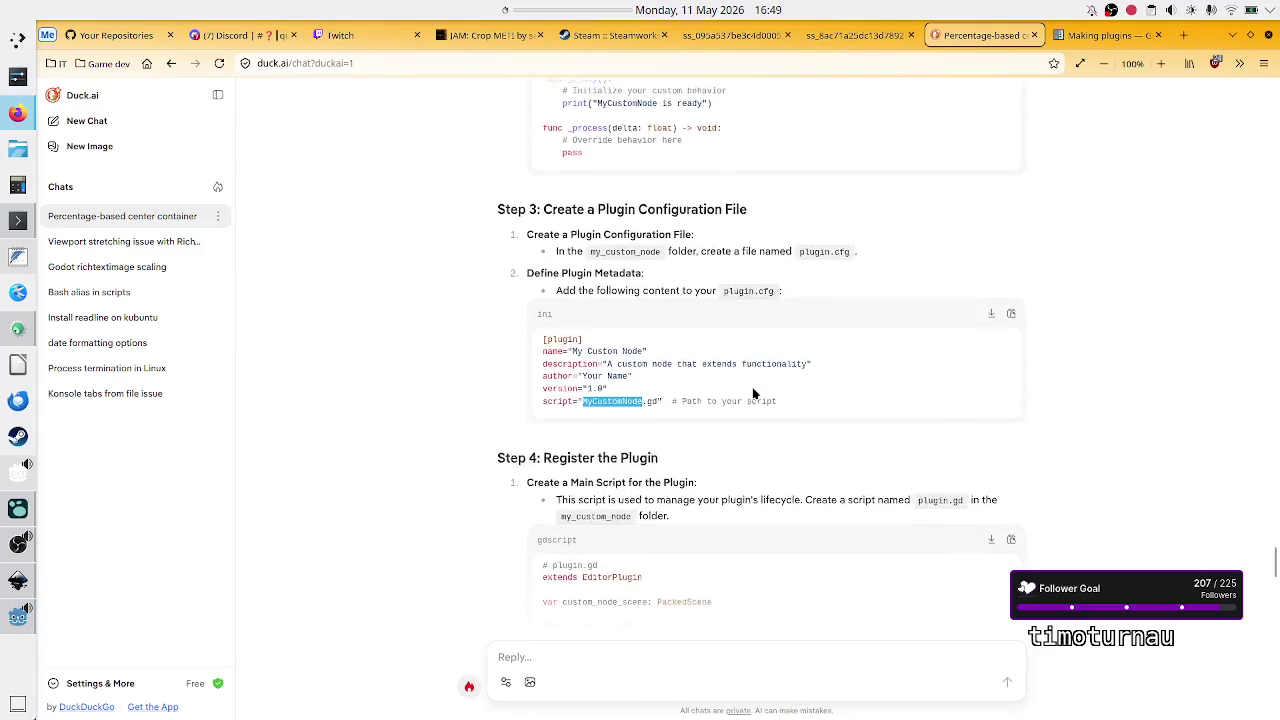
{"action": "scroll", "coordinate": [752, 393], "scroll_direction": "down", "scroll_amount": 4}
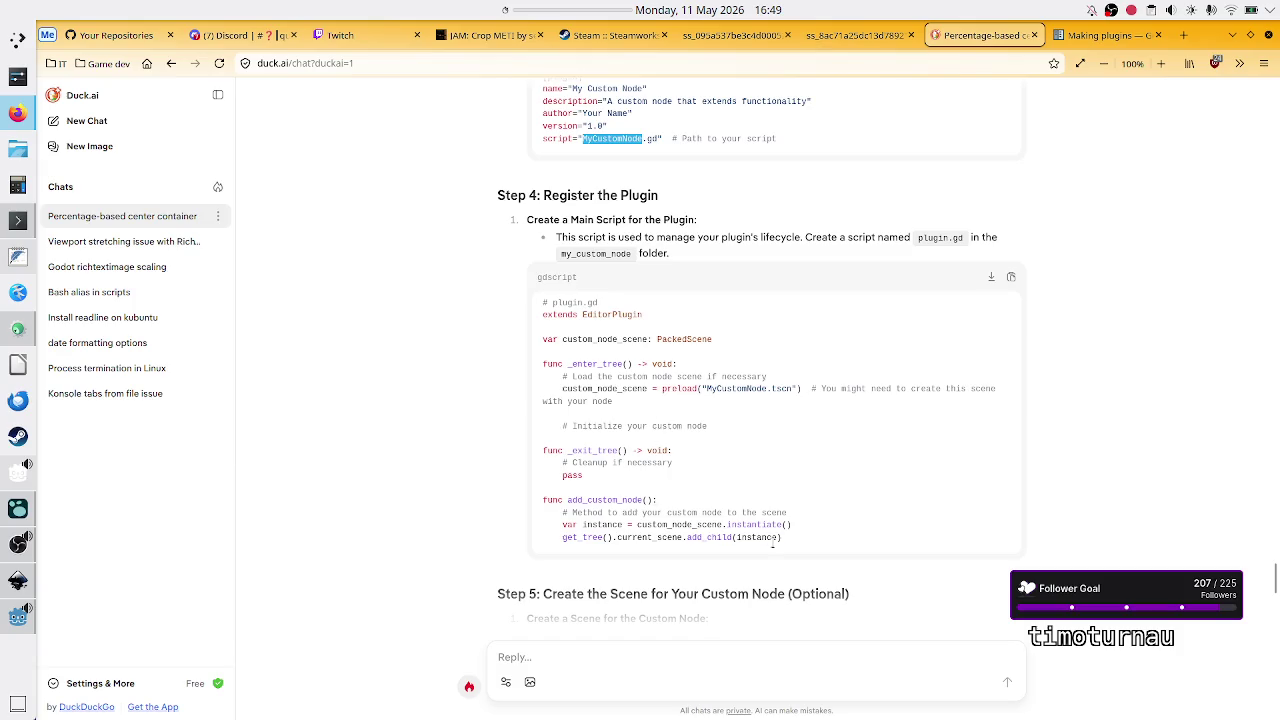
{"action": "left_click_drag", "start_coordinate": [791, 541], "coordinate": [648, 461]}
{"action": "left_click", "coordinate": [736, 451]}
{"action": "left_click_drag", "start_coordinate": [664, 388], "coordinate": [793, 391]}
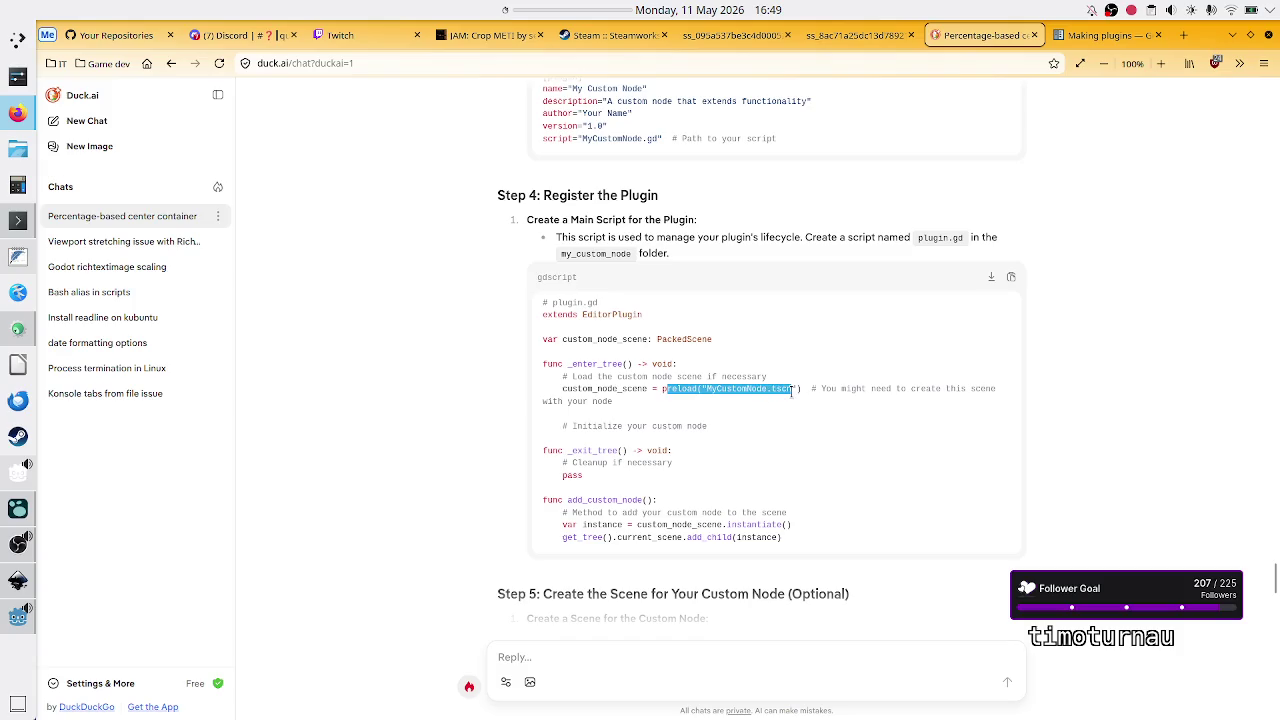
{"action": "left_click", "coordinate": [792, 391]}
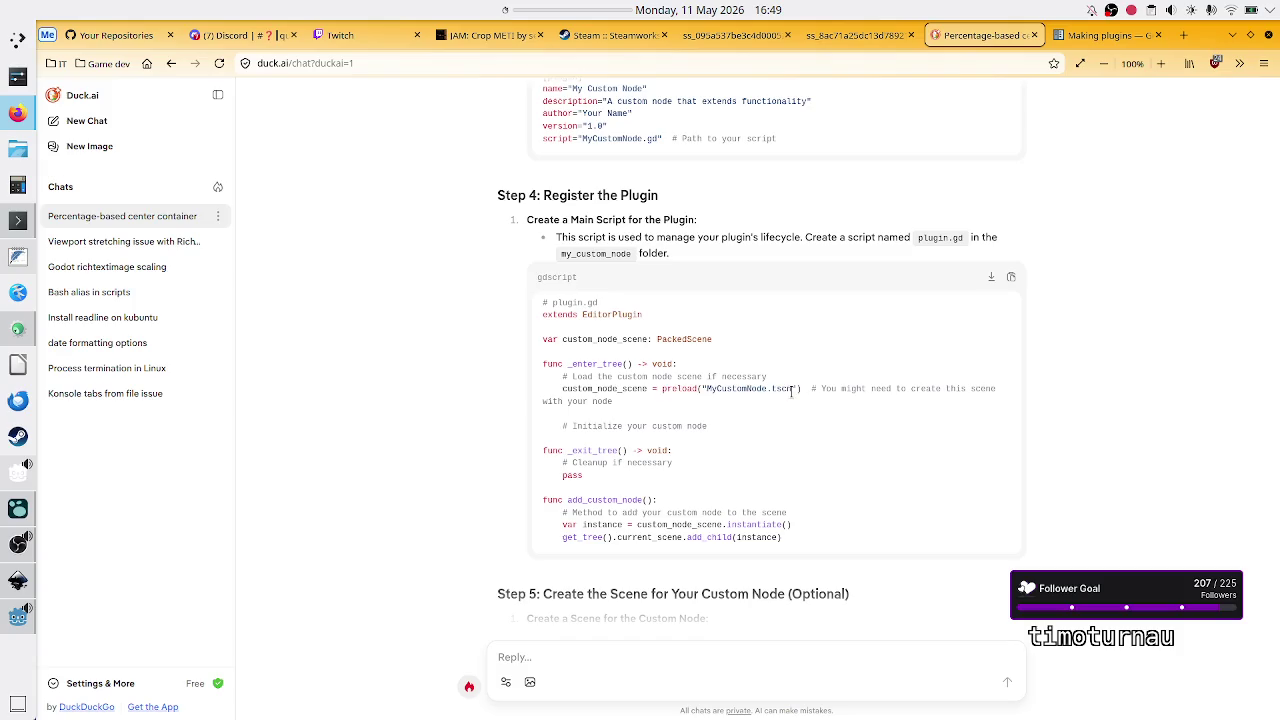
{"action": "double_click", "coordinate": [780, 390]}
{"action": "left_click", "coordinate": [565, 413]}
{"action": "left_click_drag", "start_coordinate": [935, 402], "coordinate": [862, 375]}
{"action": "left_click", "coordinate": [860, 377]}
{"action": "left_click_drag", "start_coordinate": [588, 427], "coordinate": [724, 436]}
{"action": "double_click", "coordinate": [697, 428]}
{"action": "left_click", "coordinate": [690, 428]}
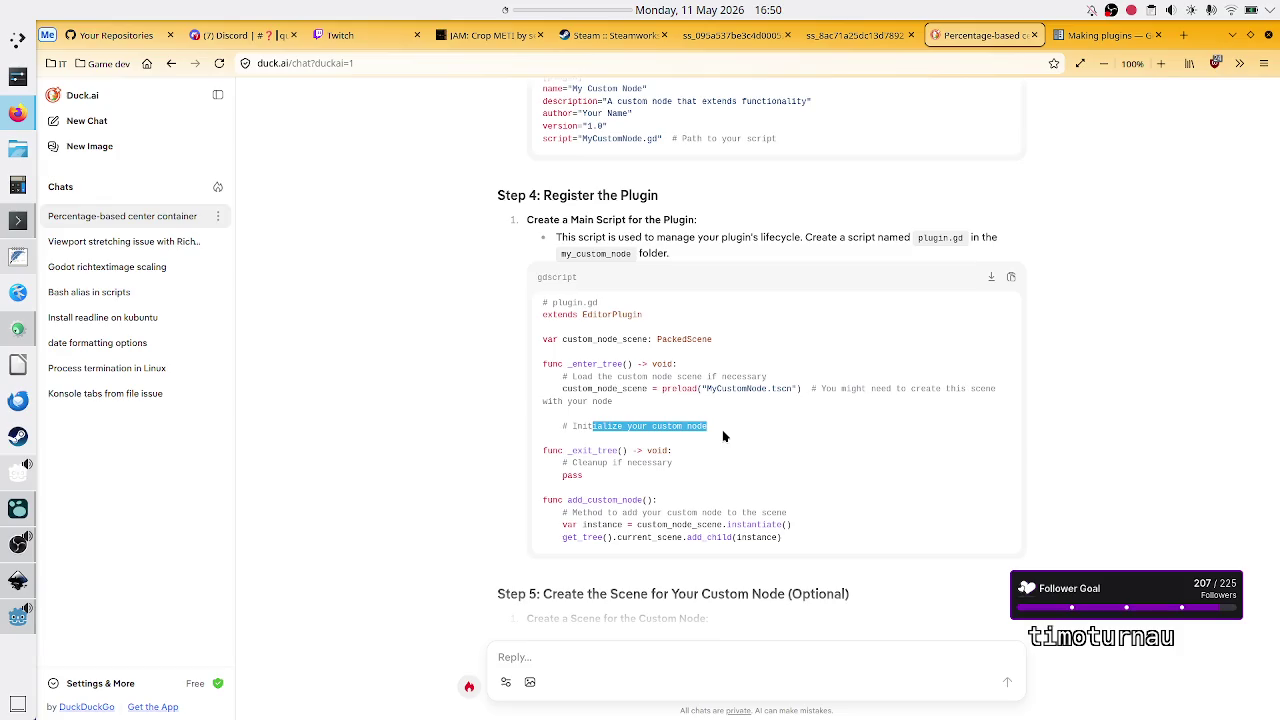
Step: Search the Create New Node list for 'centerco', then cancel without adding a node
{"action": "left_click", "coordinate": [18, 617]}
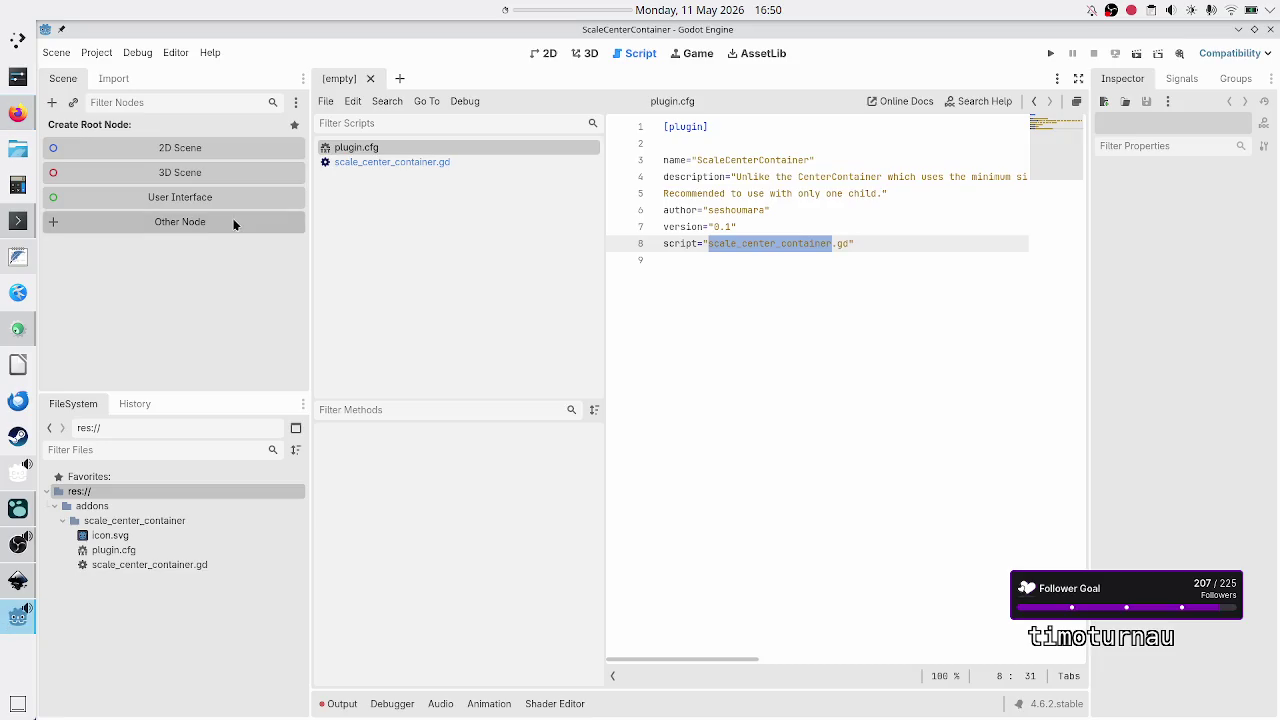
{"action": "left_click", "coordinate": [52, 102]}
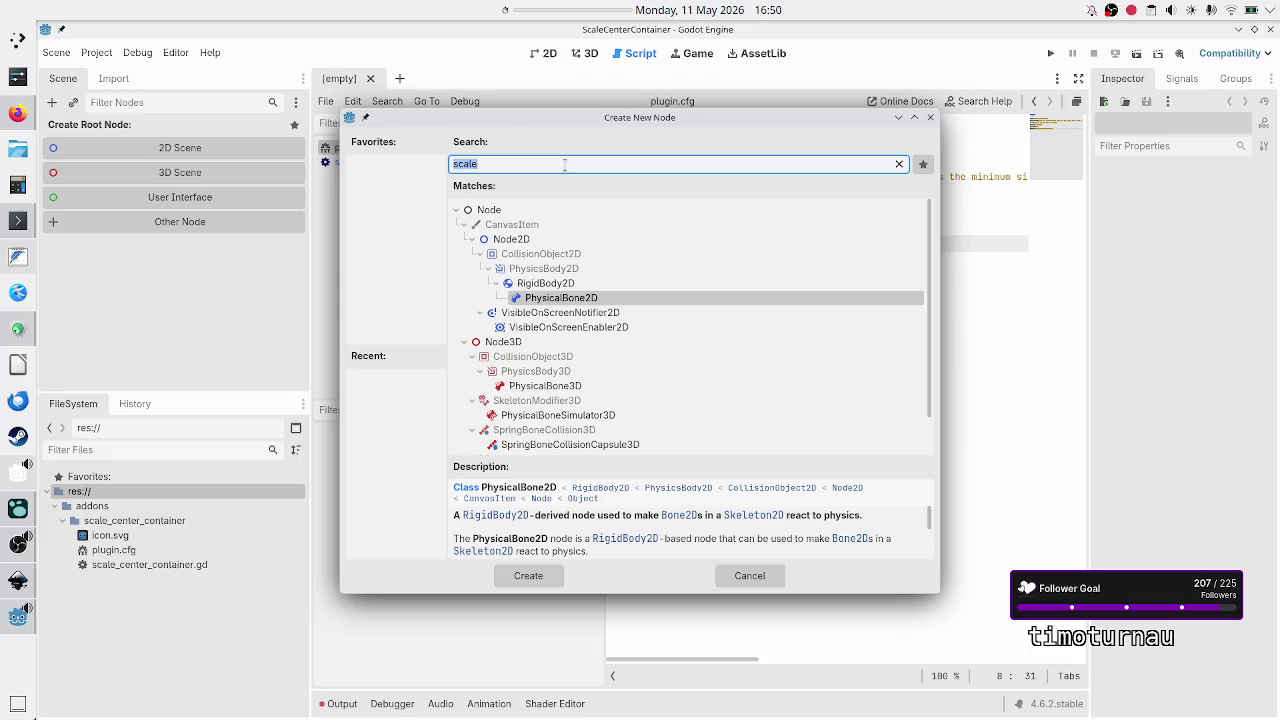
{"action": "type", "text": "centerco"}
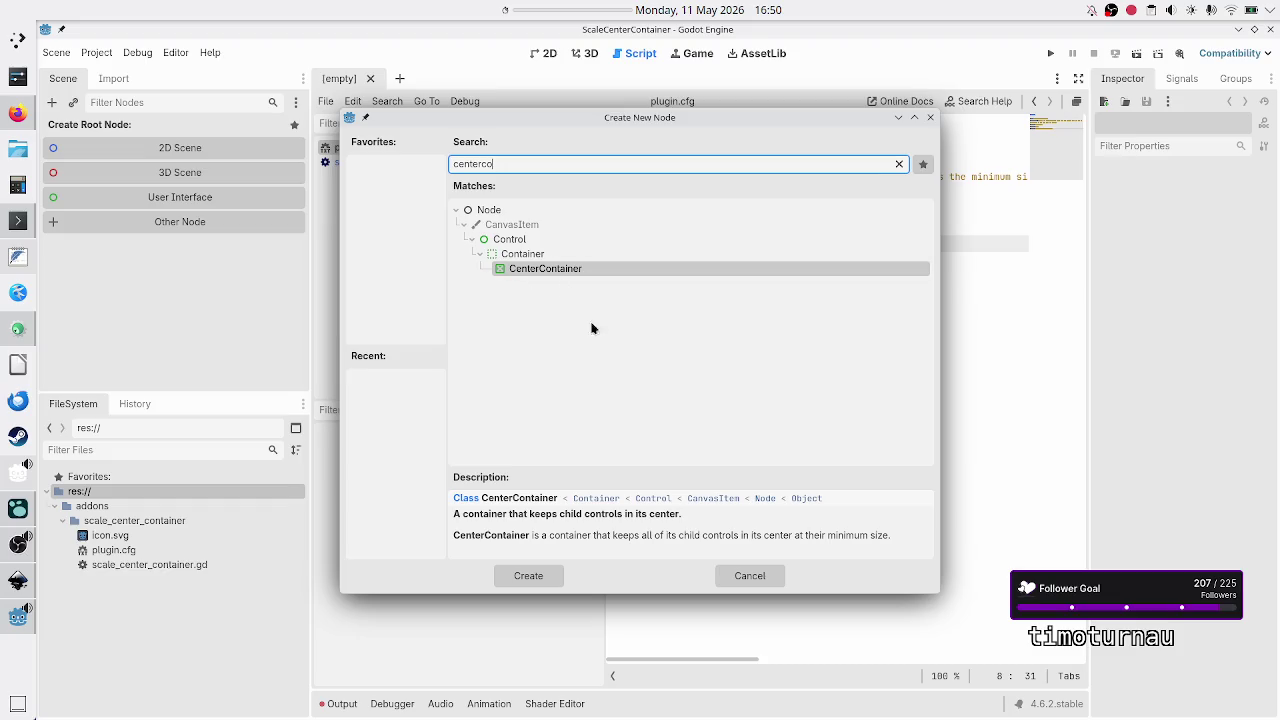
{"action": "left_click", "coordinate": [758, 581]}
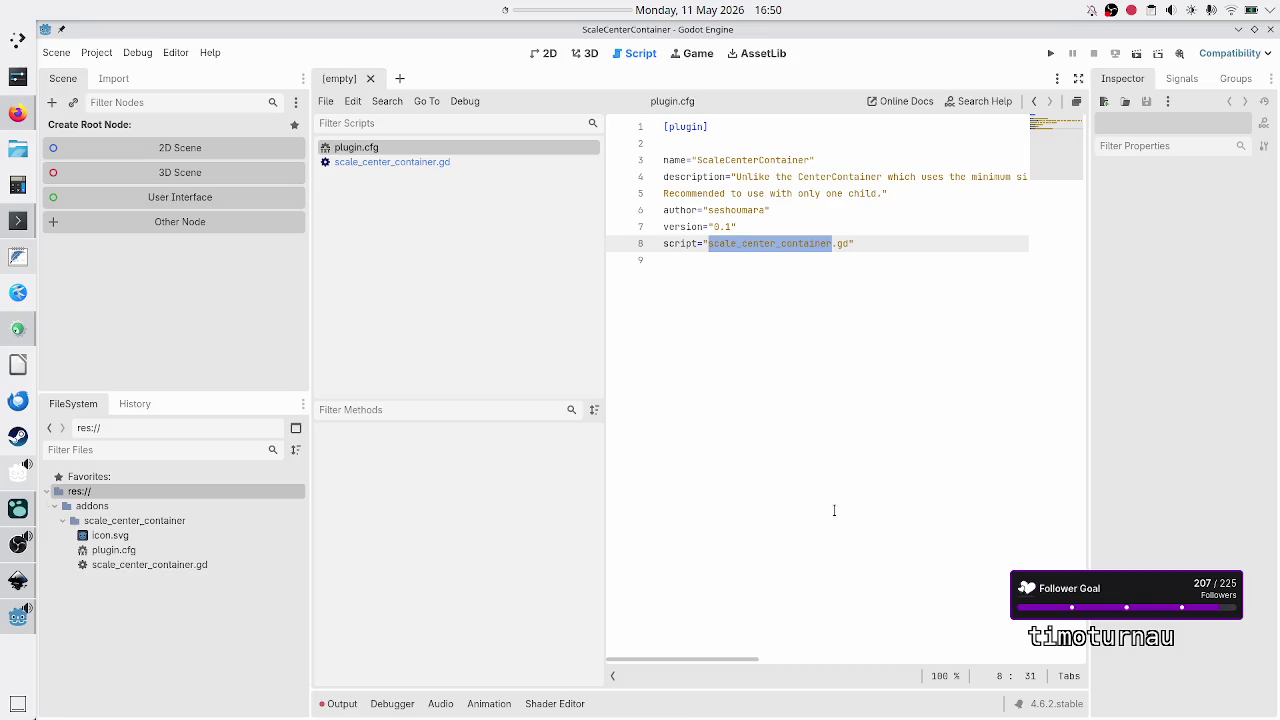
Step: Review the Duck.ai example's get_tree().current_scene add_child line
{"action": "key", "text": "alt+Tab"}
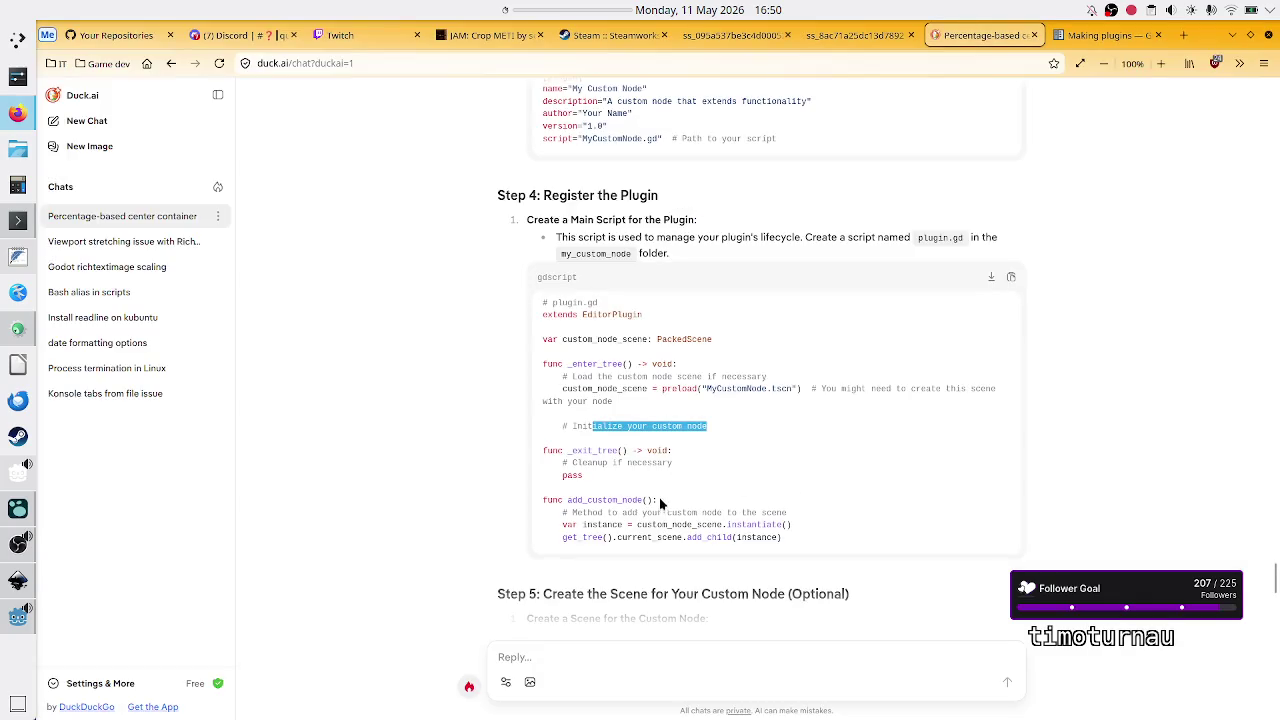
{"action": "scroll", "coordinate": [660, 500], "scroll_direction": "down", "scroll_amount": 1}
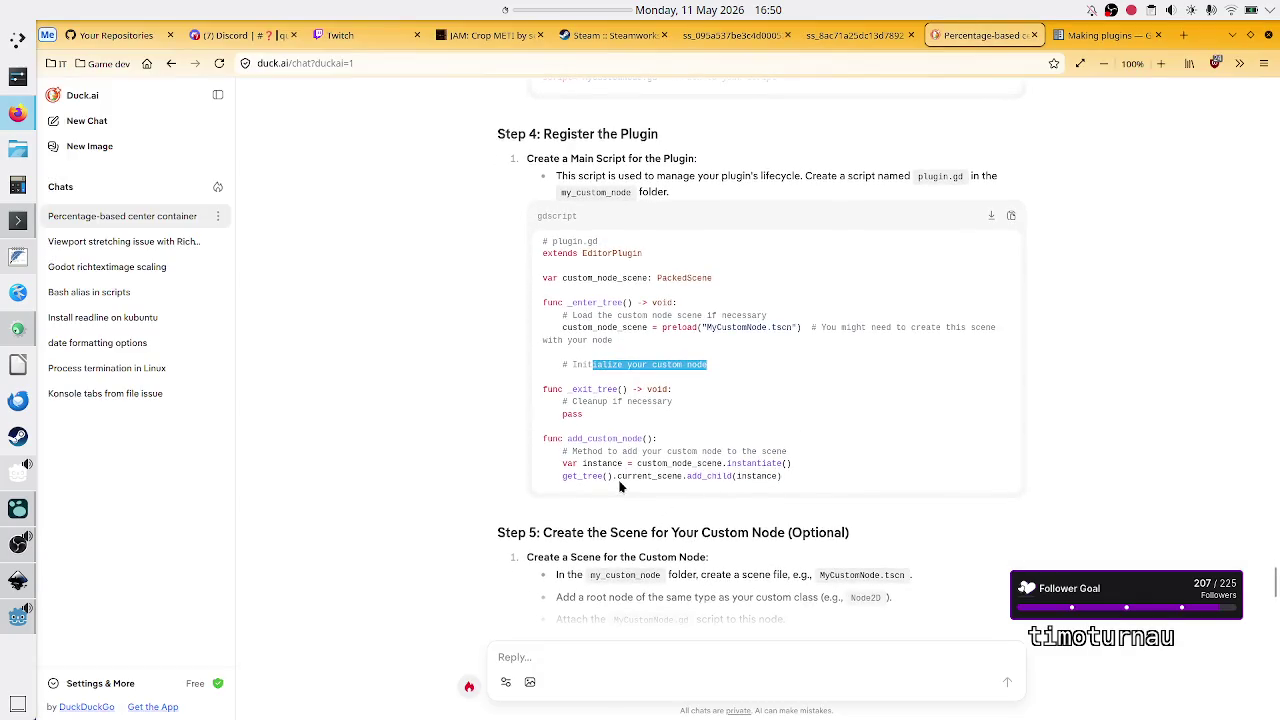
{"action": "left_click_drag", "start_coordinate": [578, 476], "coordinate": [686, 487]}
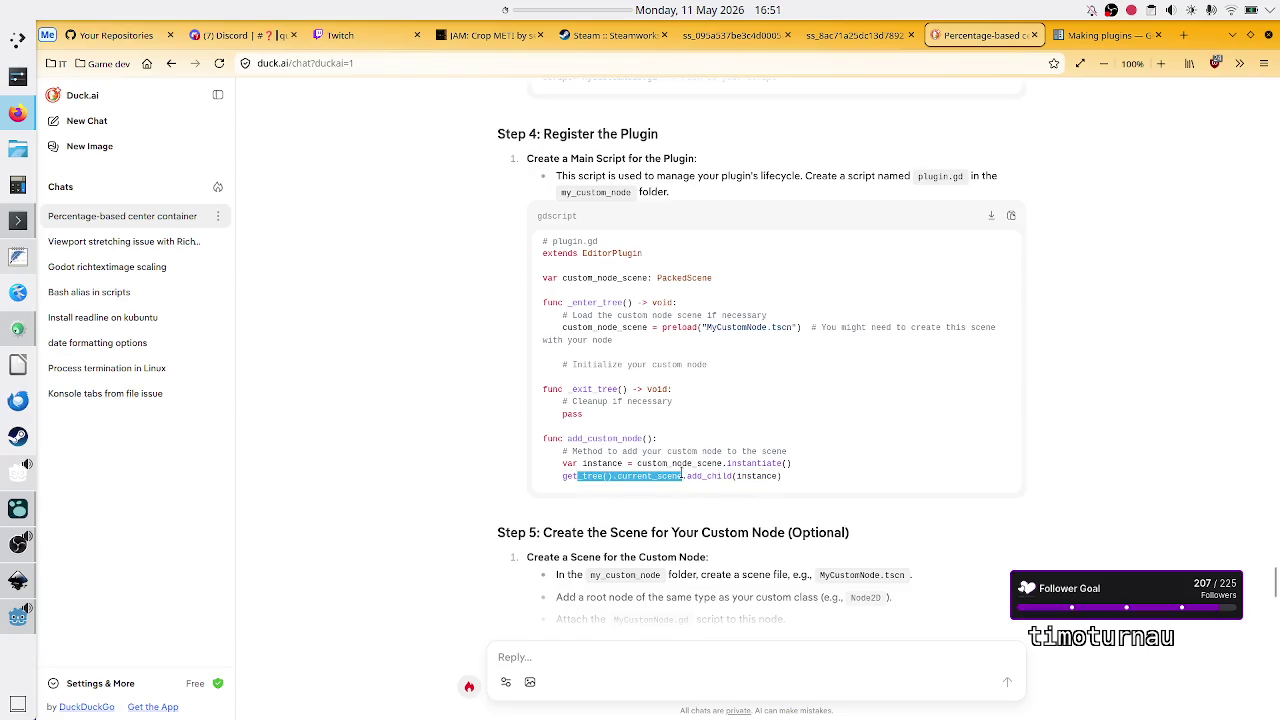
{"action": "double_click", "coordinate": [709, 476]}
{"action": "left_click", "coordinate": [710, 479]}
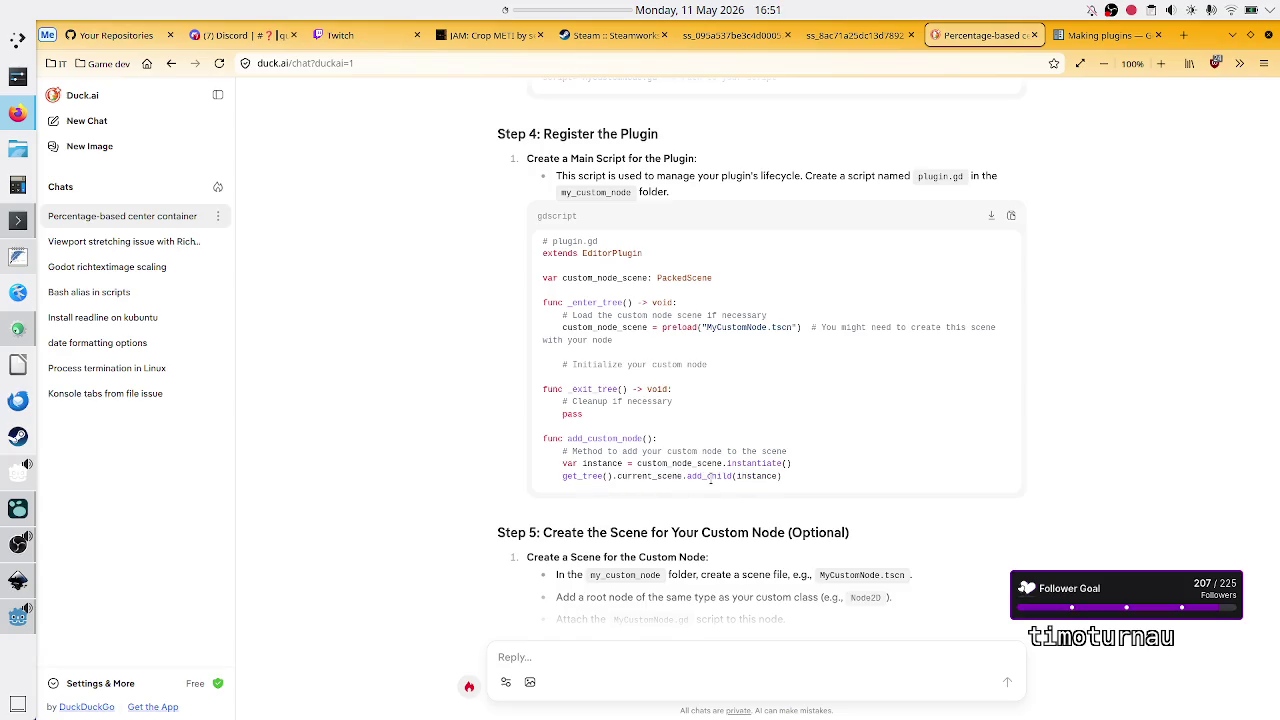
{"action": "double_click", "coordinate": [710, 477]}
{"action": "mouse_move", "coordinate": [800, 475]}
{"action": "left_mouse_down"}
{"action": "mouse_move", "coordinate": [558, 464]}
{"action": "mouse_move", "coordinate": [576, 478]}
{"action": "left_mouse_up"}
{"action": "left_click", "coordinate": [648, 482]}
{"action": "scroll", "coordinate": [648, 482], "scroll_direction": "down", "scroll_amount": 2}
{"action": "scroll", "coordinate": [630, 529], "scroll_direction": "down", "scroll_amount": 5}
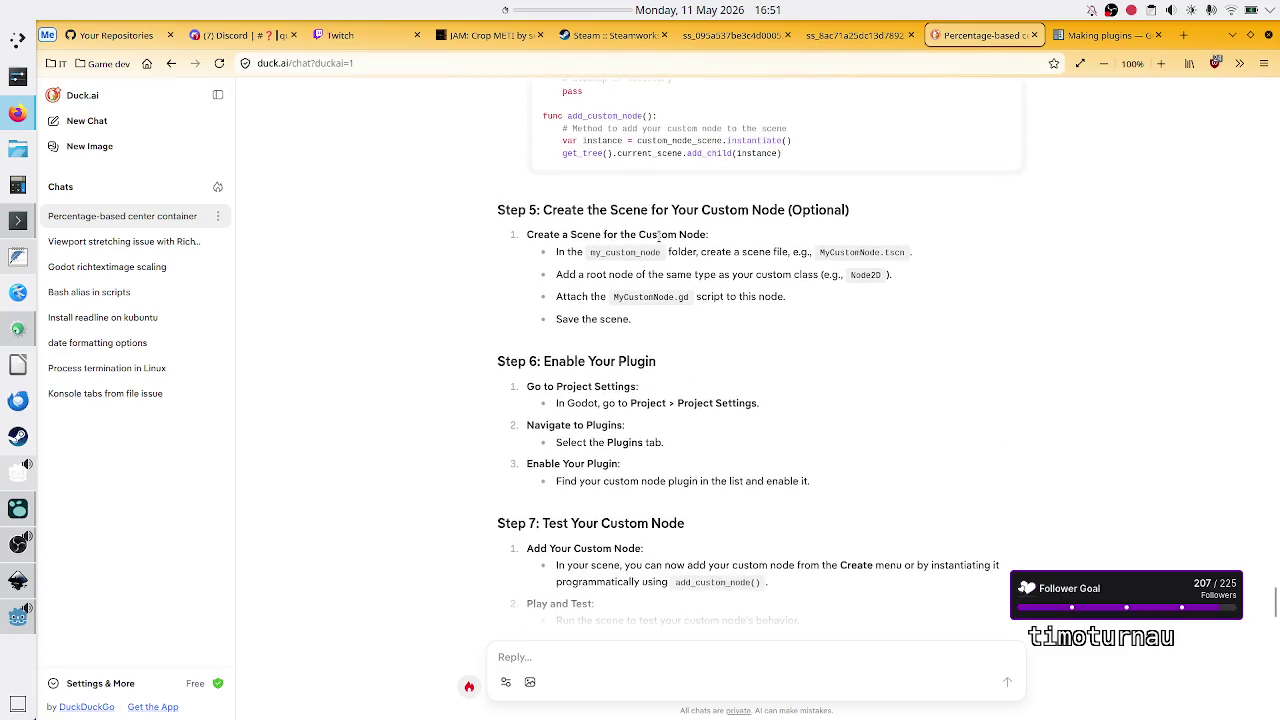
{"action": "scroll", "coordinate": [673, 370], "scroll_direction": "down", "scroll_amount": 4}
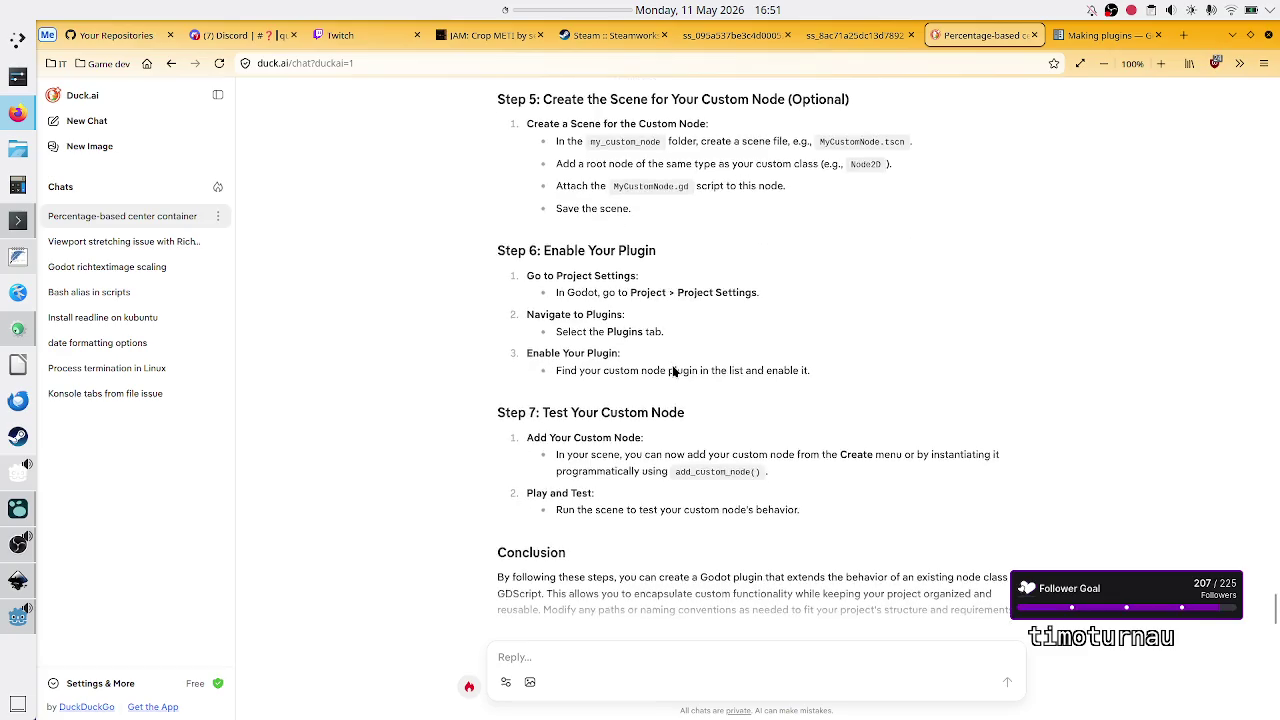
Step: Ask Duck.ai how to list the custom node under its extended node in Add Child Node
{"action": "left_click", "coordinate": [605, 656]}
{"action": "type", "text": "I am "}
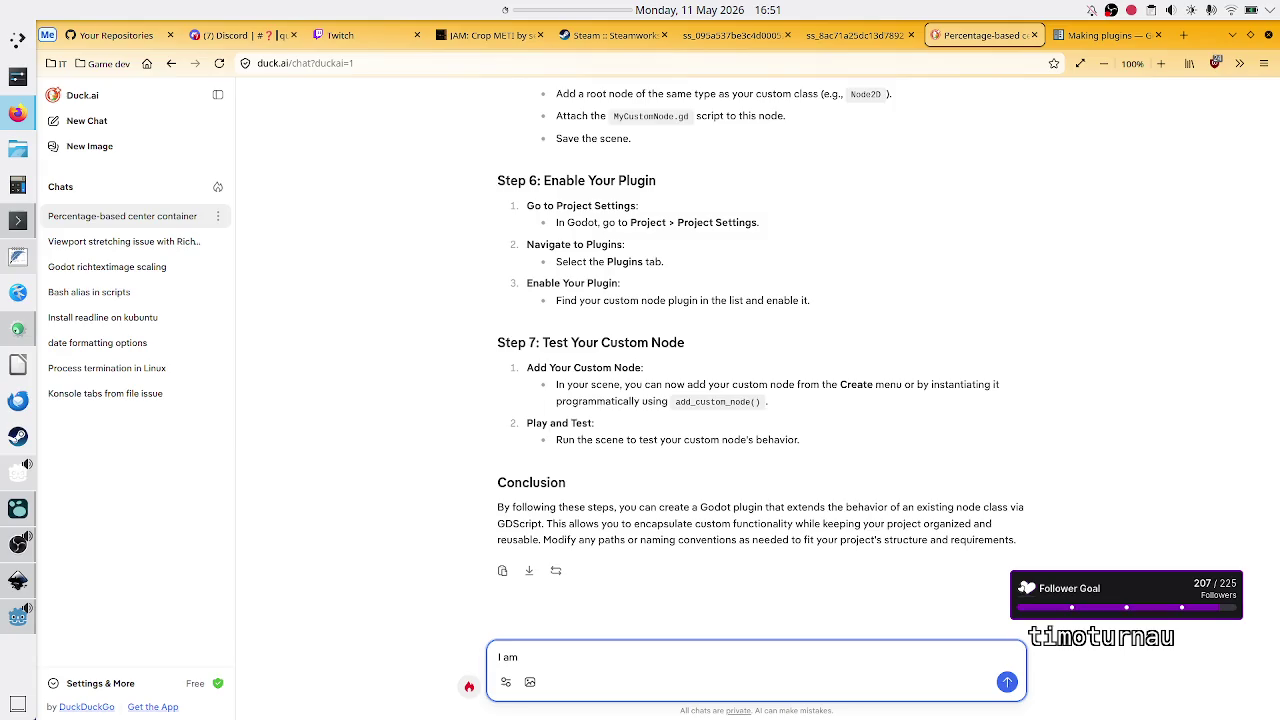
{"action": "type", "text": "not making a scene, "}
{"action": "type", "text": "I want my custom node t"}
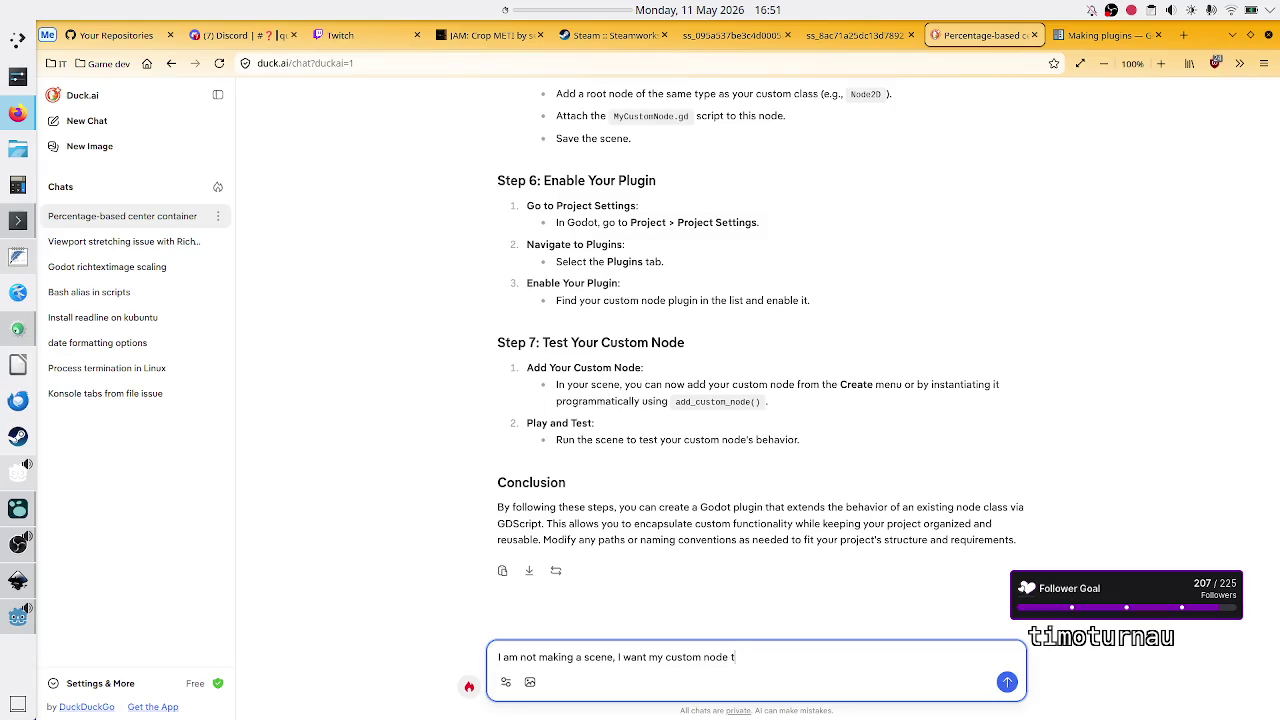
{"action": "type", "text": "o e"}
{"action": "key", "text": "alt+Tab"}
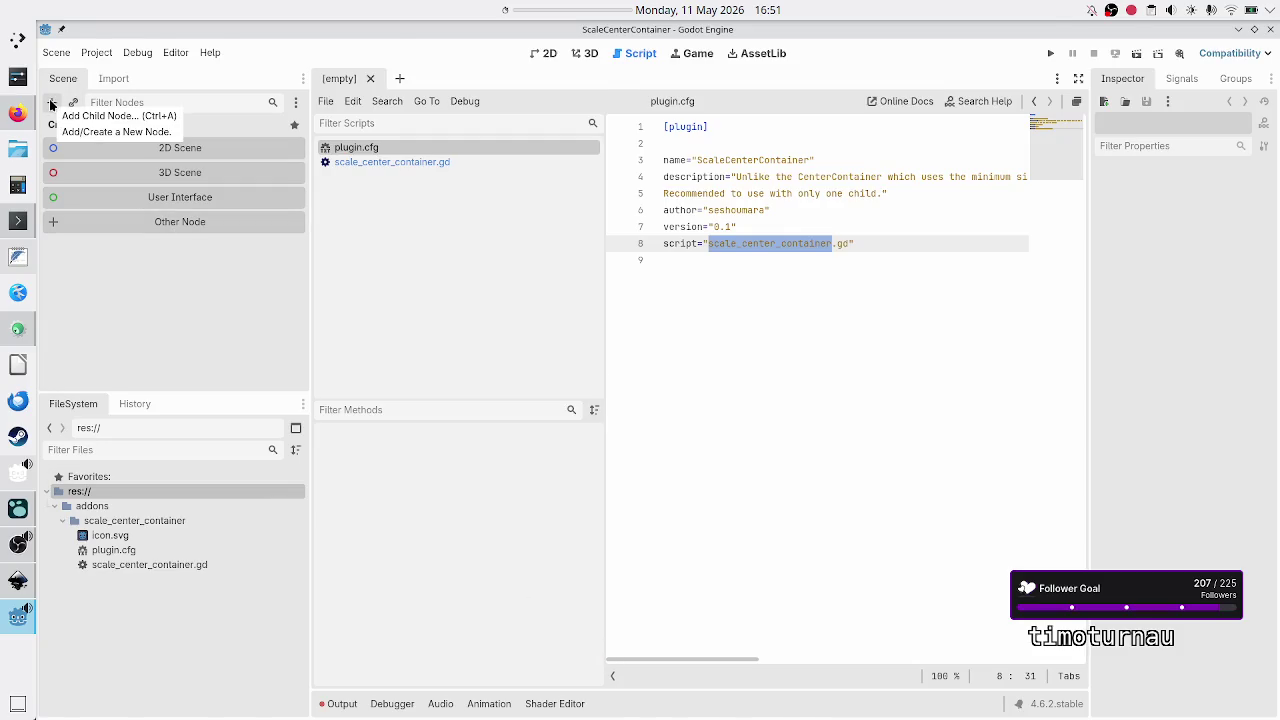
{"action": "key", "text": "alt+Tab"}
{"action": "key", "text": "BackSpace"}
{"action": "type", "text": "be present in the list of no"}
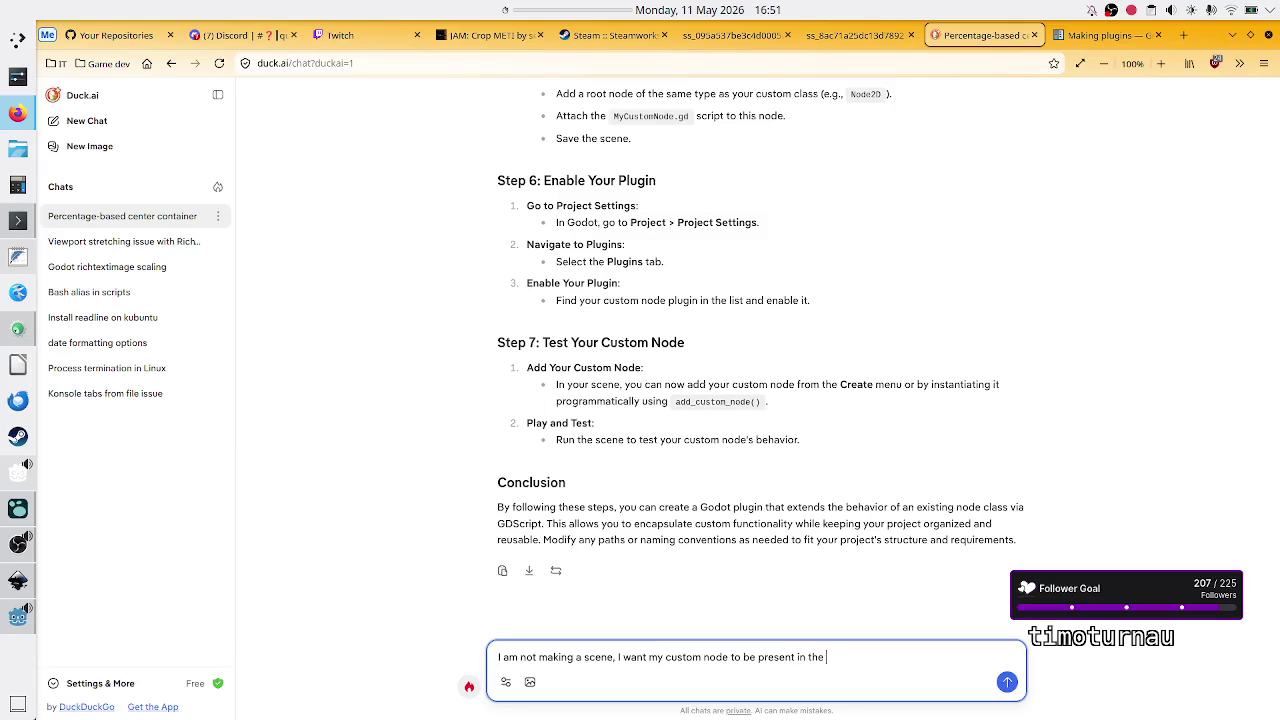
{"action": "type", "text": "des when the us"}
{"action": "type", "text": "er "}
{"action": "type", "text": "click"}
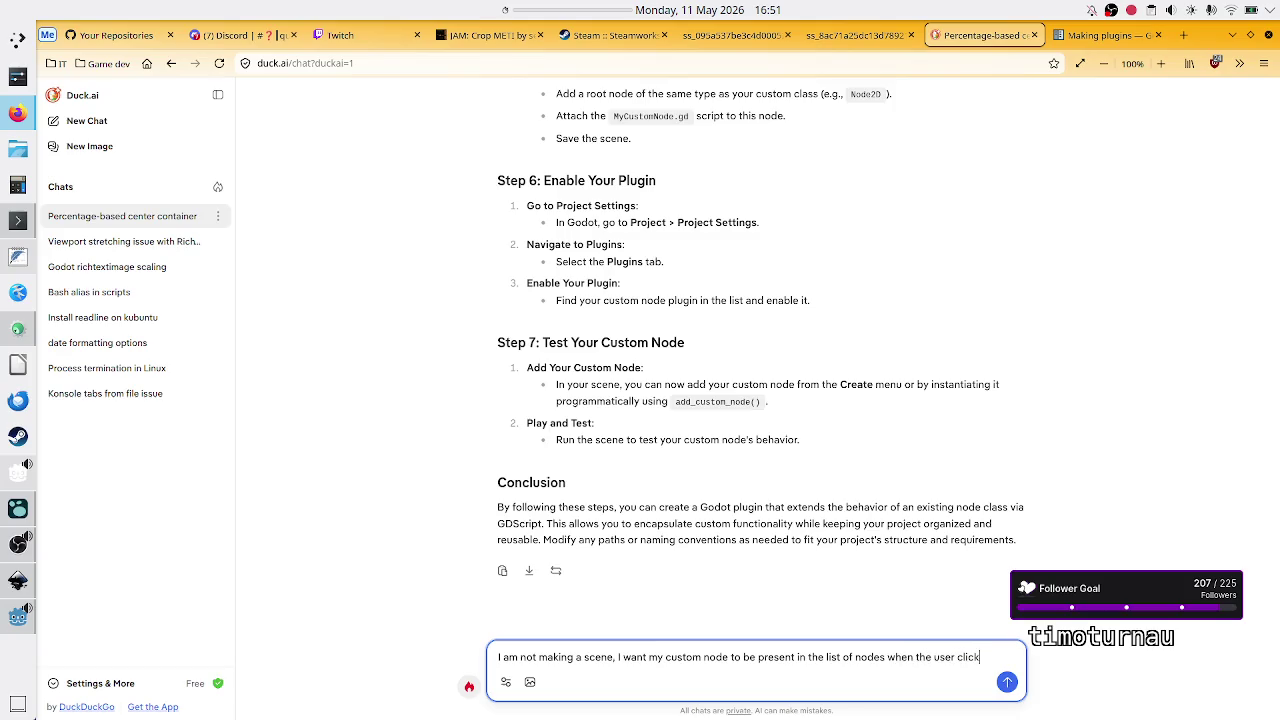
{"action": "key", "text": "alt+Tab"}
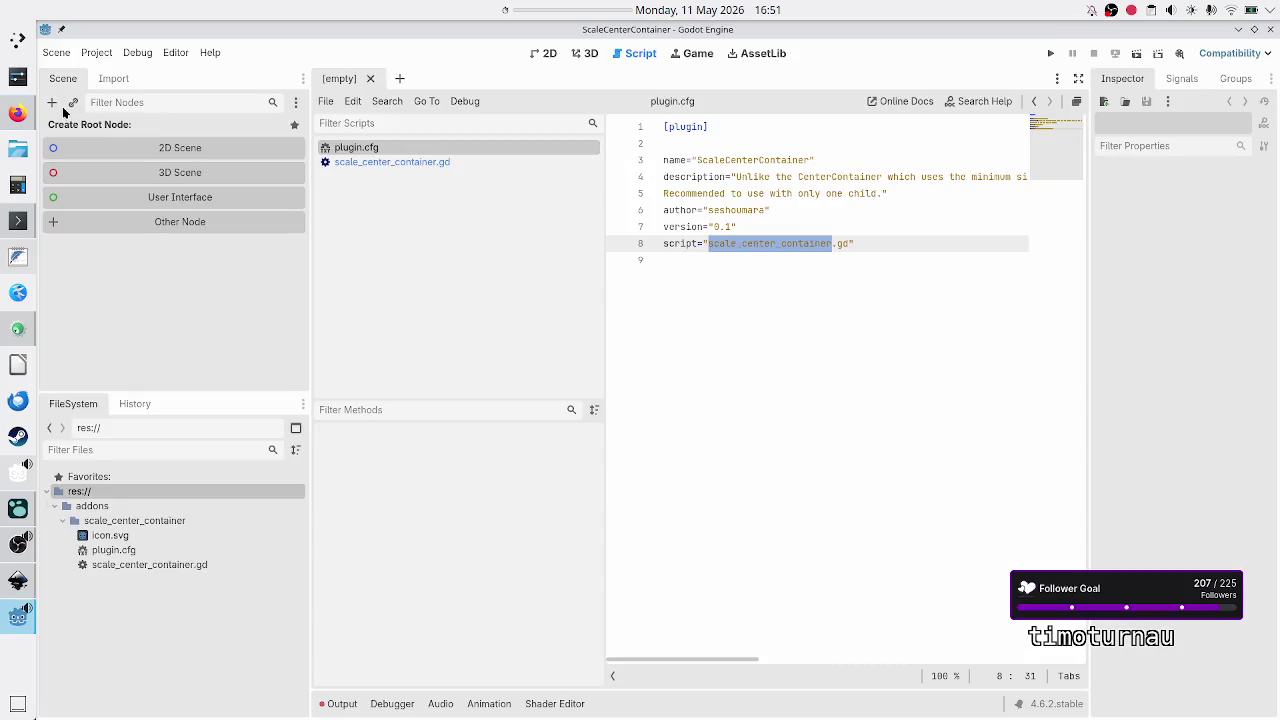
{"action": "key", "text": "alt+Tab"}
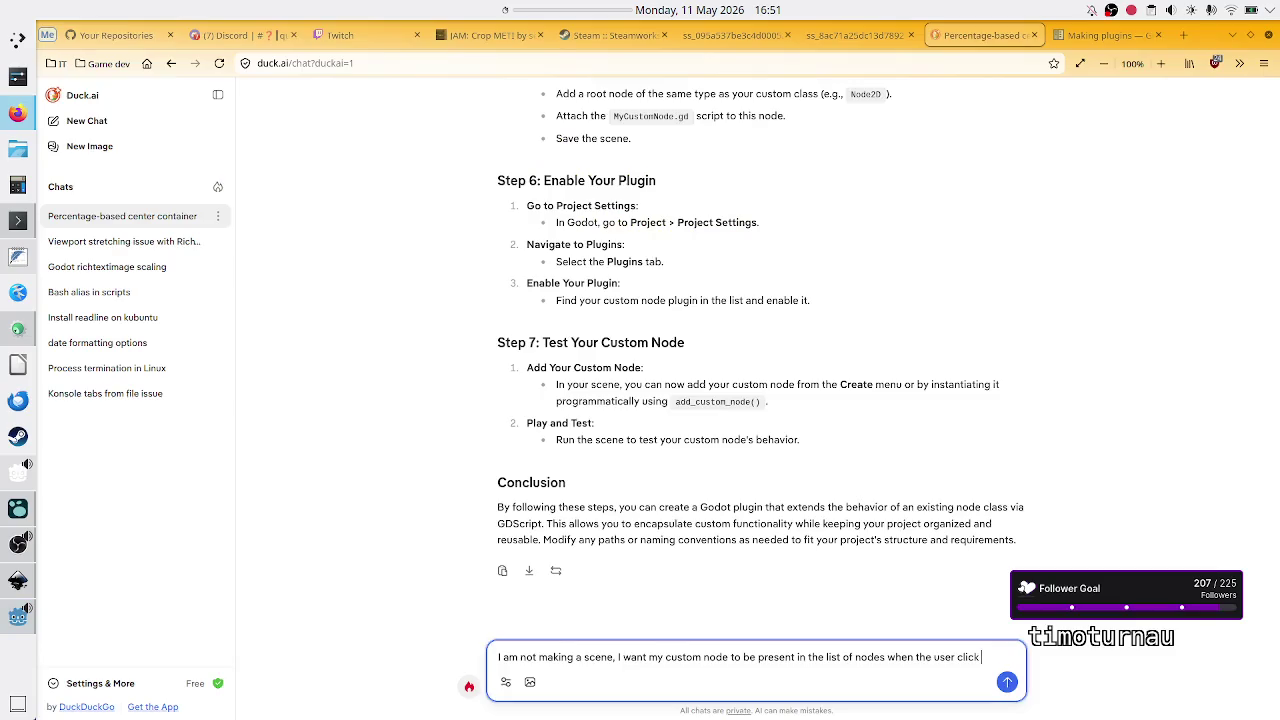
{"action": "type", "text": "s "}
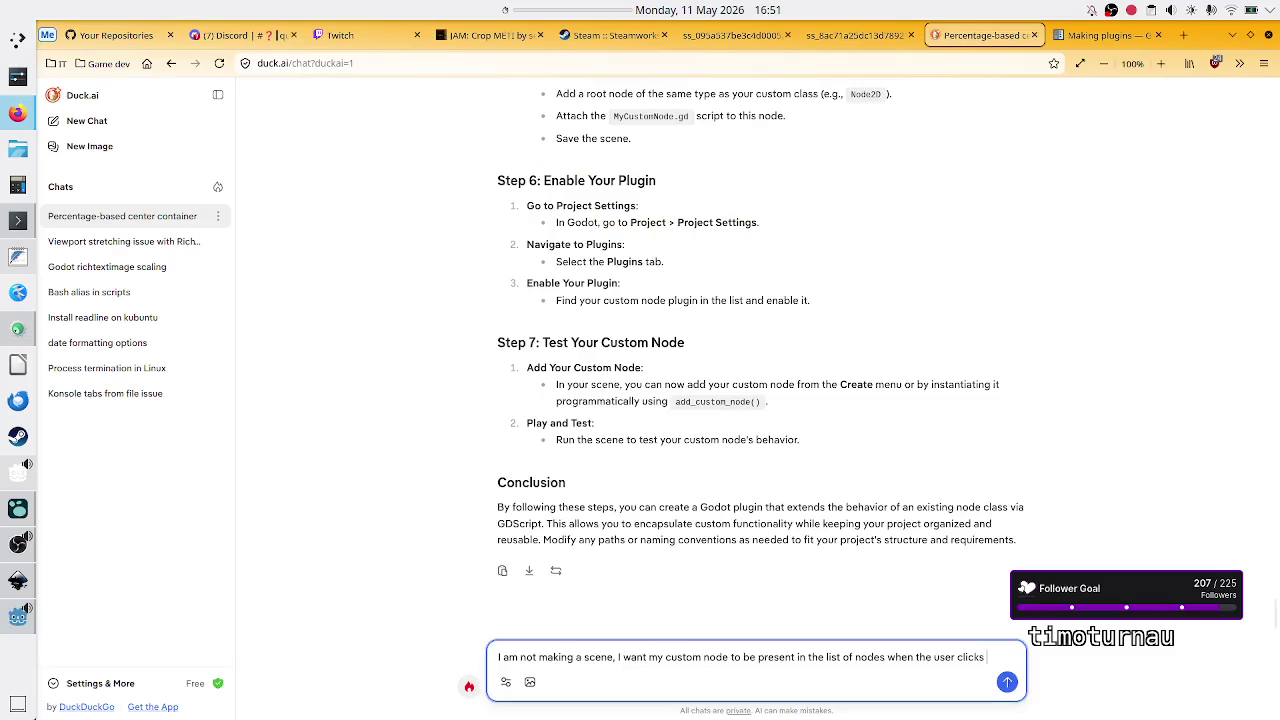
{"action": "type", "text": "\"add child node\""}
{"action": "type", "text": " in their own project."}
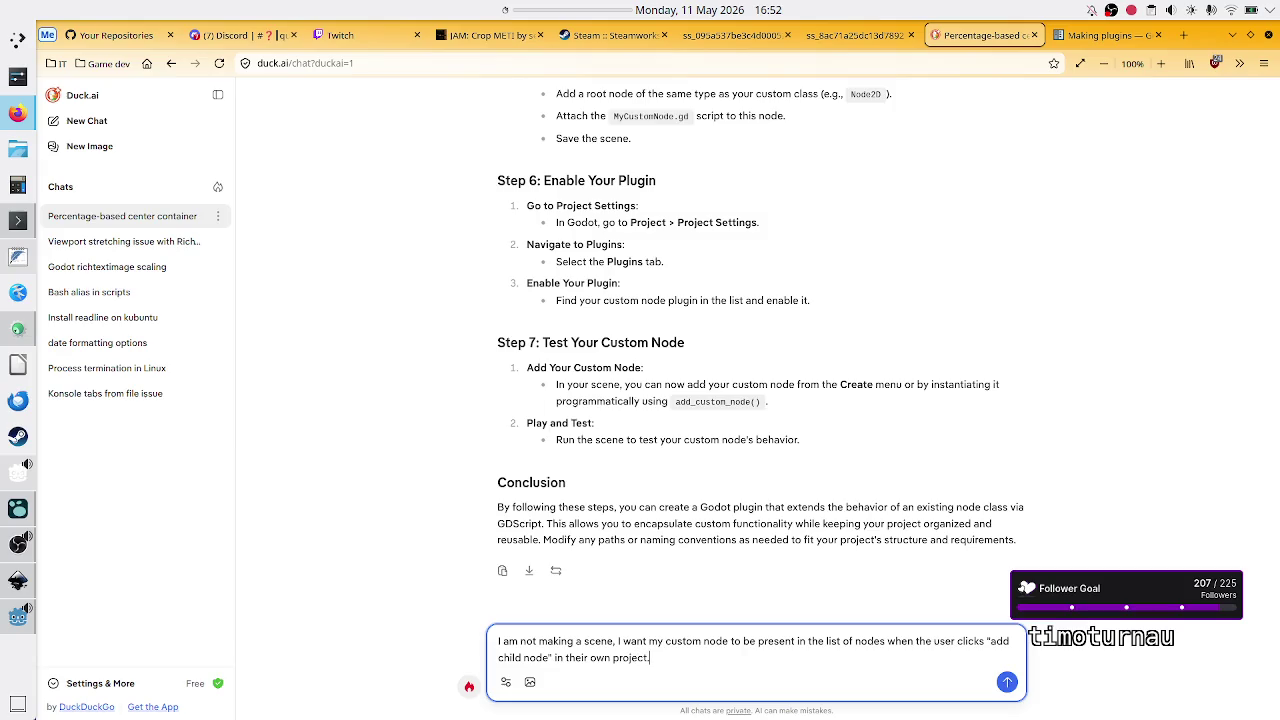
{"action": "type", "text": " Specifically under the "}
{"action": "type", "text": "node"}
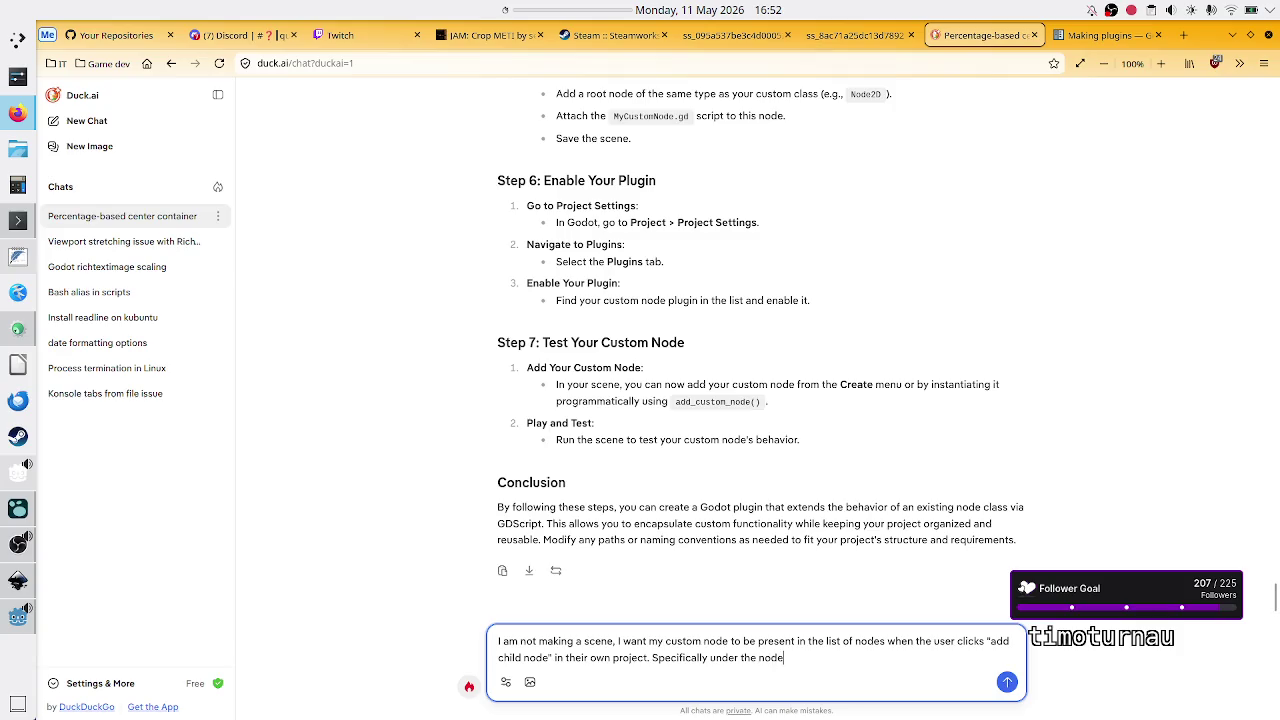
{"action": "type", "text": " I extend."}
{"action": "key", "text": "Return"}
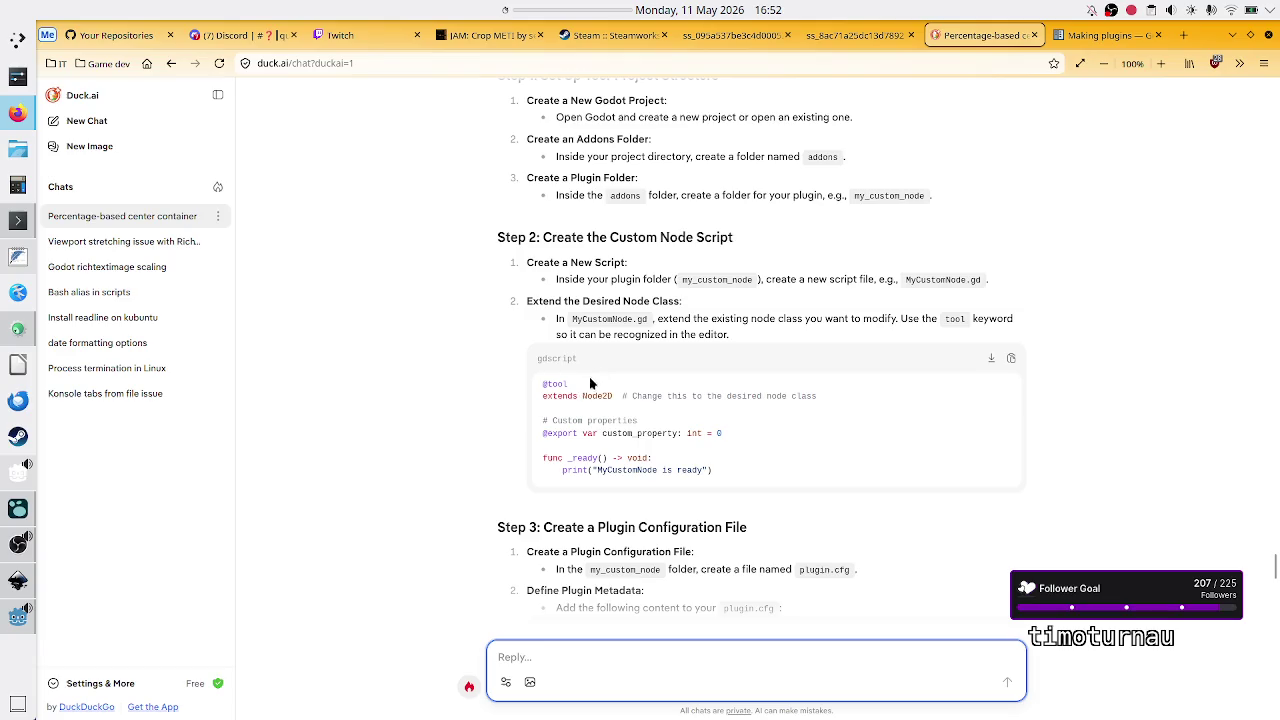
{"action": "left_click_drag", "start_coordinate": [584, 396], "coordinate": [627, 395]}
{"action": "left_click", "coordinate": [614, 427]}
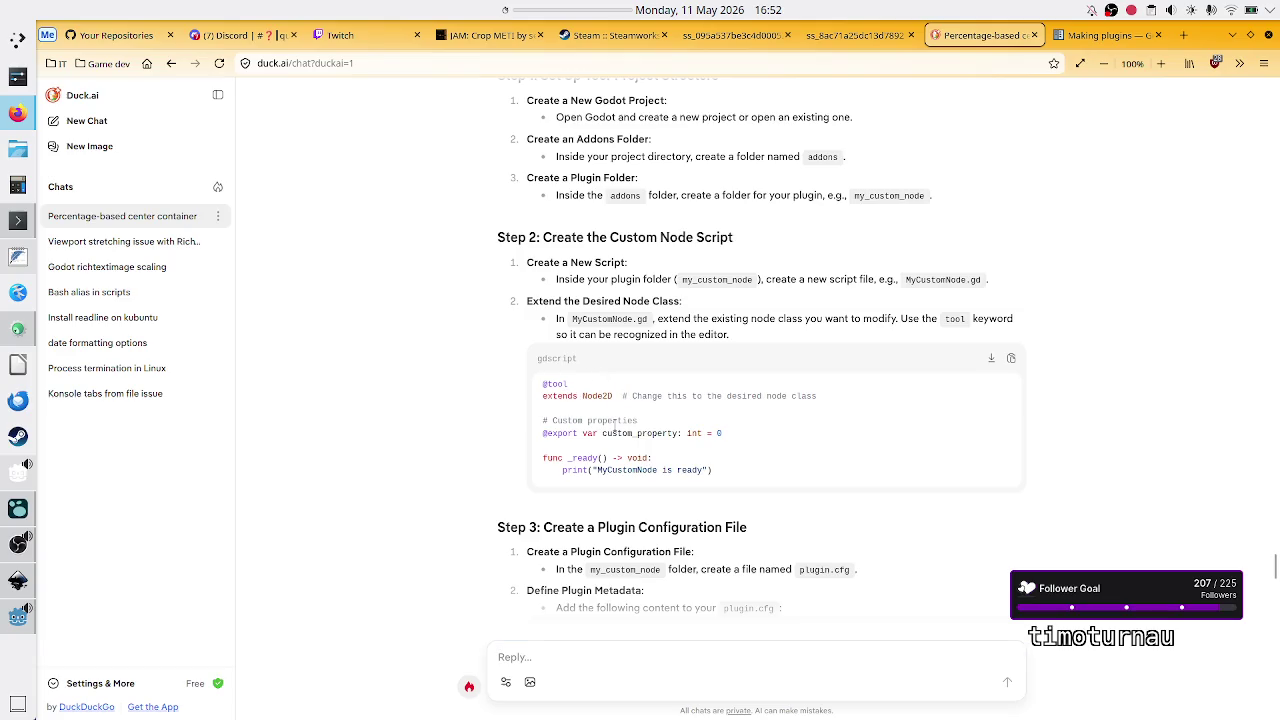
{"action": "left_click_drag", "start_coordinate": [543, 433], "coordinate": [703, 432]}
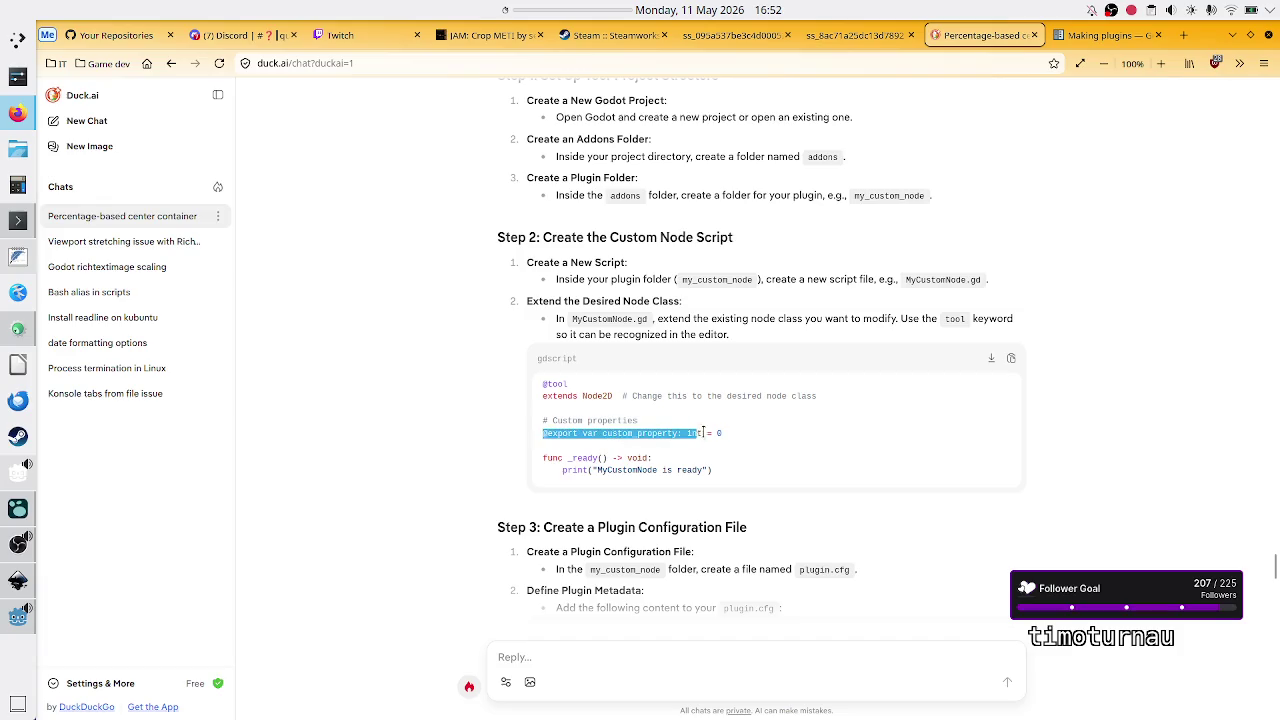
{"action": "left_click_drag", "start_coordinate": [600, 470], "coordinate": [659, 474]}
{"action": "left_click", "coordinate": [659, 474]}
{"action": "scroll", "coordinate": [633, 513], "scroll_direction": "down", "scroll_amount": 5}
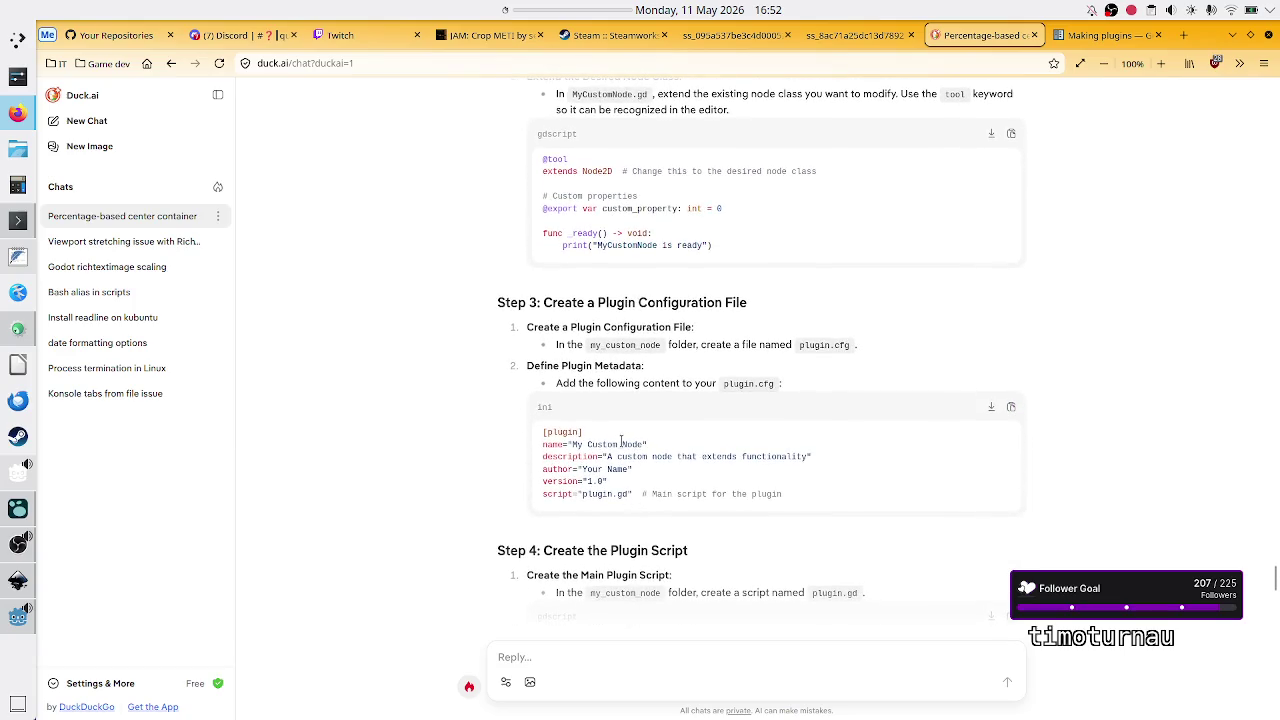
{"action": "double_click", "coordinate": [619, 443]}
{"action": "left_click_drag", "start_coordinate": [660, 456], "coordinate": [757, 456]}
{"action": "left_click", "coordinate": [757, 453]}
{"action": "scroll", "coordinate": [701, 266], "scroll_direction": "up", "scroll_amount": 1}
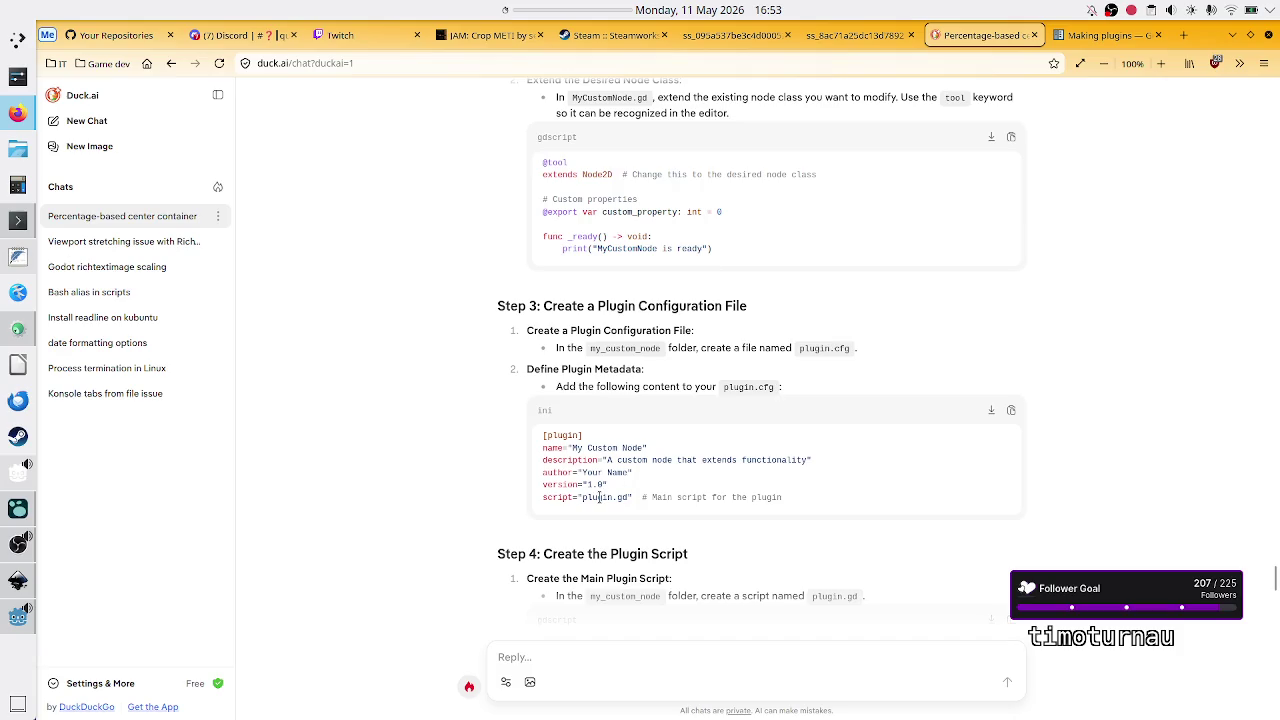
{"action": "mouse_move", "coordinate": [586, 497]}
{"action": "left_mouse_down"}
{"action": "mouse_move", "coordinate": [642, 497]}
{"action": "mouse_move", "coordinate": [617, 497]}
{"action": "mouse_move", "coordinate": [631, 497]}
{"action": "left_mouse_up"}
{"action": "left_click_drag", "start_coordinate": [578, 97], "coordinate": [650, 99]}
{"action": "scroll", "coordinate": [666, 553], "scroll_direction": "down", "scroll_amount": 5}
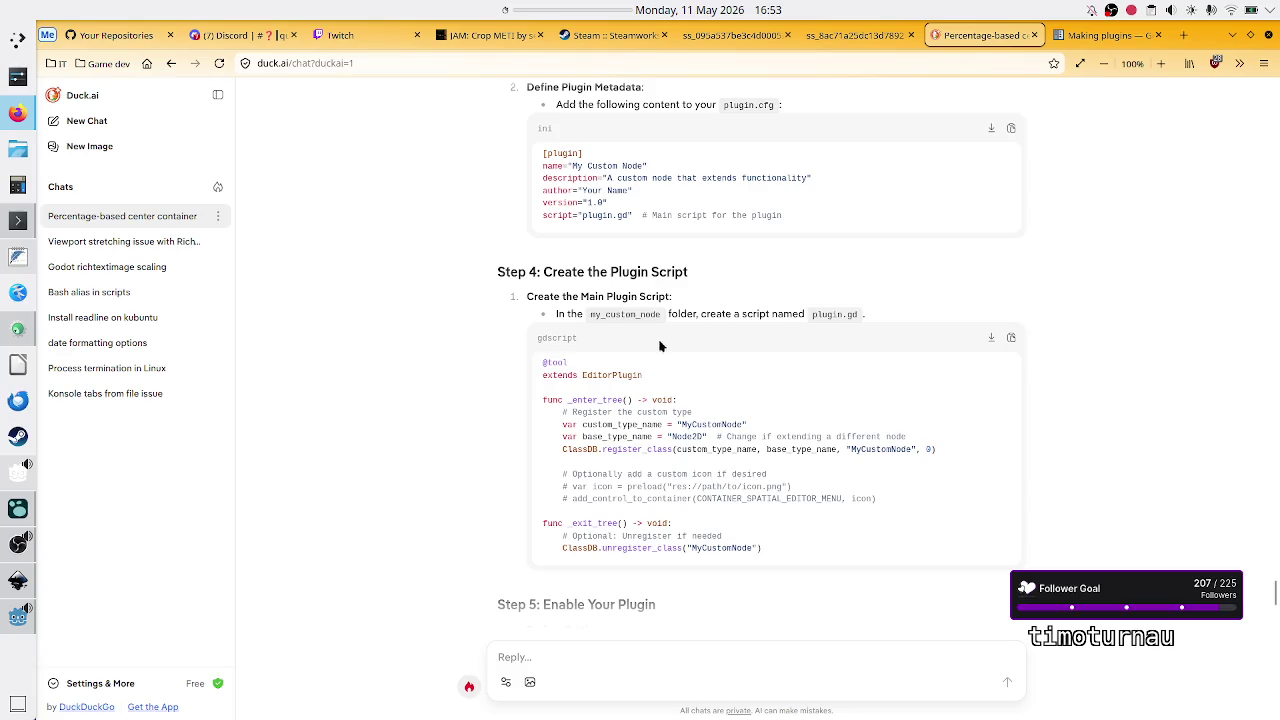
{"action": "scroll", "coordinate": [714, 392], "scroll_direction": "down", "scroll_amount": 2}
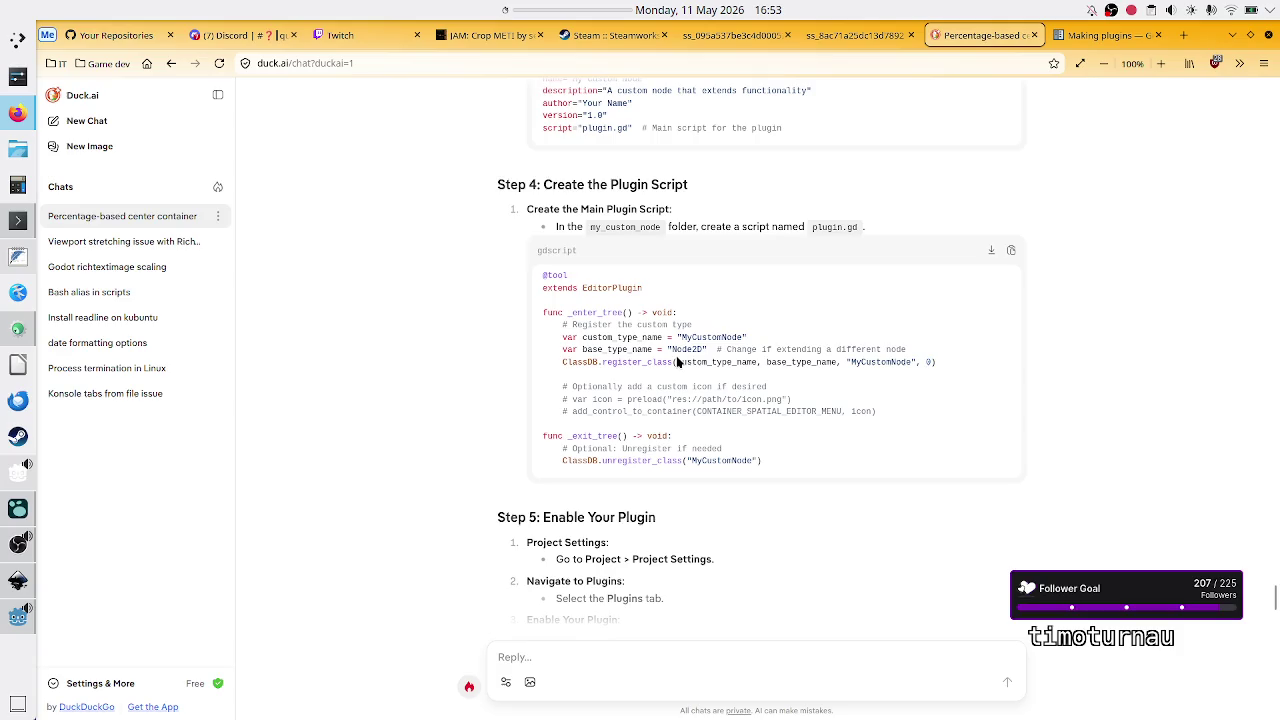
{"action": "double_click", "coordinate": [610, 313]}
{"action": "left_click", "coordinate": [608, 314]}
{"action": "double_click", "coordinate": [705, 336]}
{"action": "double_click", "coordinate": [624, 349]}
{"action": "double_click", "coordinate": [699, 349]}
{"action": "double_click", "coordinate": [586, 362]}
{"action": "double_click", "coordinate": [647, 362]}
{"action": "key", "text": "alt+Tab"}
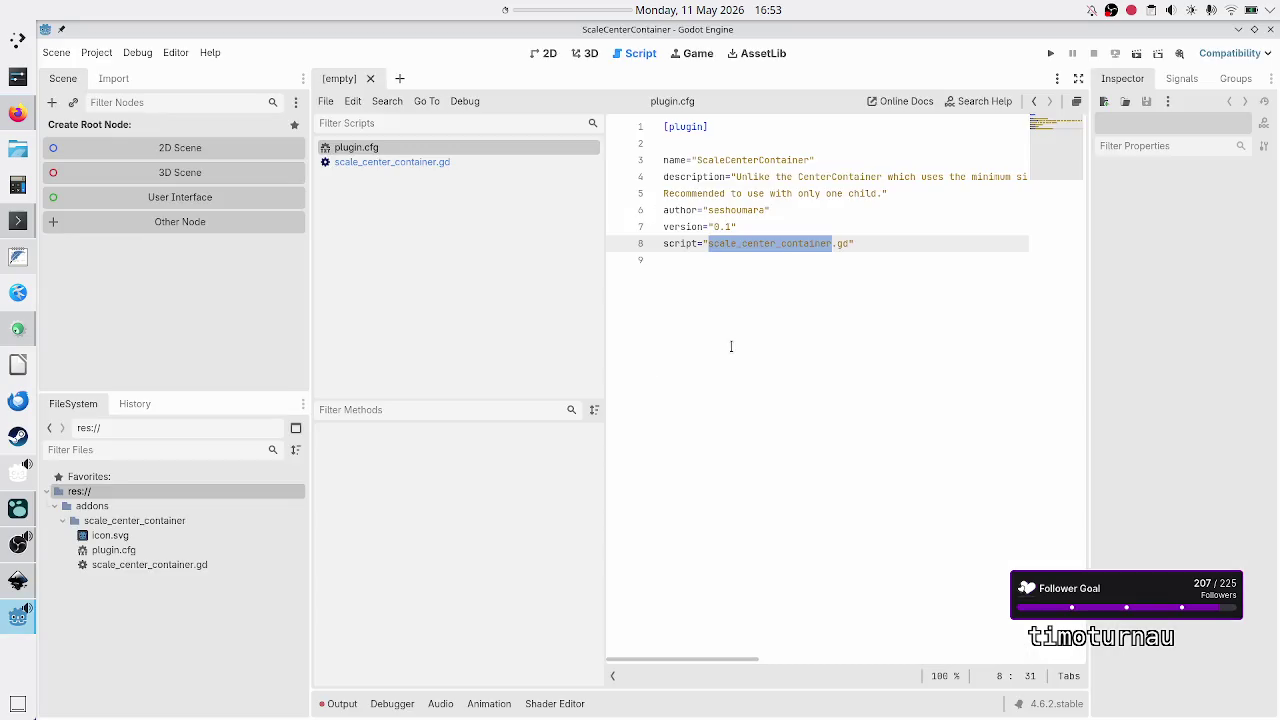
{"action": "left_click", "coordinate": [897, 259]}
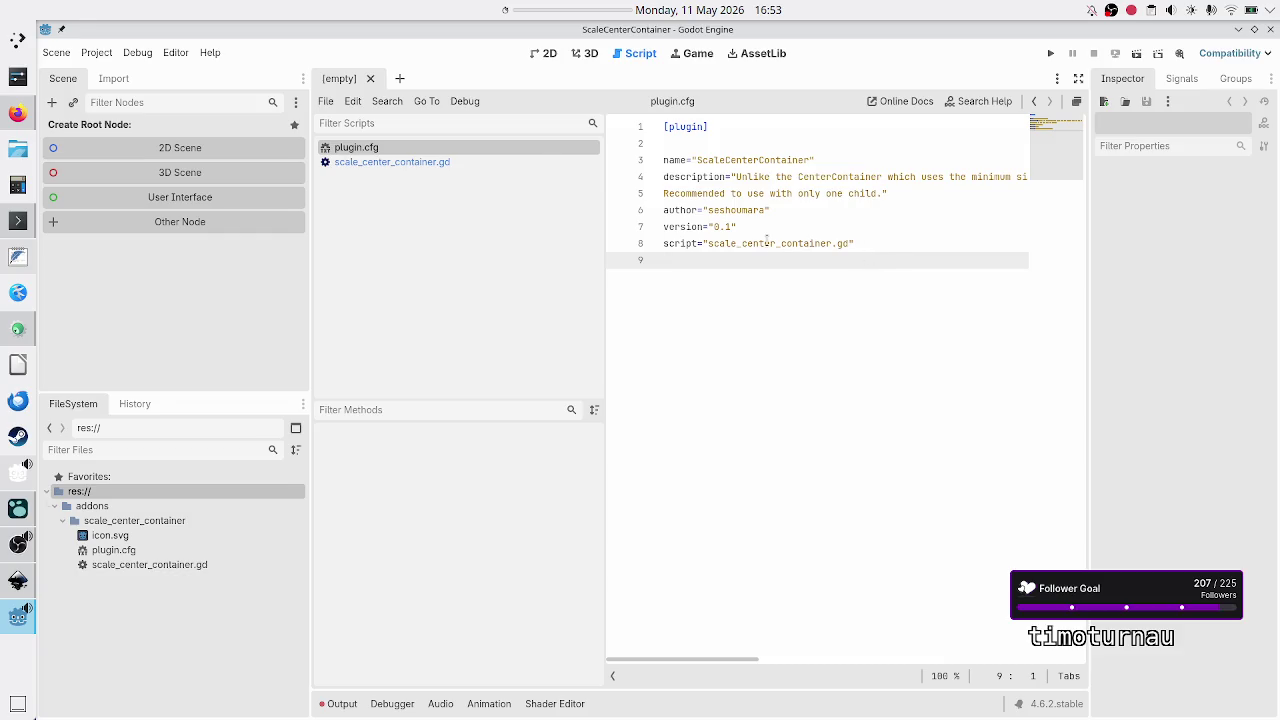
{"action": "key", "text": "alt+Tab"}
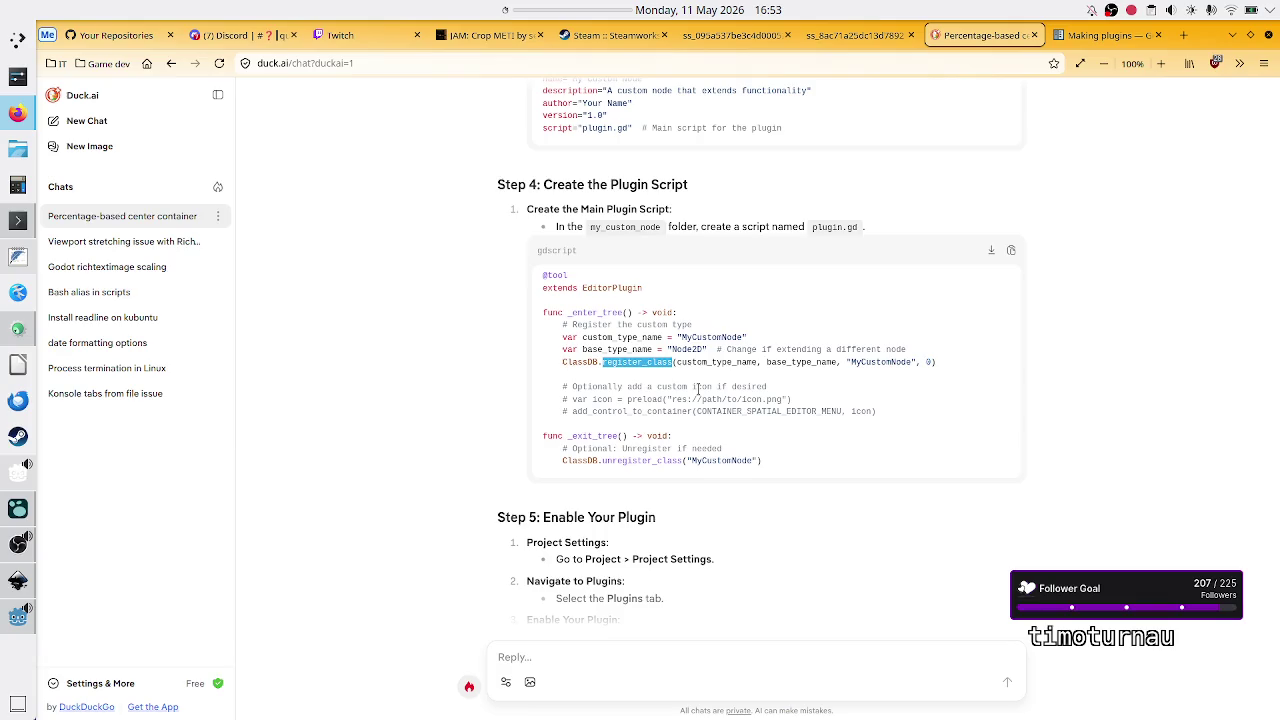
Step: Review the Duck.ai example's _exit_tree unregister call, then return to the Godot editor
{"action": "double_click", "coordinate": [604, 436]}
{"action": "double_click", "coordinate": [638, 449]}
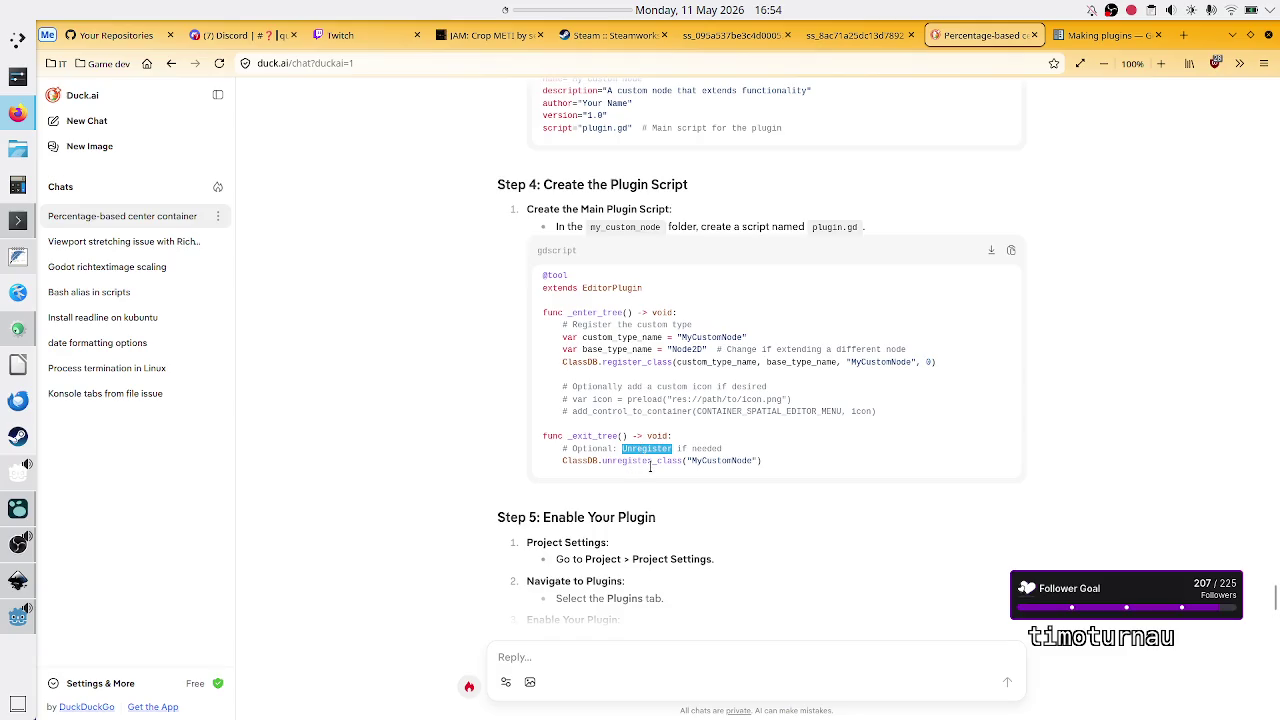
{"action": "double_click", "coordinate": [600, 438]}
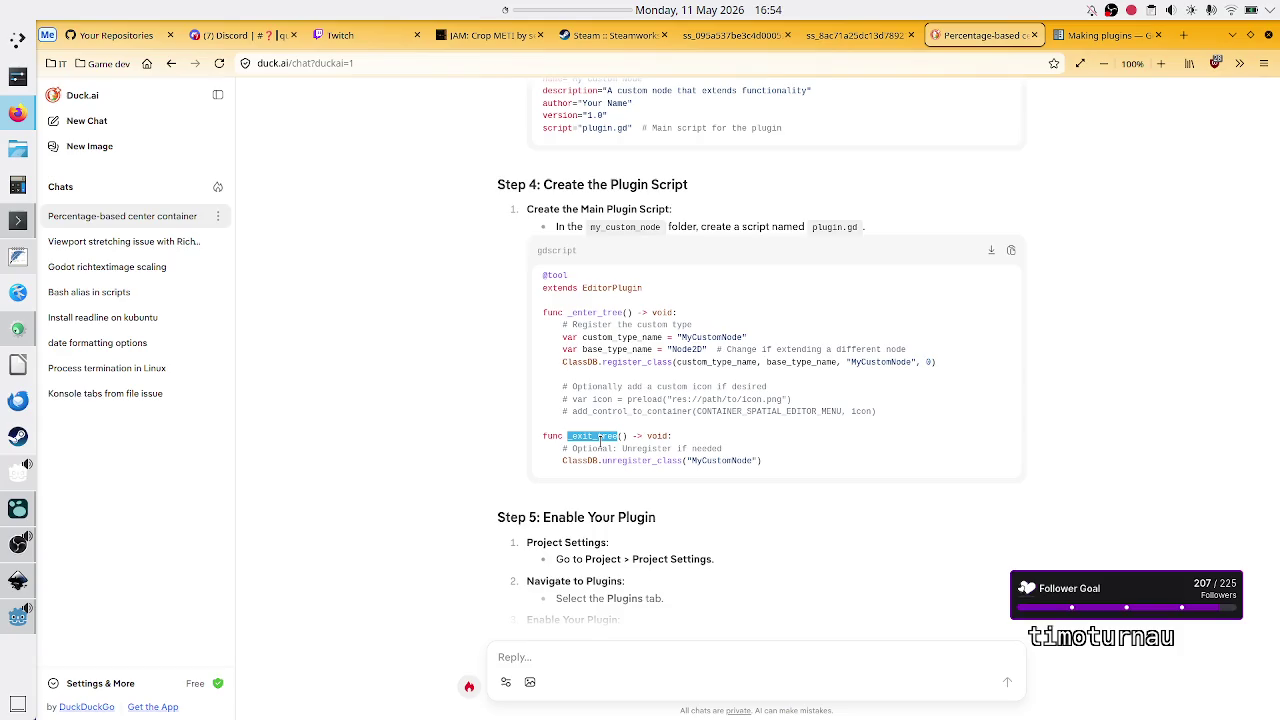
{"action": "left_click", "coordinate": [600, 437]}
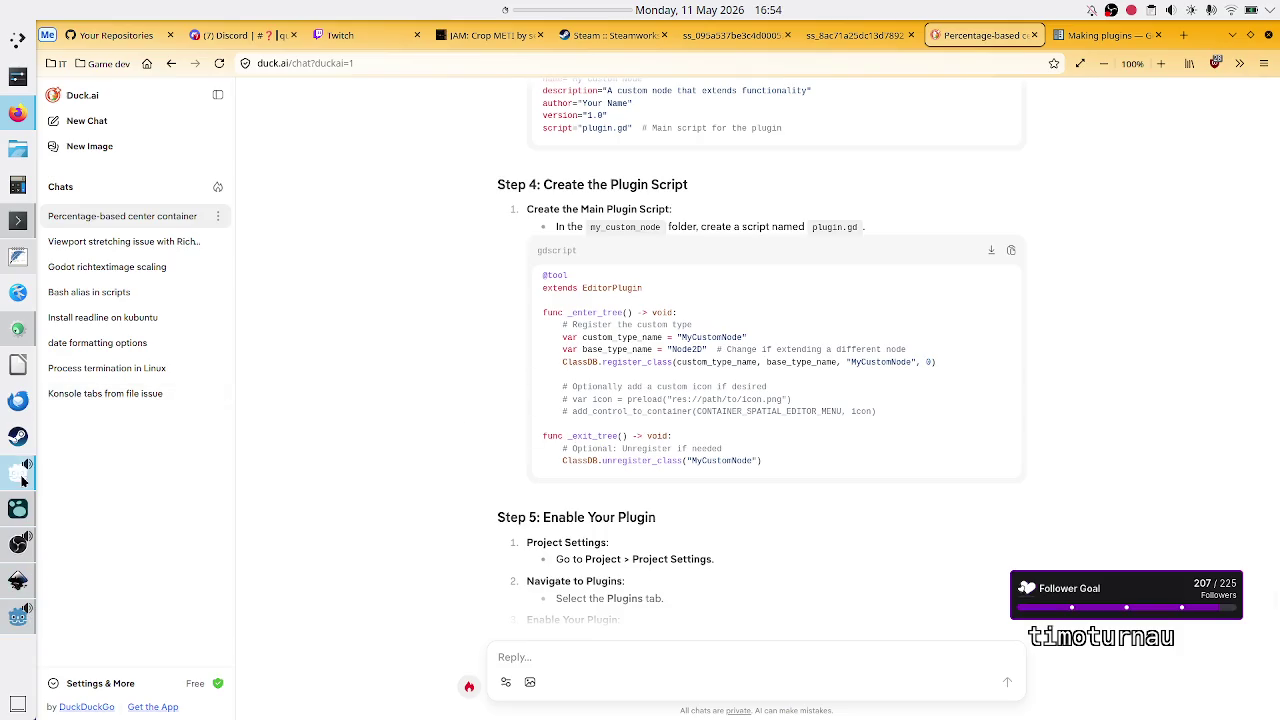
{"action": "left_click", "coordinate": [20, 618]}
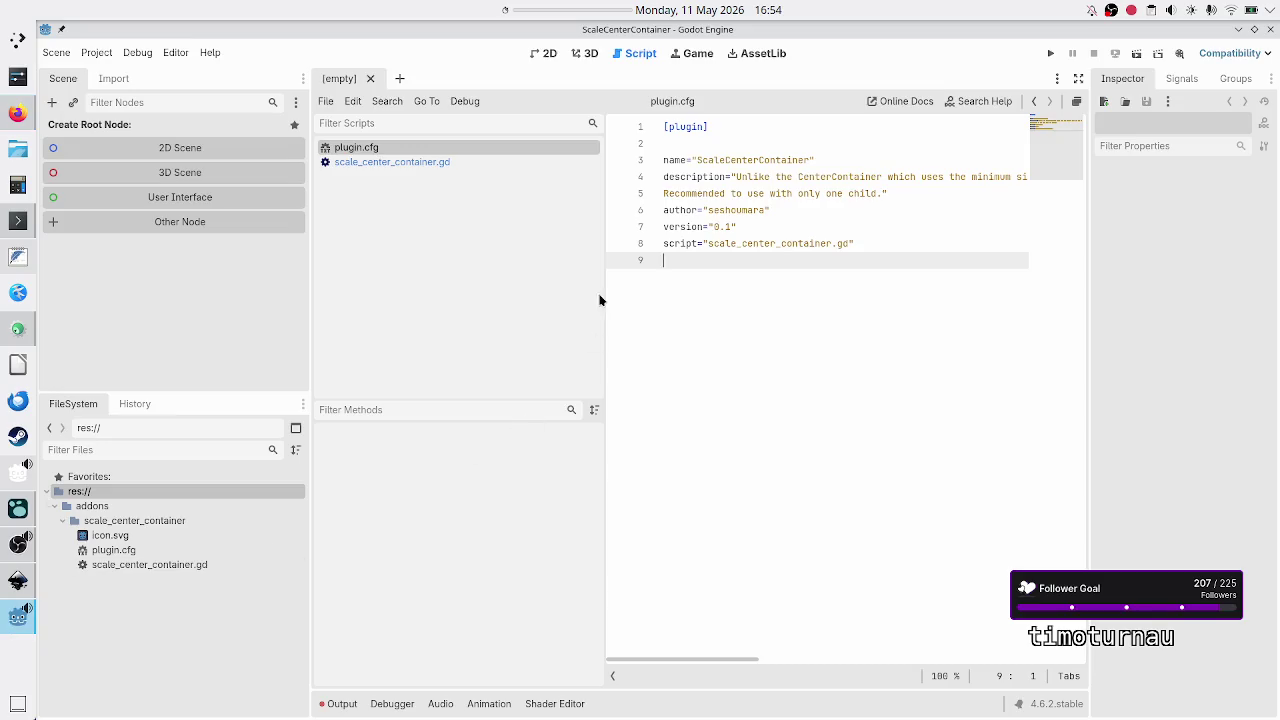
Step: Open scale_center_container.gd and inspect its _enable_plugin, _disable_plugin and _enter_tree stubs
{"action": "left_click", "coordinate": [426, 166]}
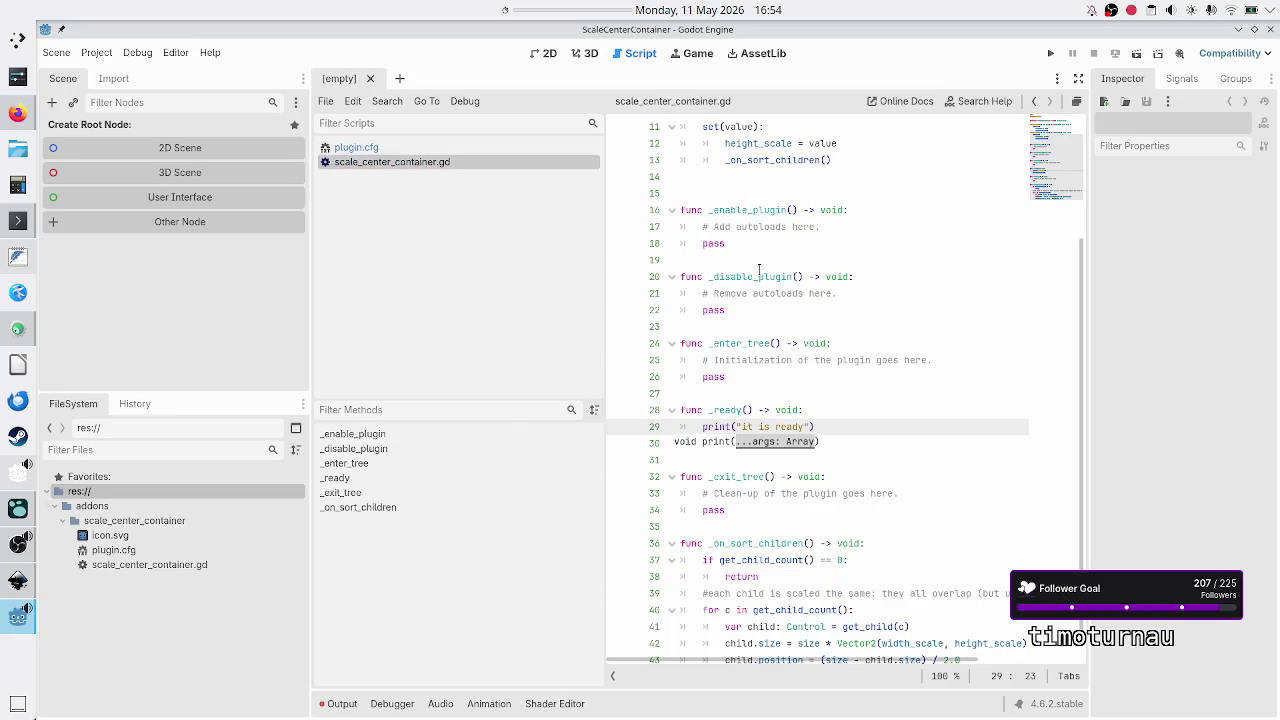
{"action": "double_click", "coordinate": [752, 210]}
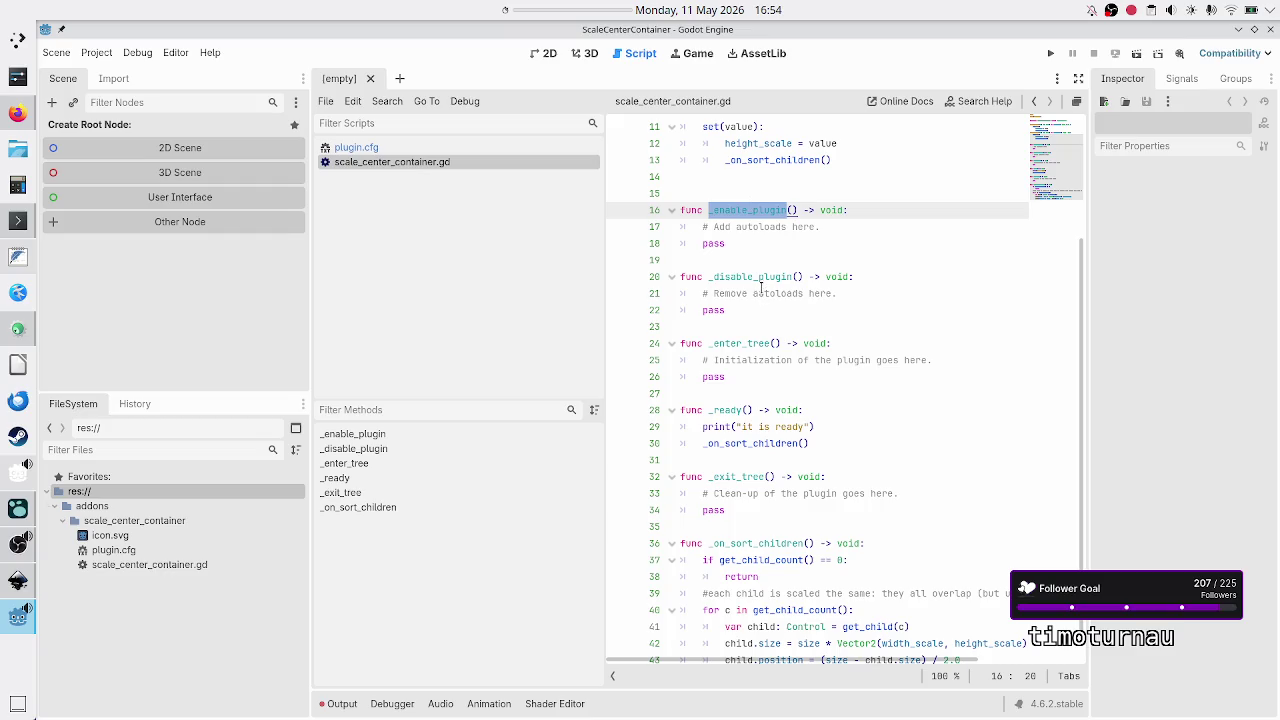
{"action": "double_click", "coordinate": [760, 277]}
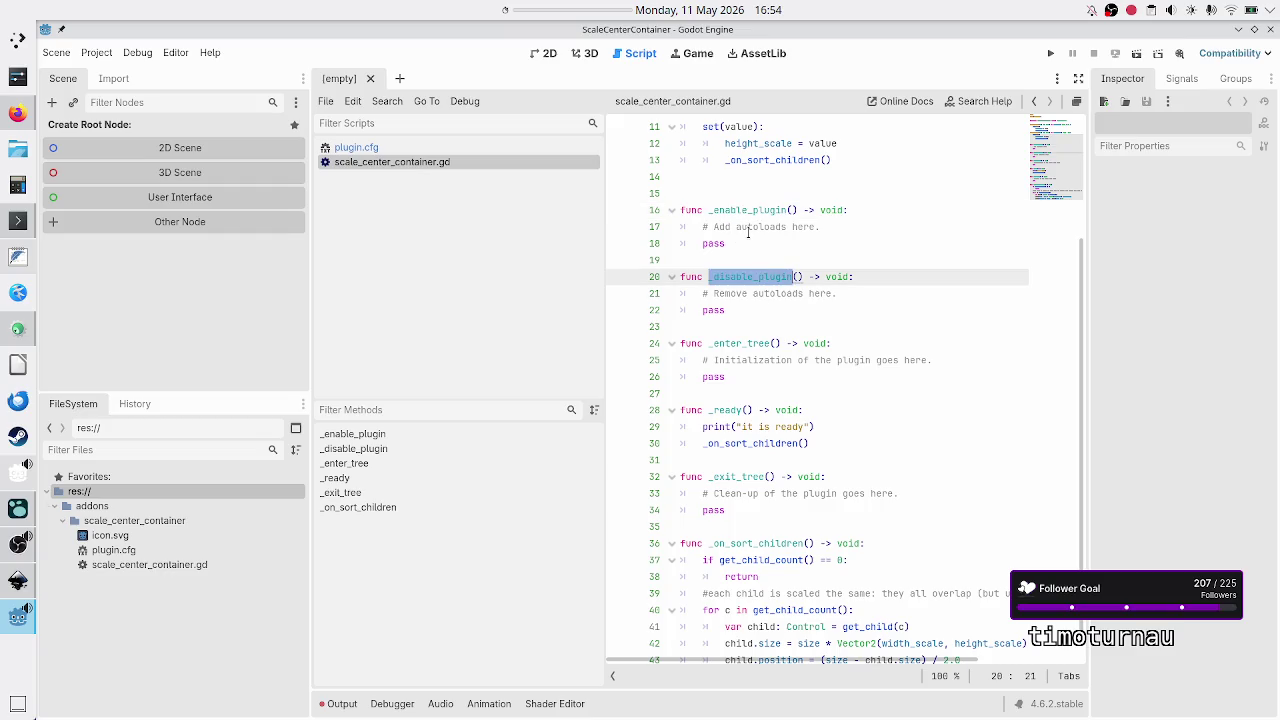
{"action": "double_click", "coordinate": [748, 228]}
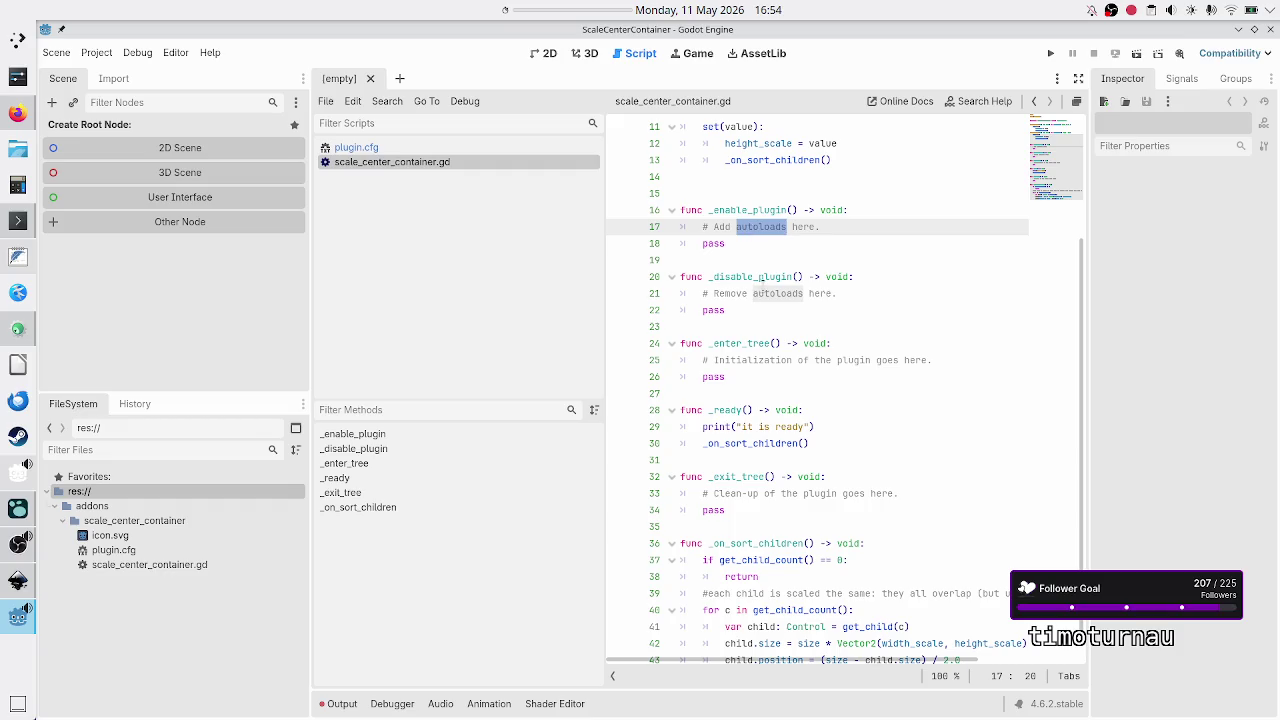
{"action": "double_click", "coordinate": [763, 292]}
{"action": "double_click", "coordinate": [750, 342]}
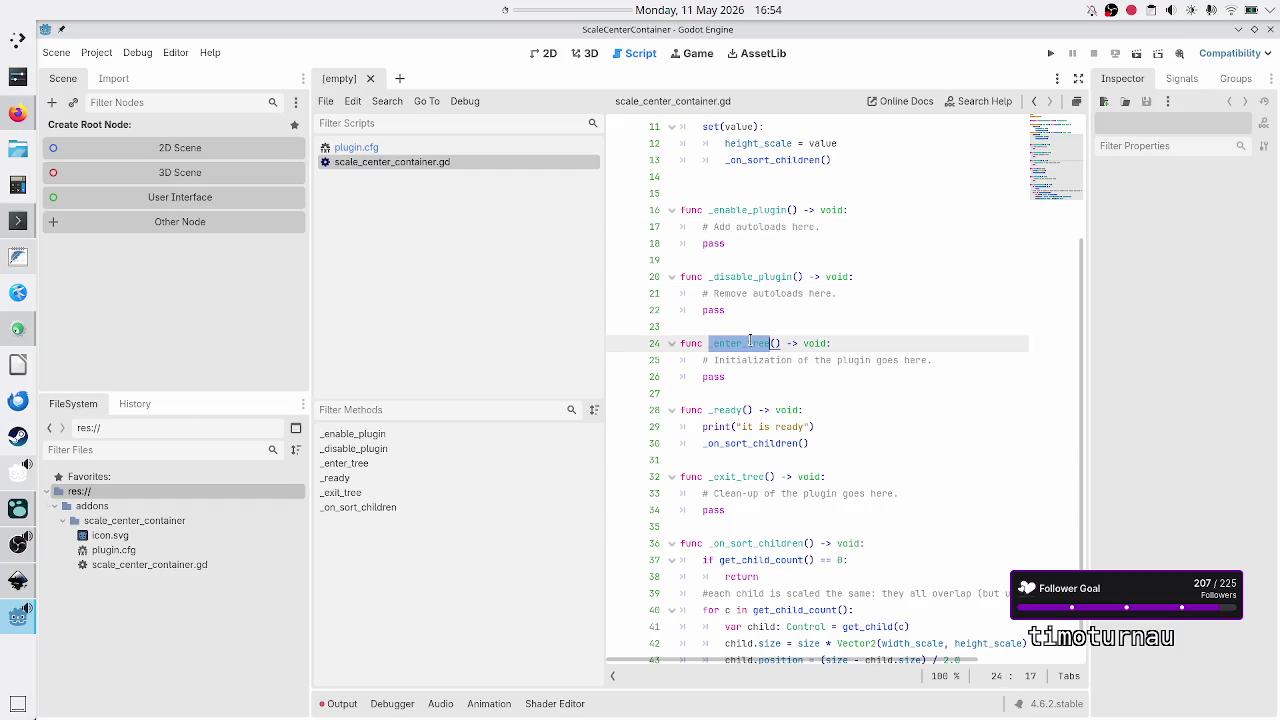
{"action": "key", "text": "alt+Tab"}
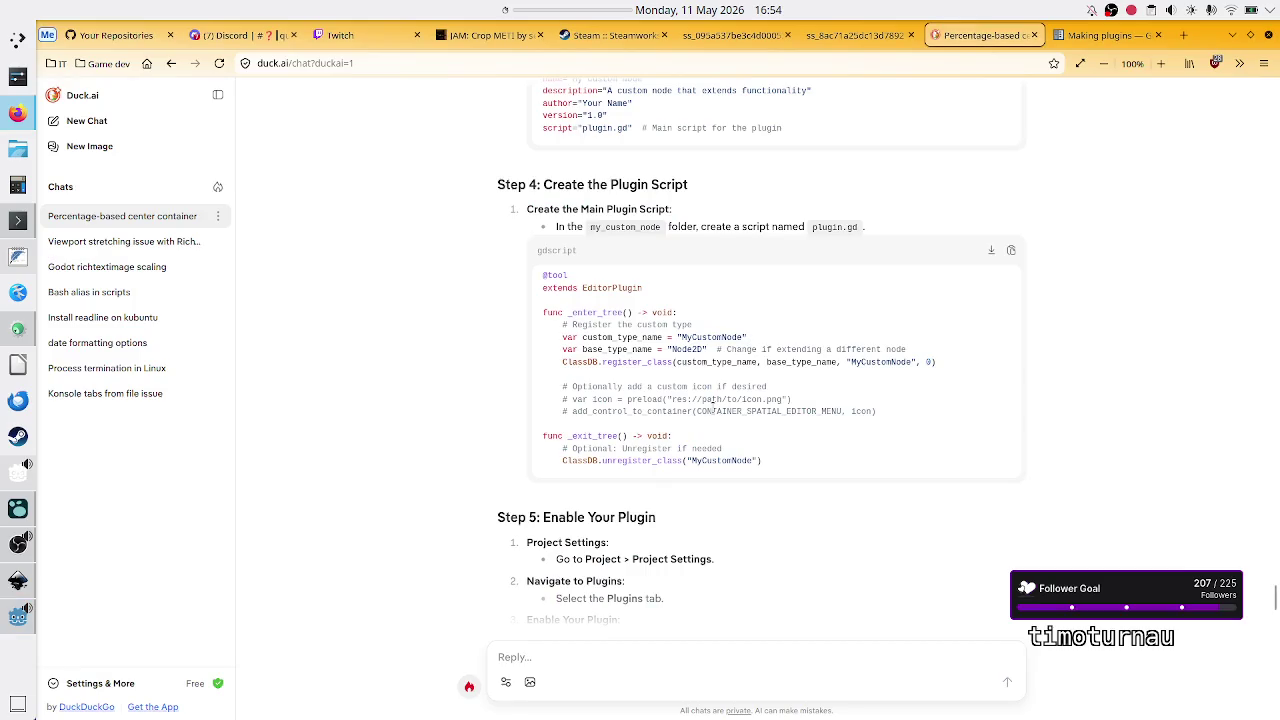
Step: Compare against Duck.ai's Step 4 plugin.gd example, then open the scale_center_container folder's context menu
{"action": "key", "text": "alt+Tab"}
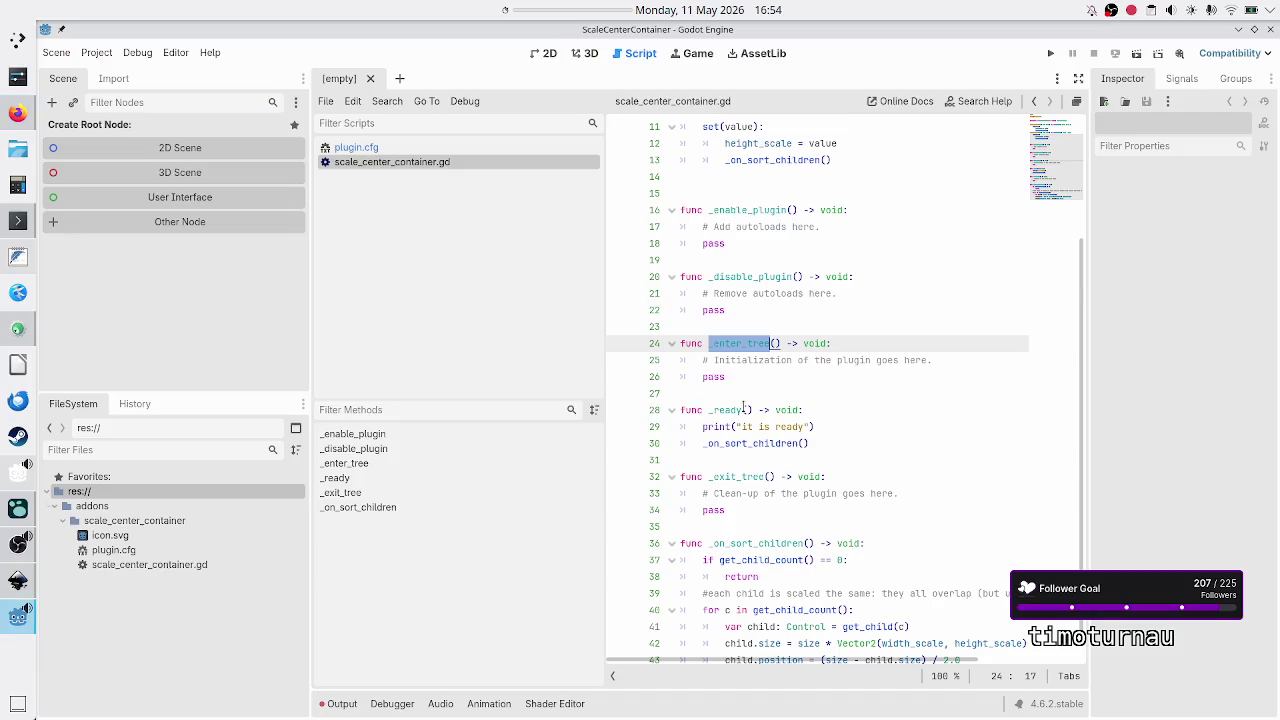
{"action": "mouse_move", "coordinate": [743, 406]}
{"action": "key", "text": "alt+Tab"}
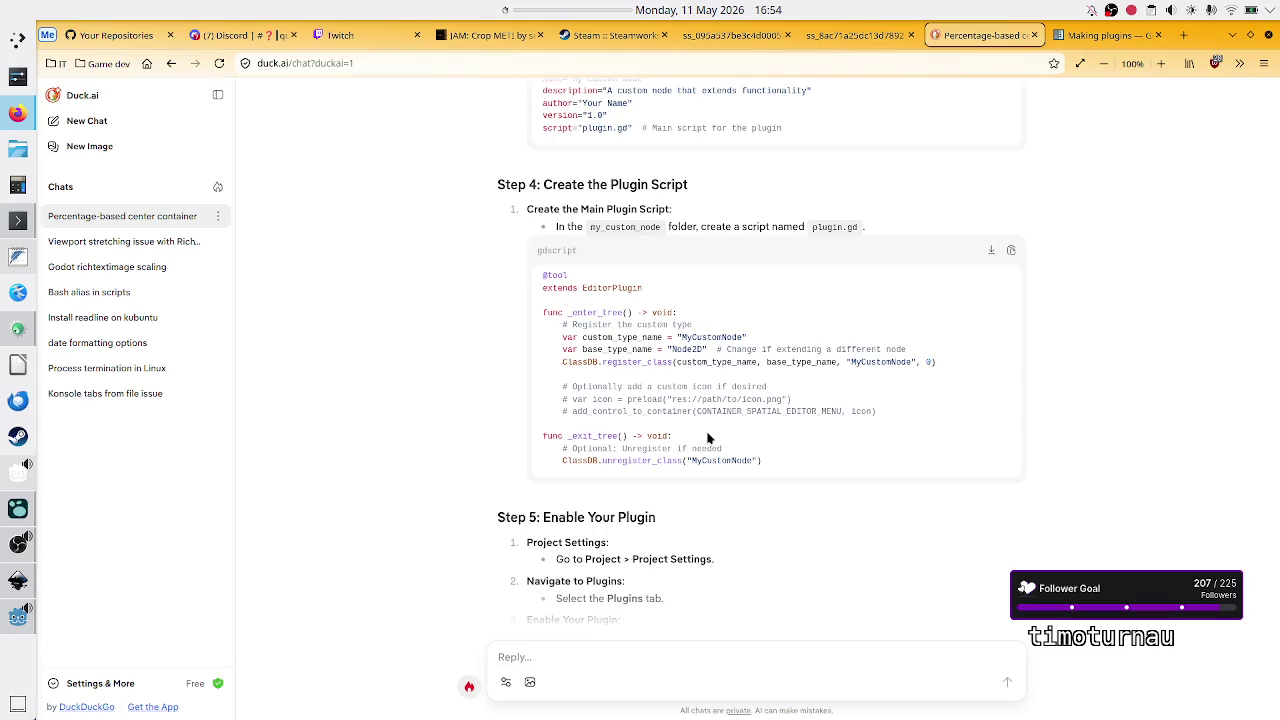
{"action": "key", "text": "alt+Tab"}
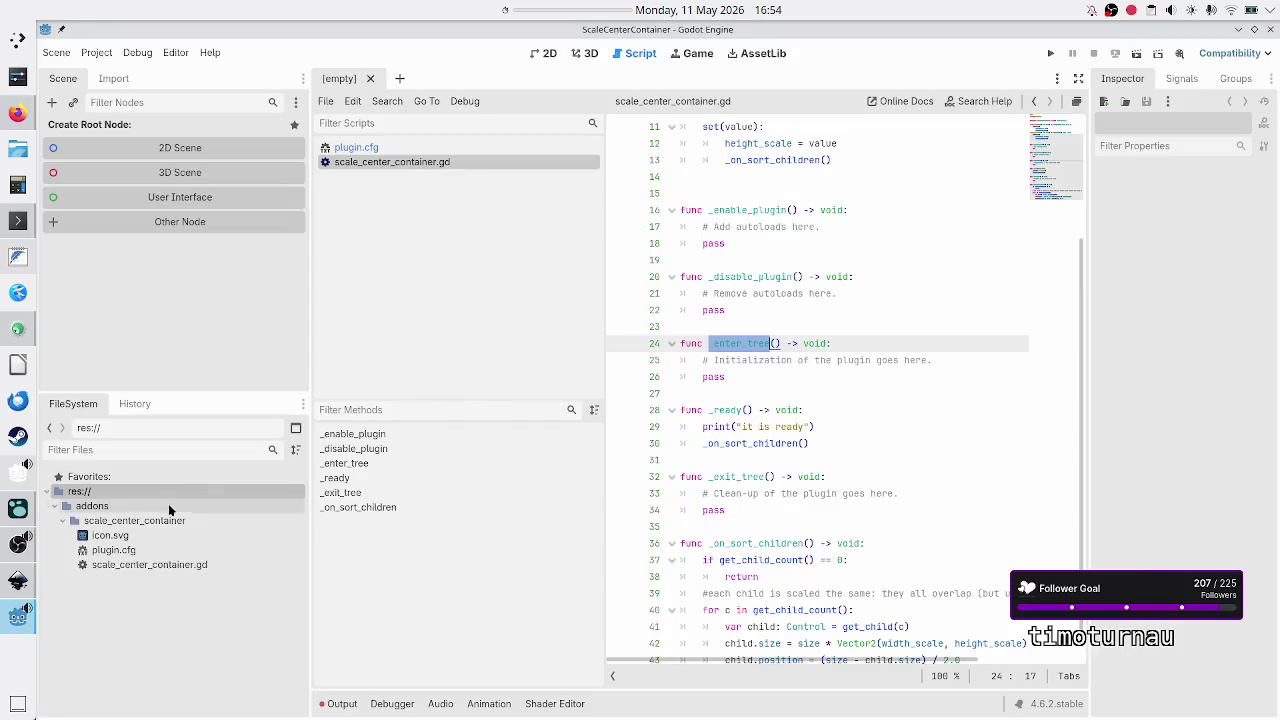
{"action": "left_click", "coordinate": [137, 520]}
{"action": "right_click", "coordinate": [137, 520]}
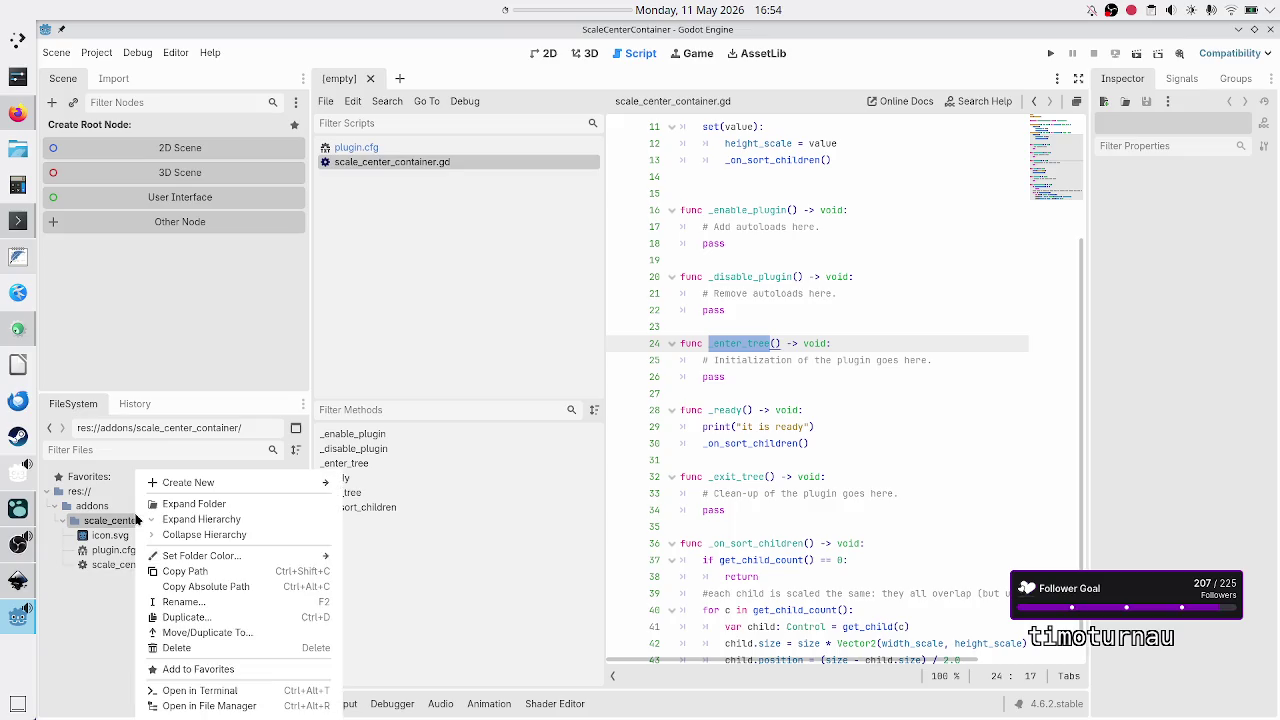
Step: Create a new script named plugin.gd in the scale_center_container folder
{"action": "mouse_move", "coordinate": [225, 483]}
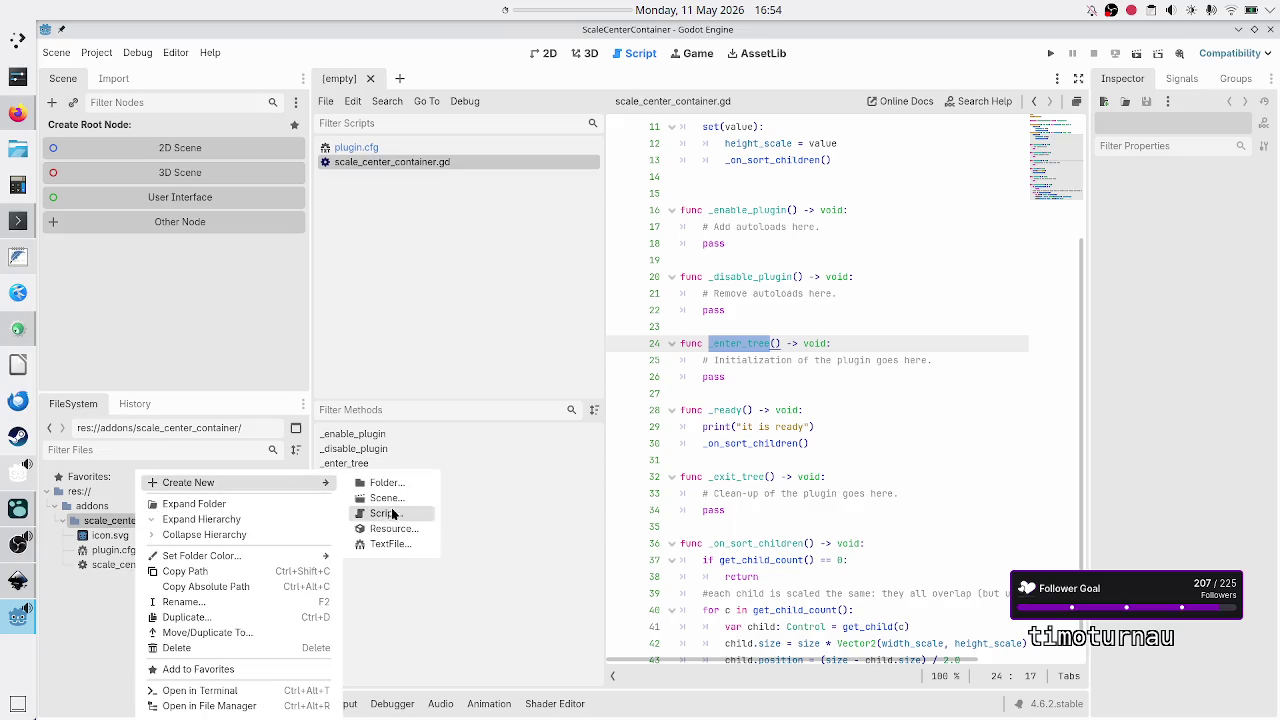
{"action": "left_click", "coordinate": [386, 513]}
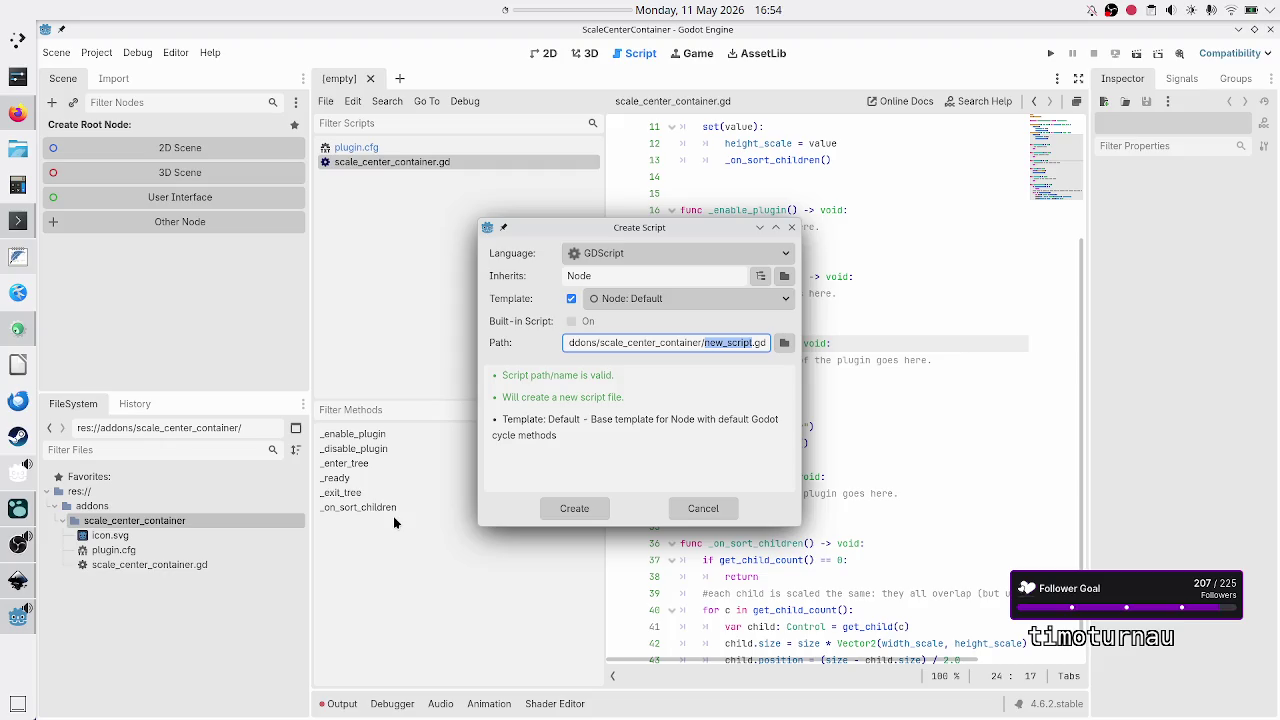
{"action": "key", "text": "BackSpace"}
{"action": "type", "text": "plugi"}
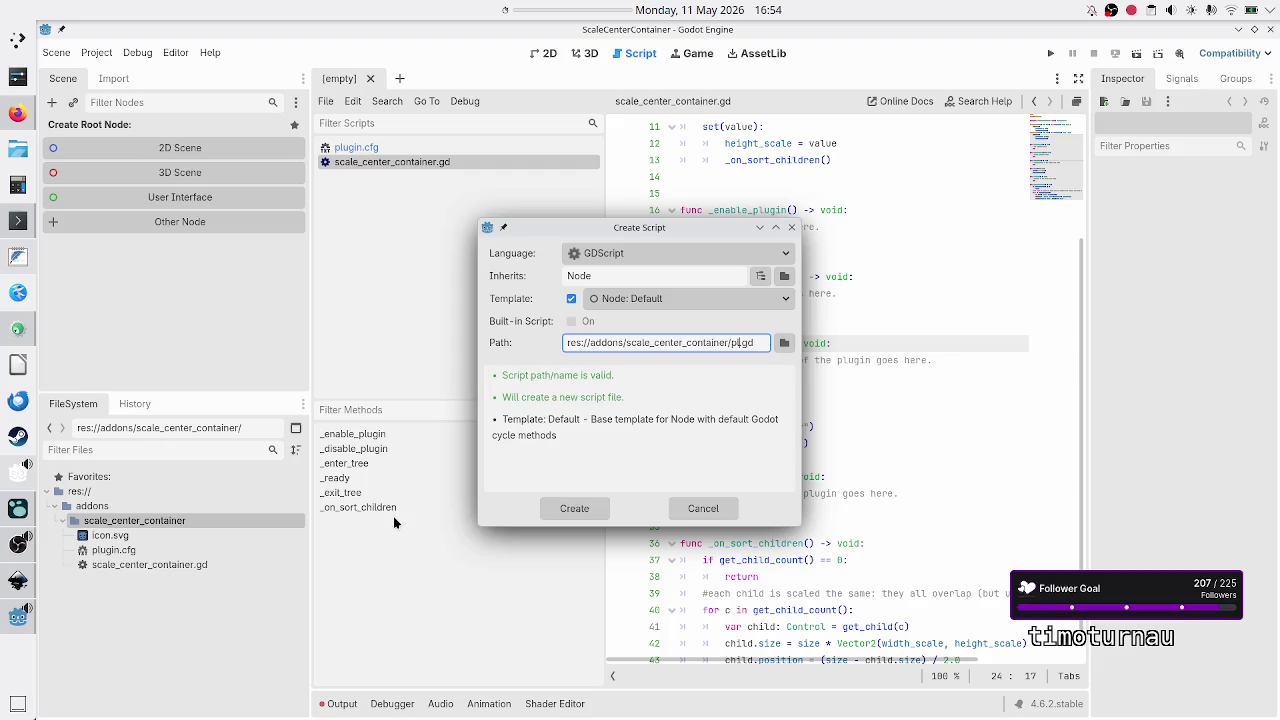
{"action": "type", "text": "n"}
{"action": "key", "text": "End"}
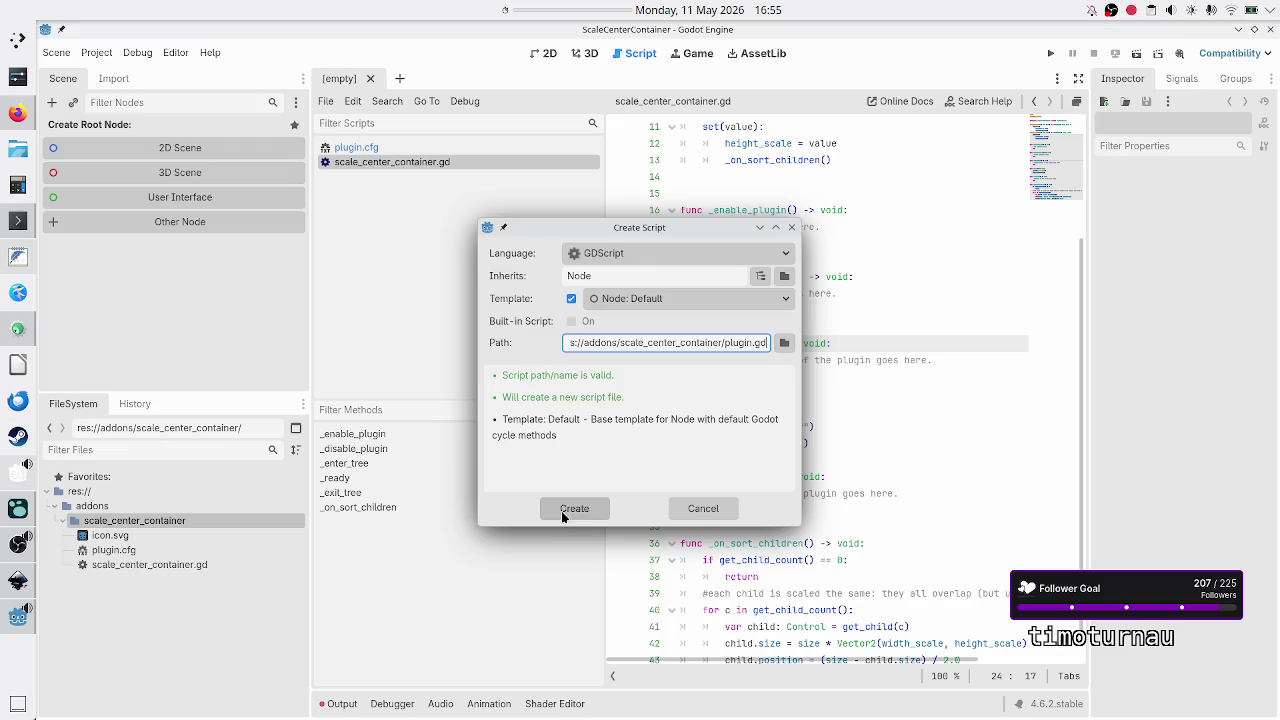
{"action": "left_click", "coordinate": [563, 511]}
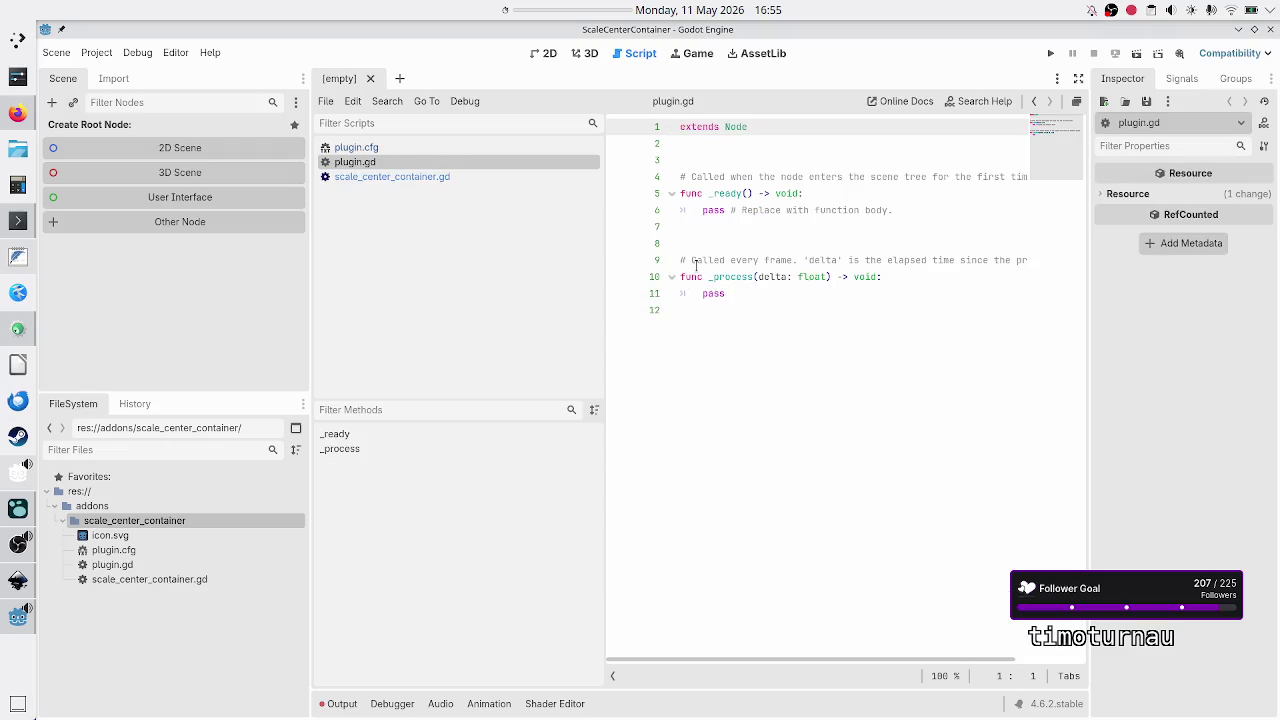
{"action": "left_click", "coordinate": [730, 172]}
{"action": "key", "text": "ctrl+a"}
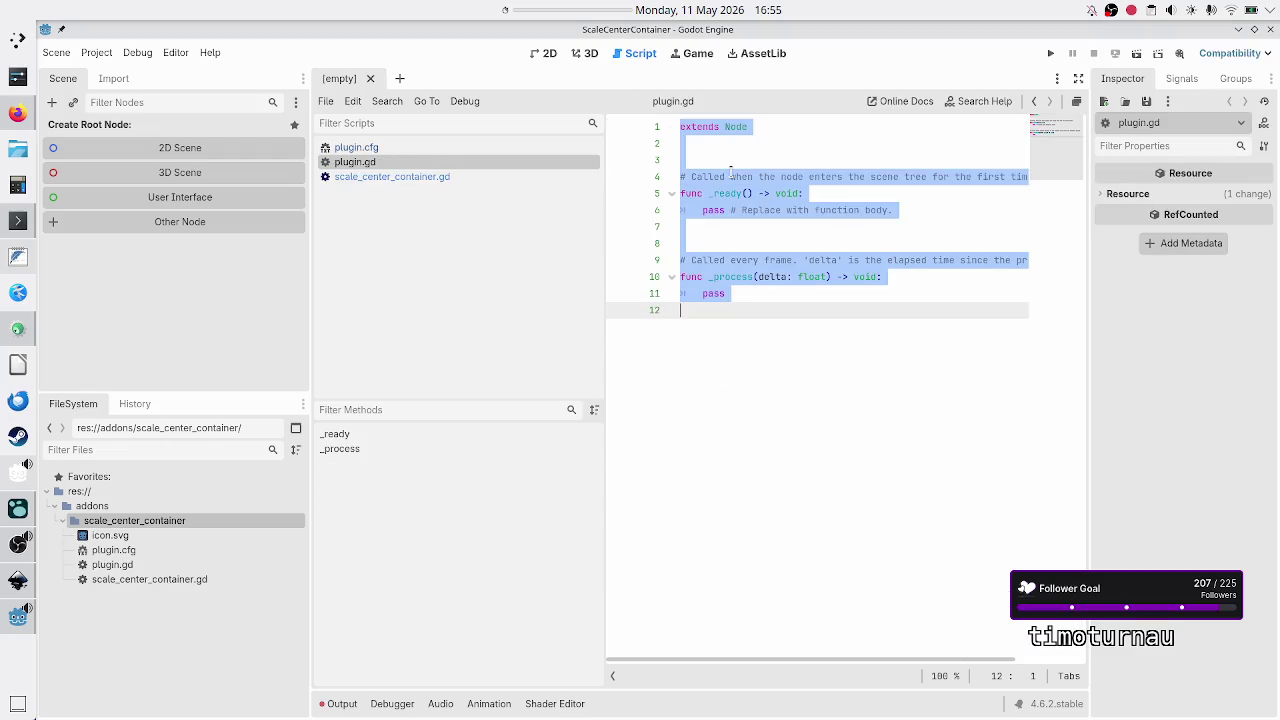
{"action": "key", "text": "Delete"}
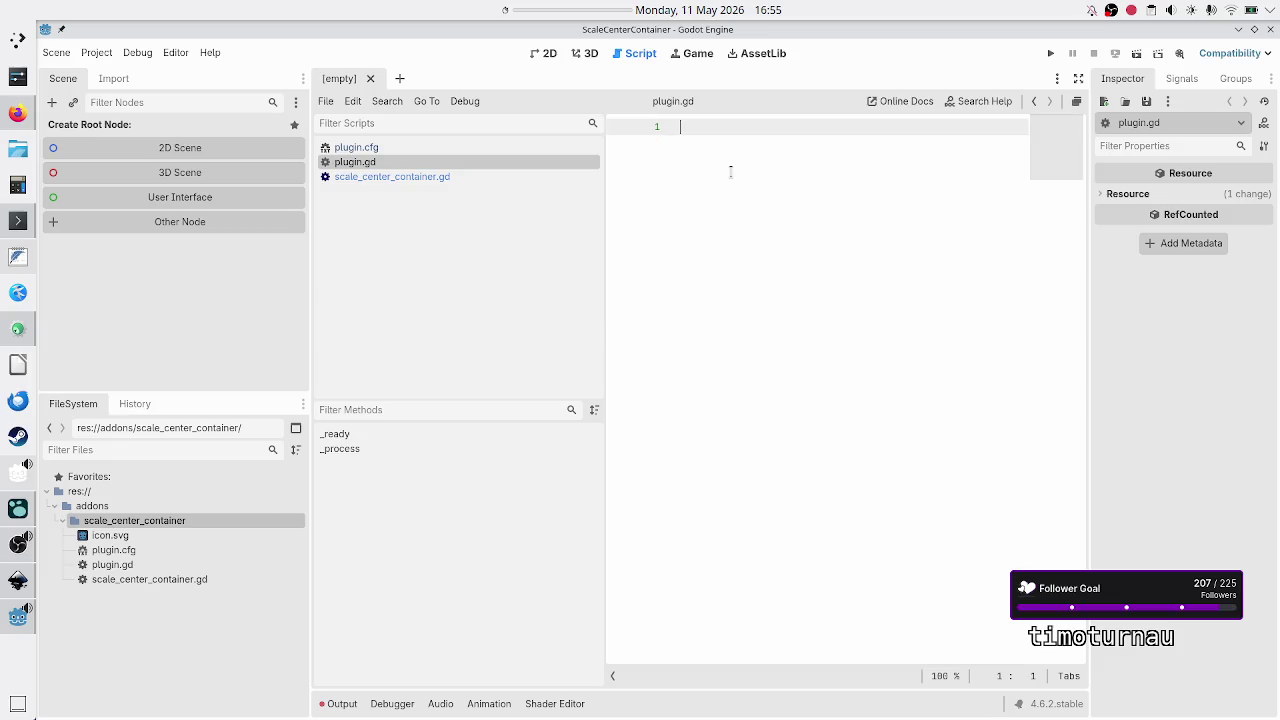
{"action": "key", "text": "alt+Tab"}
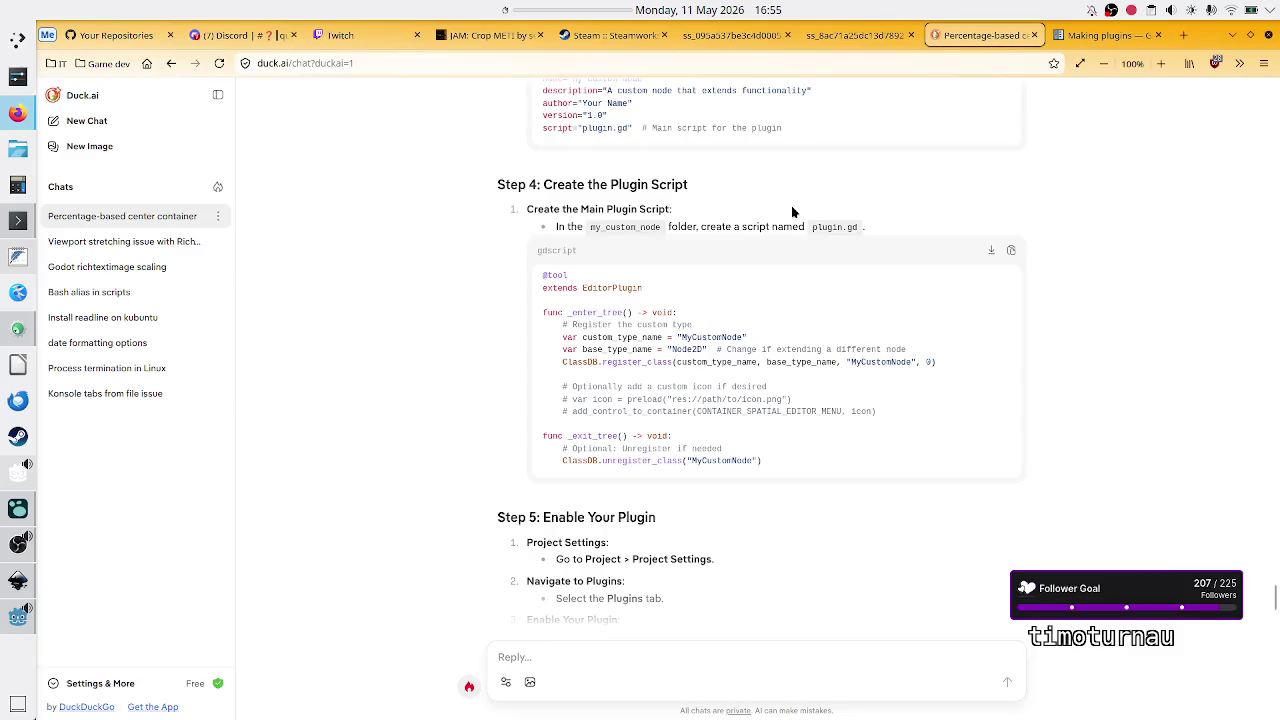
{"action": "key", "text": "alt+Tab"}
{"action": "type", "text": "@tool"}
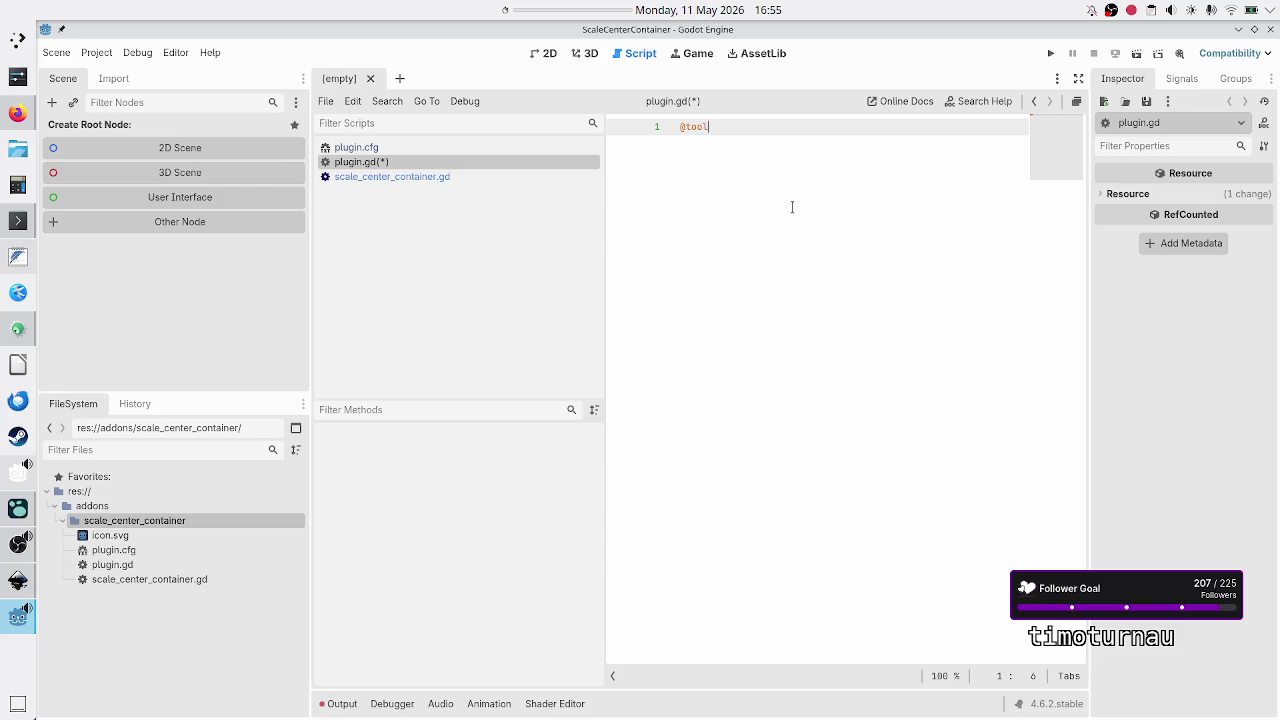
{"action": "key", "text": "Return"}
{"action": "type", "text": "extend"}
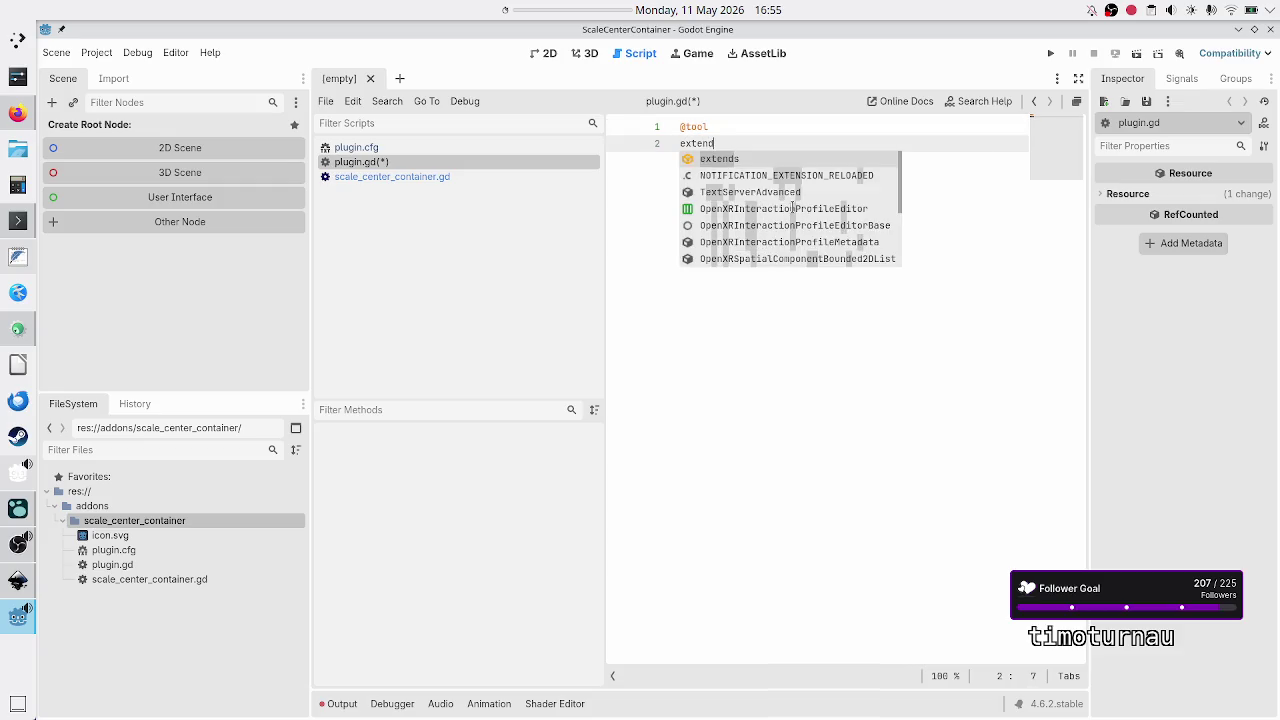
{"action": "type", "text": "s"}
{"action": "key", "text": "alt+Tab"}
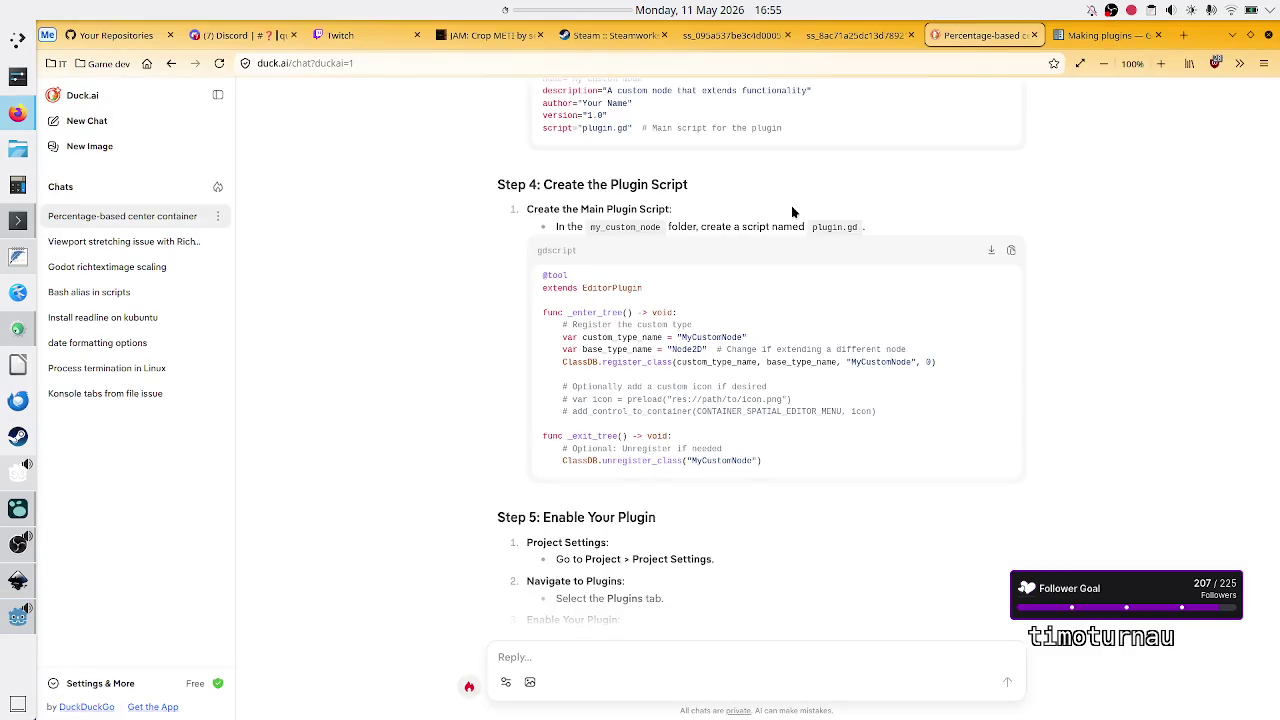
{"action": "key", "text": "alt+Tab"}
{"action": "type", "text": "EditorP"}
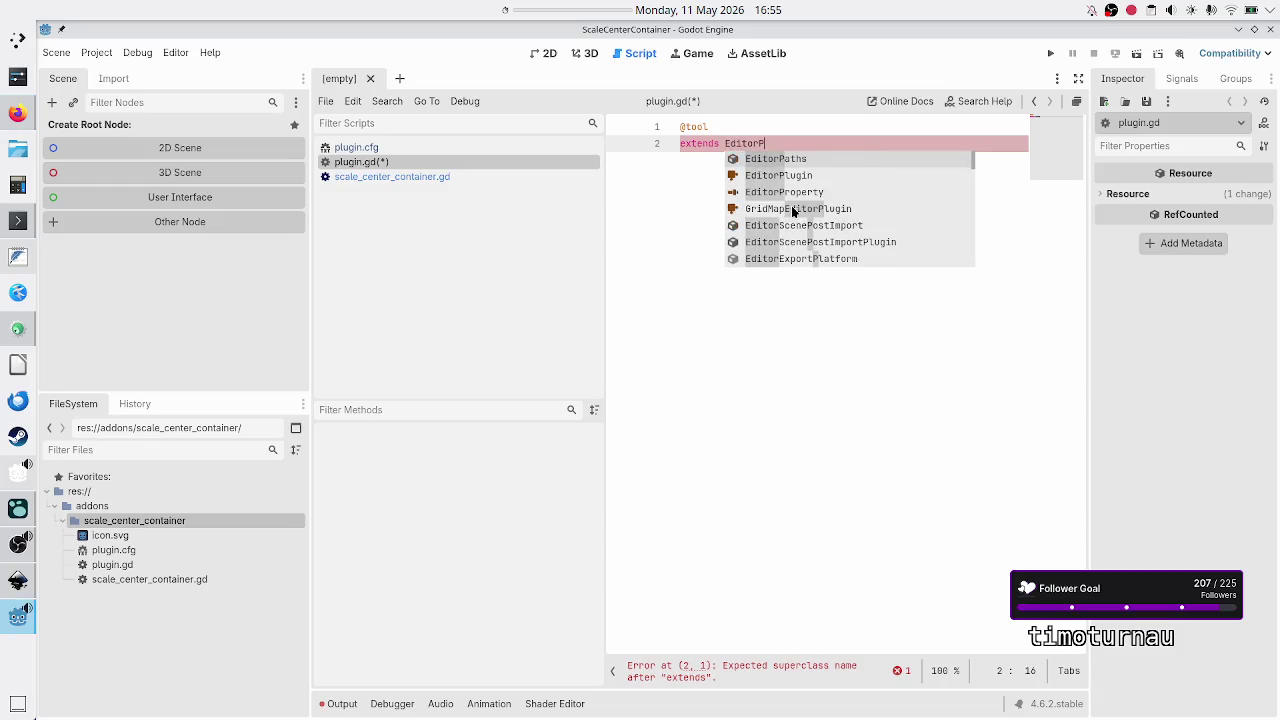
{"action": "type", "text": "lu"}
{"action": "key", "text": "Return"}
{"action": "key", "text": "Return"}
{"action": "key", "text": "Return"}
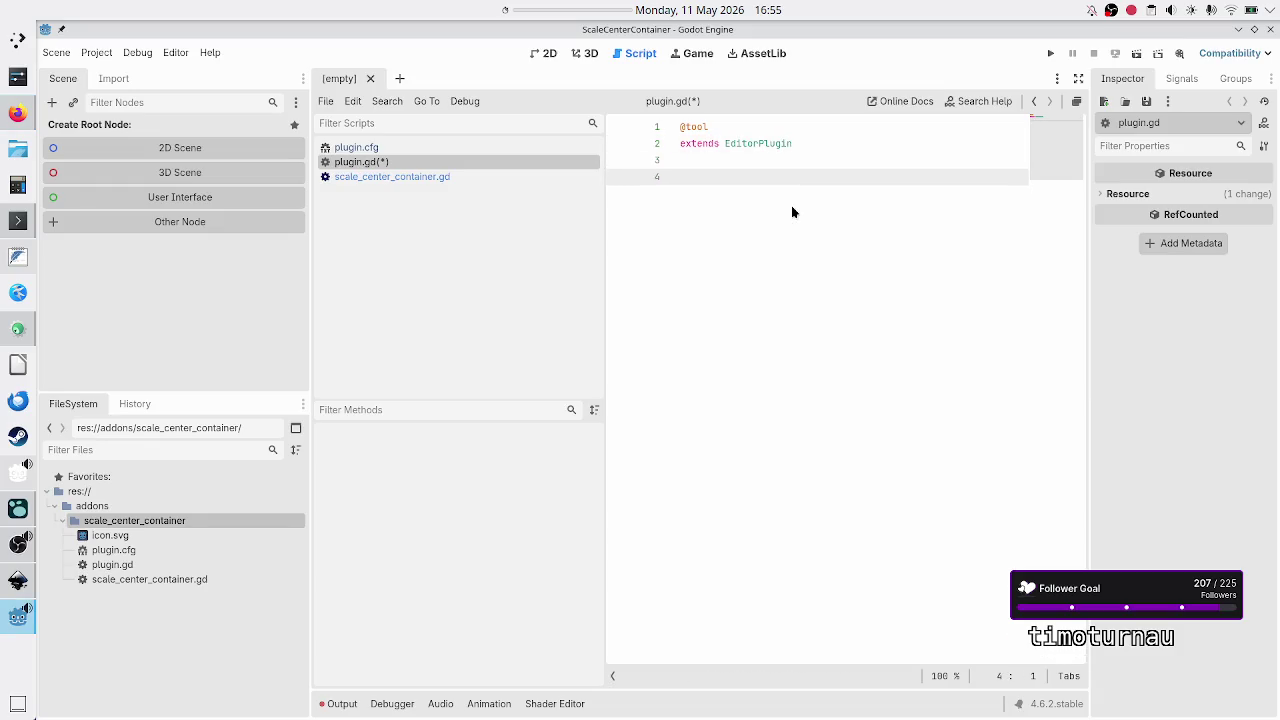
{"action": "left_click", "coordinate": [495, 176]}
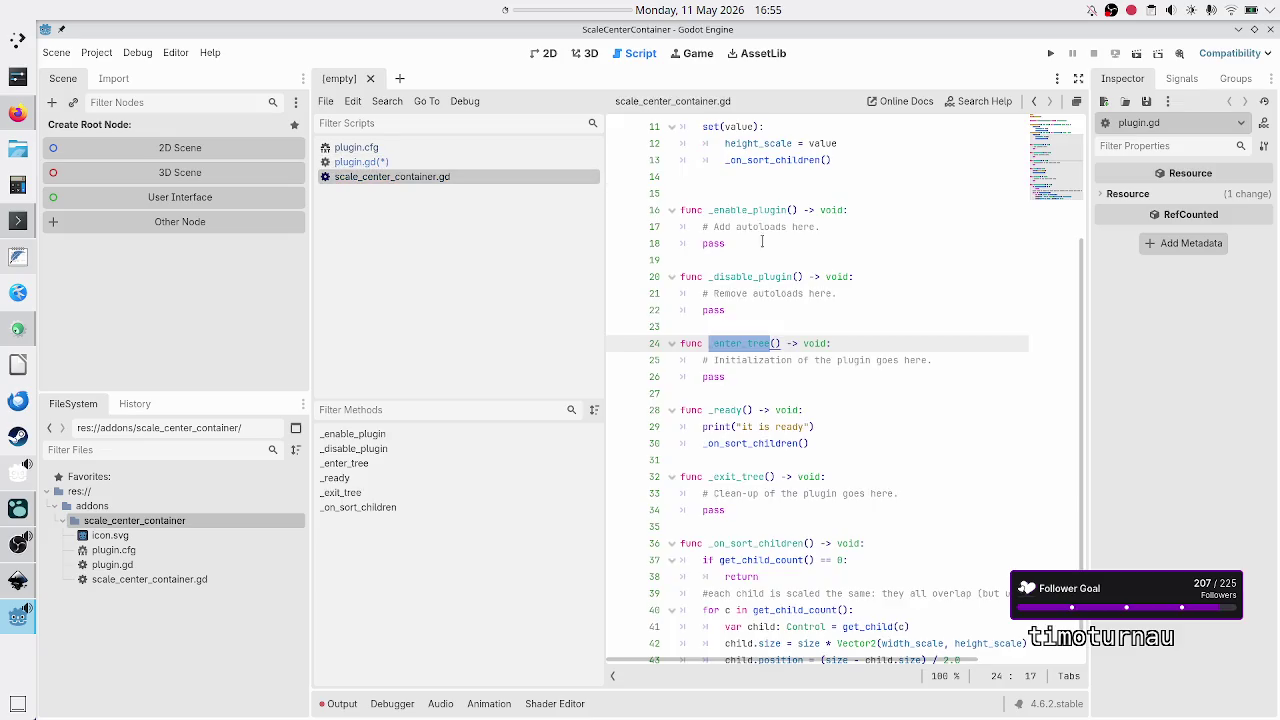
Step: Cut _enable_plugin, _disable_plugin and _enter_tree from scale_center_container.gd and paste them into plugin.gd
{"action": "left_click", "coordinate": [800, 224]}
{"action": "key", "text": "Up"}
{"action": "key", "text": "Home"}
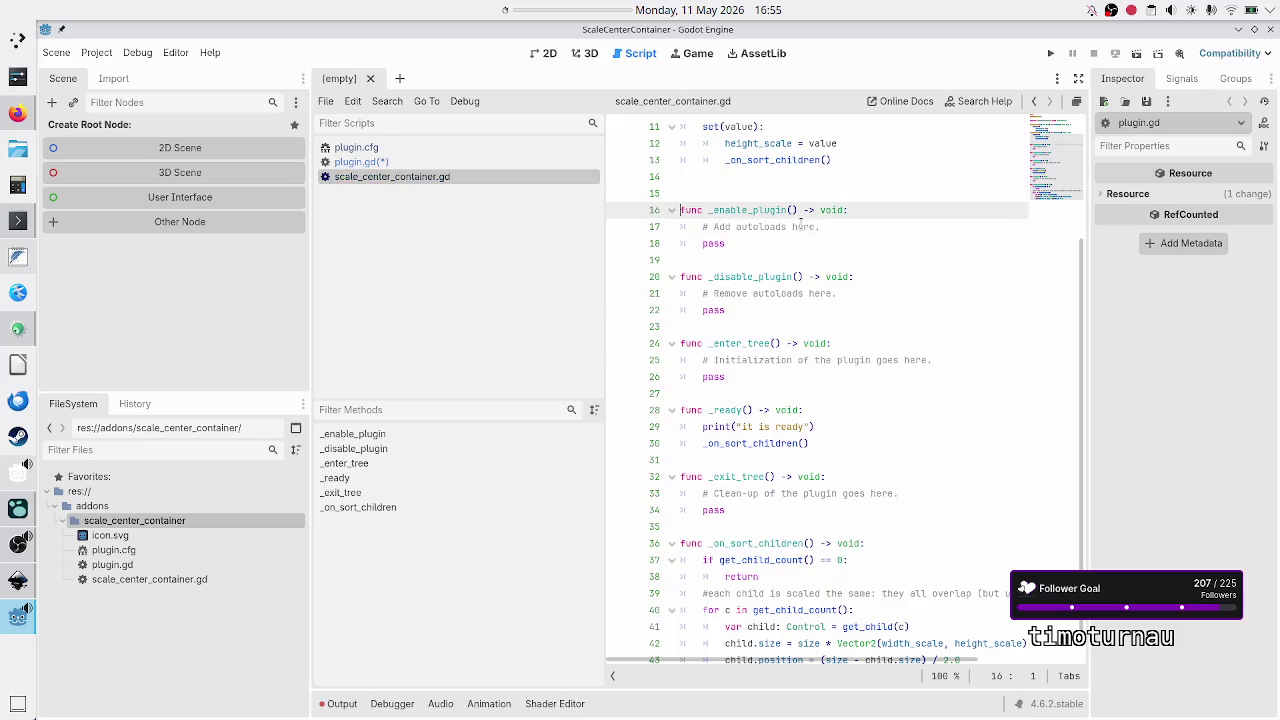
{"action": "key", "text": "shift+Down"}
{"action": "key", "text": "shift+Down"}
{"action": "key", "text": "shift+Down"}
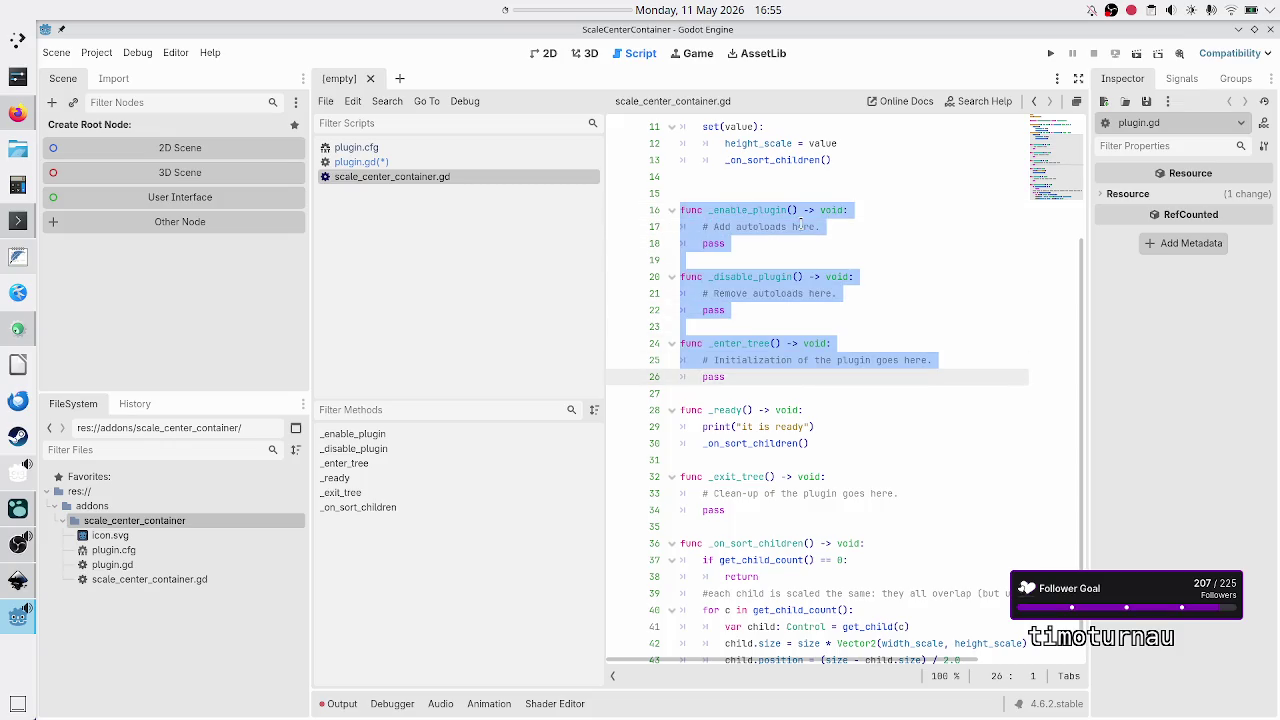
{"action": "key", "text": "shift+Down"}
{"action": "key", "text": "shift+Down"}
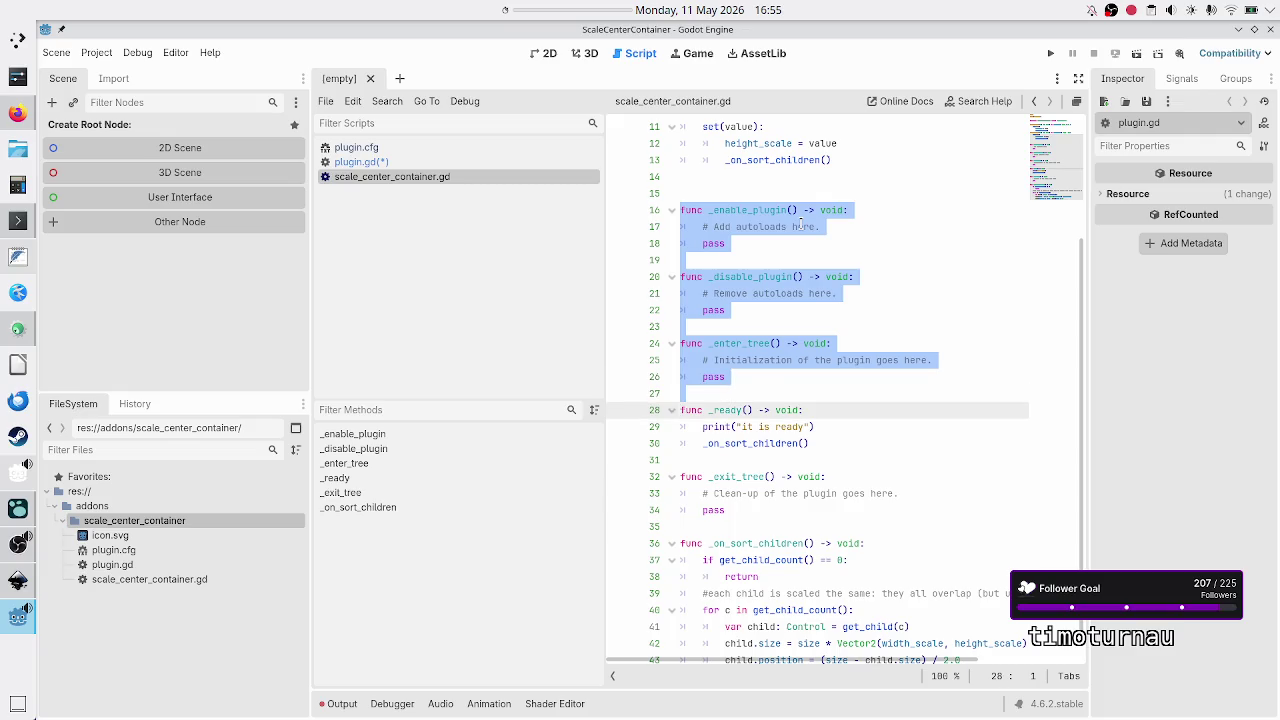
{"action": "key", "text": "shift+Up"}
{"action": "key", "text": "shift+Left"}
{"action": "key", "text": "ctrl+x"}
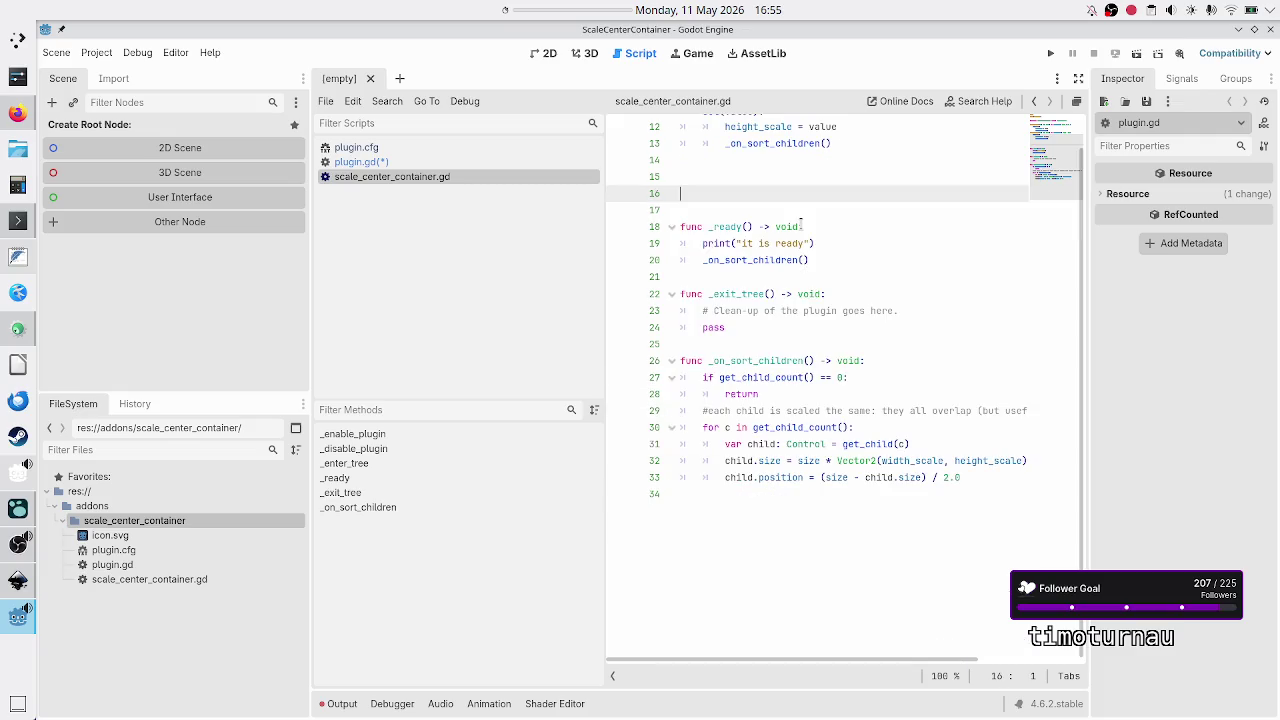
{"action": "left_click", "coordinate": [414, 162]}
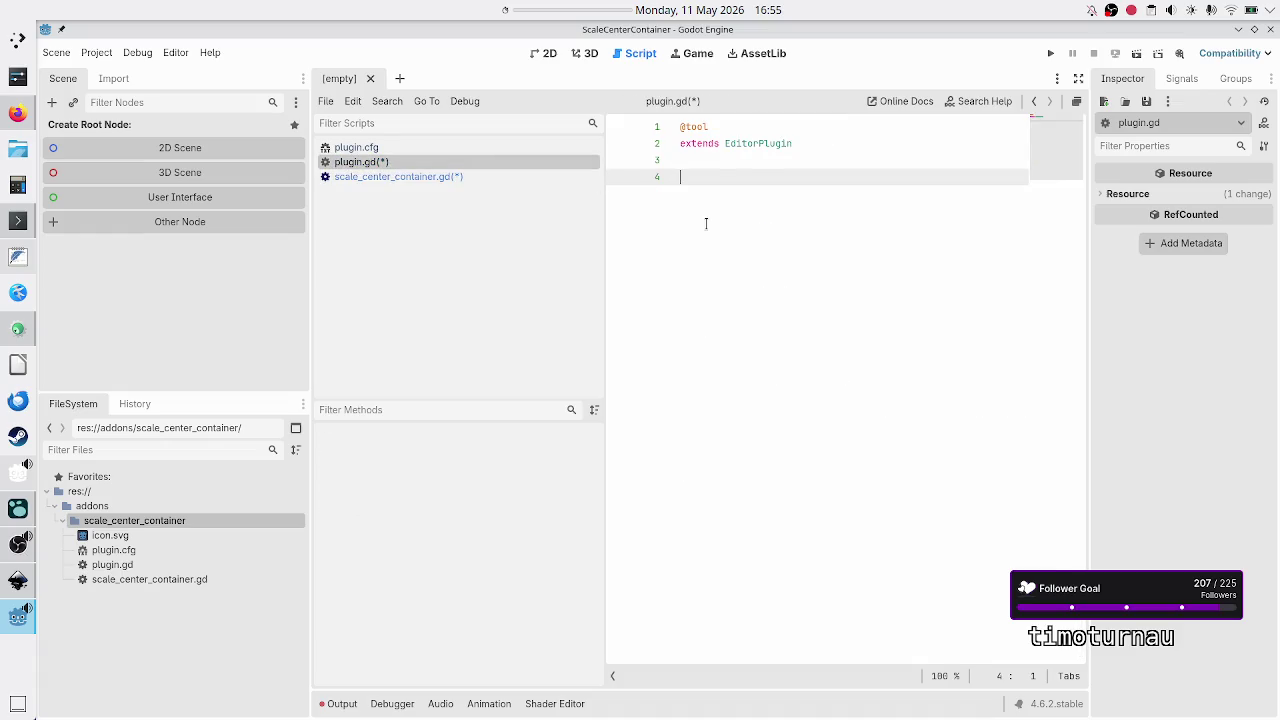
{"action": "key", "text": "ctrl+v"}
Step: Move _exit_tree into plugin.gd after _enter_tree and save both scripts
{"action": "left_click", "coordinate": [420, 176]}
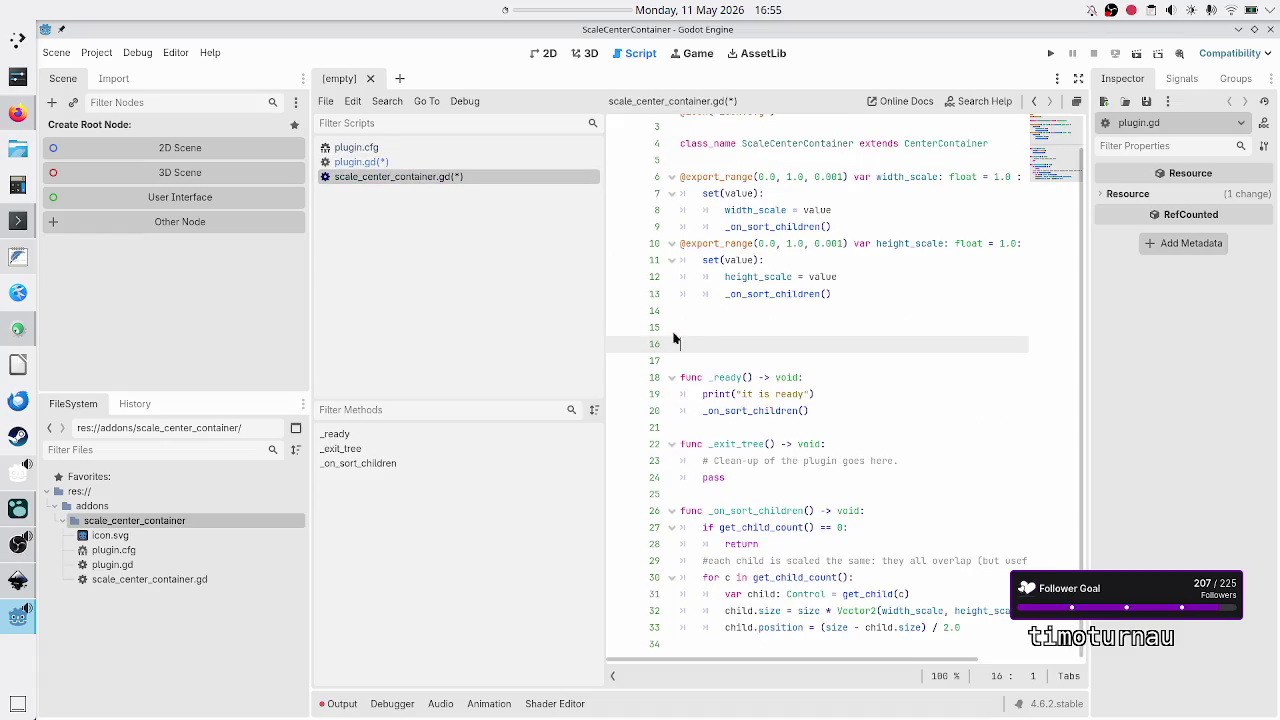
{"action": "left_click", "coordinate": [687, 424]}
{"action": "key", "text": "Down"}
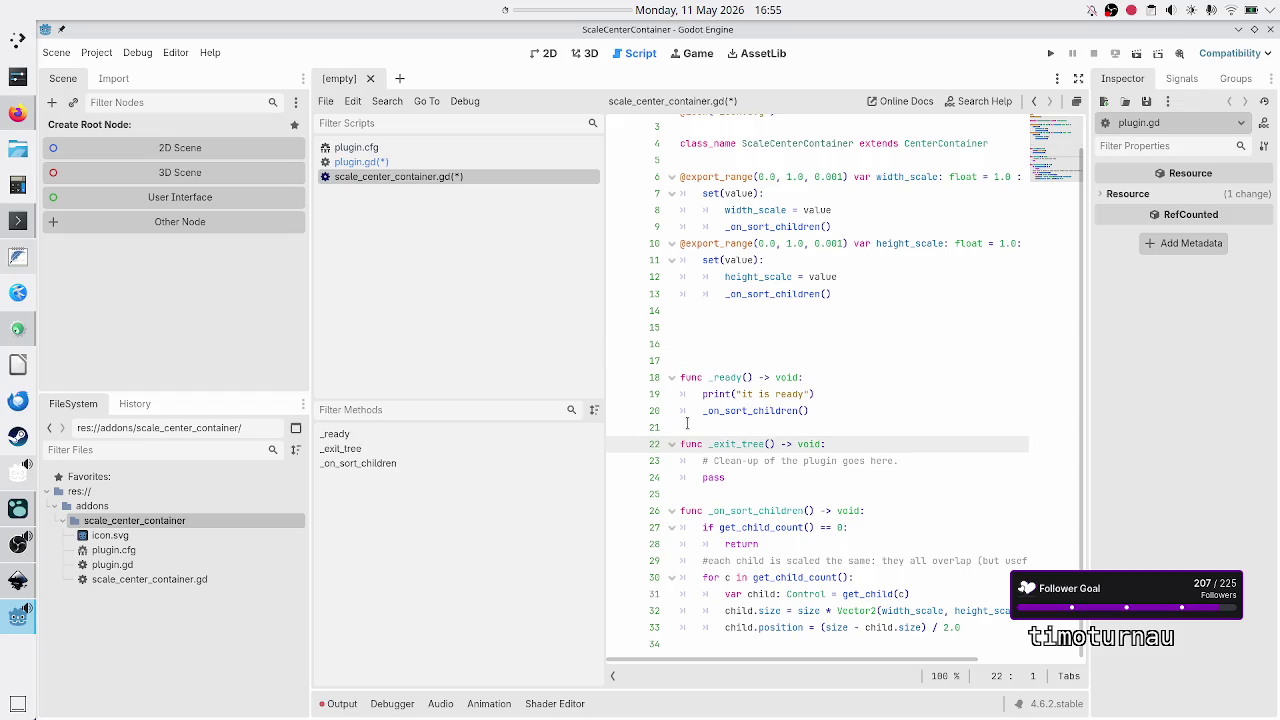
{"action": "key", "text": "shift+Down"}
{"action": "key", "text": "shift+Down"}
{"action": "key", "text": "shift+Down"}
{"action": "key", "text": "Delete"}
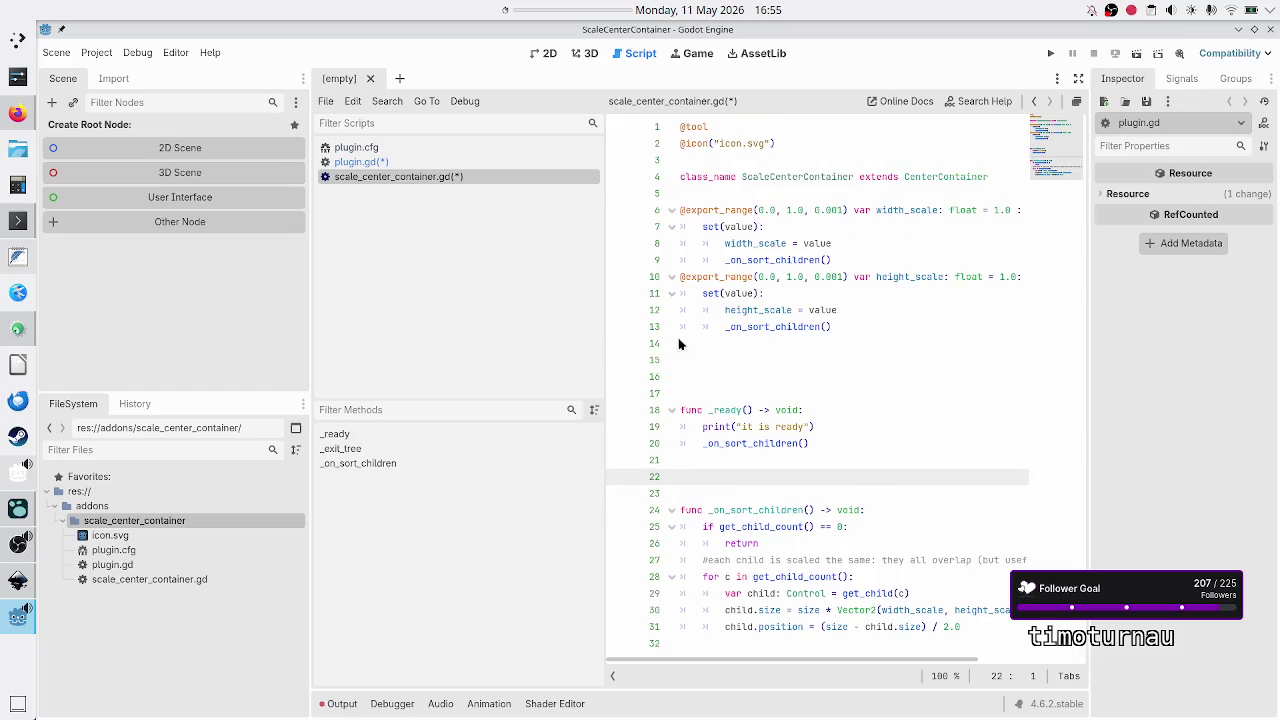
{"action": "left_click", "coordinate": [449, 162]}
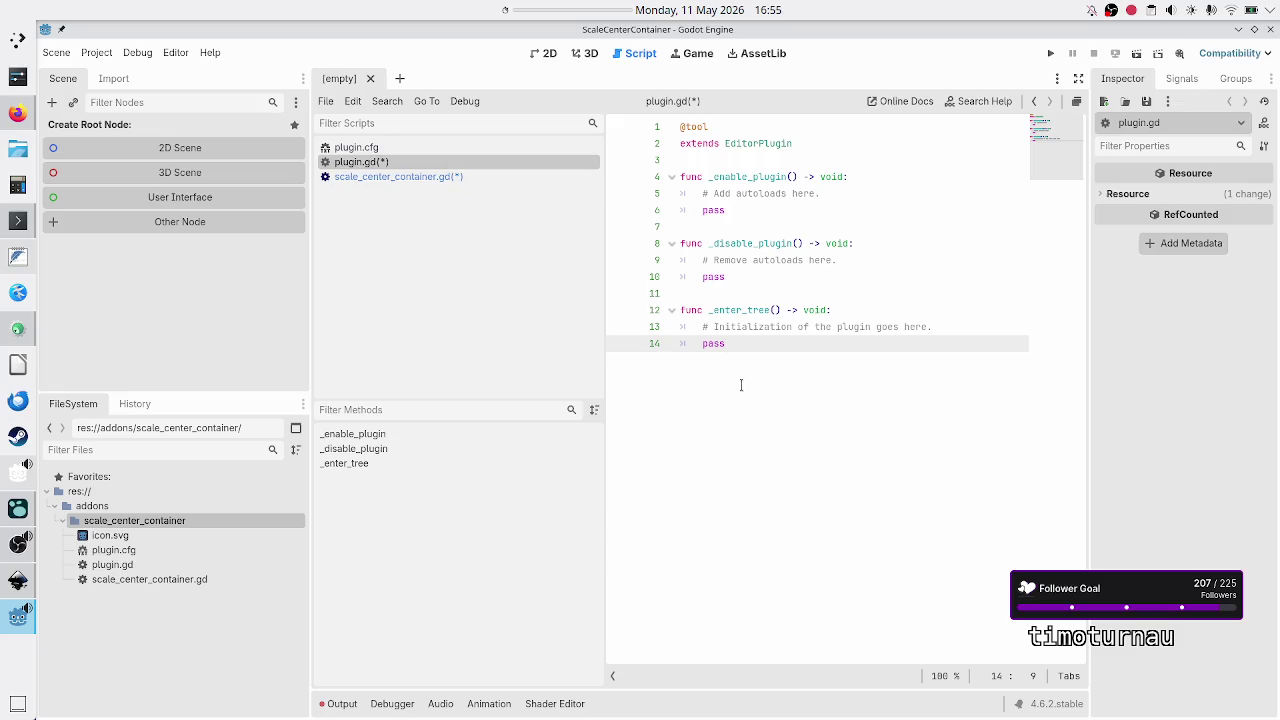
{"action": "key", "text": "Return"}
{"action": "key", "text": "BackSpace"}
{"action": "key", "text": "Return"}
{"action": "key", "text": "ctrl+v"}
{"action": "key", "text": "Up"}
{"action": "key", "text": "Up"}
{"action": "key", "text": "Up"}
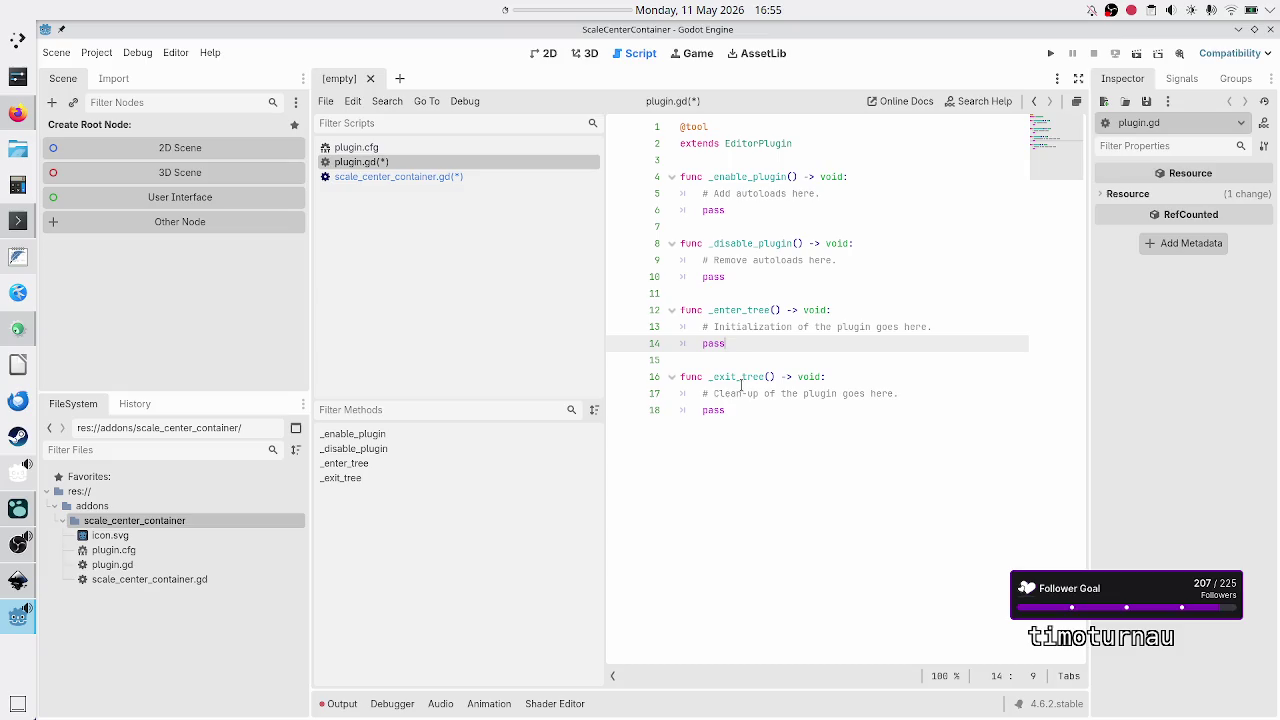
{"action": "key", "text": "Down"}
{"action": "key", "text": "Down"}
{"action": "key", "text": "Down"}
{"action": "key", "text": "Return"}
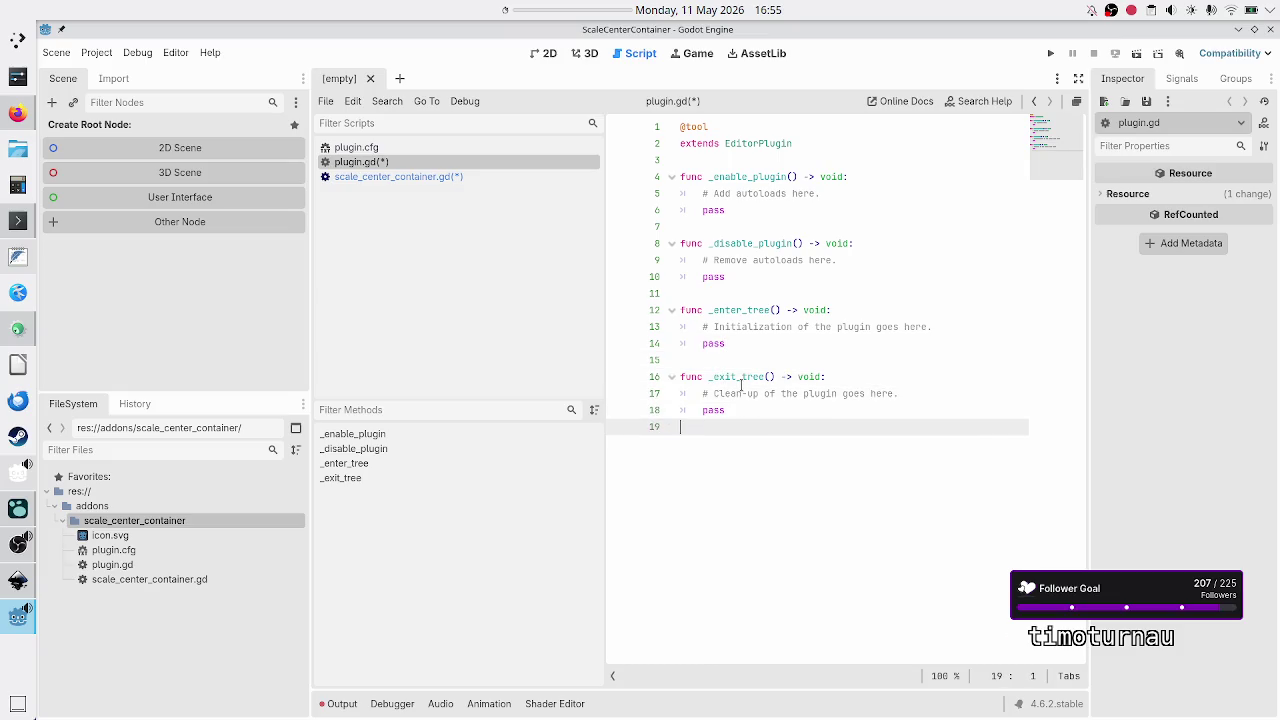
{"action": "key", "text": "ctrl+s"}
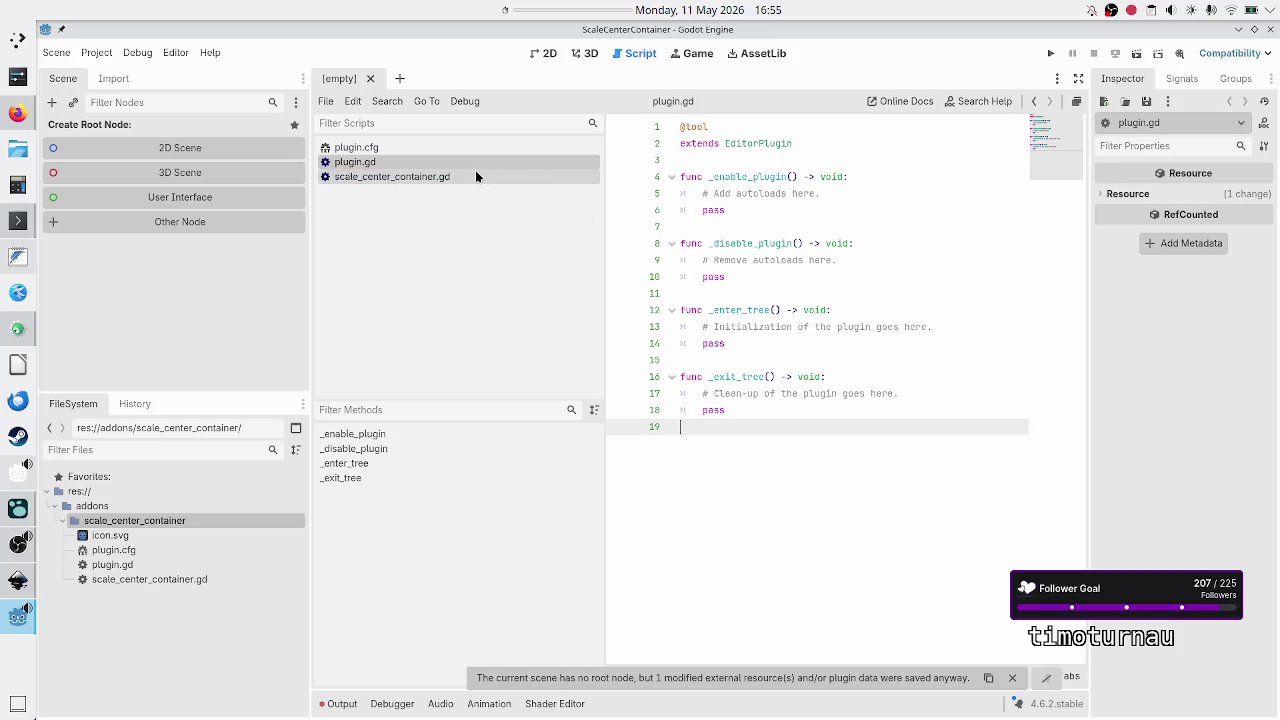
{"action": "left_click", "coordinate": [476, 175]}
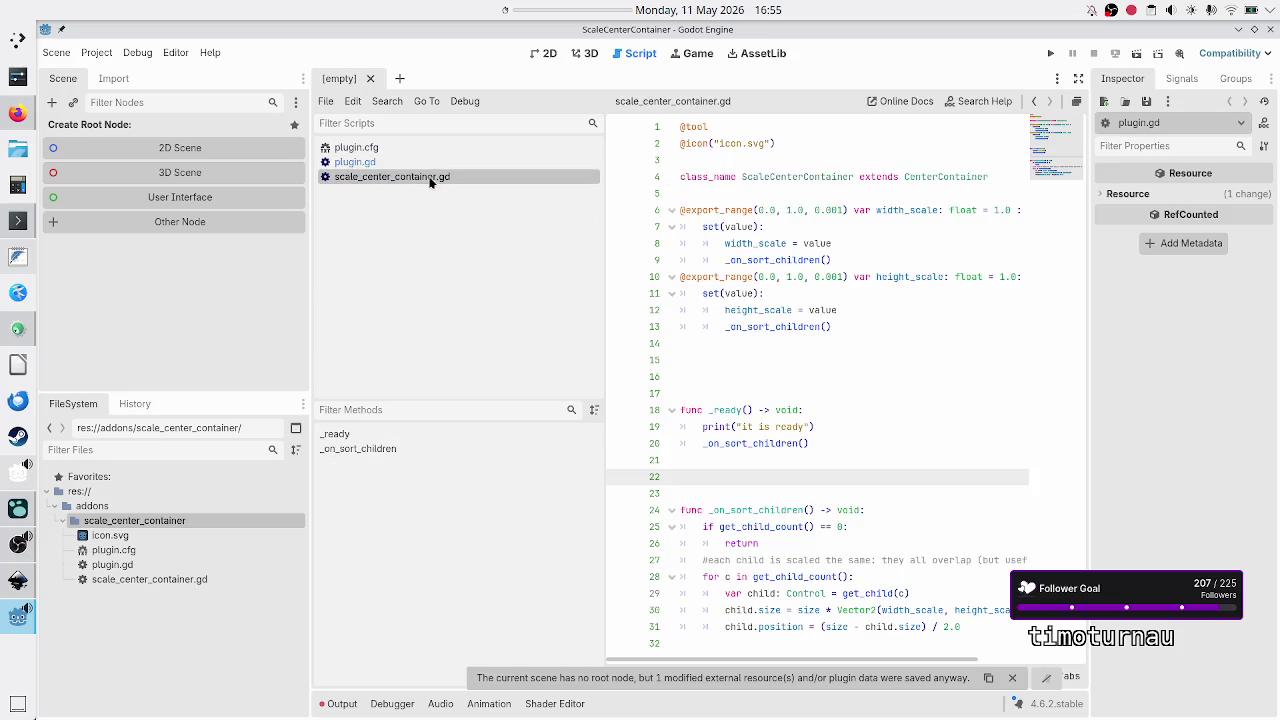
{"action": "left_click", "coordinate": [741, 493]}
{"action": "key", "text": "BackSpace"}
{"action": "key", "text": "BackSpace"}
{"action": "key", "text": "Up"}
{"action": "key", "text": "Up"}
{"action": "key", "text": "Up"}
{"action": "key", "text": "BackSpace"}
{"action": "key", "text": "BackSpace"}
{"action": "key", "text": "BackSpace"}
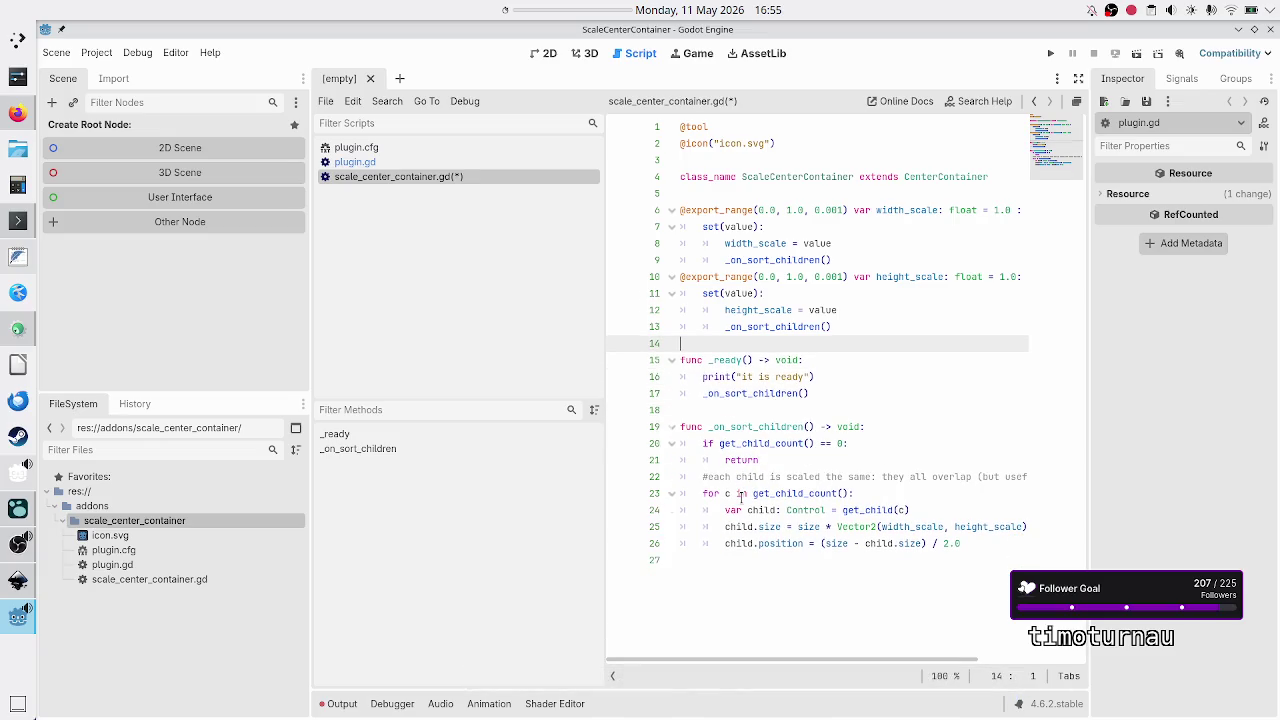
{"action": "key", "text": "Up"}
{"action": "key", "text": "Up"}
{"action": "key", "text": "Up"}
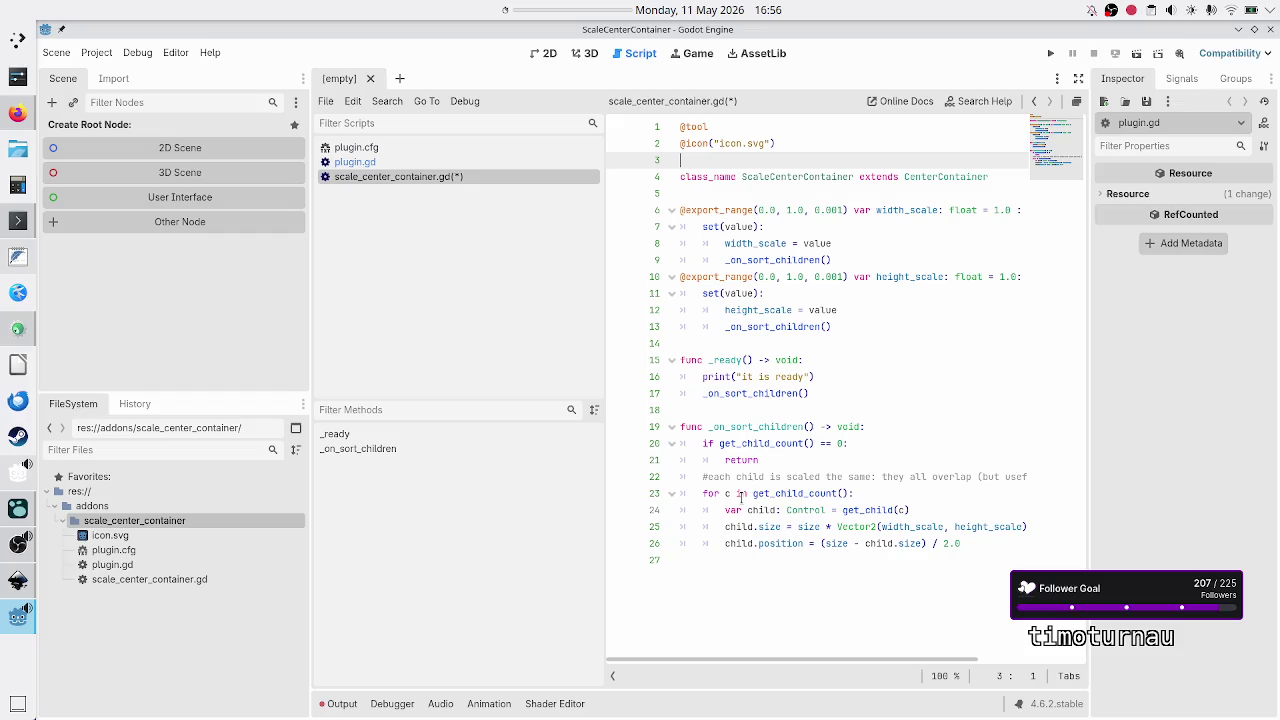
{"action": "key", "text": "Up"}
{"action": "key", "text": "Down"}
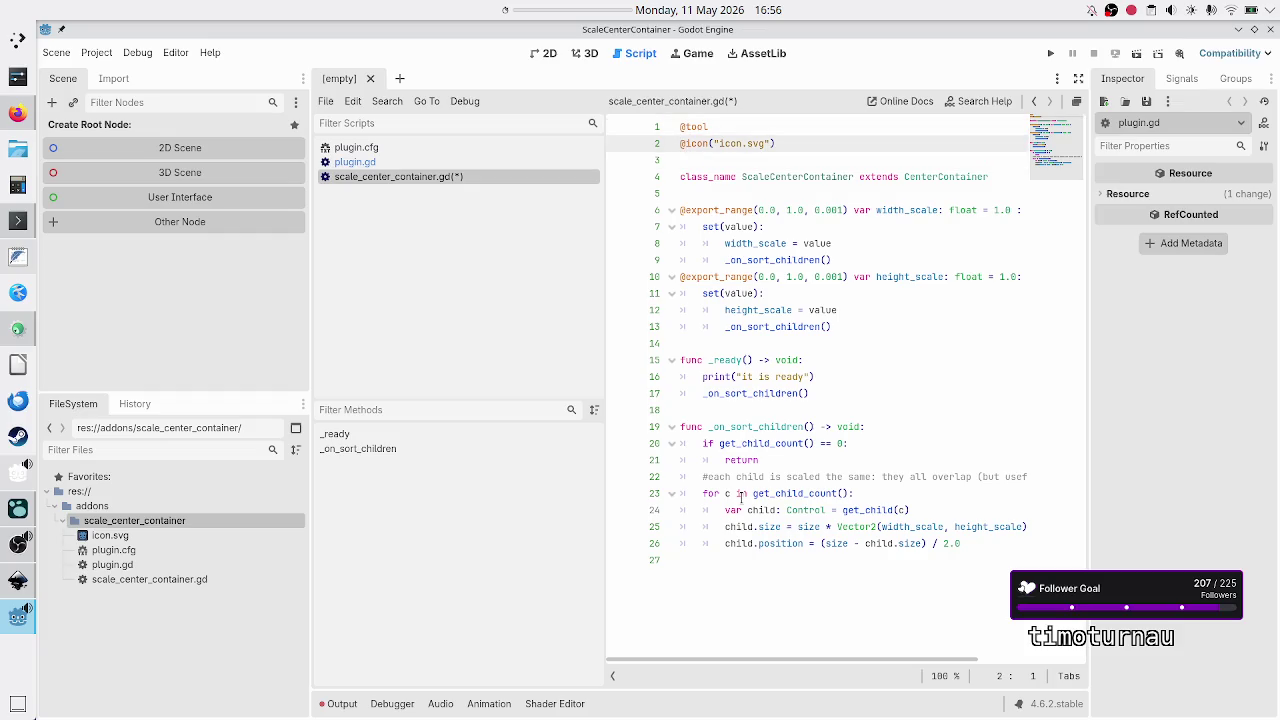
{"action": "key", "text": "shift+End"}
{"action": "key", "text": "Home"}
{"action": "type", "text": "#"}
Step: Put extends CenterContainer on its own line, comment out class_name, and save
{"action": "key", "text": "Down"}
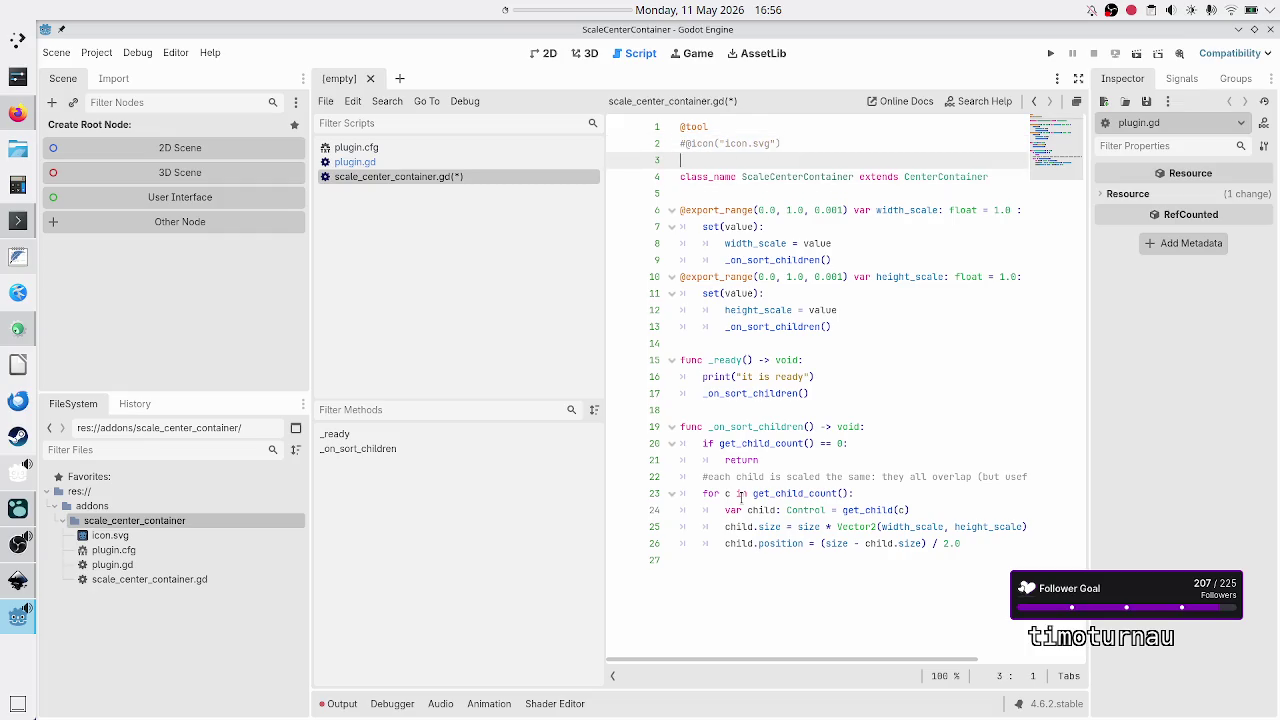
{"action": "key", "text": "Down"}
{"action": "key", "text": "ctrl+Right"}
{"action": "key", "text": "ctrl+Right"}
{"action": "key", "text": "ctrl+Right"}
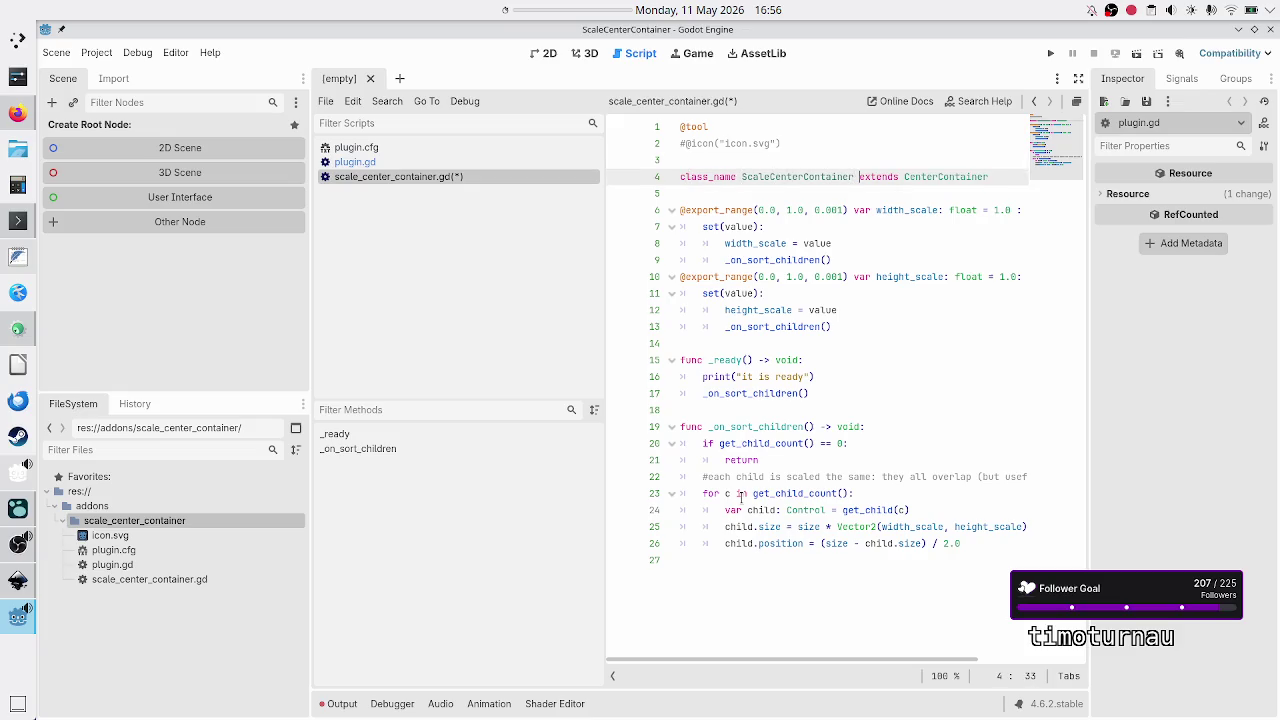
{"action": "key", "text": "Return"}
{"action": "key", "text": "Up"}
{"action": "type", "text": "#"}
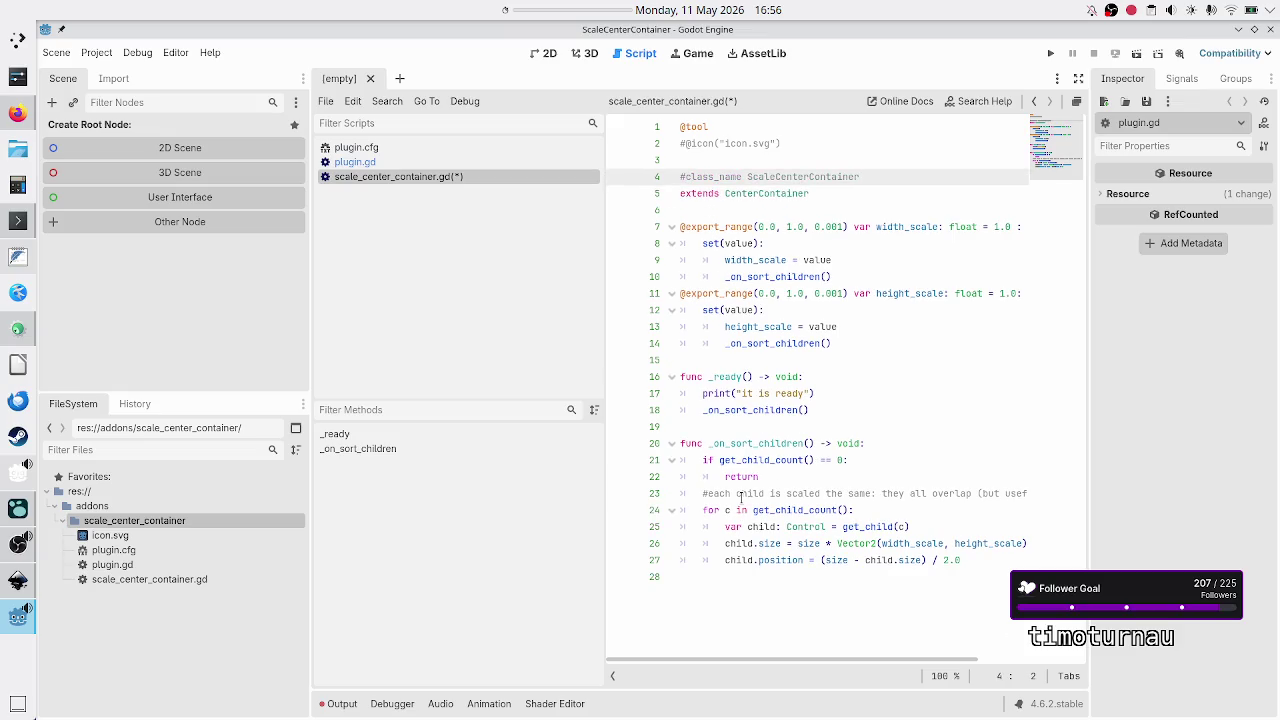
{"action": "key", "text": "Down"}
{"action": "key", "text": "Down"}
{"action": "key", "text": "ctrl+s"}
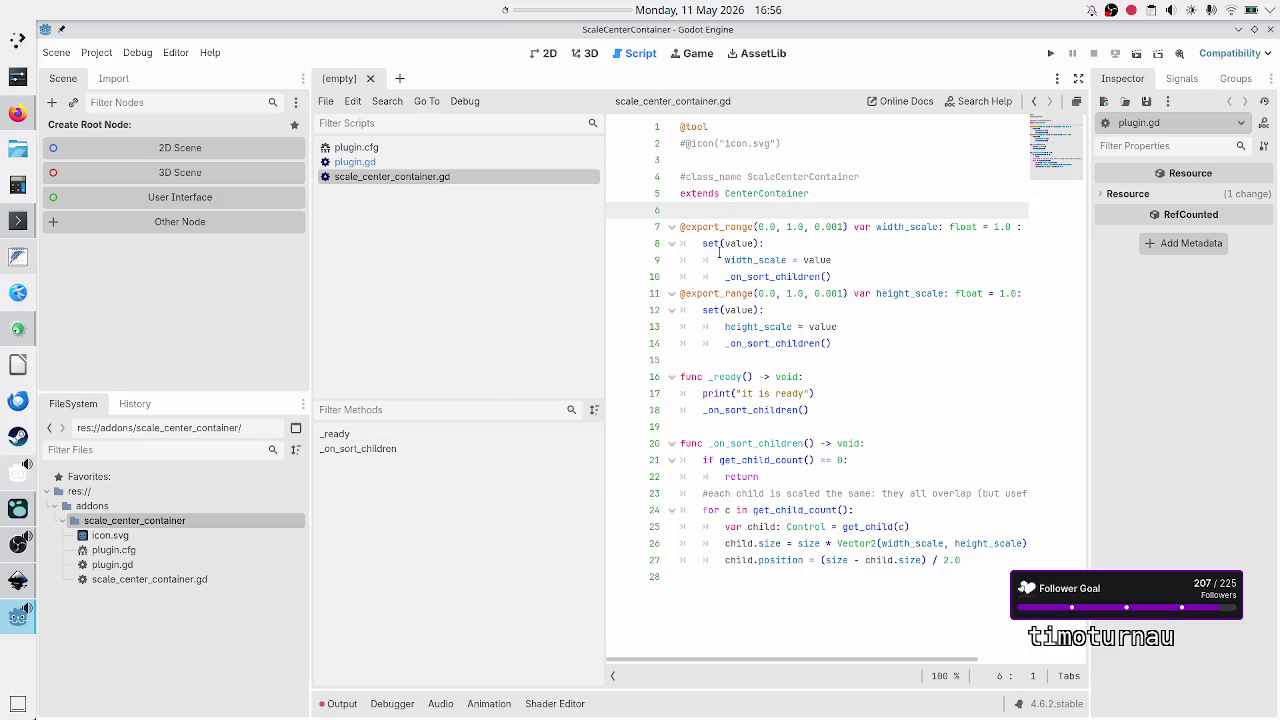
Step: Open plugin.gd with the caret at the end of the autoloads comment
{"action": "double_click", "coordinate": [779, 194]}
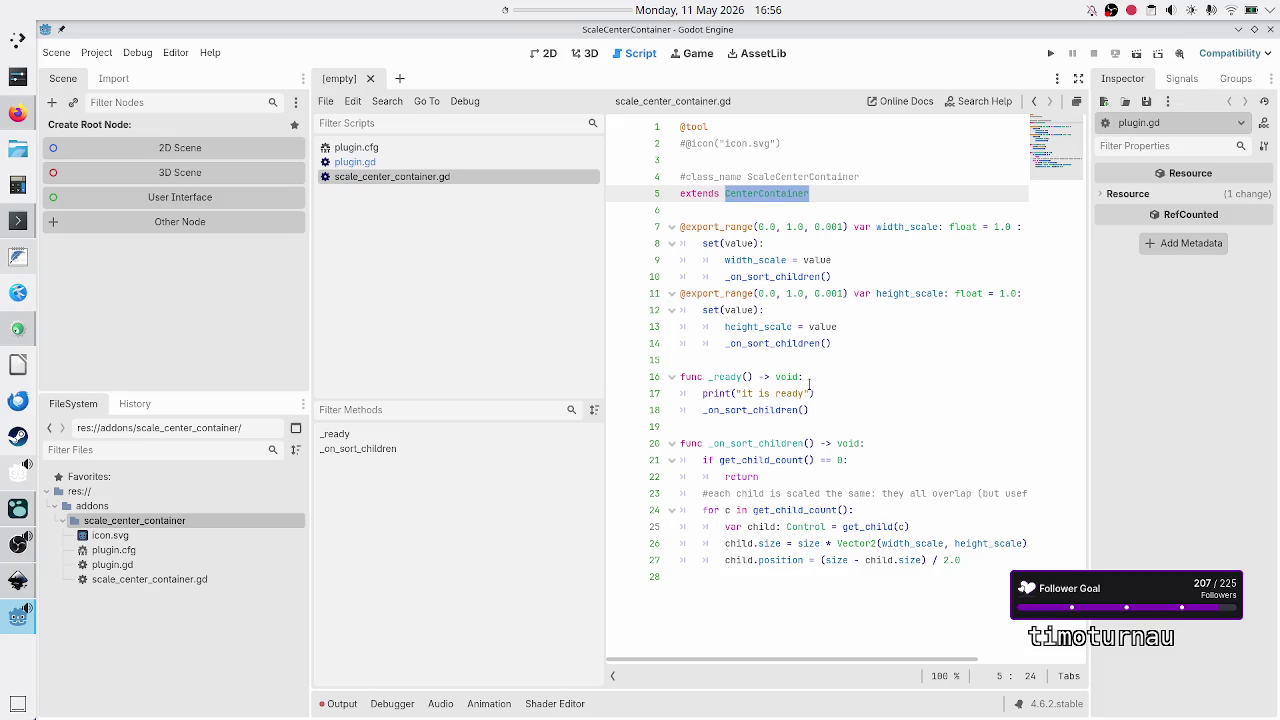
{"action": "left_click", "coordinate": [759, 610]}
{"action": "left_click", "coordinate": [429, 165]}
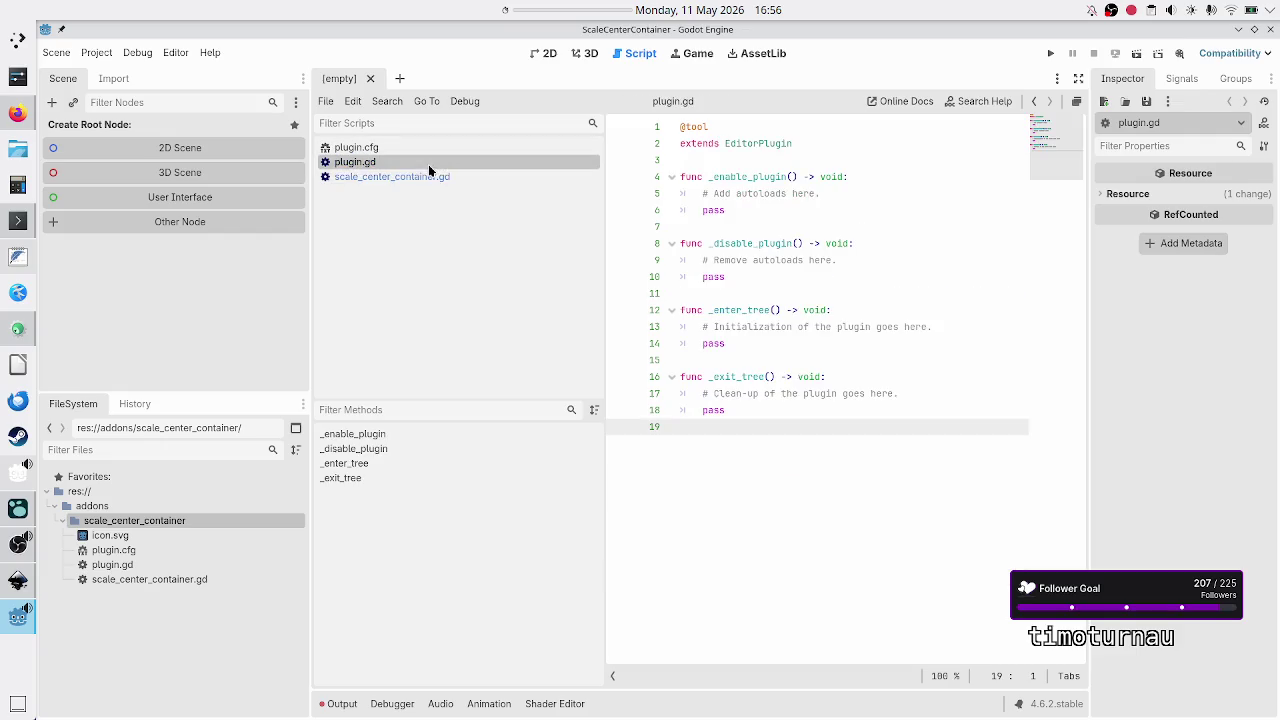
{"action": "left_click", "coordinate": [832, 191]}
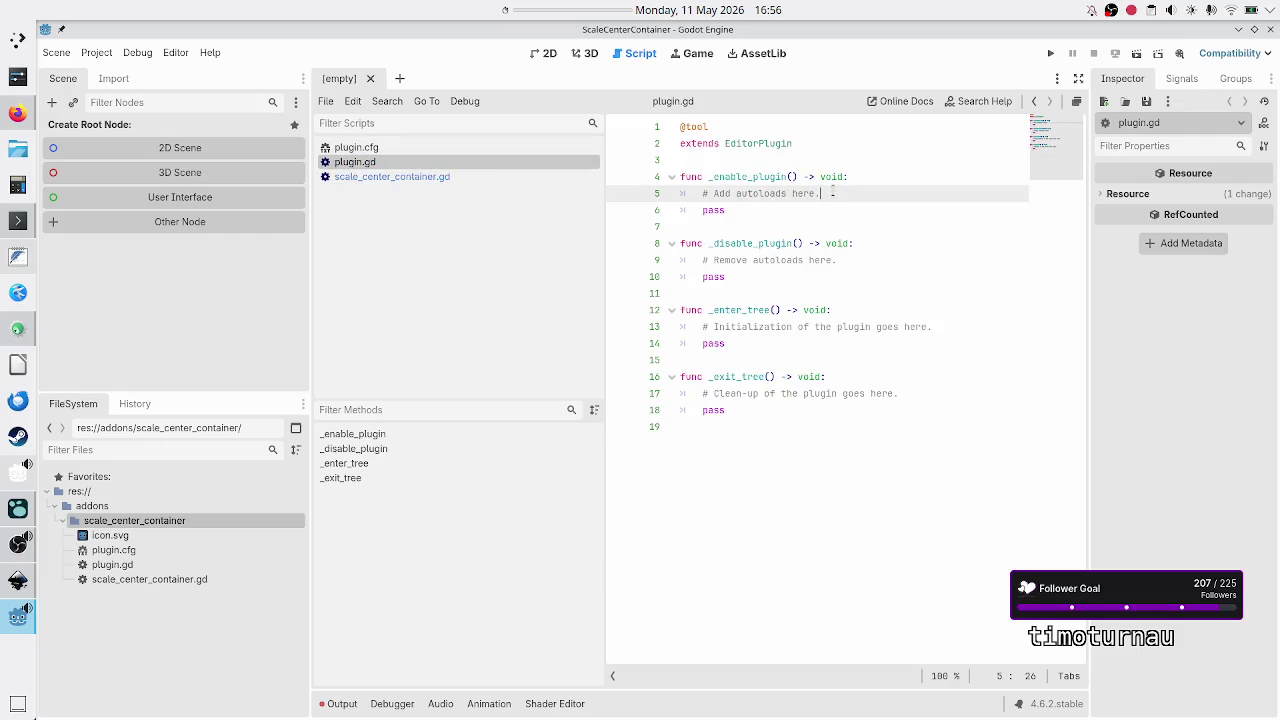
{"action": "key", "text": "alt+Tab"}
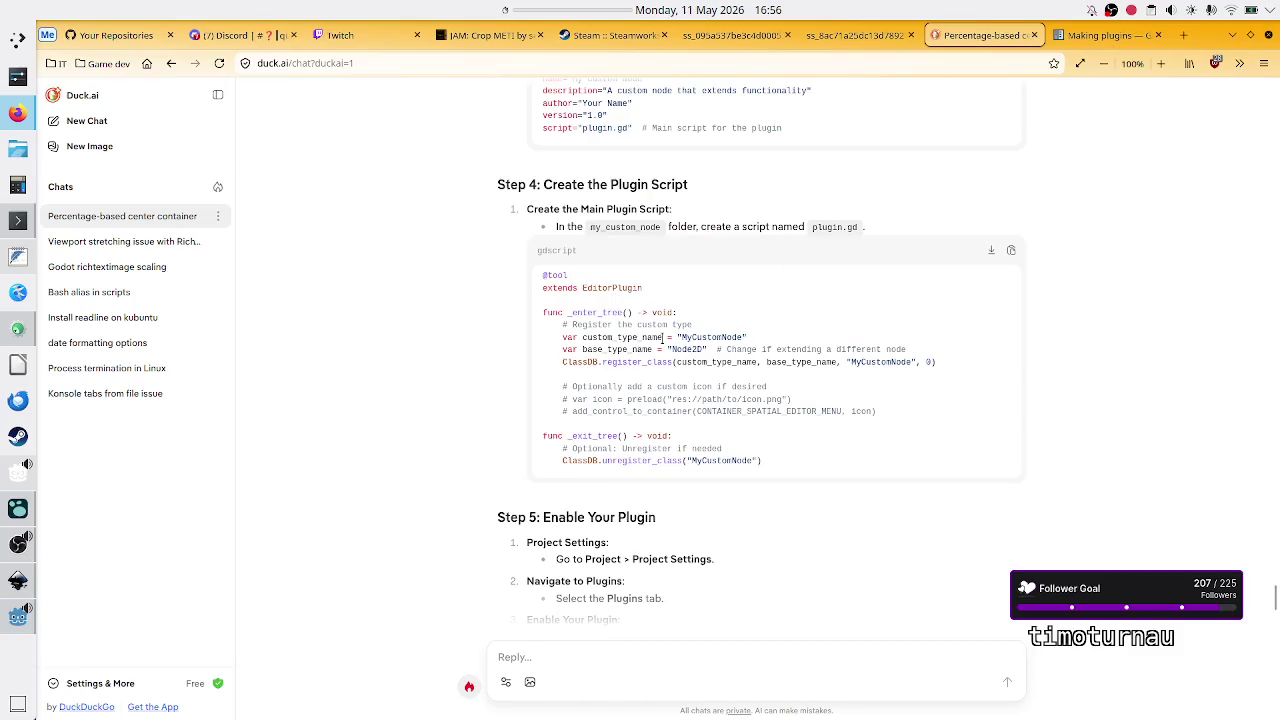
Step: Delete the placeholder comment and pass inside _enable_plugin
{"action": "key", "text": "alt+Tab"}
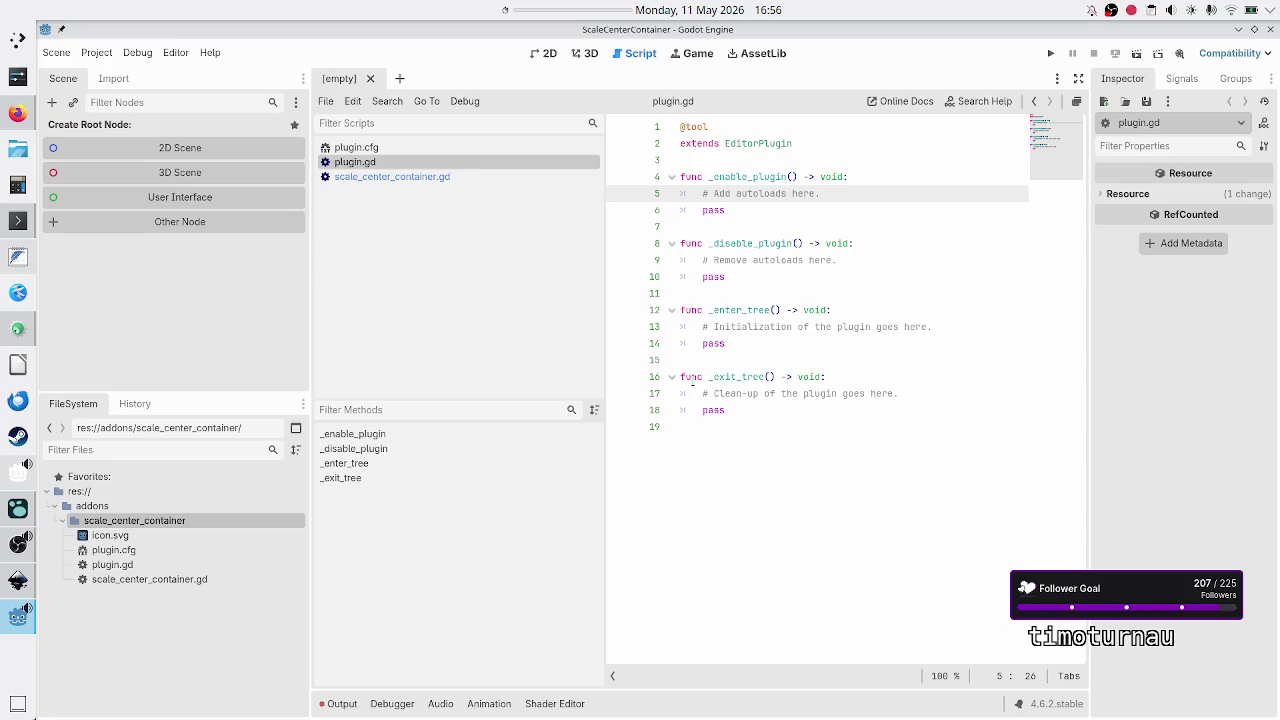
{"action": "key", "text": "Home"}
{"action": "key", "text": "Home"}
{"action": "key", "text": "shift+Down"}
{"action": "key", "text": "shift+End"}
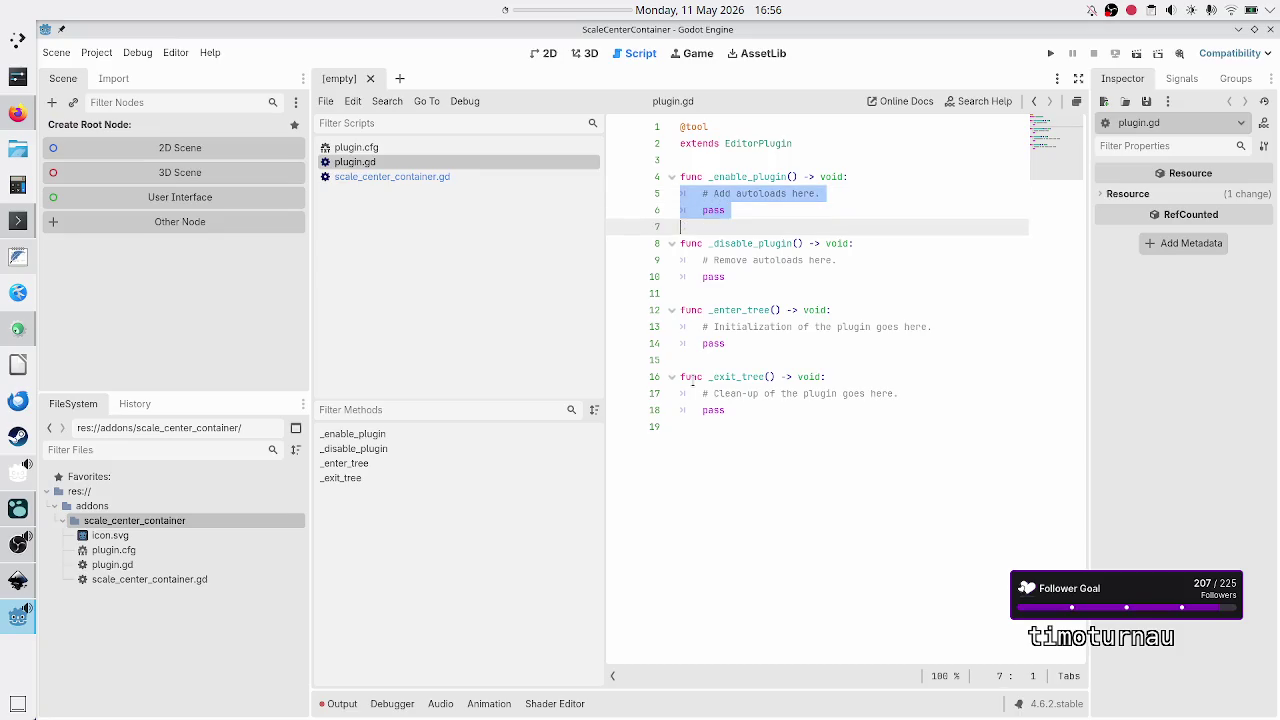
{"action": "key", "text": "BackSpace"}
Step: Try typing a ClassDB.register_class call on line 5, following the chat's example
{"action": "type", "text": "C"}
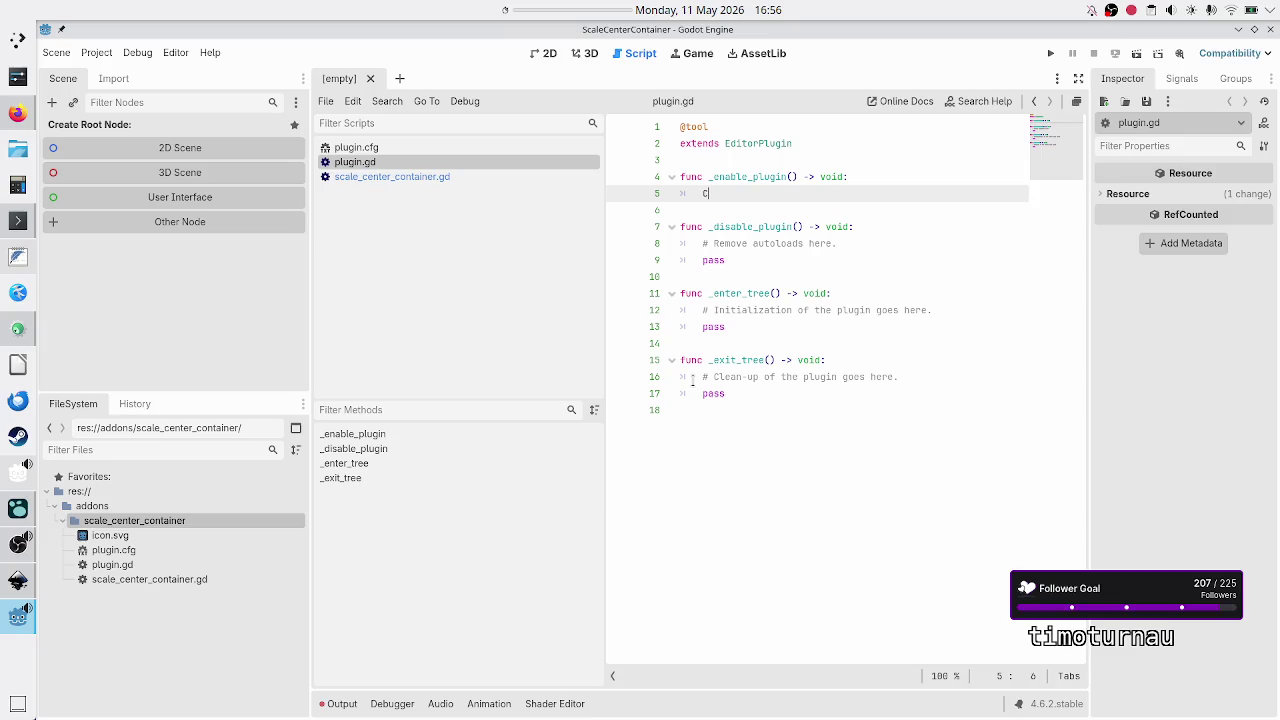
{"action": "type", "text": "lassDB.register"}
{"action": "key", "text": "alt+Tab"}
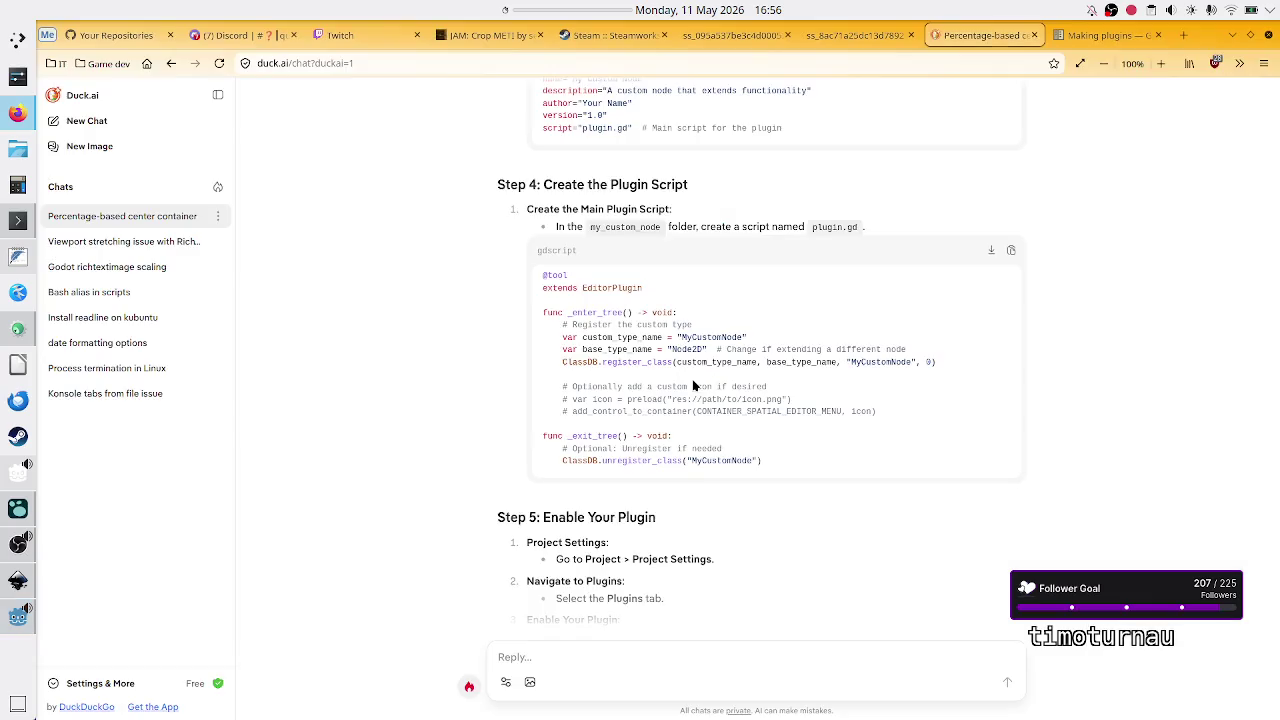
{"action": "key", "text": "alt+Tab"}
{"action": "type", "text": "_cl"}
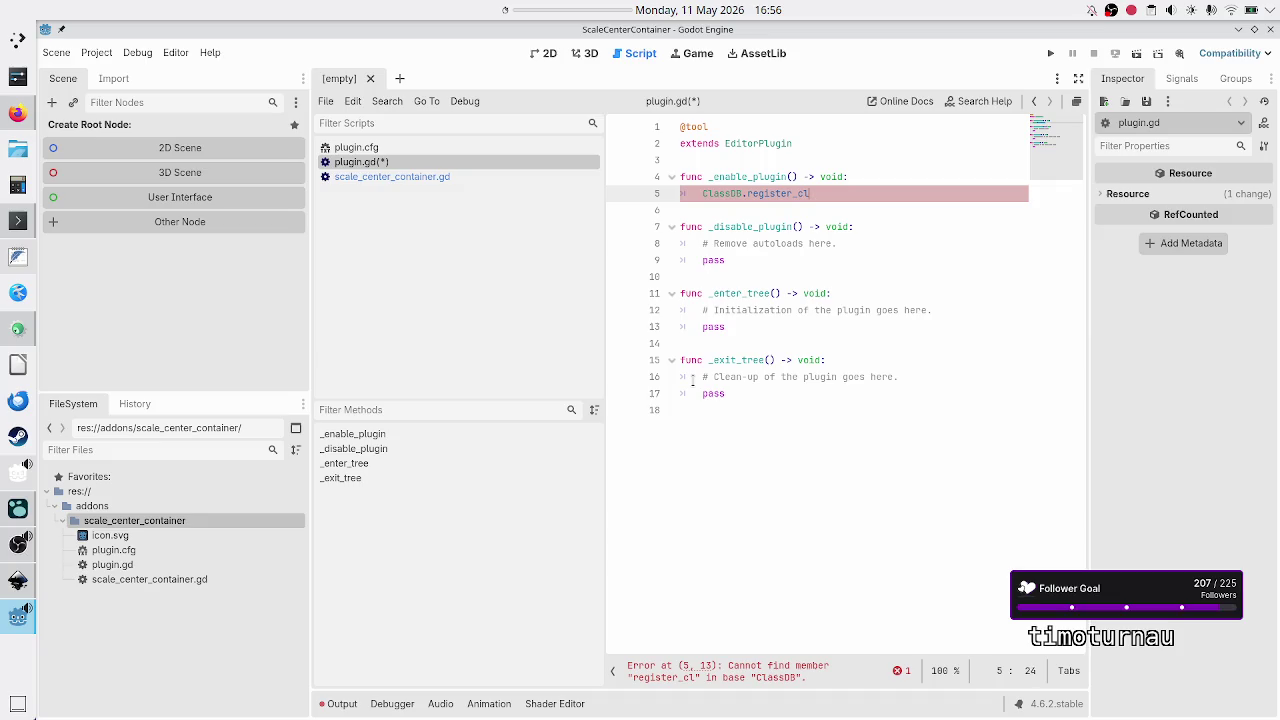
{"action": "key", "text": "alt+Tab"}
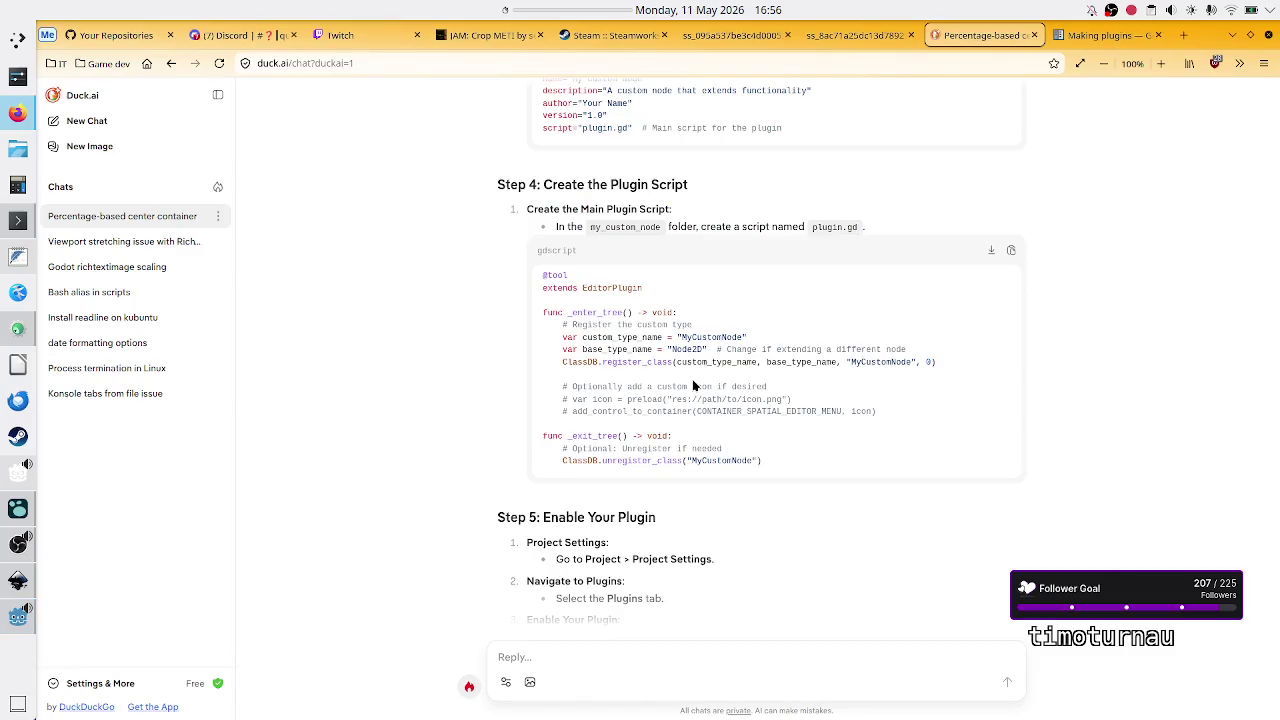
{"action": "key", "text": "alt+Tab"}
{"action": "key", "text": "BackSpace"}
{"action": "key", "text": "BackSpace"}
{"action": "key", "text": "BackSpace"}
{"action": "key", "text": "BackSpace"}
{"action": "key", "text": "BackSpace"}
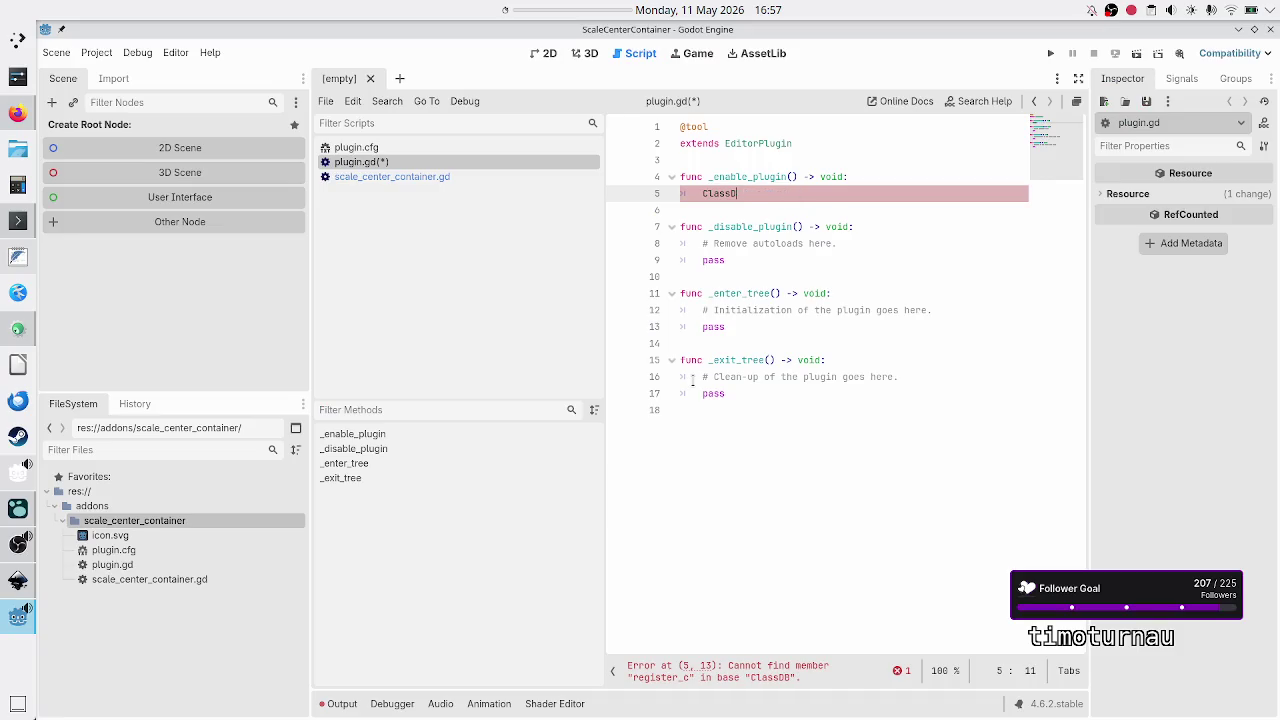
{"action": "type", "text": "B."}
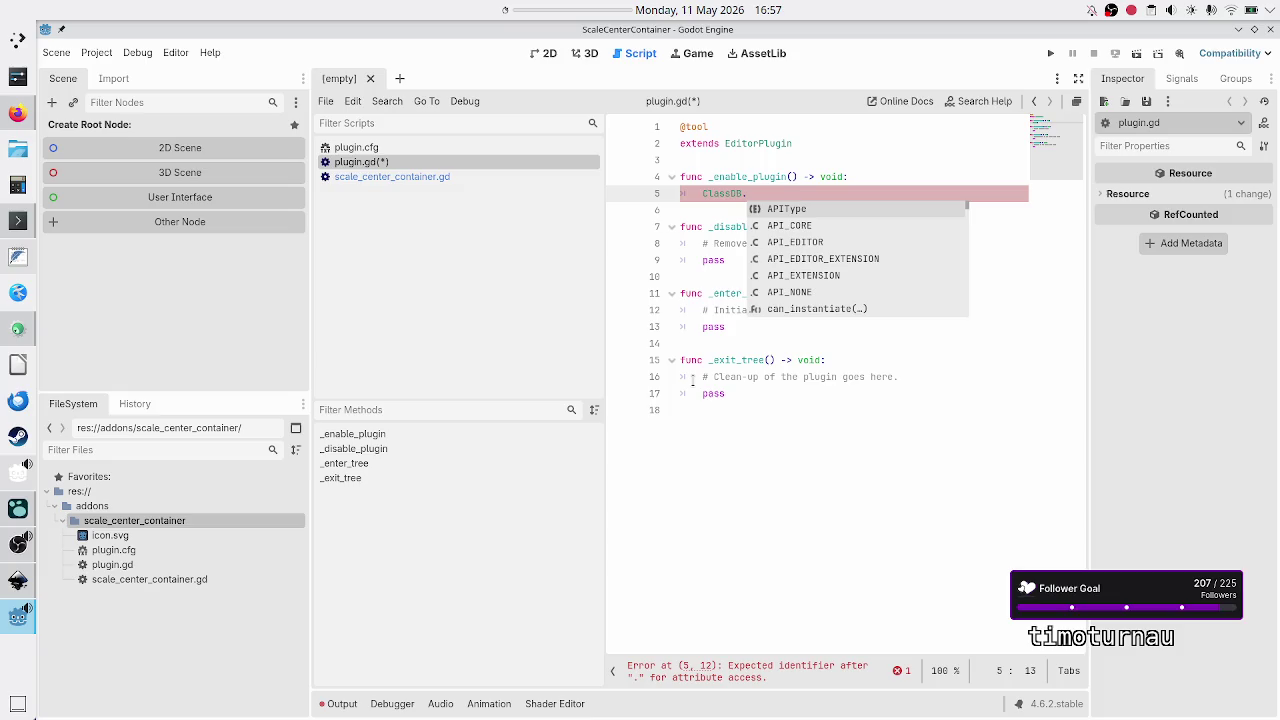
{"action": "type", "text": "regg"}
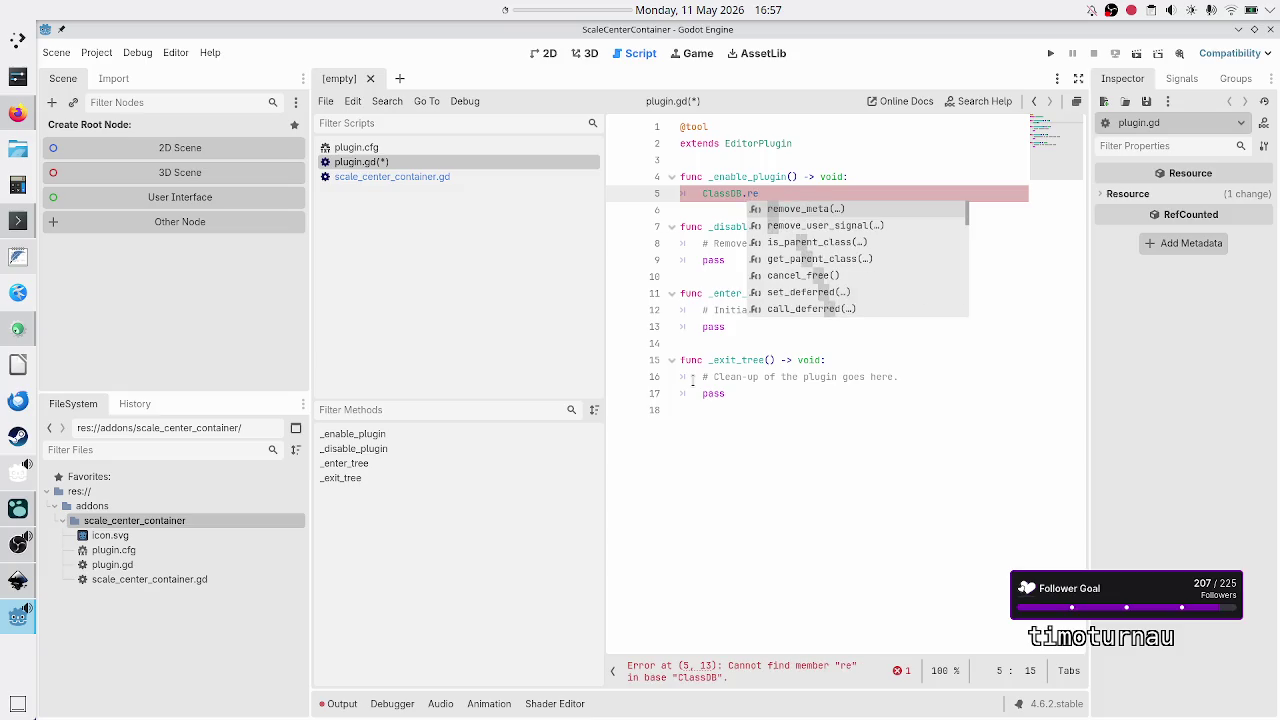
{"action": "key", "text": "BackSpace"}
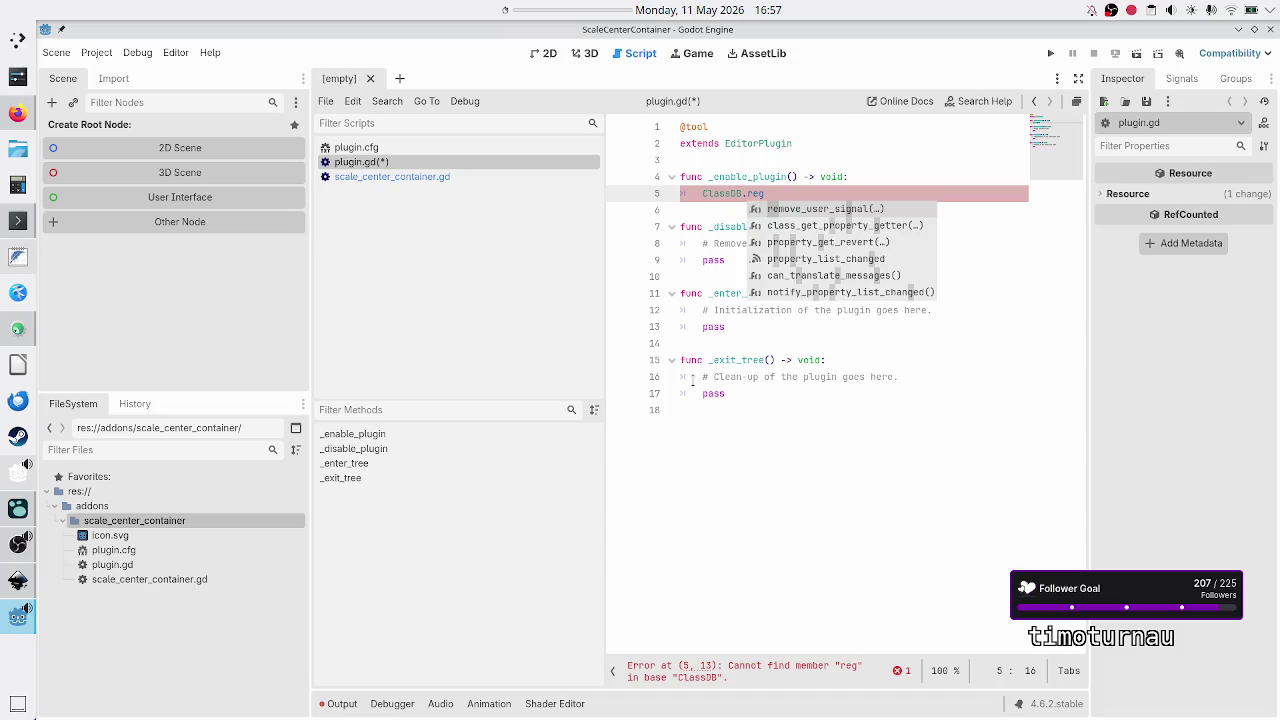
{"action": "key", "text": "BackSpace"}
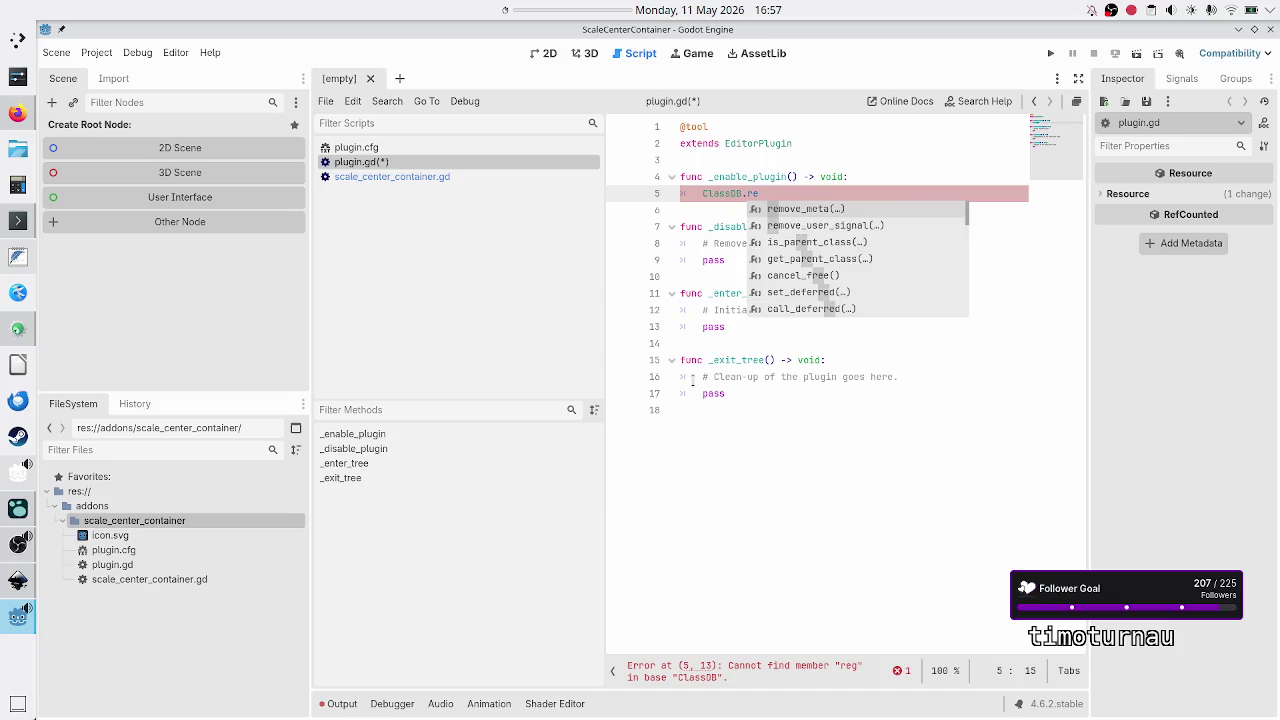
{"action": "key", "text": "BackSpace"}
{"action": "key", "text": "BackSpace"}
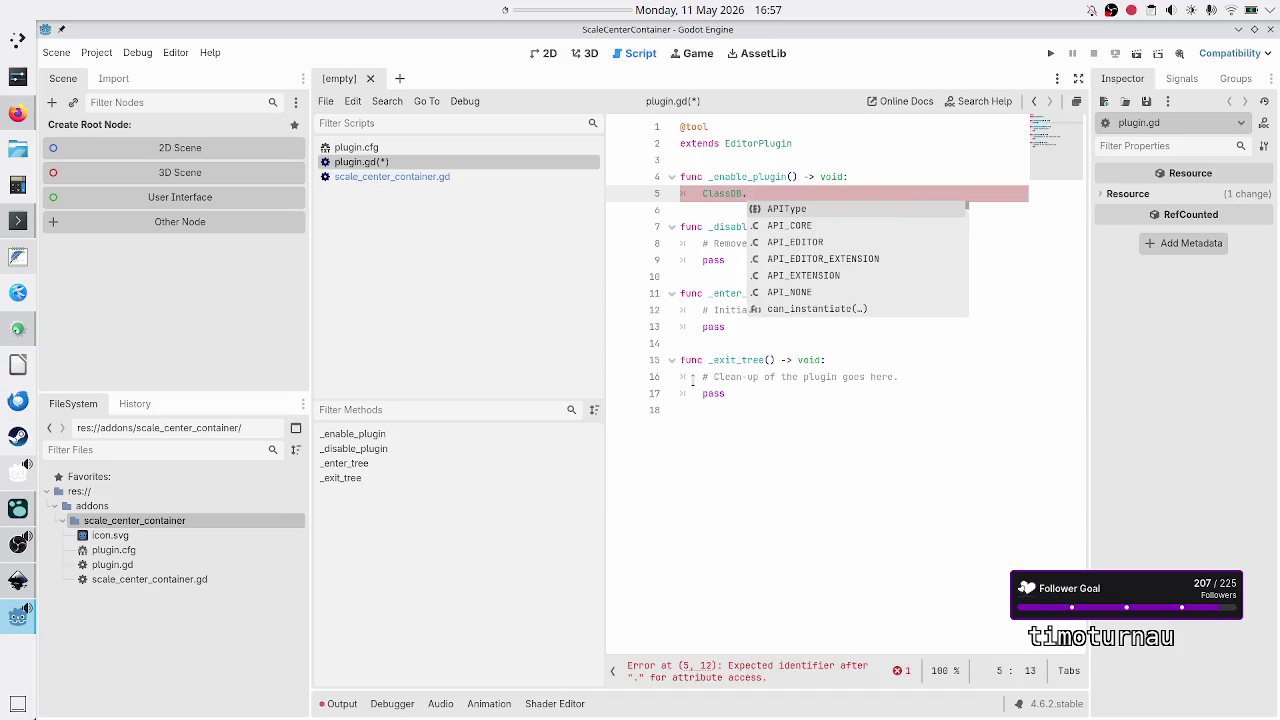
Step: Browse ClassDB's autocomplete members and begin a ClassDB.set_ call
{"action": "key", "text": "Down"}
{"action": "key", "text": "Down"}
{"action": "key", "text": "Down"}
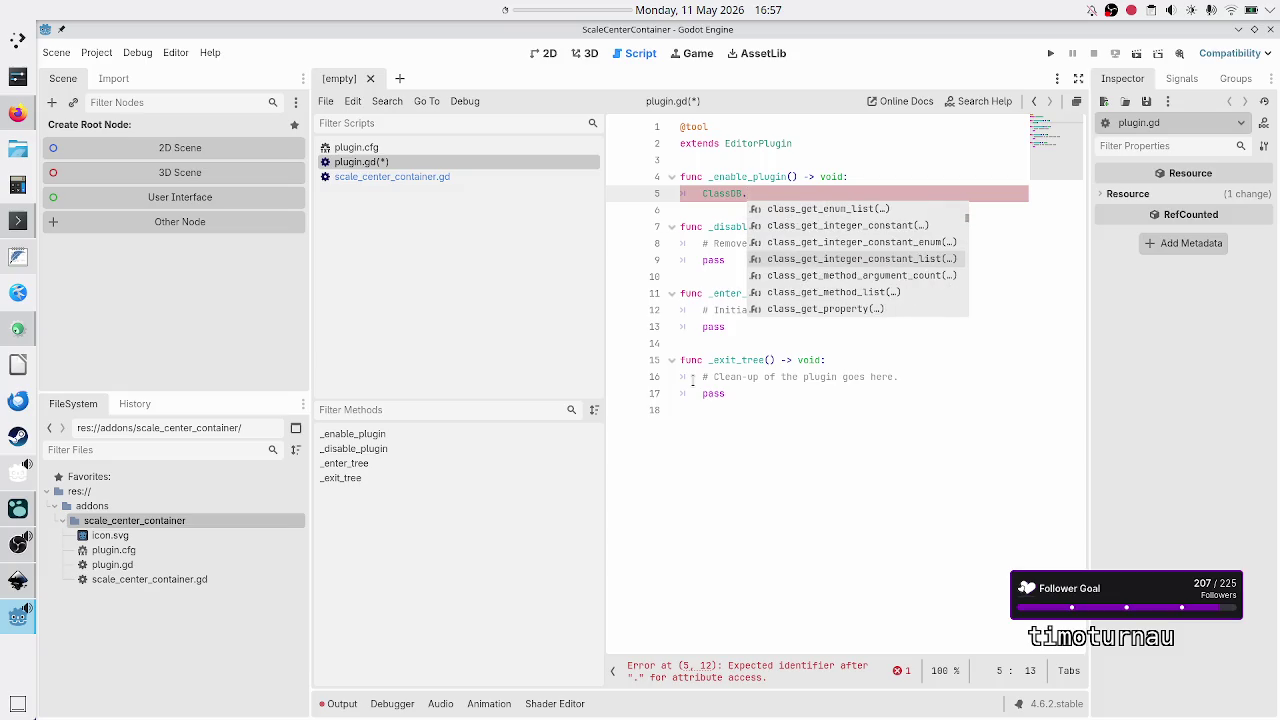
{"action": "key", "text": "Down"}
{"action": "key", "text": "Down"}
{"action": "key", "text": "Down"}
{"action": "key", "text": "Down"}
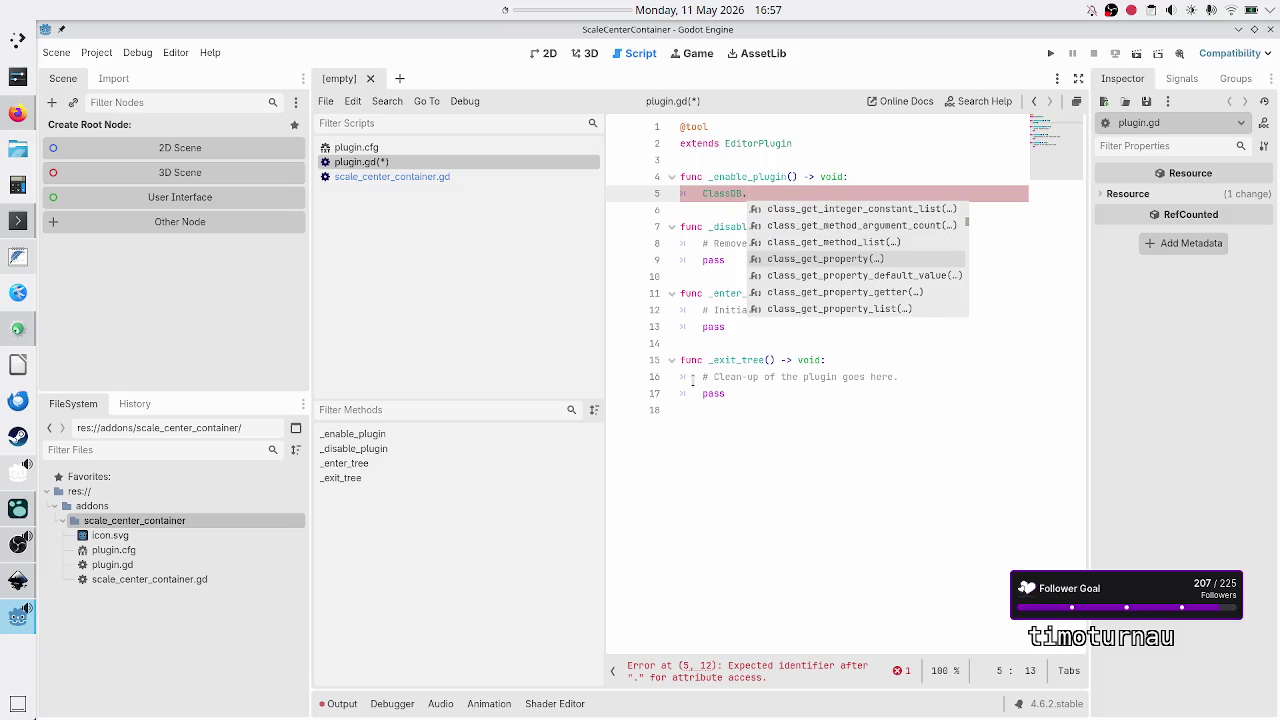
{"action": "key", "text": "Down"}
{"action": "key", "text": "Down"}
{"action": "key", "text": "Down"}
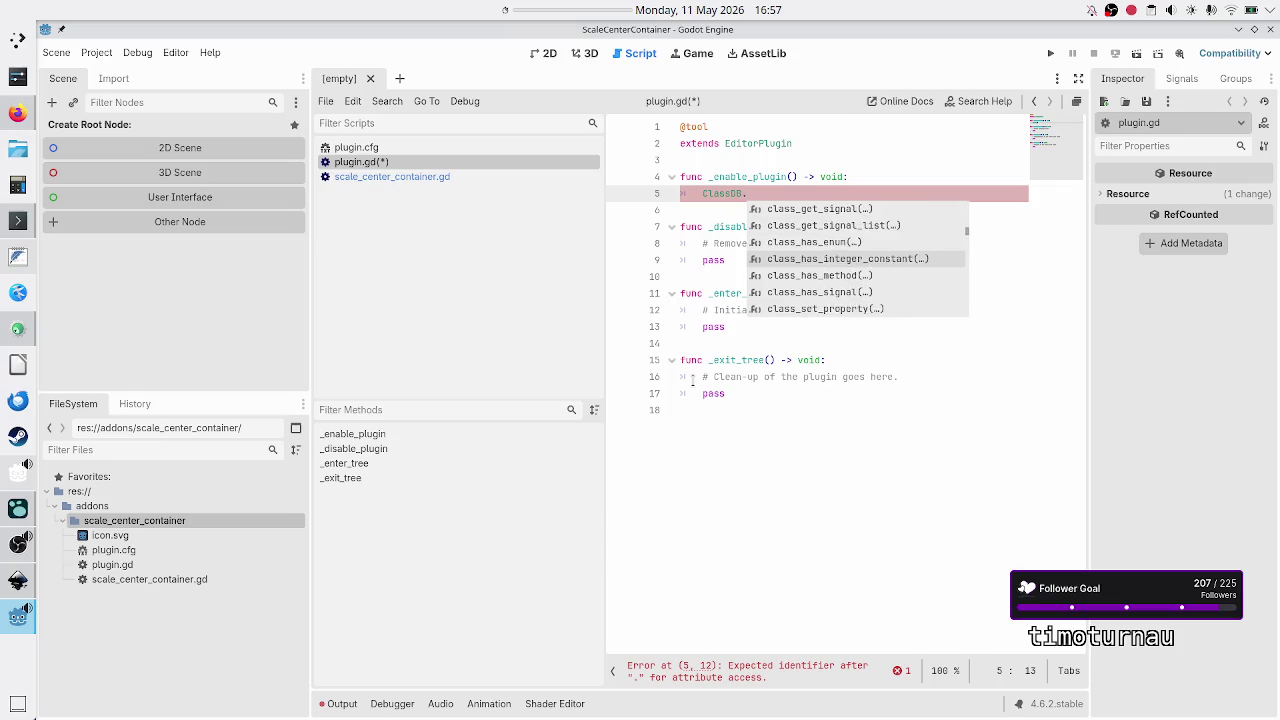
{"action": "key", "text": "Down"}
{"action": "key", "text": "Down"}
{"action": "key", "text": "Down"}
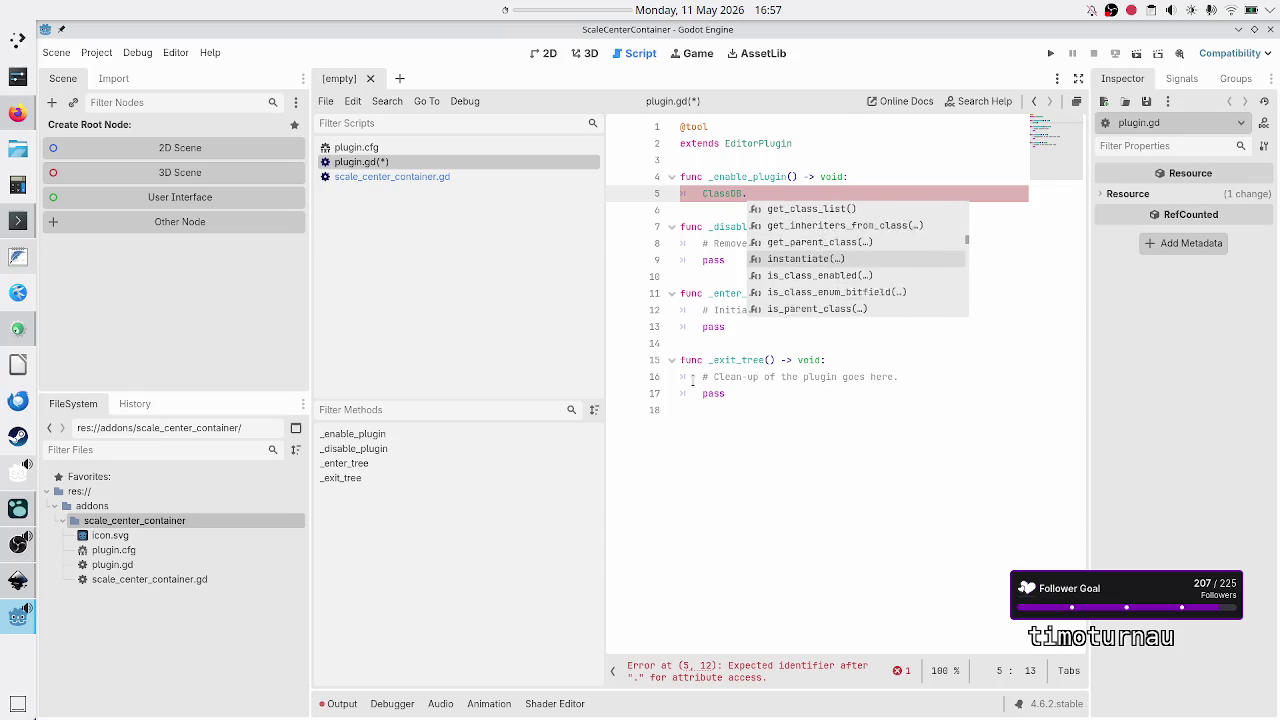
{"action": "key", "text": "Down"}
{"action": "key", "text": "Down"}
{"action": "key", "text": "Down"}
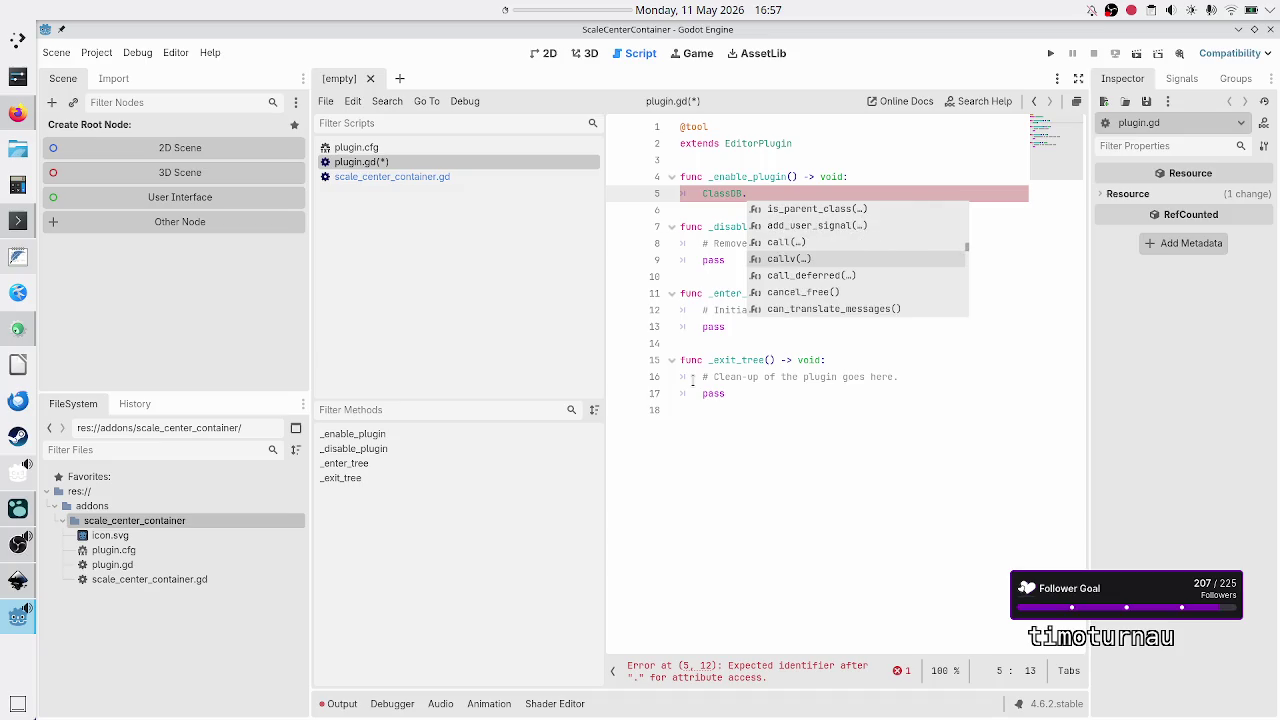
{"action": "key", "text": "Down"}
{"action": "key", "text": "Down"}
{"action": "key", "text": "Down"}
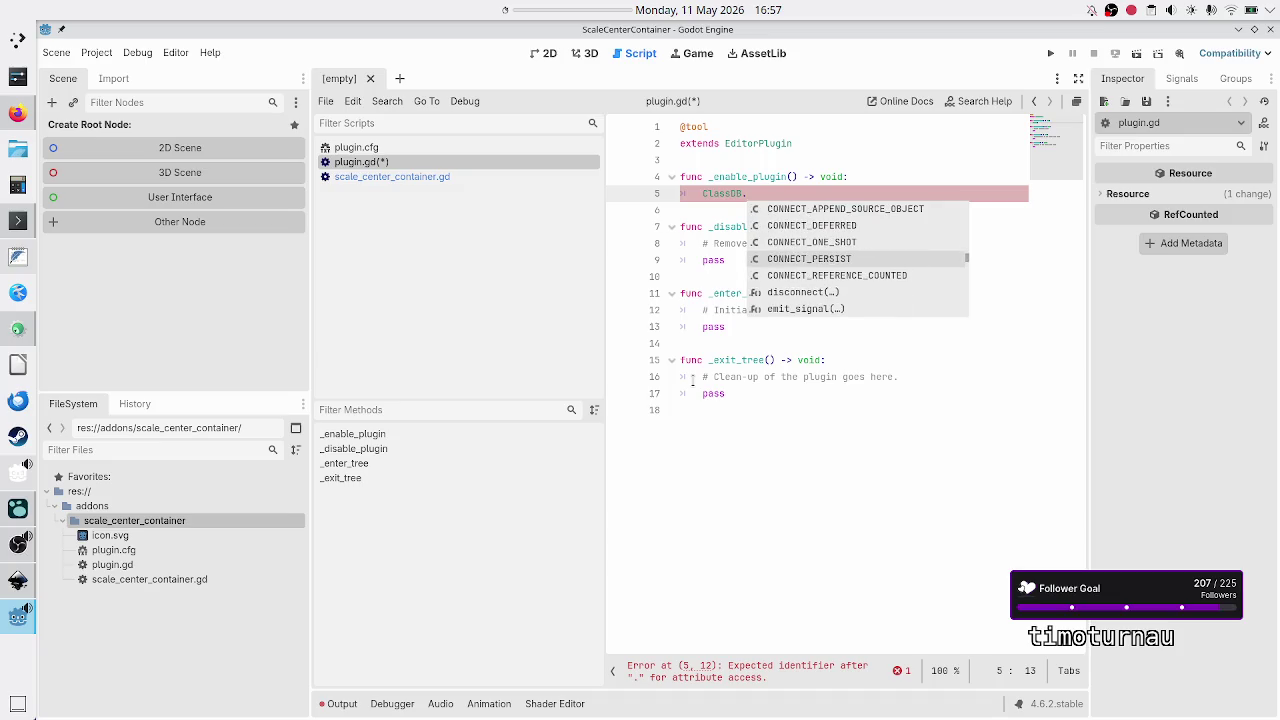
{"action": "key", "text": "Up"}
{"action": "key", "text": "Up"}
{"action": "key", "text": "Down"}
{"action": "key", "text": "Down"}
{"action": "key", "text": "Down"}
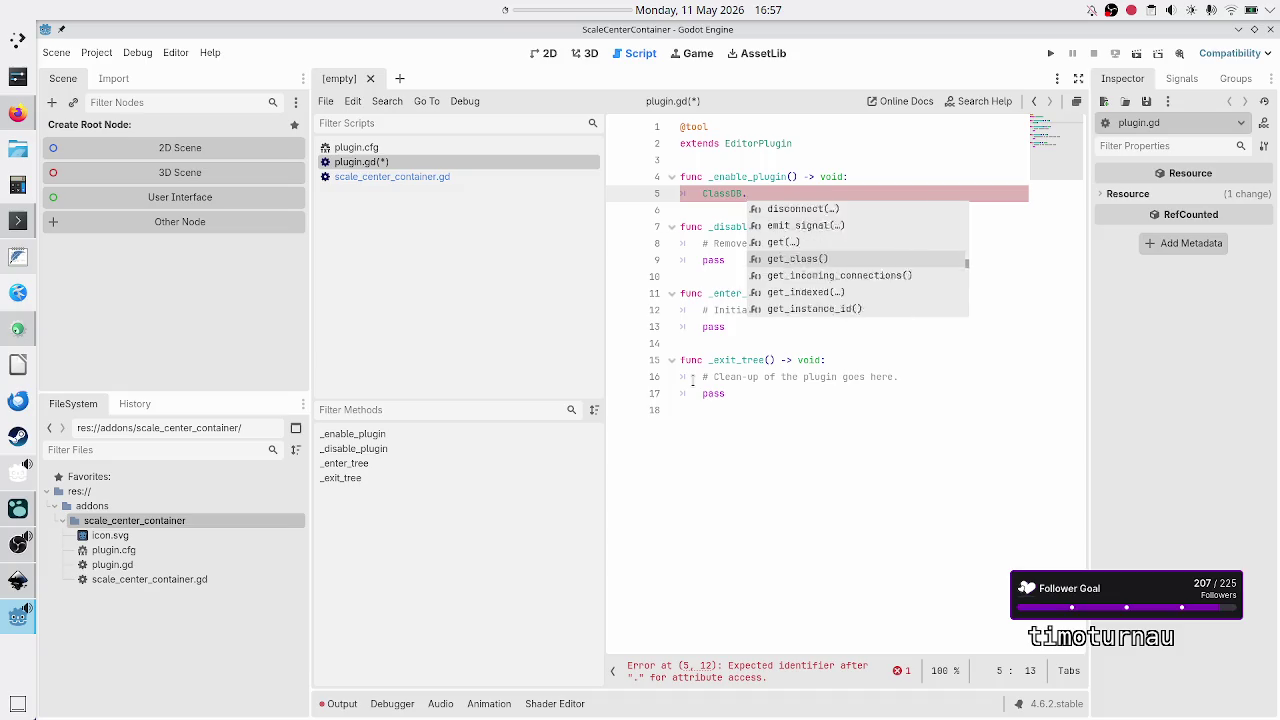
{"action": "key", "text": "Down"}
{"action": "key", "text": "Down"}
{"action": "key", "text": "Down"}
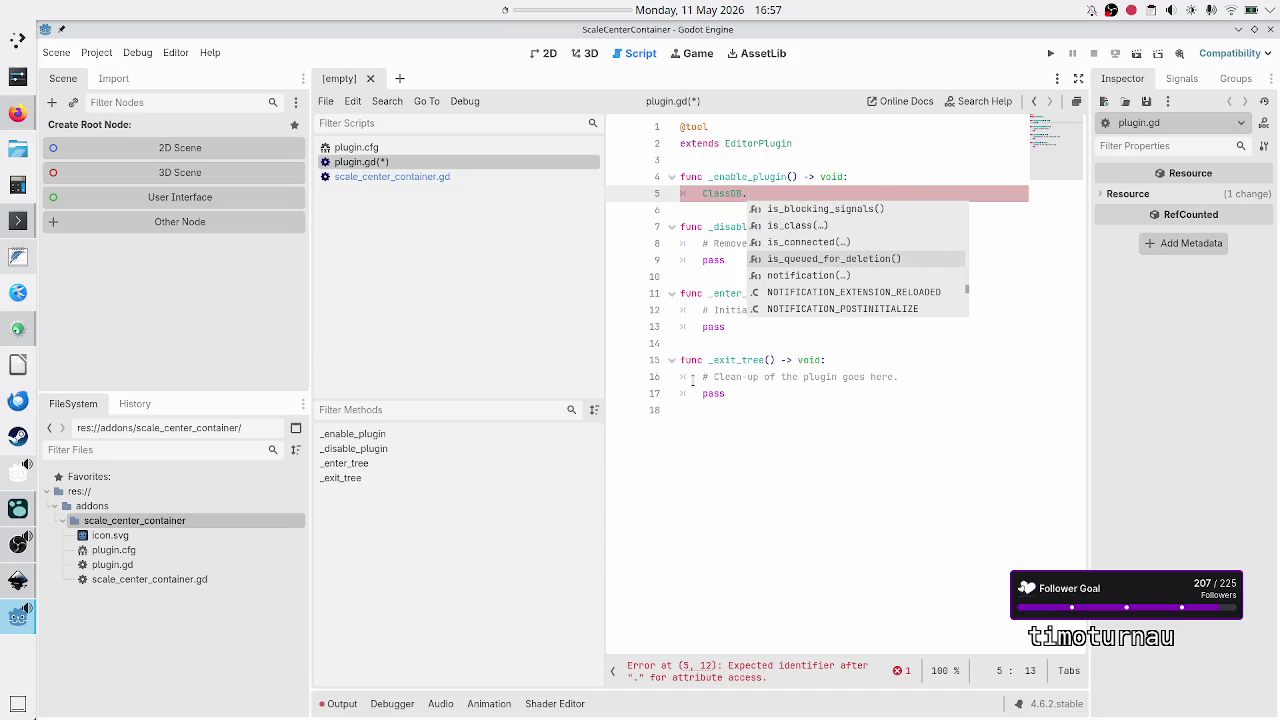
{"action": "key", "text": "Down"}
{"action": "key", "text": "Down"}
{"action": "key", "text": "Down"}
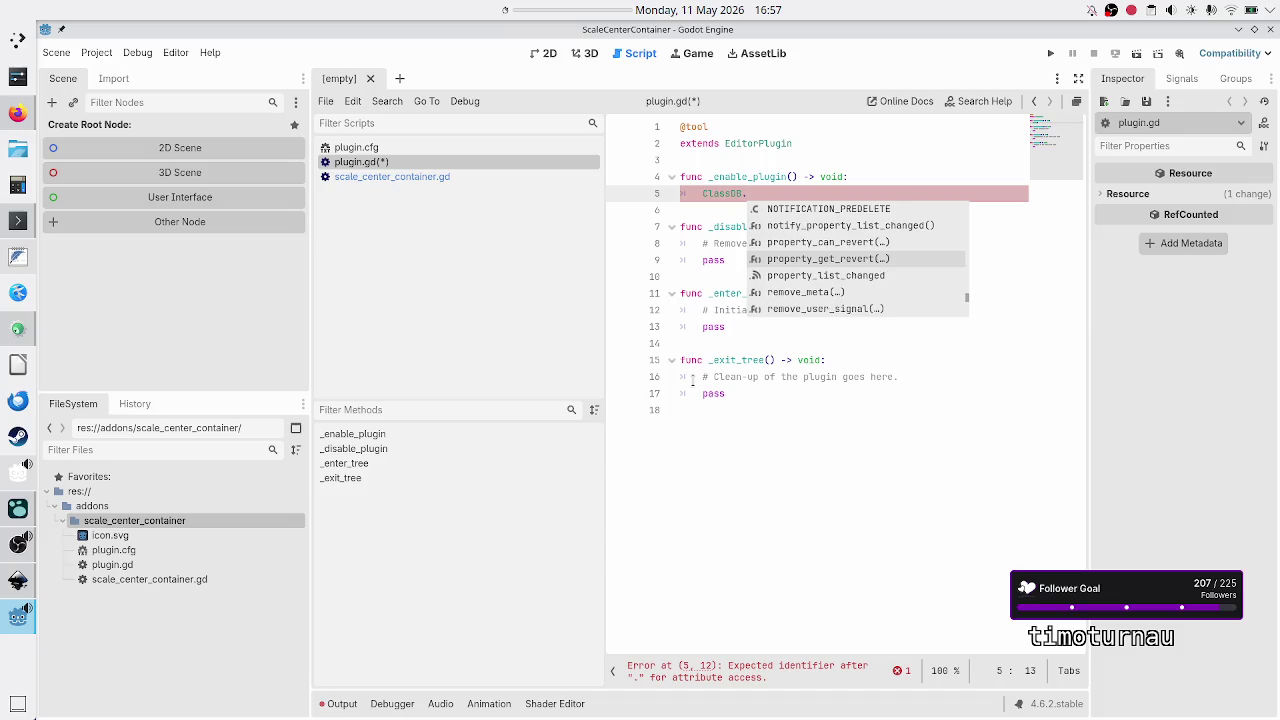
{"action": "type", "text": "se"}
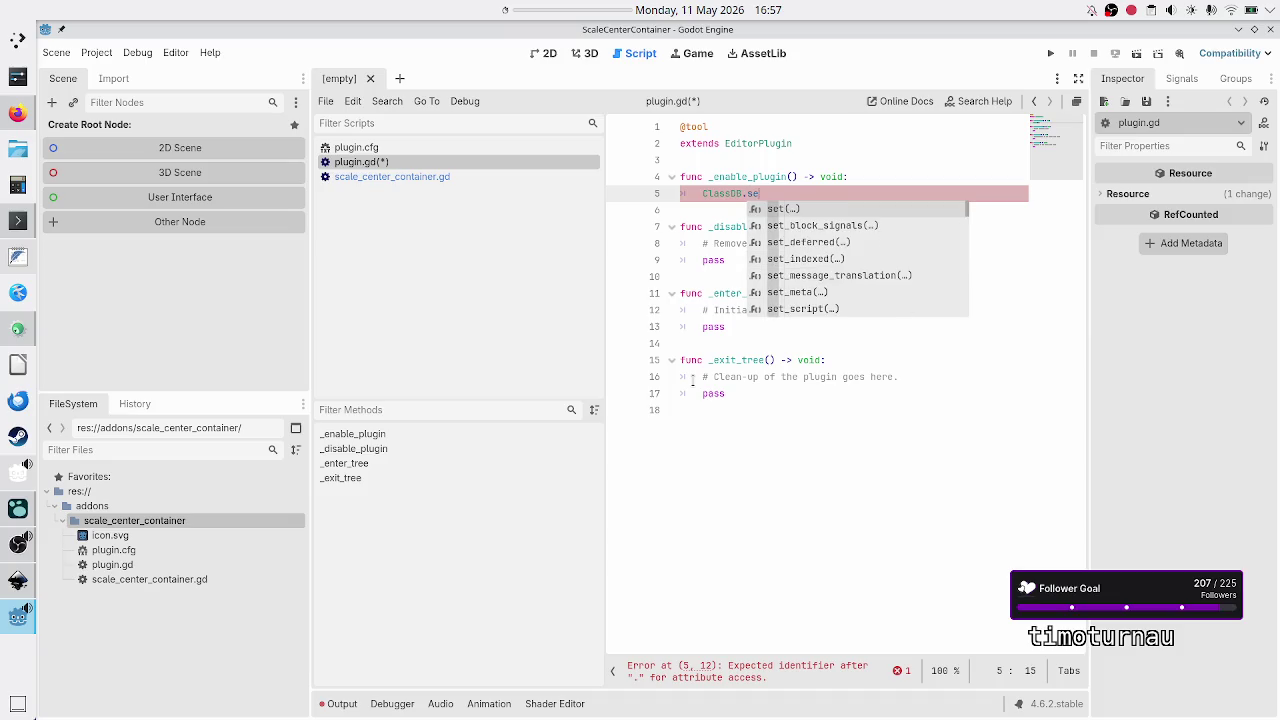
{"action": "type", "text": "t_"}
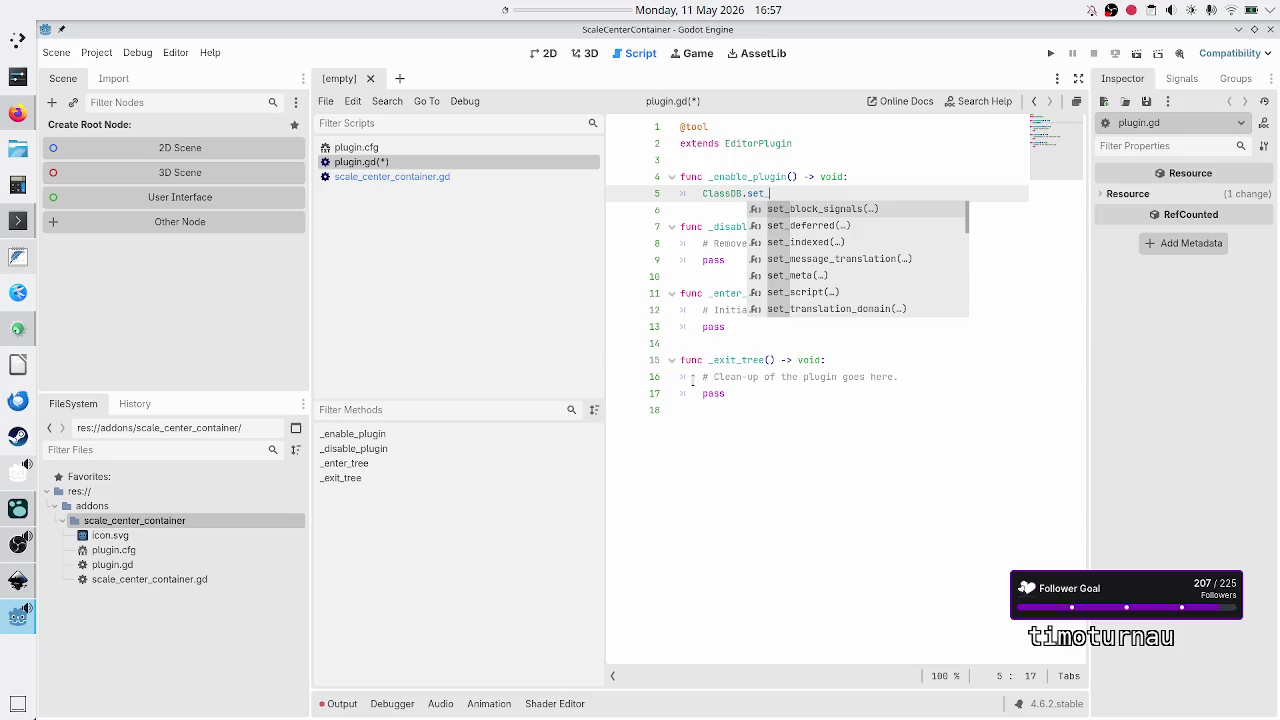
Step: Change line 5's ClassDB.set_cl to ClassDB.unre after rechecking Duck.ai's steps
{"action": "key", "text": "alt+Tab"}
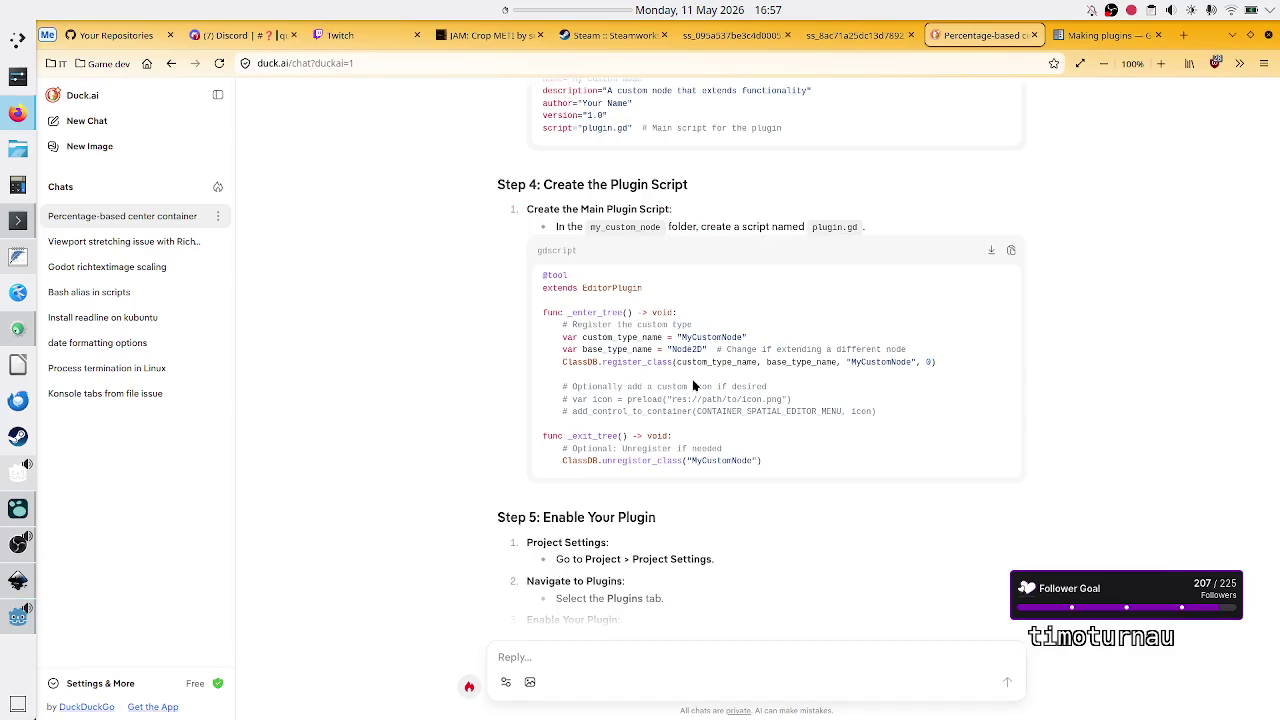
{"action": "key", "text": "alt+Tab"}
{"action": "type", "text": "cl"}
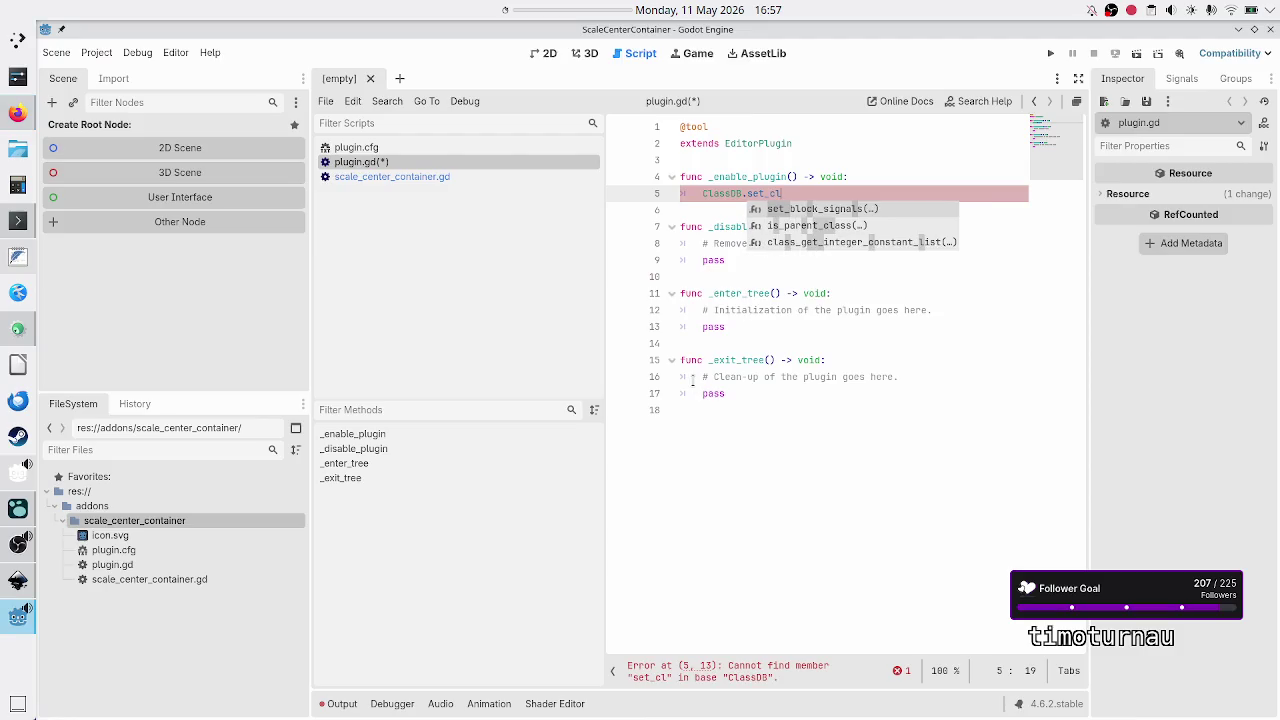
{"action": "key", "text": "alt+Tab"}
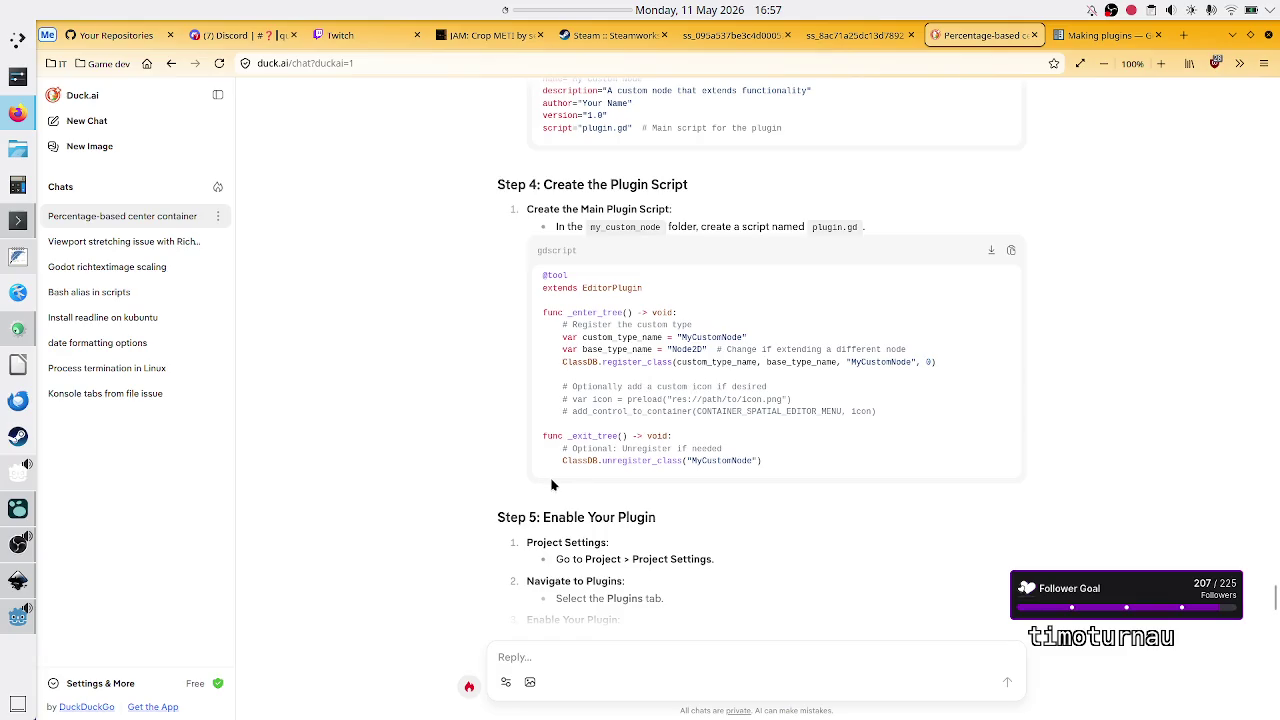
{"action": "scroll", "coordinate": [549, 533], "scroll_direction": "down", "scroll_amount": 3}
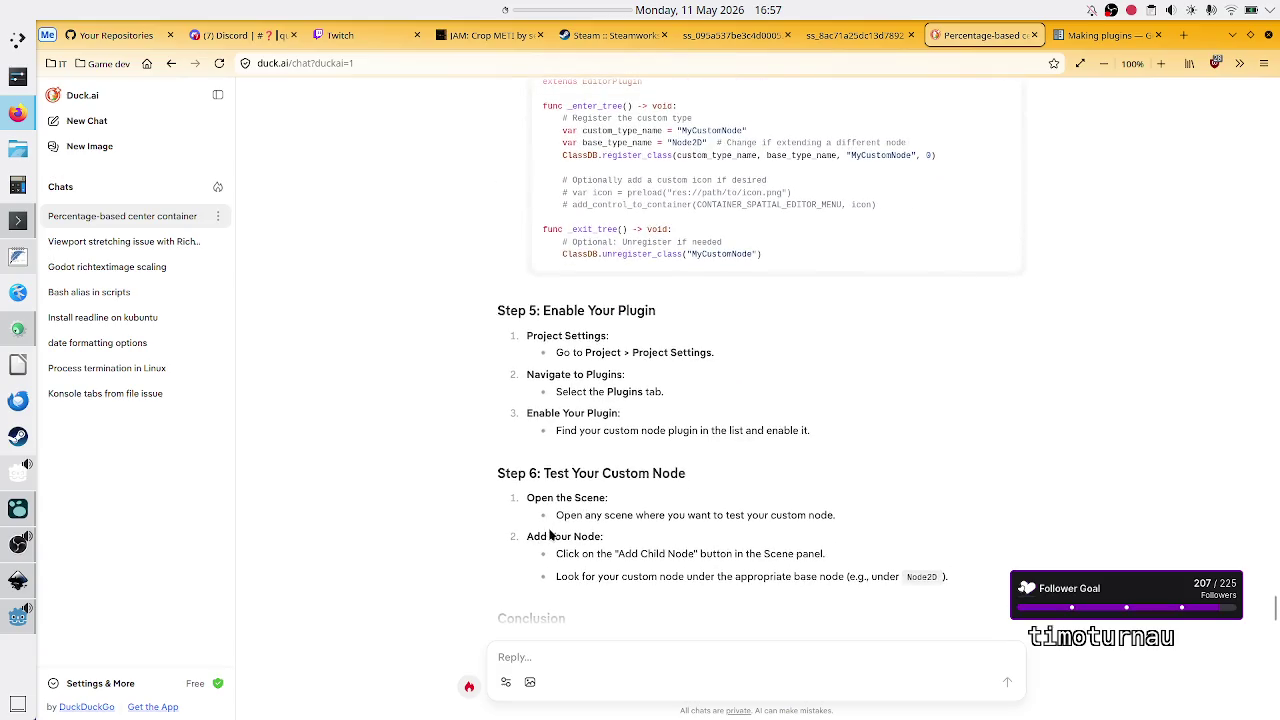
{"action": "key", "text": "alt+Tab"}
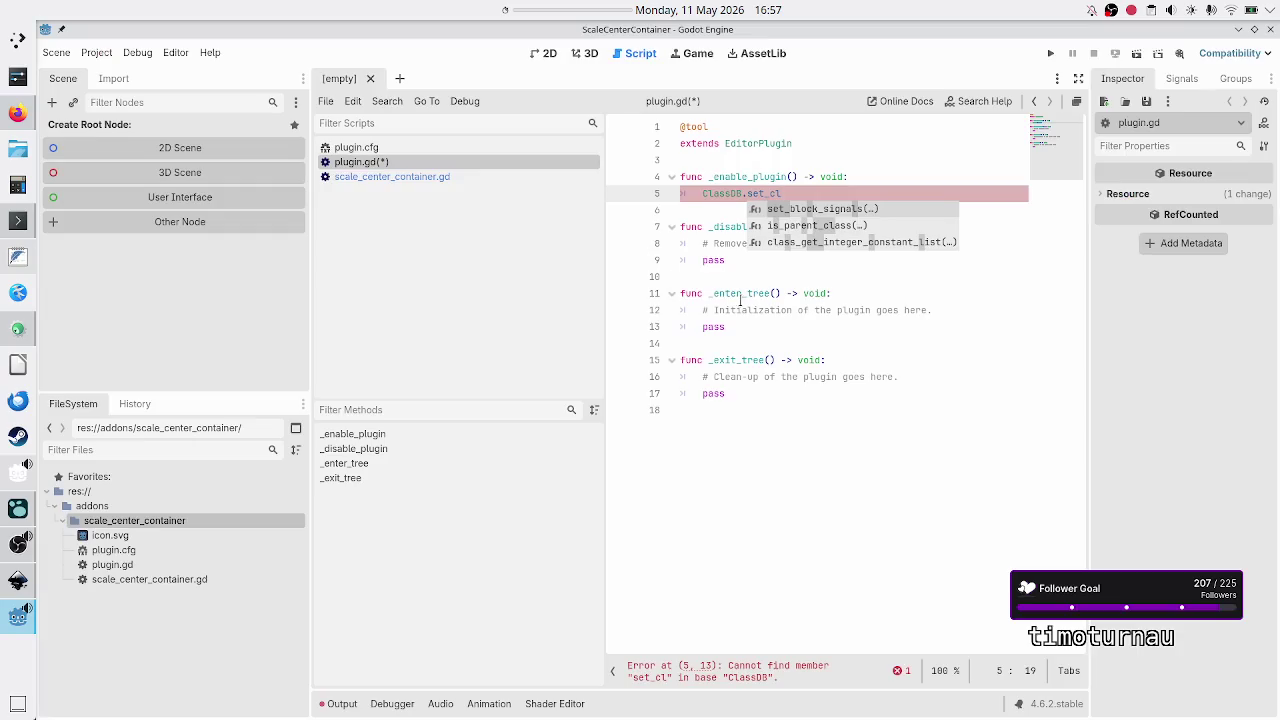
{"action": "key", "text": "BackSpace"}
{"action": "key", "text": "BackSpace"}
{"action": "key", "text": "BackSpace"}
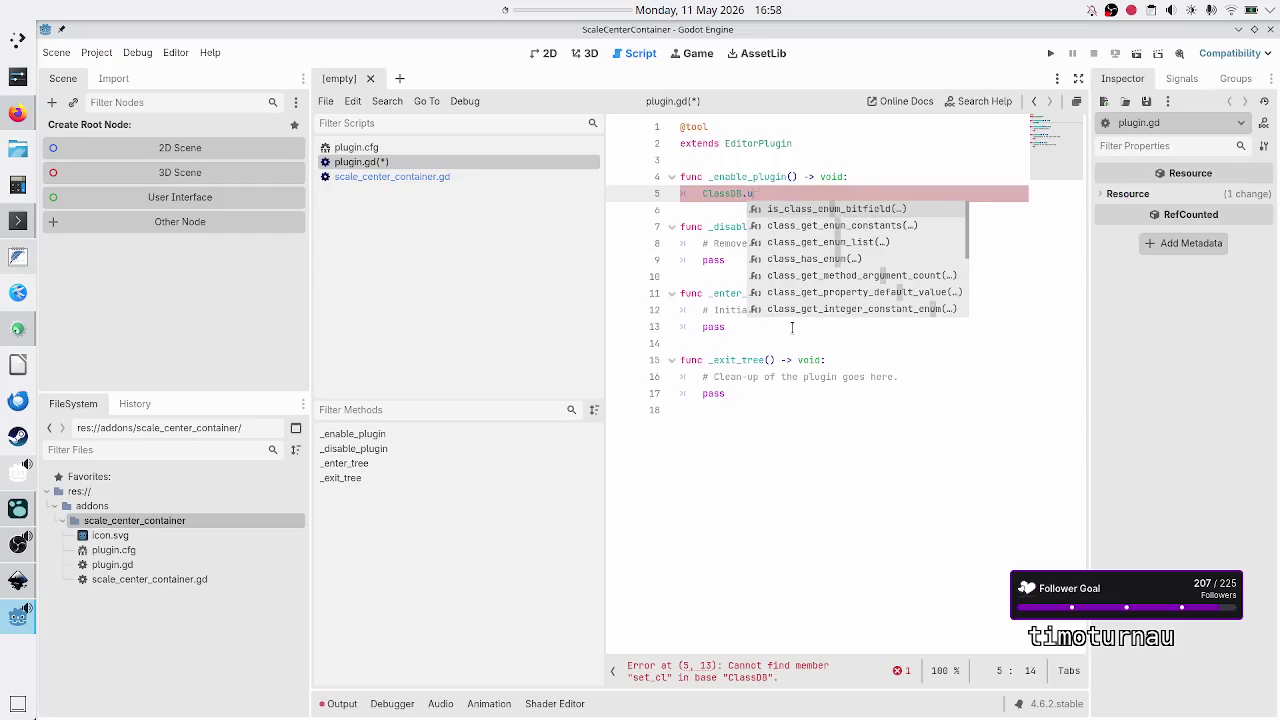
{"action": "type", "text": "unre"}
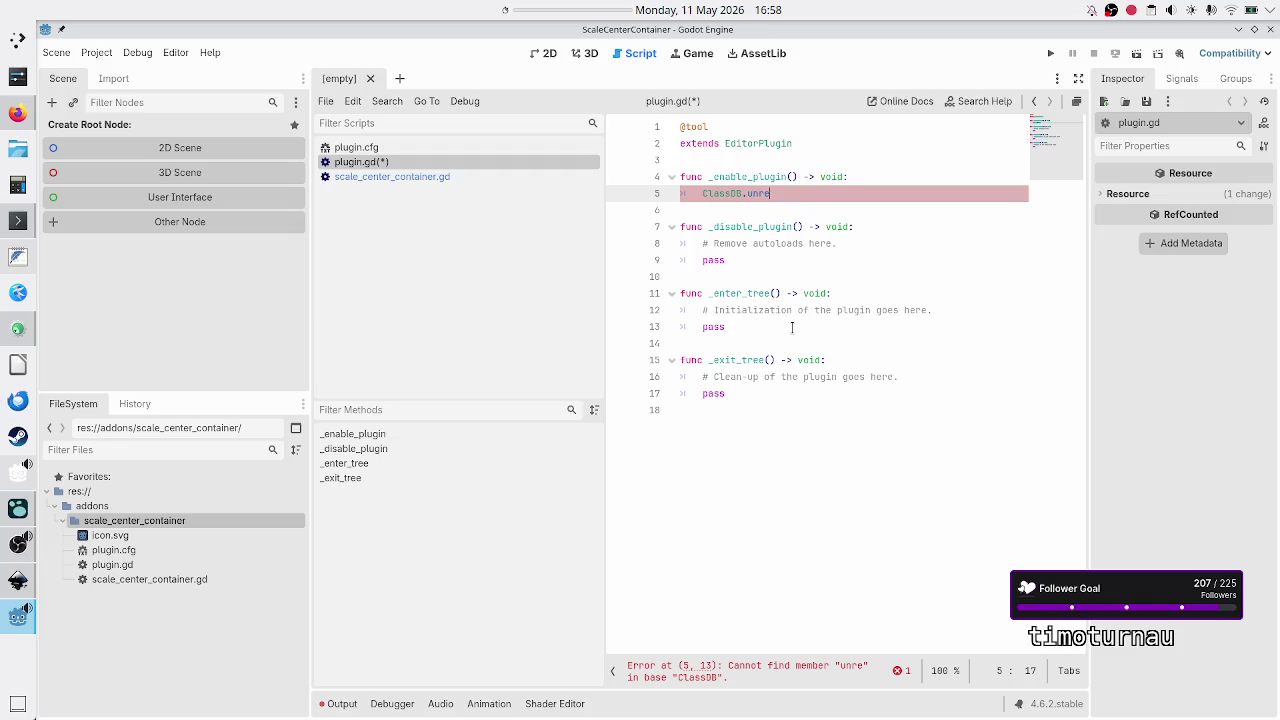
{"action": "key", "text": "alt+Tab"}
{"action": "left_click", "coordinate": [617, 663]}
Step: Draft the unsent reply 'I'm using Godot 4.6, there is no ClassDB.'
{"action": "type", "text": "I'm using Godot 4."}
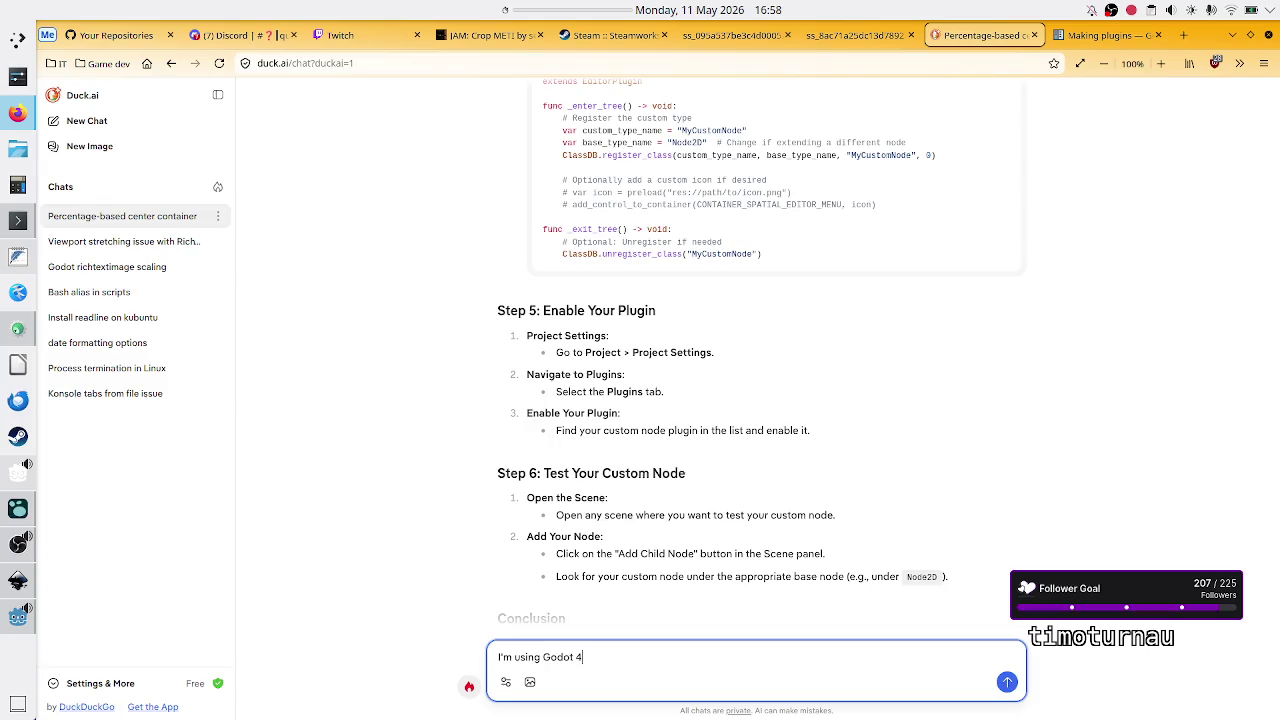
{"action": "type", "text": "6, there is no "}
{"action": "type", "text": "Clas"}
{"action": "type", "text": "sDB."}
Step: Switch to the Making plugins page and read through the custom node example with its 'You clicked me!' string
{"action": "left_click", "coordinate": [1103, 38]}
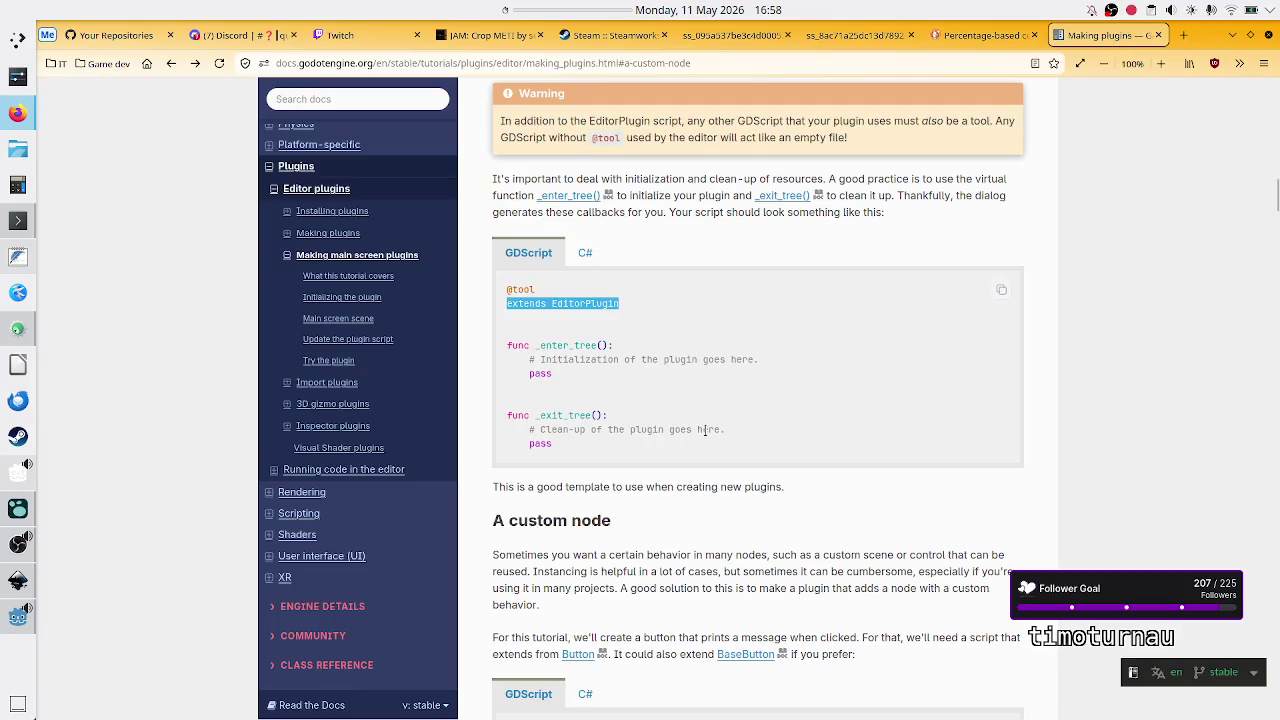
{"action": "left_click", "coordinate": [715, 343]}
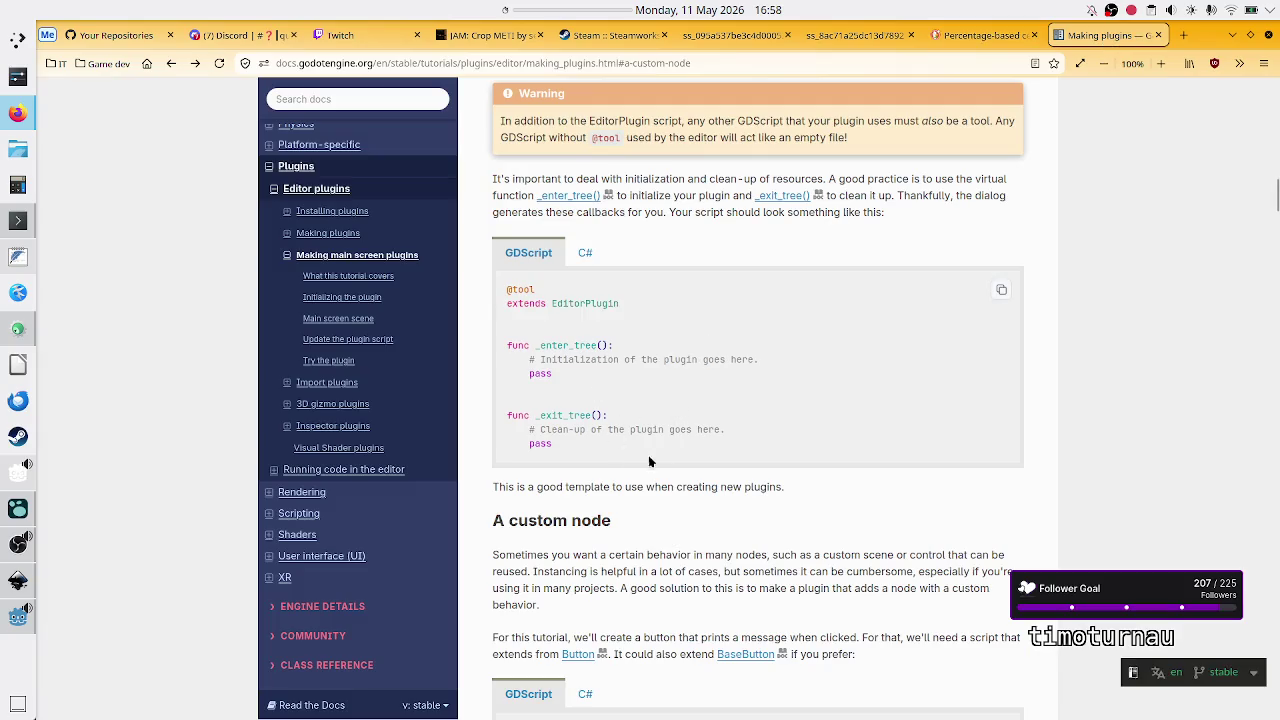
{"action": "scroll", "coordinate": [629, 390], "scroll_direction": "down", "scroll_amount": 1}
{"action": "scroll", "coordinate": [626, 388], "scroll_direction": "up", "scroll_amount": 15}
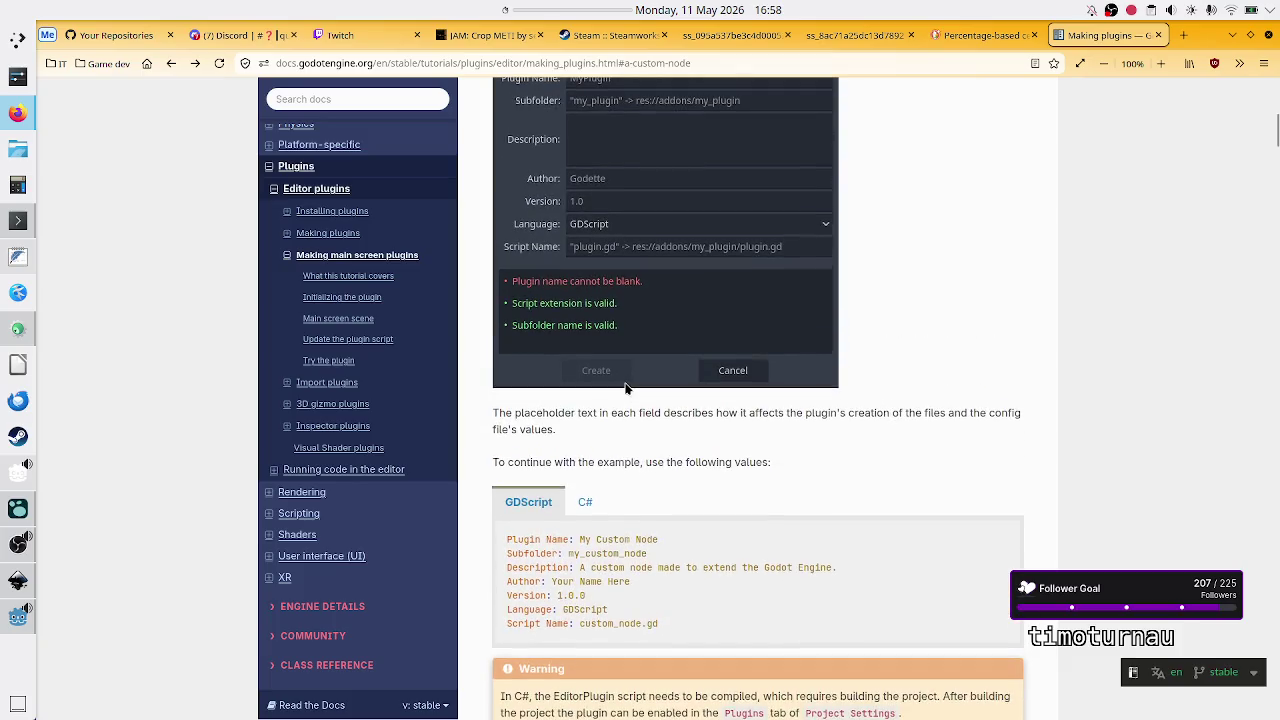
{"action": "scroll", "coordinate": [626, 388], "scroll_direction": "up", "scroll_amount": 10}
{"action": "scroll", "coordinate": [626, 388], "scroll_direction": "down", "scroll_amount": 1}
{"action": "scroll", "coordinate": [626, 388], "scroll_direction": "down", "scroll_amount": 7}
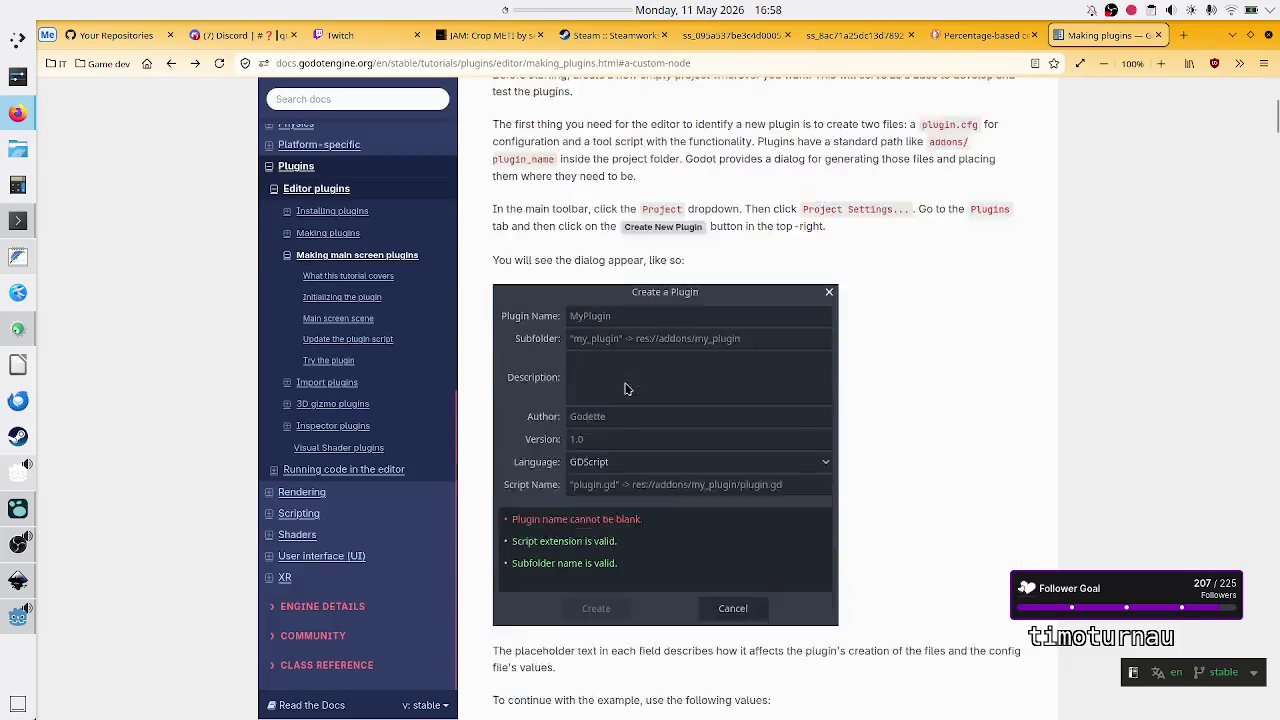
{"action": "scroll", "coordinate": [626, 388], "scroll_direction": "down", "scroll_amount": 8}
{"action": "scroll", "coordinate": [625, 384], "scroll_direction": "up", "scroll_amount": 1}
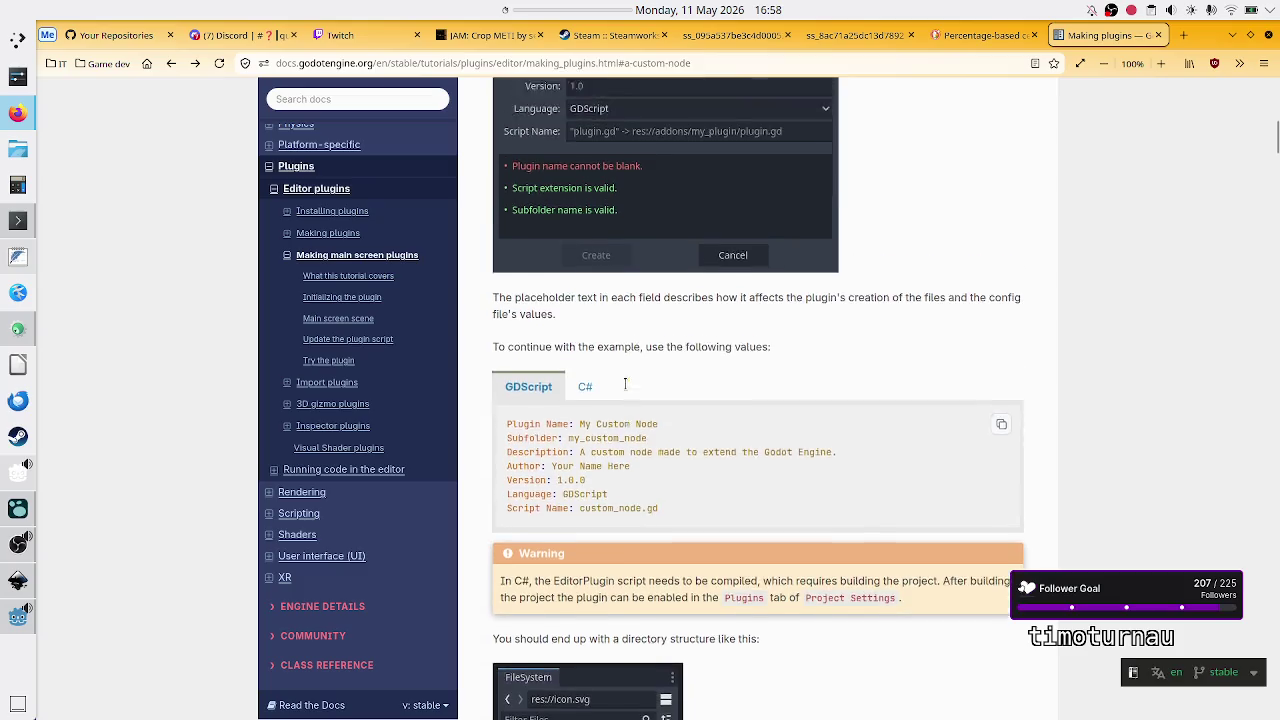
{"action": "scroll", "coordinate": [625, 384], "scroll_direction": "up", "scroll_amount": 3}
{"action": "scroll", "coordinate": [625, 384], "scroll_direction": "down", "scroll_amount": 1}
{"action": "scroll", "coordinate": [614, 336], "scroll_direction": "down", "scroll_amount": 3}
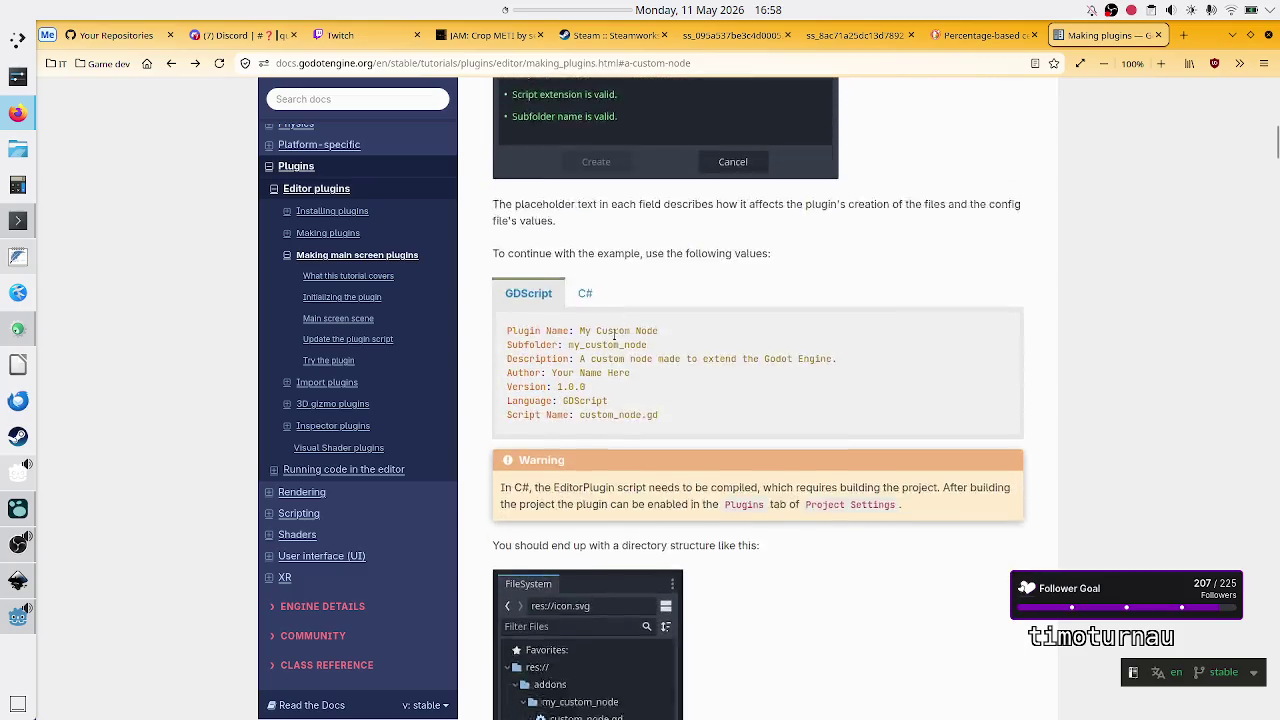
{"action": "scroll", "coordinate": [614, 336], "scroll_direction": "down", "scroll_amount": 3}
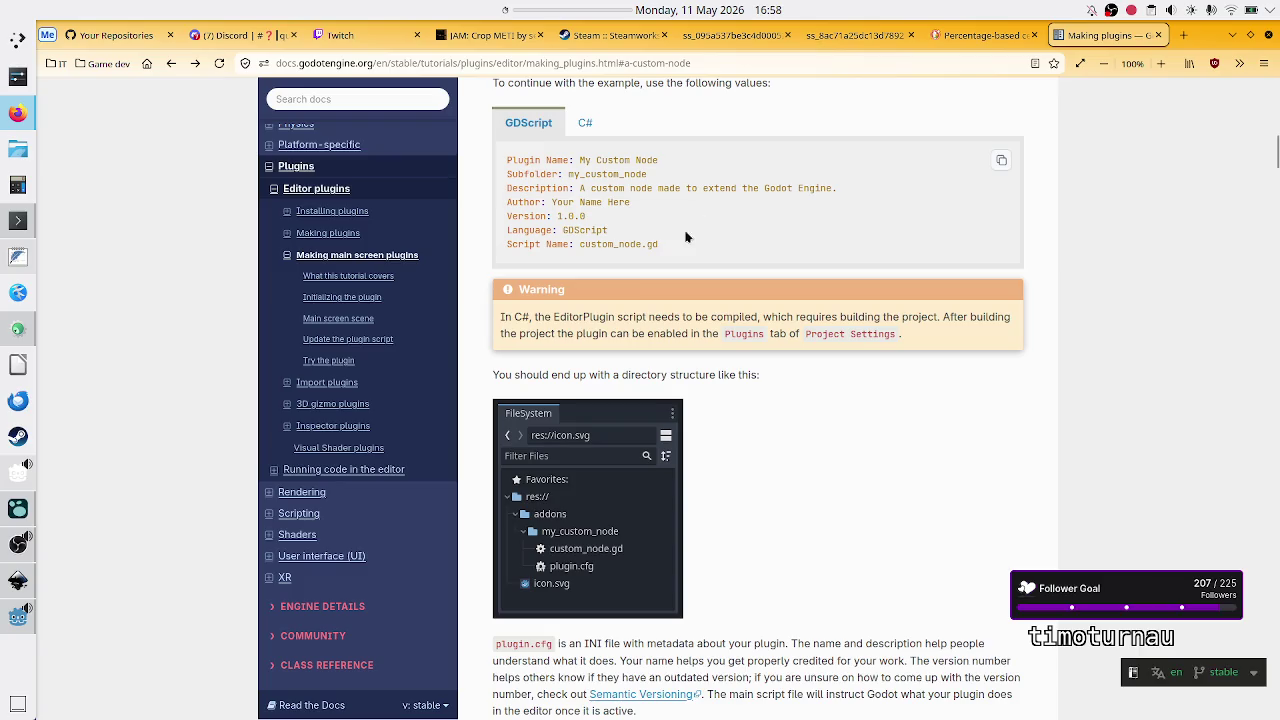
{"action": "scroll", "coordinate": [692, 358], "scroll_direction": "down", "scroll_amount": 1}
{"action": "scroll", "coordinate": [689, 358], "scroll_direction": "down", "scroll_amount": 7}
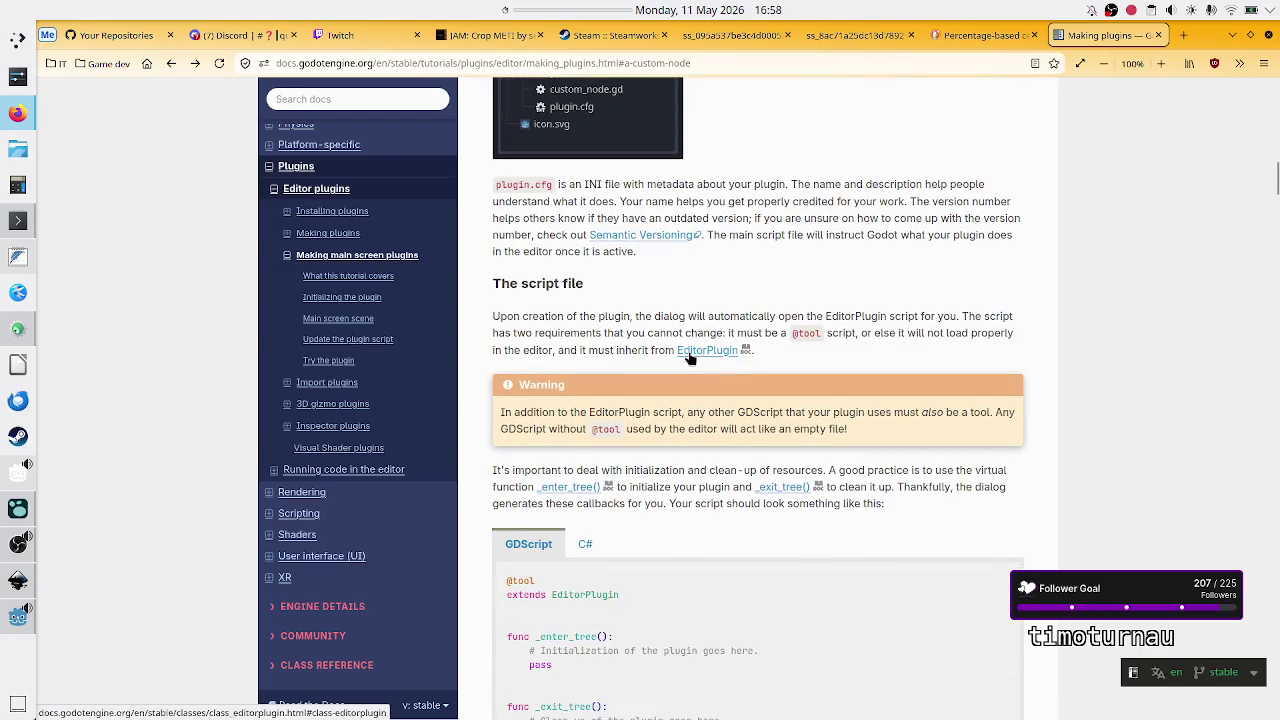
{"action": "scroll", "coordinate": [689, 358], "scroll_direction": "down", "scroll_amount": 3}
{"action": "scroll", "coordinate": [689, 355], "scroll_direction": "down", "scroll_amount": 3}
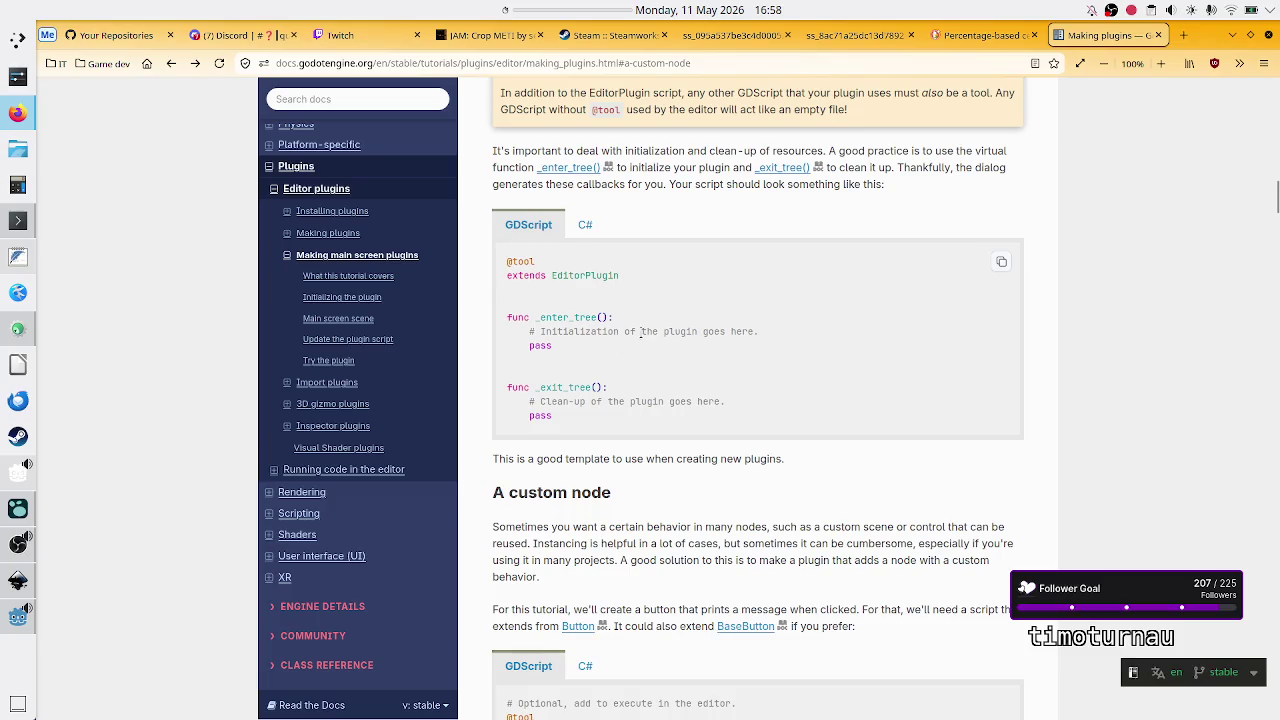
{"action": "scroll", "coordinate": [647, 338], "scroll_direction": "down", "scroll_amount": 8}
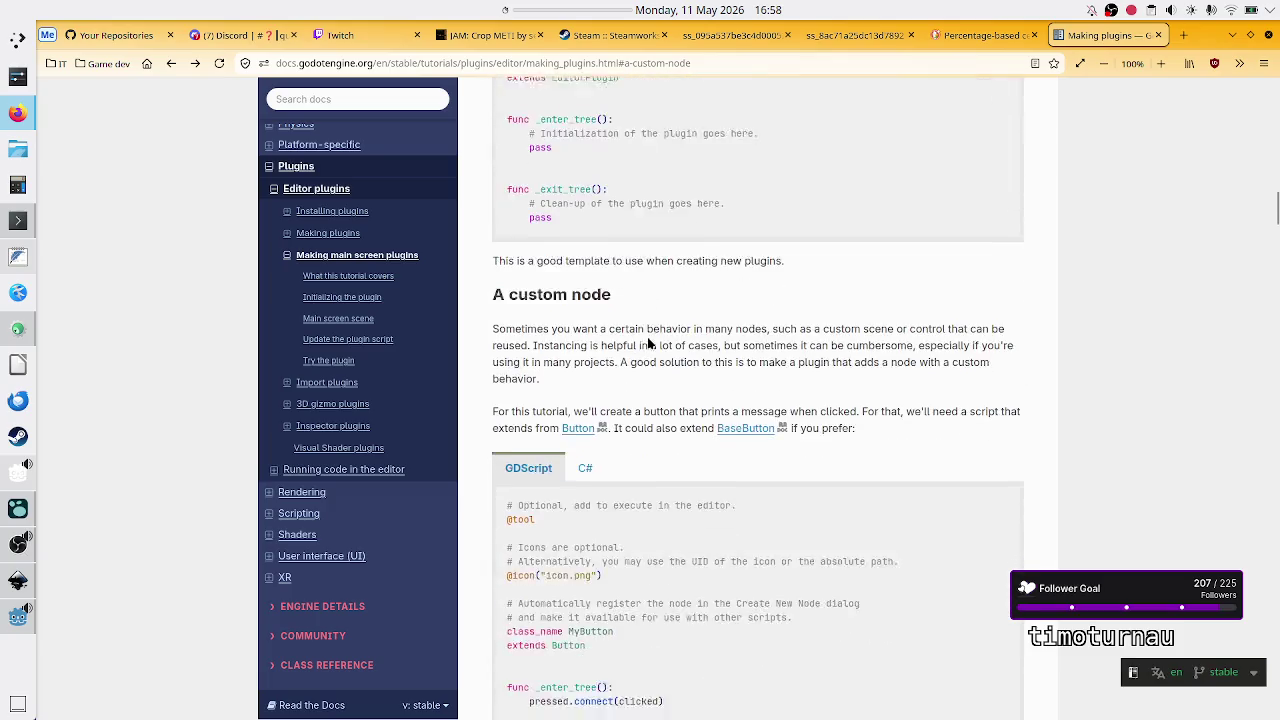
{"action": "scroll", "coordinate": [648, 339], "scroll_direction": "down", "scroll_amount": 1}
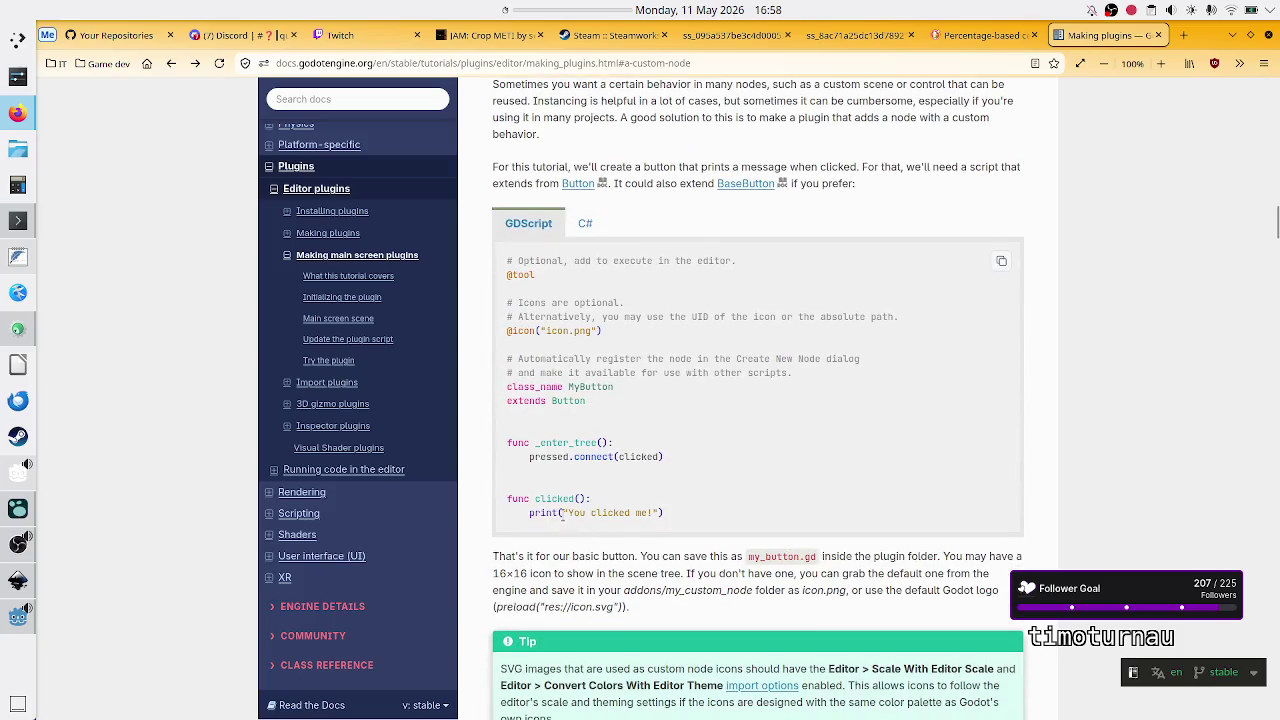
{"action": "left_click_drag", "start_coordinate": [562, 514], "coordinate": [662, 512]}
{"action": "left_click", "coordinate": [662, 512]}
Step: Review the EditorPlugin template and the icon and class_name lines, then reach the custom dock script
{"action": "scroll", "coordinate": [637, 248], "scroll_direction": "up", "scroll_amount": 3}
{"action": "scroll", "coordinate": [637, 245], "scroll_direction": "up", "scroll_amount": 1}
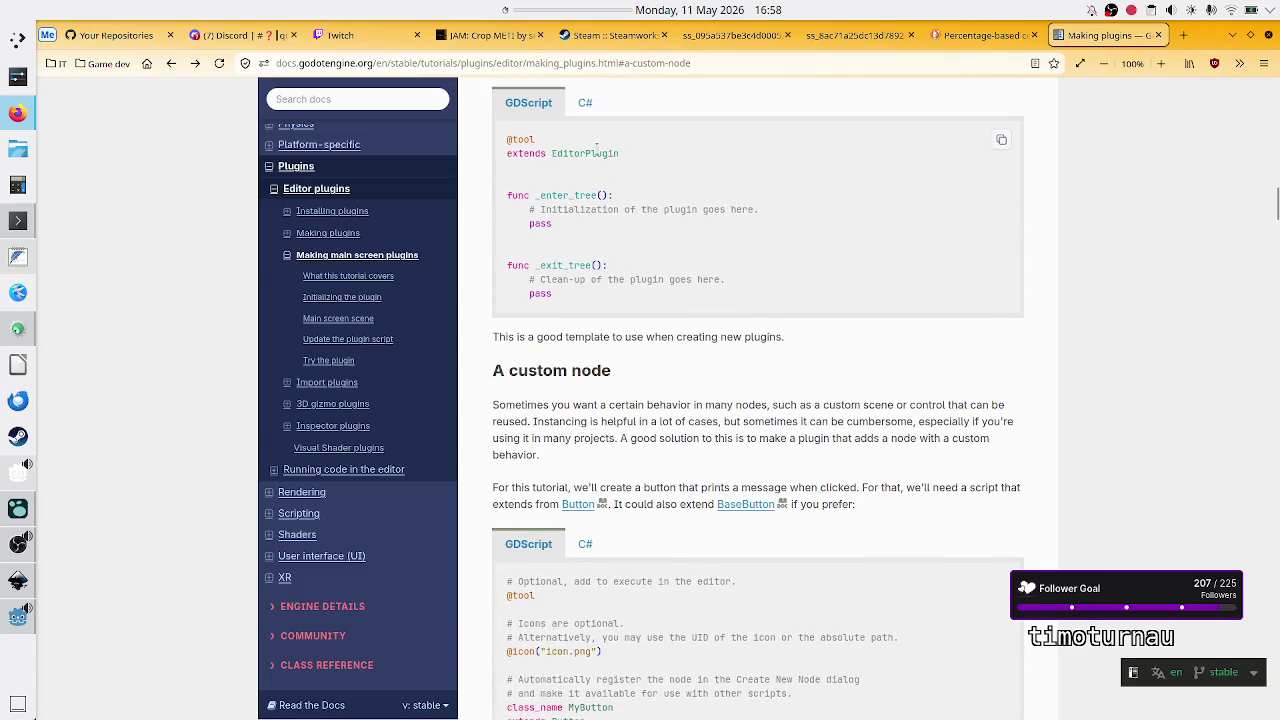
{"action": "double_click", "coordinate": [592, 152]}
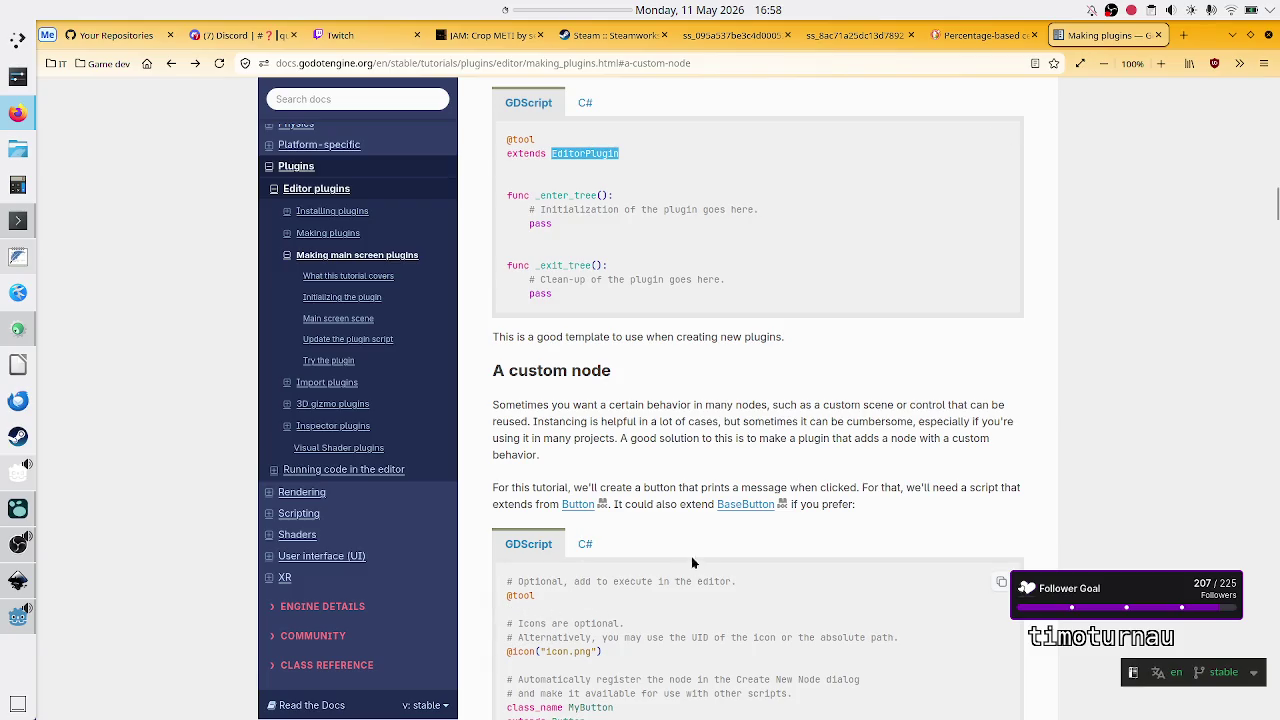
{"action": "scroll", "coordinate": [691, 563], "scroll_direction": "down", "scroll_amount": 5}
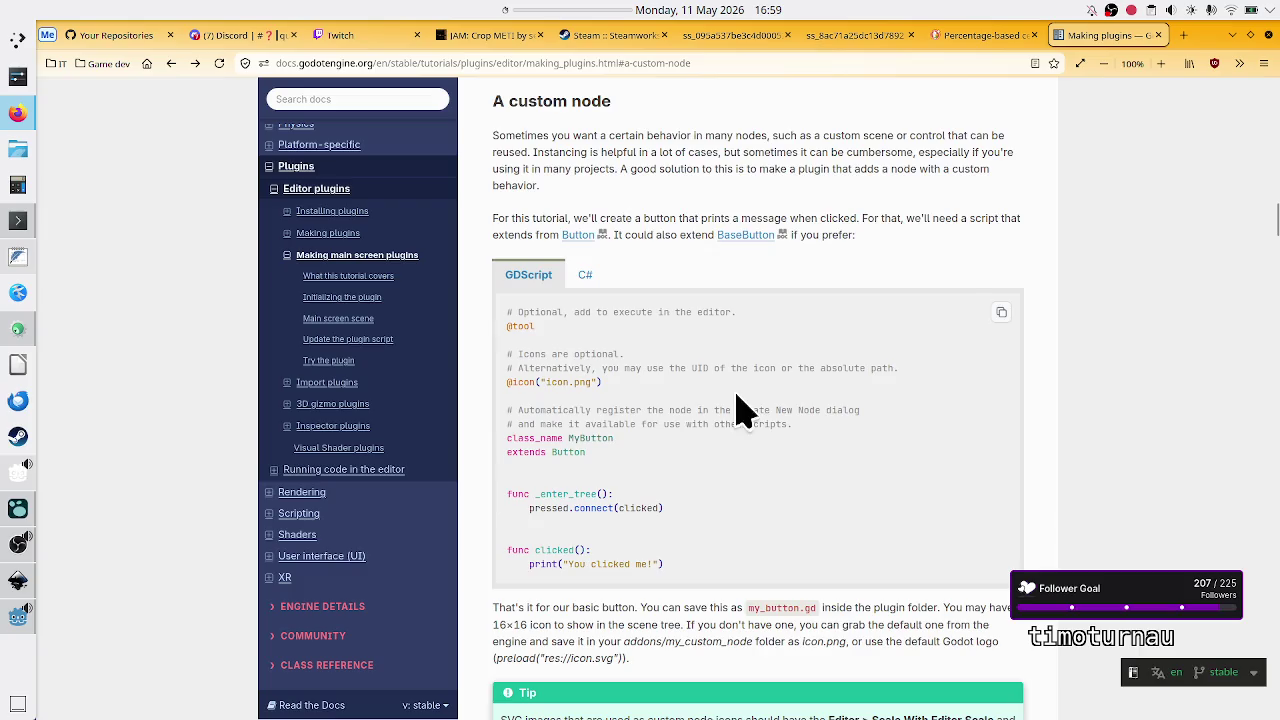
{"action": "scroll", "coordinate": [740, 382], "scroll_direction": "down", "scroll_amount": 2}
{"action": "scroll", "coordinate": [740, 382], "scroll_direction": "up", "scroll_amount": 2}
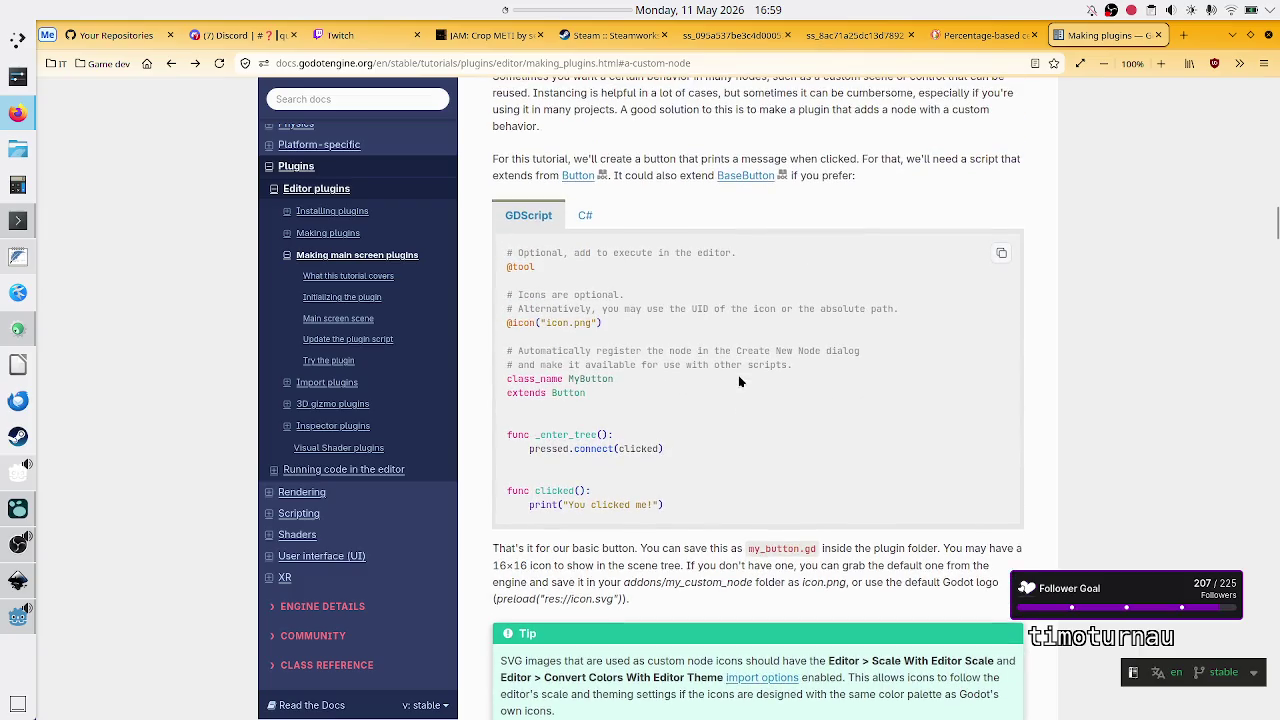
{"action": "scroll", "coordinate": [740, 381], "scroll_direction": "up", "scroll_amount": 4}
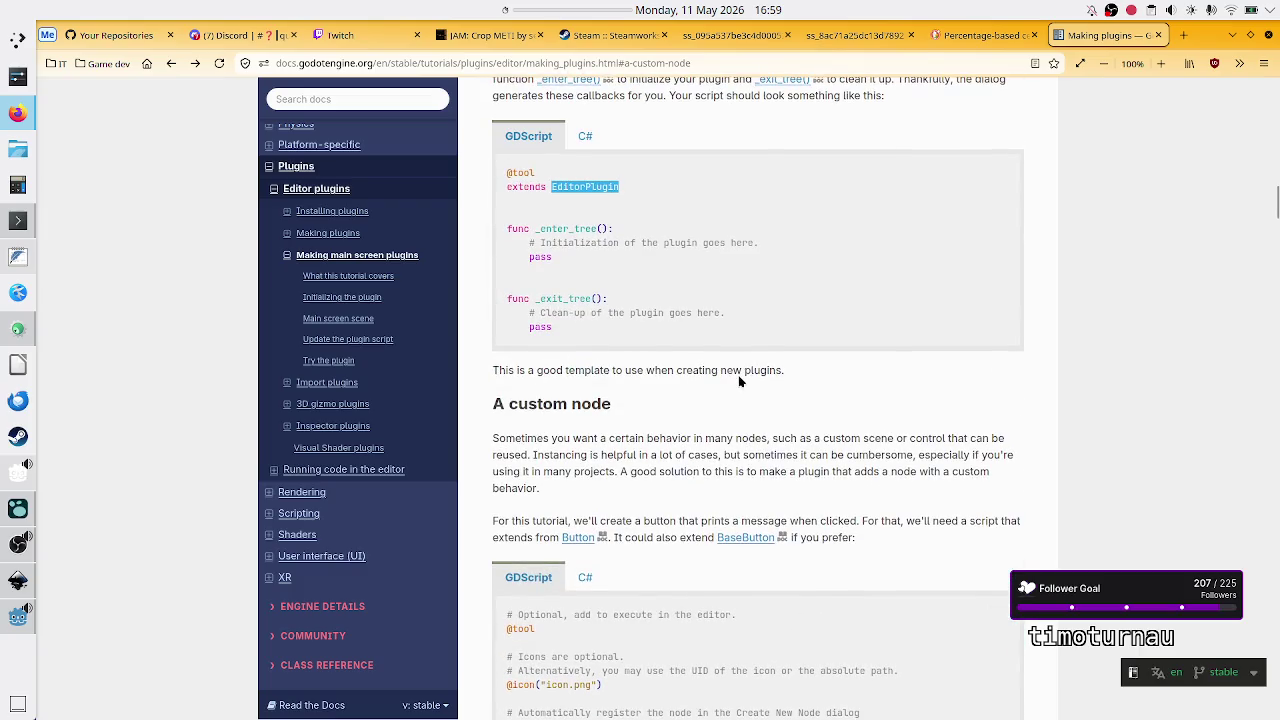
{"action": "left_click", "coordinate": [612, 186]}
{"action": "left_click_drag", "start_coordinate": [568, 186], "coordinate": [612, 186]}
{"action": "left_click", "coordinate": [612, 186]}
{"action": "scroll", "coordinate": [576, 355], "scroll_direction": "down", "scroll_amount": 2}
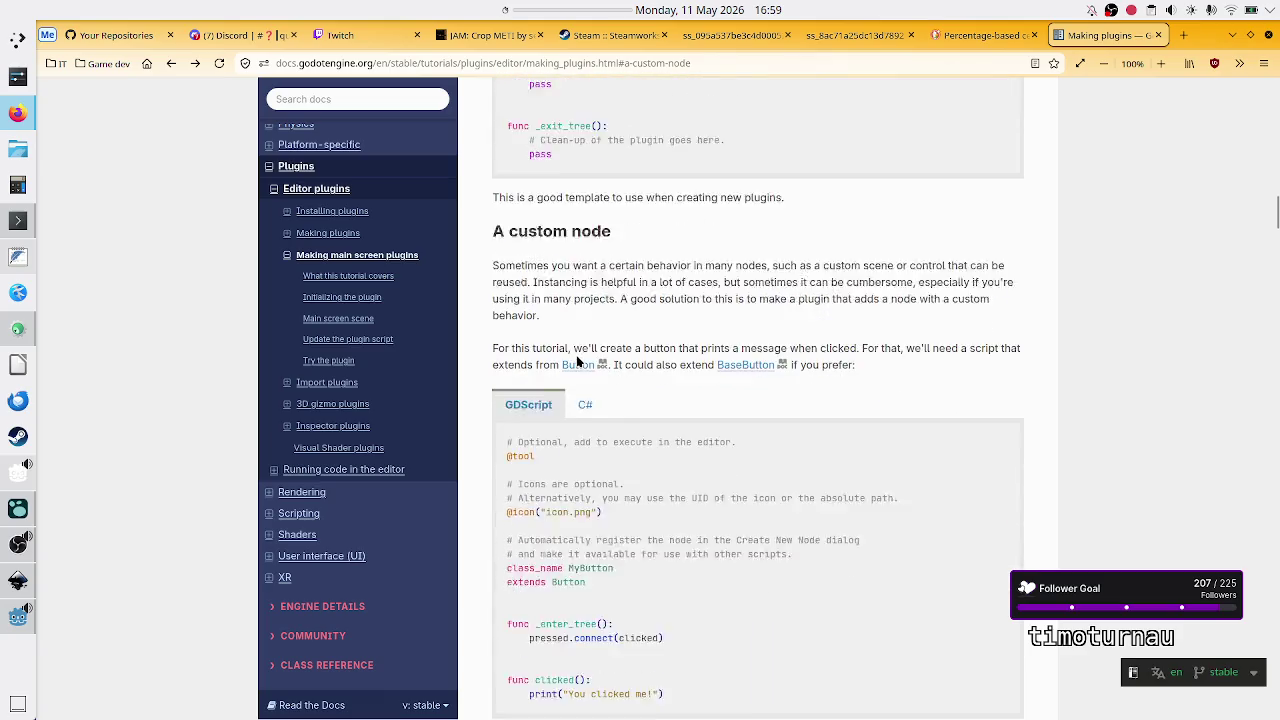
{"action": "scroll", "coordinate": [577, 360], "scroll_direction": "down", "scroll_amount": 1}
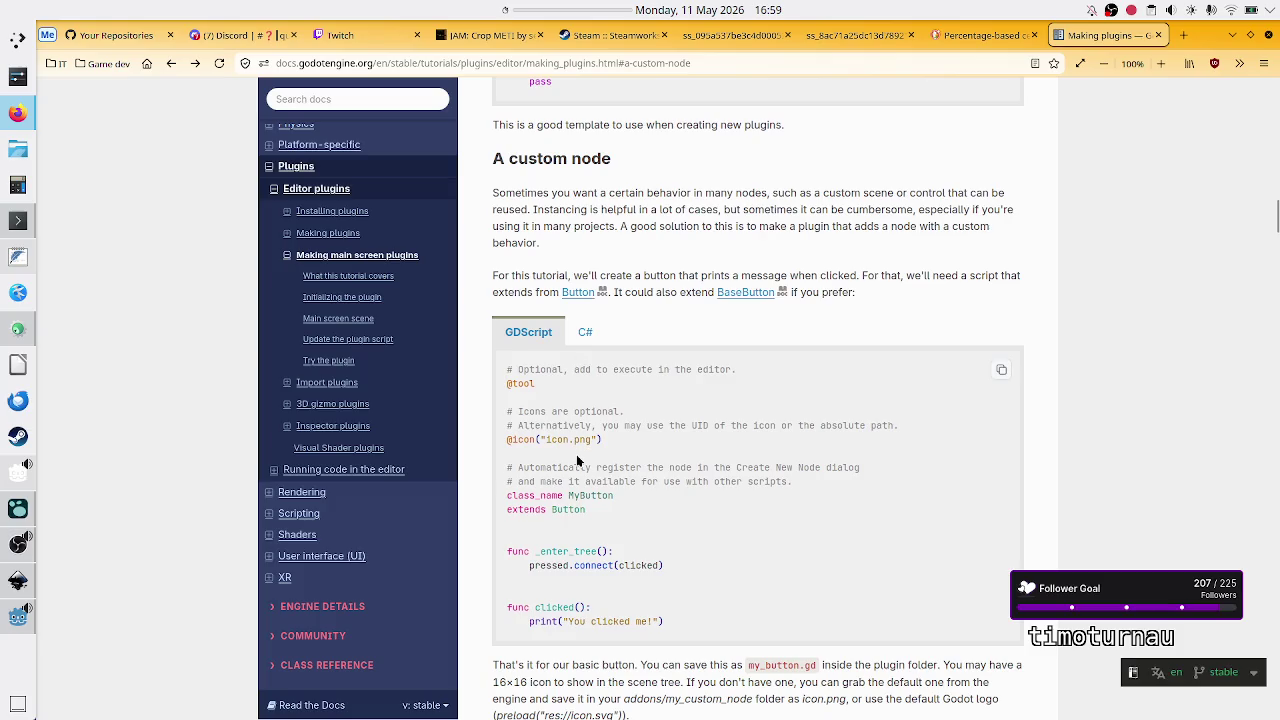
{"action": "left_click_drag", "start_coordinate": [557, 411], "coordinate": [600, 551]}
{"action": "left_click", "coordinate": [600, 551]}
{"action": "scroll", "coordinate": [638, 210], "scroll_direction": "up", "scroll_amount": 5}
{"action": "scroll", "coordinate": [640, 211], "scroll_direction": "down", "scroll_amount": 6}
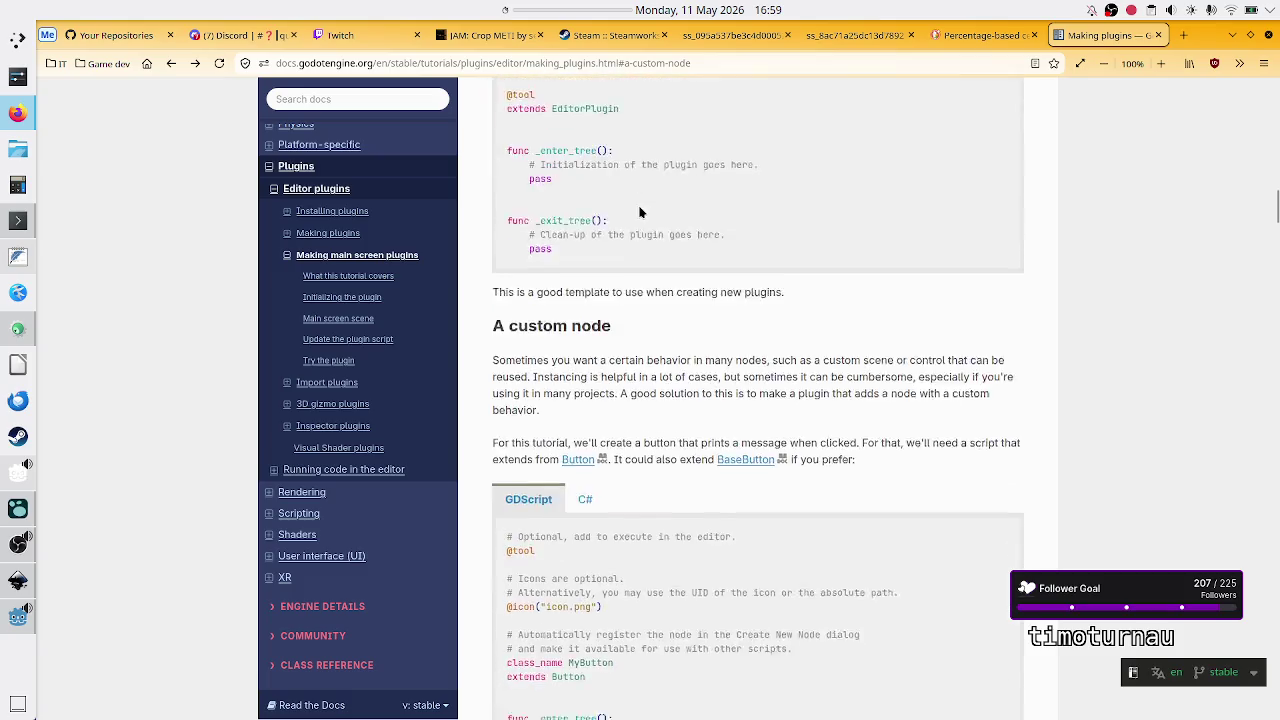
{"action": "scroll", "coordinate": [640, 211], "scroll_direction": "down", "scroll_amount": 10}
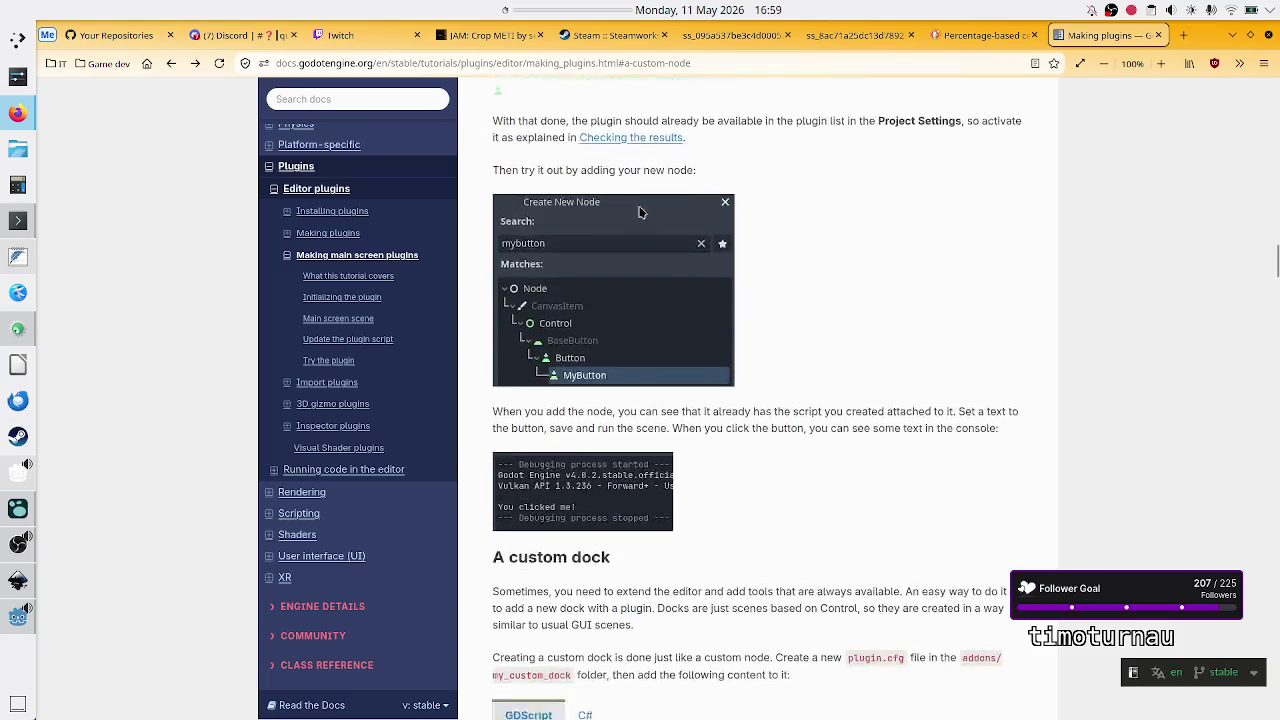
{"action": "scroll", "coordinate": [640, 211], "scroll_direction": "down", "scroll_amount": 14}
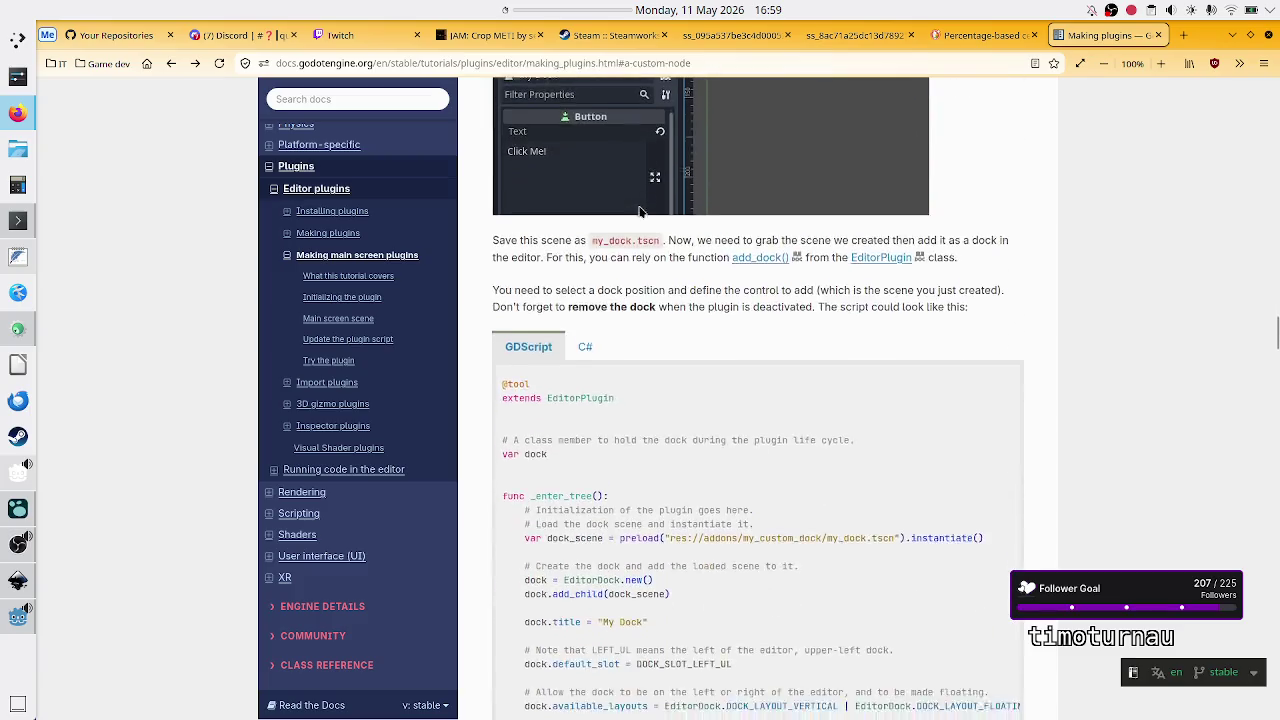
{"action": "scroll", "coordinate": [640, 211], "scroll_direction": "down", "scroll_amount": 2}
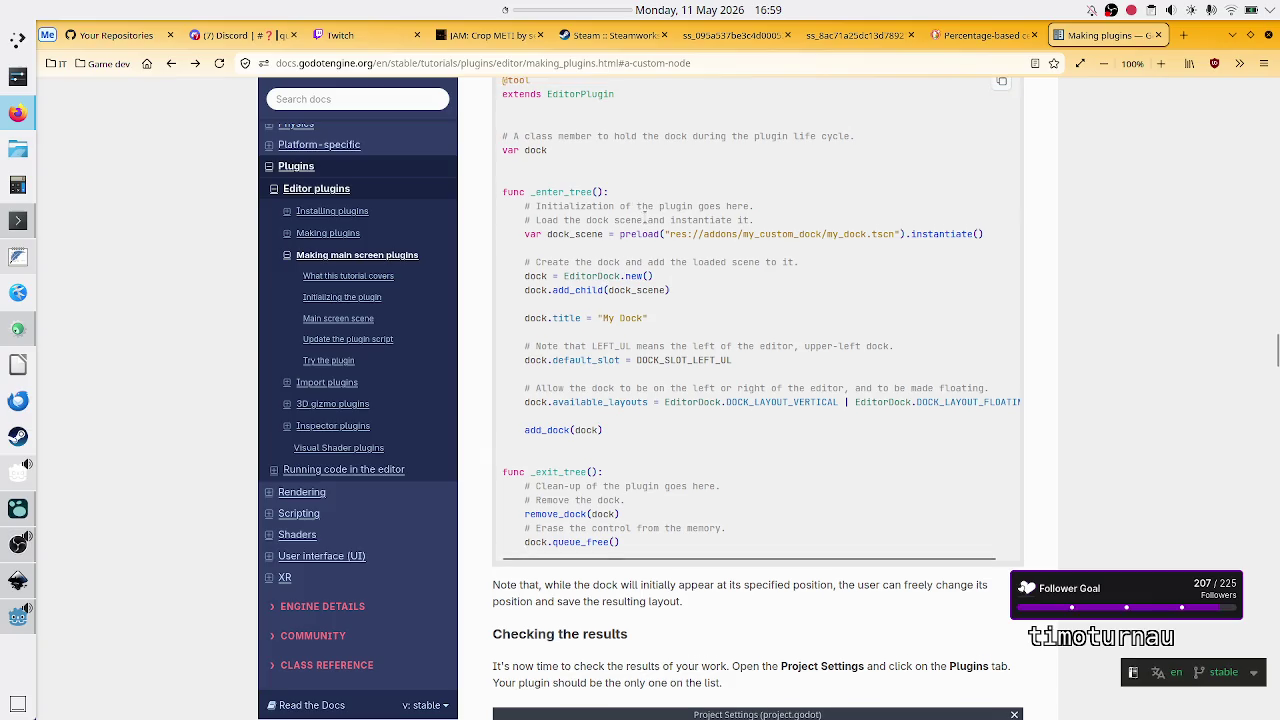
{"action": "double_click", "coordinate": [585, 93]}
{"action": "scroll", "coordinate": [690, 343], "scroll_direction": "up", "scroll_amount": 3}
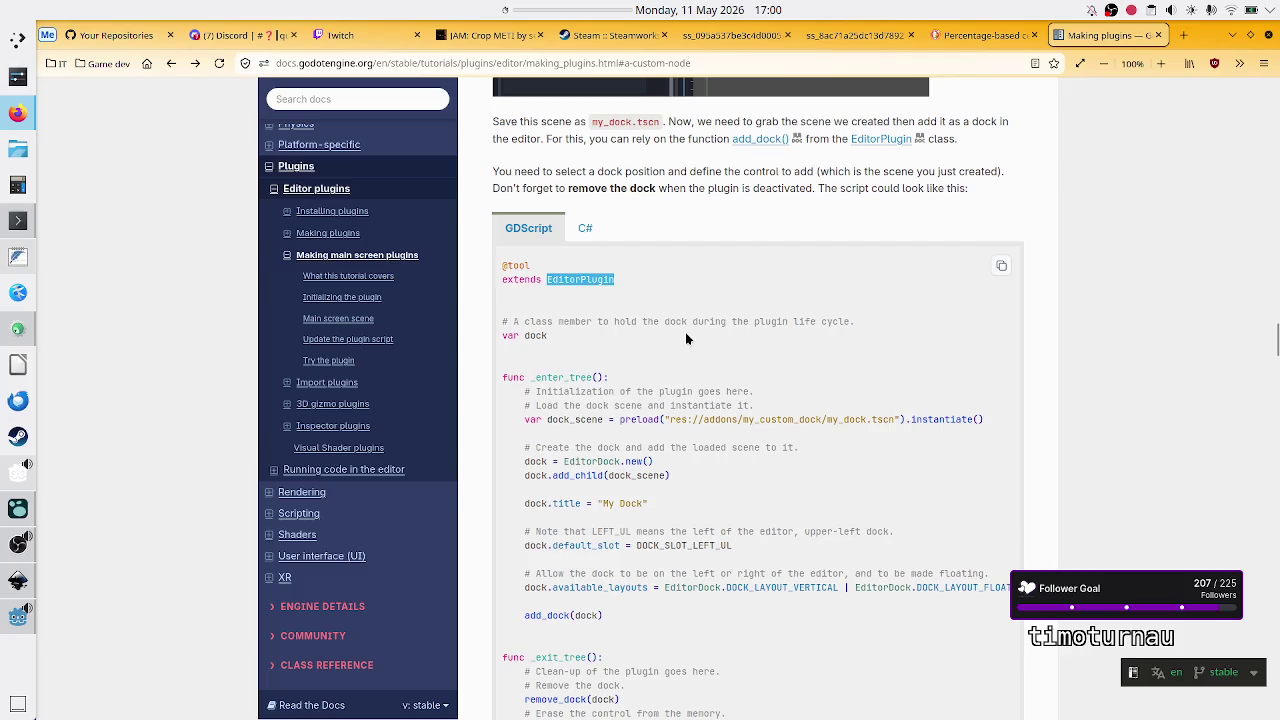
{"action": "scroll", "coordinate": [686, 338], "scroll_direction": "up", "scroll_amount": 10}
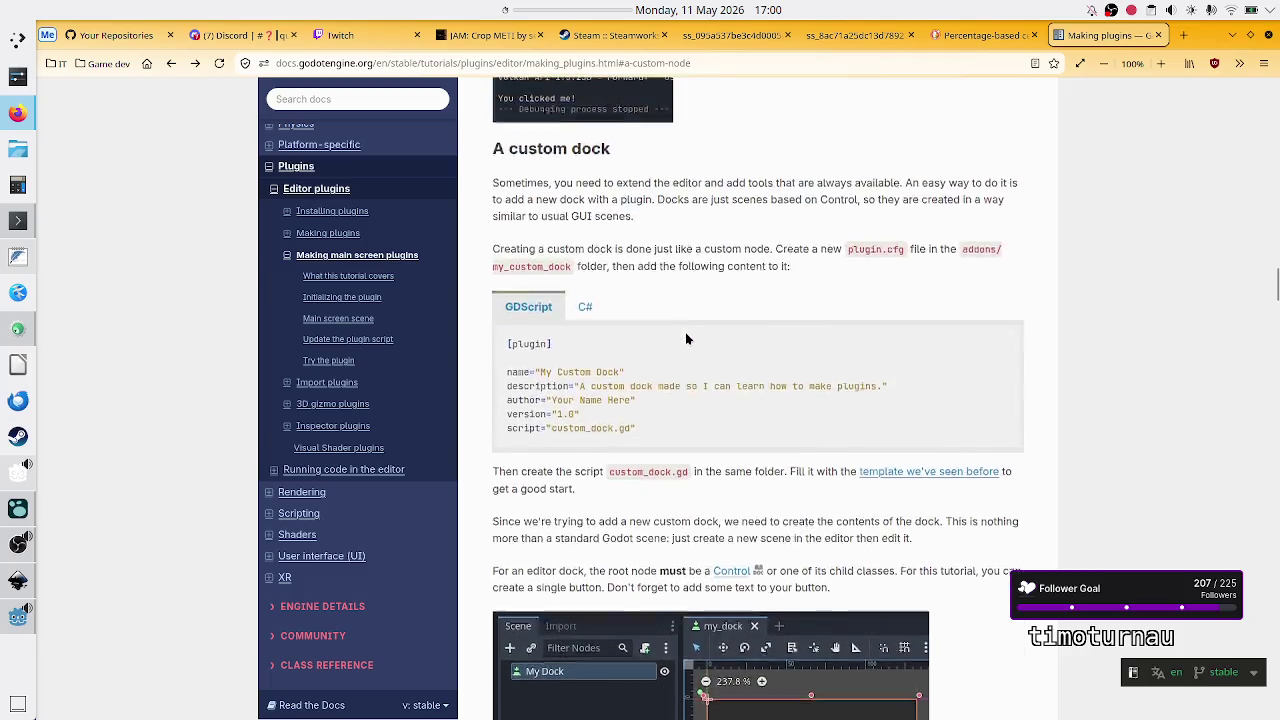
{"action": "scroll", "coordinate": [686, 340], "scroll_direction": "up", "scroll_amount": 3}
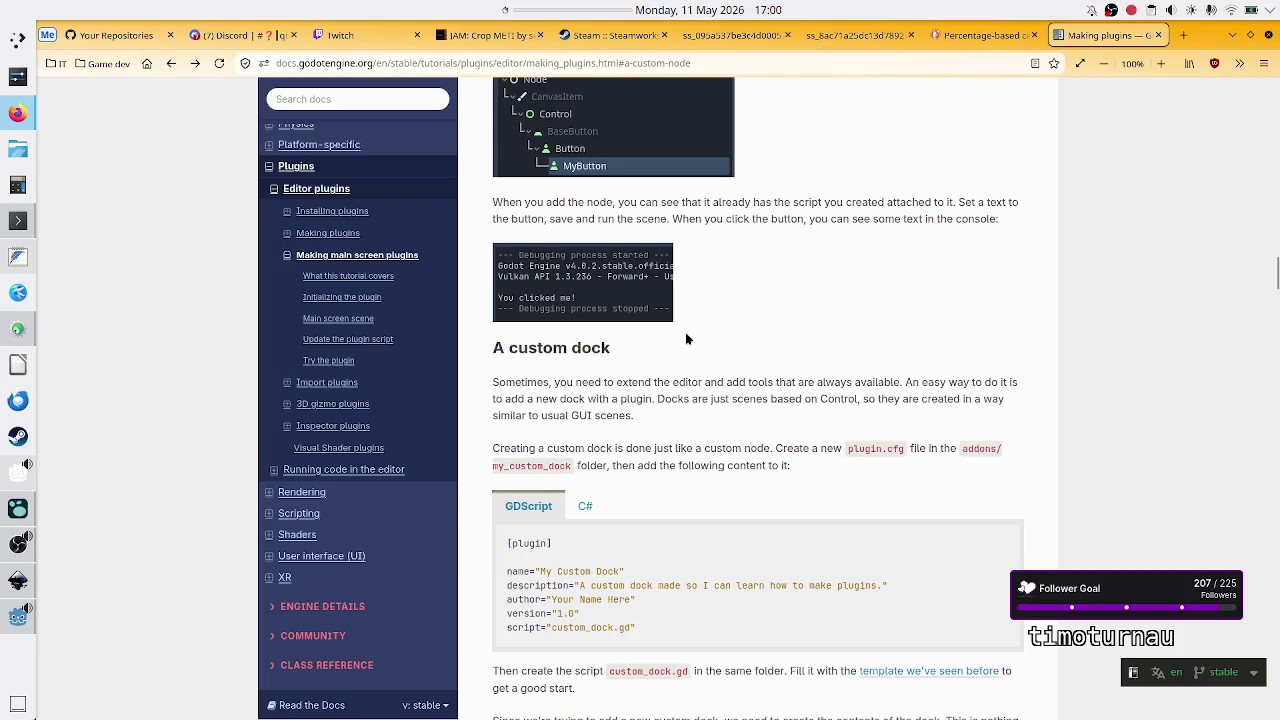
{"action": "scroll", "coordinate": [686, 338], "scroll_direction": "up", "scroll_amount": 7}
{"action": "scroll", "coordinate": [686, 338], "scroll_direction": "down", "scroll_amount": 7}
{"action": "scroll", "coordinate": [686, 338], "scroll_direction": "down", "scroll_amount": 5}
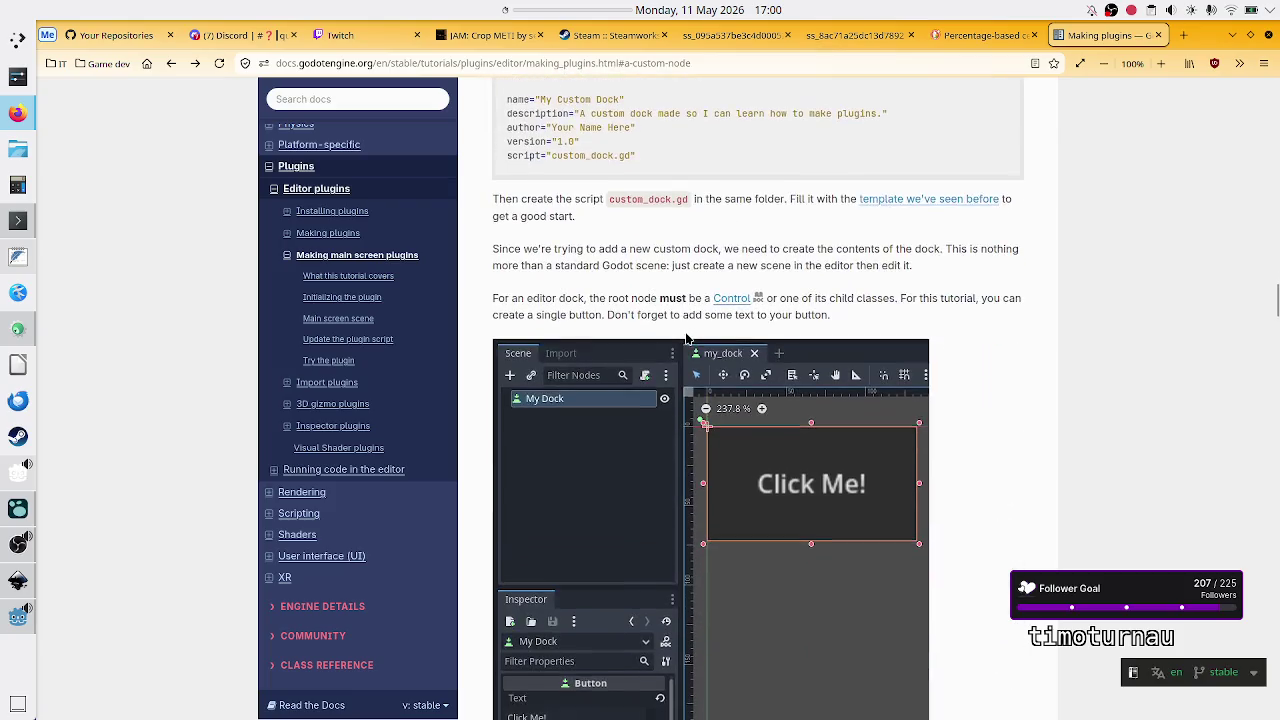
{"action": "scroll", "coordinate": [686, 338], "scroll_direction": "down", "scroll_amount": 10}
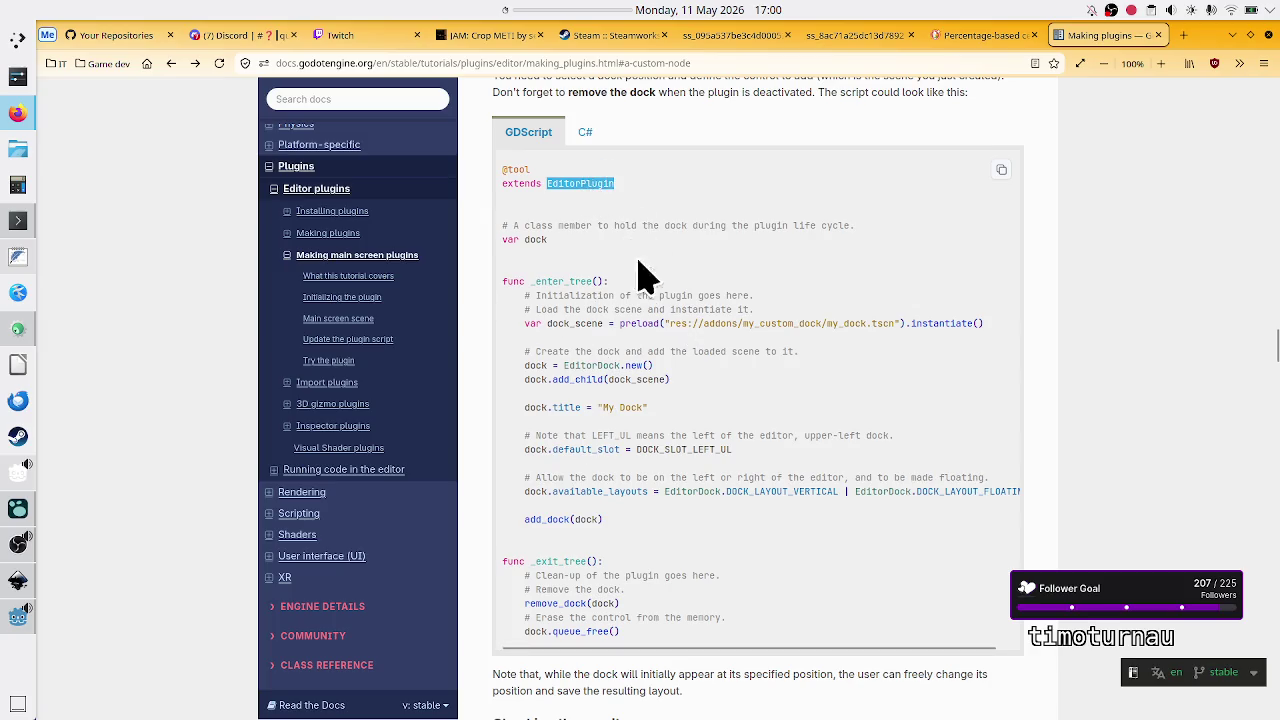
{"action": "scroll", "coordinate": [643, 300], "scroll_direction": "up", "scroll_amount": 15}
{"action": "scroll", "coordinate": [637, 298], "scroll_direction": "up", "scroll_amount": 15}
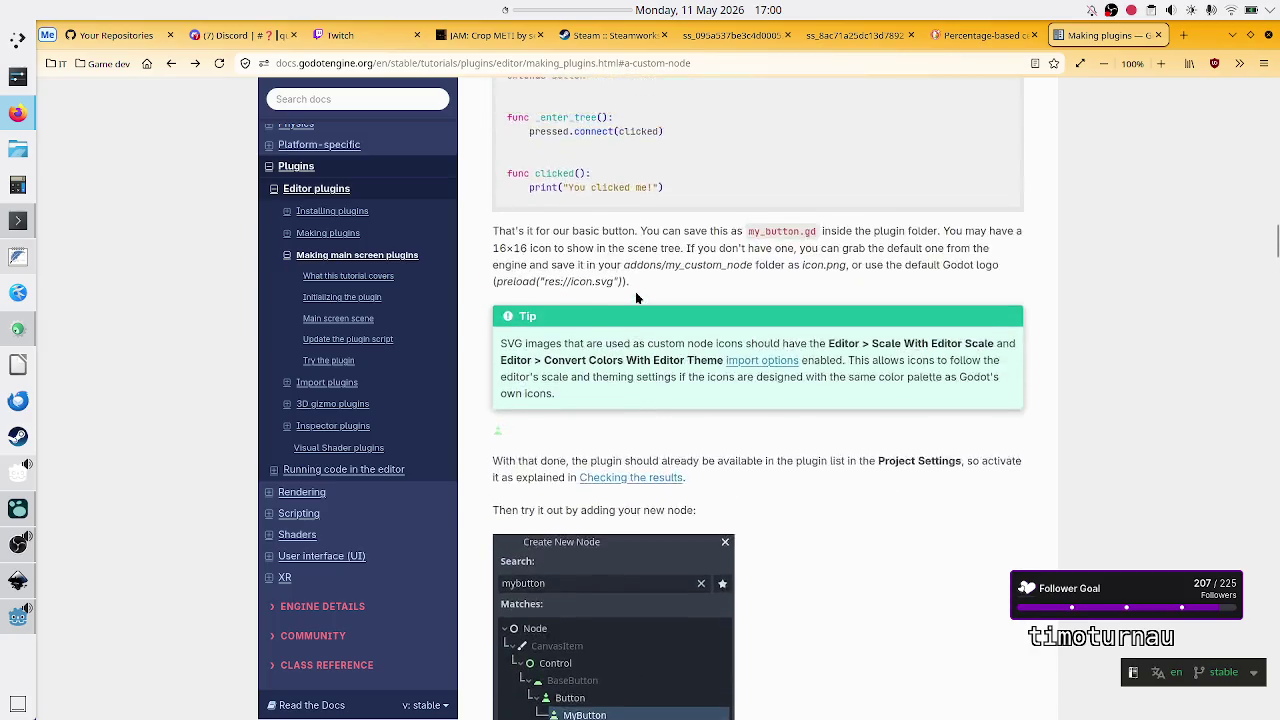
{"action": "scroll", "coordinate": [567, 343], "scroll_direction": "down", "scroll_amount": 5}
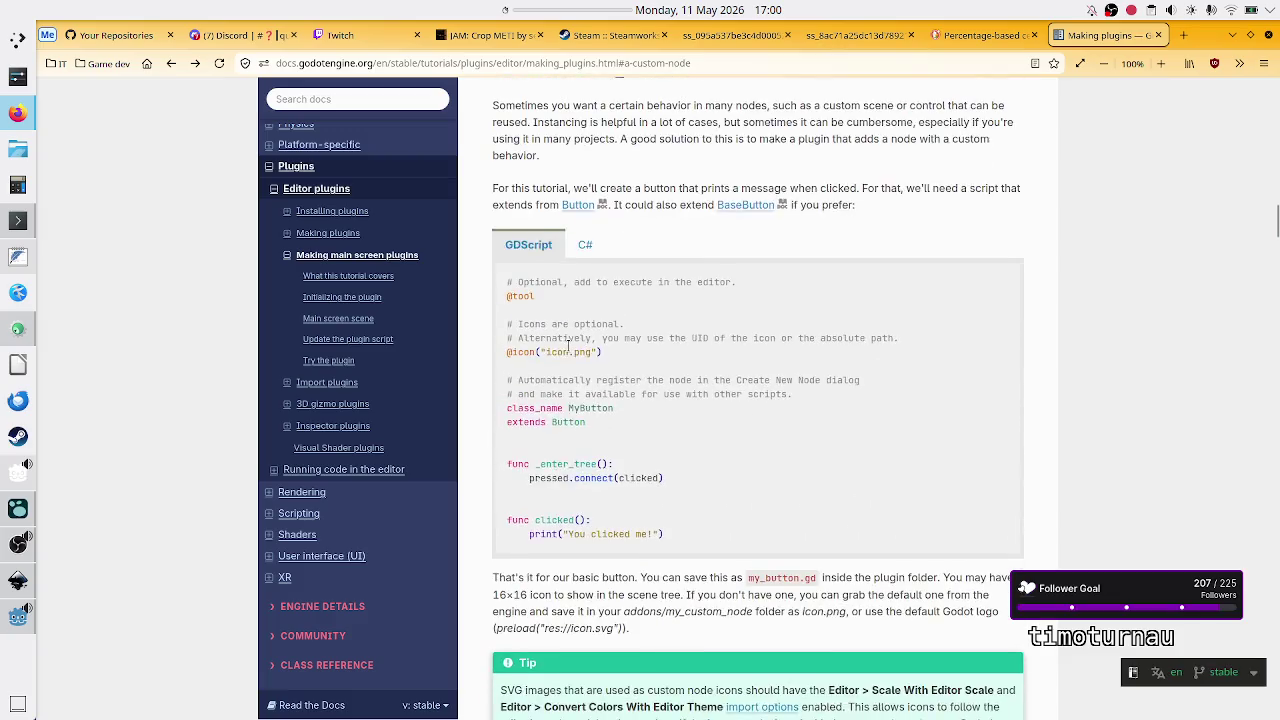
{"action": "scroll", "coordinate": [568, 345], "scroll_direction": "up", "scroll_amount": 1}
{"action": "scroll", "coordinate": [568, 347], "scroll_direction": "up", "scroll_amount": 1}
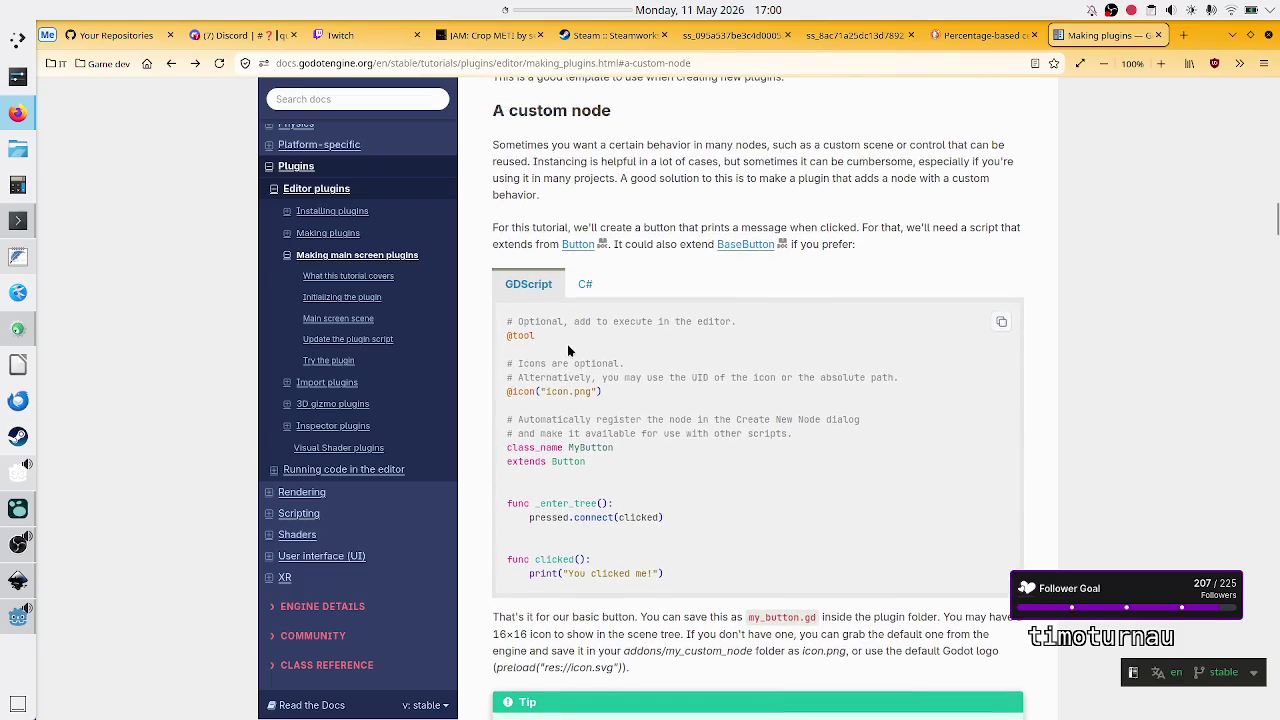
{"action": "scroll", "coordinate": [648, 482], "scroll_direction": "down", "scroll_amount": 9}
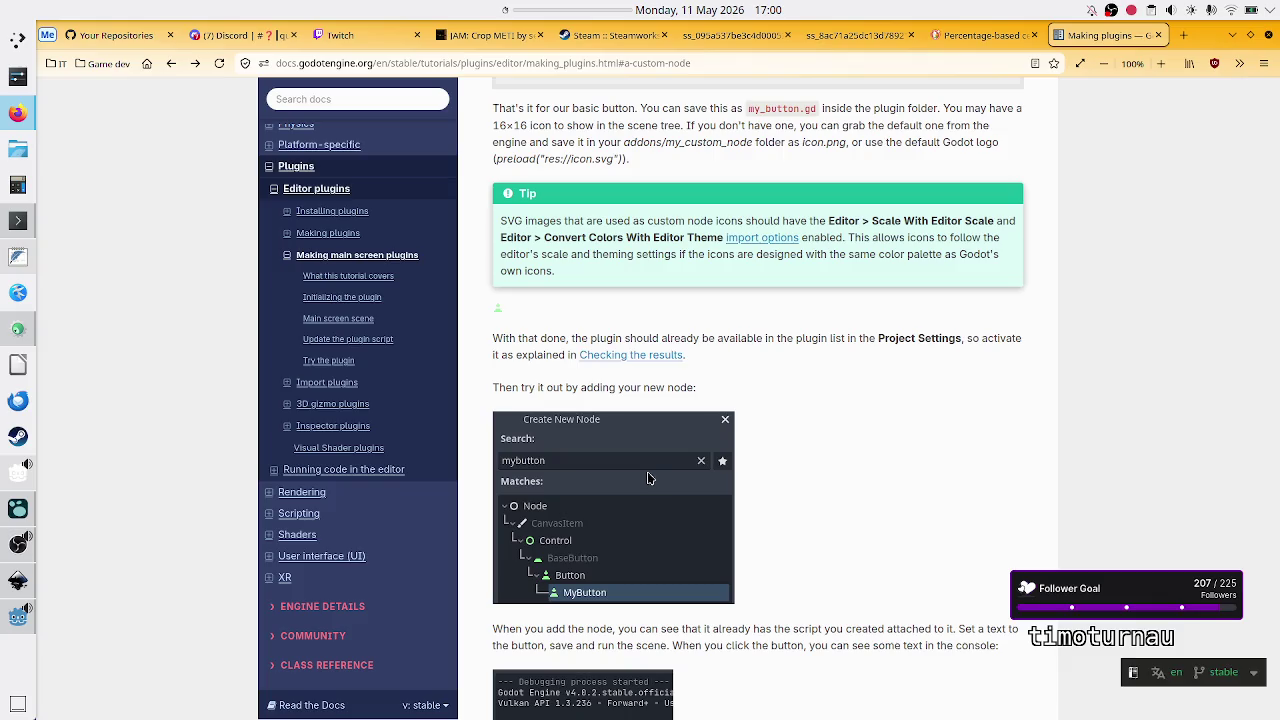
{"action": "scroll", "coordinate": [731, 351], "scroll_direction": "up", "scroll_amount": 3}
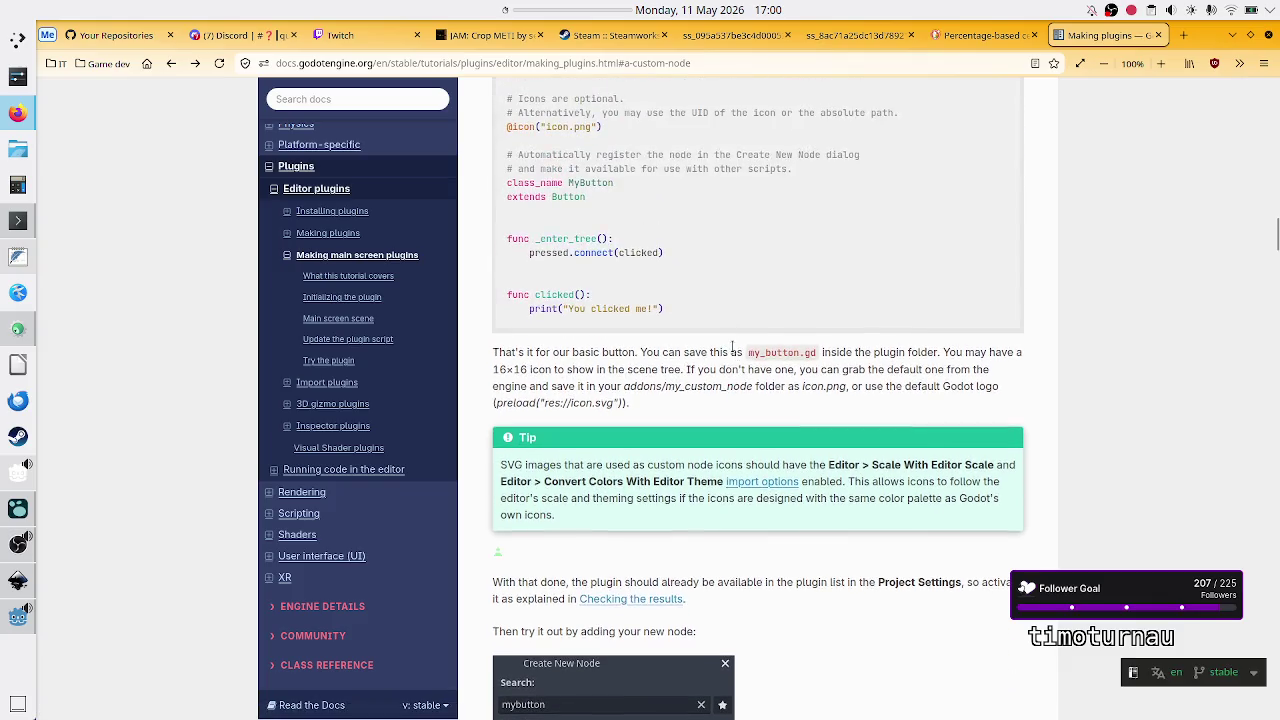
{"action": "scroll", "coordinate": [733, 345], "scroll_direction": "down", "scroll_amount": 1}
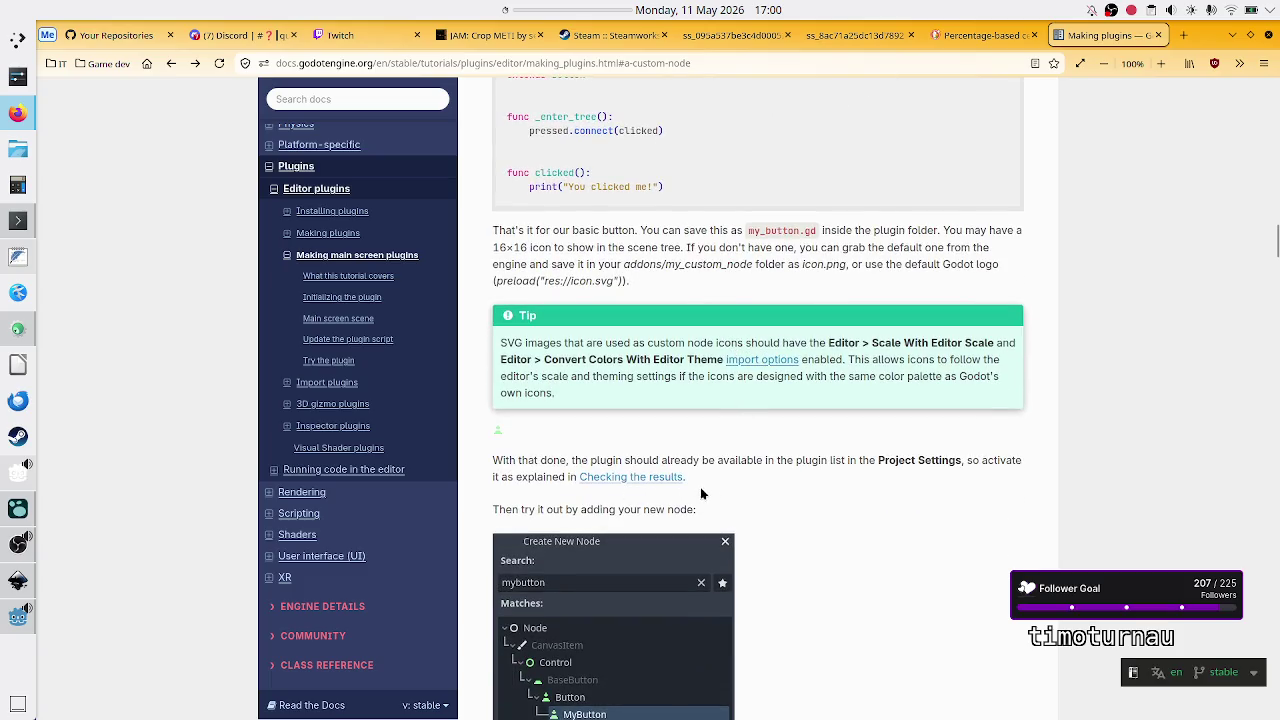
{"action": "left_click", "coordinate": [641, 477]}
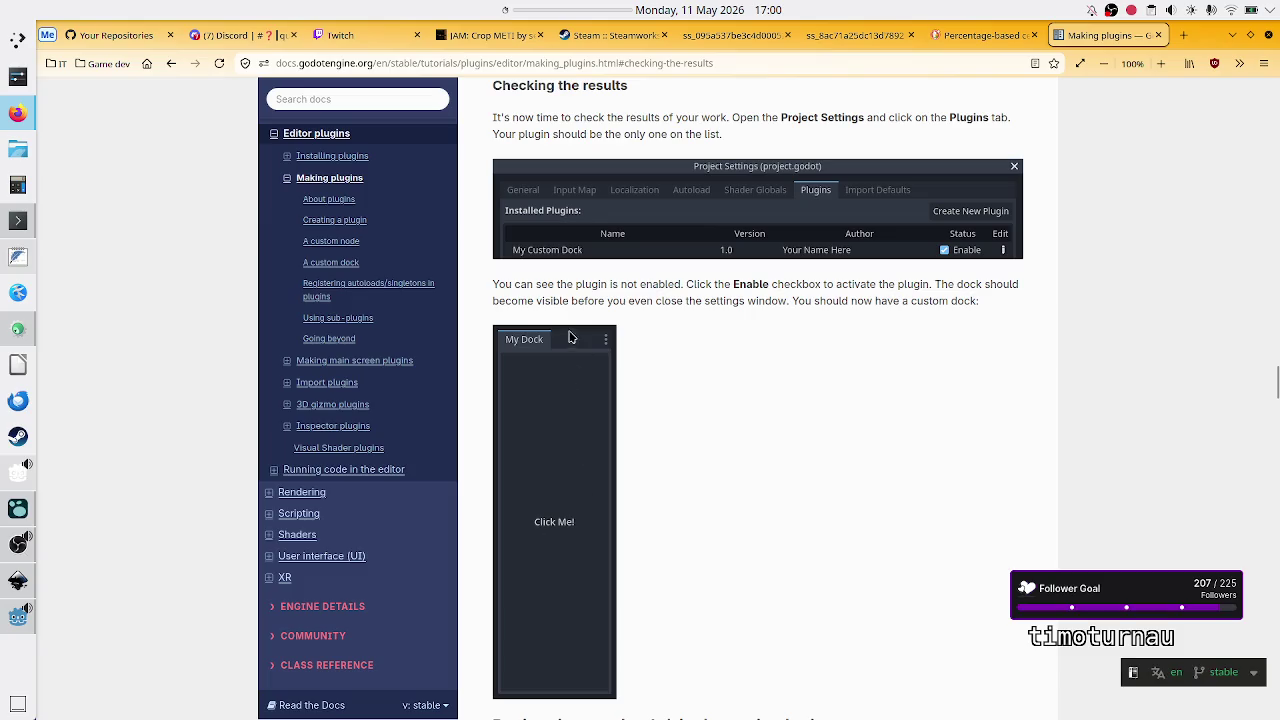
Step: Read the autoload and sub-plugin examples down to Going beyond, then return to the Godot editor
{"action": "scroll", "coordinate": [731, 550], "scroll_direction": "down", "scroll_amount": 3}
{"action": "scroll", "coordinate": [733, 557], "scroll_direction": "down", "scroll_amount": 3}
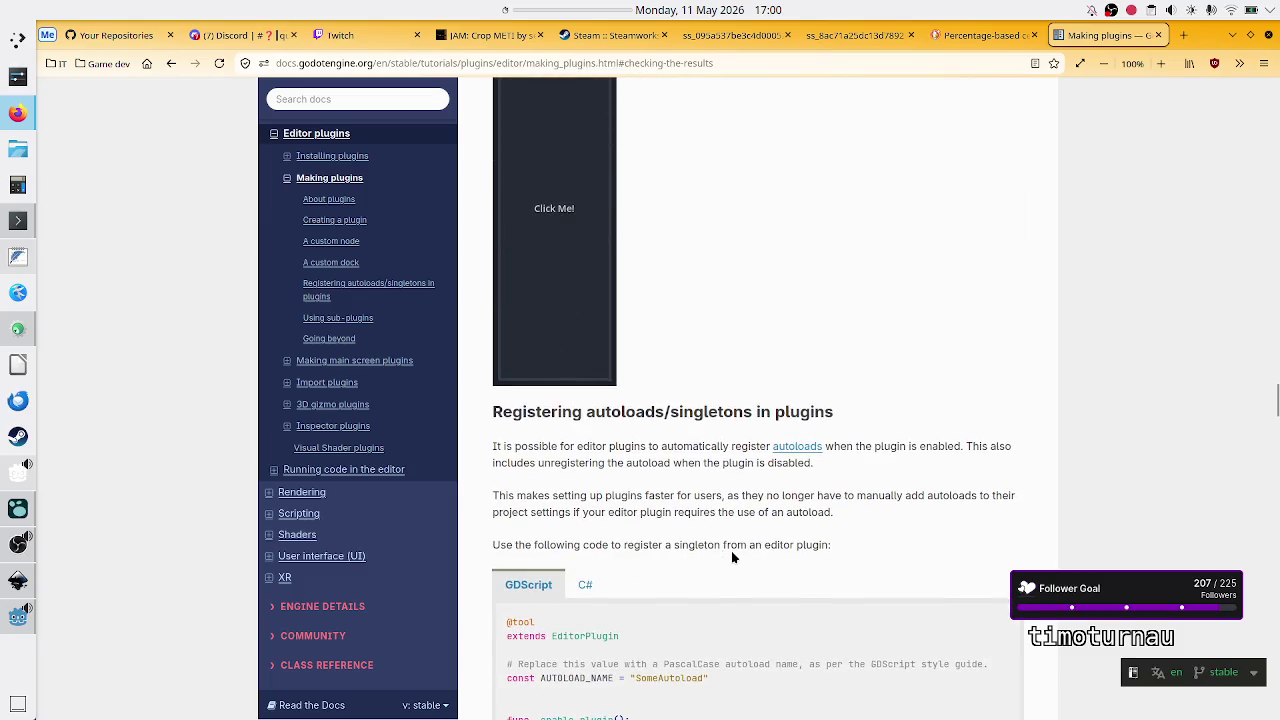
{"action": "scroll", "coordinate": [731, 550], "scroll_direction": "down", "scroll_amount": 3}
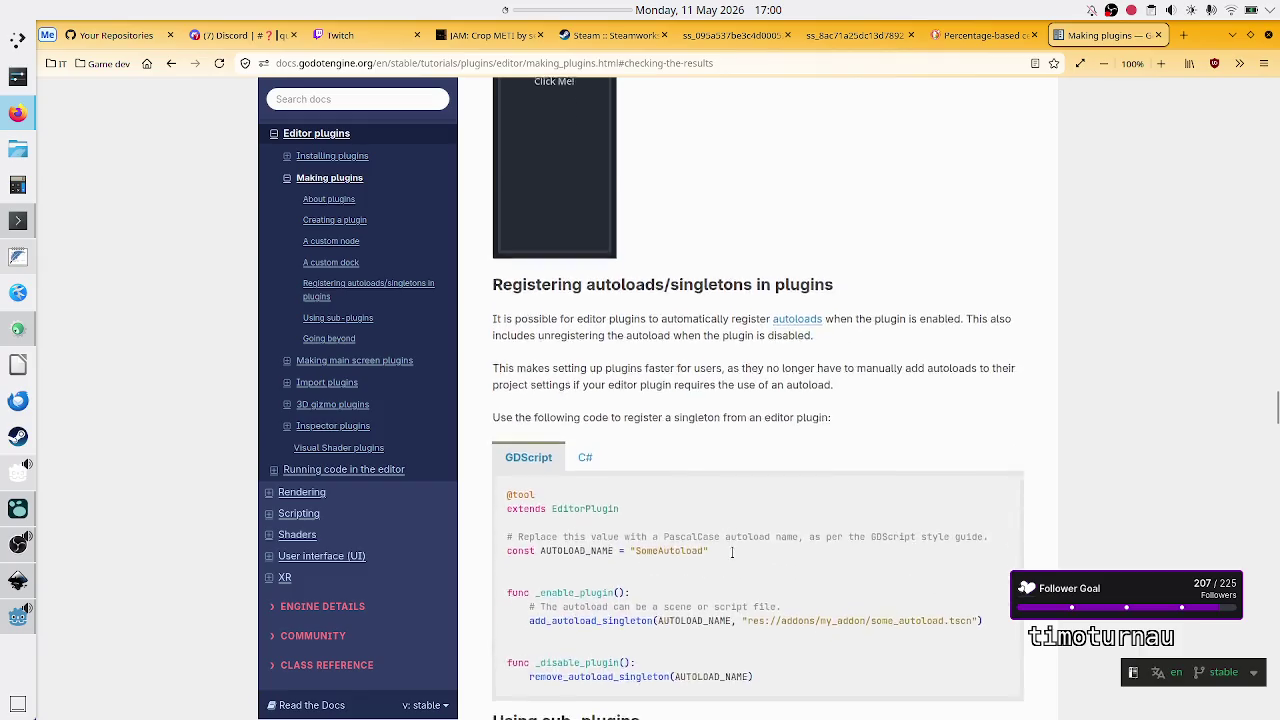
{"action": "scroll", "coordinate": [731, 557], "scroll_direction": "down", "scroll_amount": 3}
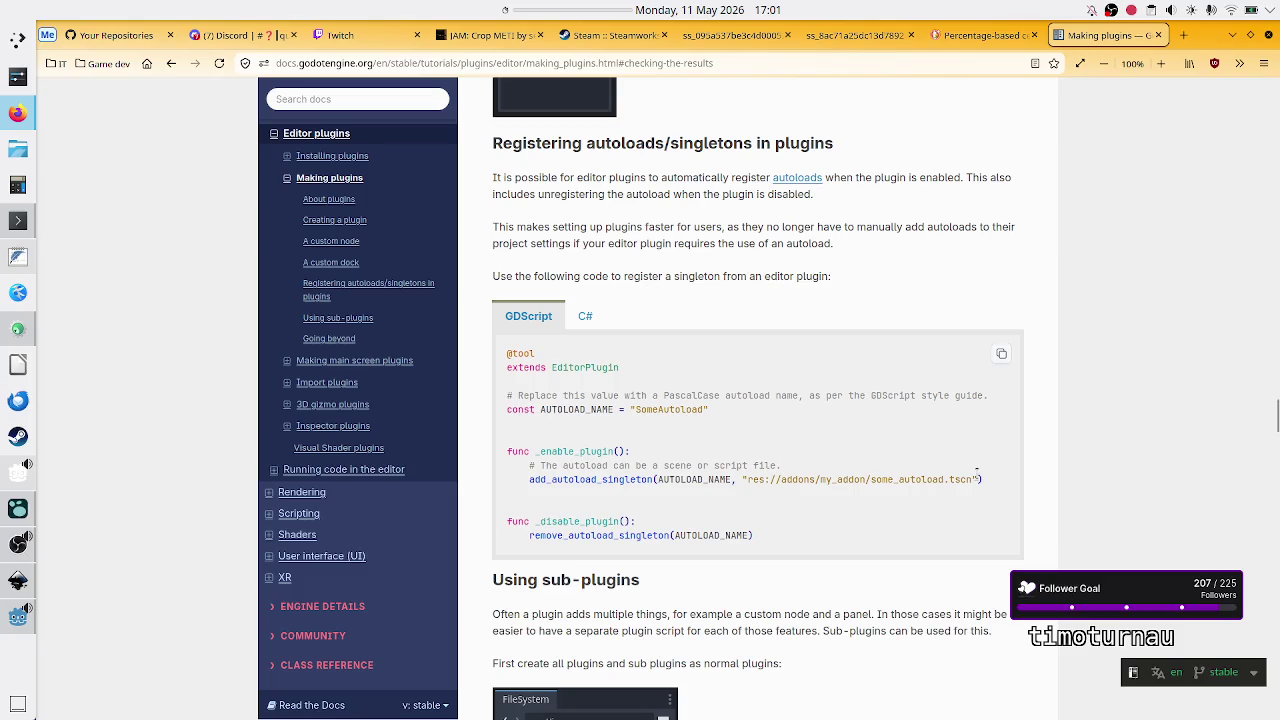
{"action": "left_click_drag", "start_coordinate": [979, 479], "coordinate": [740, 481]}
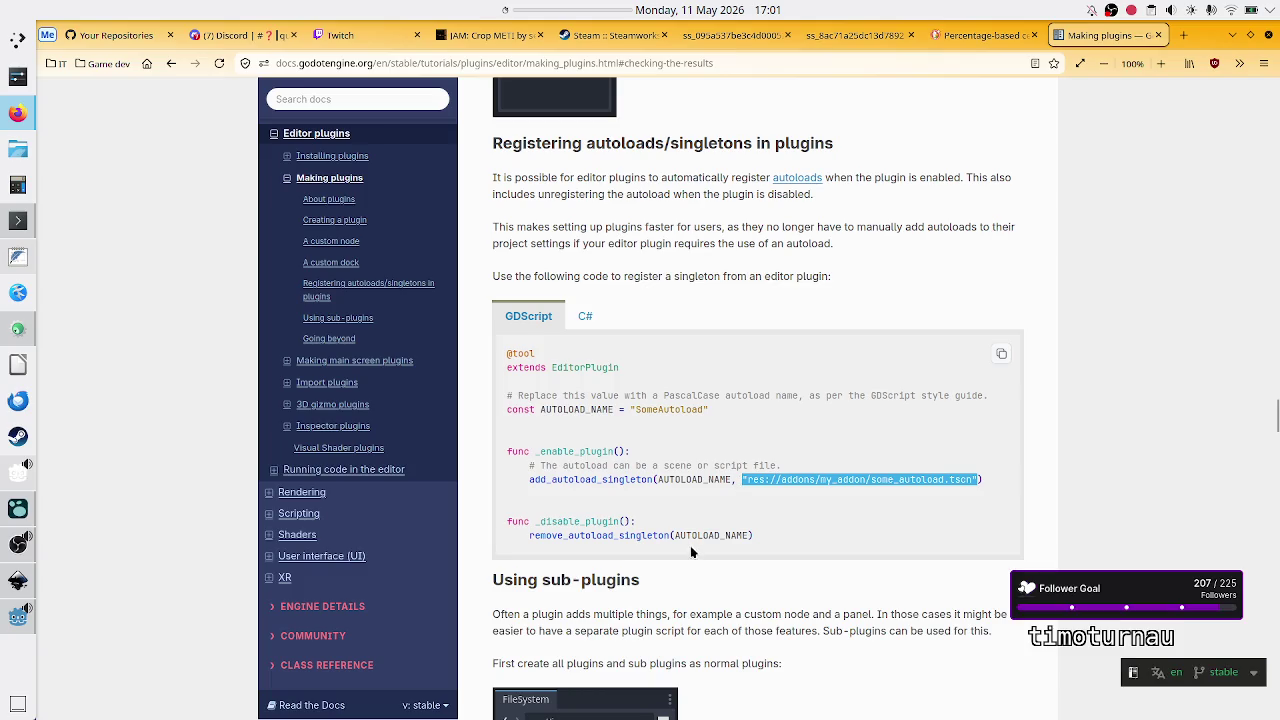
{"action": "left_click", "coordinate": [849, 484]}
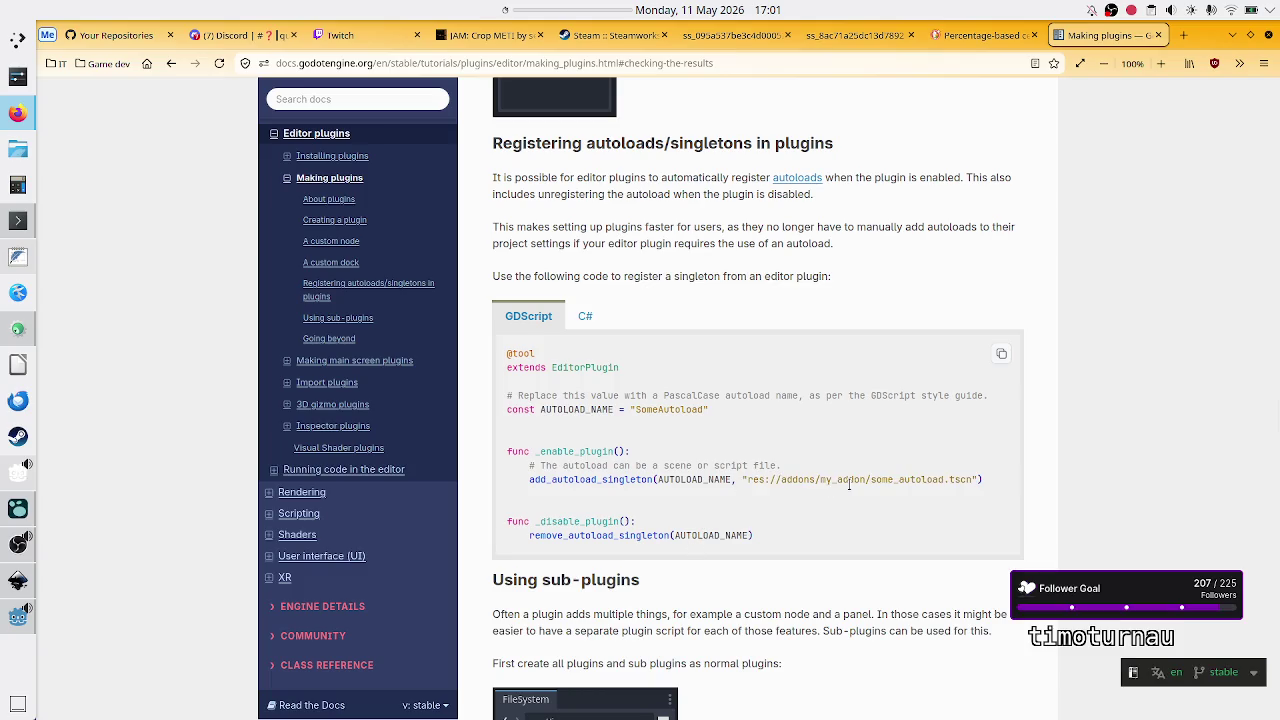
{"action": "scroll", "coordinate": [849, 484], "scroll_direction": "down", "scroll_amount": 10}
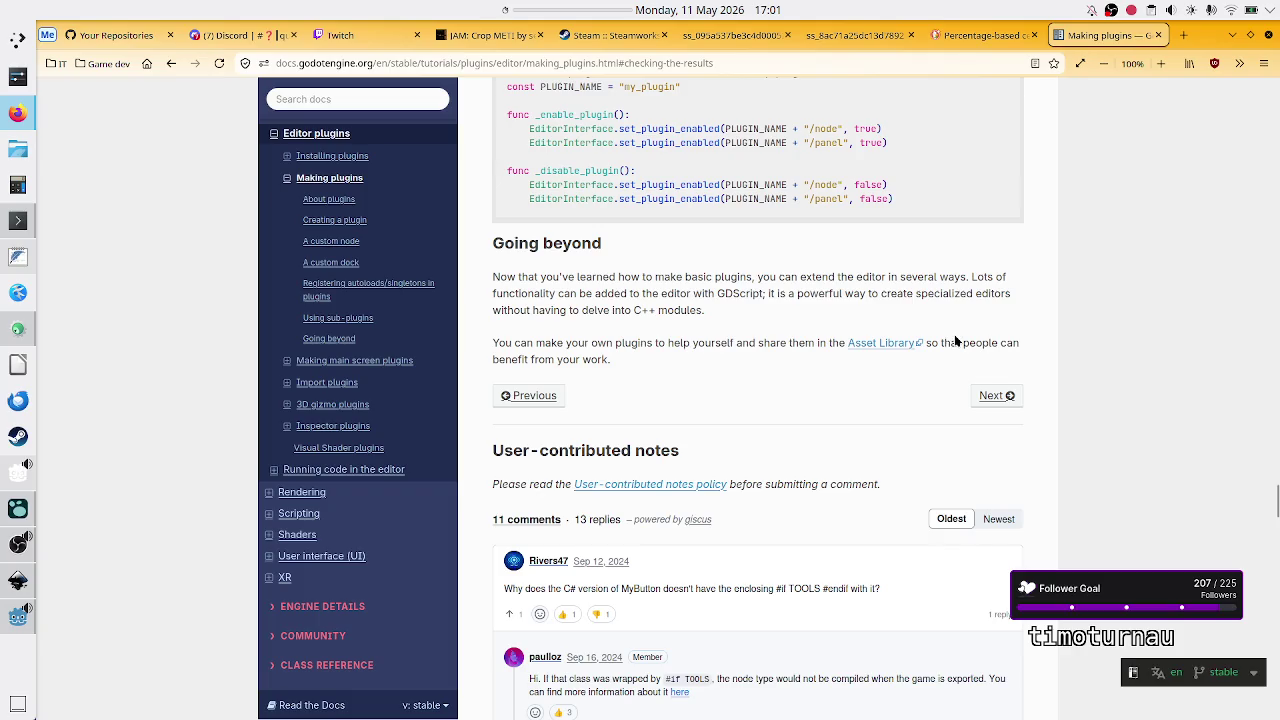
{"action": "scroll", "coordinate": [956, 342], "scroll_direction": "up", "scroll_amount": 4}
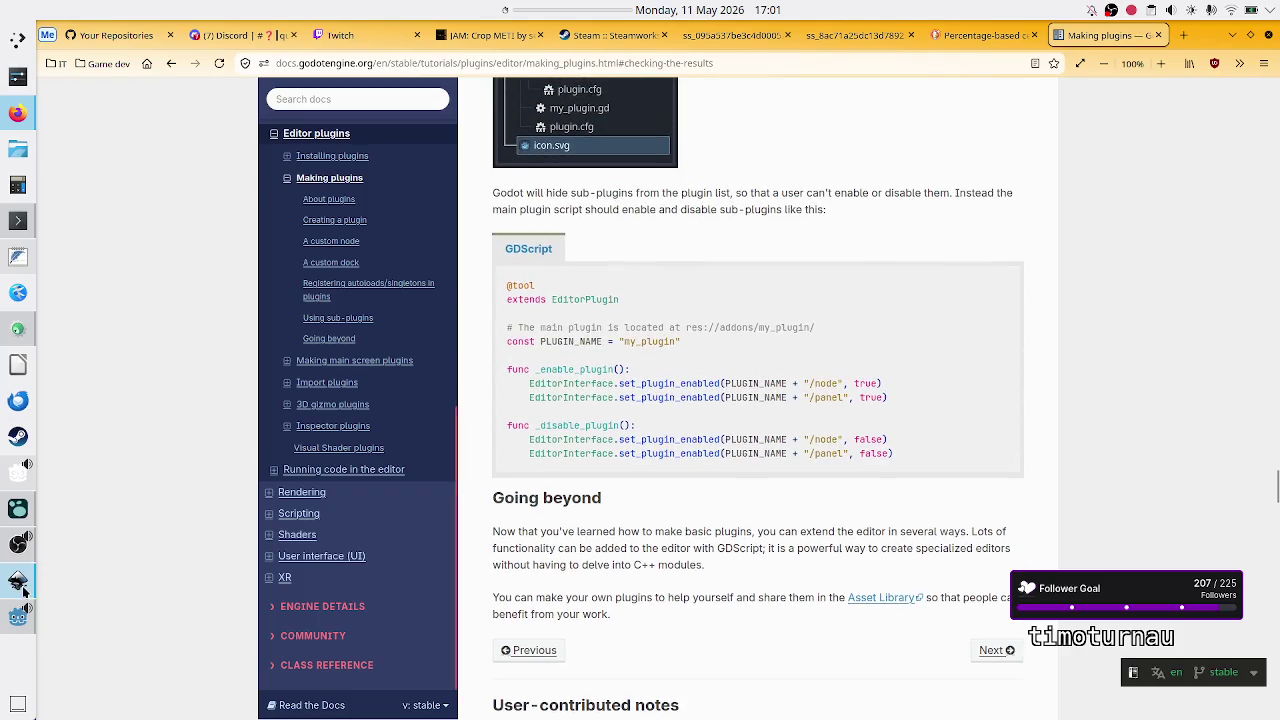
{"action": "left_click", "coordinate": [12, 618]}
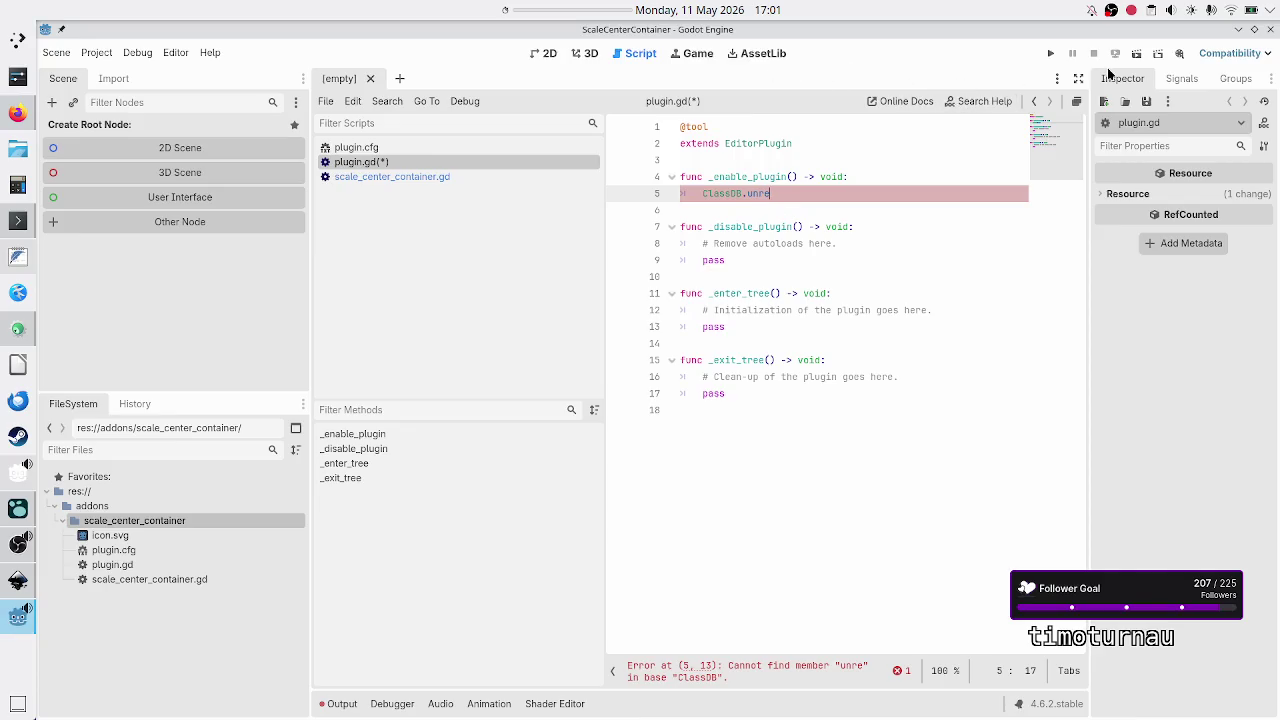
Step: Filter the Asset Library to the 2D Tools category and search it for 'container'
{"action": "left_click", "coordinate": [762, 54]}
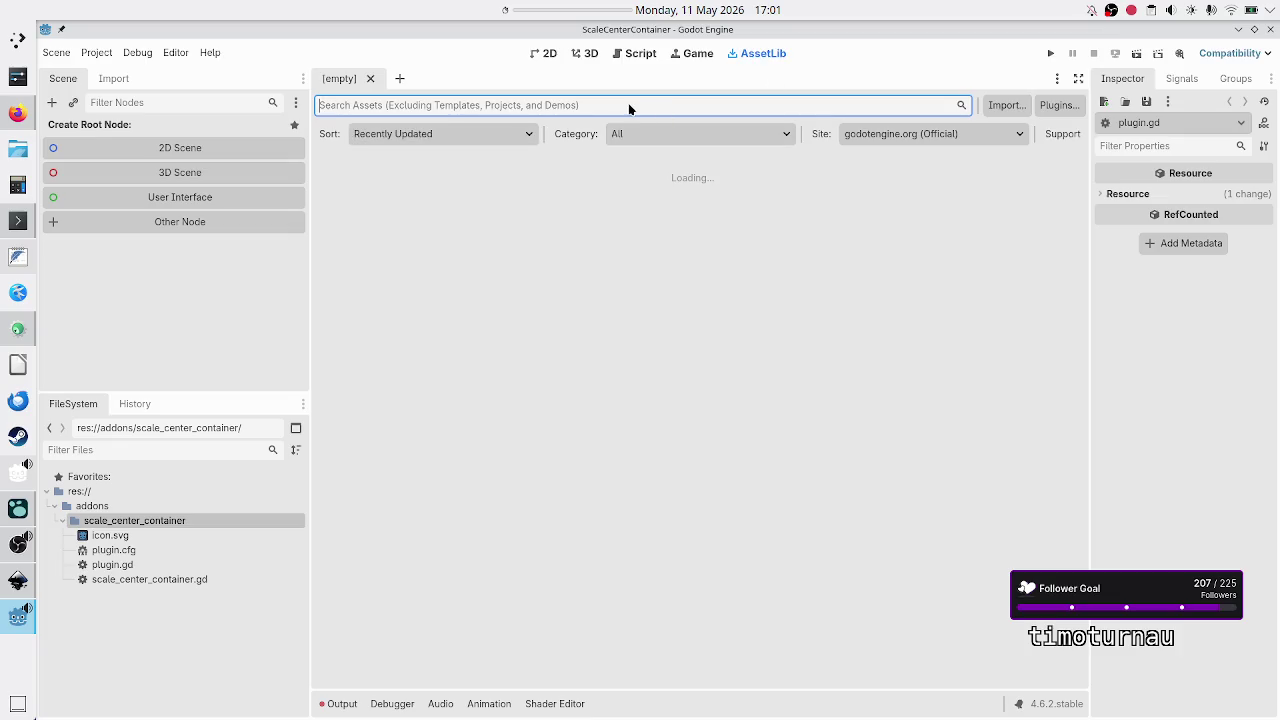
{"action": "left_click", "coordinate": [585, 107]}
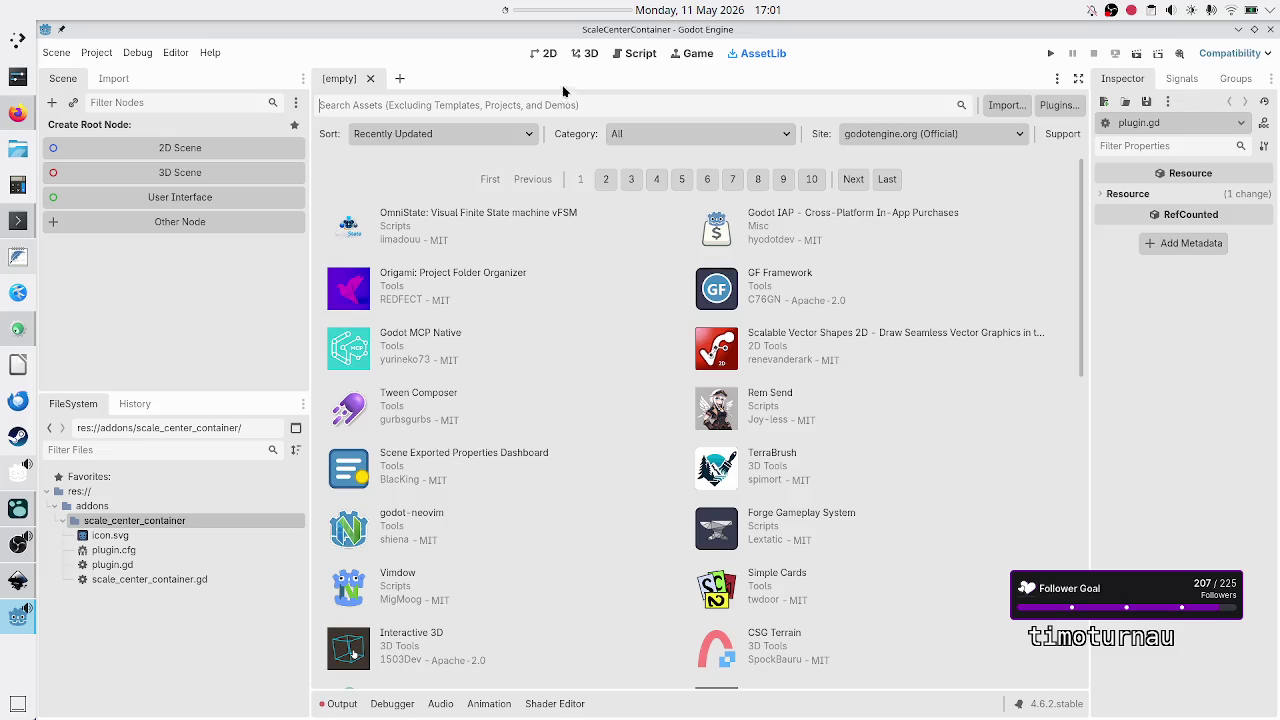
{"action": "left_click", "coordinate": [657, 136]}
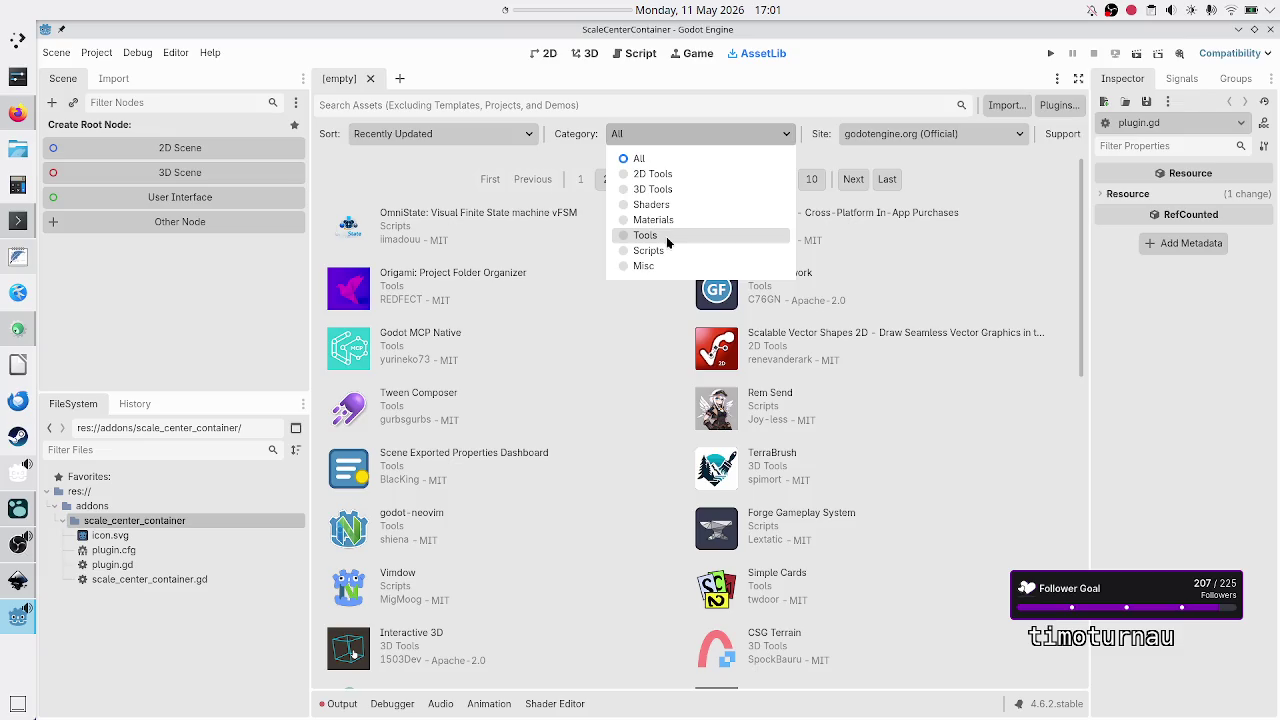
{"action": "left_click", "coordinate": [676, 176]}
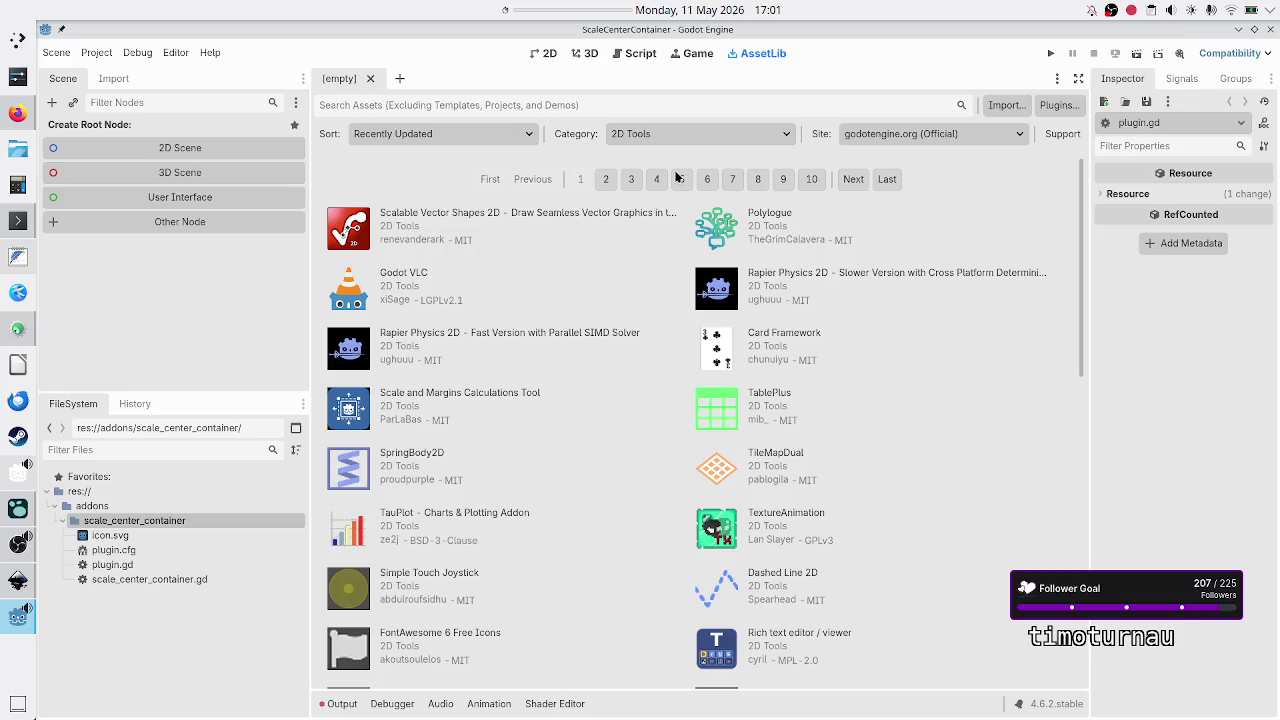
{"action": "scroll", "coordinate": [607, 524], "scroll_direction": "down", "scroll_amount": 3}
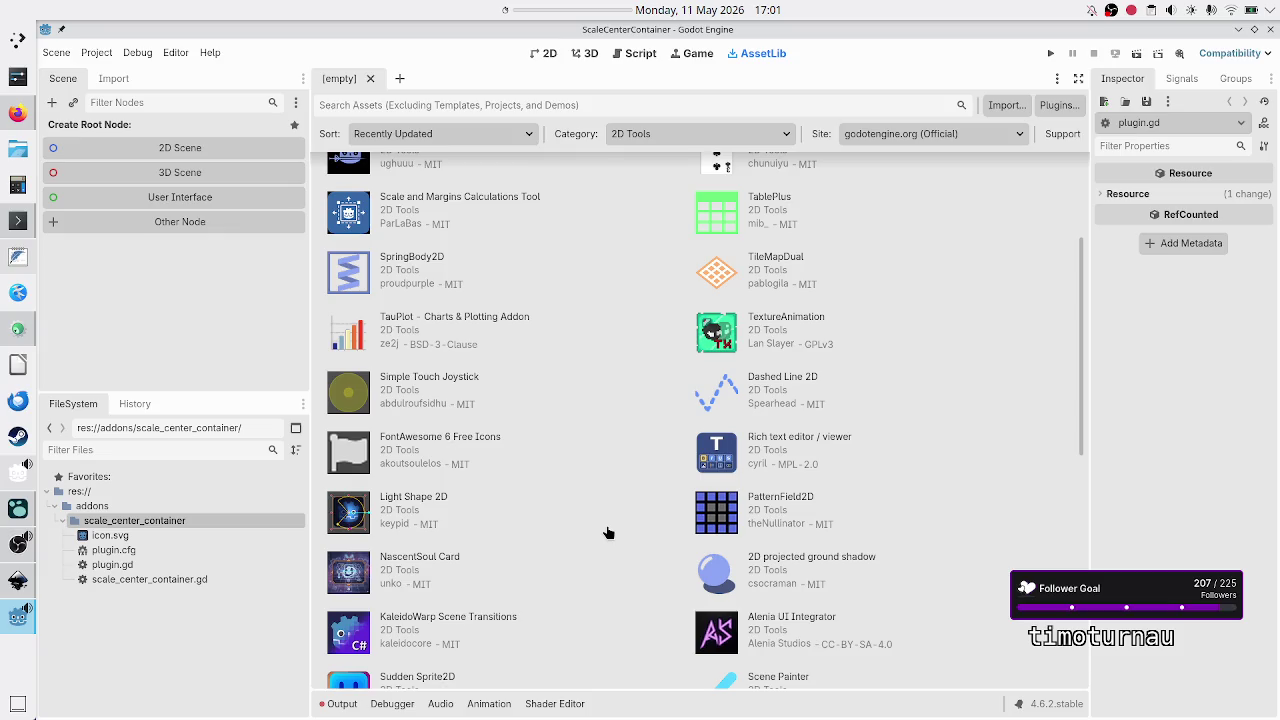
{"action": "scroll", "coordinate": [607, 530], "scroll_direction": "down", "scroll_amount": 2}
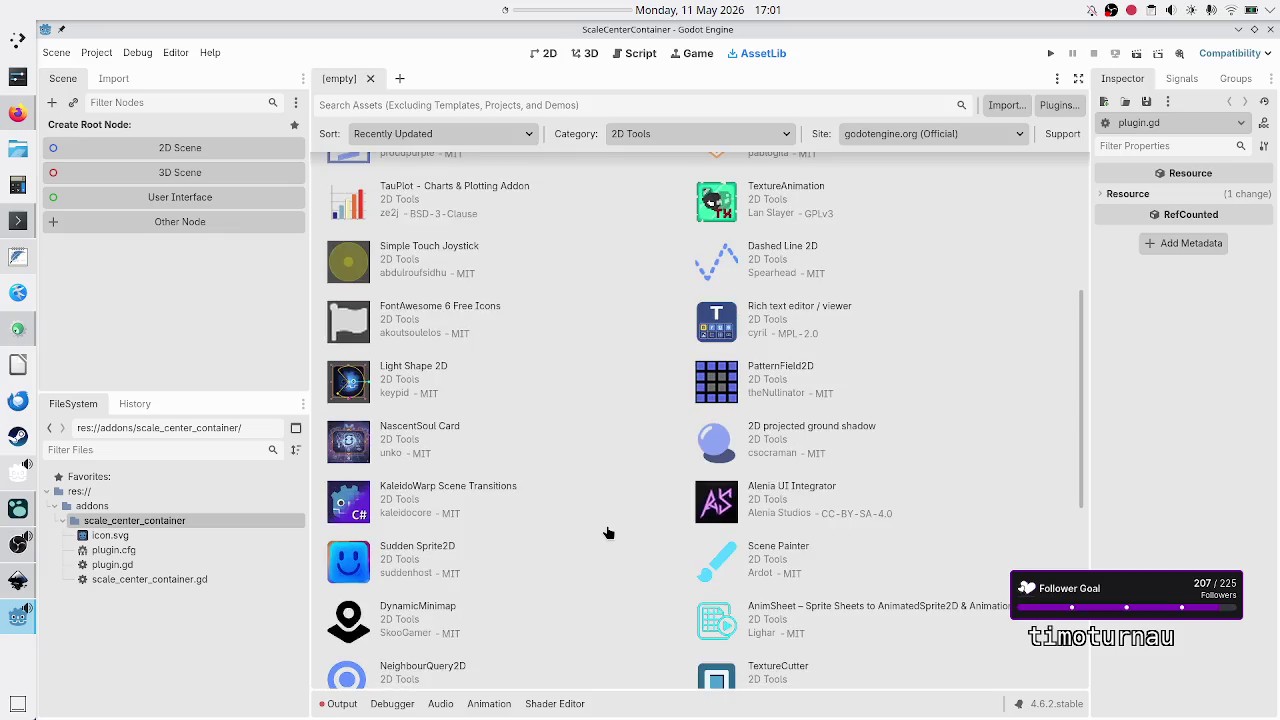
{"action": "scroll", "coordinate": [607, 532], "scroll_direction": "down", "scroll_amount": 2}
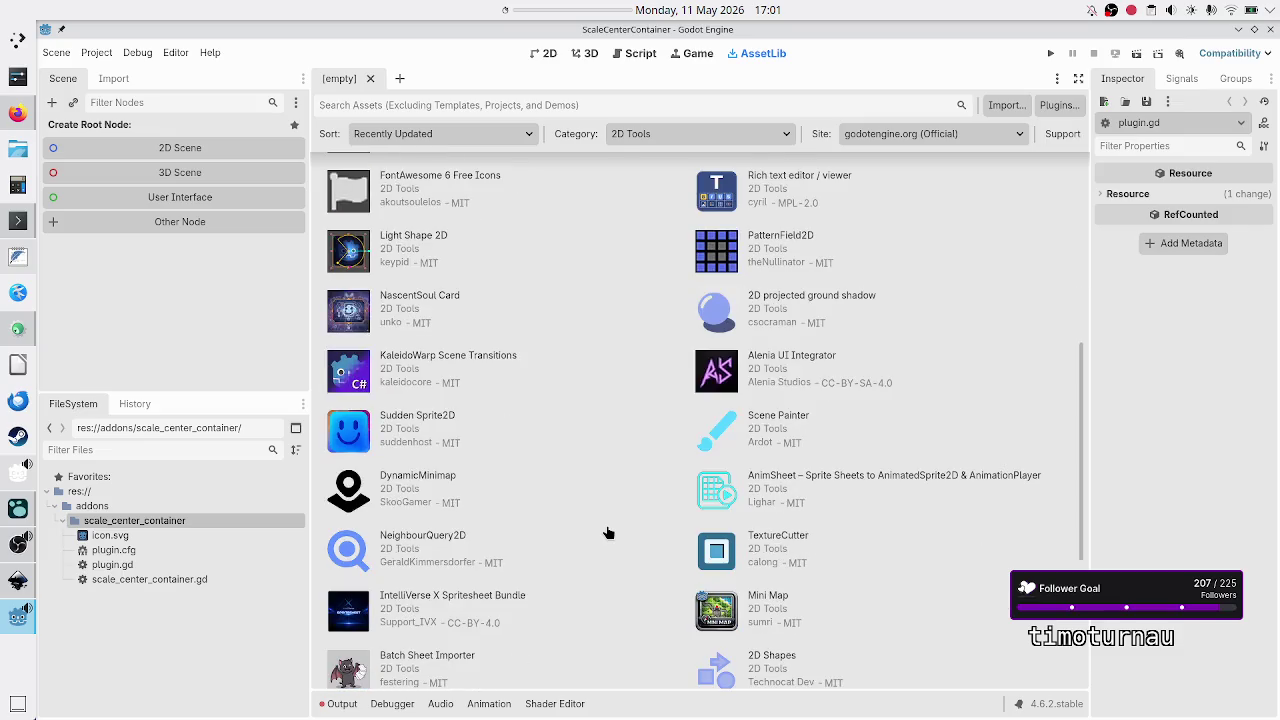
{"action": "left_click", "coordinate": [458, 100]}
{"action": "type", "text": "container"}
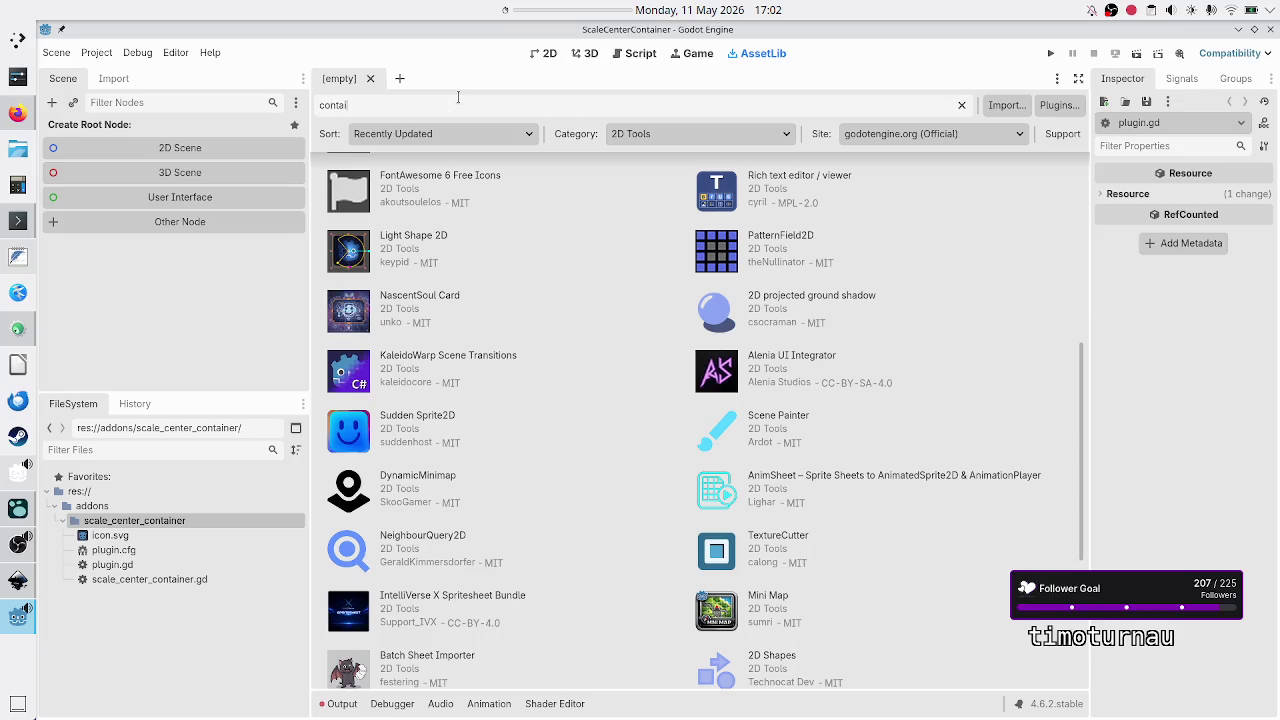
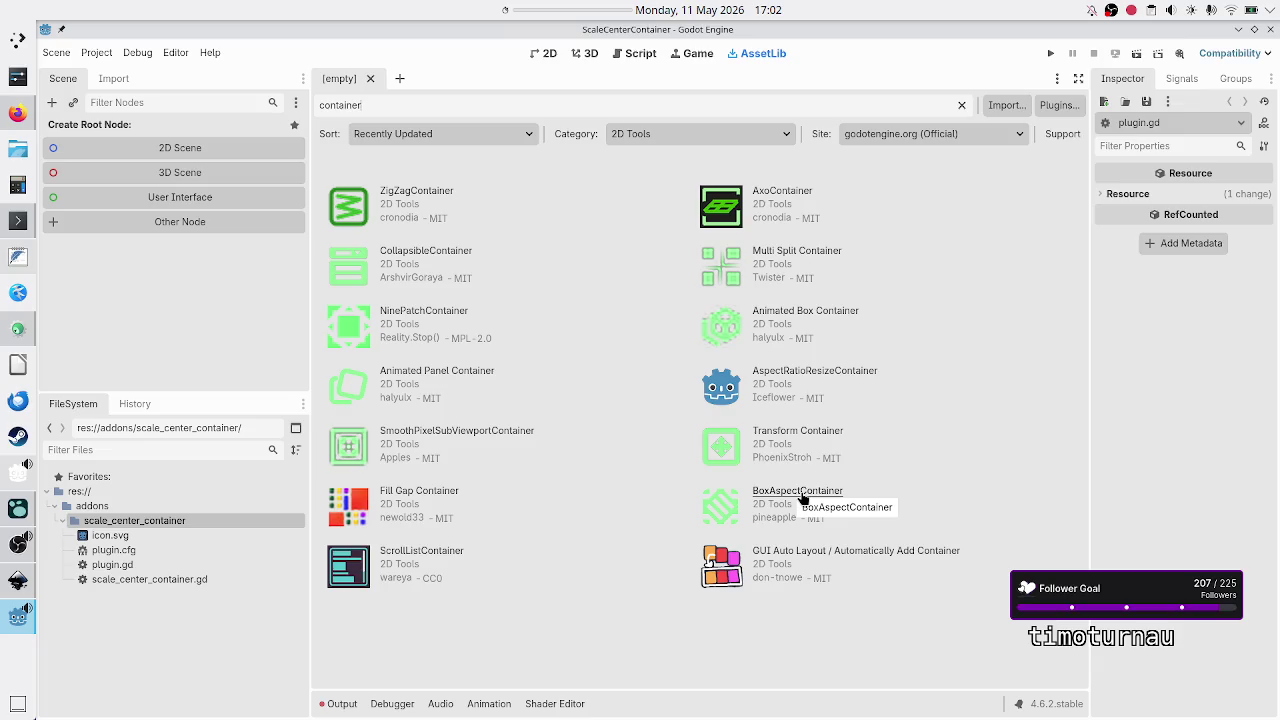
Step: Open the BoxAspectContainer asset in AssetLib and view its source files on GitHub
{"action": "left_click", "coordinate": [800, 491]}
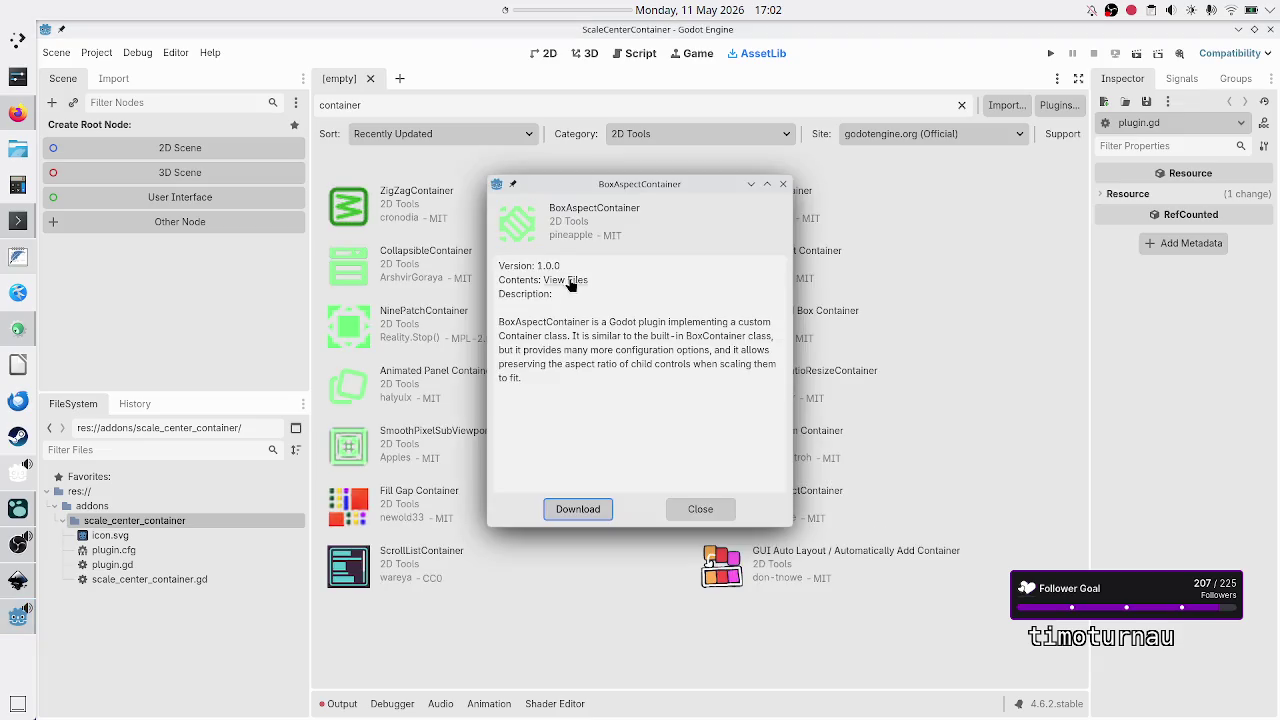
{"action": "left_click", "coordinate": [566, 282]}
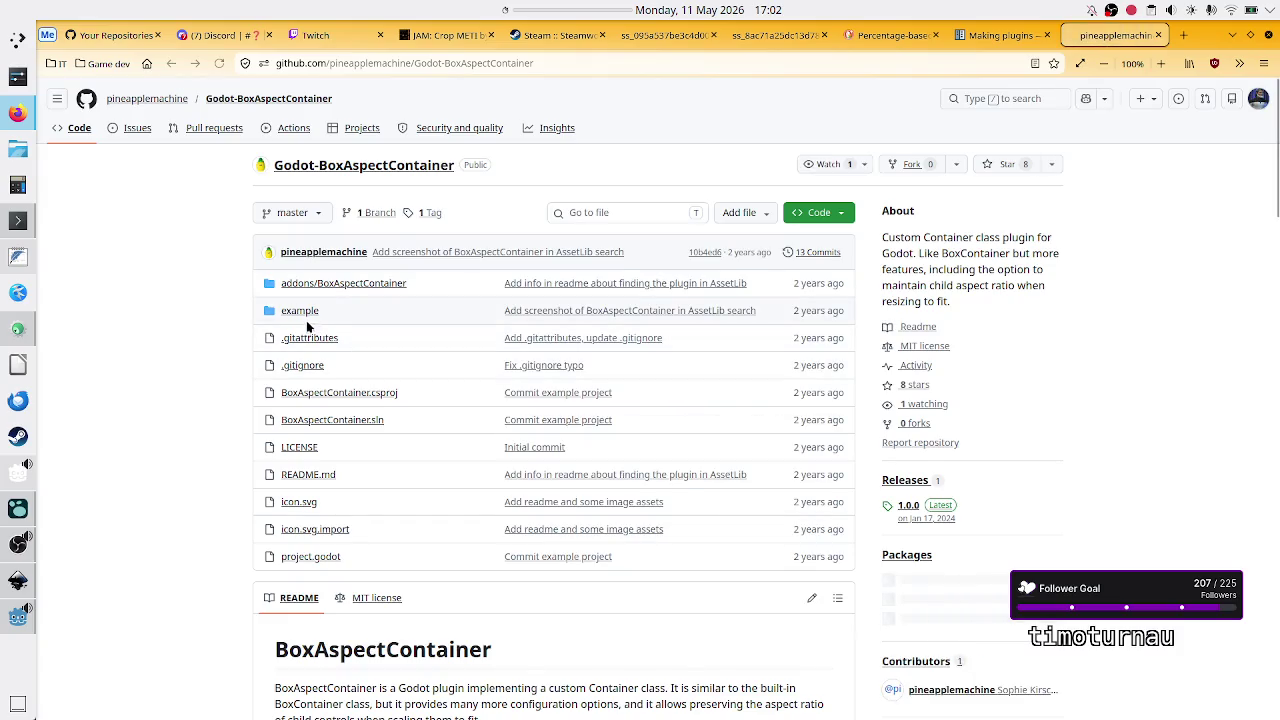
Step: Browse addons/BoxAspectContainer, check plugin.cfg, and study the add_custom_type call in plugin.gd
{"action": "left_click", "coordinate": [338, 284]}
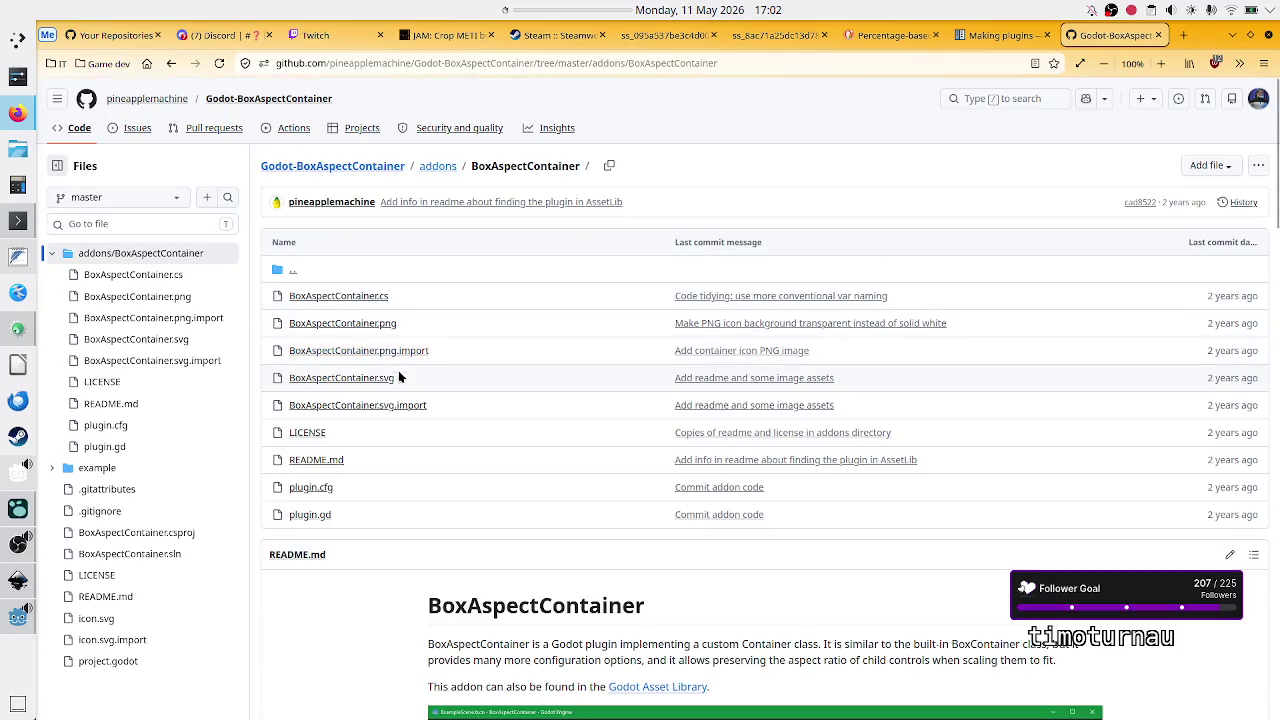
{"action": "left_click", "coordinate": [319, 491]}
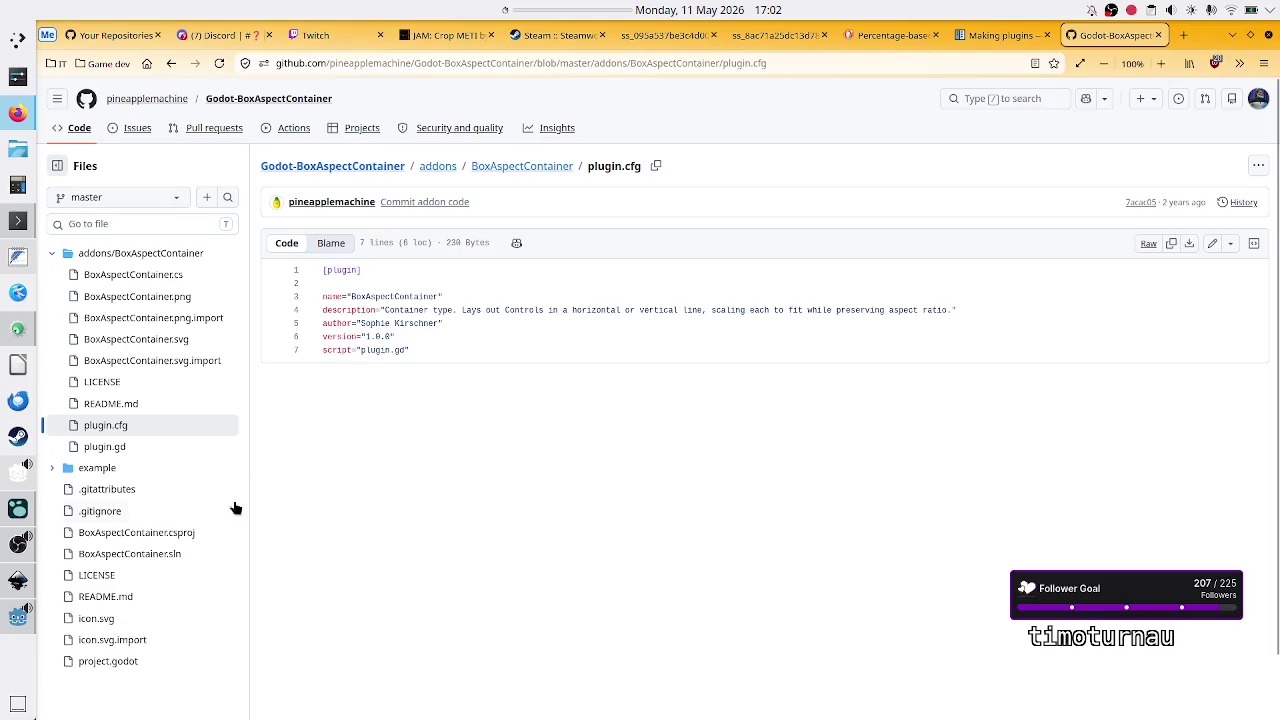
{"action": "left_click", "coordinate": [115, 450]}
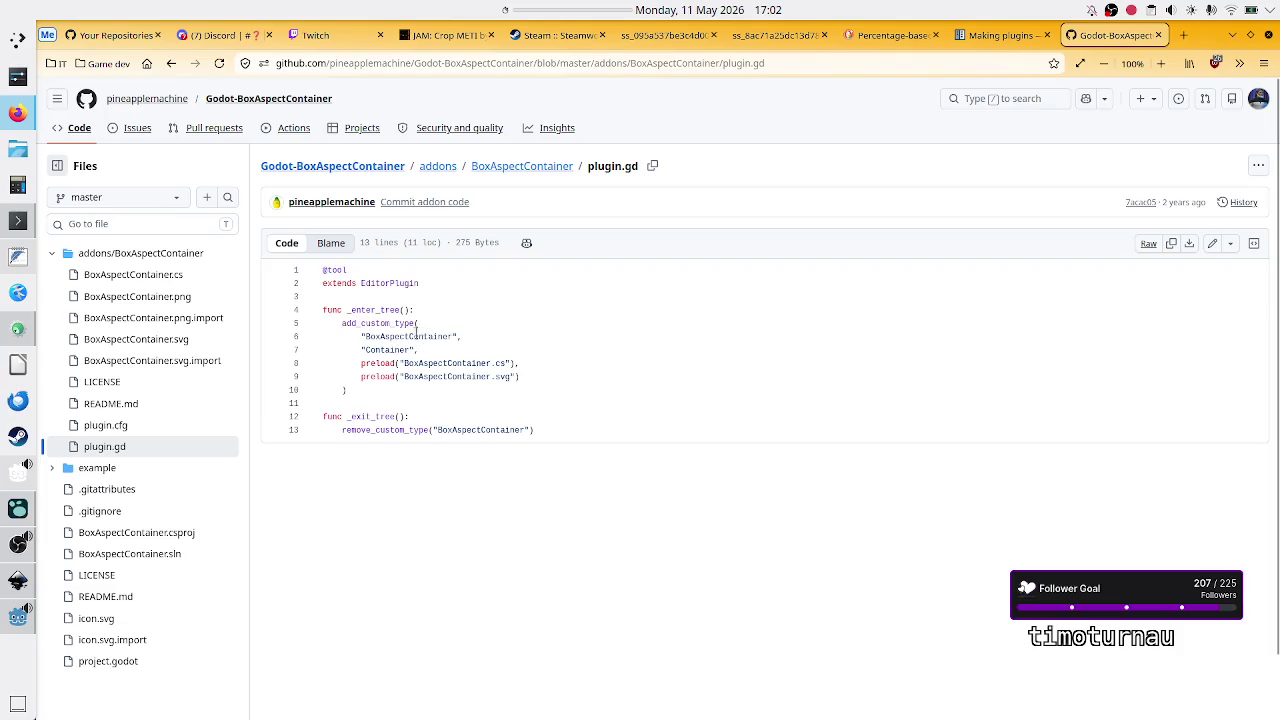
{"action": "mouse_move", "coordinate": [341, 323]}
{"action": "left_mouse_down"}
{"action": "mouse_move", "coordinate": [385, 352]}
{"action": "mouse_move", "coordinate": [363, 386]}
{"action": "left_mouse_up"}
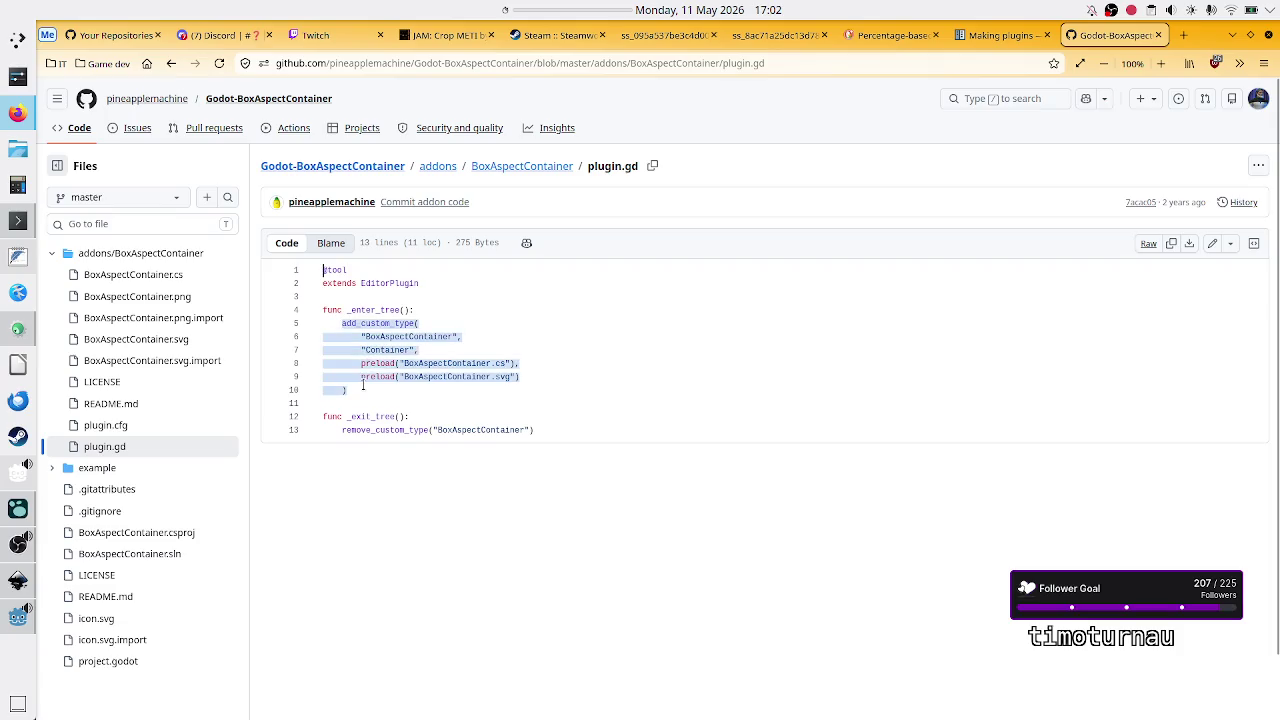
{"action": "left_click", "coordinate": [520, 411]}
{"action": "double_click", "coordinate": [368, 322]}
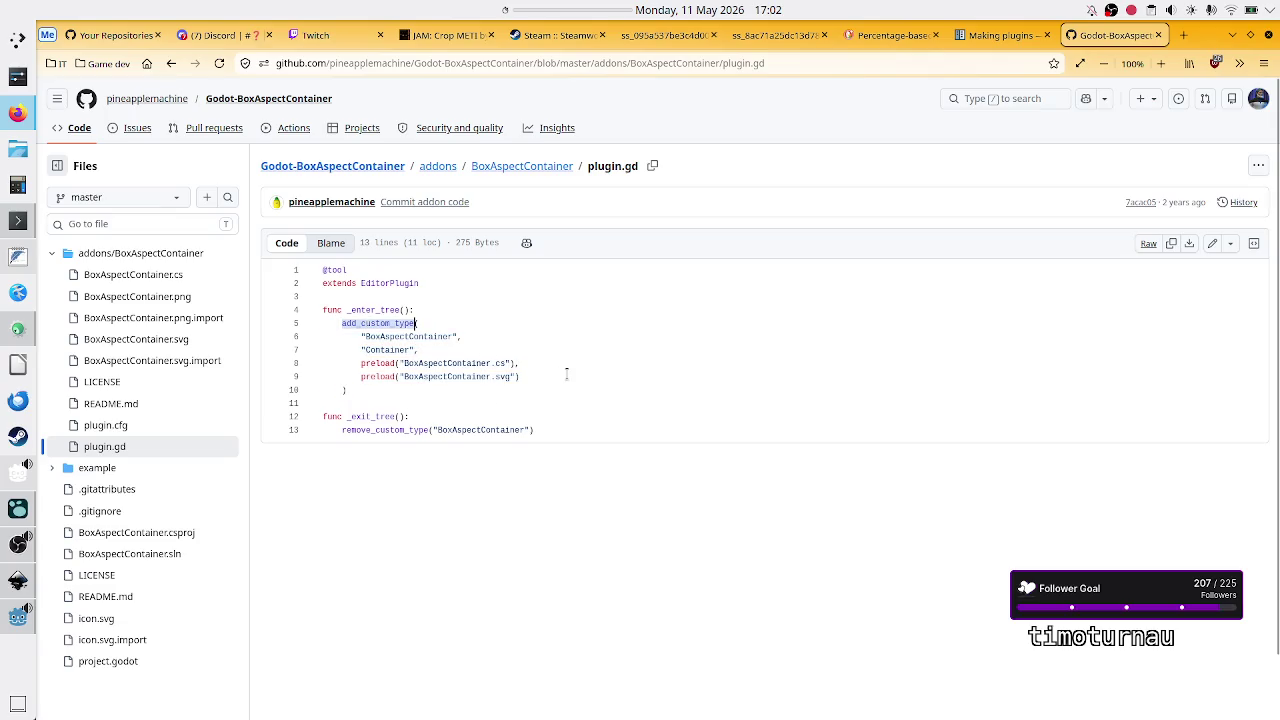
{"action": "left_click", "coordinate": [984, 44]}
Step: Reread the ClassDB.register_class line in the Duck.ai answer about the container
{"action": "left_click", "coordinate": [885, 35]}
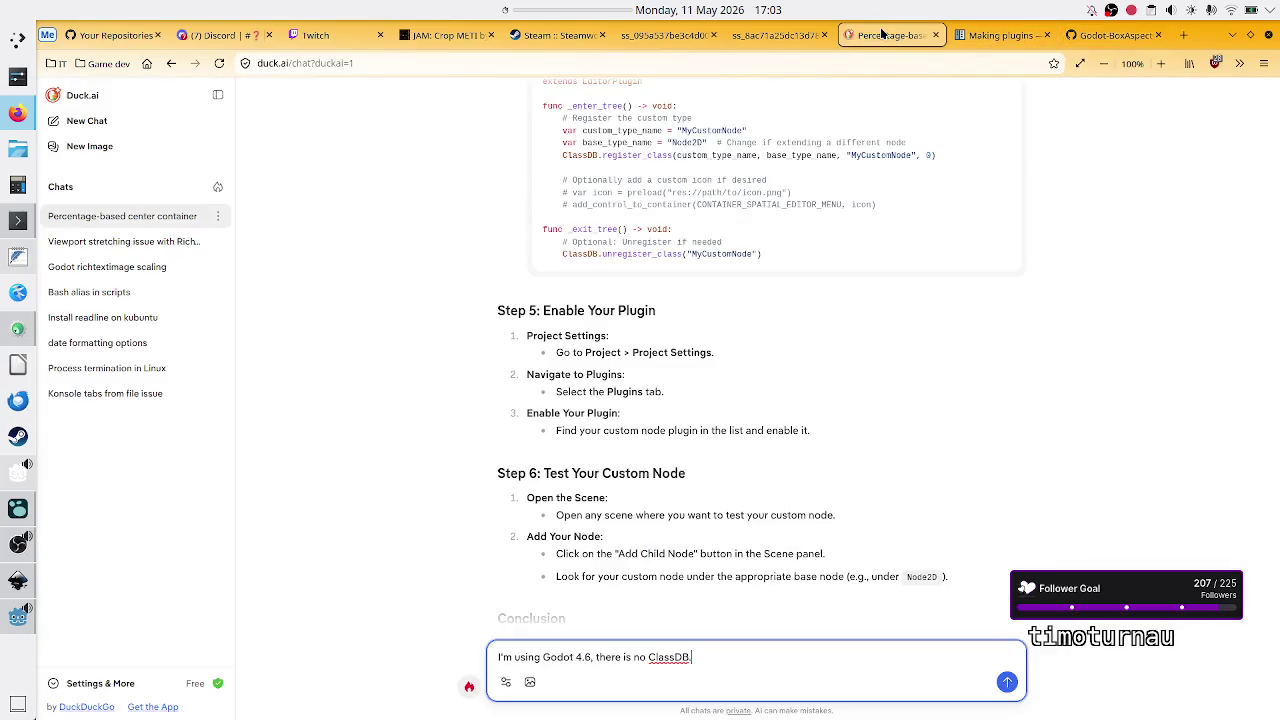
{"action": "scroll", "coordinate": [778, 447], "scroll_direction": "up", "scroll_amount": 3}
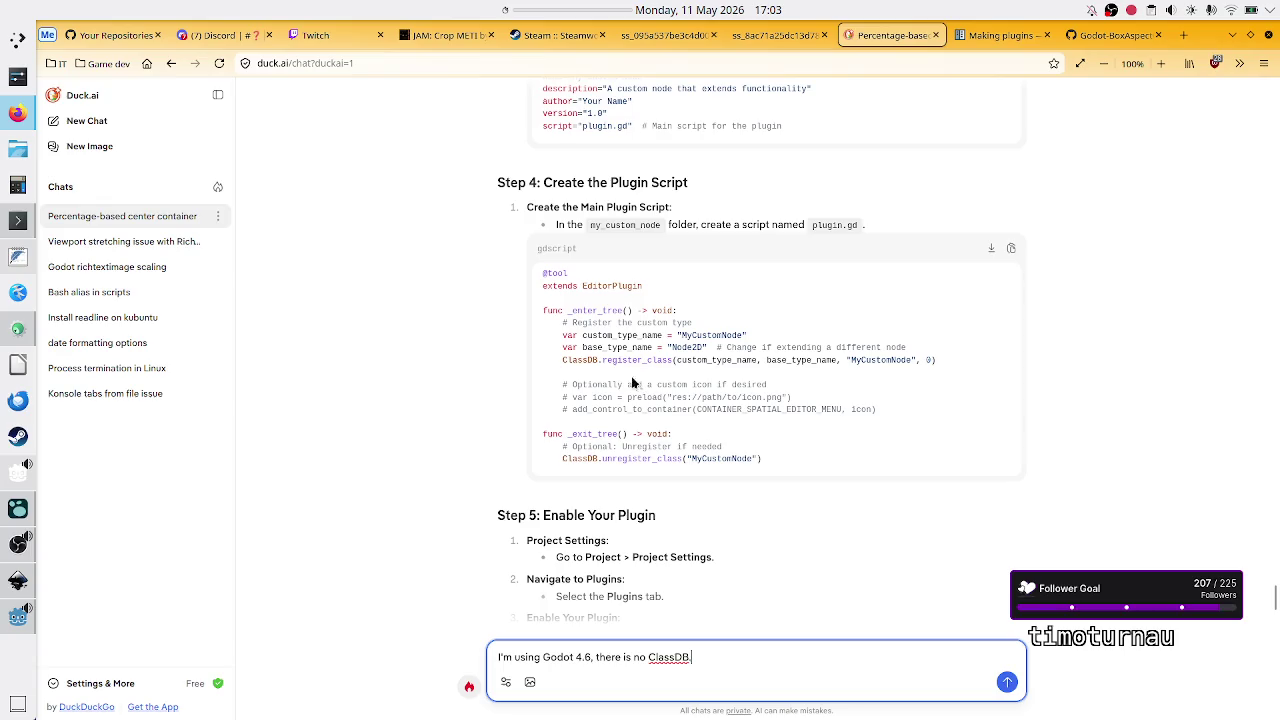
{"action": "left_click_drag", "start_coordinate": [585, 360], "coordinate": [688, 374]}
{"action": "left_click", "coordinate": [688, 374]}
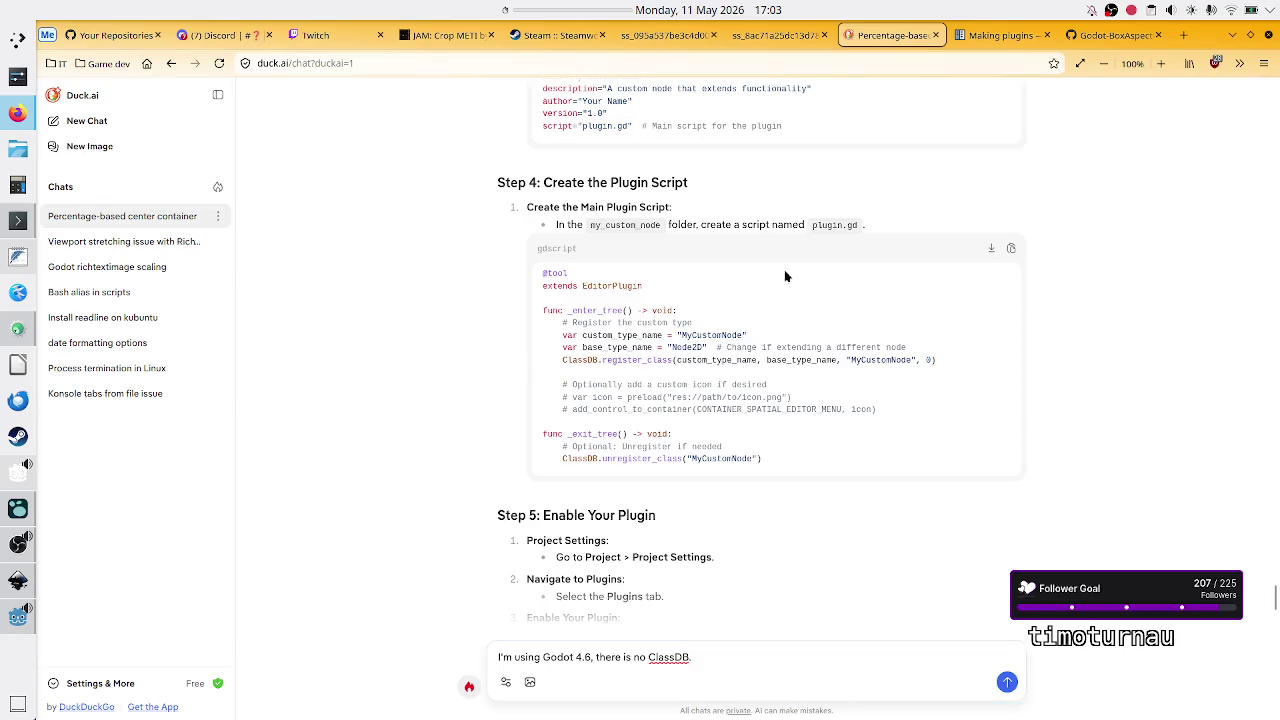
Step: Scroll the Making plugins docs to the 'A custom node' MyButton example
{"action": "left_click", "coordinate": [1000, 35]}
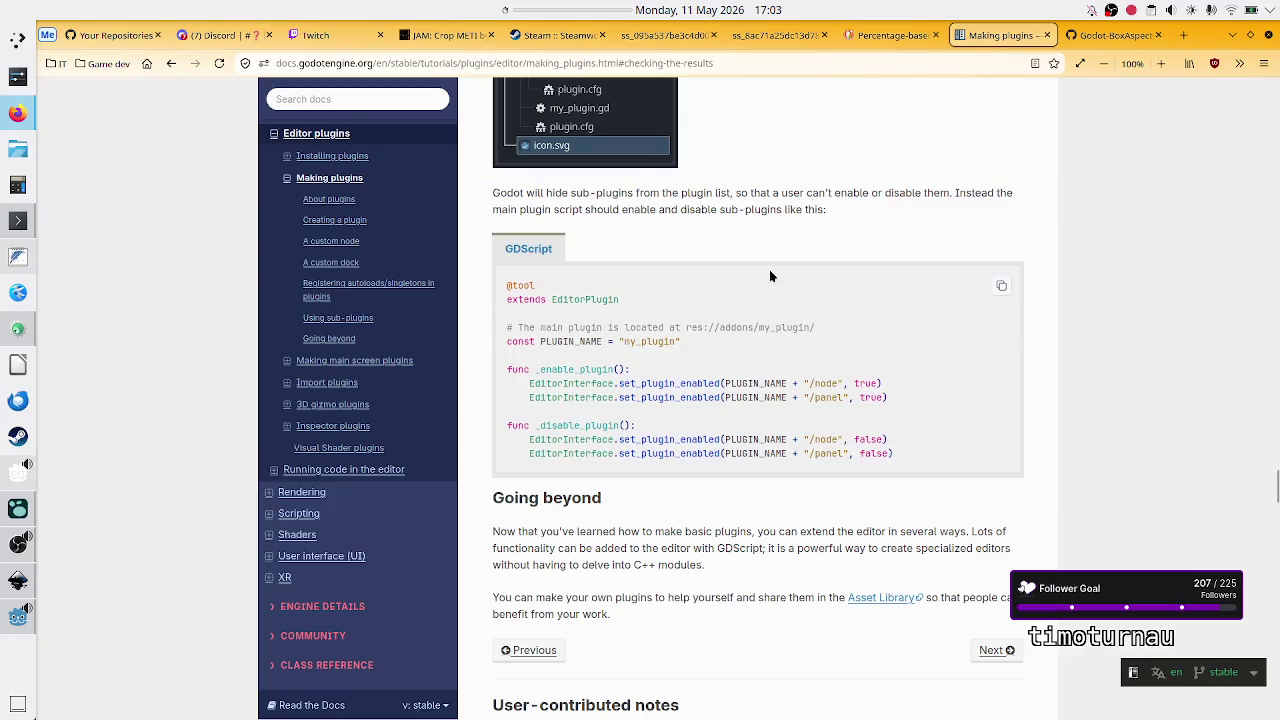
{"action": "scroll", "coordinate": [770, 273], "scroll_direction": "up", "scroll_amount": 20}
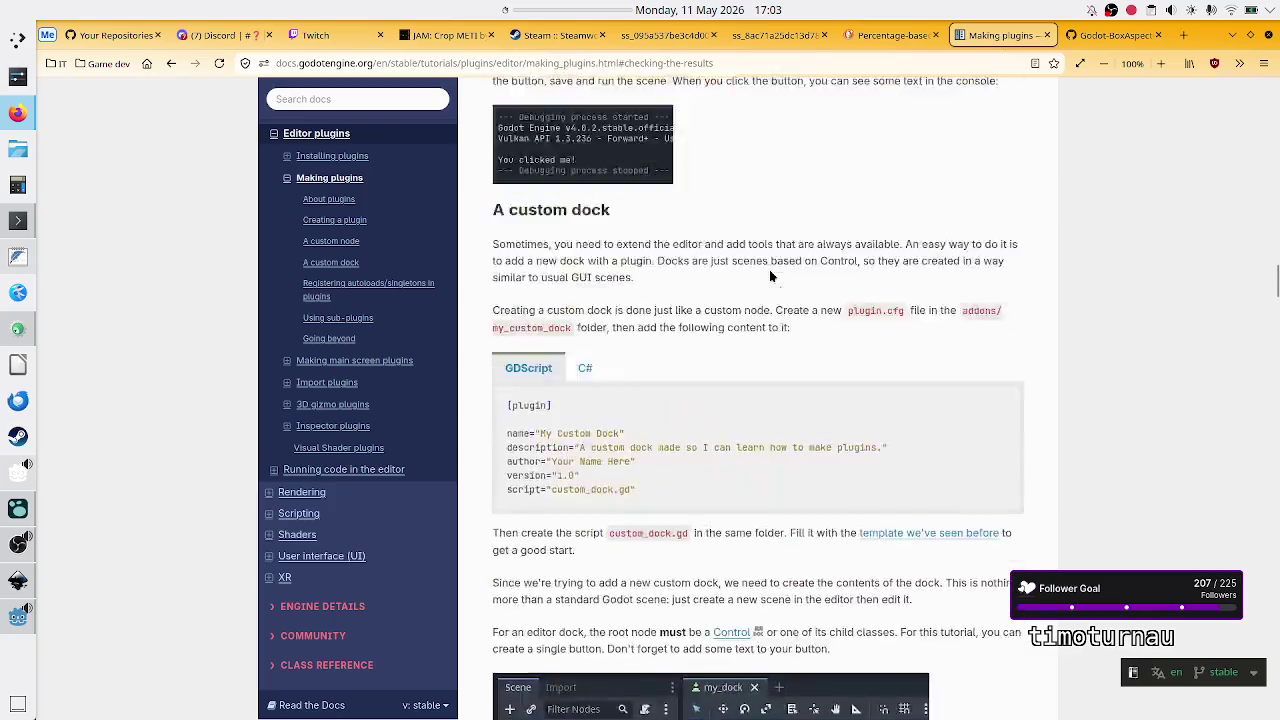
{"action": "scroll", "coordinate": [770, 273], "scroll_direction": "up", "scroll_amount": 3}
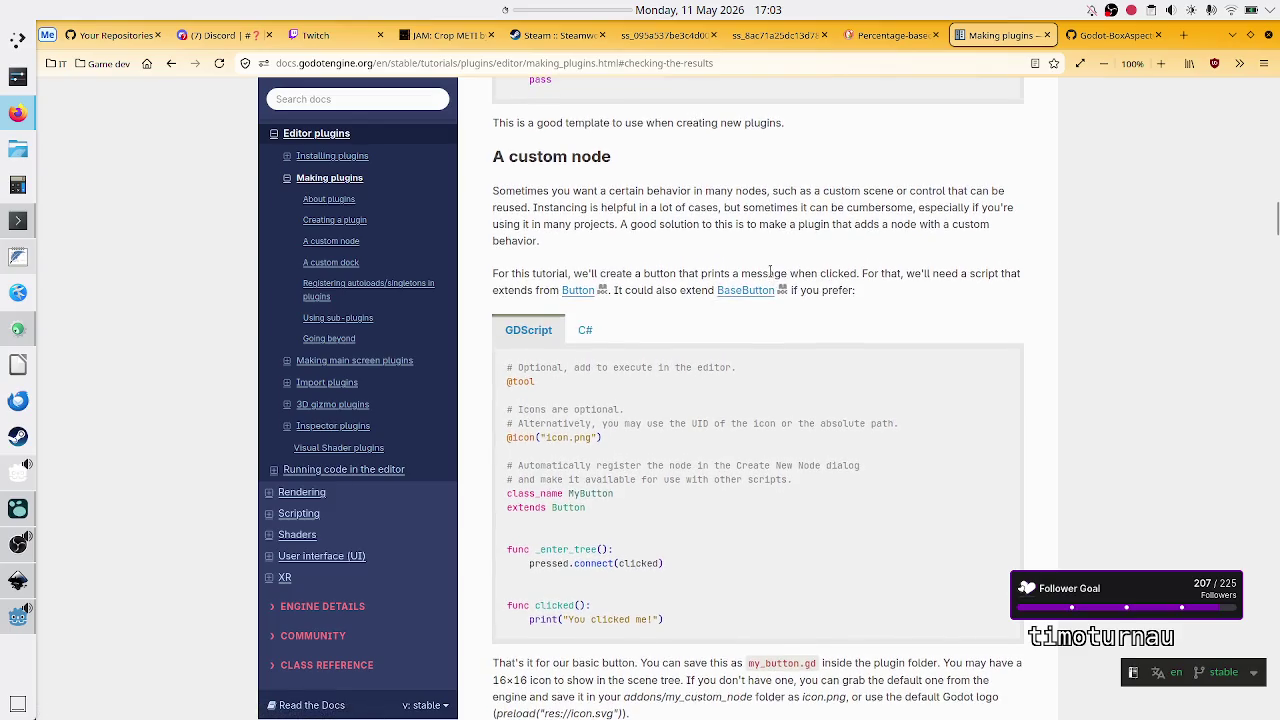
{"action": "scroll", "coordinate": [769, 269], "scroll_direction": "down", "scroll_amount": 1}
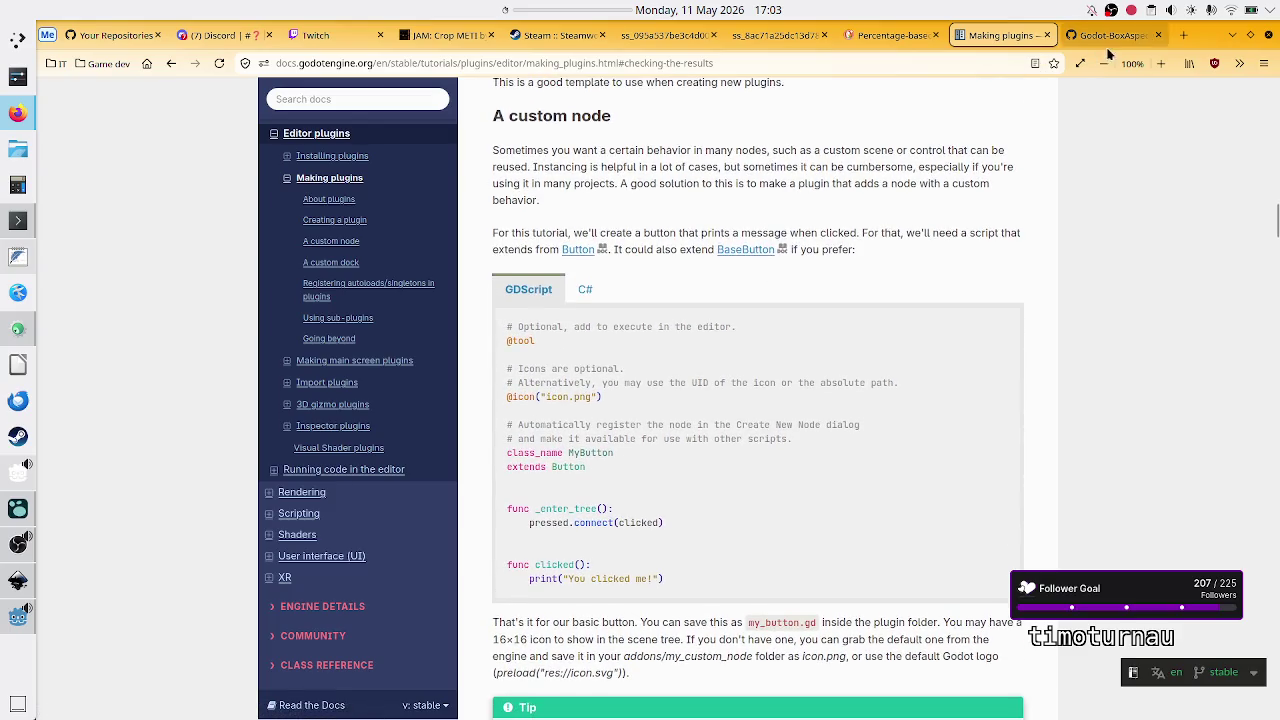
{"action": "left_click", "coordinate": [1130, 36]}
Step: Reread the add_custom_type call on lines 5–10 of plugin.gd, then return to Godot
{"action": "left_click", "coordinate": [503, 393]}
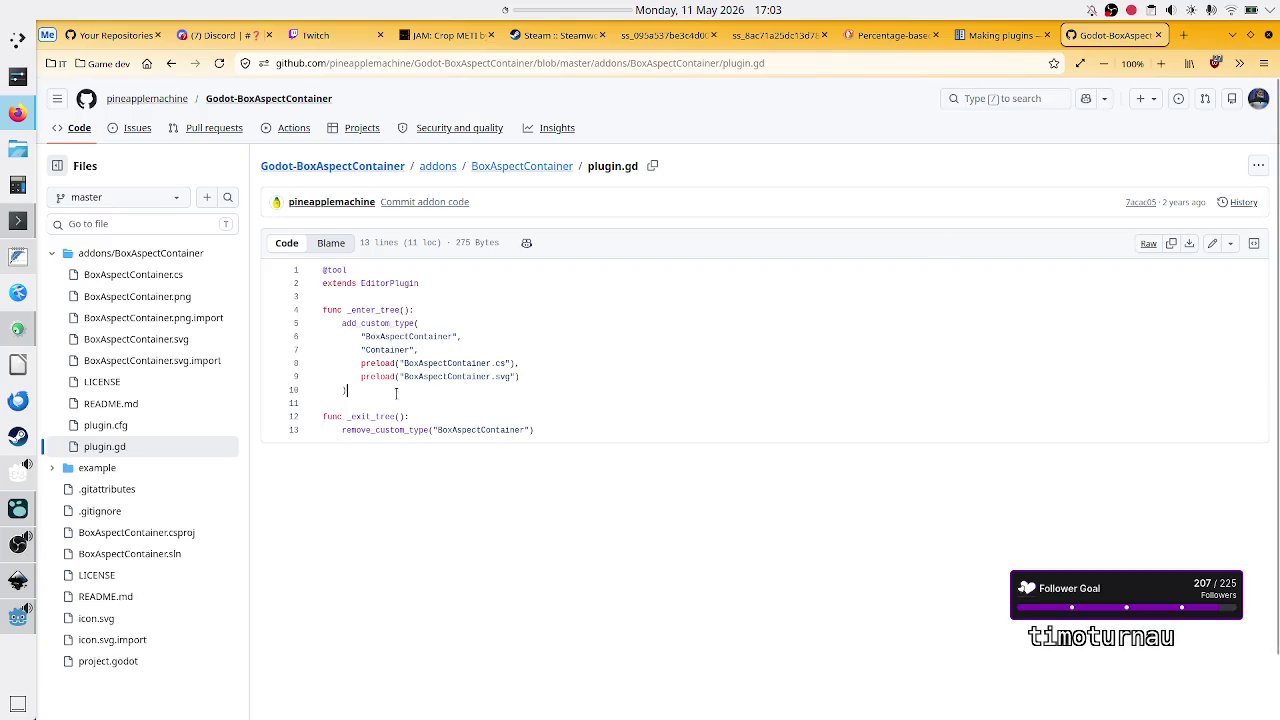
{"action": "left_click_drag", "start_coordinate": [360, 390], "coordinate": [322, 320]}
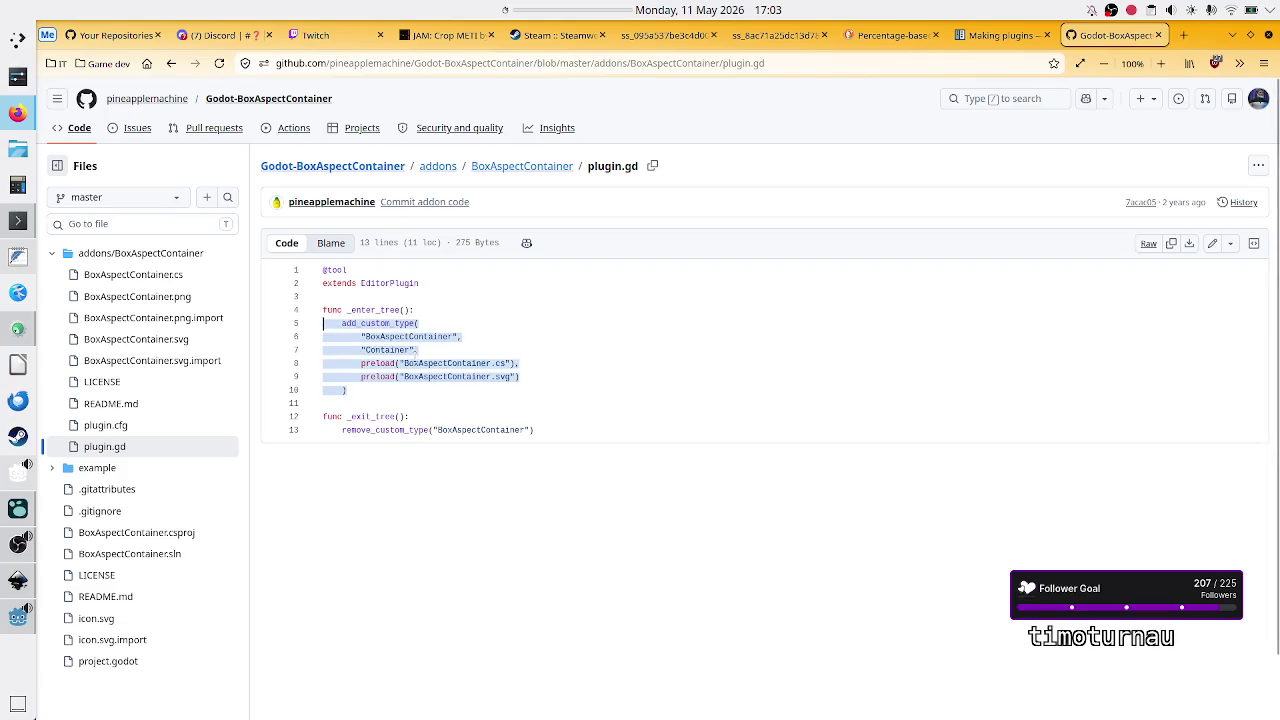
{"action": "left_click", "coordinate": [495, 353]}
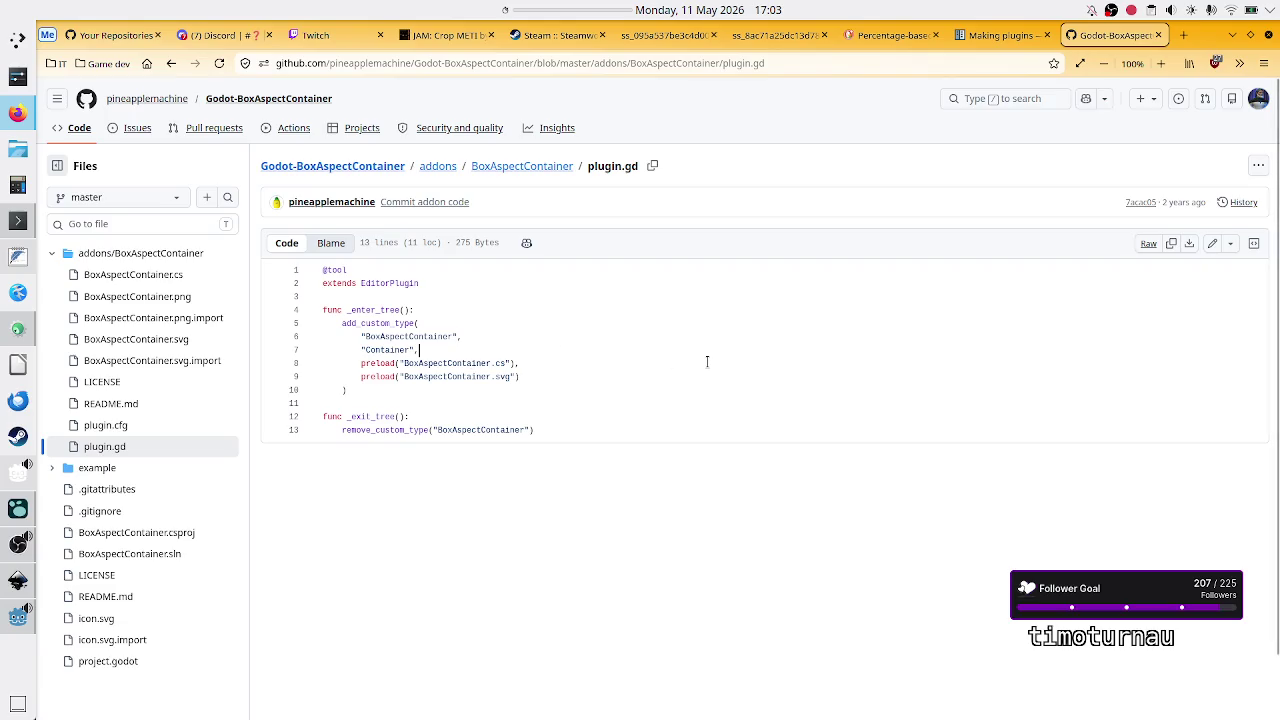
{"action": "key", "text": "alt+Tab"}
{"action": "key", "text": "alt+Tab"}
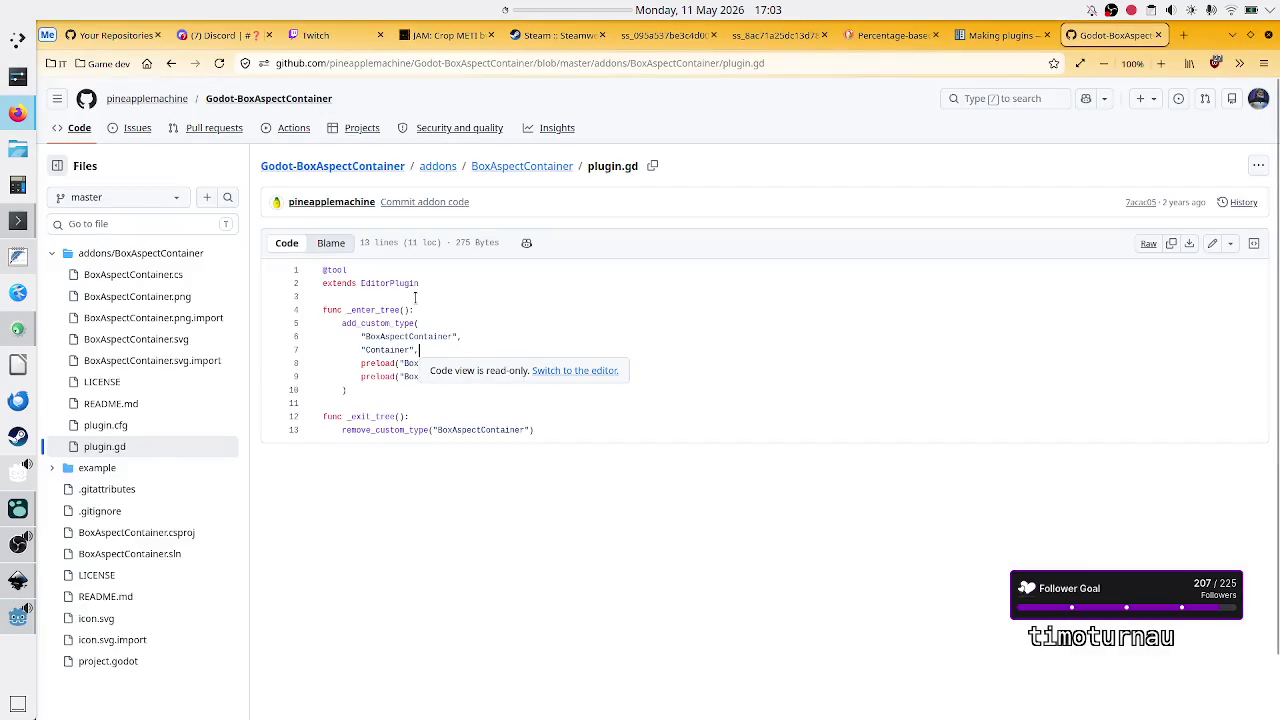
{"action": "key", "text": "alt+Tab"}
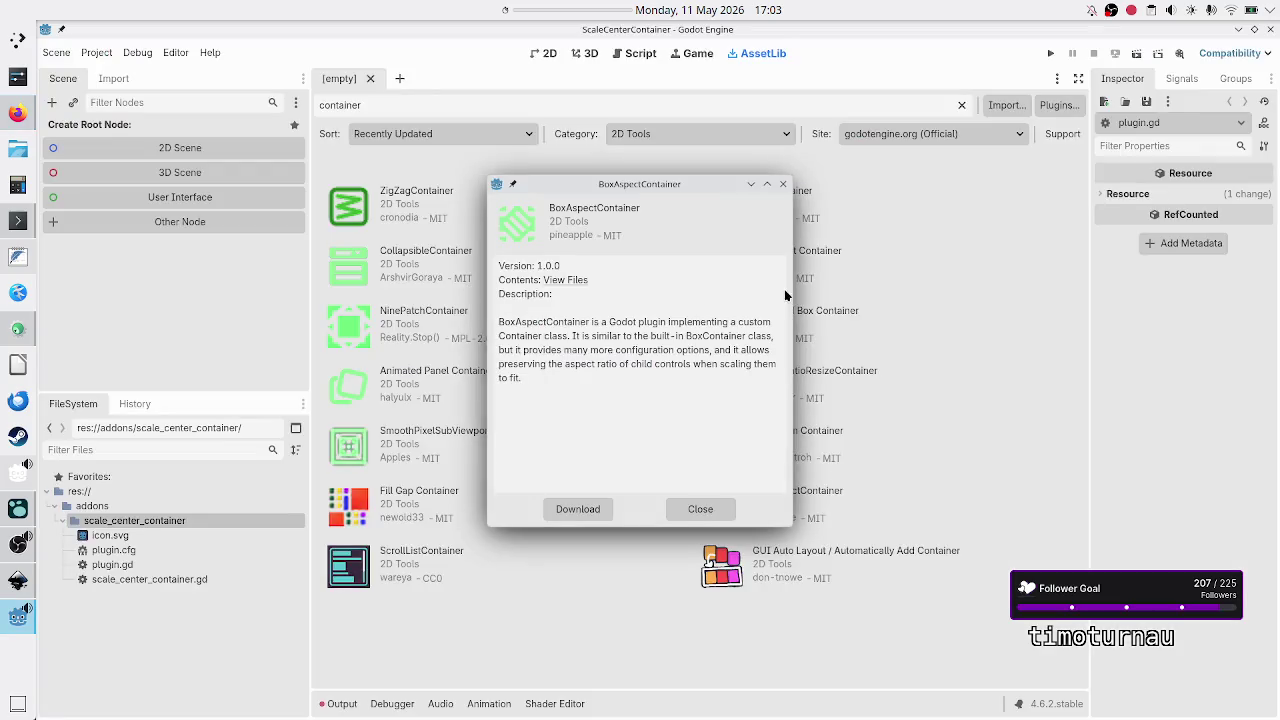
Step: Close the asset details, open the addon's plugin.gd, and restore pass on line 5
{"action": "left_click", "coordinate": [690, 506]}
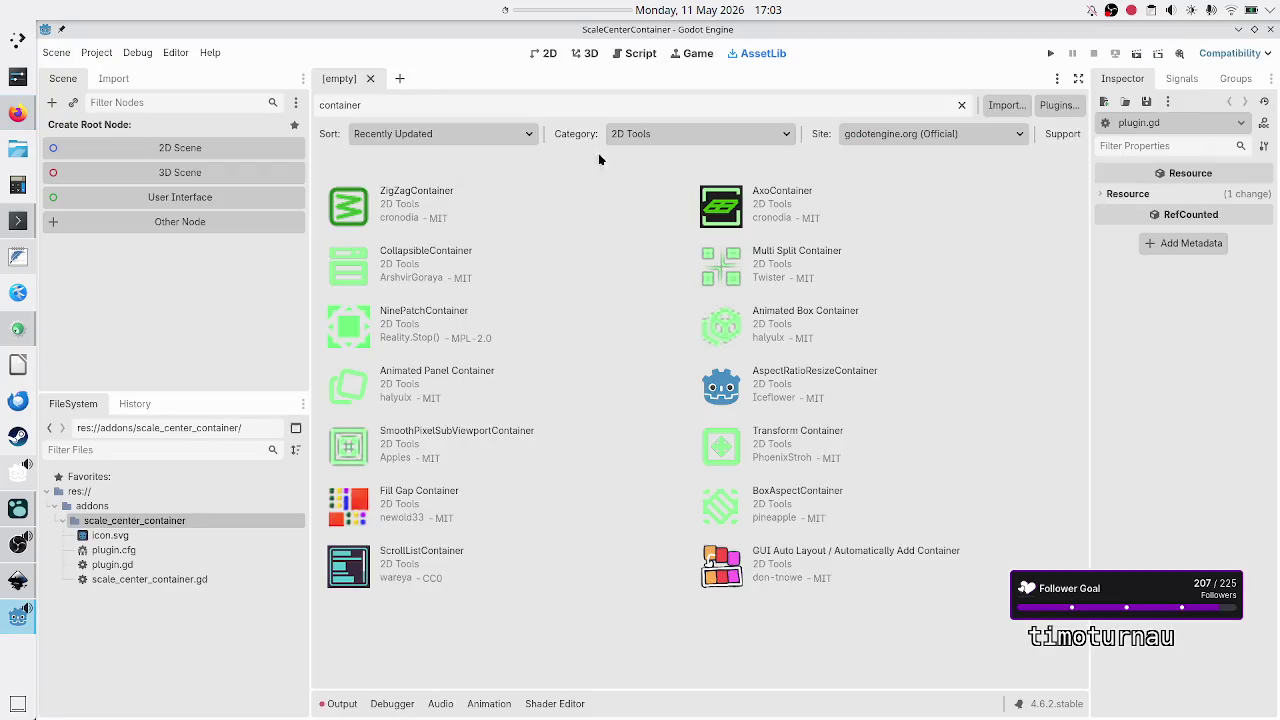
{"action": "left_click", "coordinate": [634, 54]}
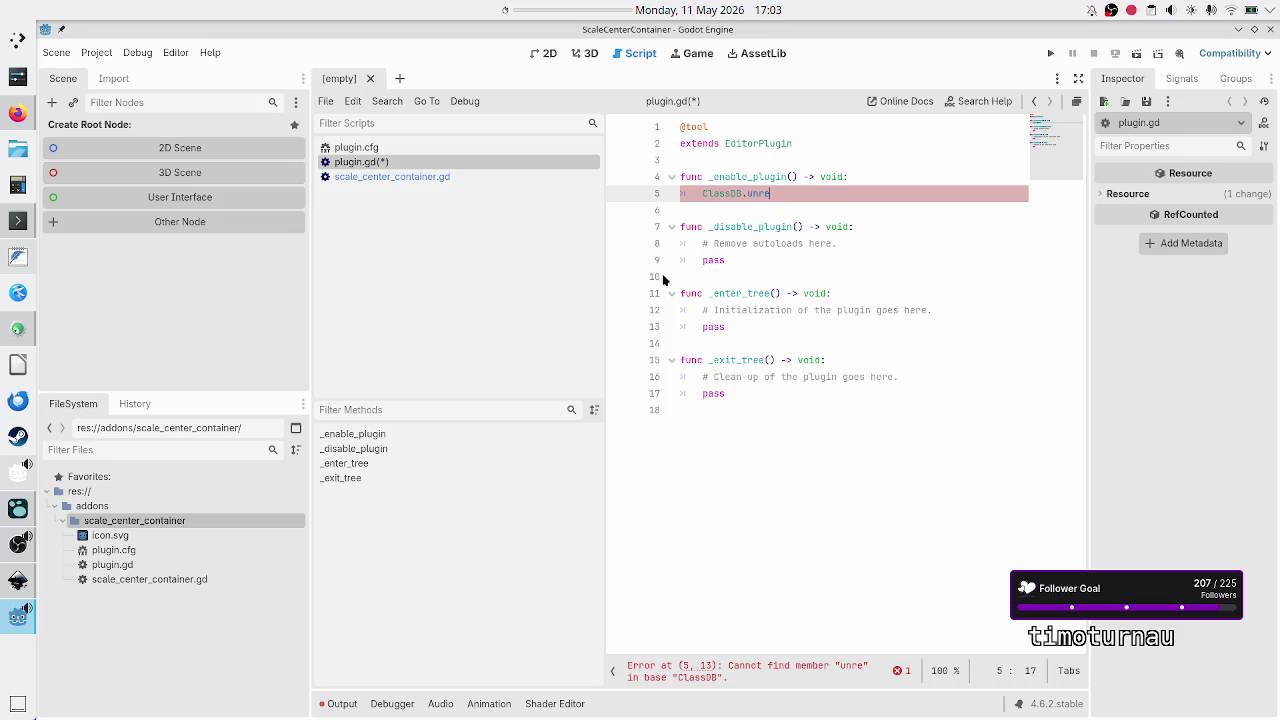
{"action": "left_click", "coordinate": [788, 216]}
{"action": "key", "text": "Up"}
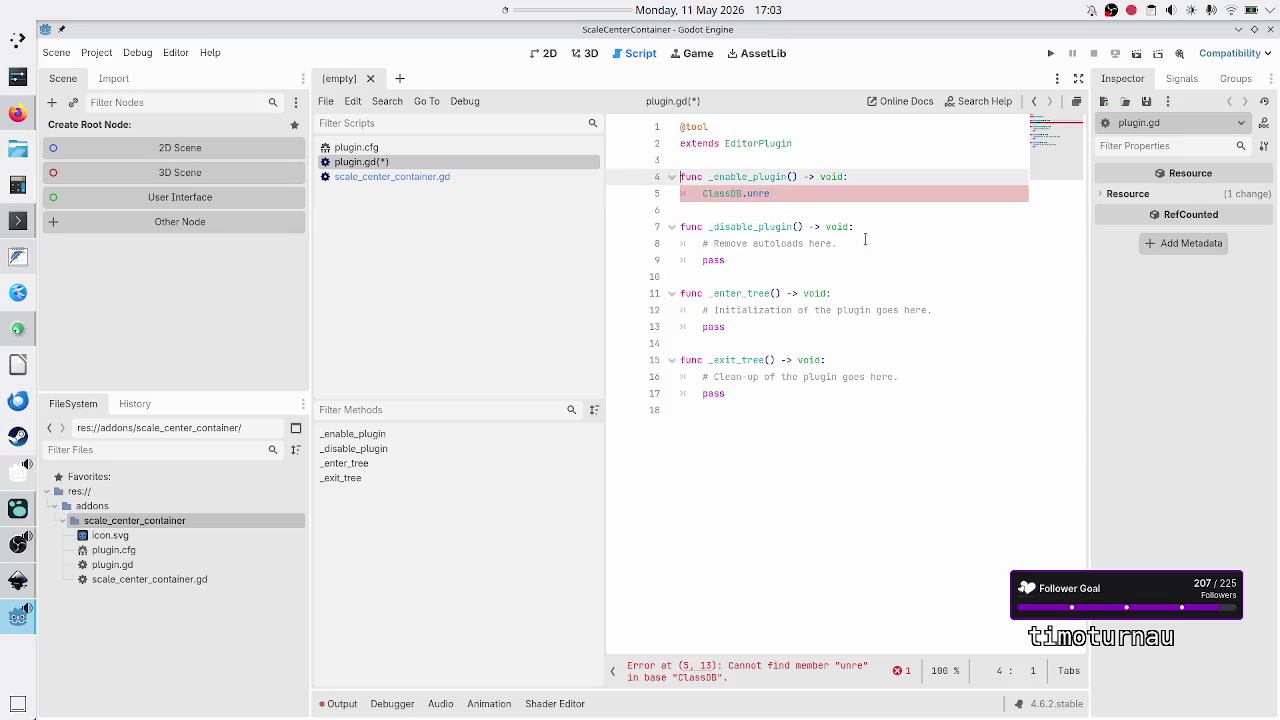
{"action": "key", "text": "End"}
{"action": "key", "text": "BackSpace"}
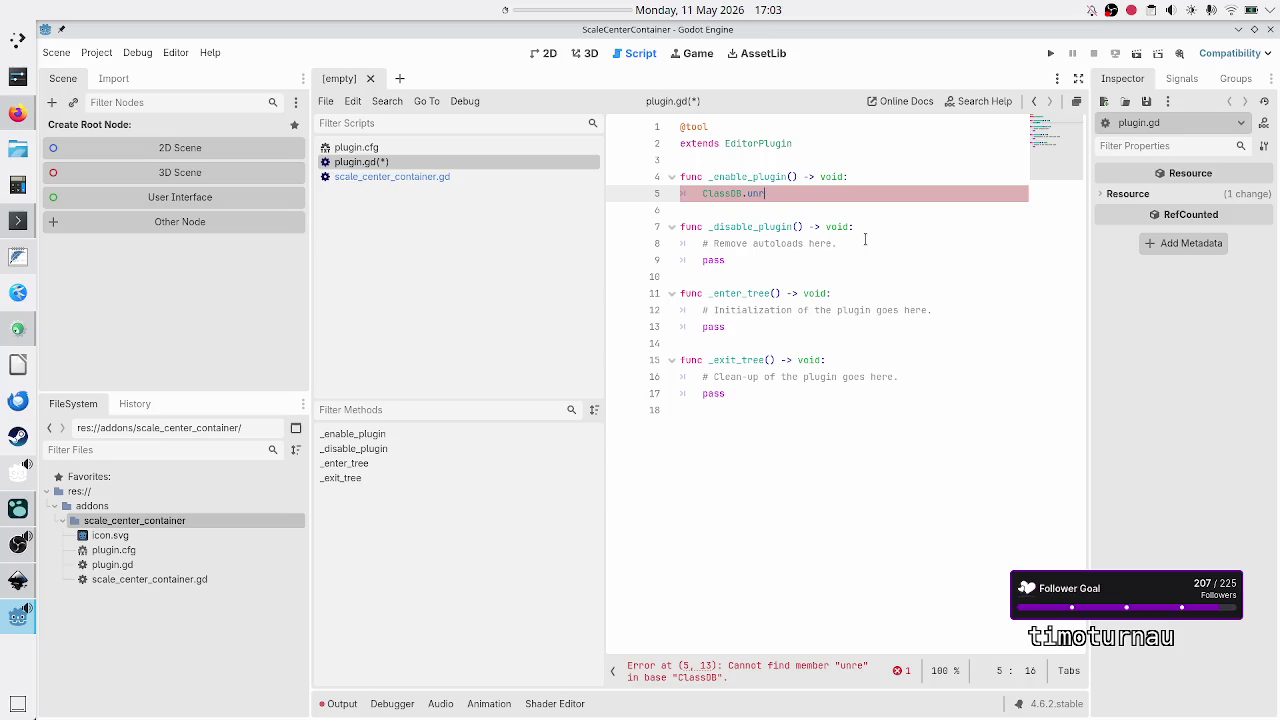
{"action": "key", "text": "BackSpace"}
{"action": "key", "text": "BackSpace"}
{"action": "key", "text": "BackSpace"}
{"action": "type", "text": "pass"}
{"action": "key", "text": "Down"}
{"action": "key", "text": "Down"}
{"action": "key", "text": "Down"}
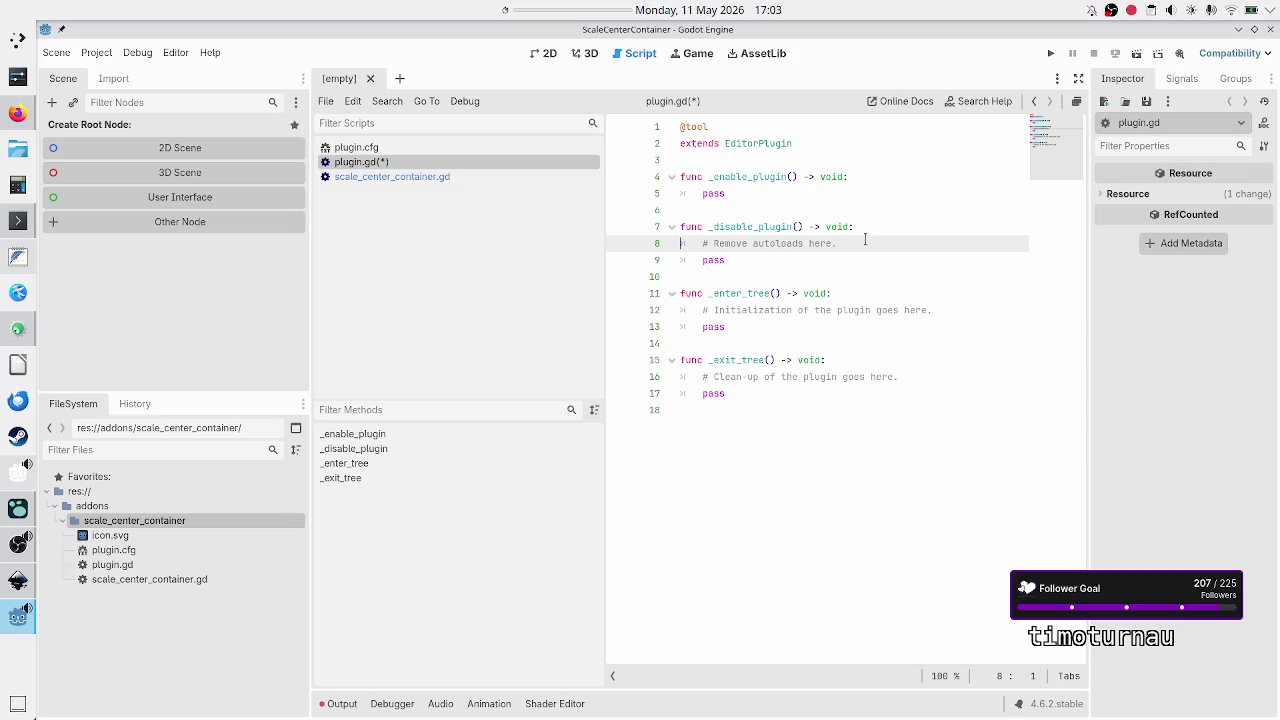
Step: Try a ClassDB registration call, undo back to the template, and save plugin.gd
{"action": "key", "text": "shift+End"}
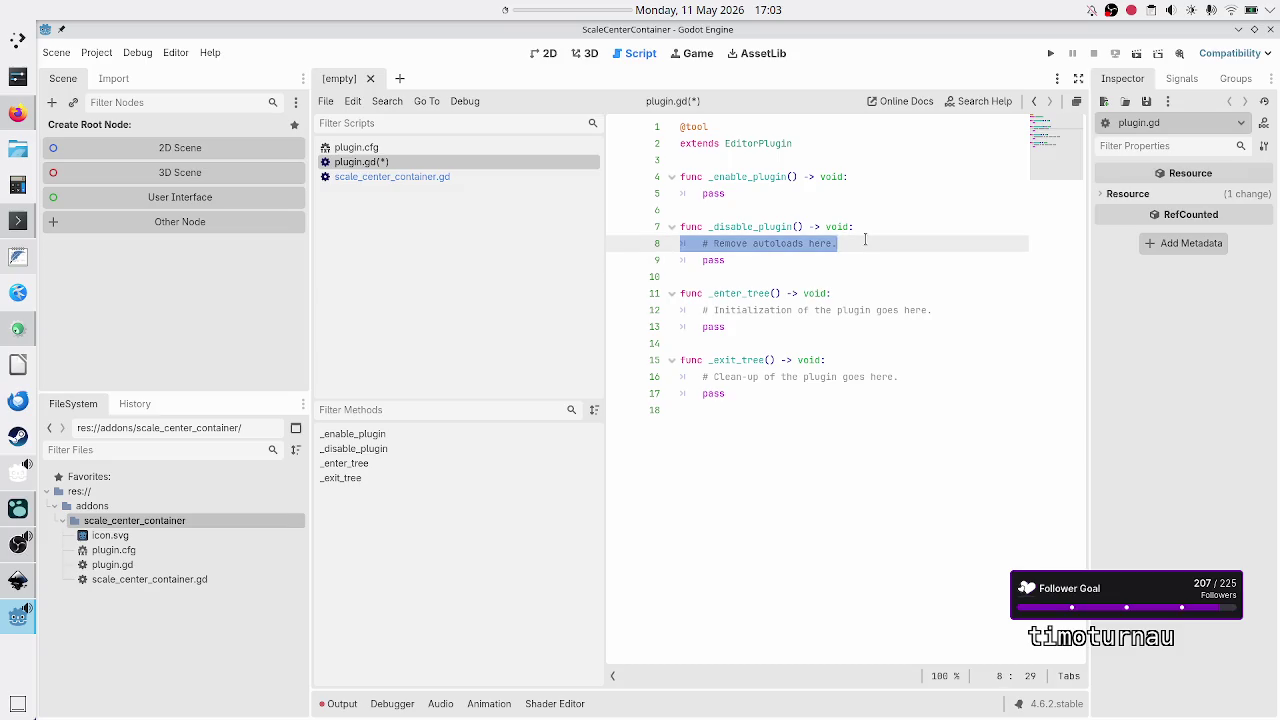
{"action": "key", "text": "Up"}
{"action": "key", "text": "Up"}
{"action": "key", "text": "Up"}
{"action": "key", "text": "shift+Home"}
{"action": "type", "text": "ClassDB.set_"}
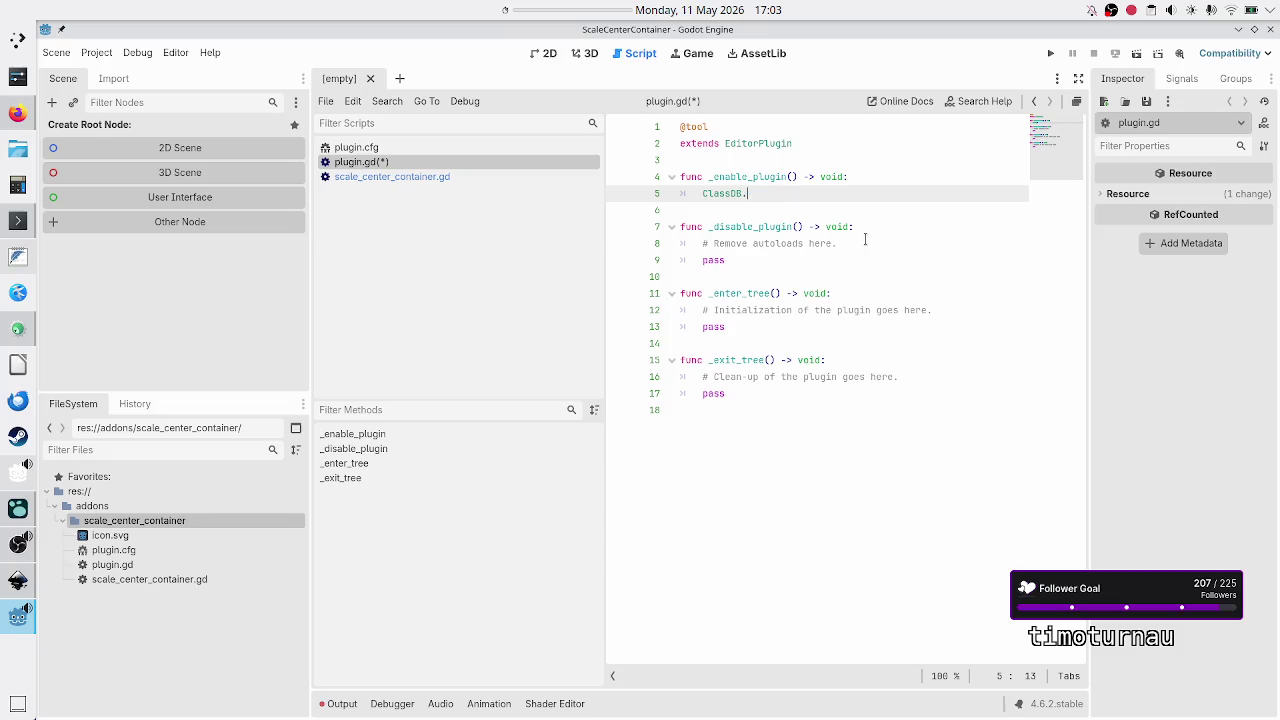
{"action": "key", "text": "BackSpace"}
{"action": "key", "text": "BackSpace"}
{"action": "key", "text": "BackSpace"}
{"action": "type", "text": "regg"}
{"action": "key", "text": "BackSpace"}
{"action": "key", "text": "BackSpace"}
{"action": "key", "text": "BackSpace"}
{"action": "key", "text": "ctrl+z"}
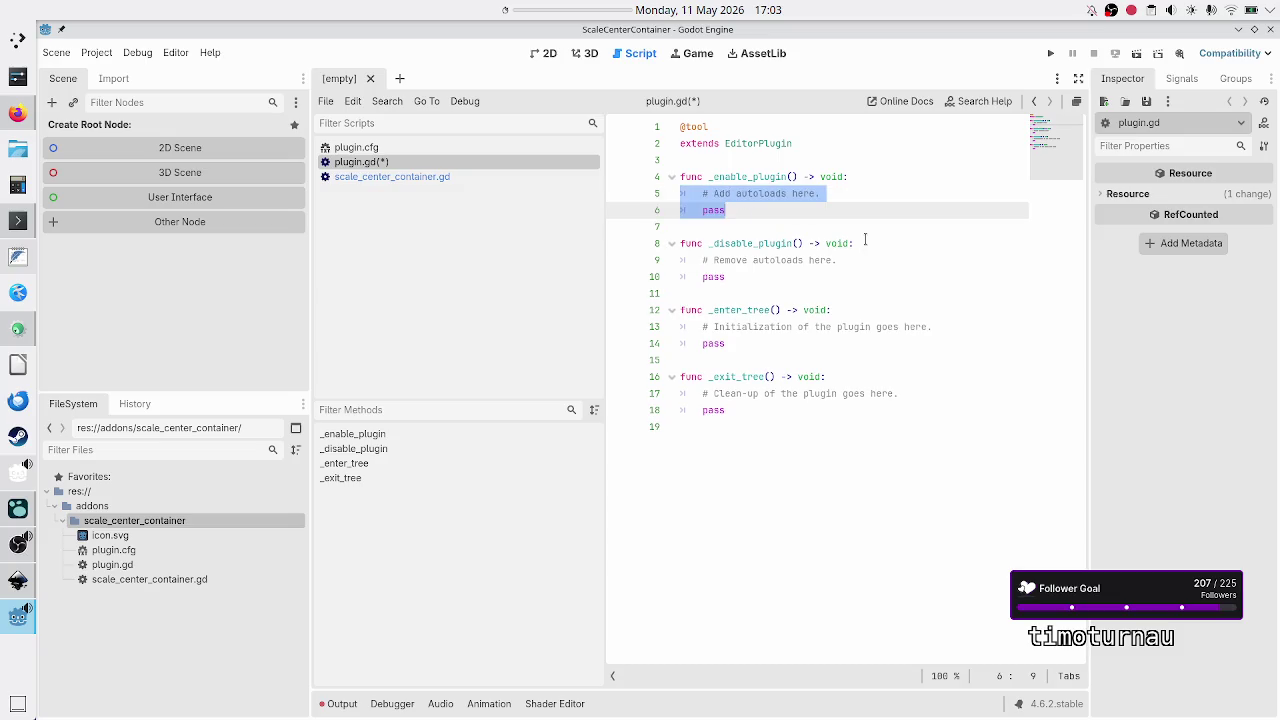
{"action": "key", "text": "ctrl+s"}
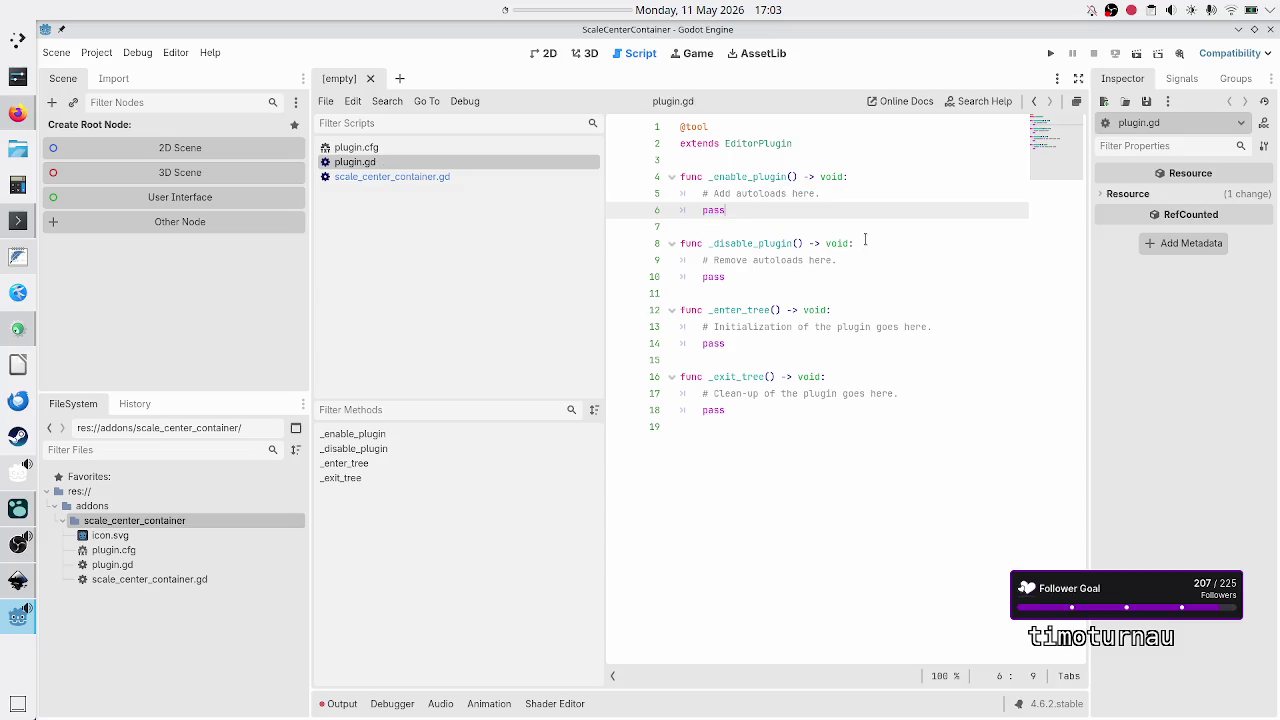
{"action": "key", "text": "Down"}
{"action": "key", "text": "Down"}
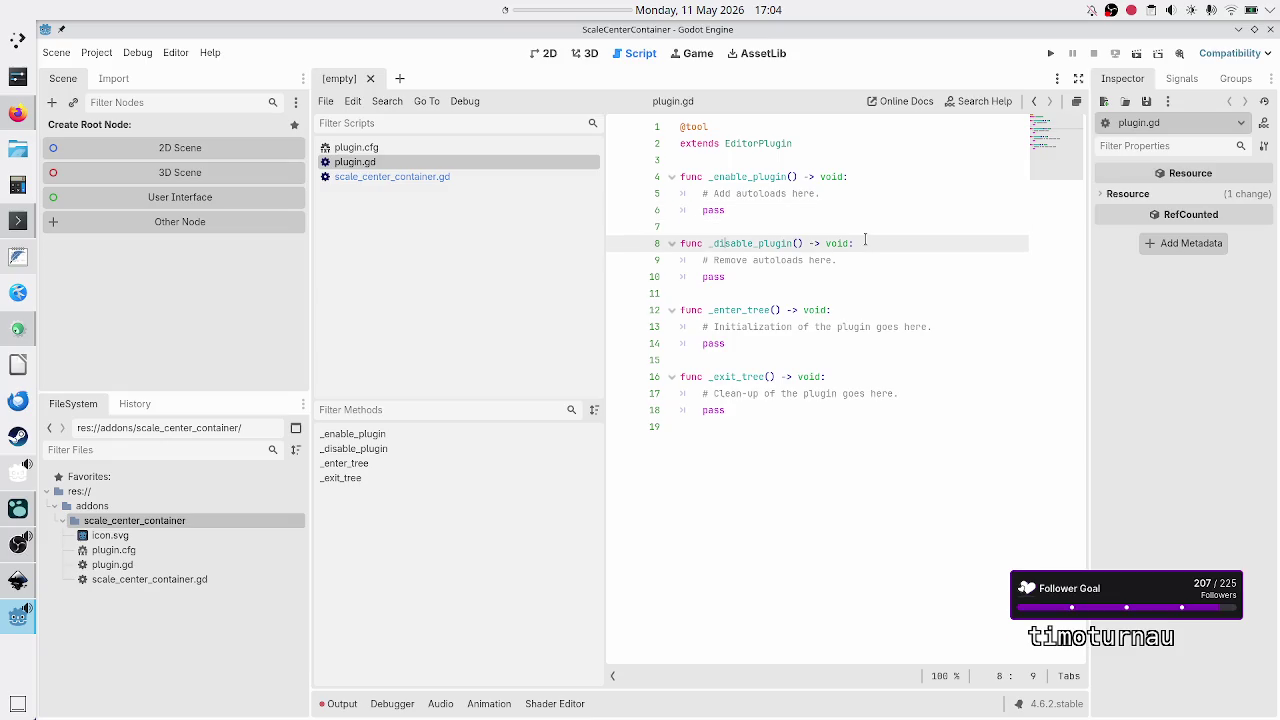
{"action": "key", "text": "Down"}
{"action": "key", "text": "Down"}
{"action": "key", "text": "Down"}
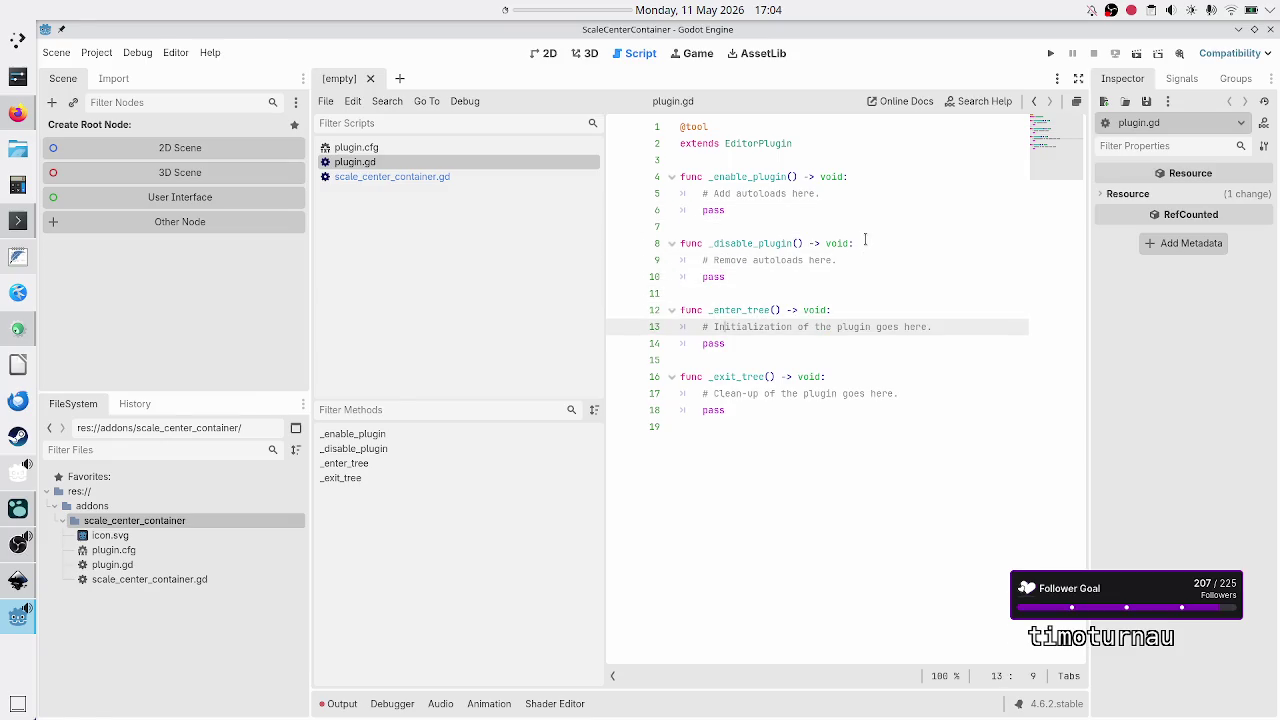
{"action": "key", "text": "alt+Tab"}
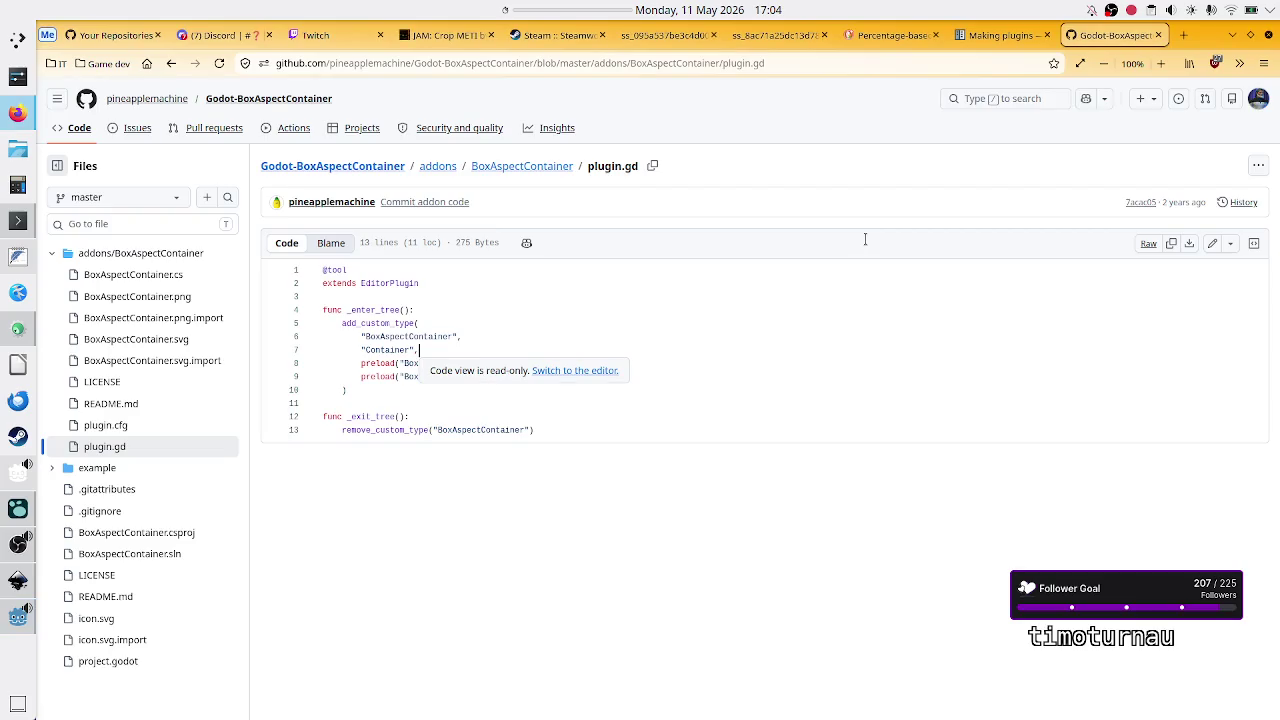
Step: Add an add_custom_type call on a new line under the _enter_tree comment
{"action": "key", "text": "alt+Tab"}
{"action": "key", "text": "Up"}
{"action": "key", "text": "Home"}
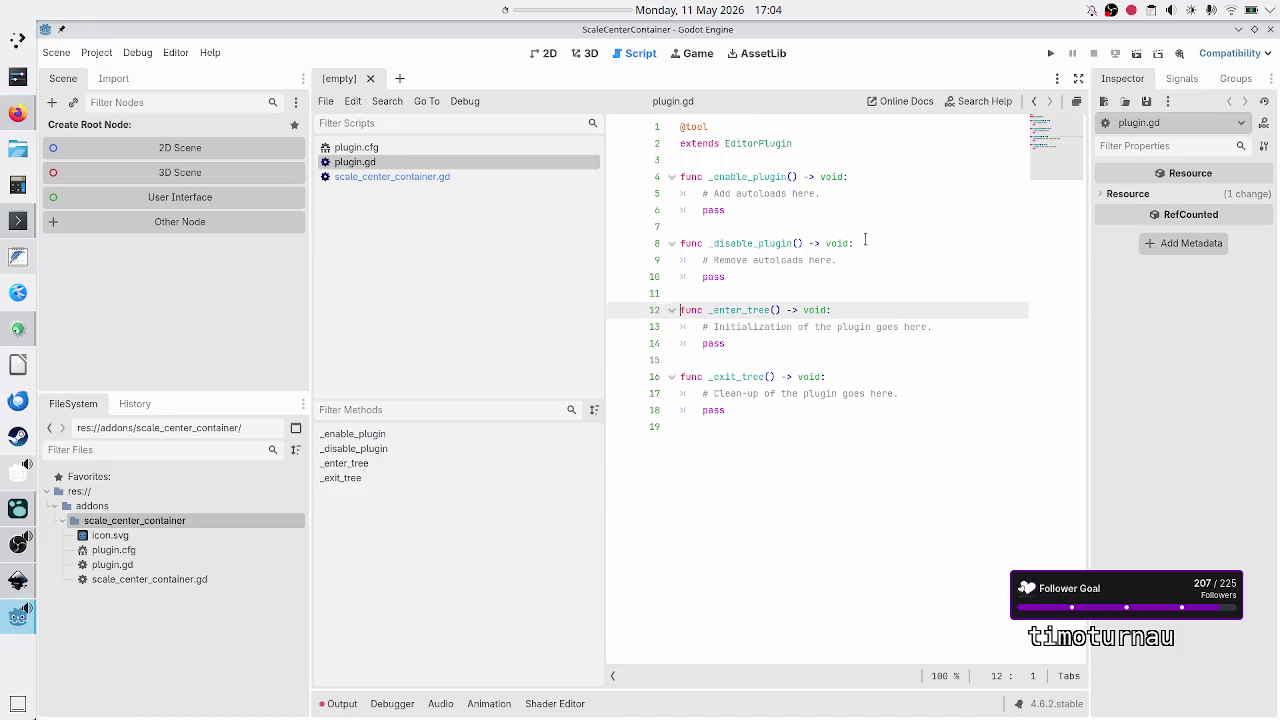
{"action": "key", "text": "Down"}
{"action": "key", "text": "Home"}
{"action": "key", "text": "Down"}
{"action": "key", "text": "Up"}
{"action": "key", "text": "End"}
{"action": "key", "text": "Return"}
{"action": "type", "text": "add_cust"}
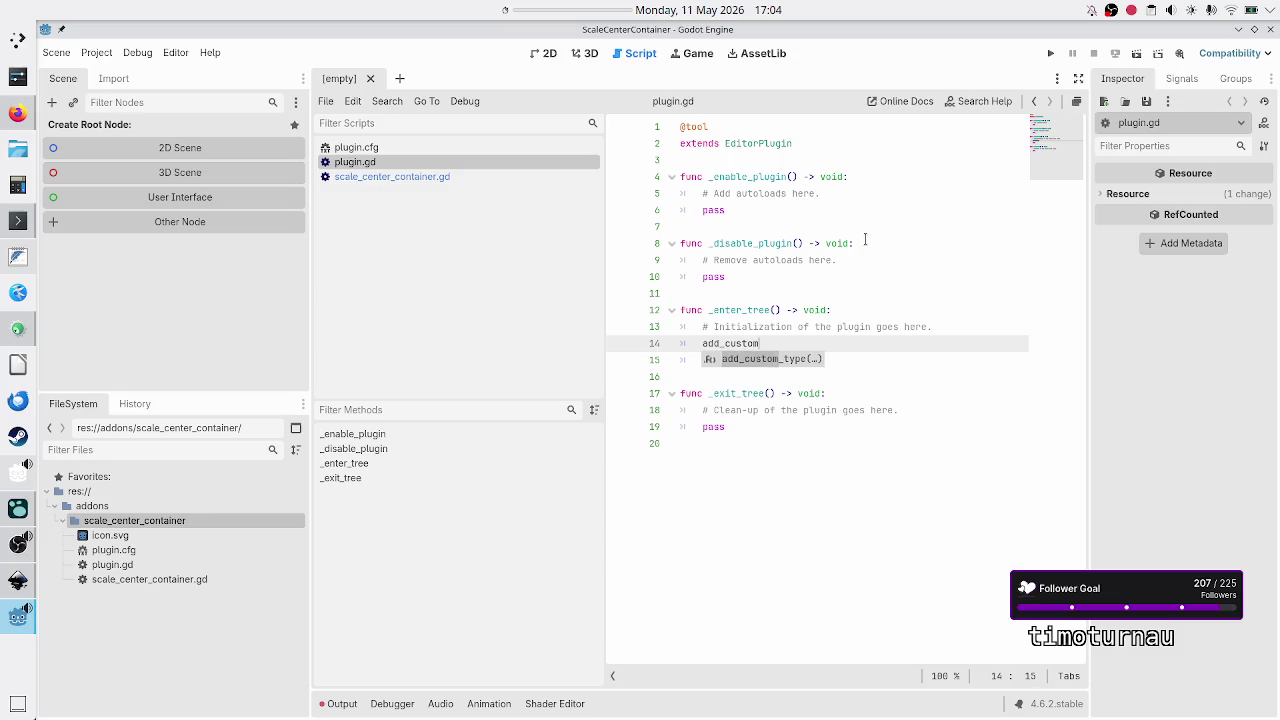
{"action": "key", "text": "Return"}
Step: Fill in "ScaleCenterContainer" and "CenterContainer" as its arguments, checking the GitHub reference
{"action": "key", "text": "alt+Tab"}
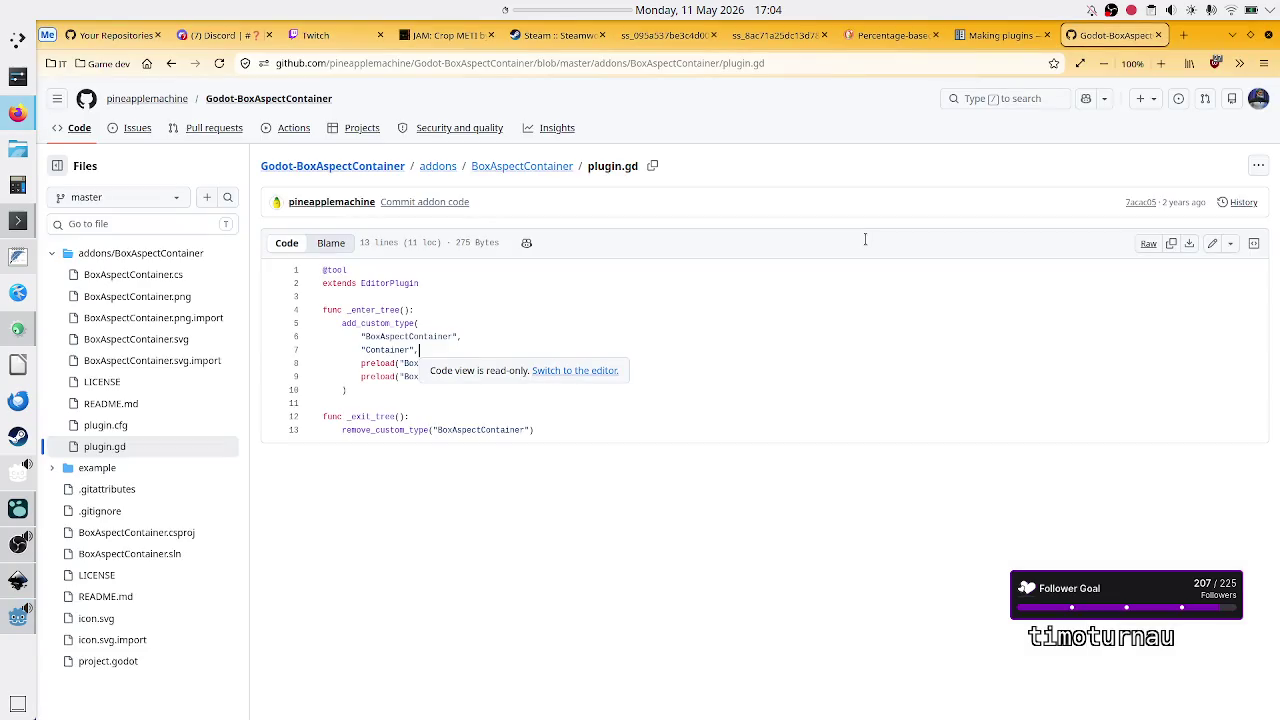
{"action": "key", "text": "alt+Tab"}
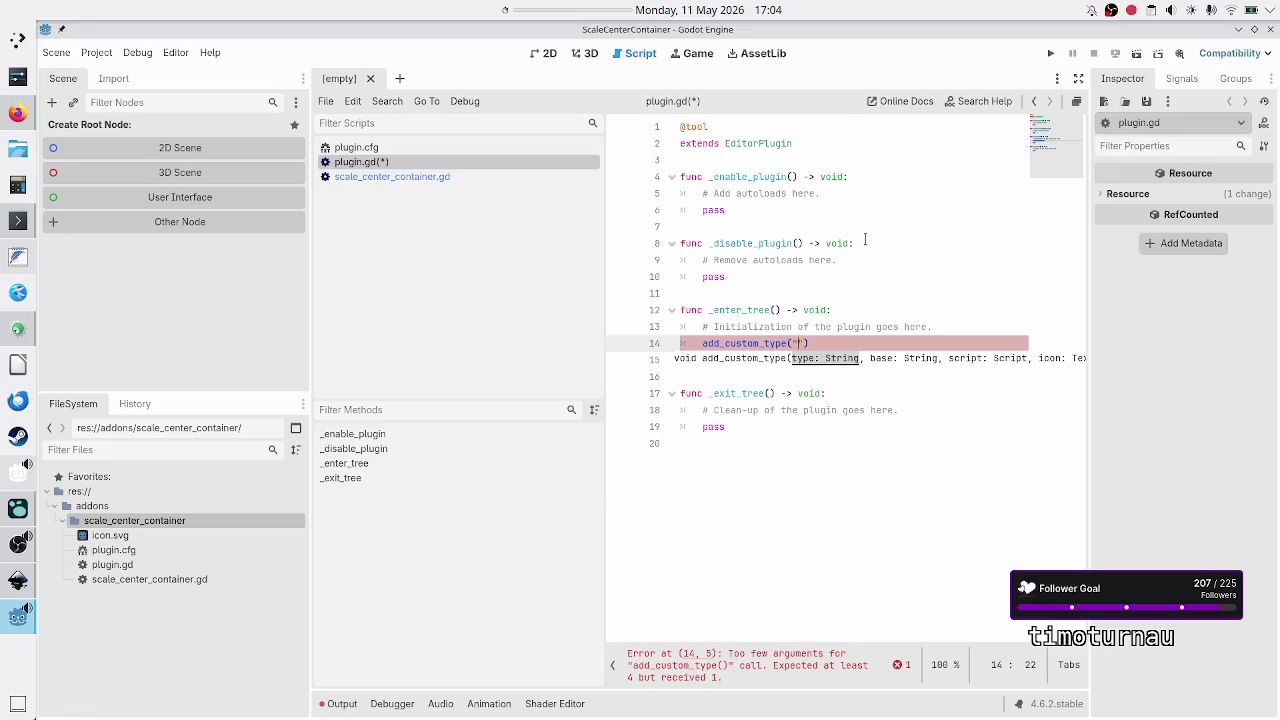
{"action": "type", "text": "ScaleCenterContainer\""}
{"action": "type", "text": ","}
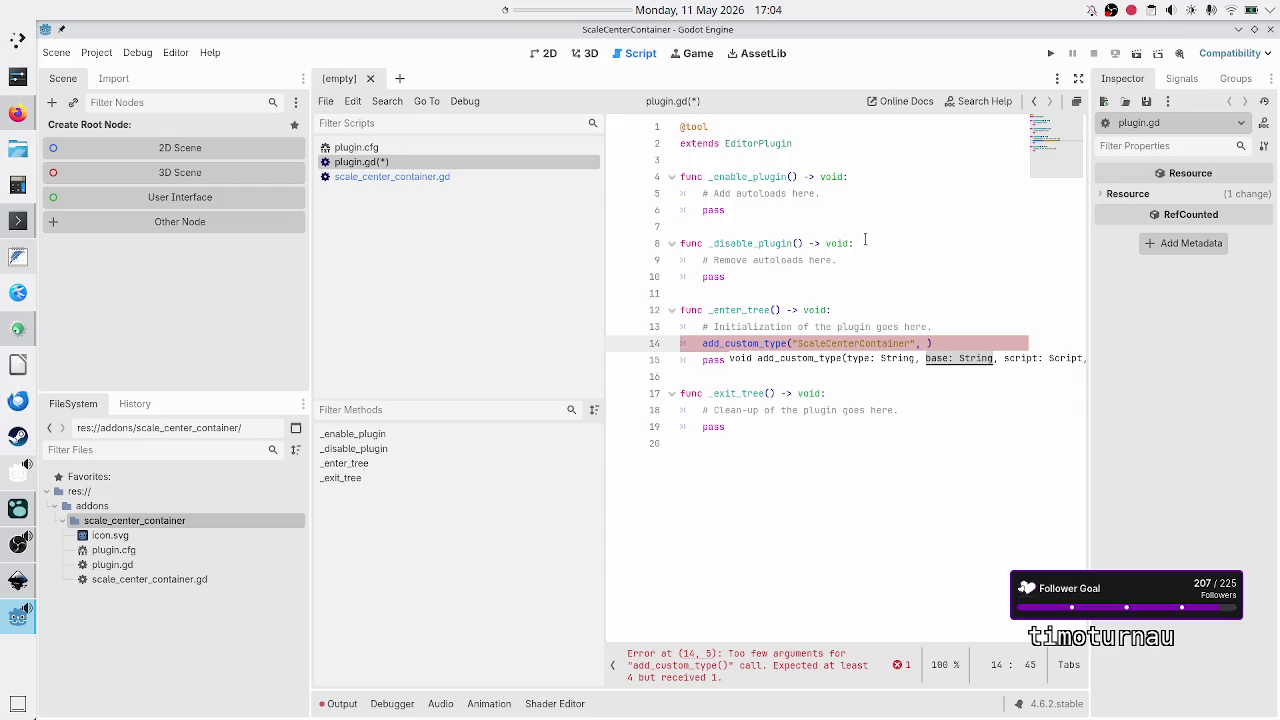
{"action": "key", "text": "alt+Tab"}
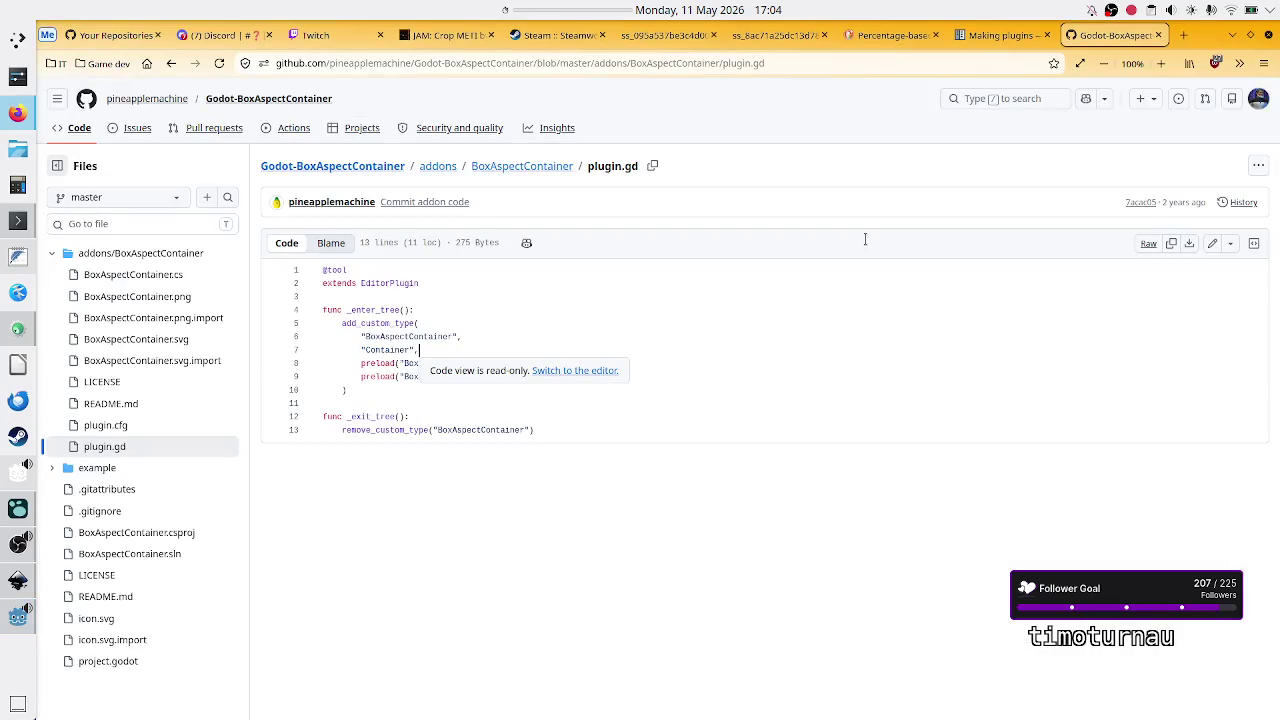
{"action": "key", "text": "alt+Tab"}
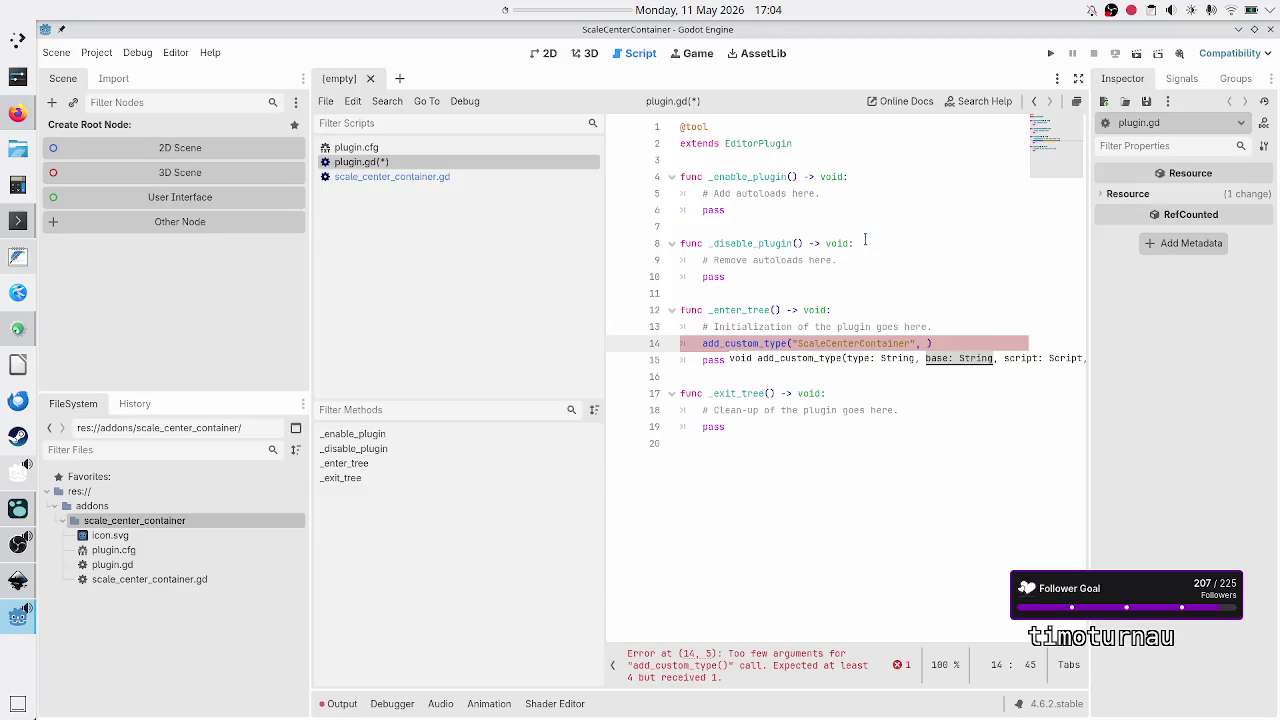
{"action": "type", "text": "\"C"}
{"action": "type", "text": "enterCon"}
{"action": "type", "text": "tainer"}
{"action": "type", "text": ","}
{"action": "key", "text": "alt+Tab"}
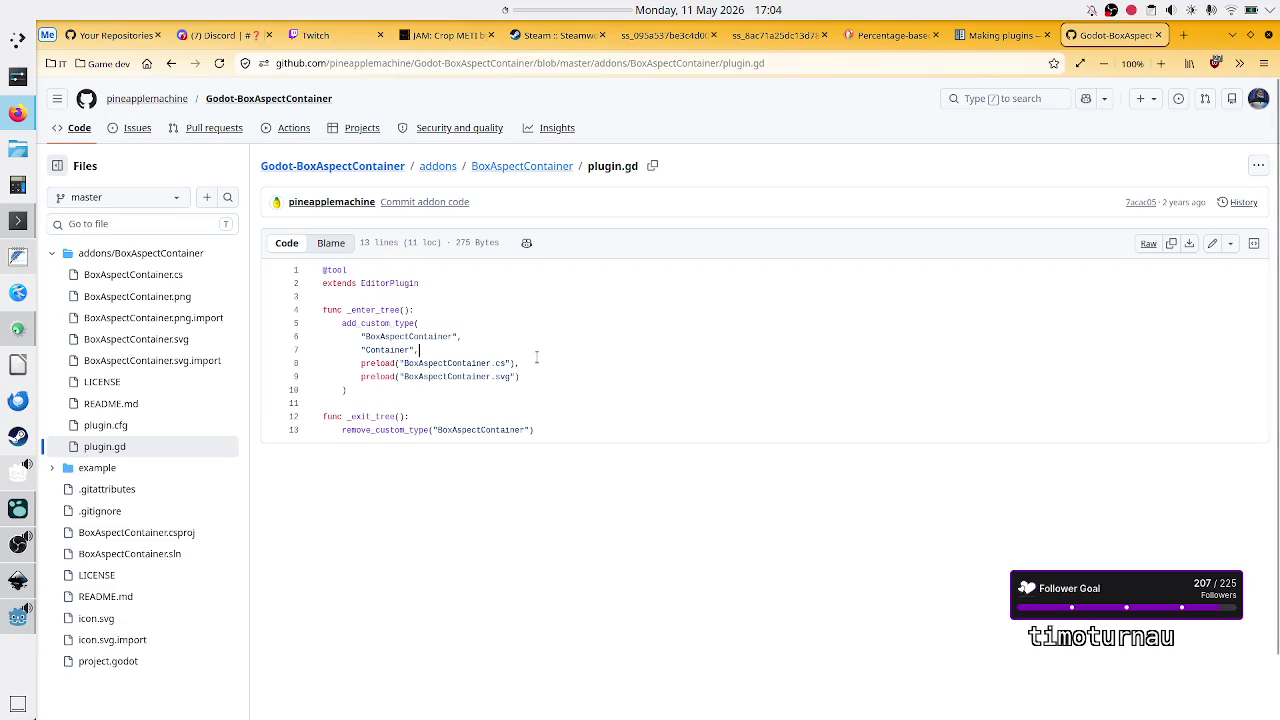
{"action": "mouse_move", "coordinate": [508, 364]}
{"action": "left_mouse_down"}
{"action": "mouse_move", "coordinate": [480, 376]}
{"action": "mouse_move", "coordinate": [486, 362]}
{"action": "left_mouse_up"}
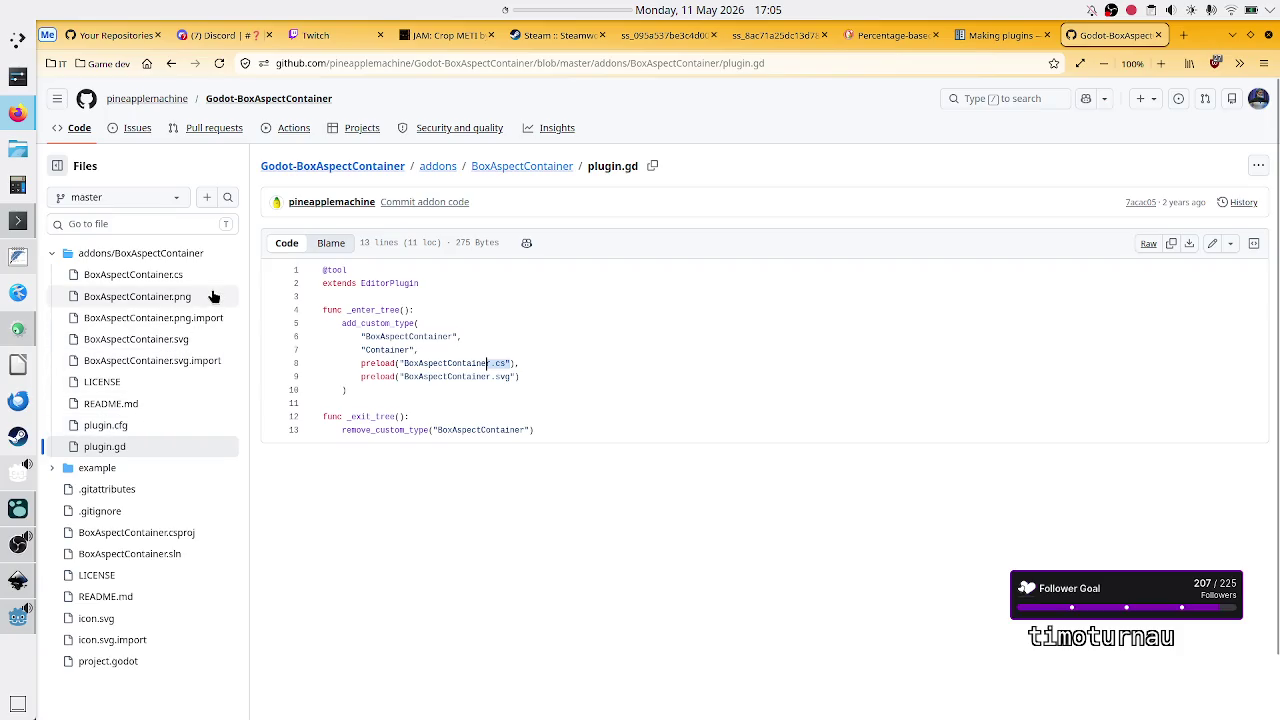
{"action": "left_click", "coordinate": [177, 281]}
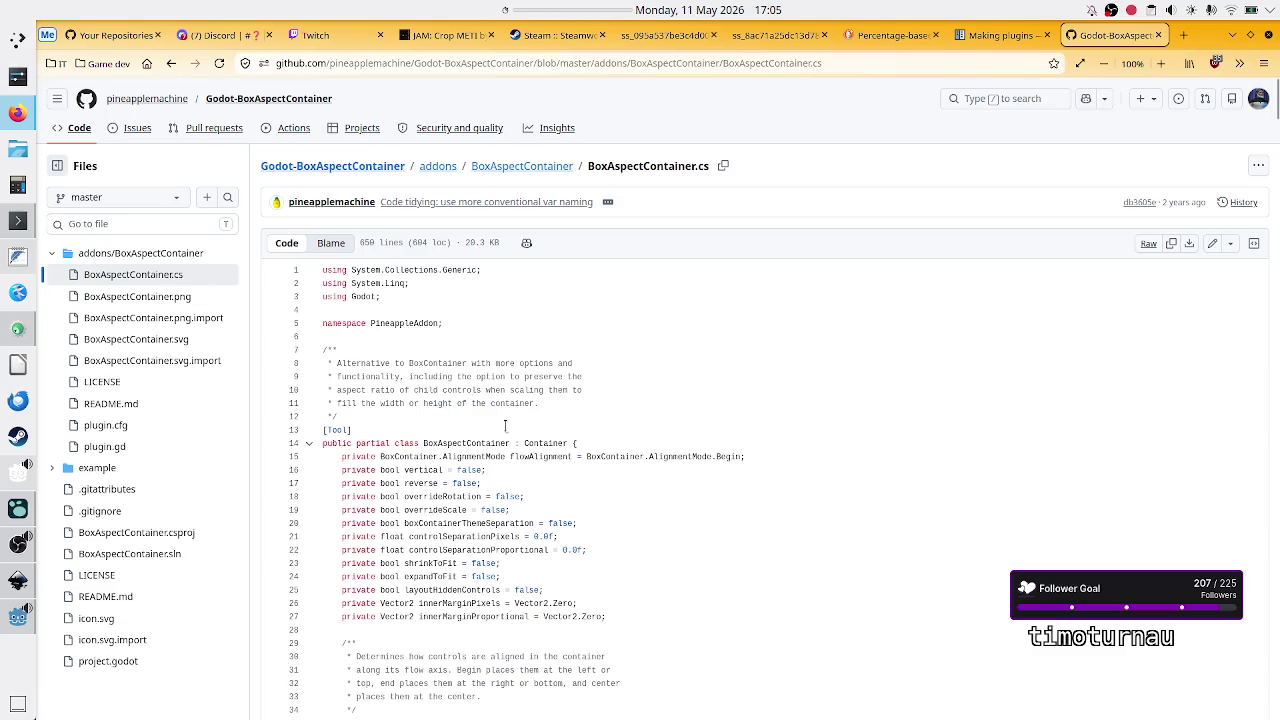
{"action": "scroll", "coordinate": [506, 421], "scroll_direction": "down", "scroll_amount": 3}
{"action": "scroll", "coordinate": [506, 421], "scroll_direction": "up", "scroll_amount": 3}
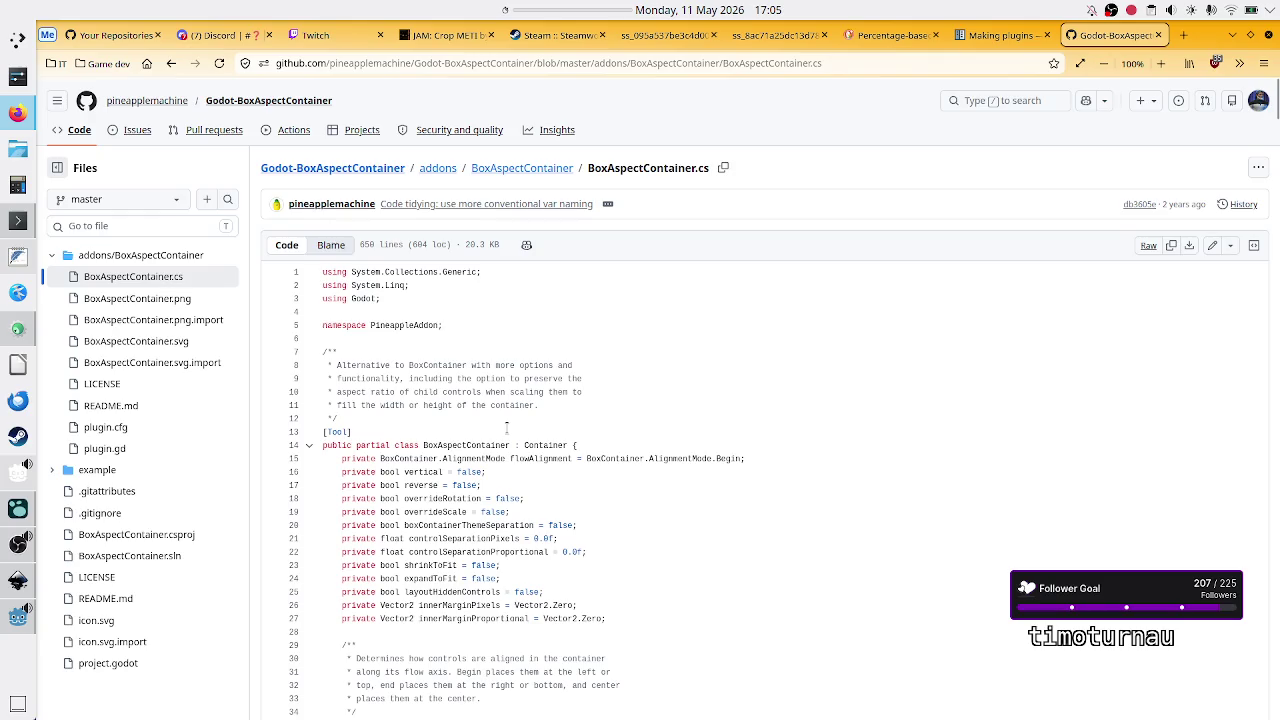
{"action": "scroll", "coordinate": [506, 427], "scroll_direction": "down", "scroll_amount": 8}
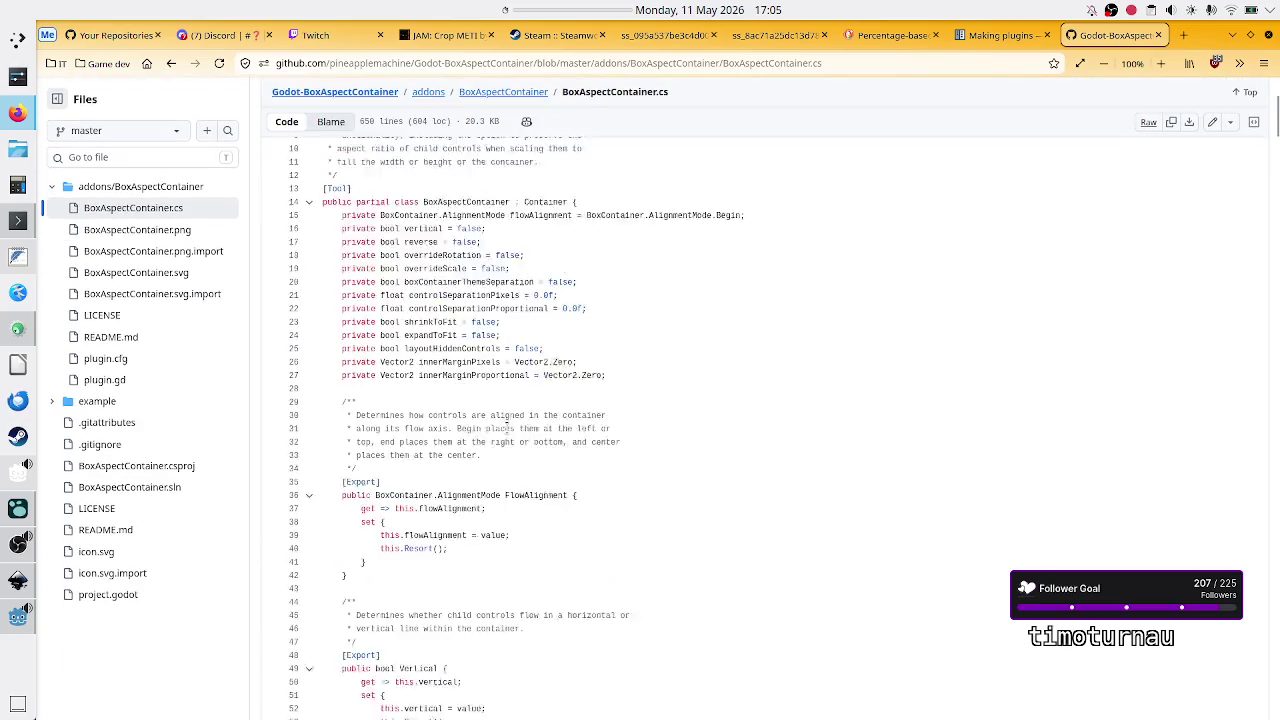
{"action": "scroll", "coordinate": [506, 427], "scroll_direction": "up", "scroll_amount": 8}
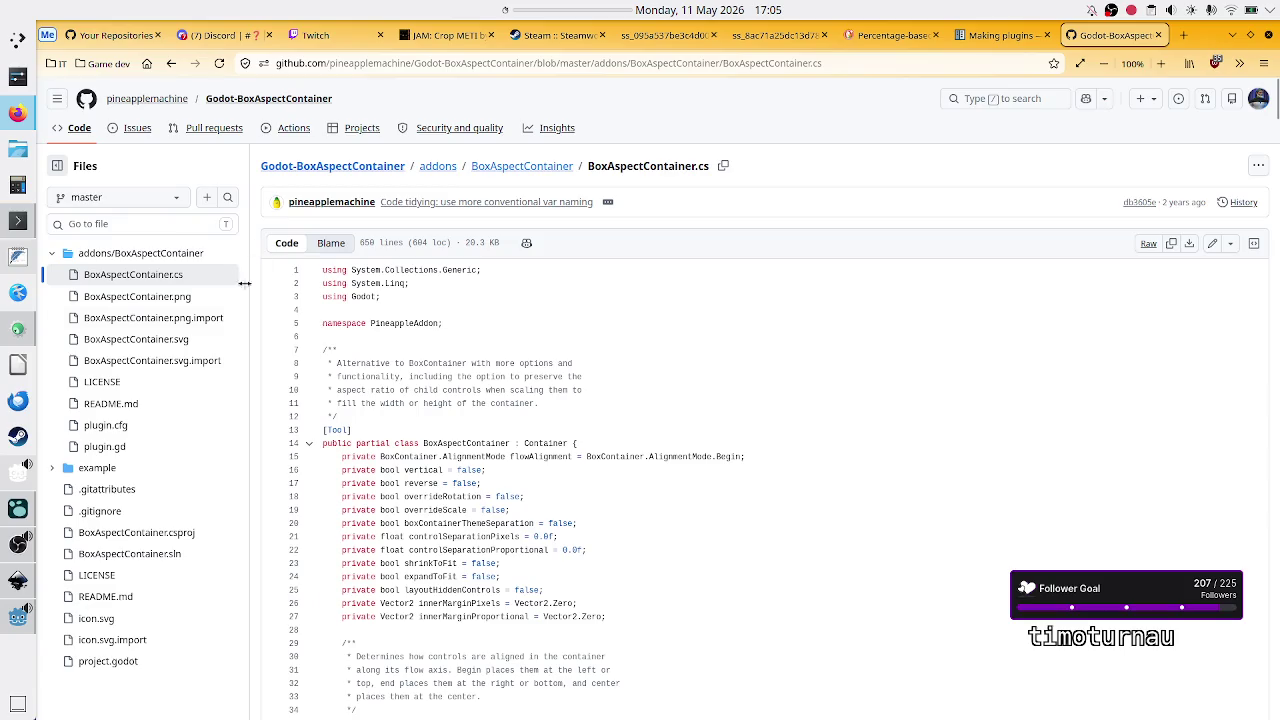
{"action": "left_click", "coordinate": [147, 449]}
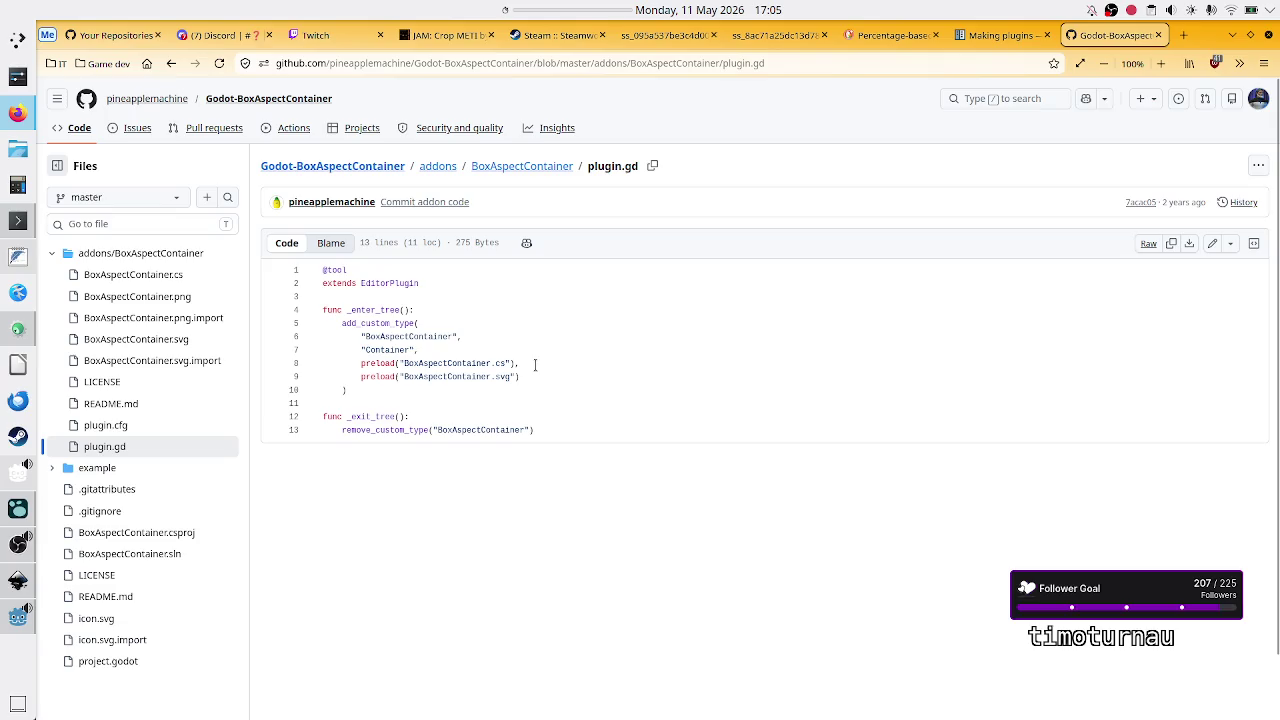
{"action": "key", "text": "alt+Tab"}
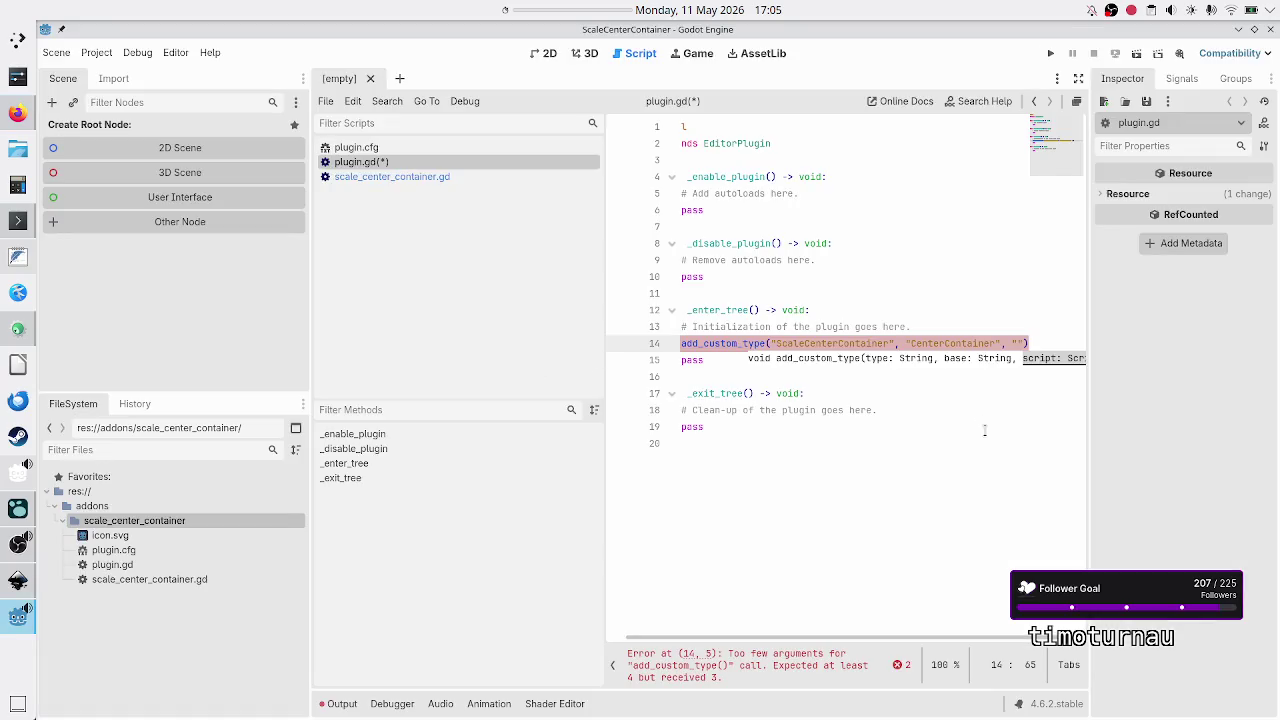
Step: Pass preload(scale_center_container.gd) and preload(icon.svg) as the script and icon arguments
{"action": "key", "text": "BackSpace"}
{"action": "key", "text": "BackSpace"}
{"action": "type", "text": "preload"}
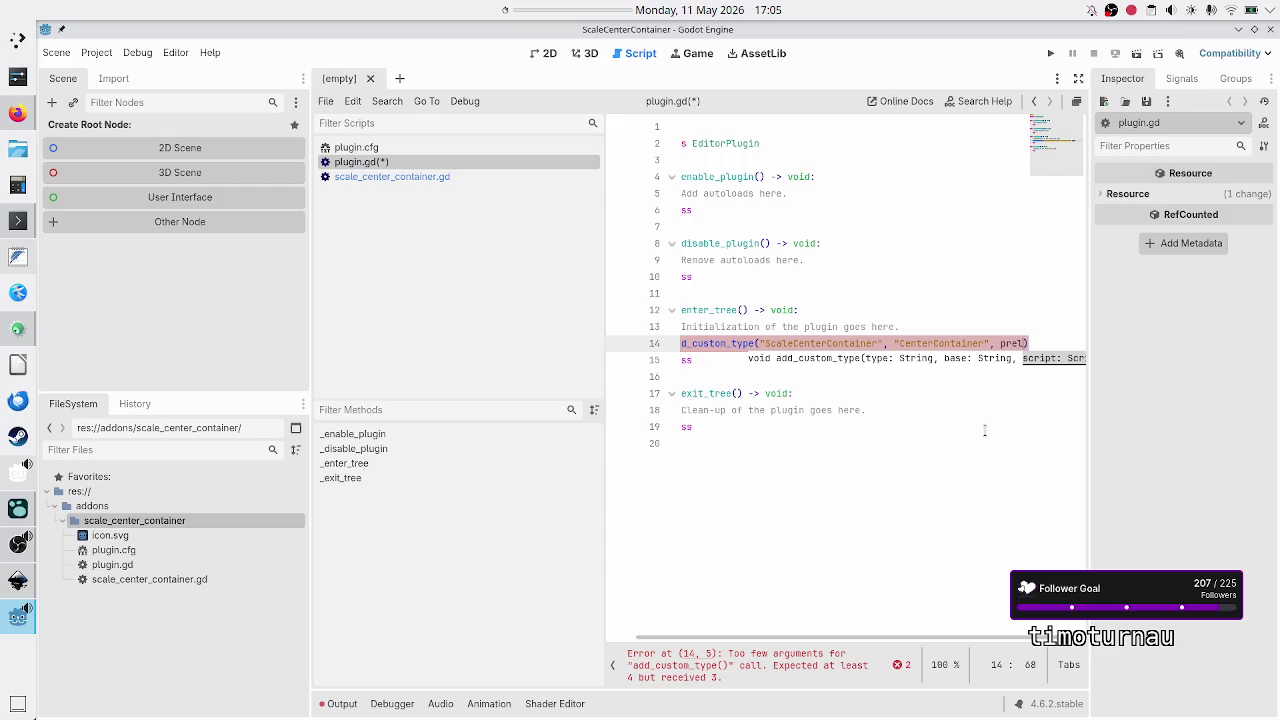
{"action": "type", "text": "("}
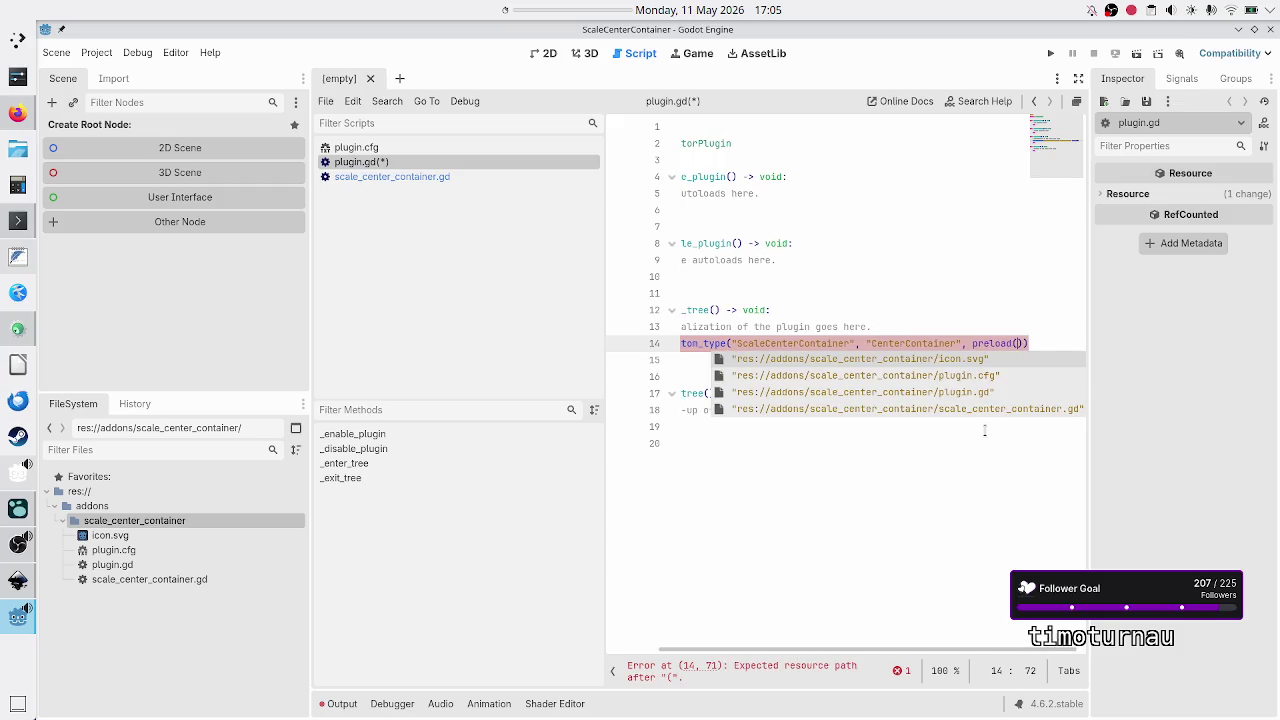
{"action": "key", "text": "Down"}
{"action": "key", "text": "Down"}
{"action": "key", "text": "Down"}
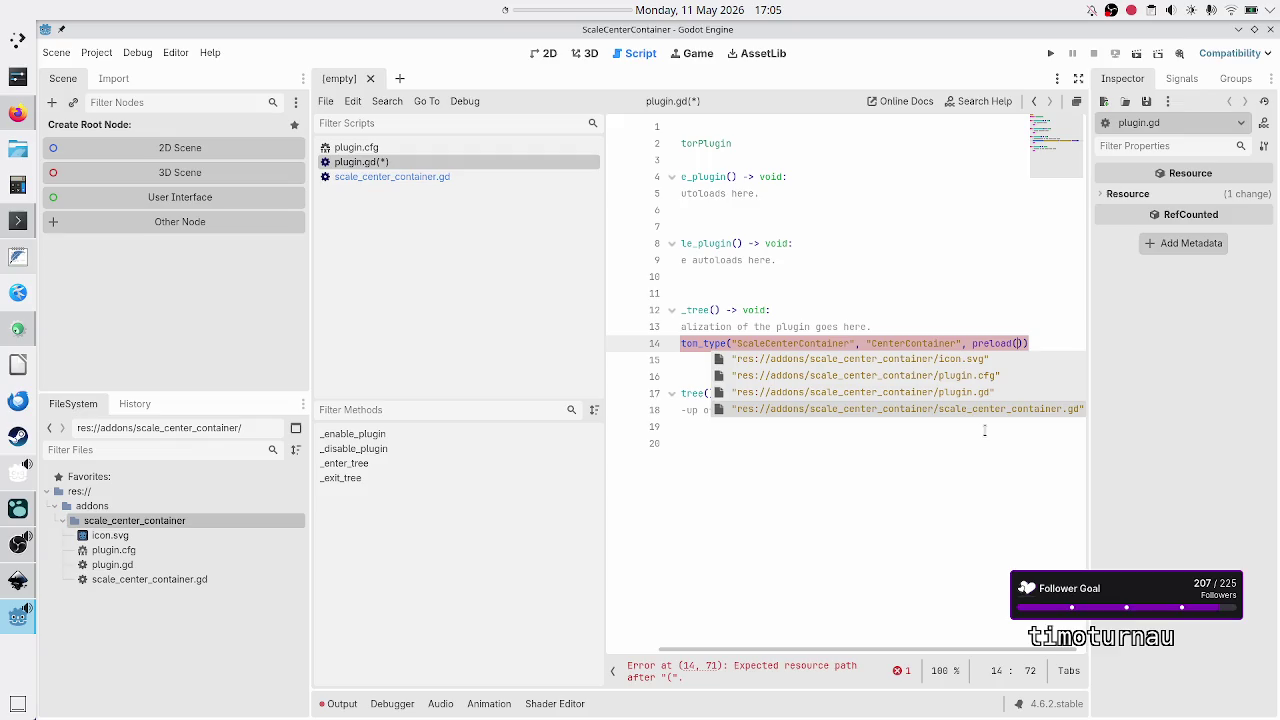
{"action": "key", "text": "Return"}
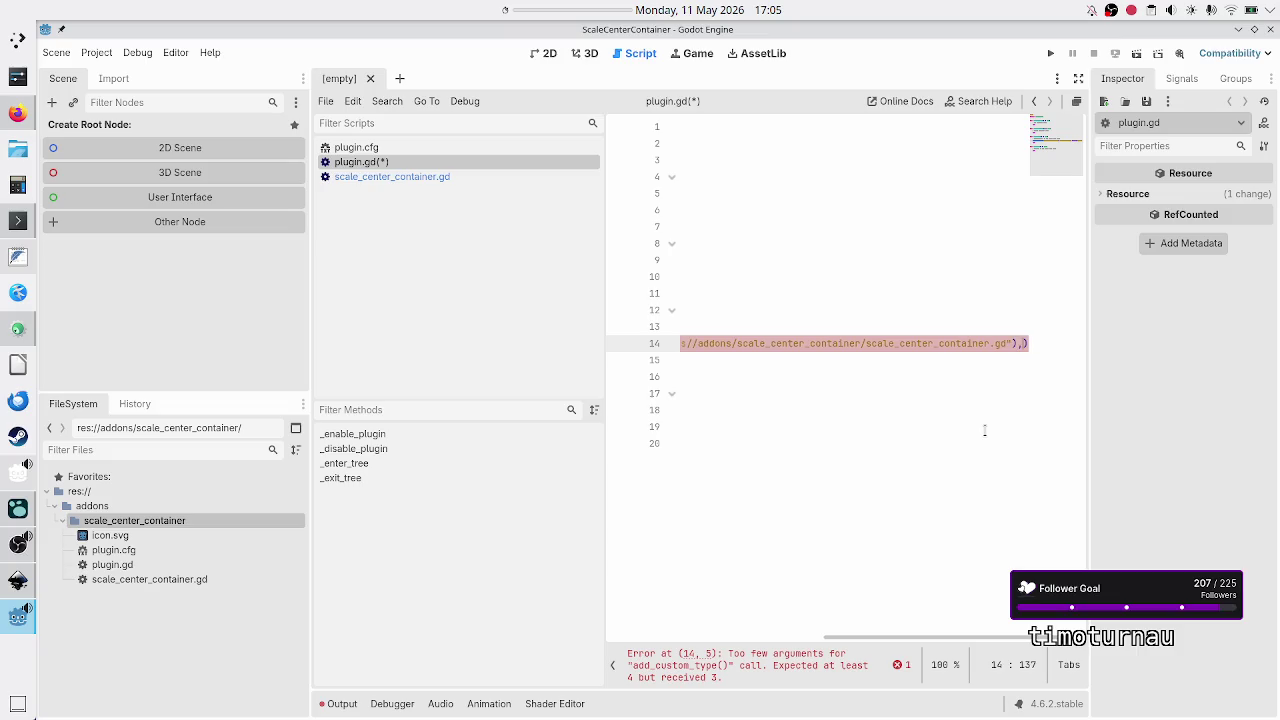
{"action": "key", "text": "alt+Tab"}
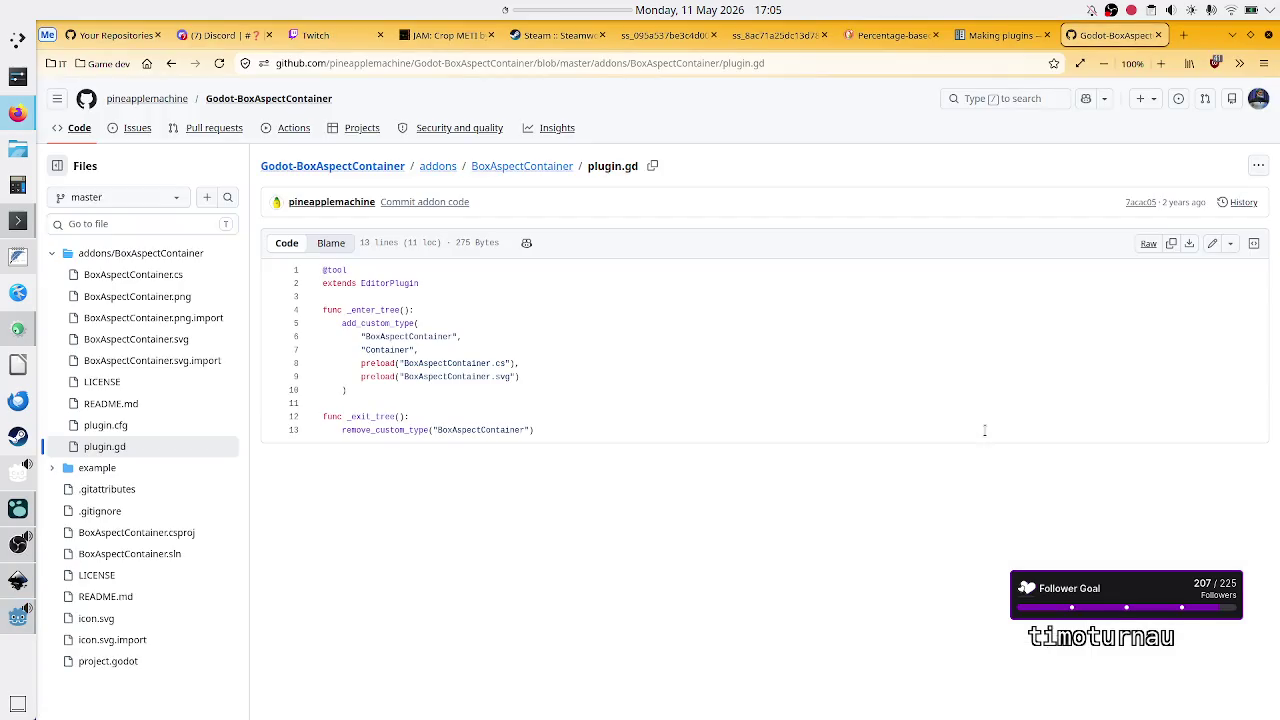
{"action": "key", "text": "alt+Tab"}
{"action": "type", "text": "preload"}
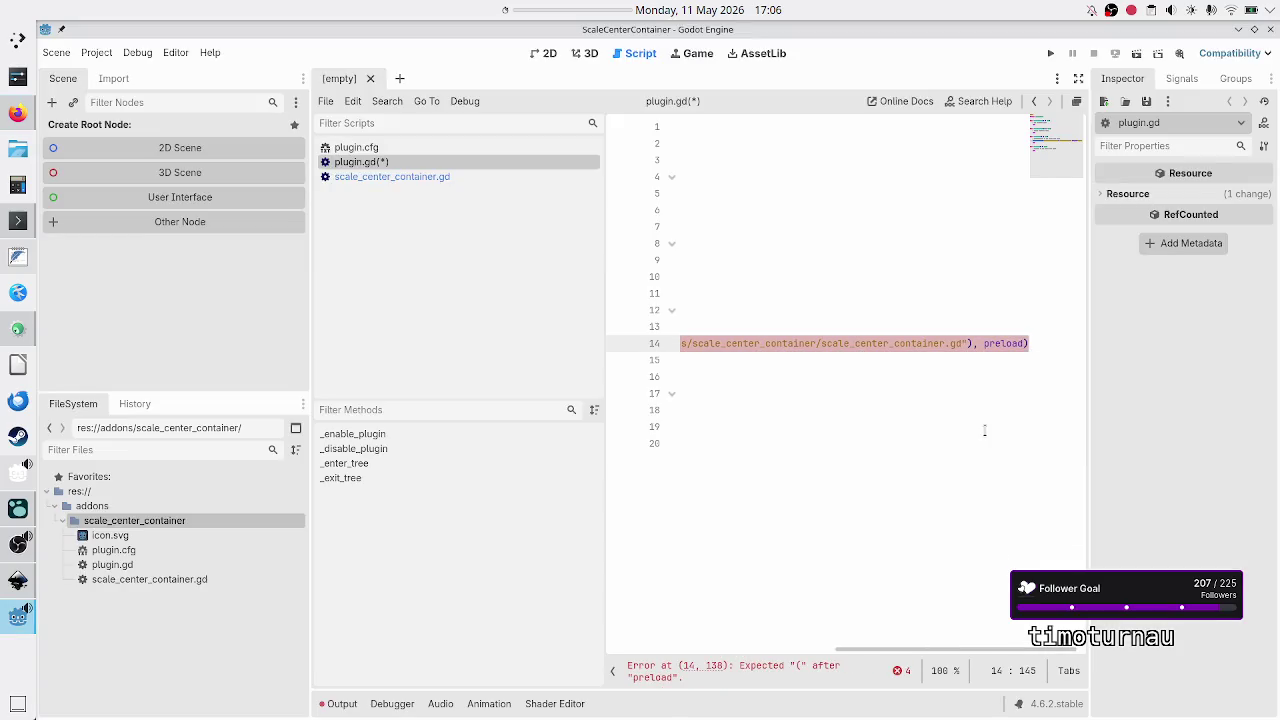
{"action": "type", "text": "("}
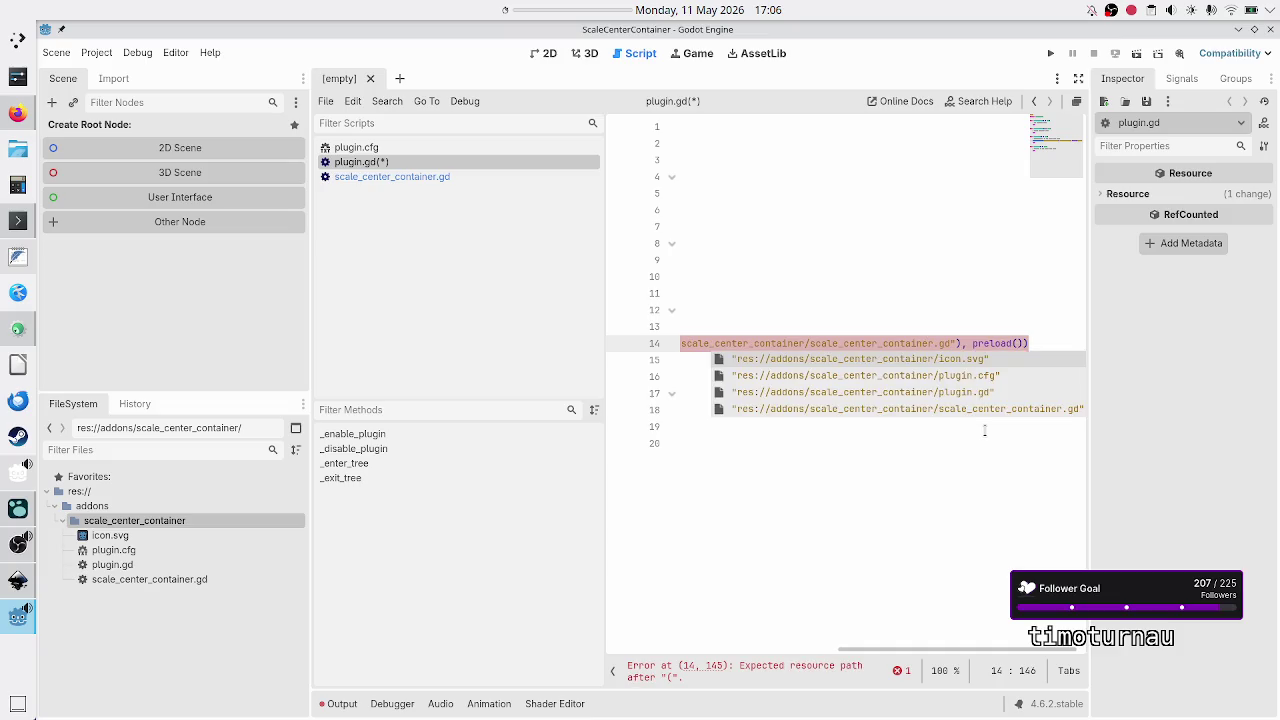
{"action": "key", "text": "Return"}
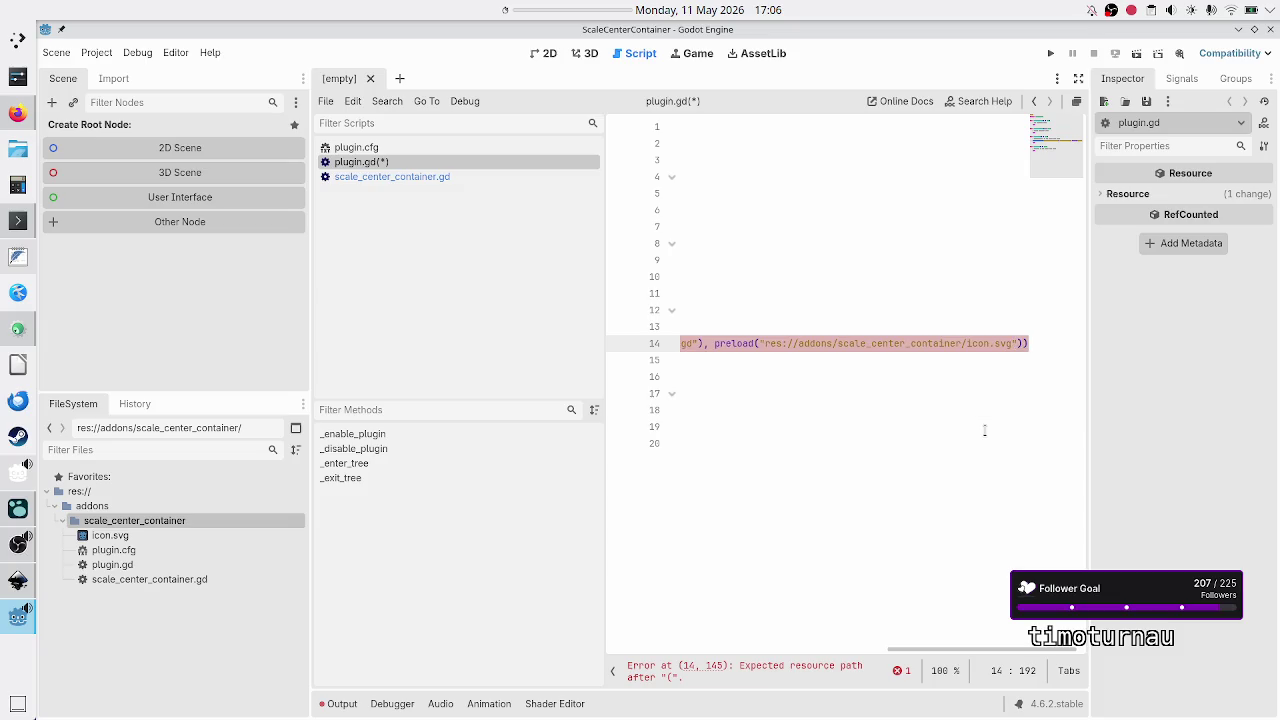
{"action": "key", "text": "Down"}
{"action": "key", "text": "Home"}
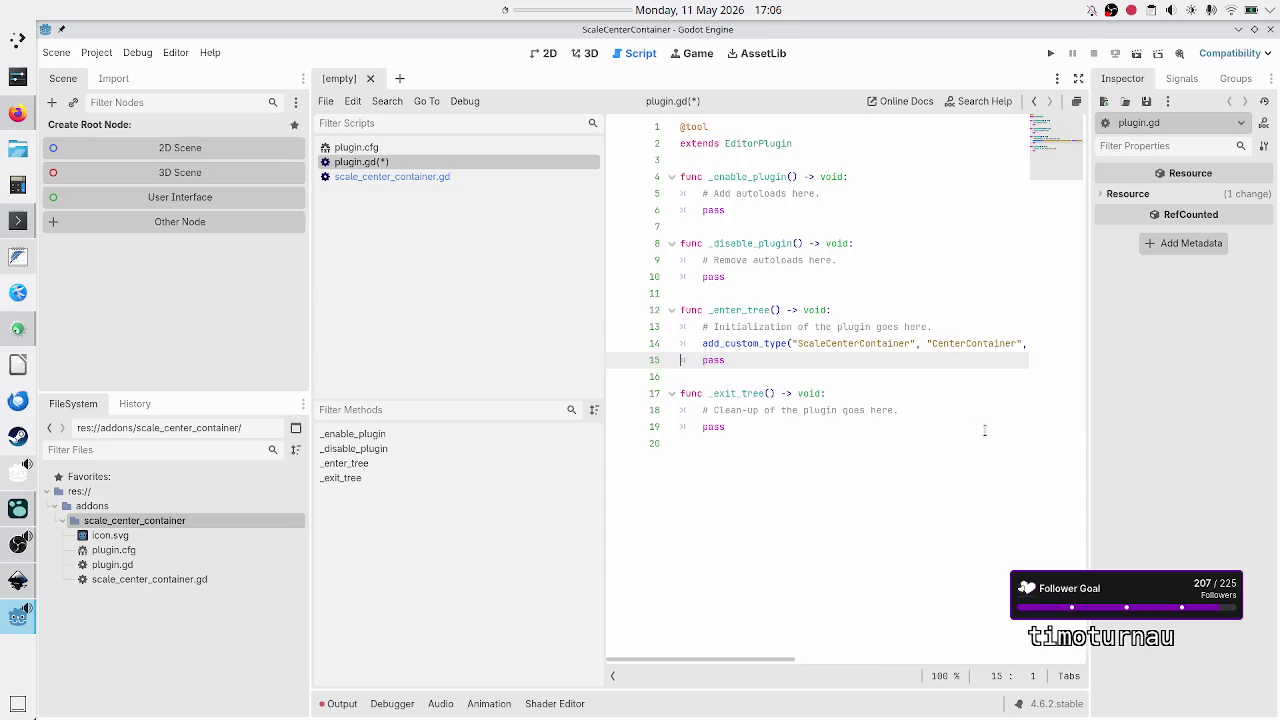
Step: Widen the code editor and delete the leftover pass line below add_custom_type
{"action": "key", "text": "Up"}
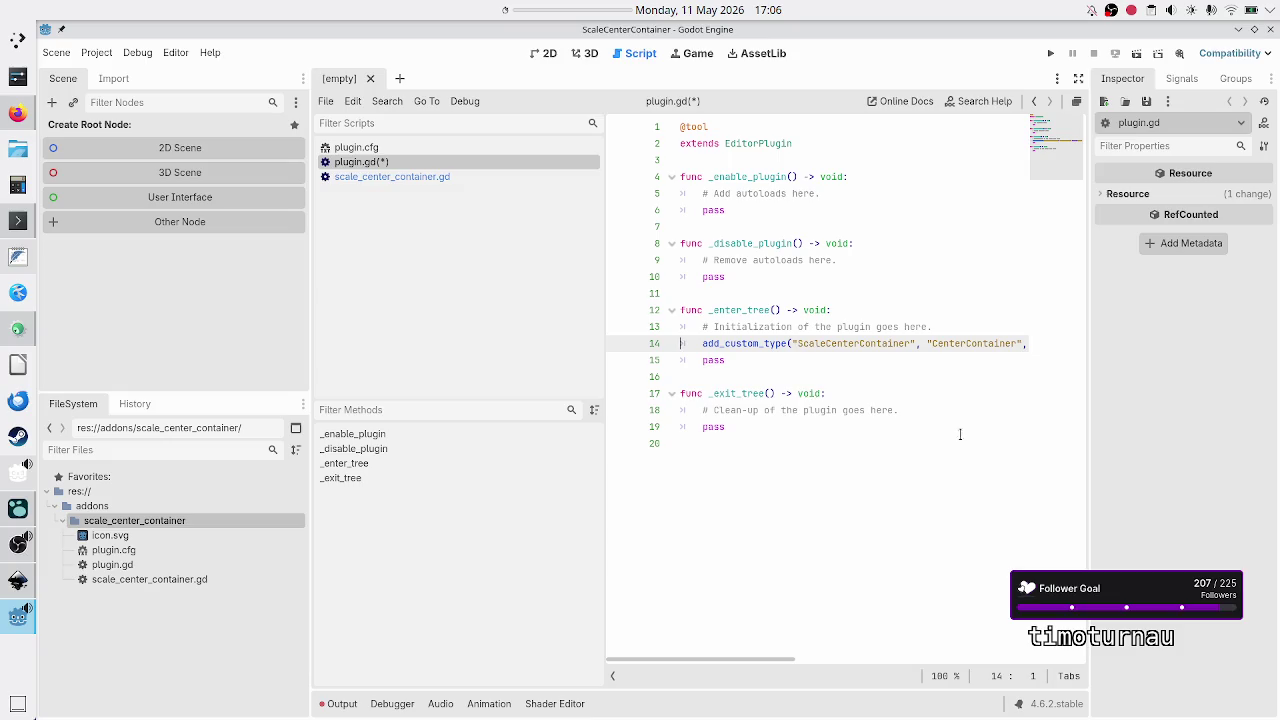
{"action": "left_click_drag", "start_coordinate": [603, 366], "coordinate": [457, 357]}
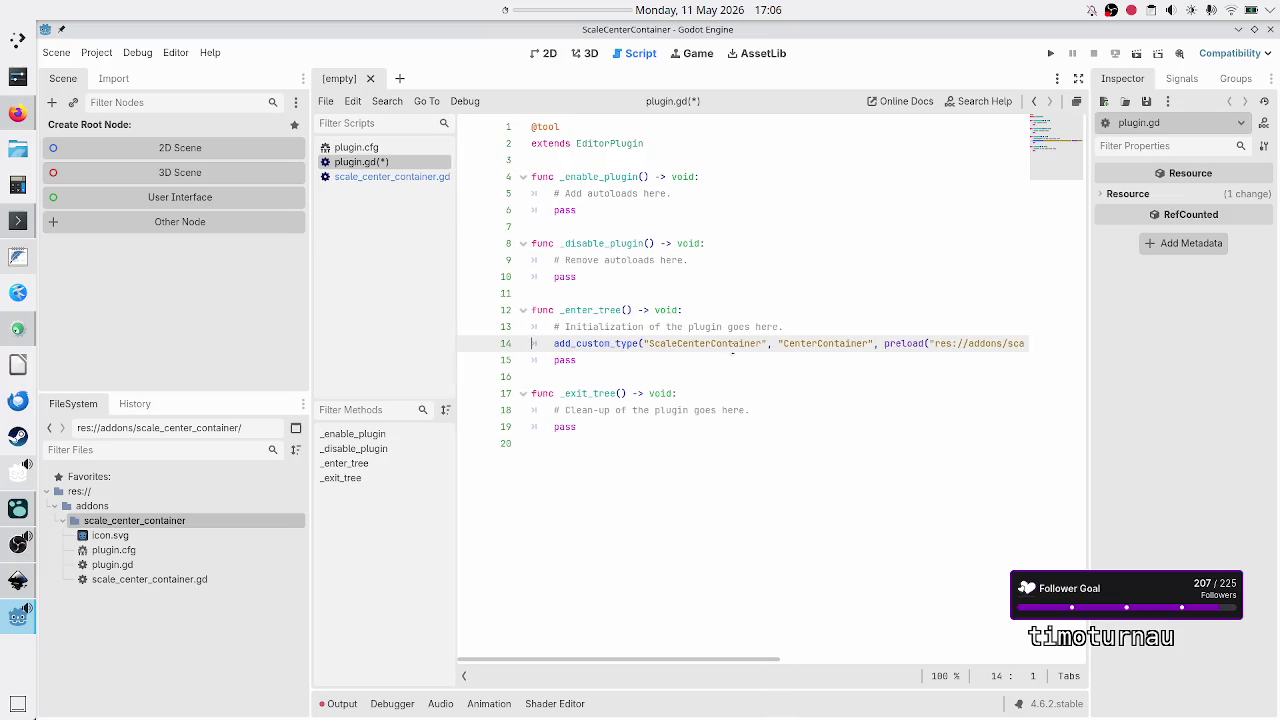
{"action": "left_click", "coordinate": [632, 361]}
{"action": "key", "text": "Down"}
{"action": "key", "text": "BackSpace"}
{"action": "key", "text": "shift+Home"}
{"action": "key", "text": "BackSpace"}
{"action": "key", "text": "alt+Tab"}
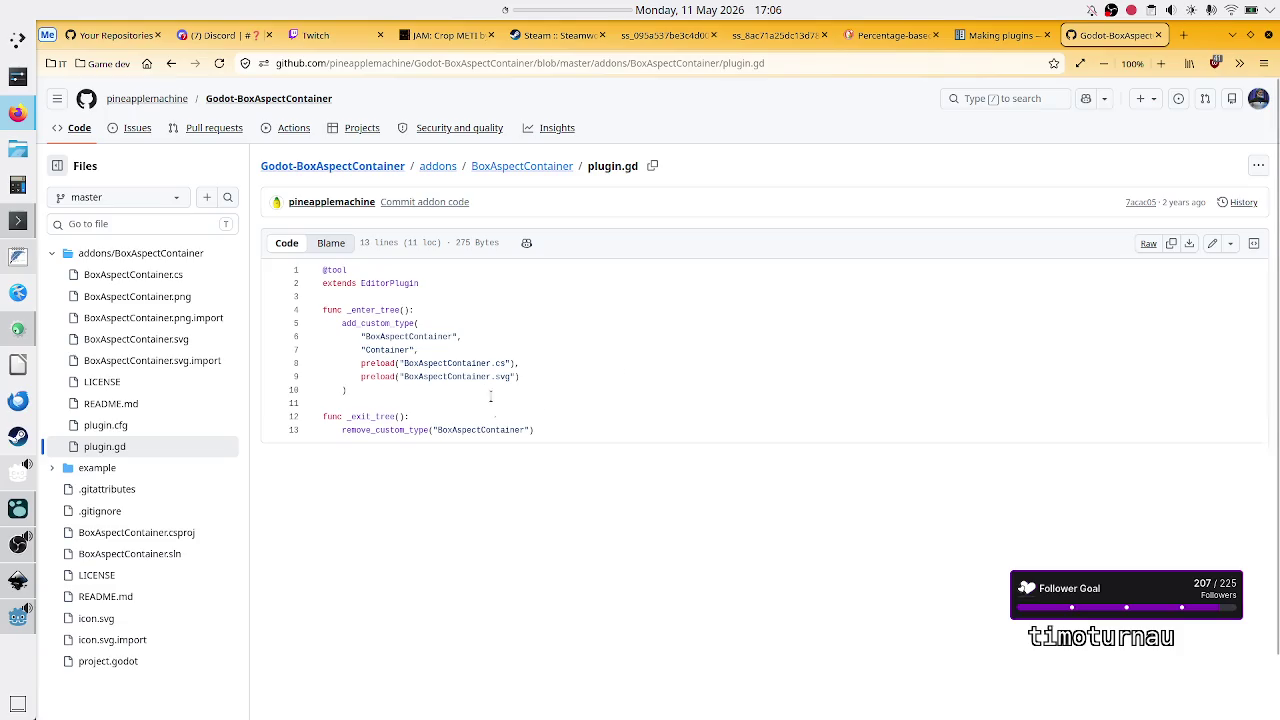
Step: Replace pass in _exit_tree with remove_custom_type("ScaleCenterContainer") and save plugin.gd
{"action": "key", "text": "alt+Tab"}
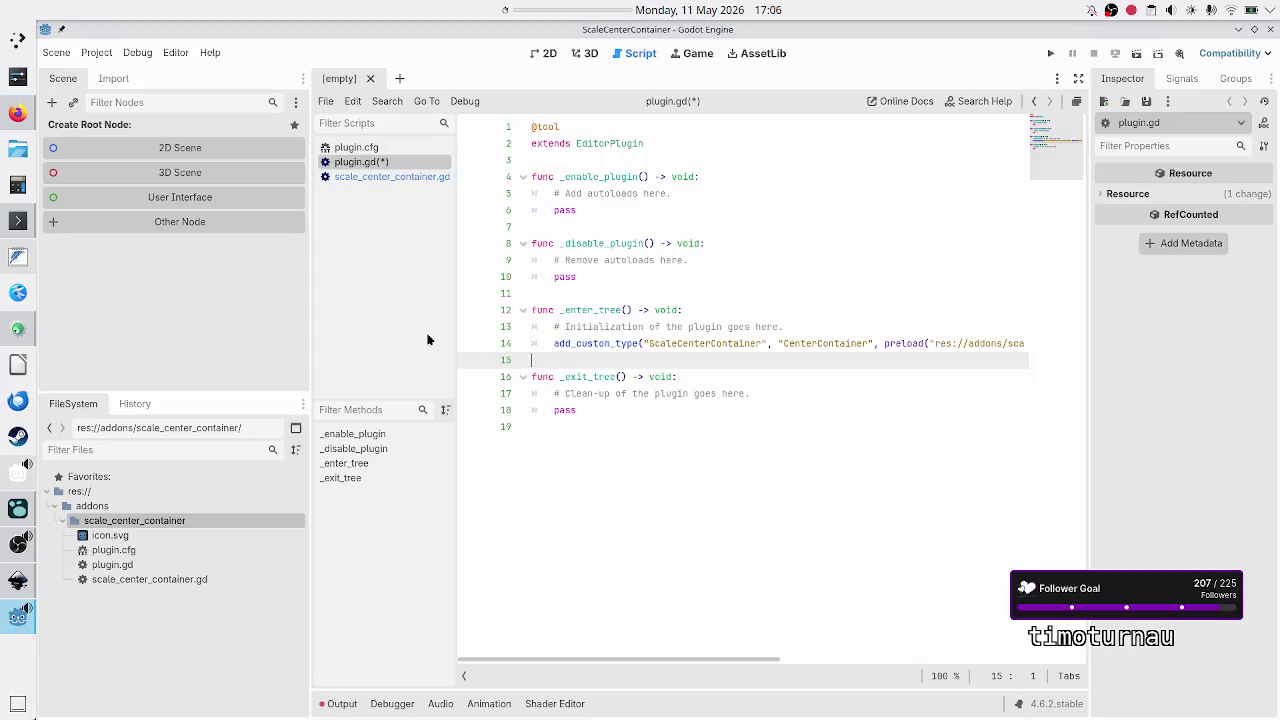
{"action": "key", "text": "Down"}
{"action": "key", "text": "Down"}
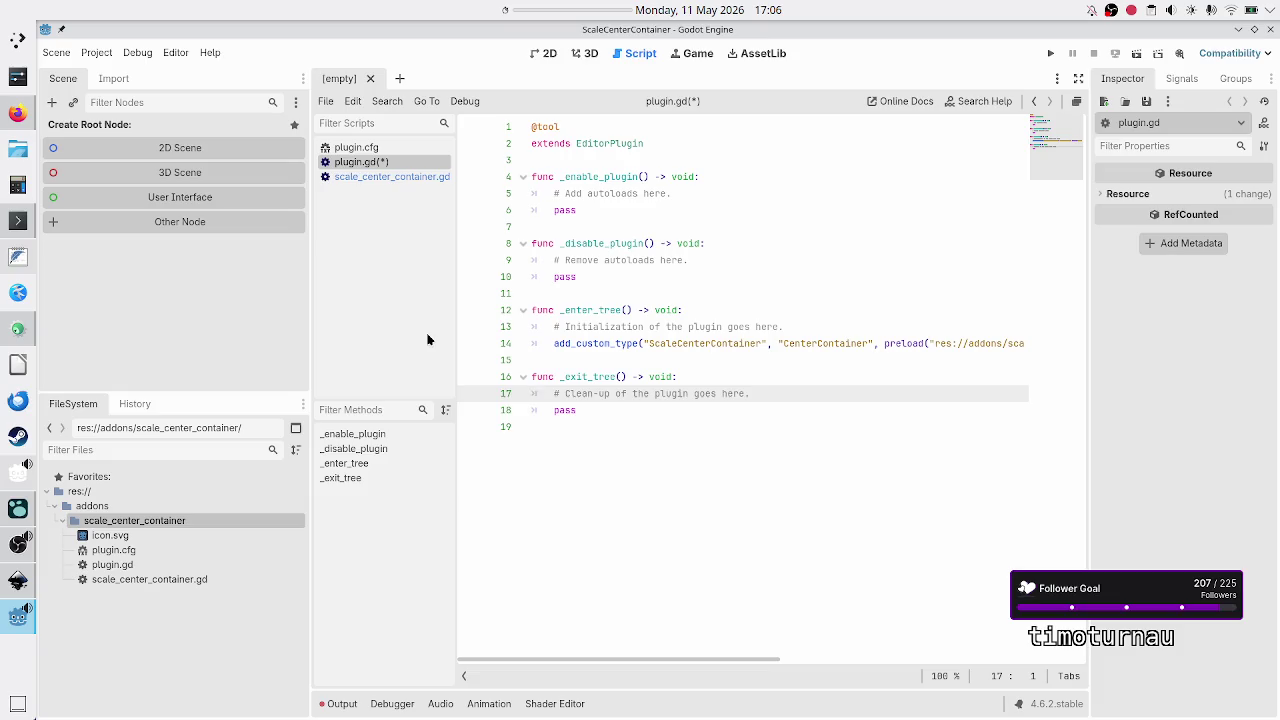
{"action": "key", "text": "Down"}
{"action": "key", "text": "shift+End"}
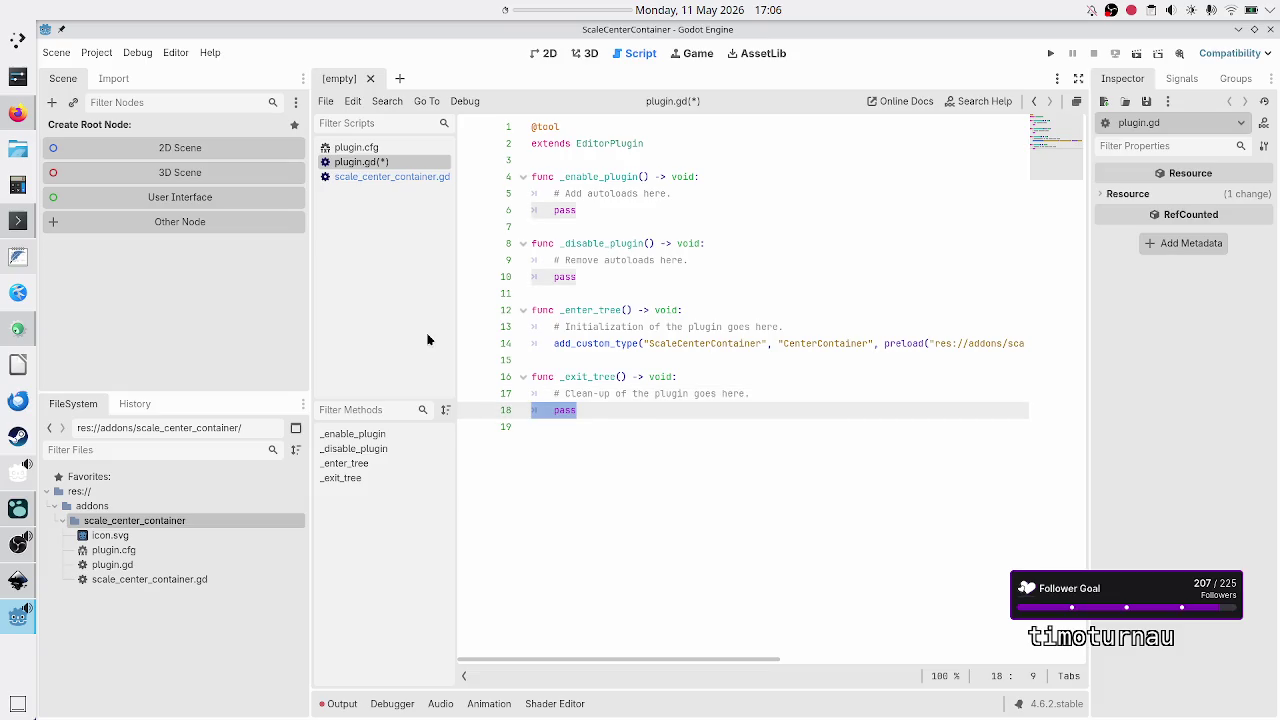
{"action": "key", "text": "BackSpace"}
{"action": "type", "text": "emov"}
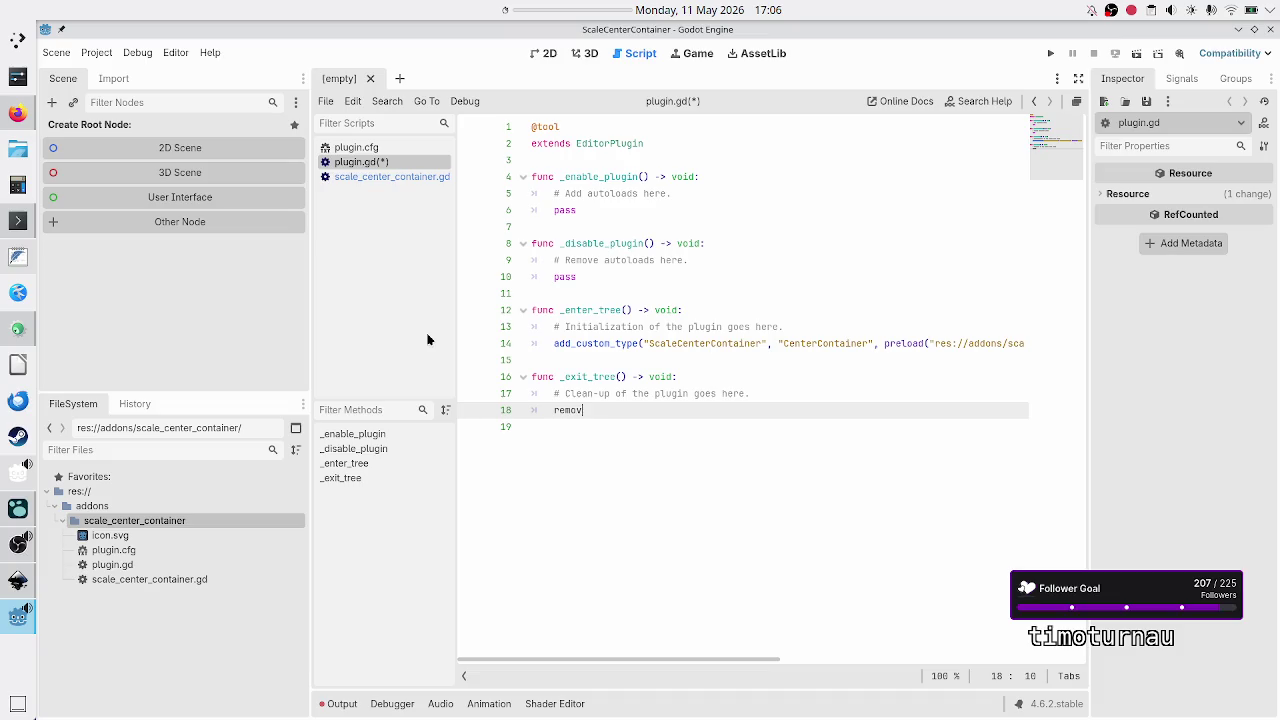
{"action": "type", "text": "e_custom_"}
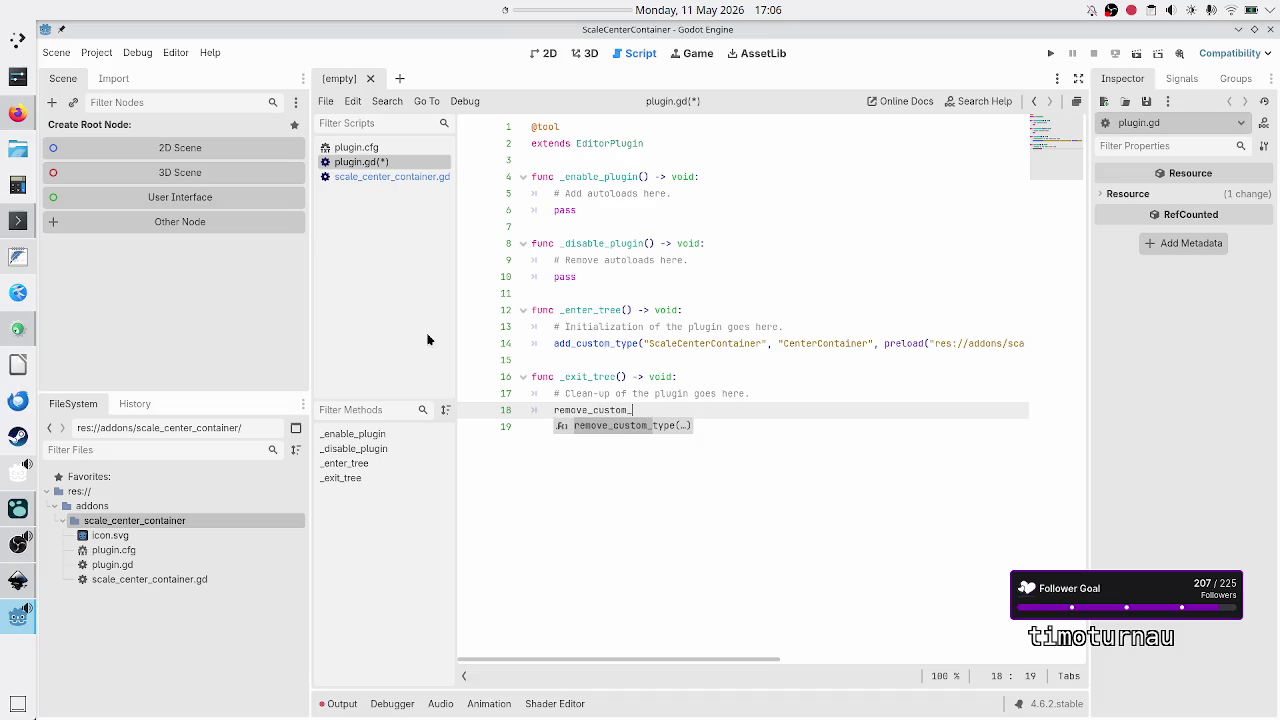
{"action": "key", "text": "Return"}
{"action": "type", "text": "\""}
{"action": "type", "text": "Scale"}
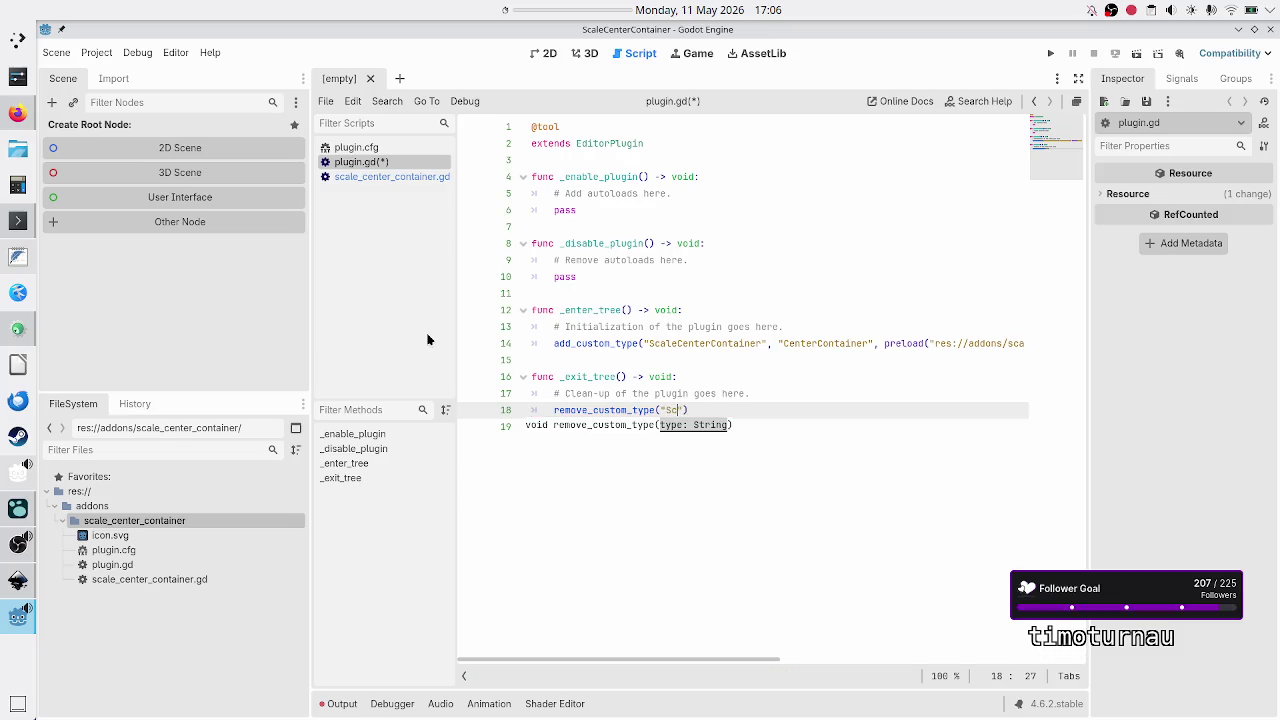
{"action": "type", "text": "CenterContainer\""}
{"action": "key", "text": "Down"}
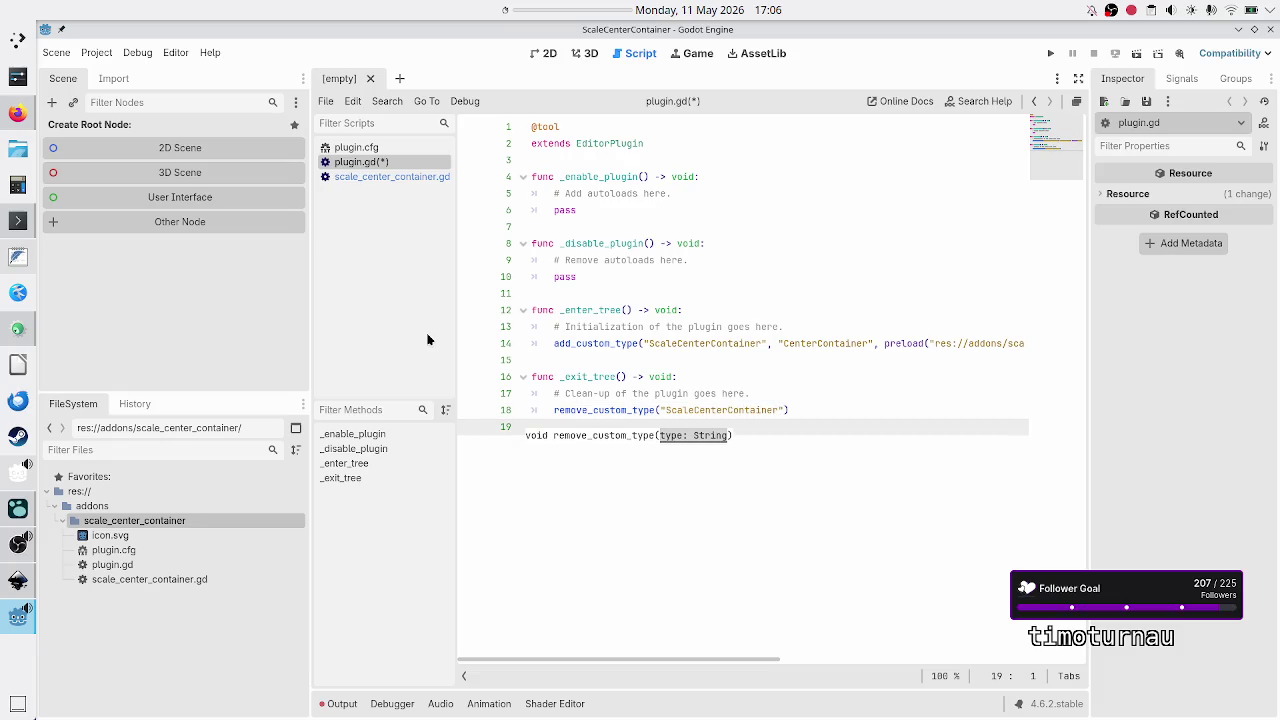
{"action": "key", "text": "ctrl+s"}
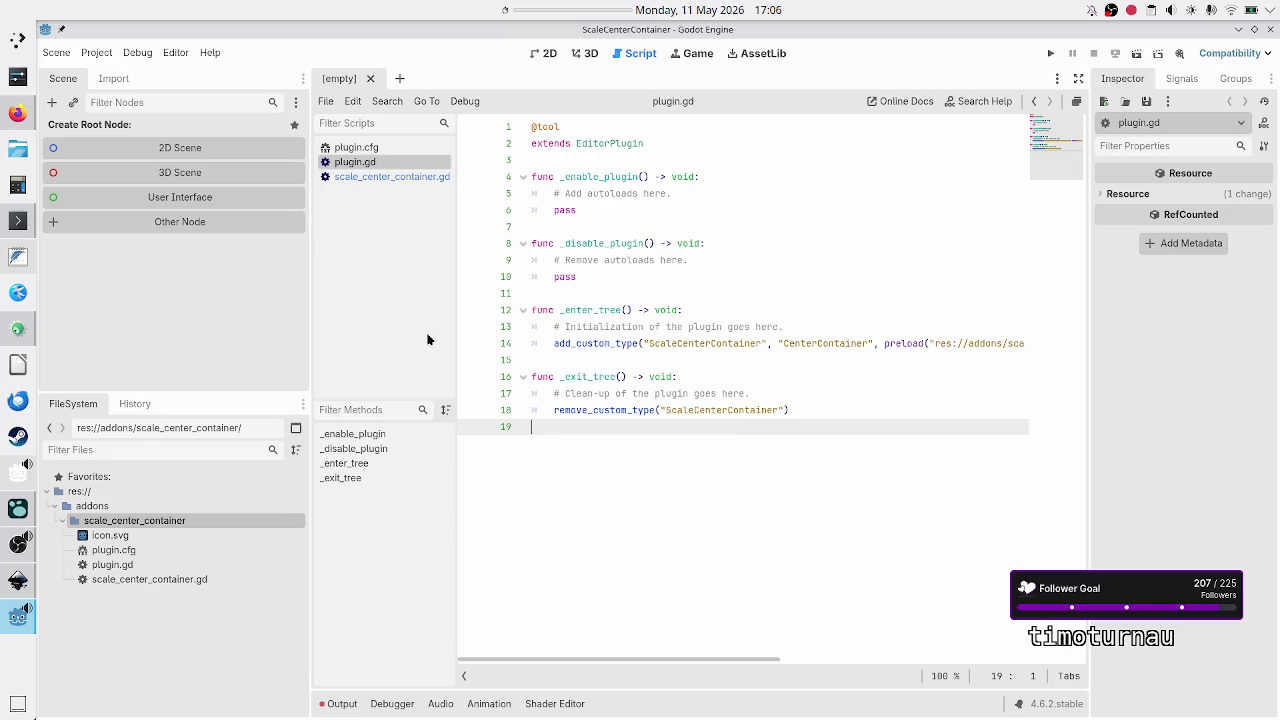
{"action": "left_click", "coordinate": [381, 176]}
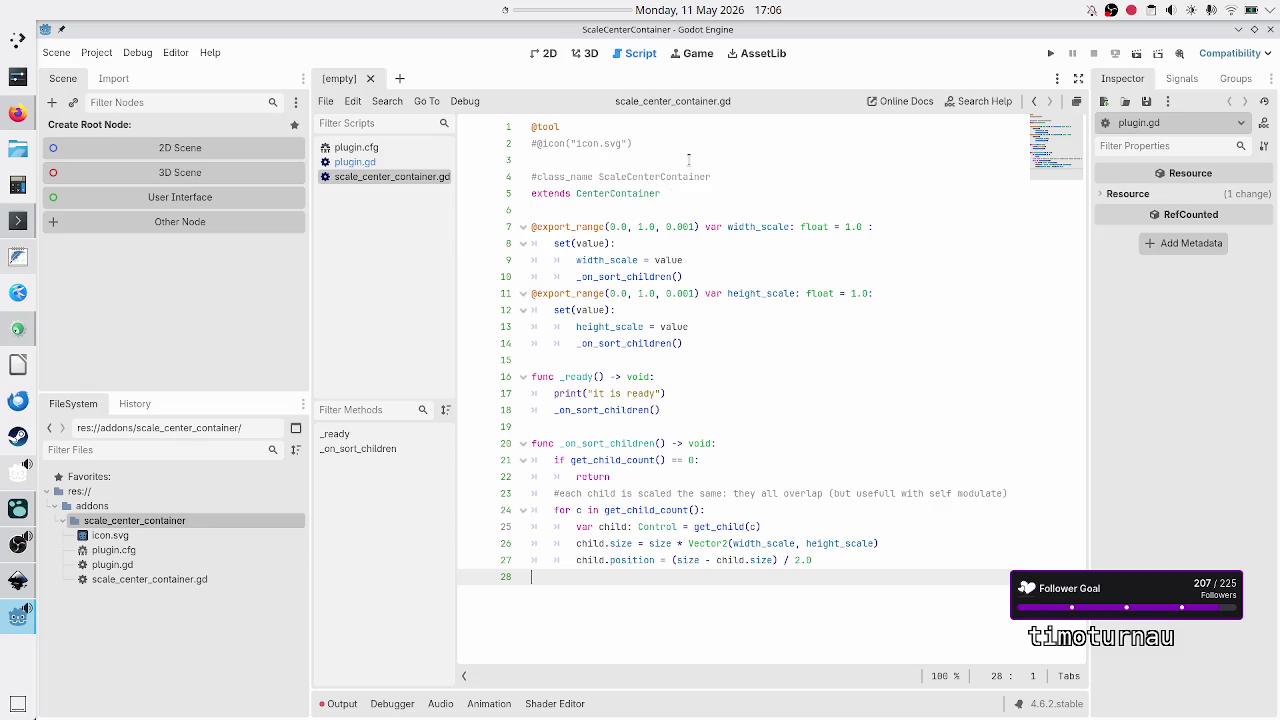
{"action": "left_click", "coordinate": [659, 140]}
{"action": "key", "text": "Home"}
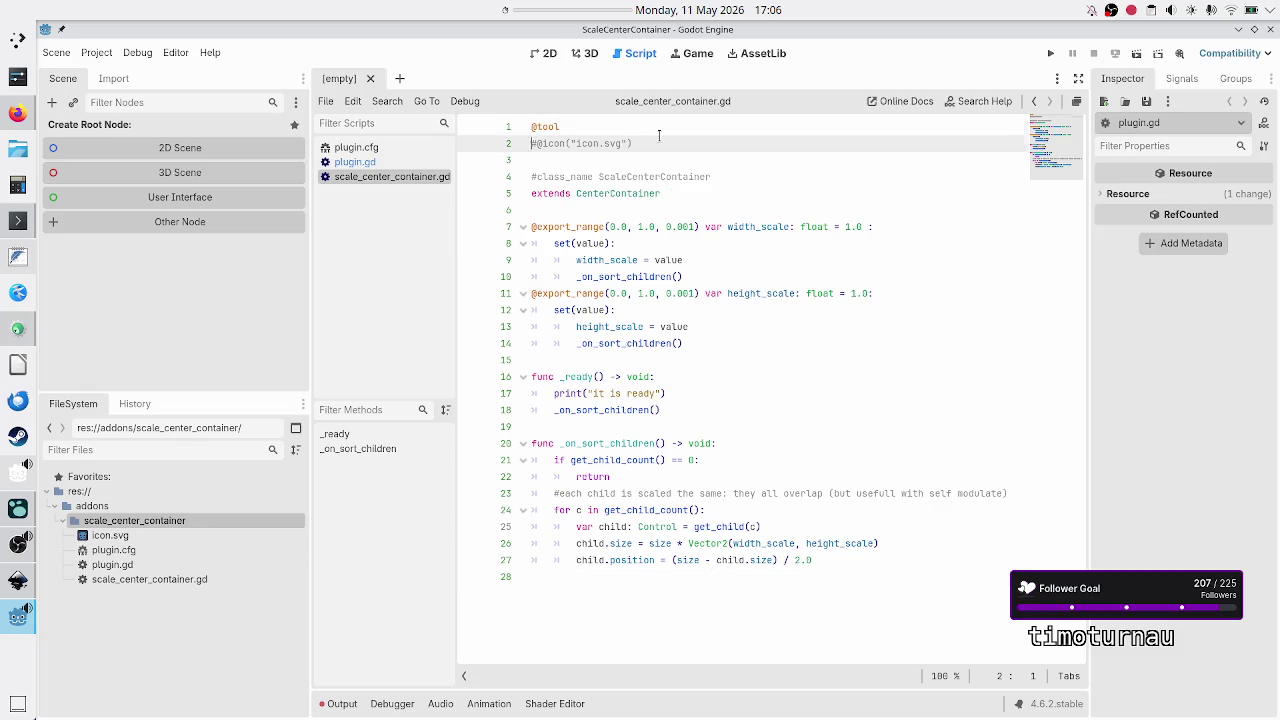
{"action": "key", "text": "shift+Down"}
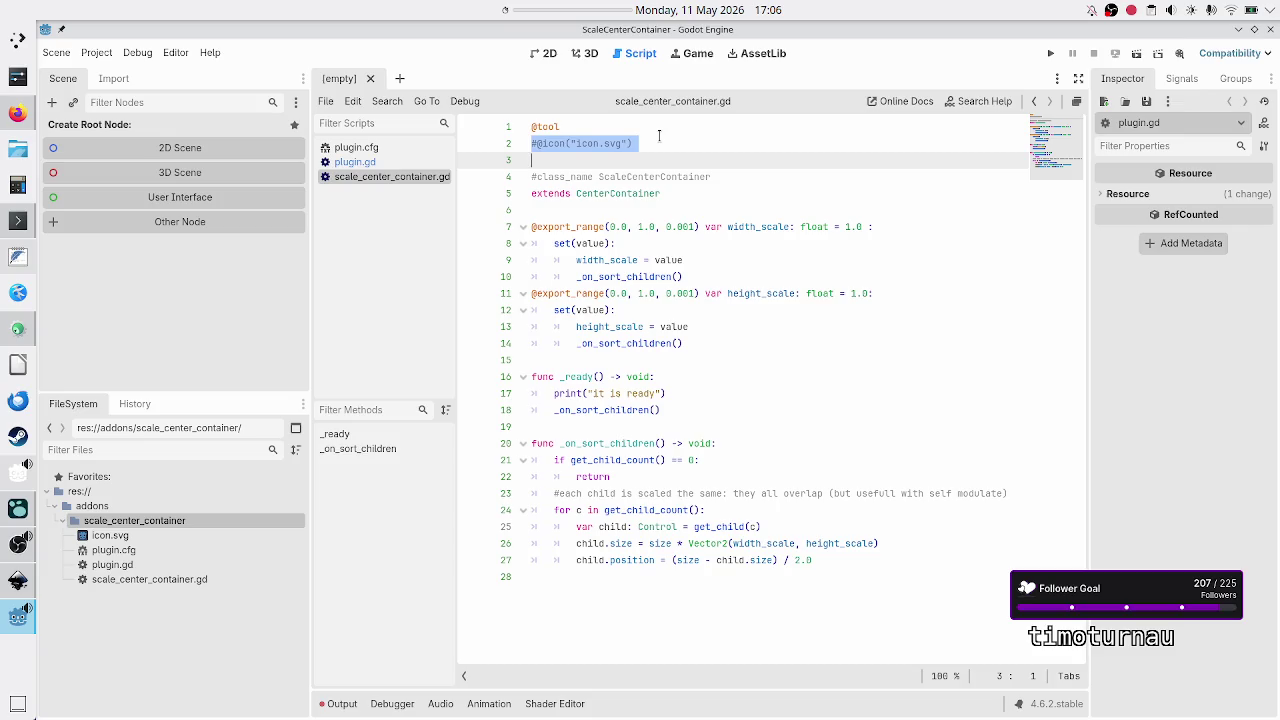
{"action": "key", "text": "shift+Down"}
{"action": "key", "text": "shift+Down"}
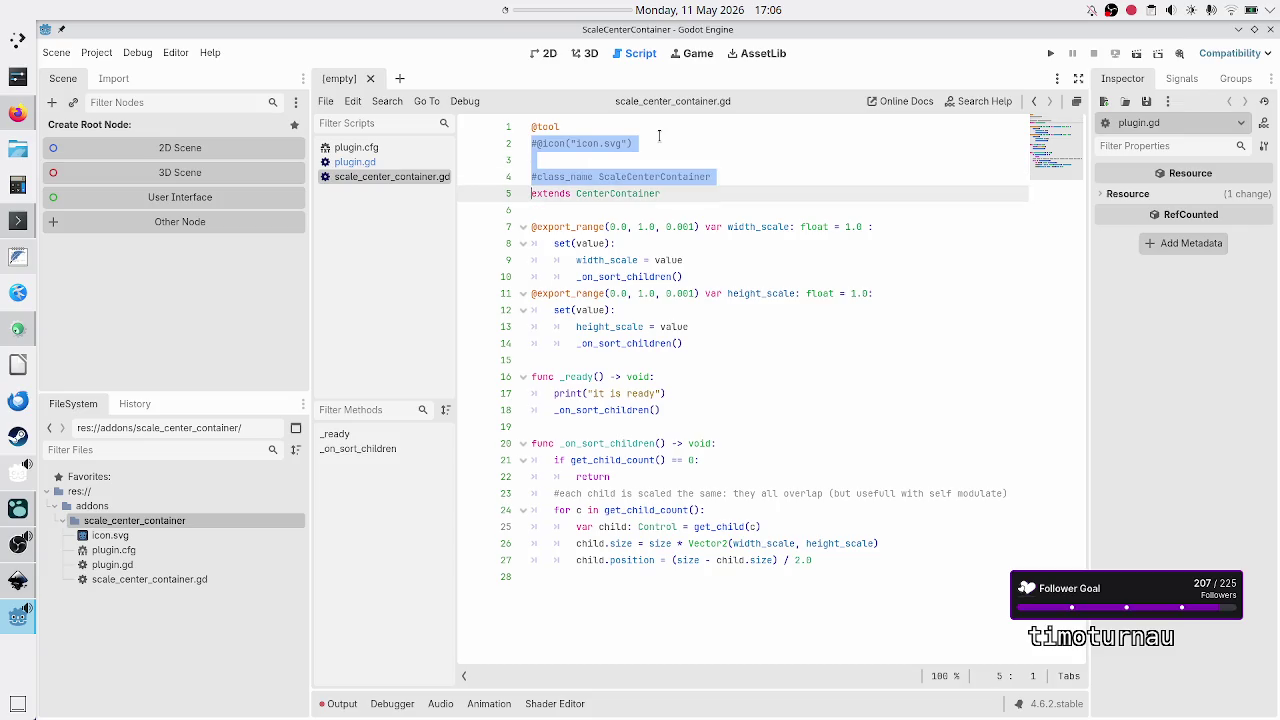
{"action": "key", "text": "Down"}
{"action": "key", "text": "Up"}
{"action": "key", "text": "Up"}
{"action": "key", "text": "Down"}
{"action": "key", "text": "Down"}
{"action": "key", "text": "Up"}
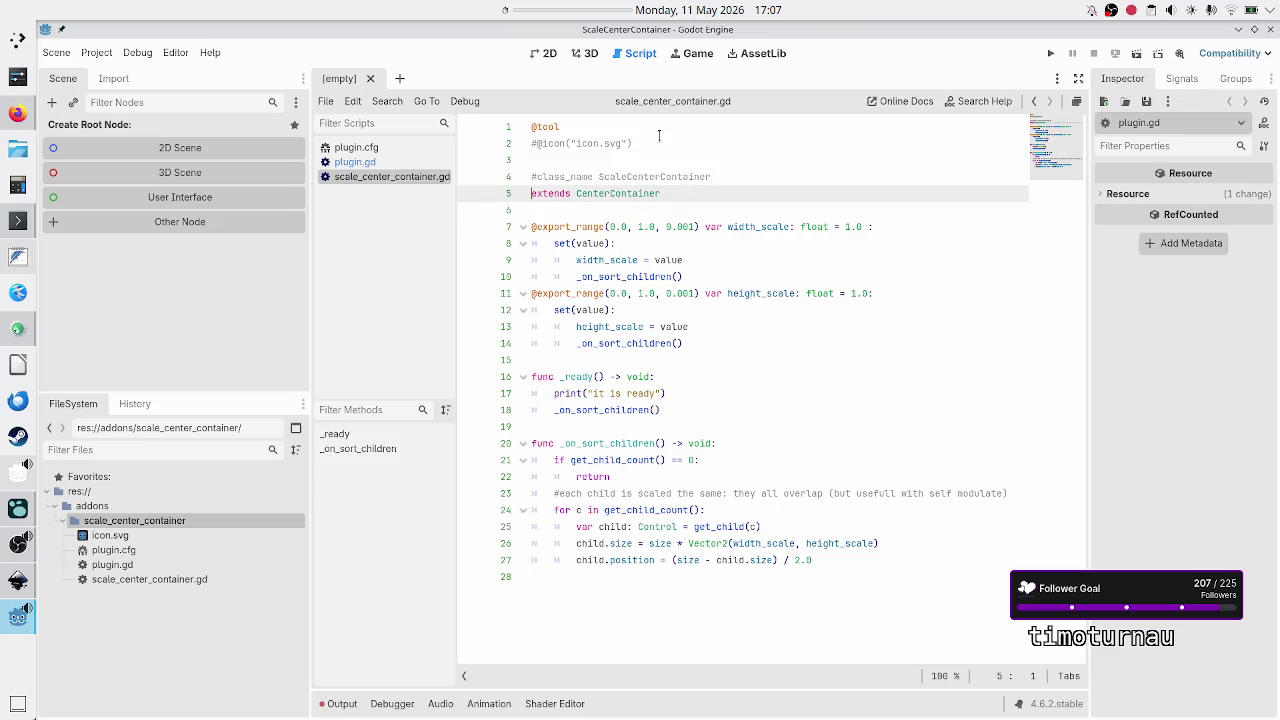
{"action": "key", "text": "Down"}
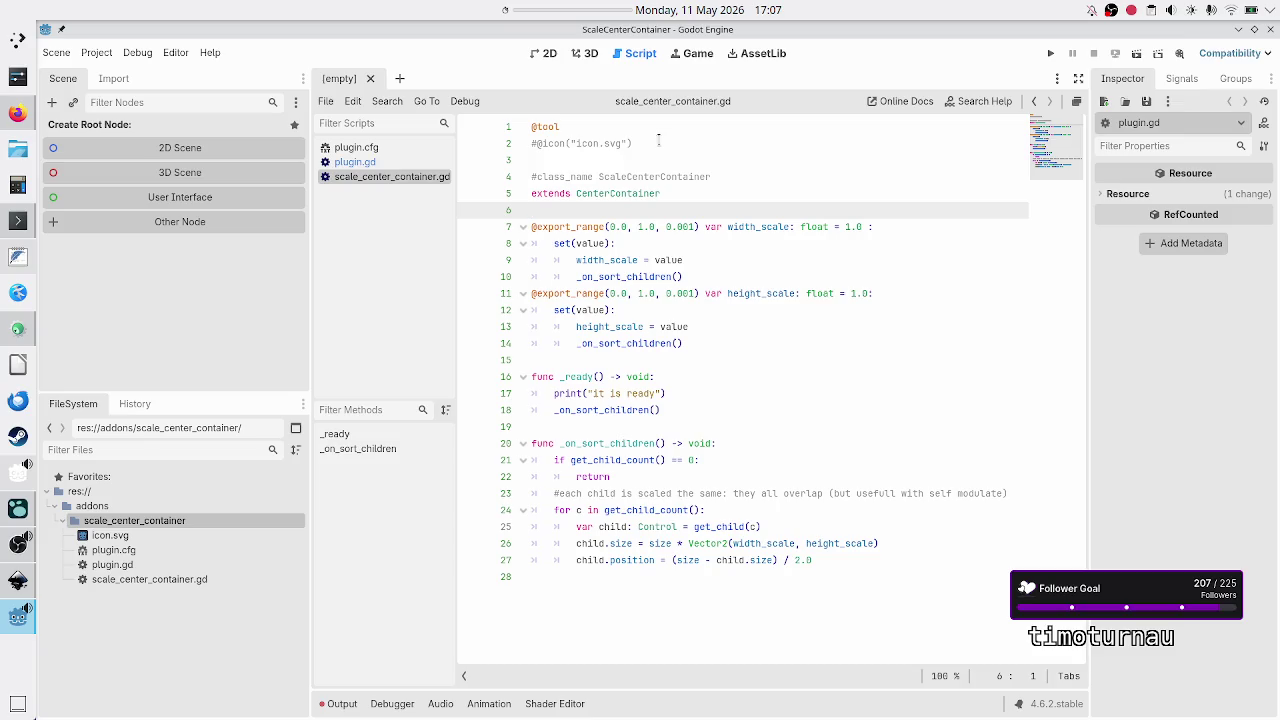
{"action": "left_click", "coordinate": [384, 165]}
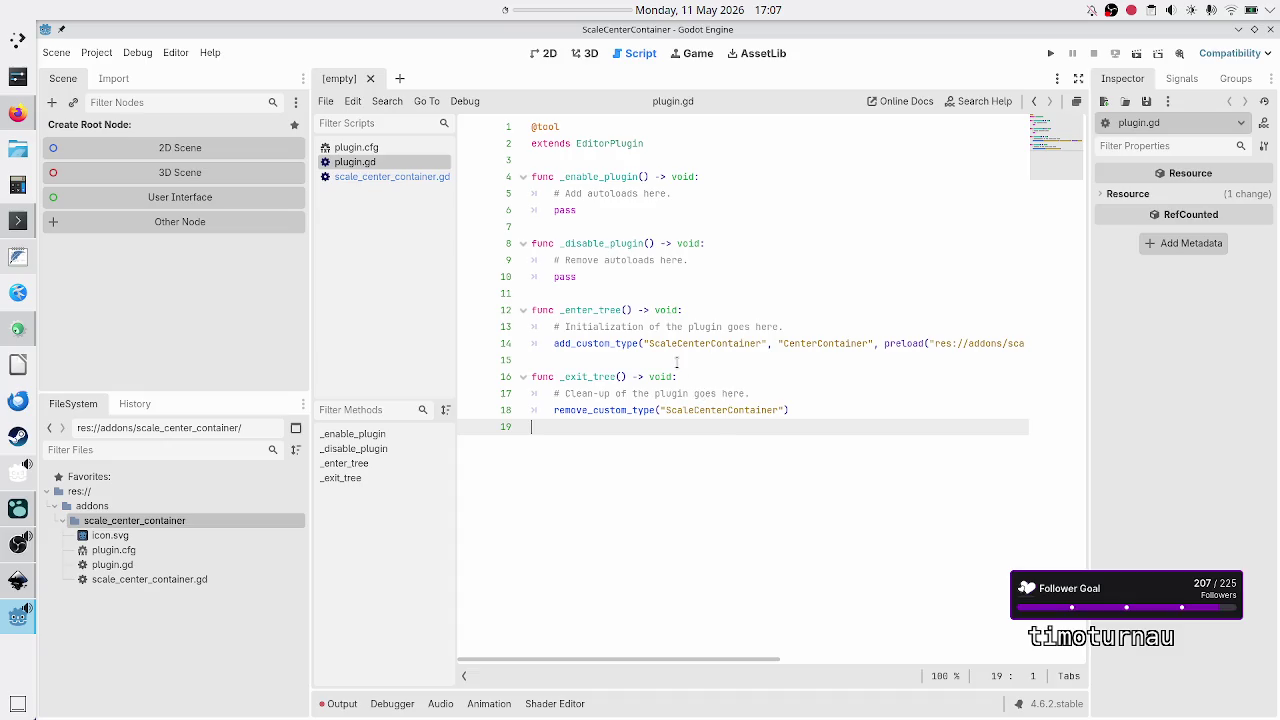
Step: Split add_custom_type's arguments onto separate lines, with the closing parenthesis alone
{"action": "left_click", "coordinate": [644, 343]}
{"action": "key", "text": "Return"}
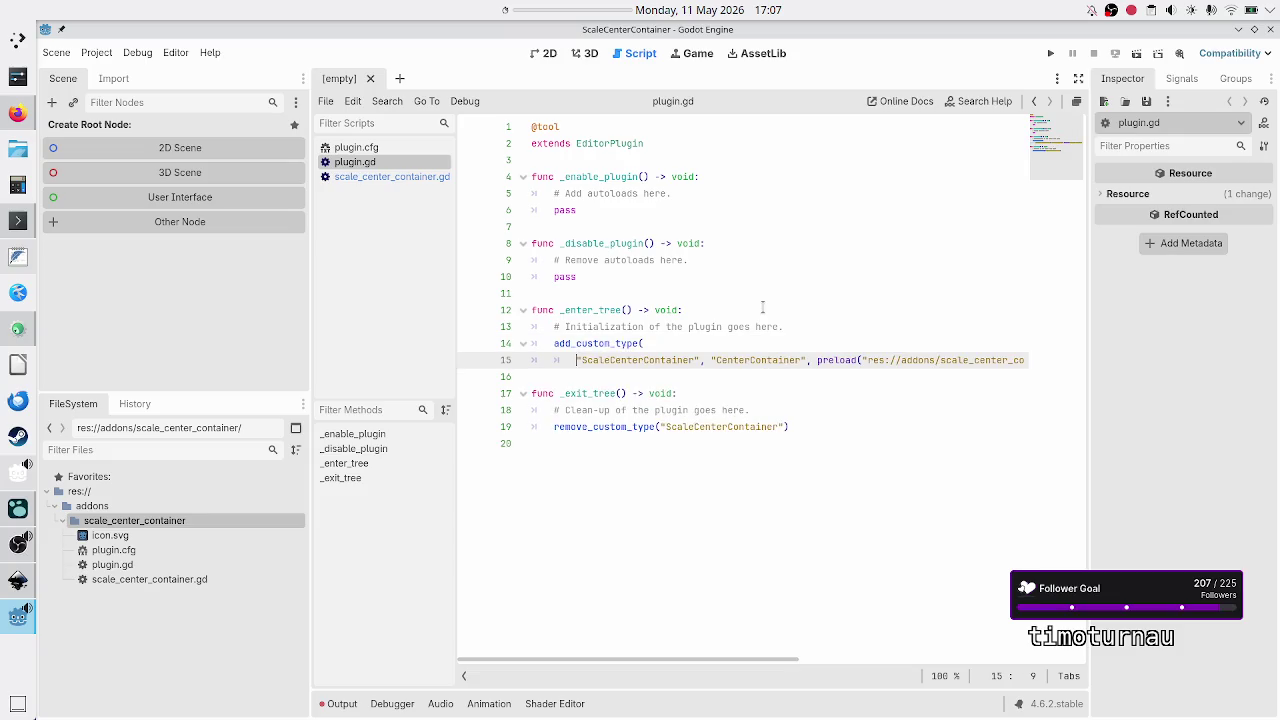
{"action": "key", "text": "ctrl+Right"}
{"action": "key", "text": "ctrl+Right"}
{"action": "key", "text": "Return"}
{"action": "key", "text": "Right"}
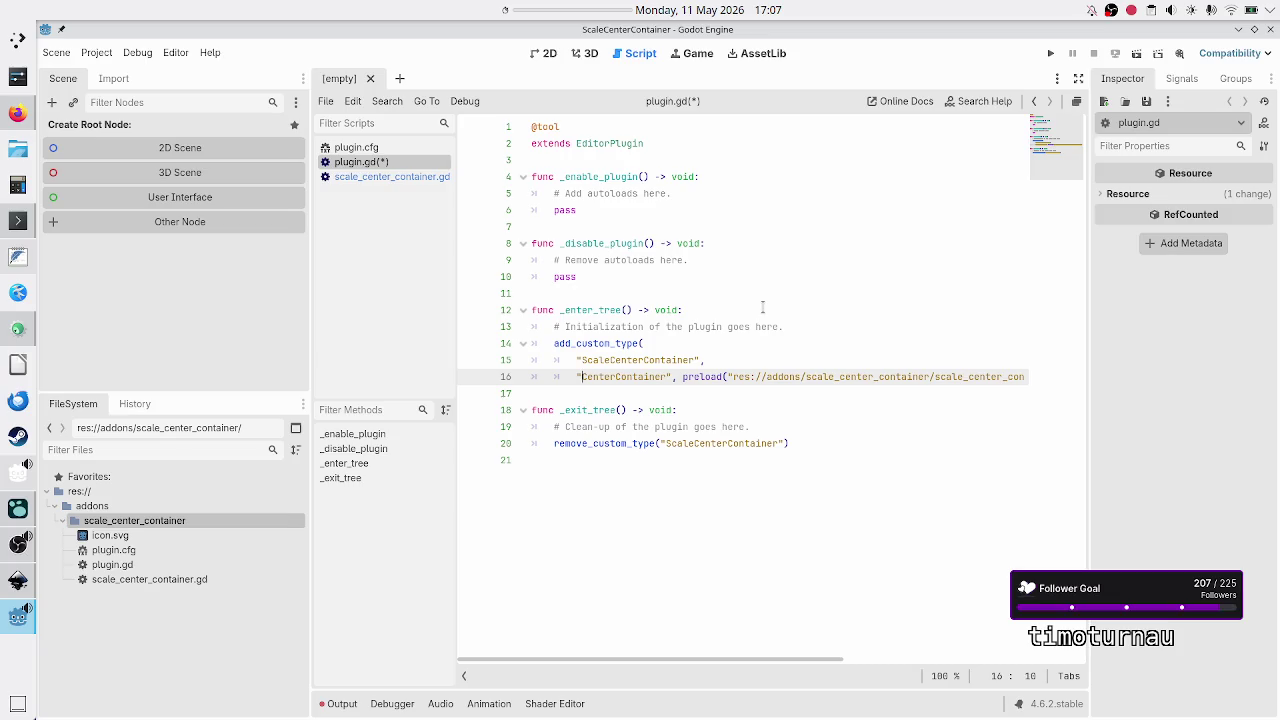
{"action": "key", "text": "ctrl+Right"}
{"action": "key", "text": "ctrl+Right"}
{"action": "key", "text": "Return"}
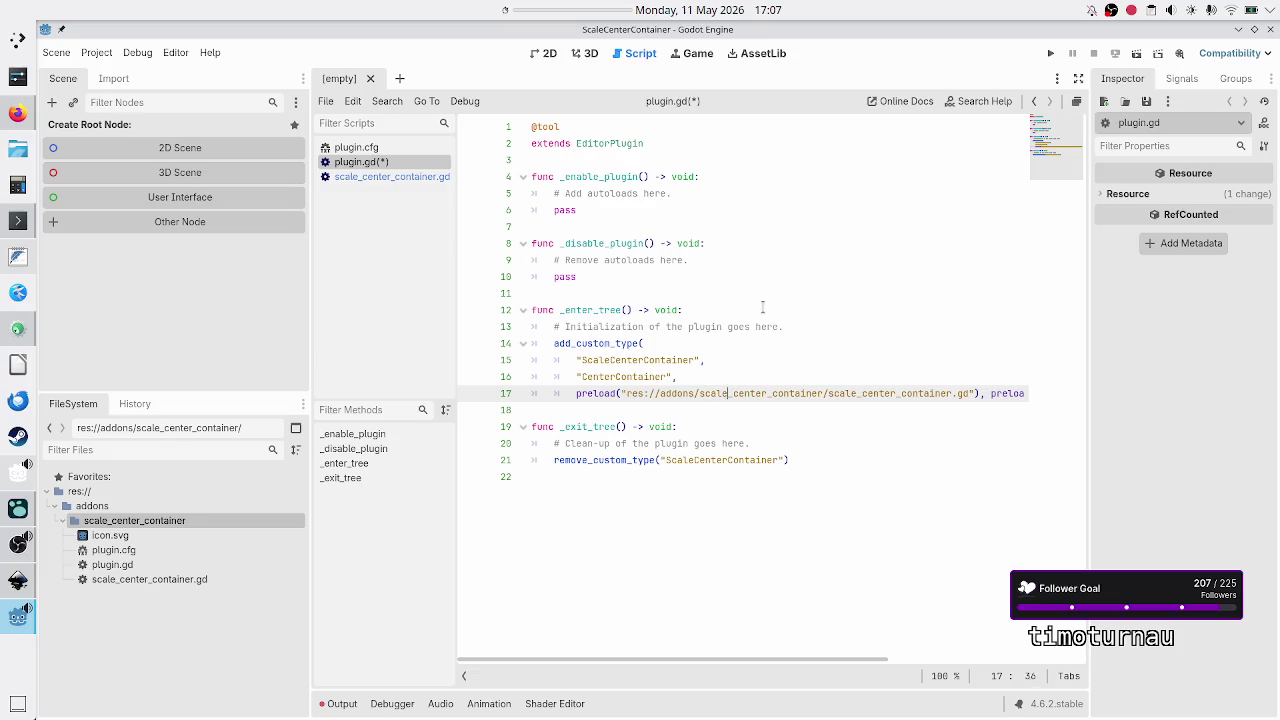
{"action": "key", "text": "Right"}
{"action": "key", "text": "Right"}
{"action": "key", "text": "Right"}
{"action": "key", "text": "Return"}
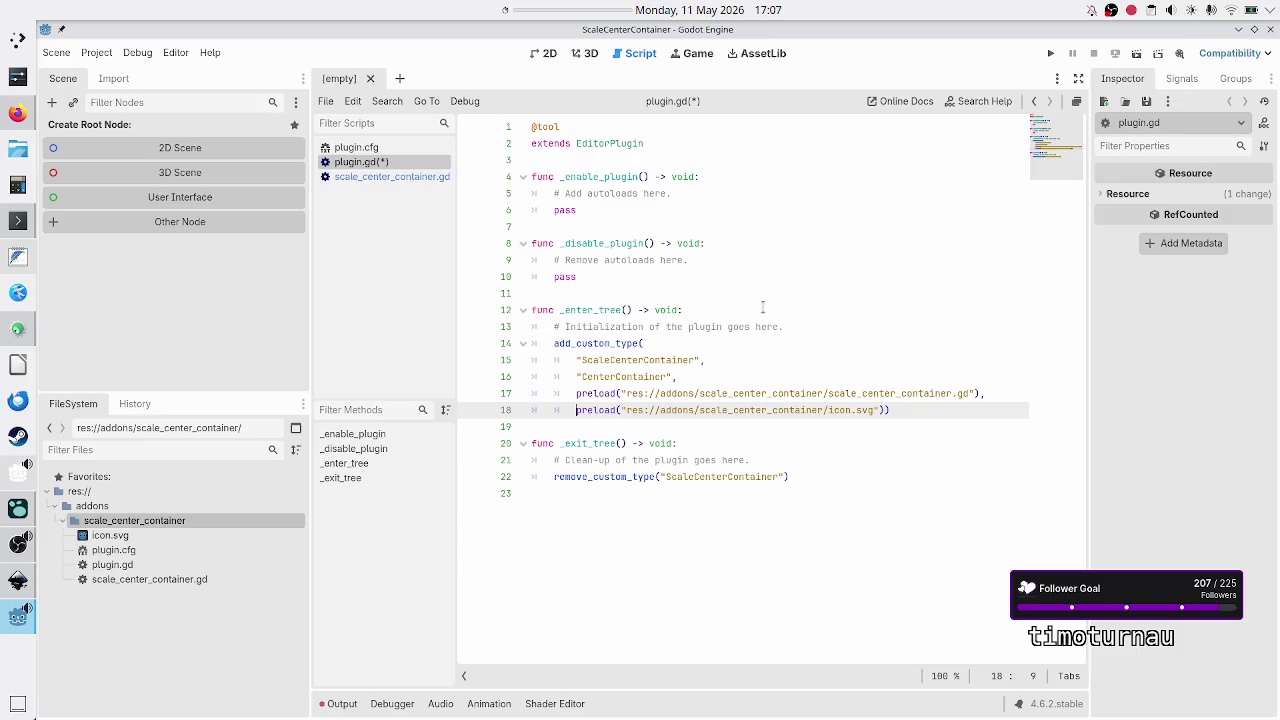
{"action": "key", "text": "Right"}
{"action": "key", "text": "Right"}
{"action": "key", "text": "Right"}
{"action": "key", "text": "Right"}
{"action": "key", "text": "Return"}
Step: Save the reformatted plugin.gd and compare it with the GitHub reference
{"action": "key", "text": "Up"}
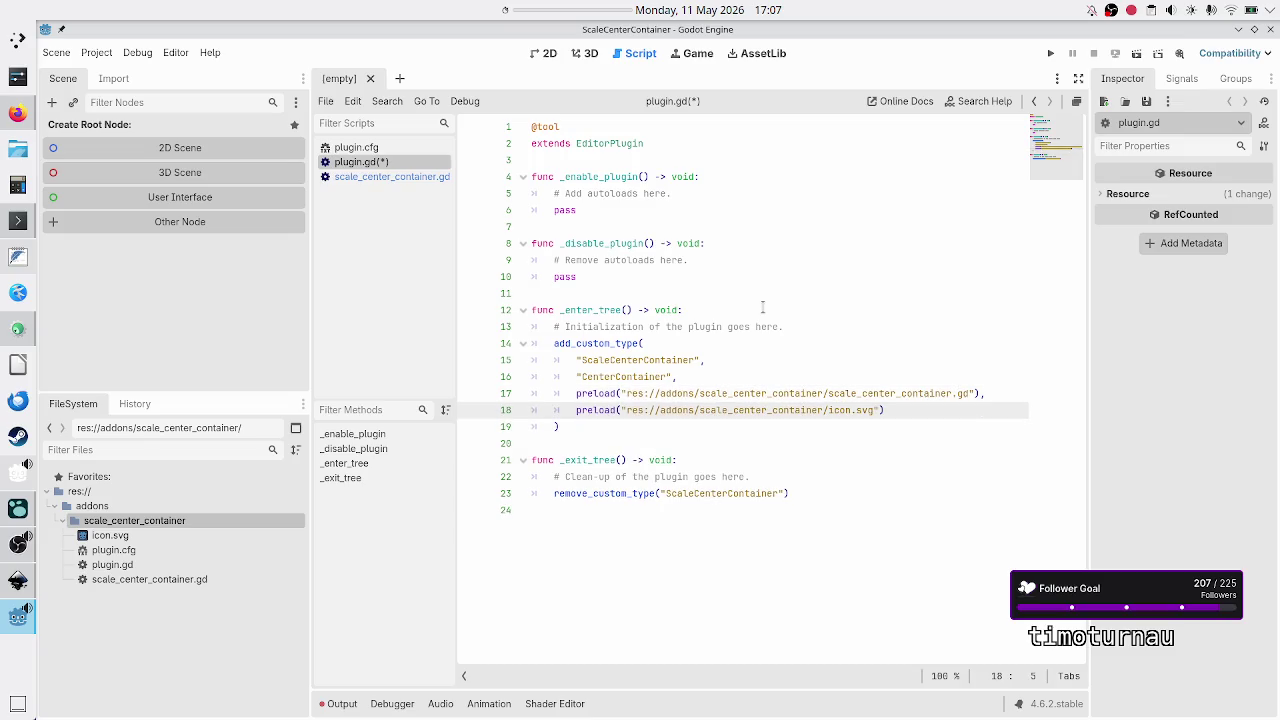
{"action": "key", "text": "Down"}
{"action": "key", "text": "Down"}
{"action": "key", "text": "Down"}
{"action": "key", "text": "Up"}
{"action": "key", "text": "ctrl+s"}
{"action": "key", "text": "alt+Tab"}
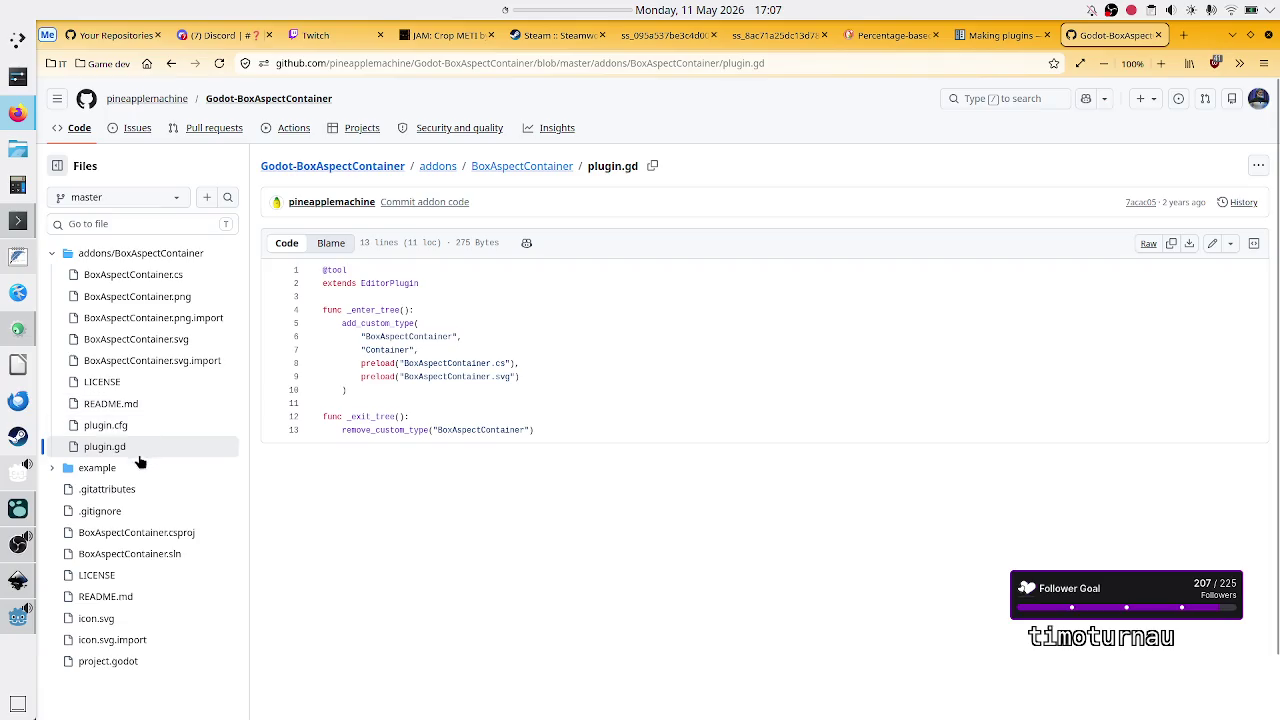
{"action": "key", "text": "alt+Tab"}
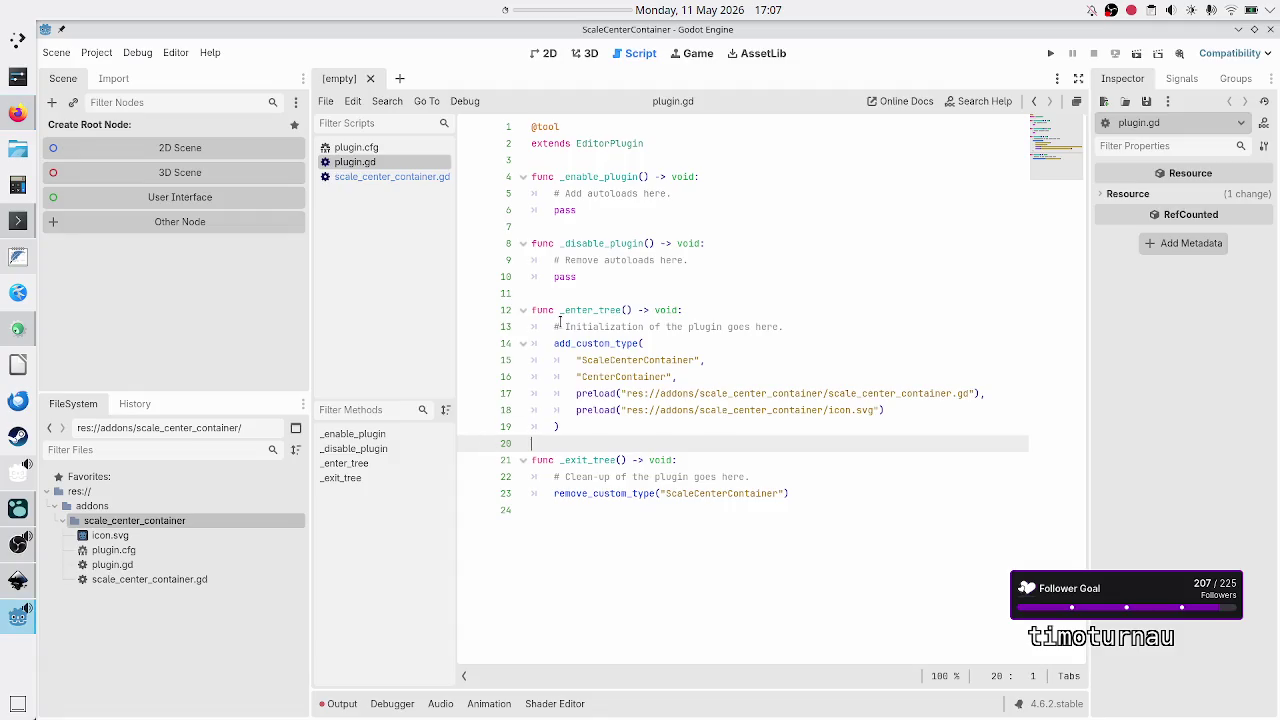
{"action": "left_click", "coordinate": [52, 104]}
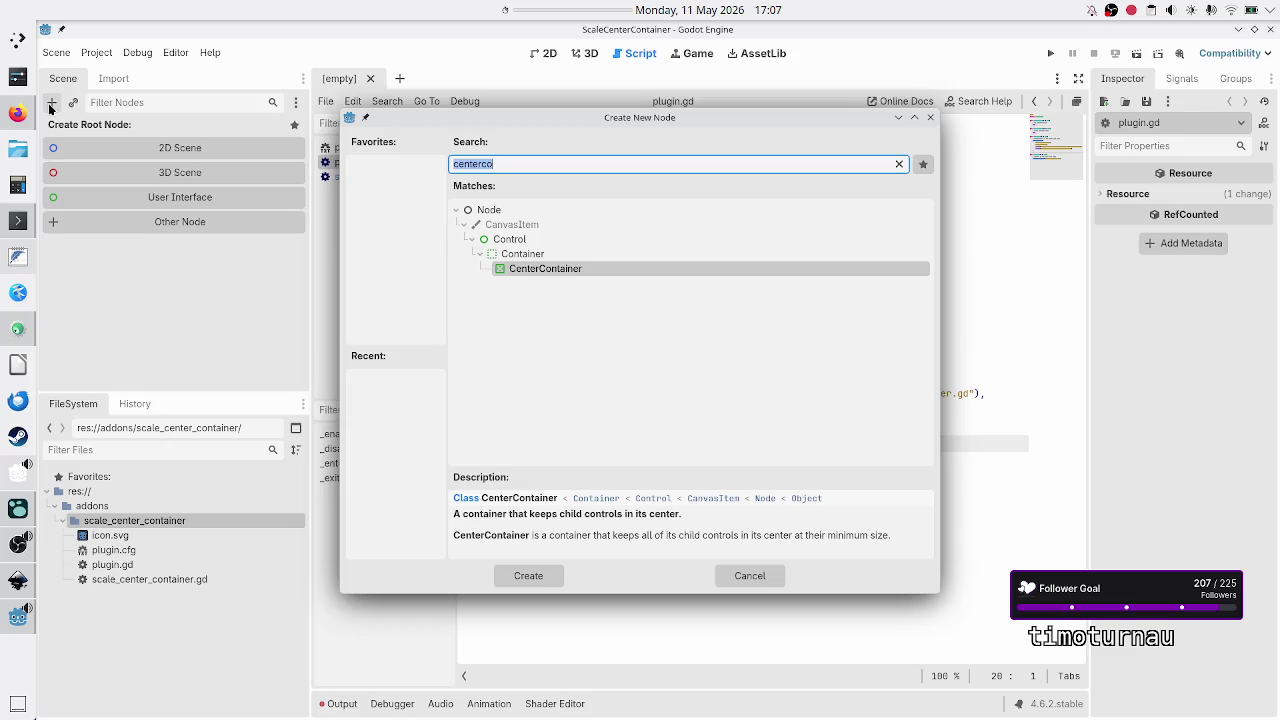
{"action": "type", "text": "s"}
{"action": "key", "text": "BackSpace"}
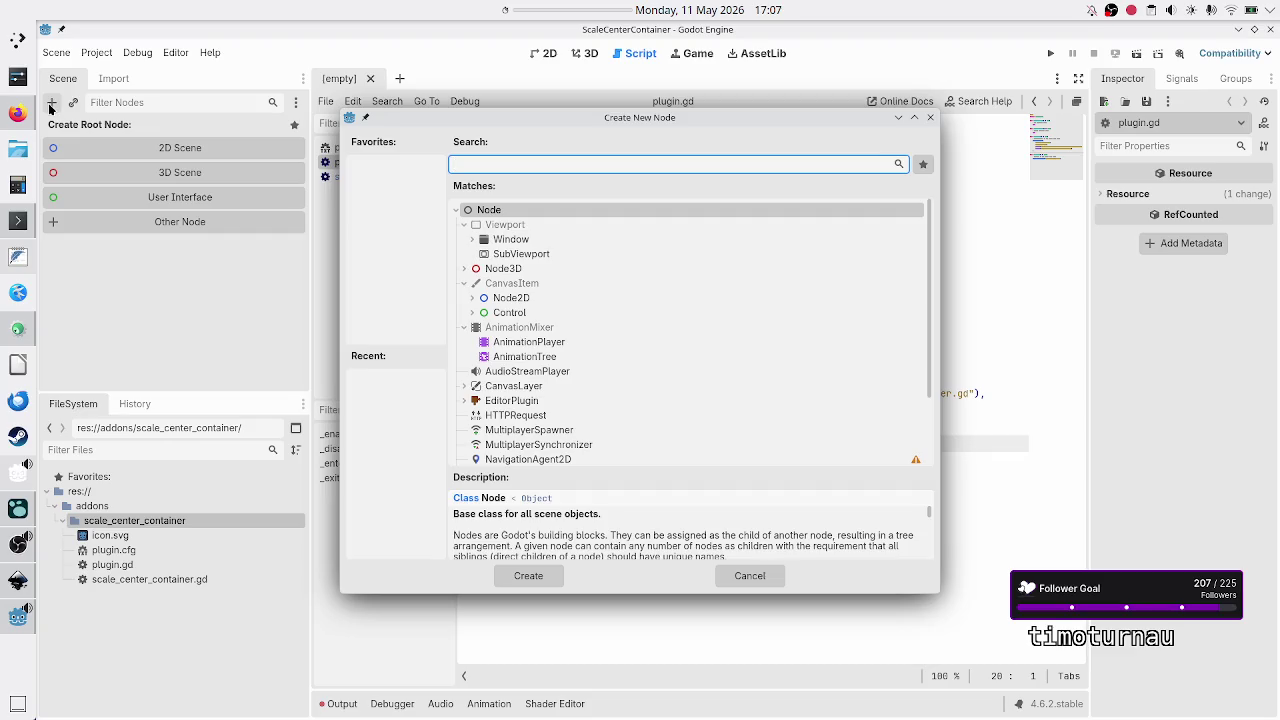
{"action": "type", "text": "scale"}
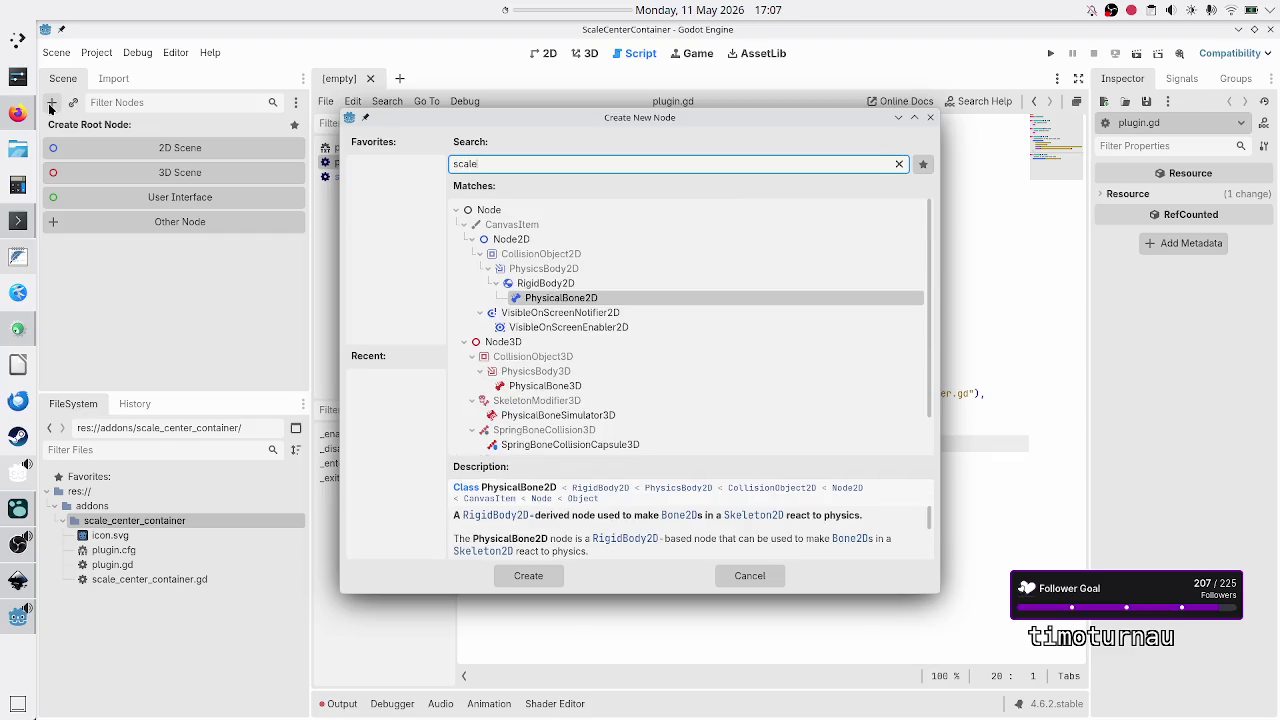
{"action": "key", "text": "BackSpace"}
{"action": "key", "text": "BackSpace"}
{"action": "key", "text": "BackSpace"}
{"action": "type", "text": "center"}
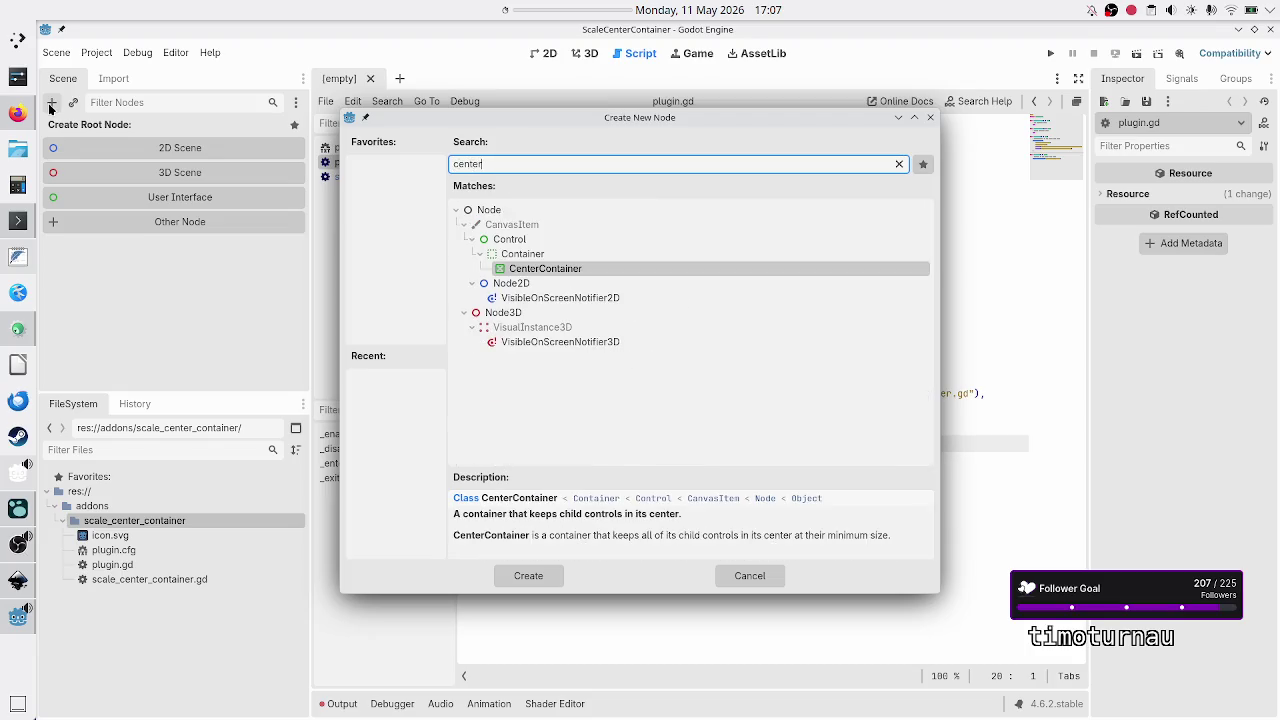
{"action": "key", "text": "Escape"}
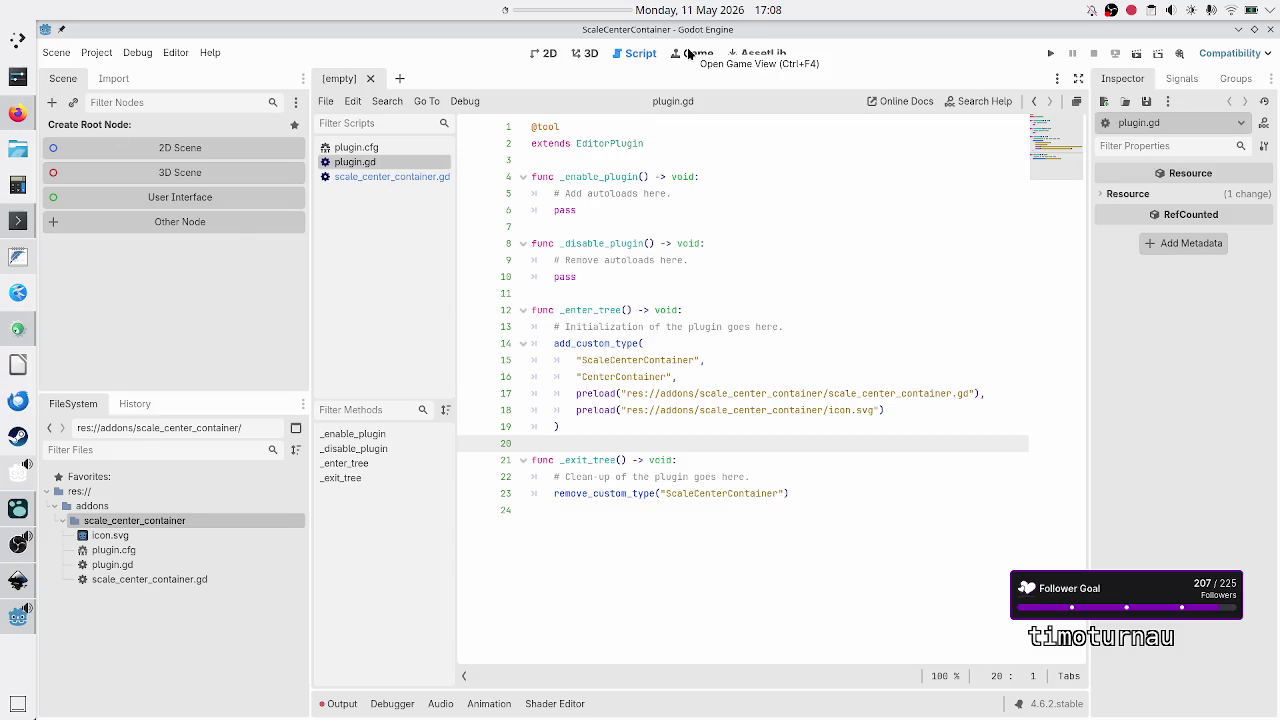
{"action": "left_click", "coordinate": [340, 704]}
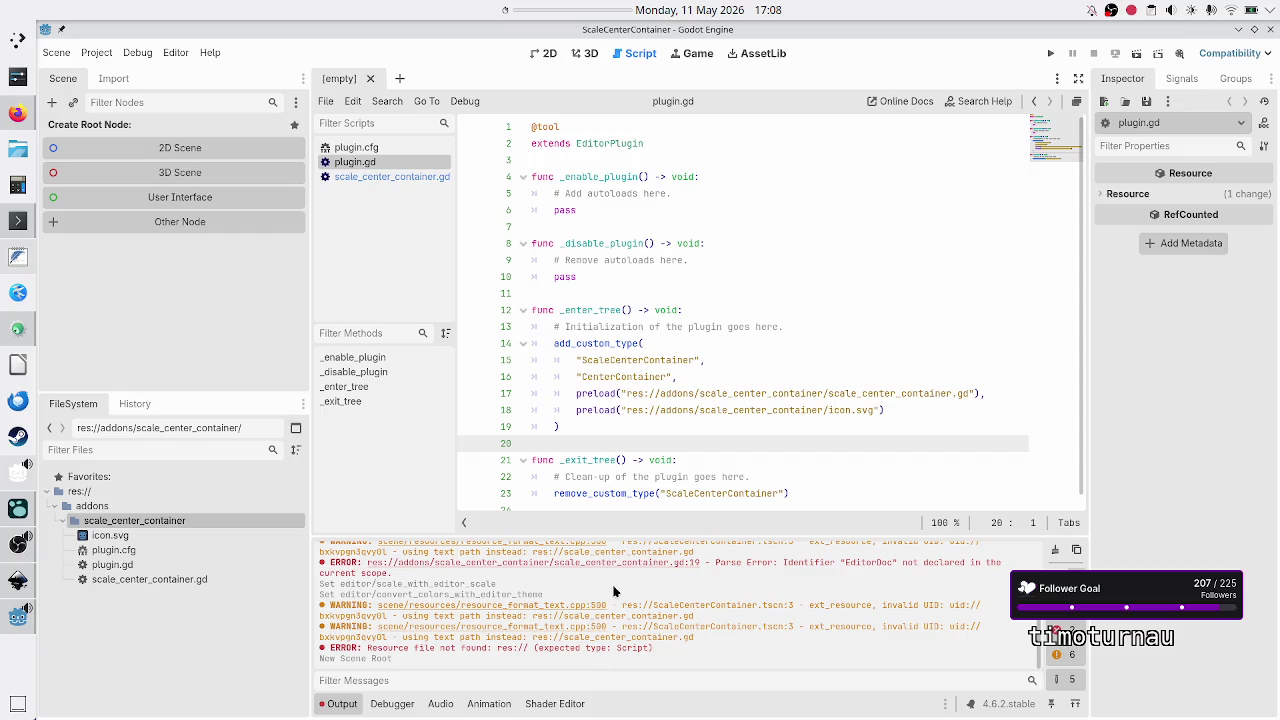
Step: Clear the output log, try enabling ScaleCenterContainer in Project Settings, and dismiss the EditorPlugin error
{"action": "scroll", "coordinate": [672, 580], "scroll_direction": "up", "scroll_amount": 5}
{"action": "scroll", "coordinate": [672, 584], "scroll_direction": "down", "scroll_amount": 5}
{"action": "left_click", "coordinate": [1055, 553]}
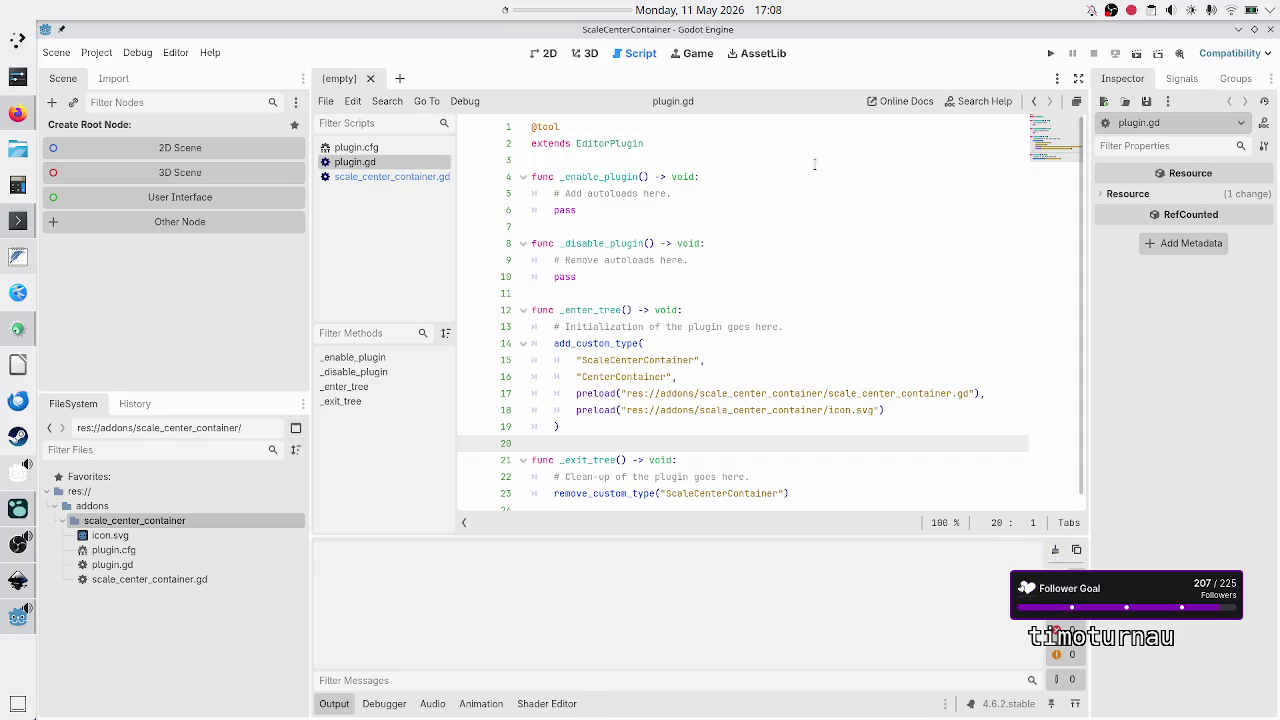
{"action": "left_click", "coordinate": [96, 52]}
{"action": "left_click", "coordinate": [102, 76]}
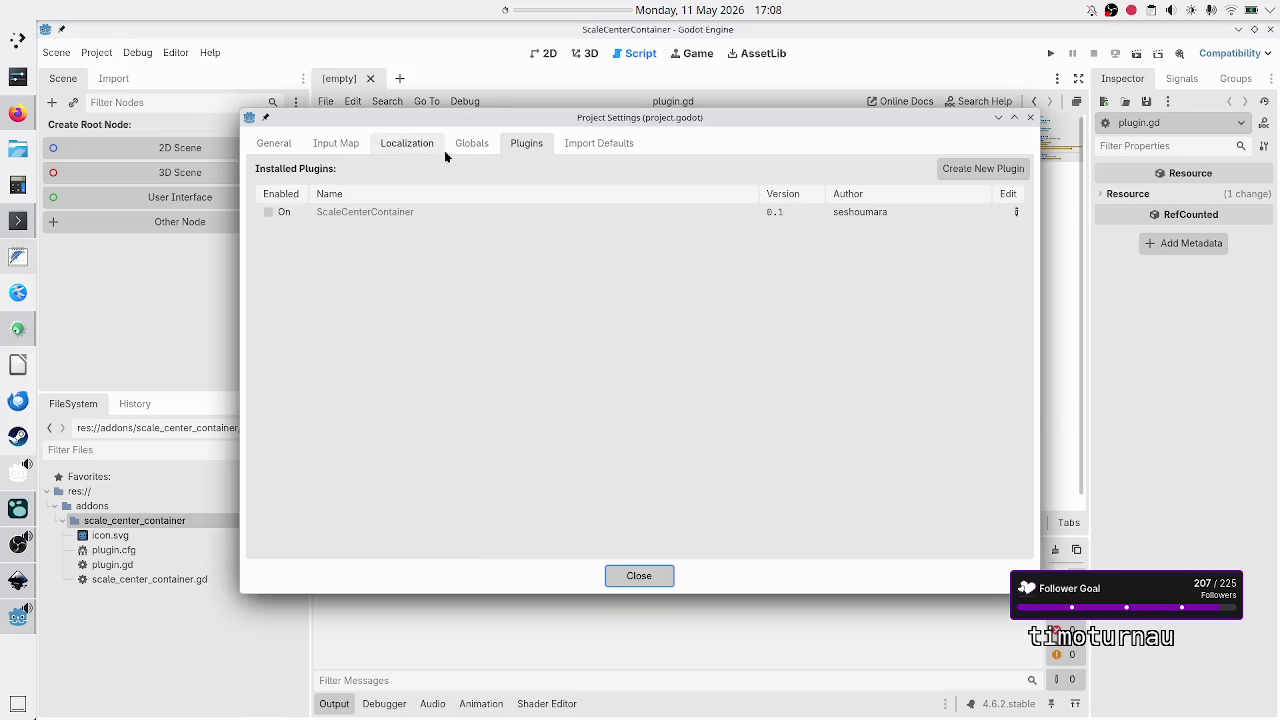
{"action": "left_click", "coordinate": [269, 213]}
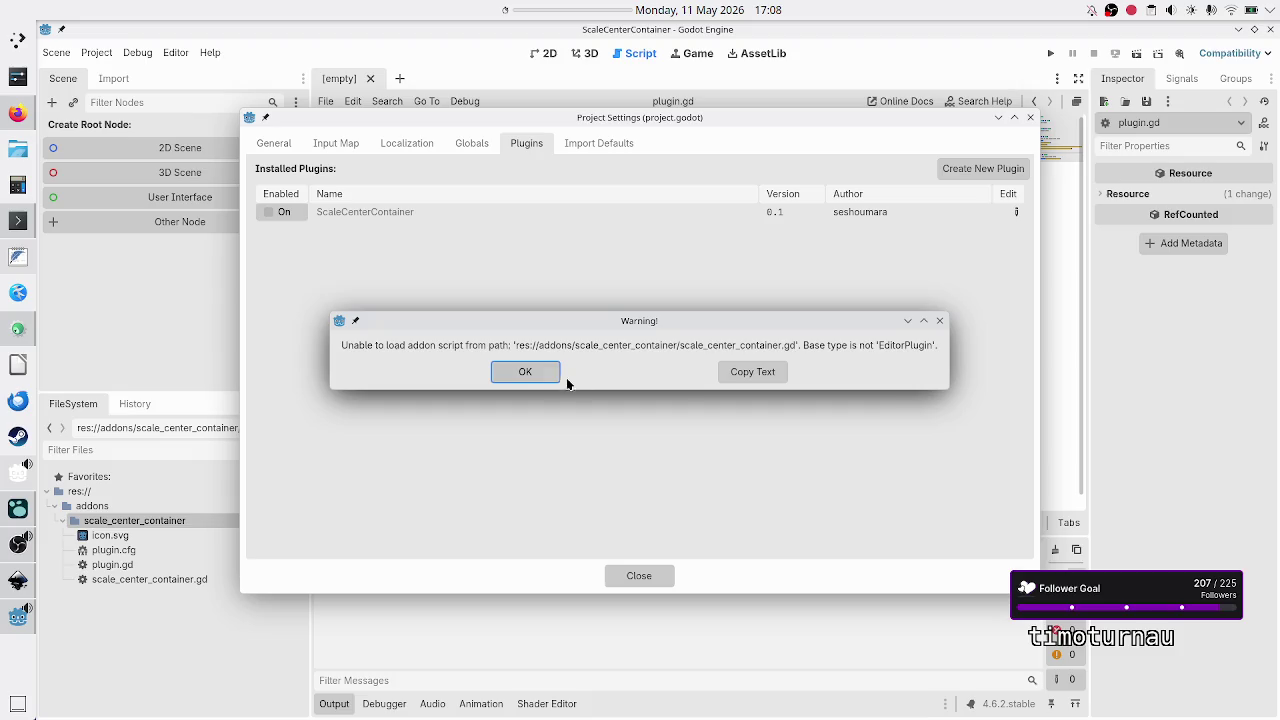
{"action": "left_click", "coordinate": [524, 376]}
{"action": "left_click", "coordinate": [637, 575]}
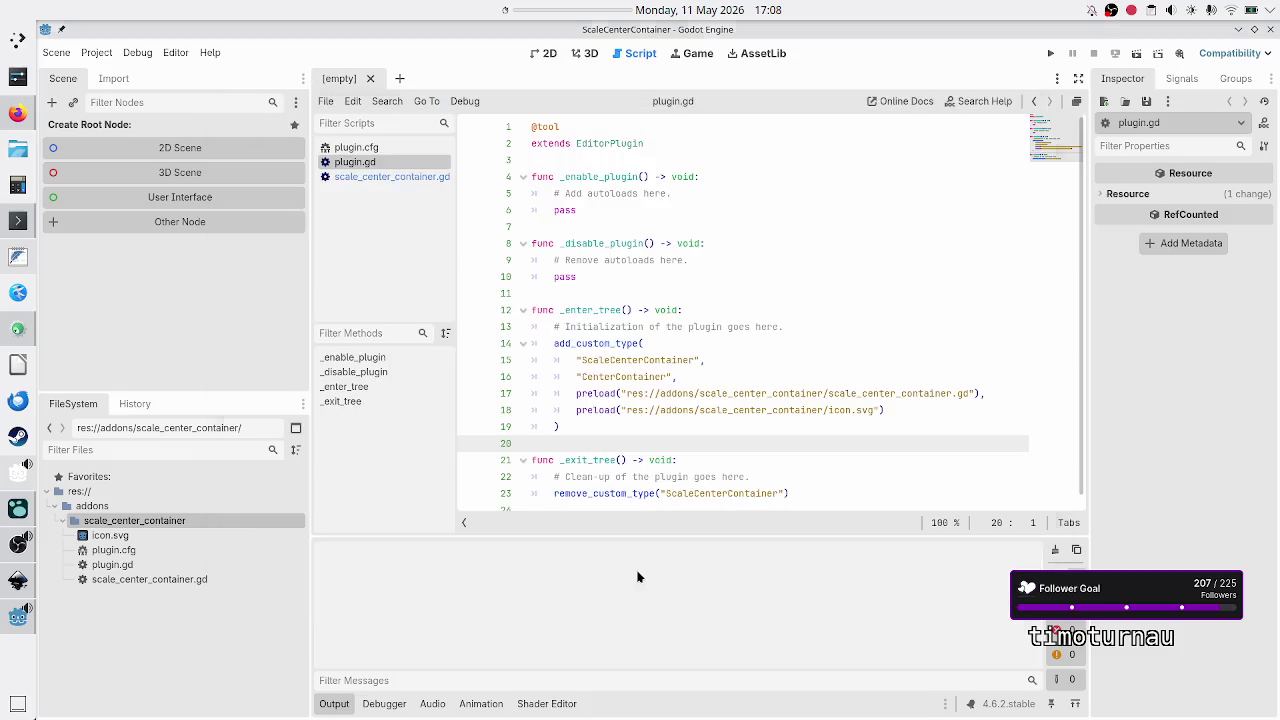
Step: Change plugin.cfg's script entry from scale_center_container.gd to plugin.gd and save it
{"action": "left_click", "coordinate": [378, 149]}
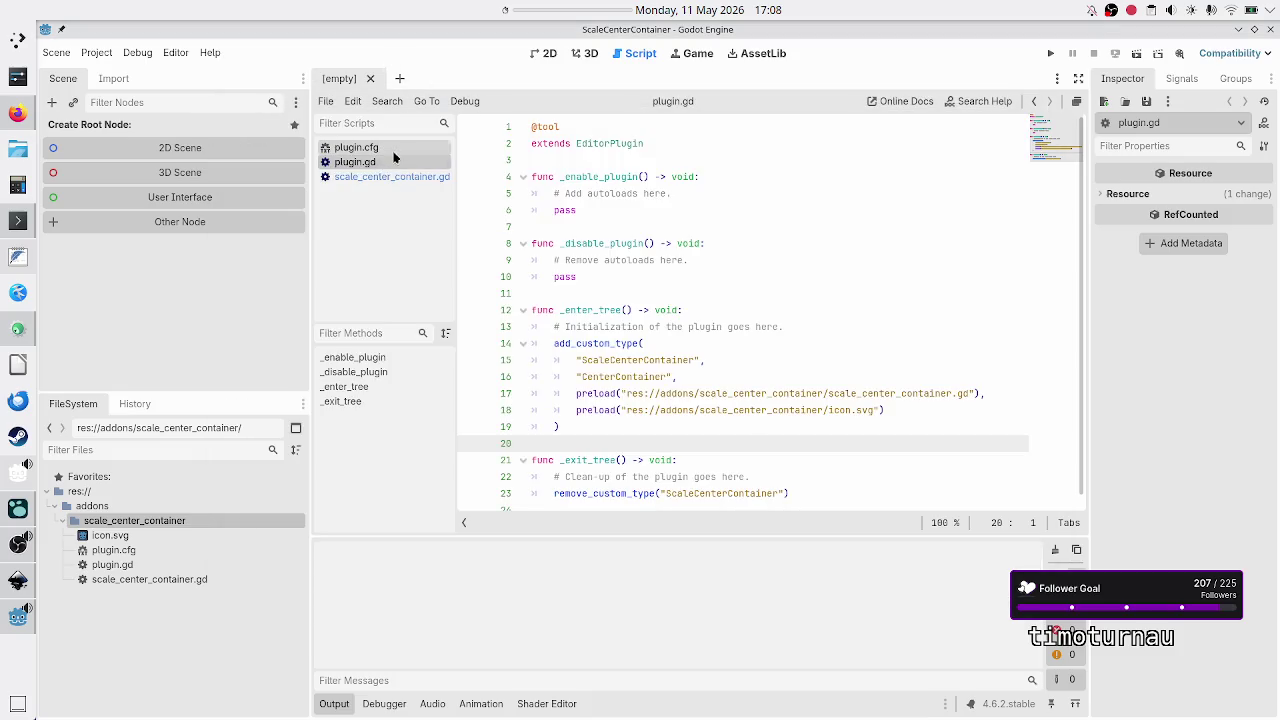
{"action": "double_click", "coordinate": [619, 241]}
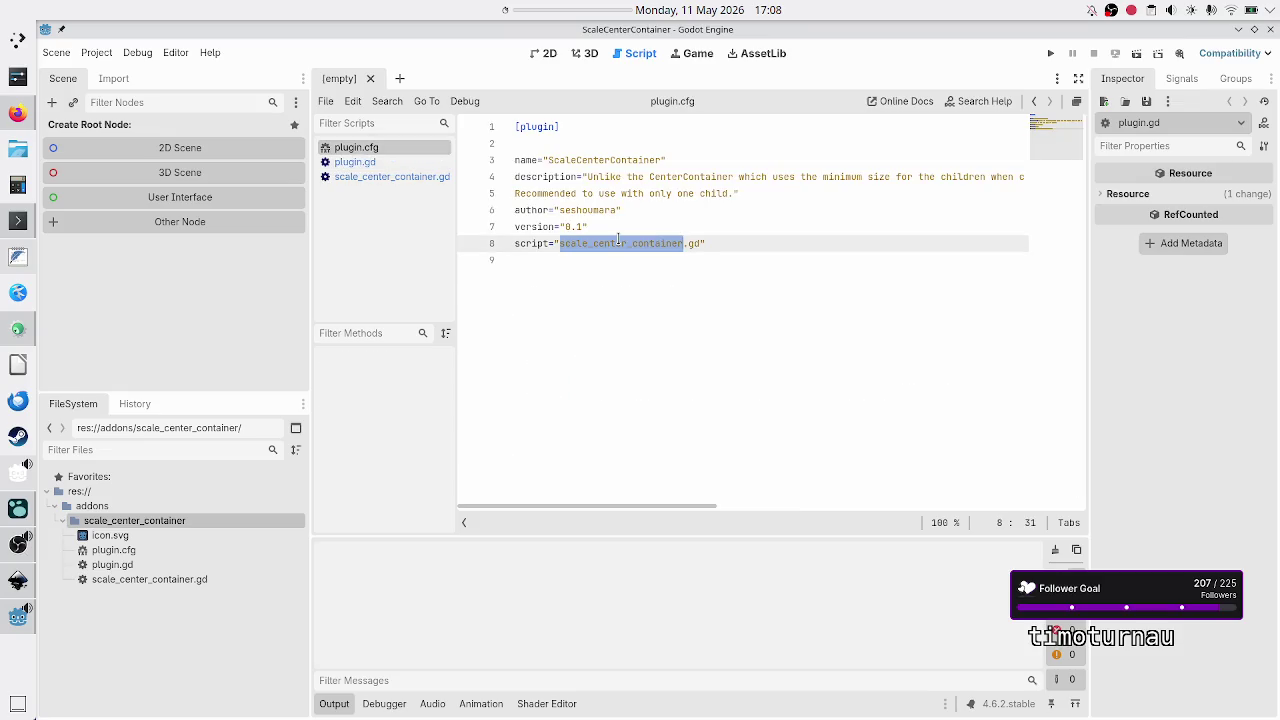
{"action": "key", "text": "BackSpace"}
{"action": "type", "text": "plugin"}
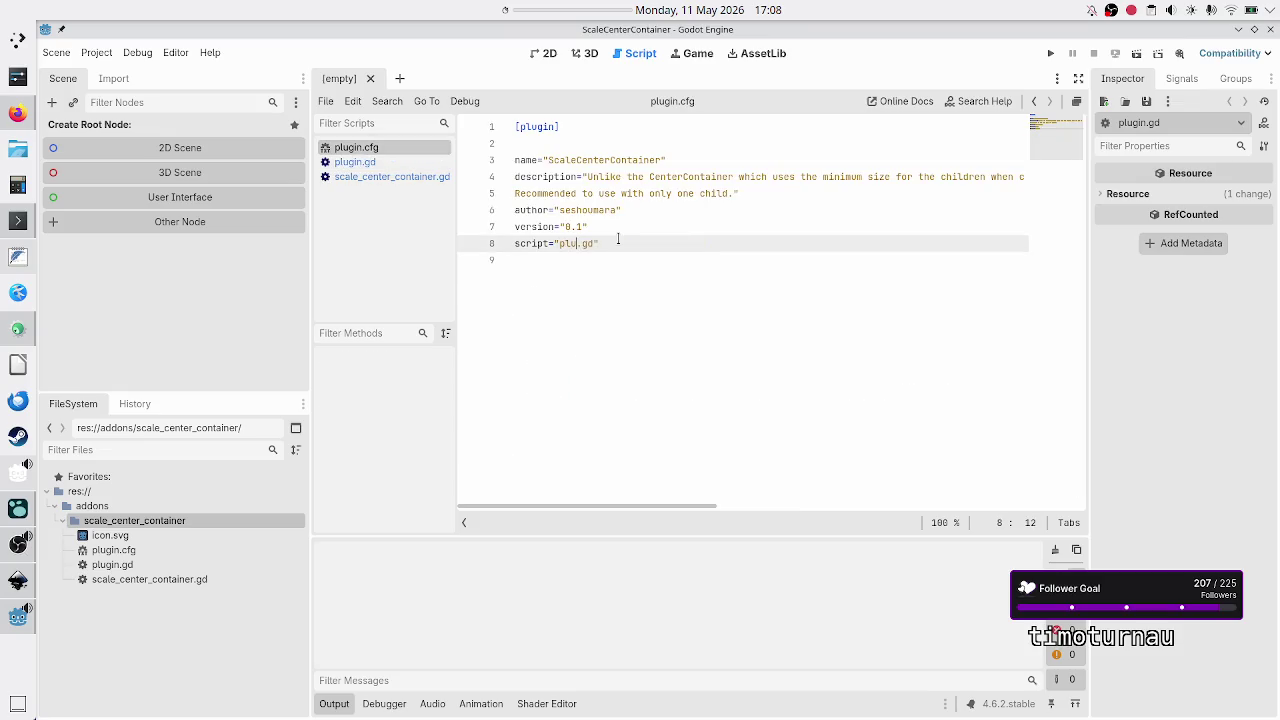
{"action": "key", "text": "Down"}
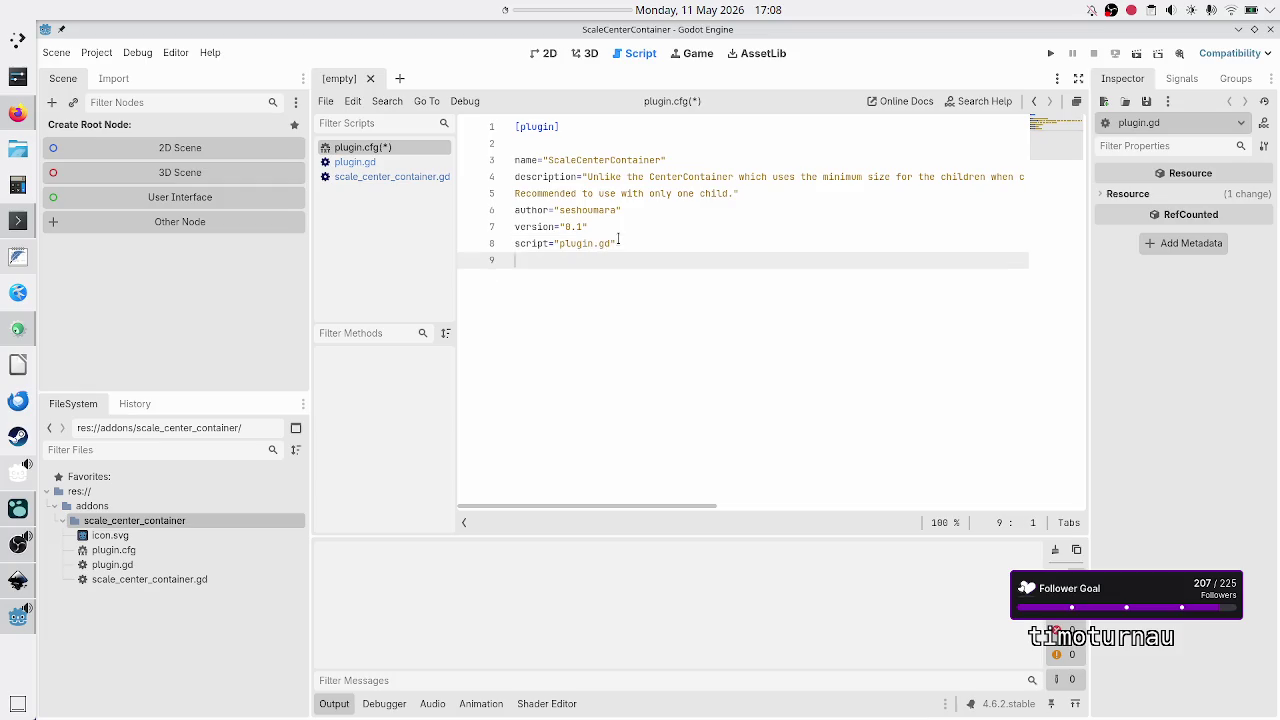
{"action": "key", "text": "ctrl+s"}
Step: Enable the ScaleCenterContainer plugin in Project Settings > Plugins
{"action": "left_click", "coordinate": [97, 52]}
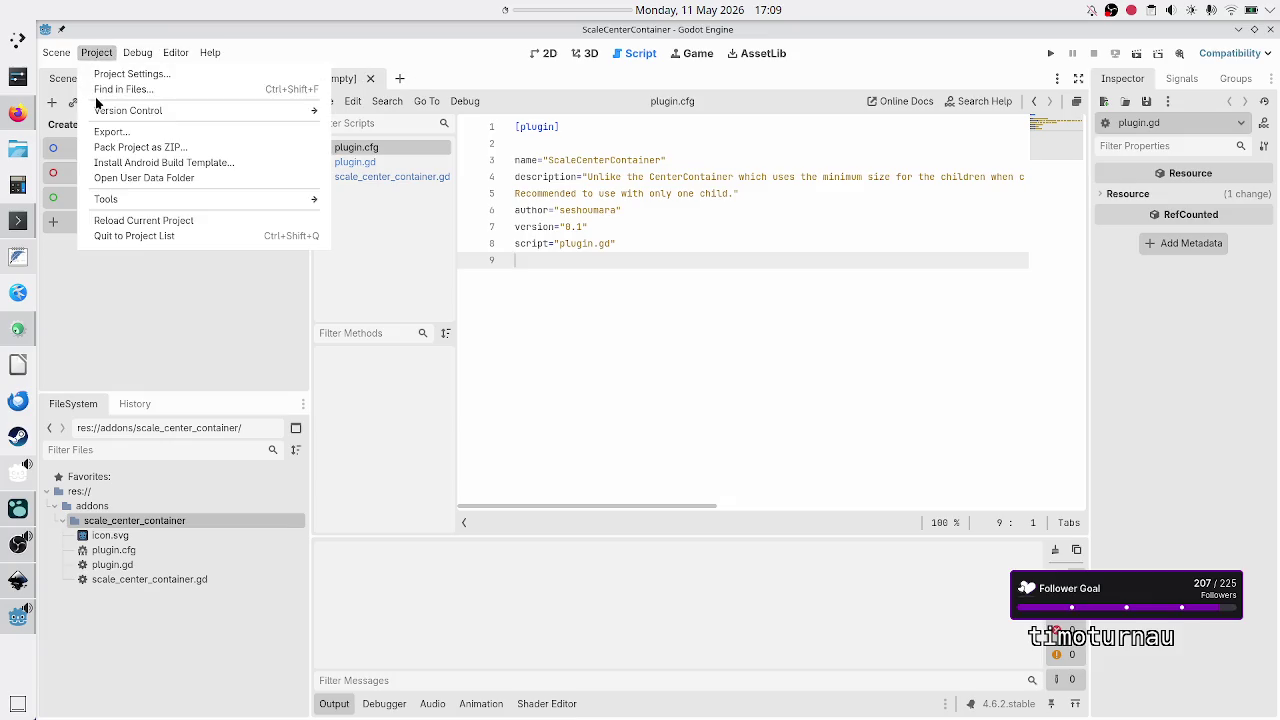
{"action": "left_click", "coordinate": [132, 73]}
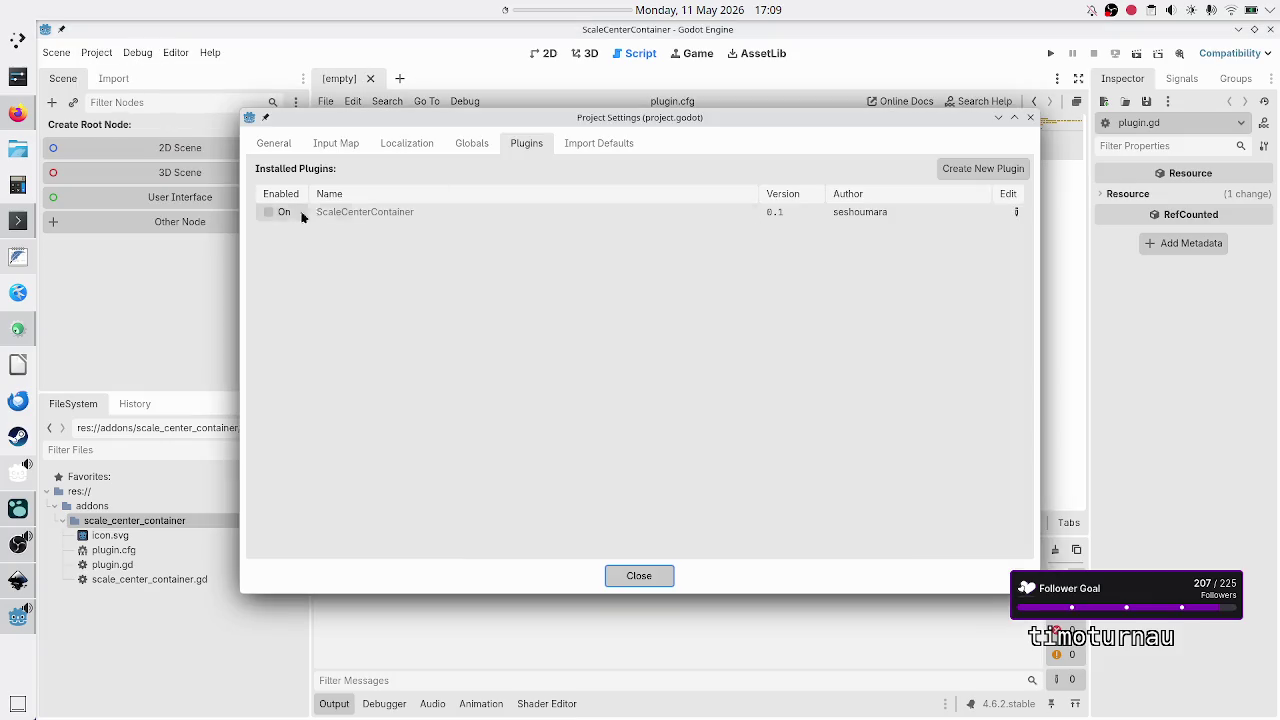
{"action": "mouse_move", "coordinate": [392, 219]}
{"action": "left_click", "coordinate": [268, 212]}
{"action": "left_click", "coordinate": [649, 583]}
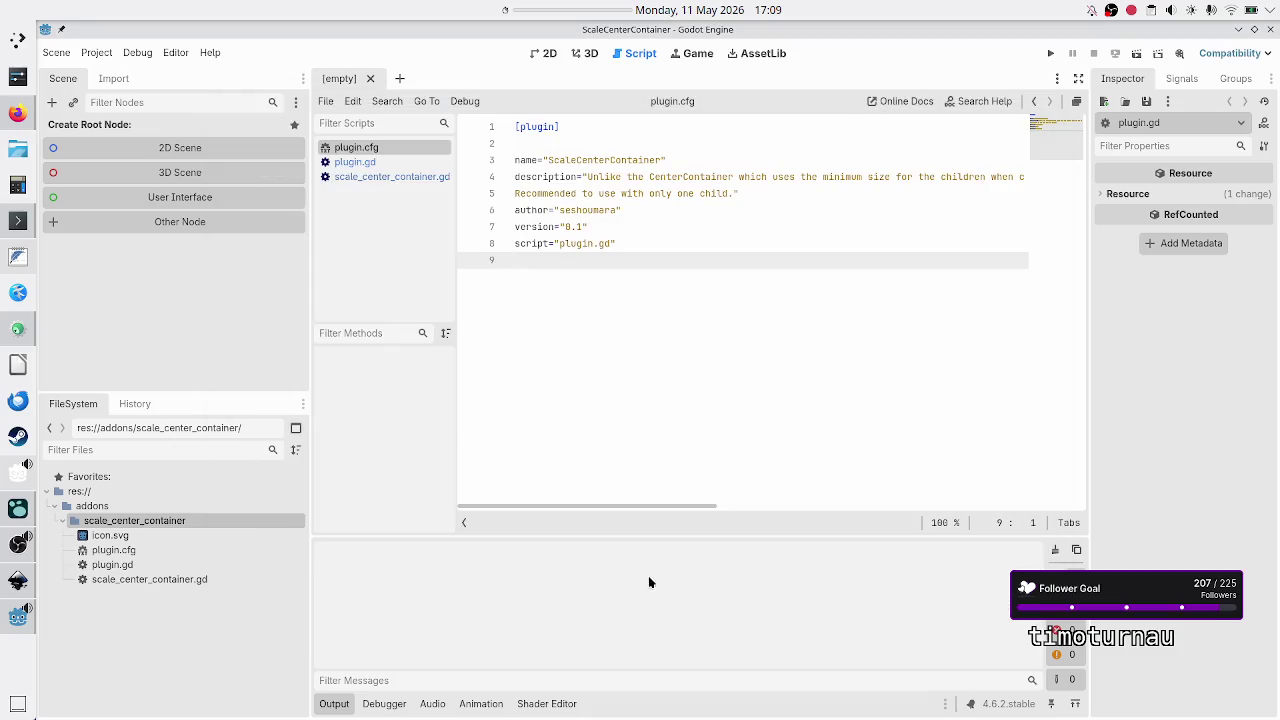
{"action": "left_click", "coordinate": [53, 104]}
Step: Confirm searching 'scale' lists ScaleCenterContainer, then open plugin.gd with the Output panel collapsed
{"action": "type", "text": "scale"}
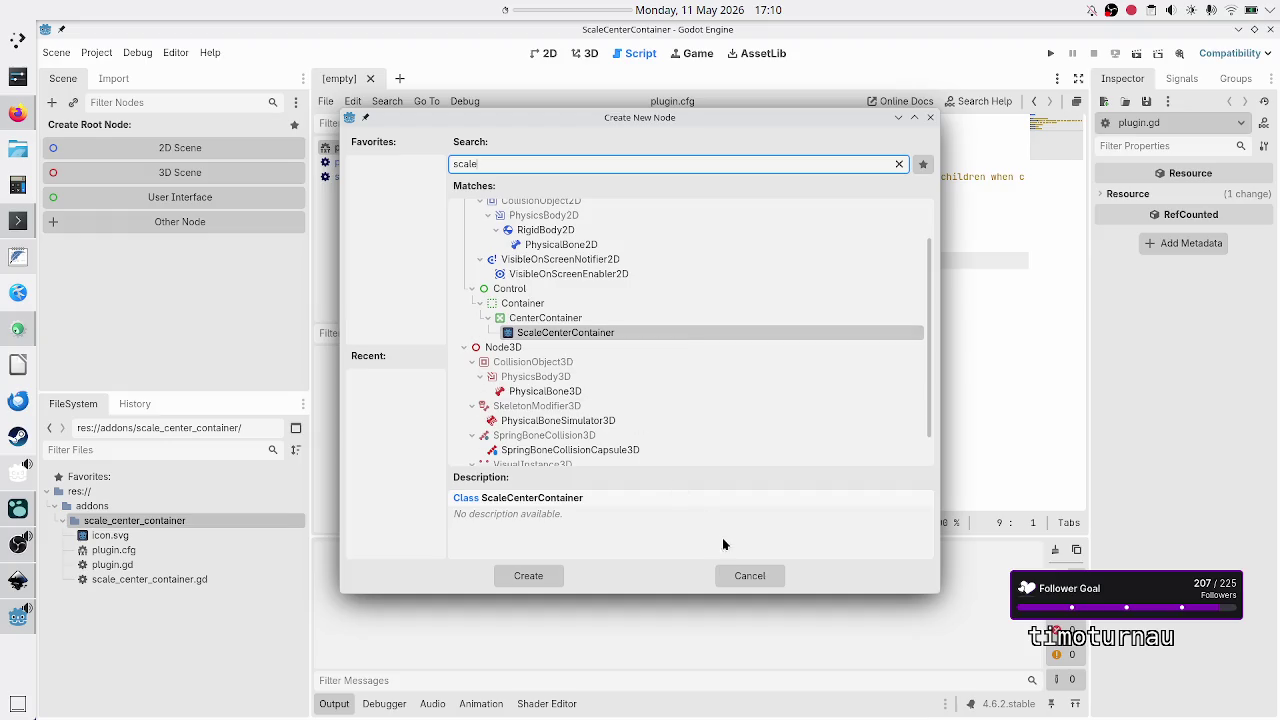
{"action": "left_click", "coordinate": [750, 576]}
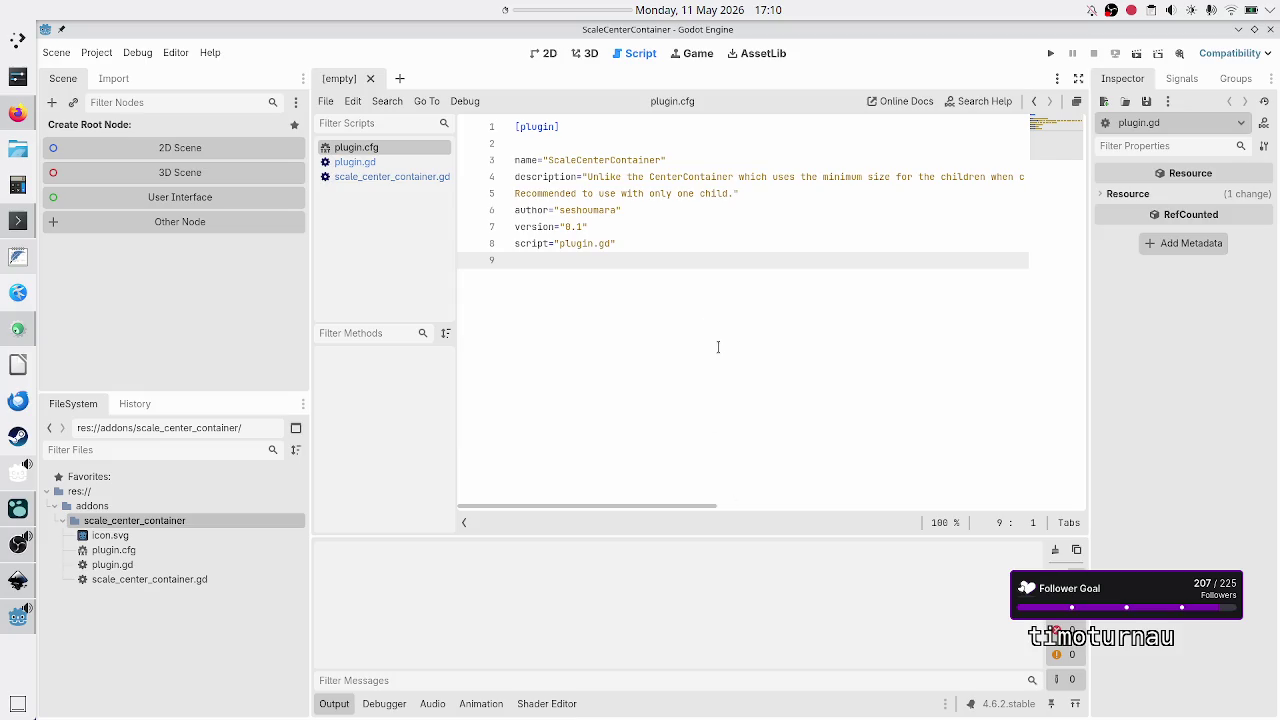
{"action": "left_click", "coordinate": [391, 165]}
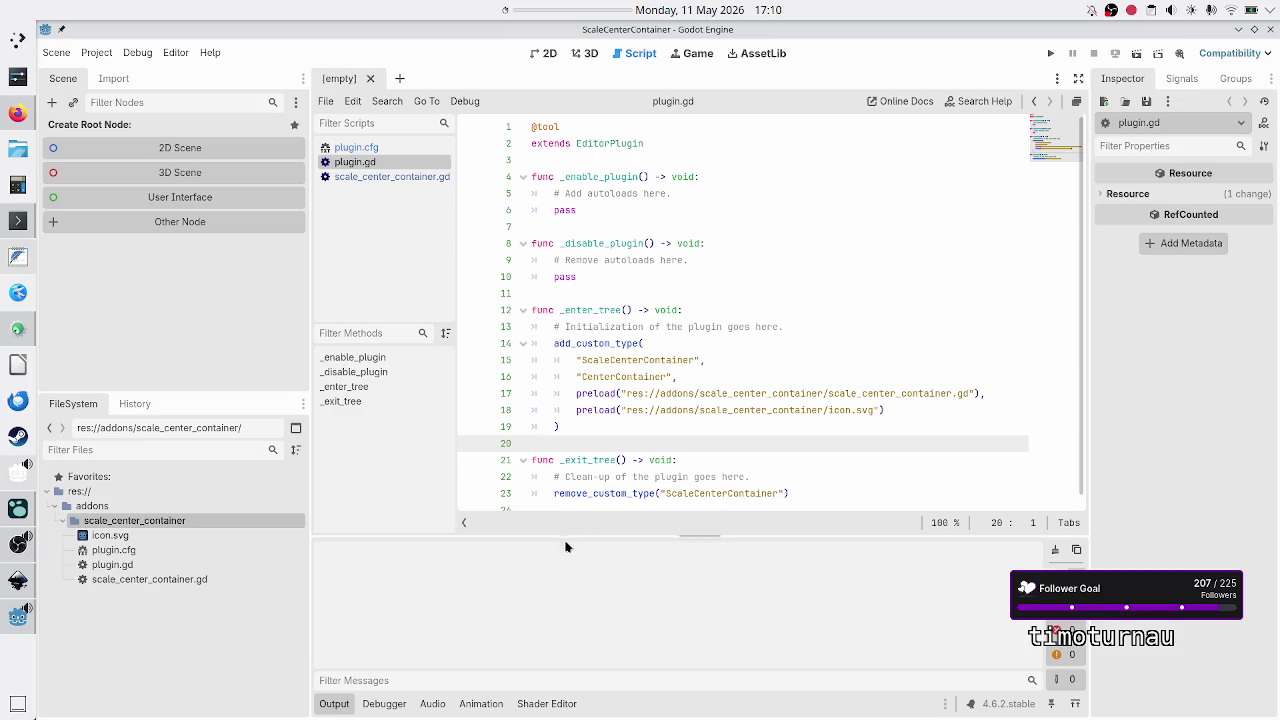
{"action": "left_click", "coordinate": [340, 706]}
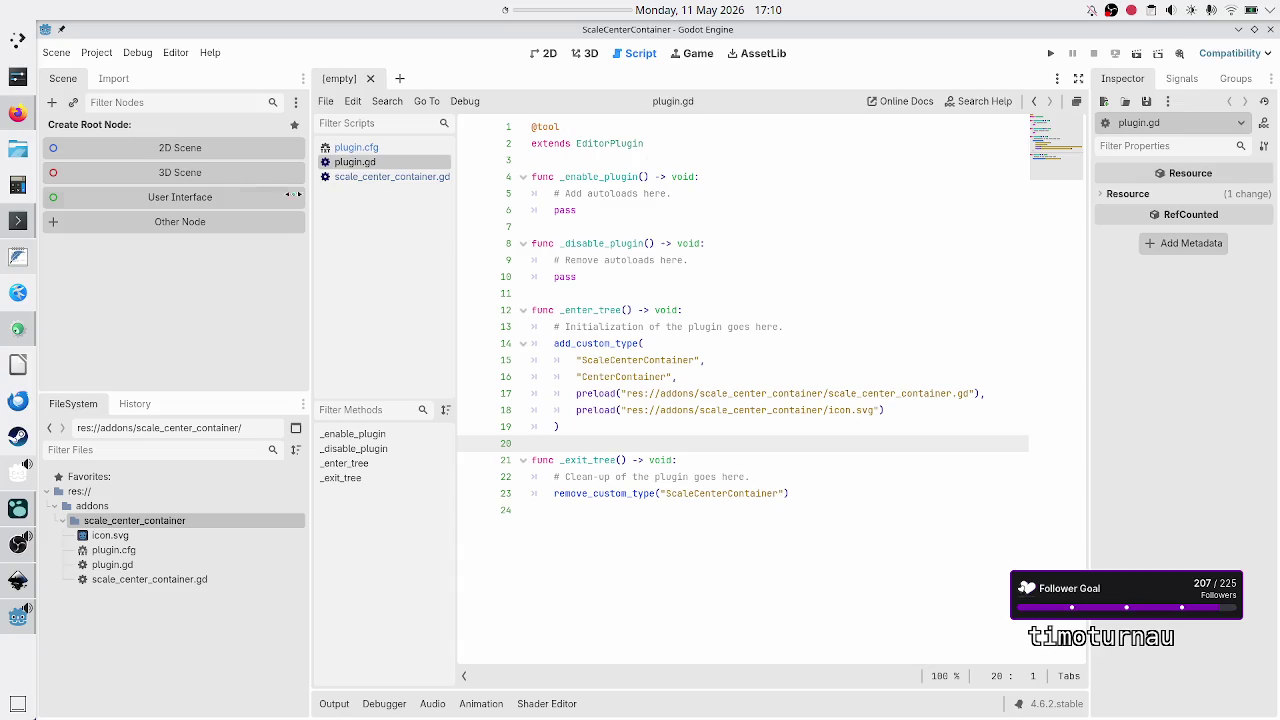
{"action": "left_click", "coordinate": [17, 116]}
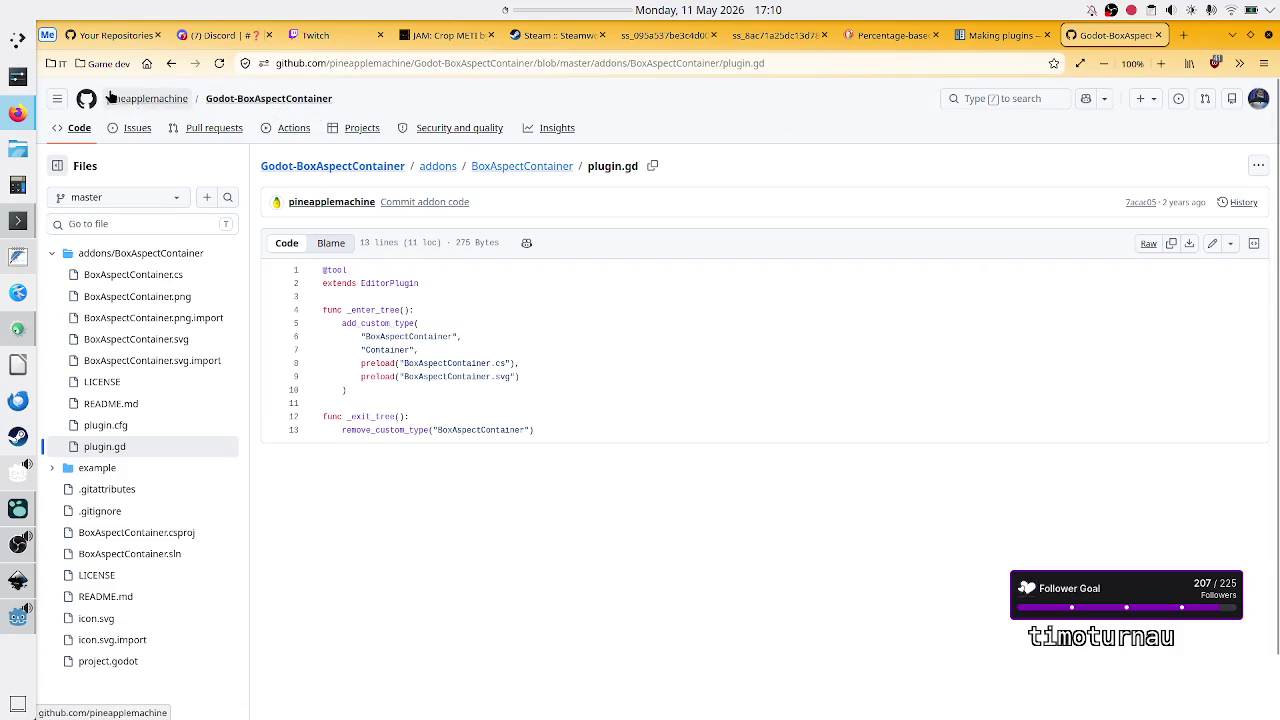
Step: Search GitHub for 'godotengine' and open the godotengine/godot repository page
{"action": "left_click", "coordinate": [80, 105]}
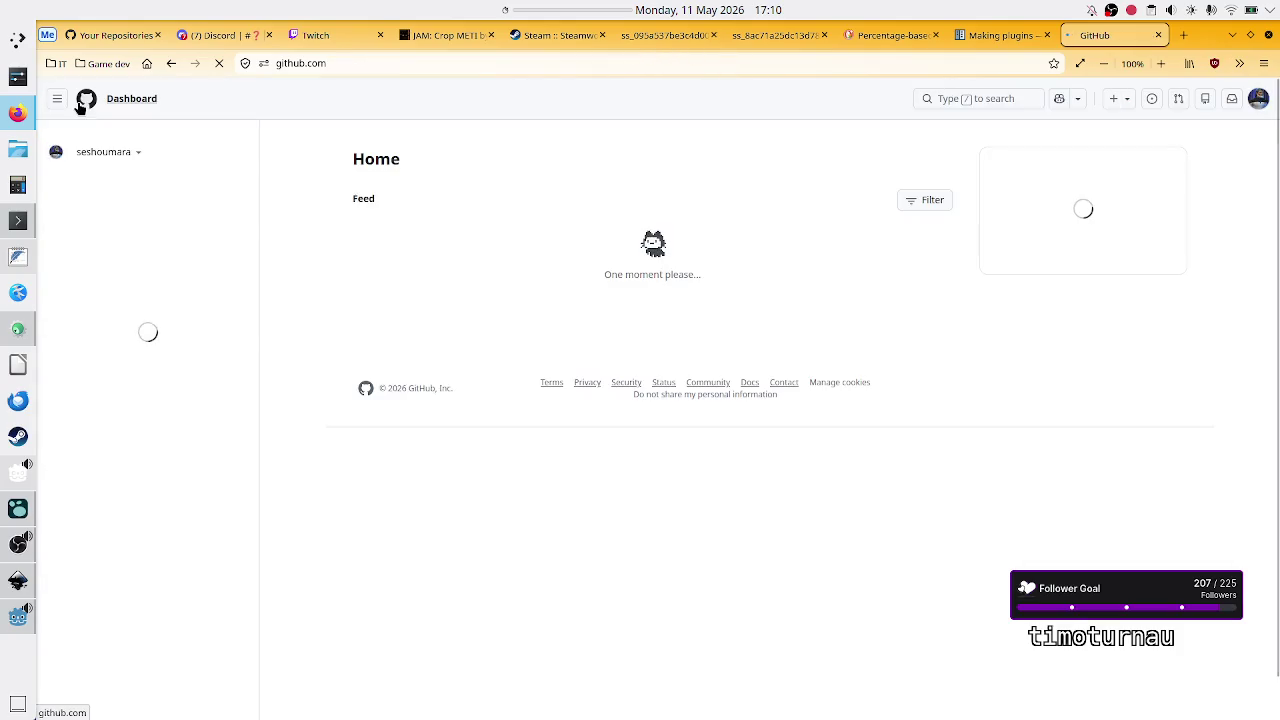
{"action": "left_click", "coordinate": [995, 98]}
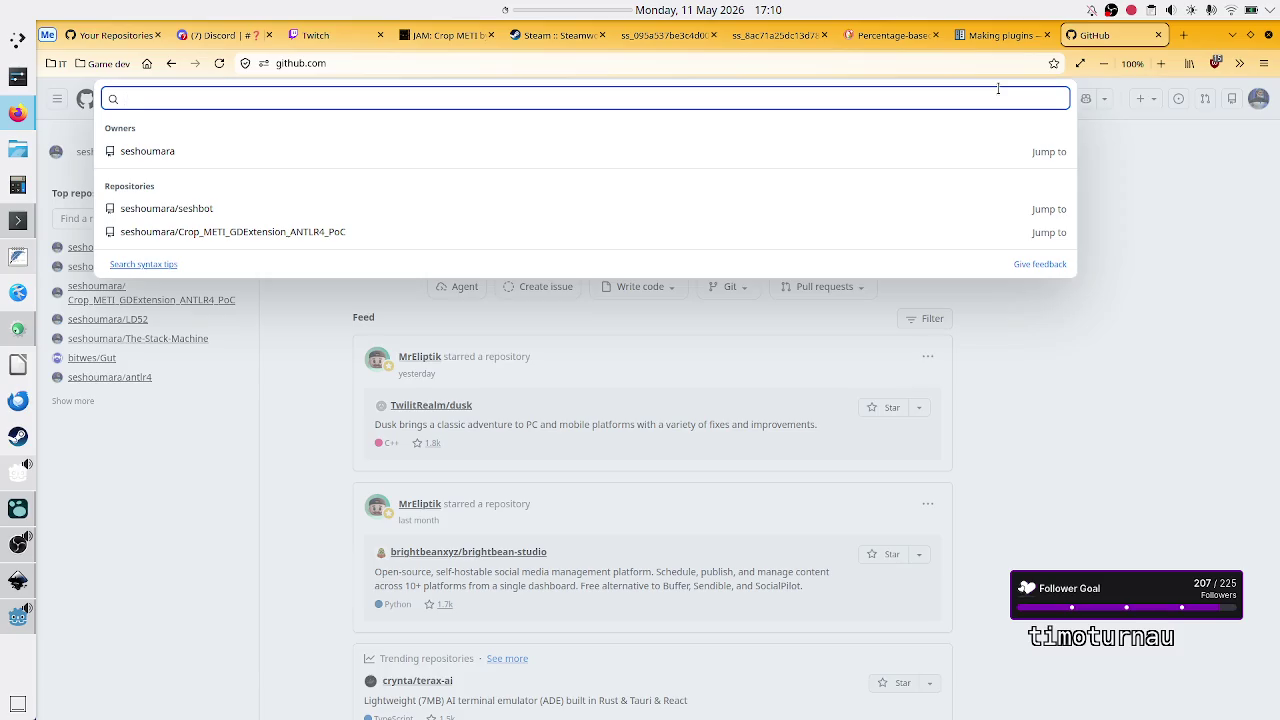
{"action": "type", "text": "godotengine"}
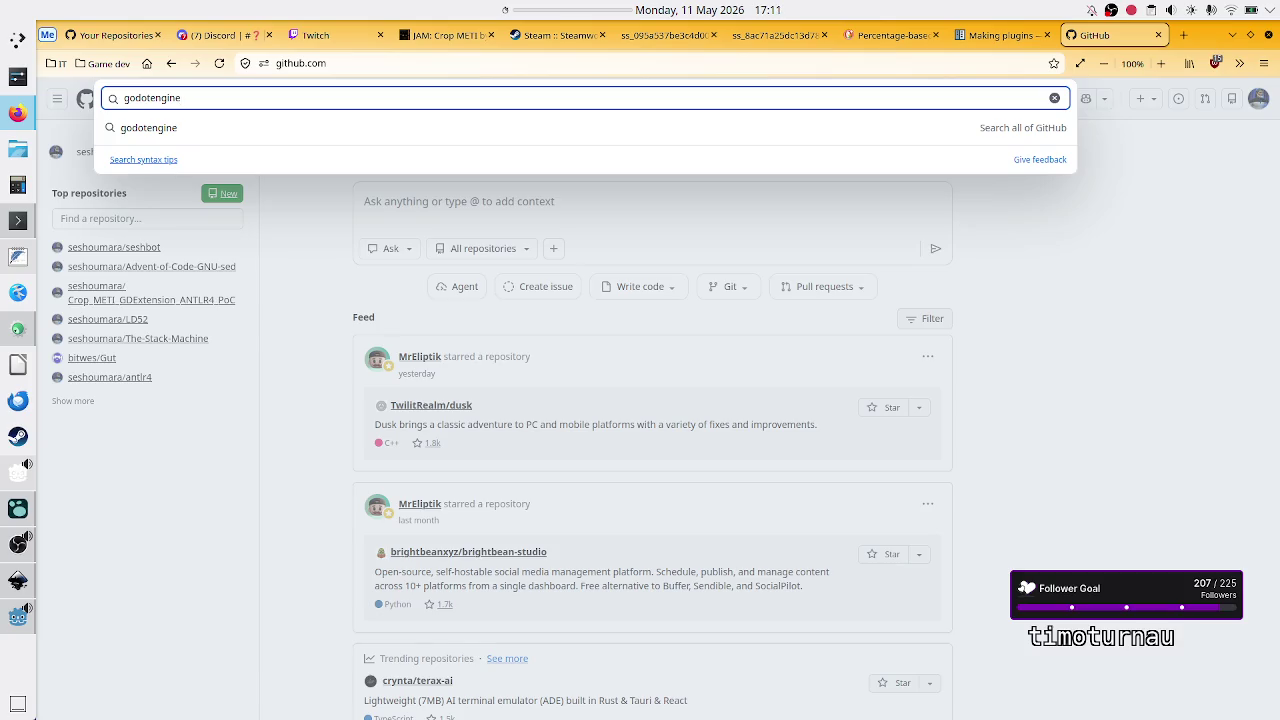
{"action": "key", "text": "Return"}
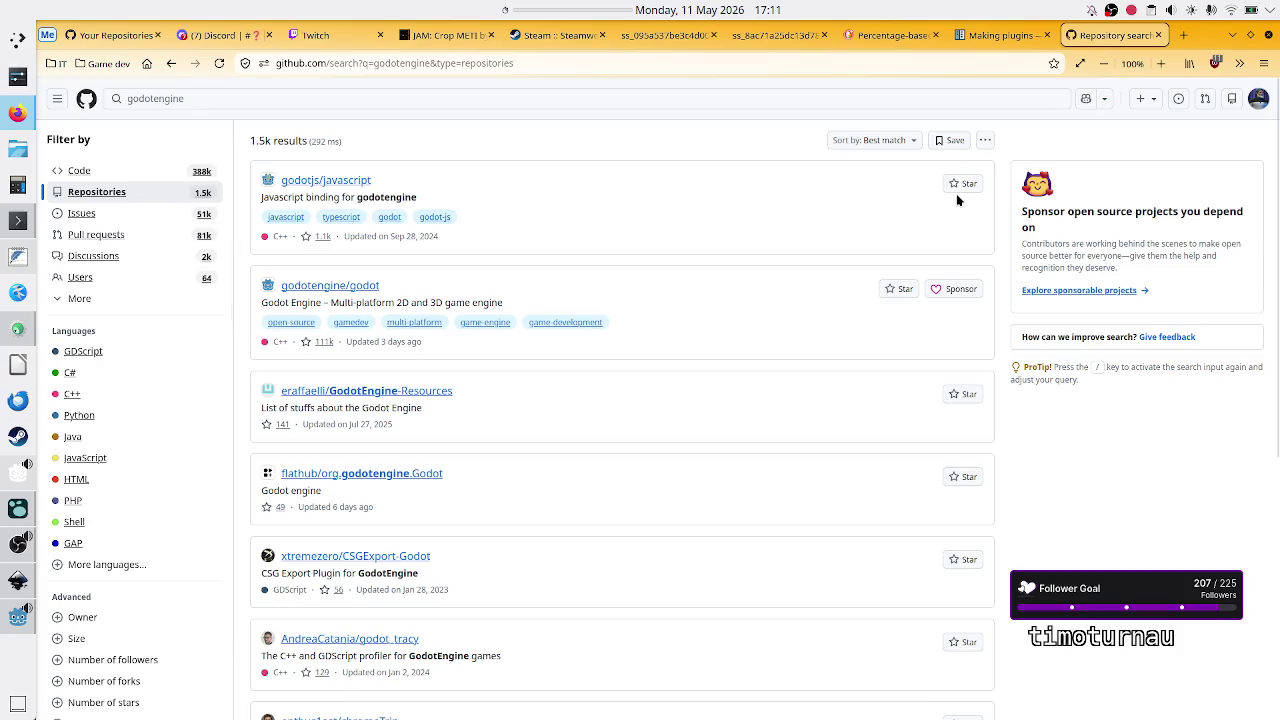
{"action": "left_click", "coordinate": [347, 290]}
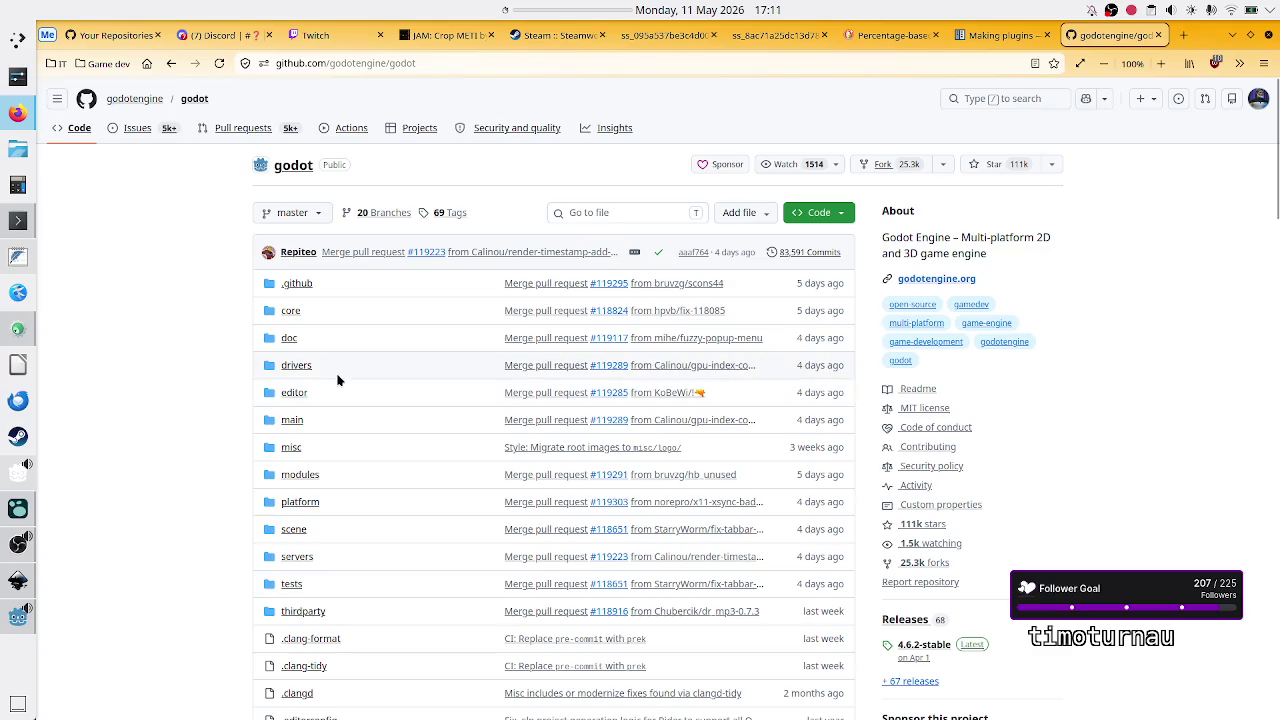
{"action": "scroll", "coordinate": [353, 422], "scroll_direction": "down", "scroll_amount": 2}
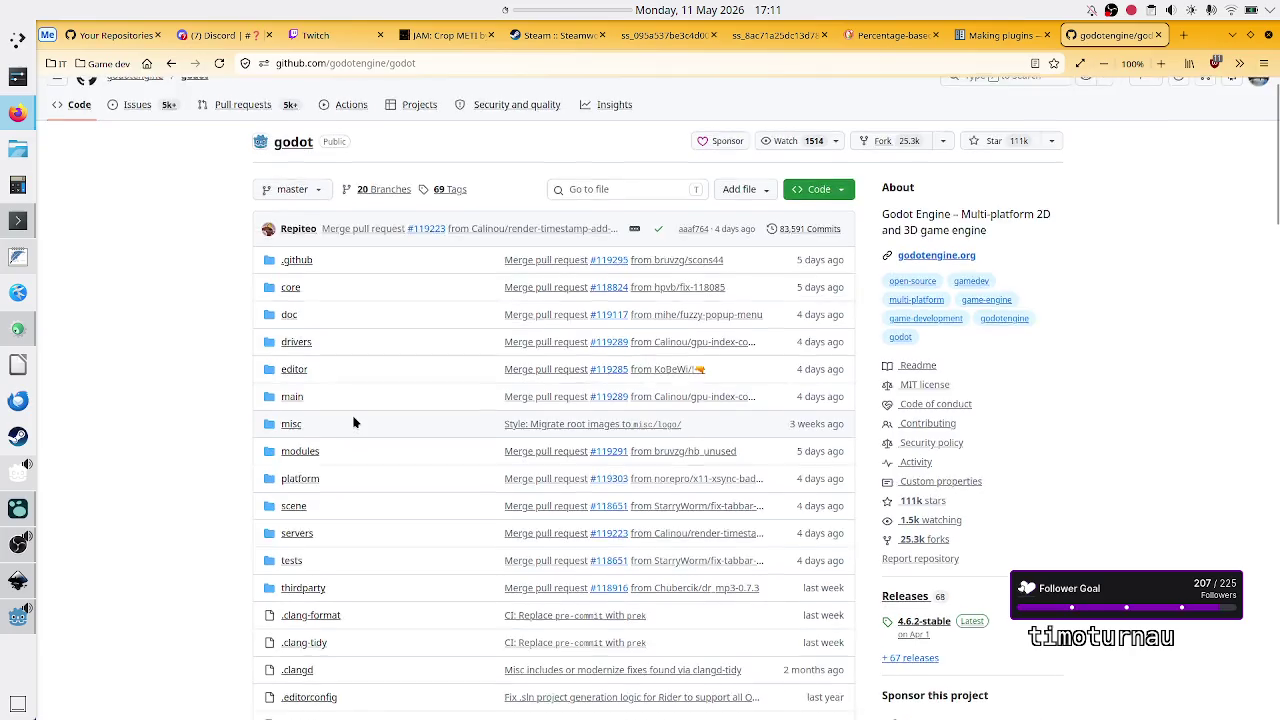
{"action": "scroll", "coordinate": [353, 422], "scroll_direction": "down", "scroll_amount": 10}
{"action": "scroll", "coordinate": [353, 422], "scroll_direction": "up", "scroll_amount": 11}
{"action": "scroll", "coordinate": [353, 422], "scroll_direction": "up", "scroll_amount": 1}
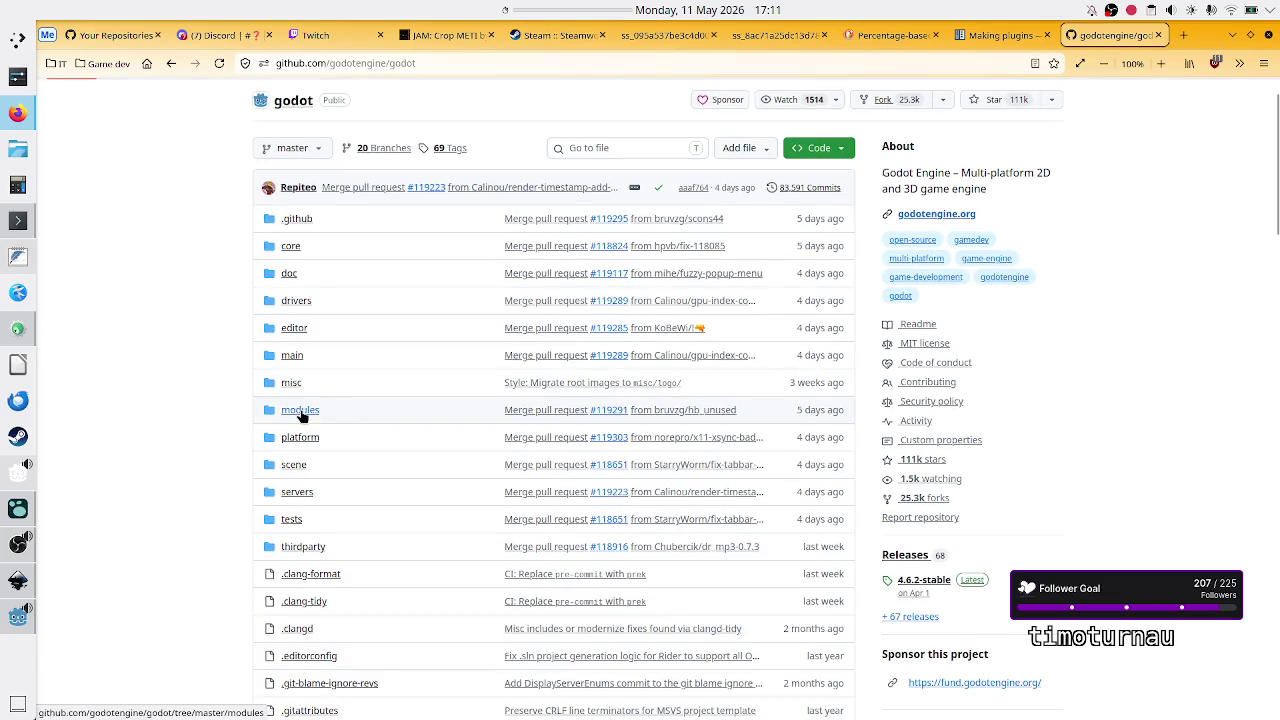
Step: Open the godot repository's modules folder and scroll through its listing
{"action": "left_click", "coordinate": [310, 412]}
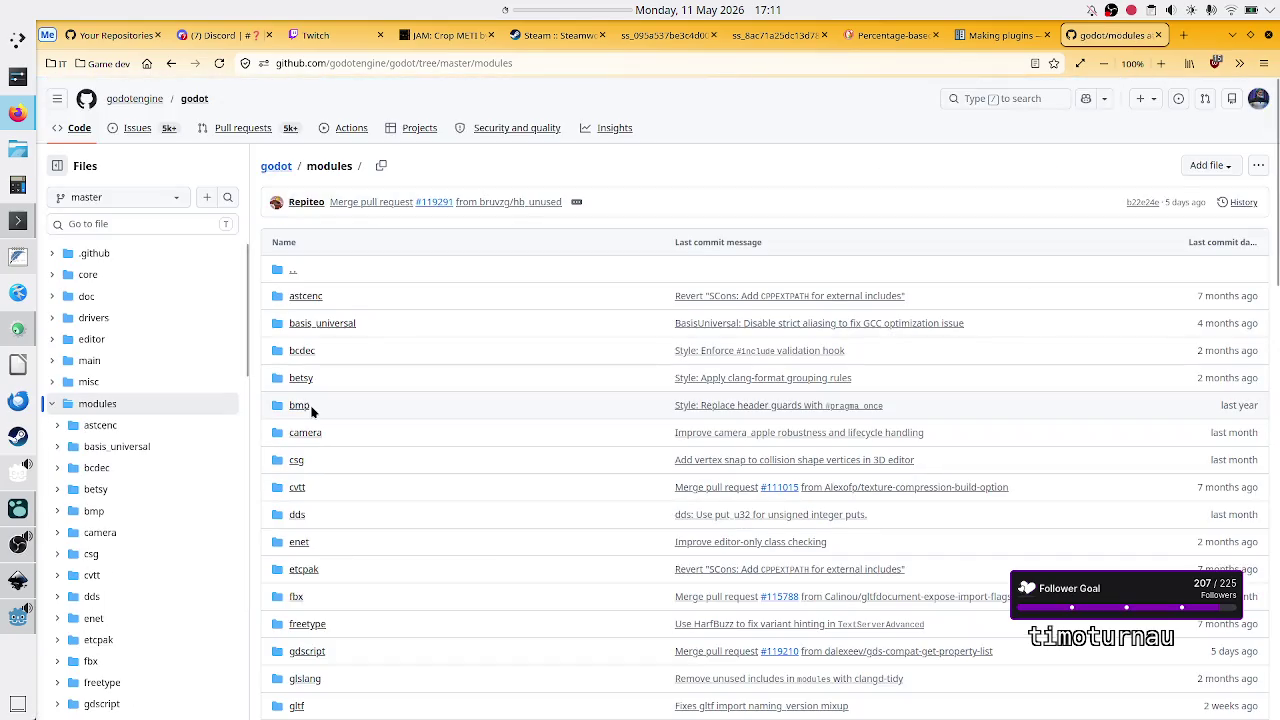
{"action": "scroll", "coordinate": [360, 420], "scroll_direction": "down", "scroll_amount": 3}
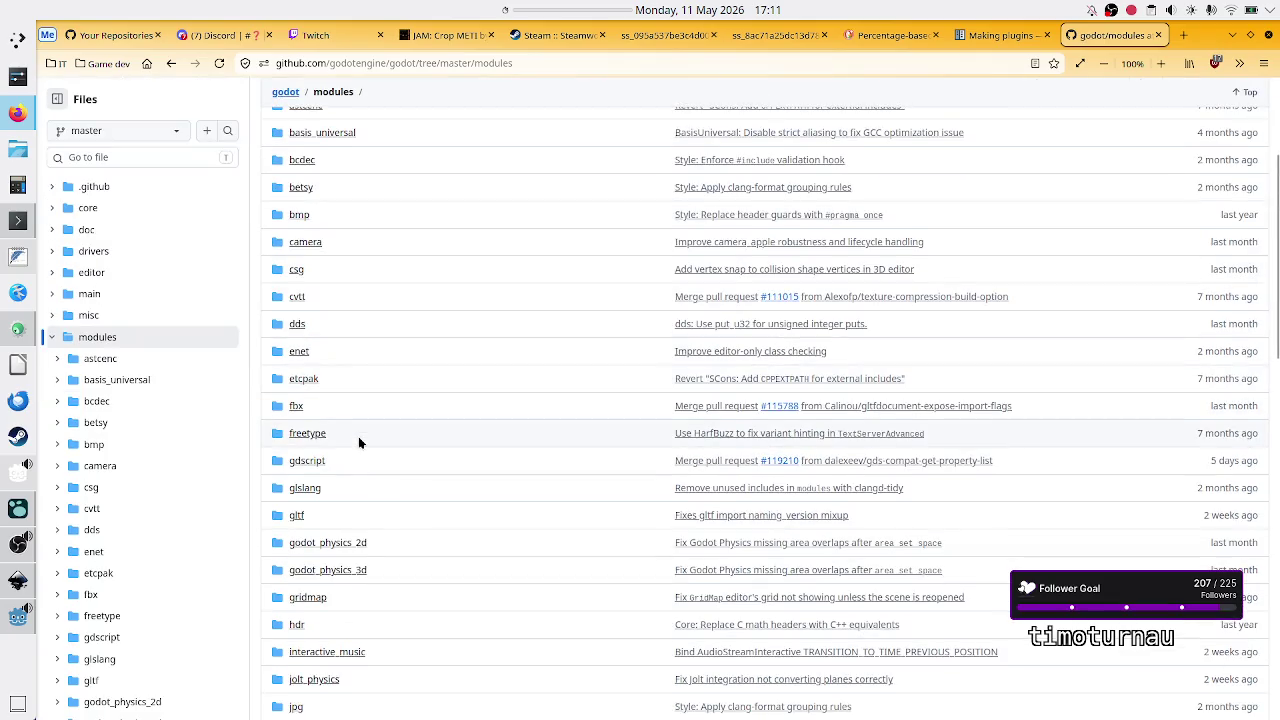
{"action": "scroll", "coordinate": [359, 443], "scroll_direction": "down", "scroll_amount": 5}
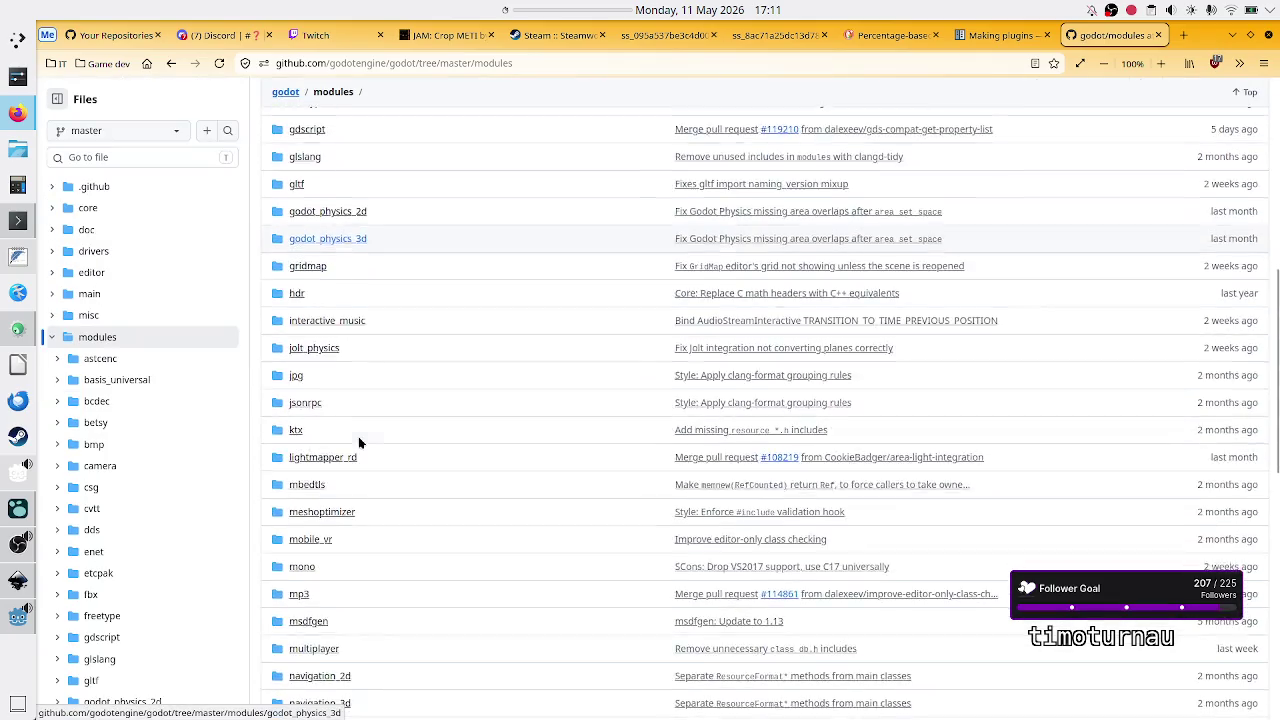
{"action": "scroll", "coordinate": [359, 443], "scroll_direction": "down", "scroll_amount": 9}
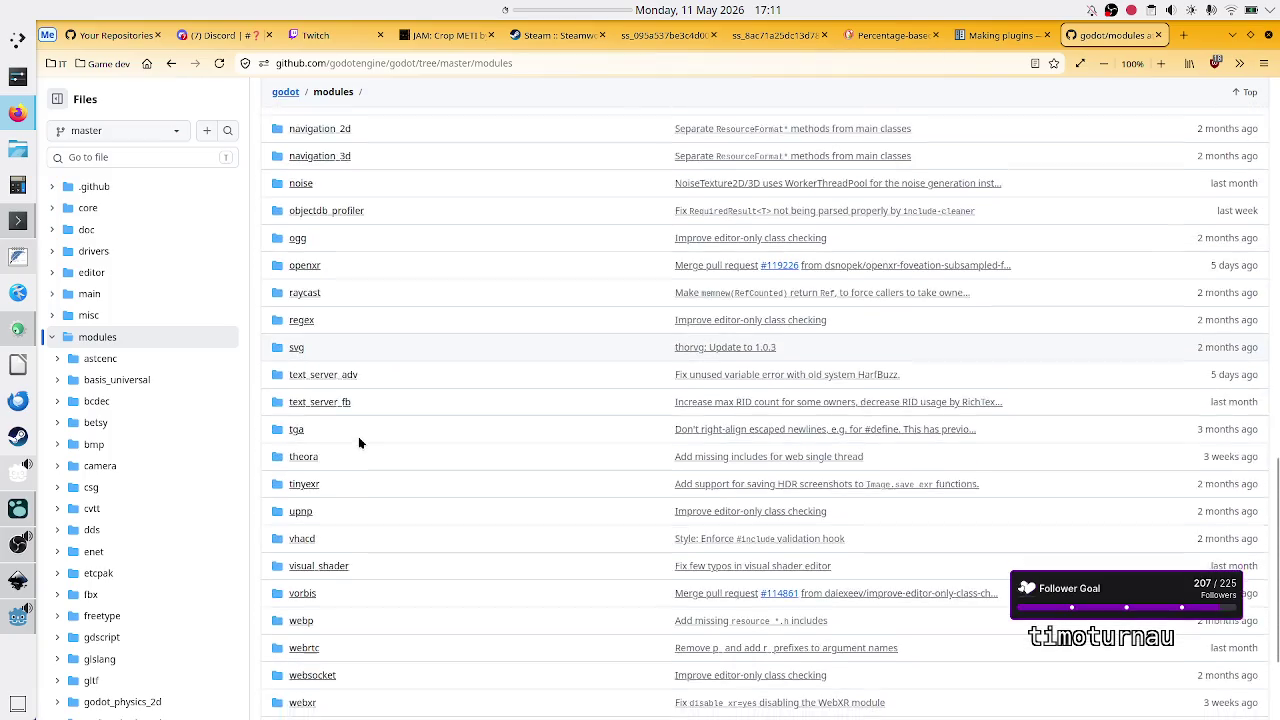
{"action": "scroll", "coordinate": [358, 436], "scroll_direction": "down", "scroll_amount": 3}
{"action": "scroll", "coordinate": [358, 436], "scroll_direction": "up", "scroll_amount": 12}
{"action": "scroll", "coordinate": [358, 436], "scroll_direction": "up", "scroll_amount": 3}
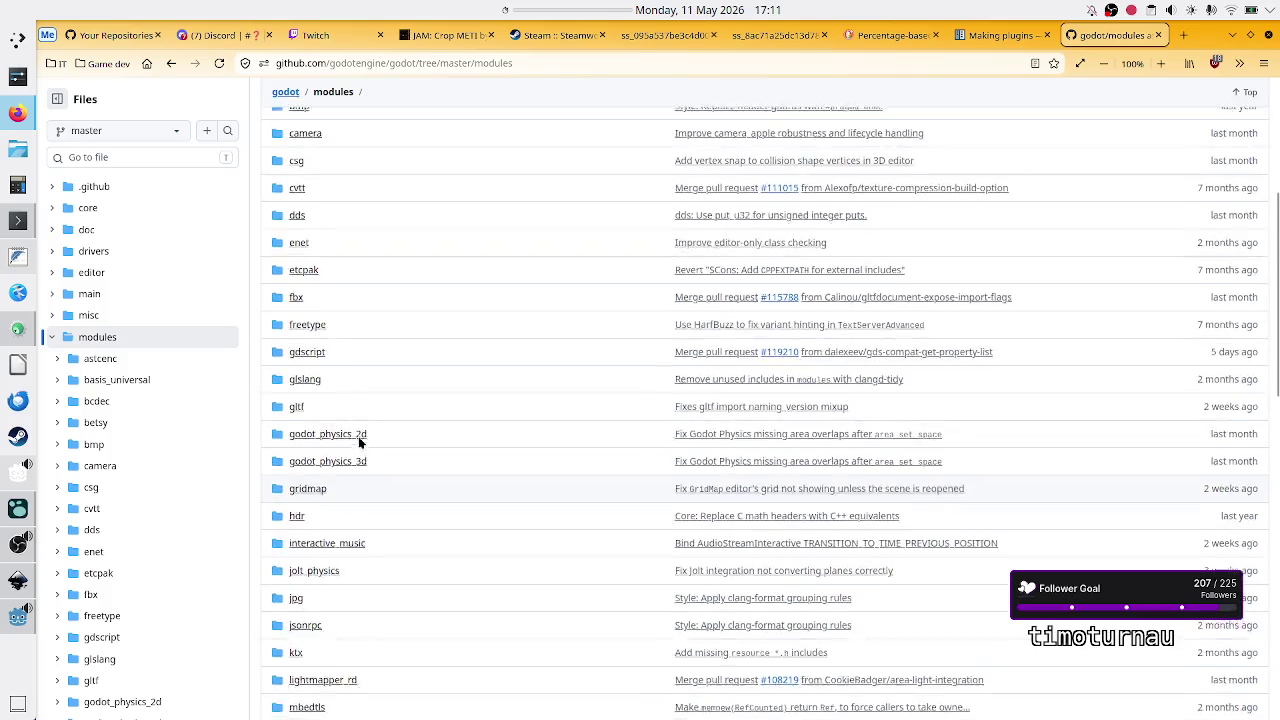
{"action": "scroll", "coordinate": [360, 442], "scroll_direction": "up", "scroll_amount": 3}
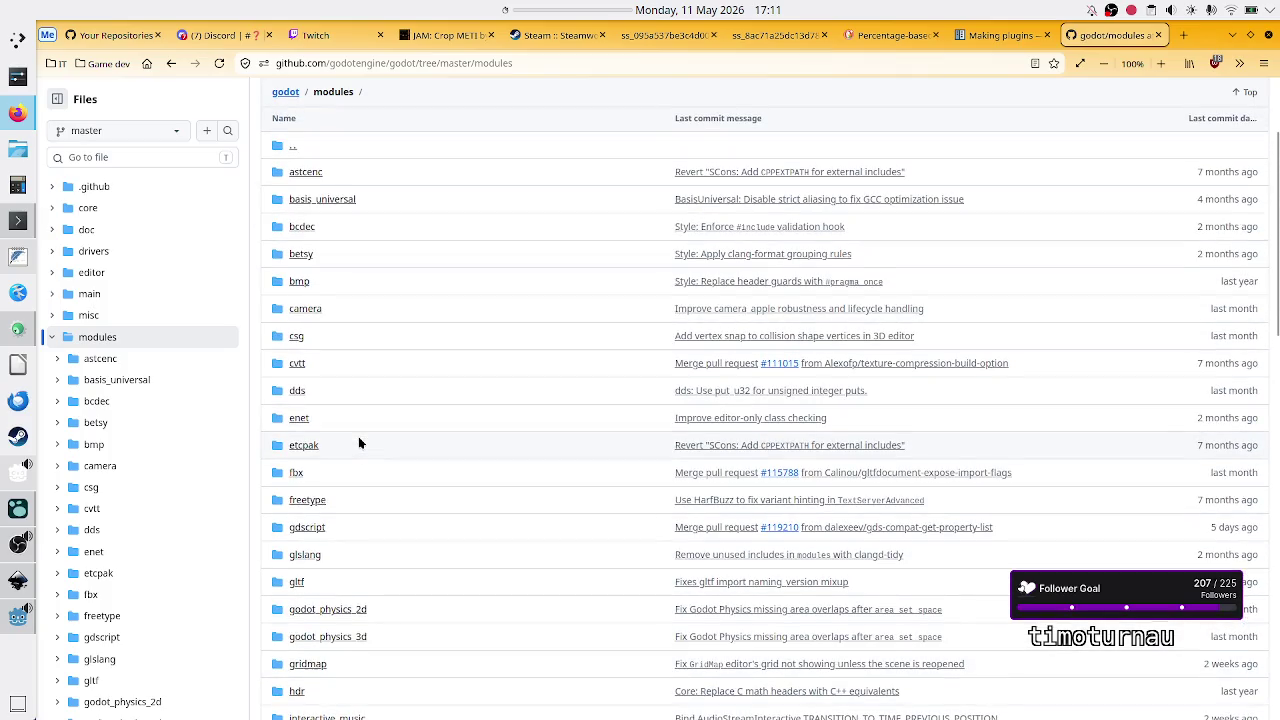
{"action": "scroll", "coordinate": [360, 442], "scroll_direction": "up", "scroll_amount": 2}
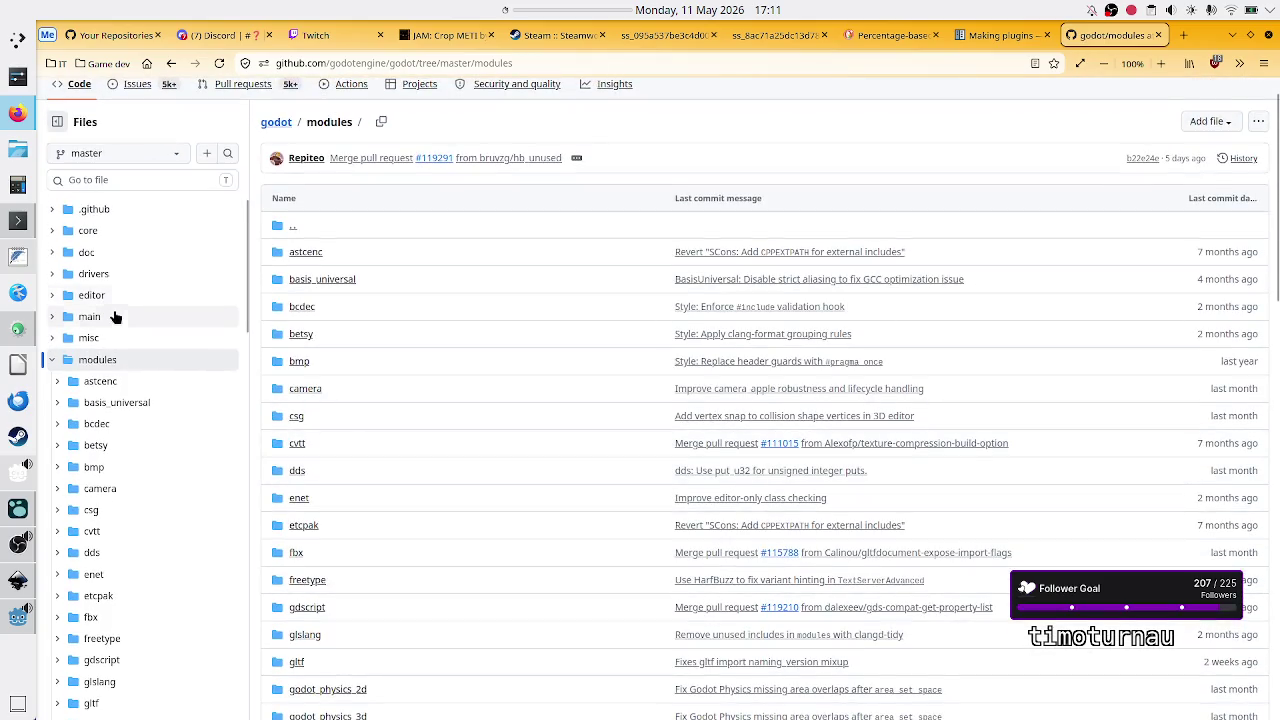
{"action": "scroll", "coordinate": [119, 316], "scroll_direction": "up", "scroll_amount": 1}
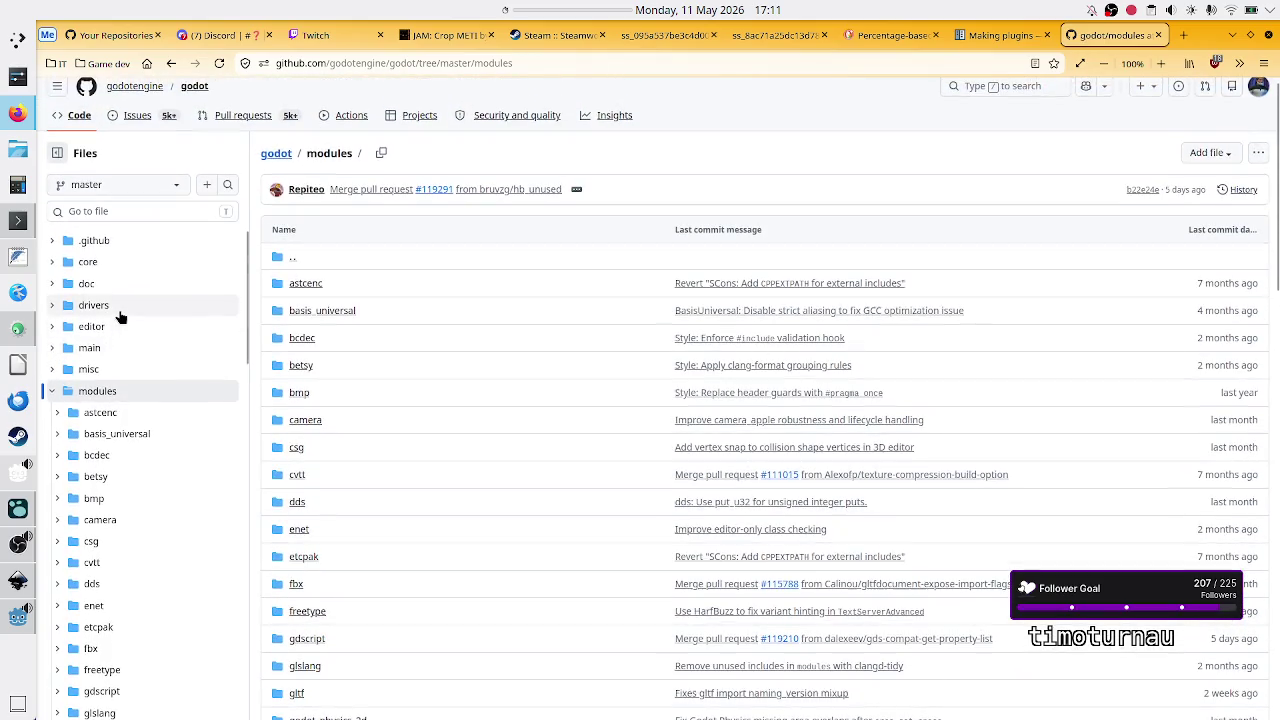
Step: Expand the core folder in the Files tree and browse down the subfolders
{"action": "left_click", "coordinate": [52, 263]}
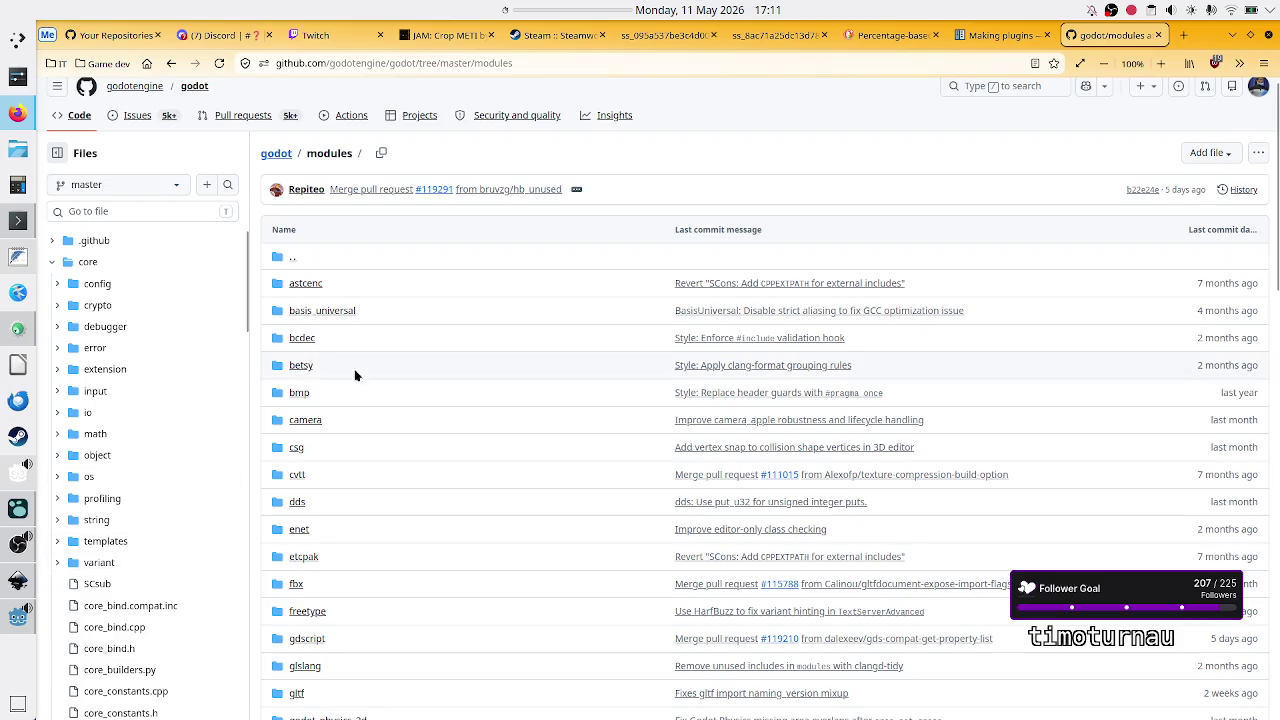
{"action": "scroll", "coordinate": [199, 410], "scroll_direction": "down", "scroll_amount": 2}
{"action": "scroll", "coordinate": [199, 410], "scroll_direction": "down", "scroll_amount": 8}
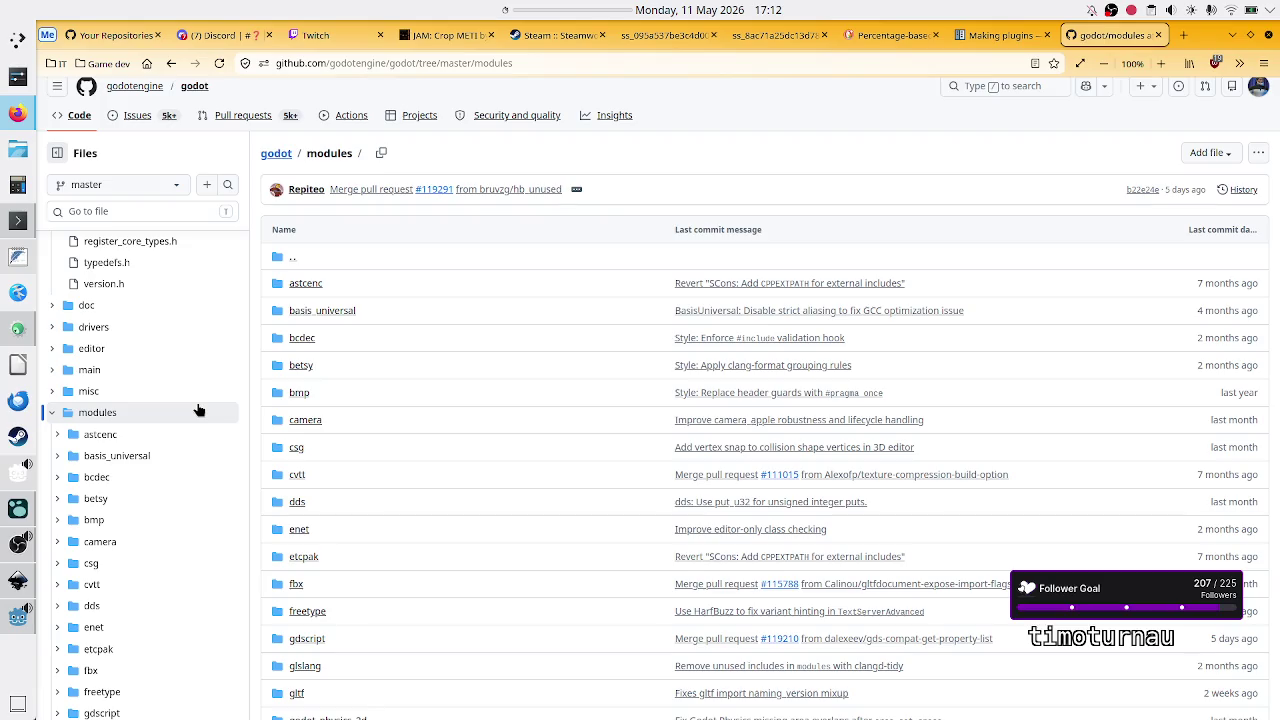
{"action": "scroll", "coordinate": [189, 341], "scroll_direction": "down", "scroll_amount": 5}
{"action": "scroll", "coordinate": [189, 341], "scroll_direction": "down", "scroll_amount": 10}
{"action": "scroll", "coordinate": [189, 341], "scroll_direction": "down", "scroll_amount": 1}
{"action": "scroll", "coordinate": [189, 341], "scroll_direction": "down", "scroll_amount": 2}
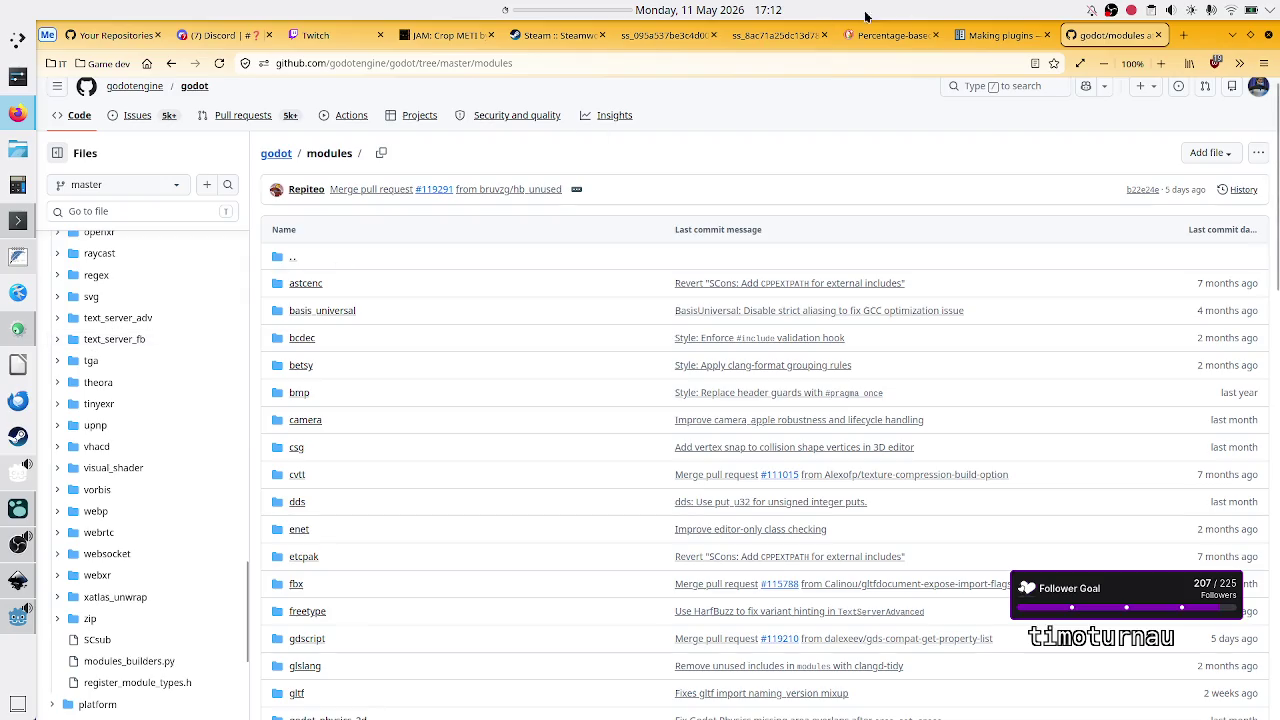
{"action": "left_click", "coordinate": [999, 33]}
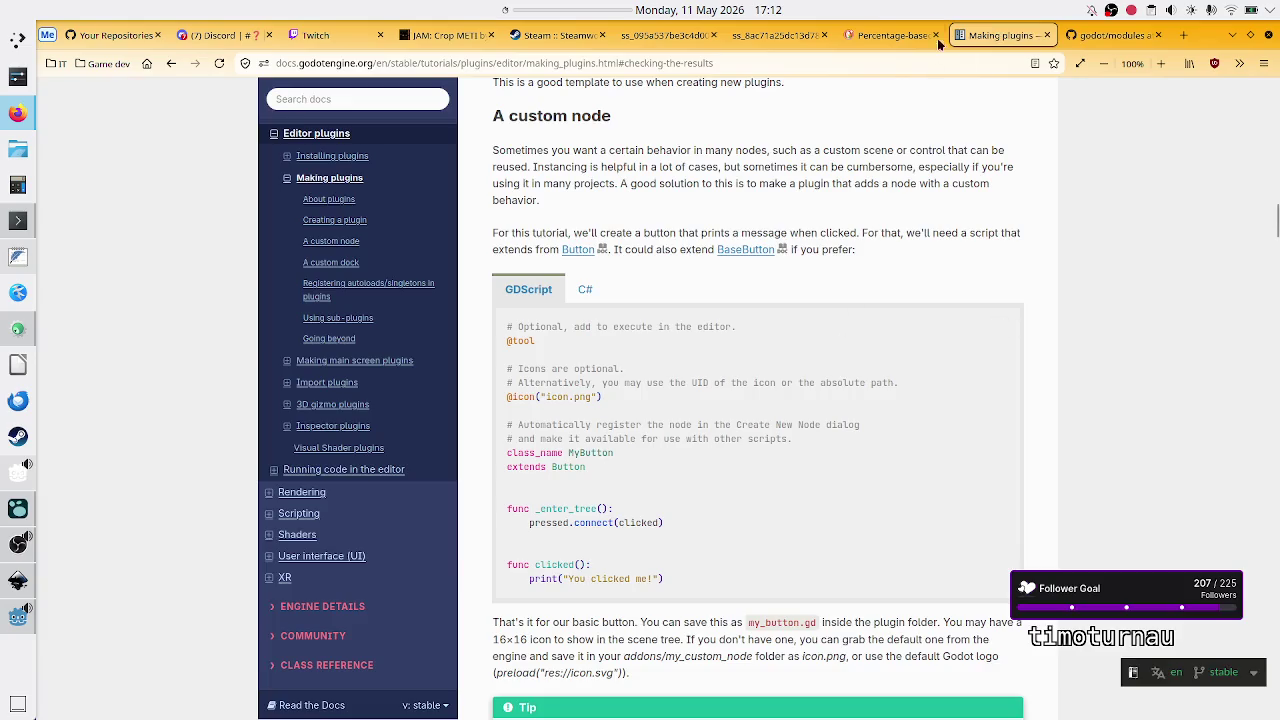
Step: Compare the Making plugins docs and GitHub modules tabs, ending on the Percentage-based center container chat
{"action": "left_click", "coordinate": [890, 35]}
{"action": "left_click", "coordinate": [1015, 38]}
{"action": "left_click", "coordinate": [1100, 38]}
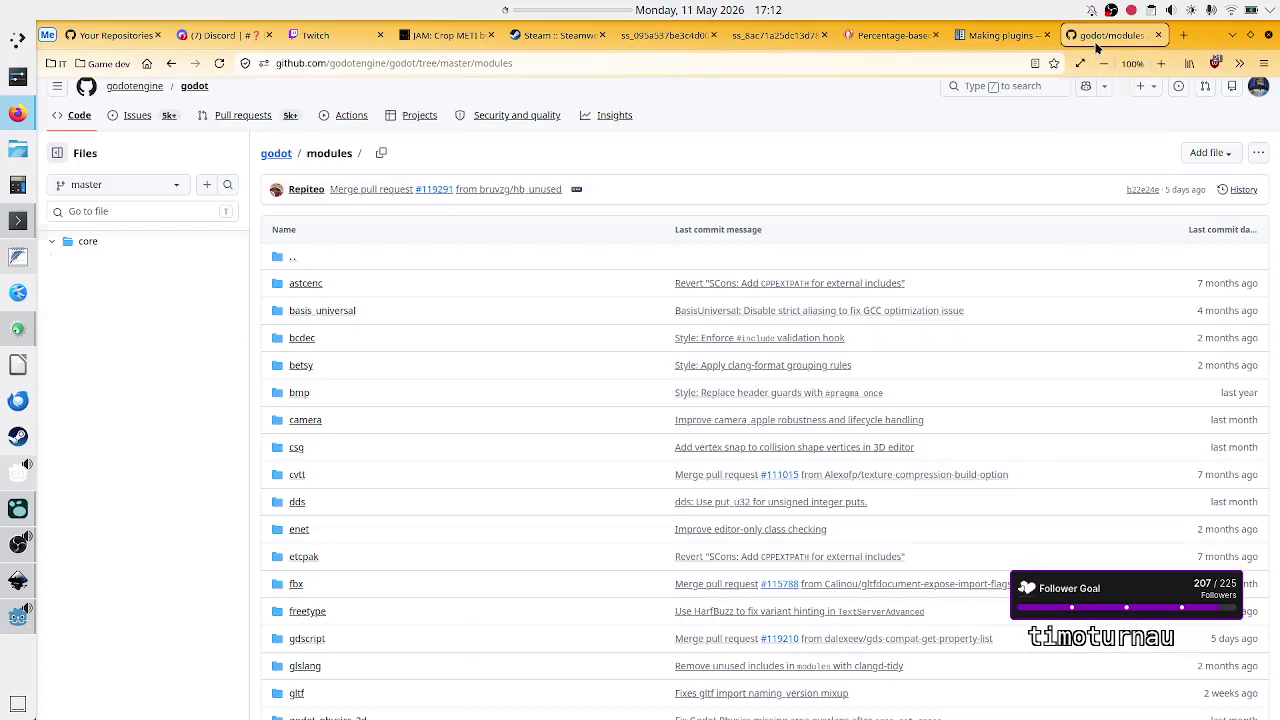
{"action": "left_click", "coordinate": [995, 35]}
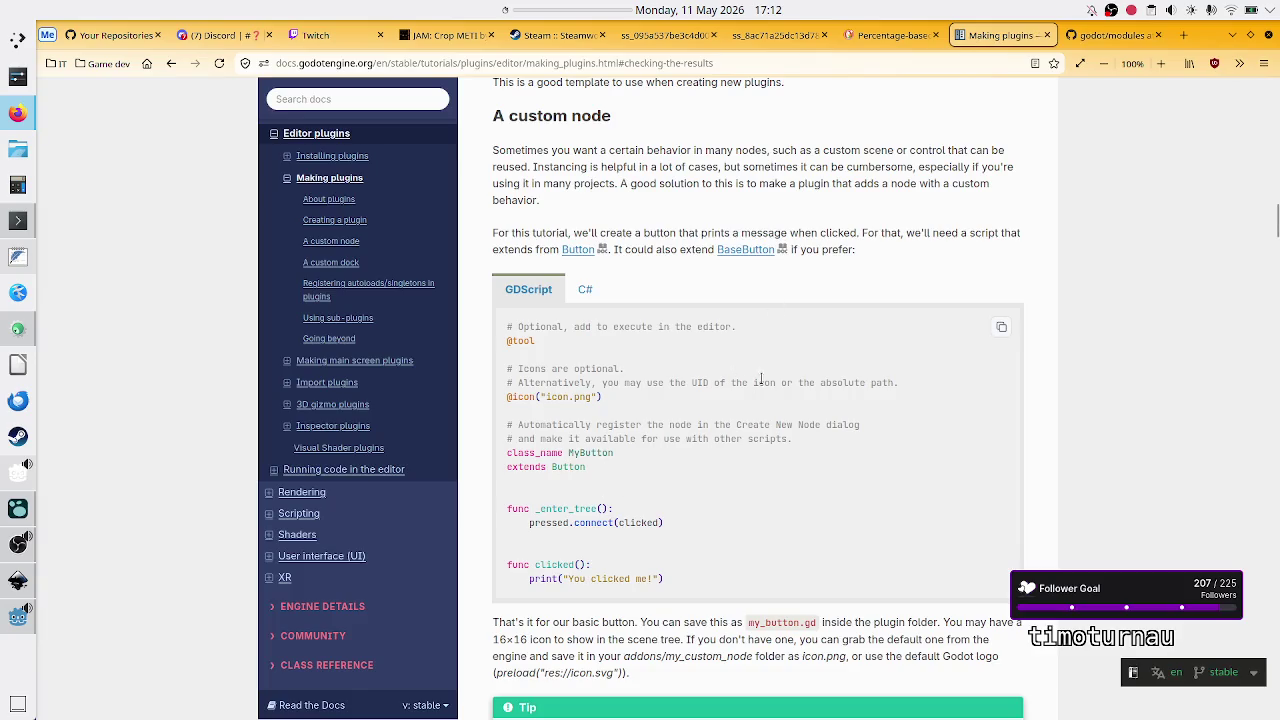
{"action": "left_click", "coordinate": [885, 35]}
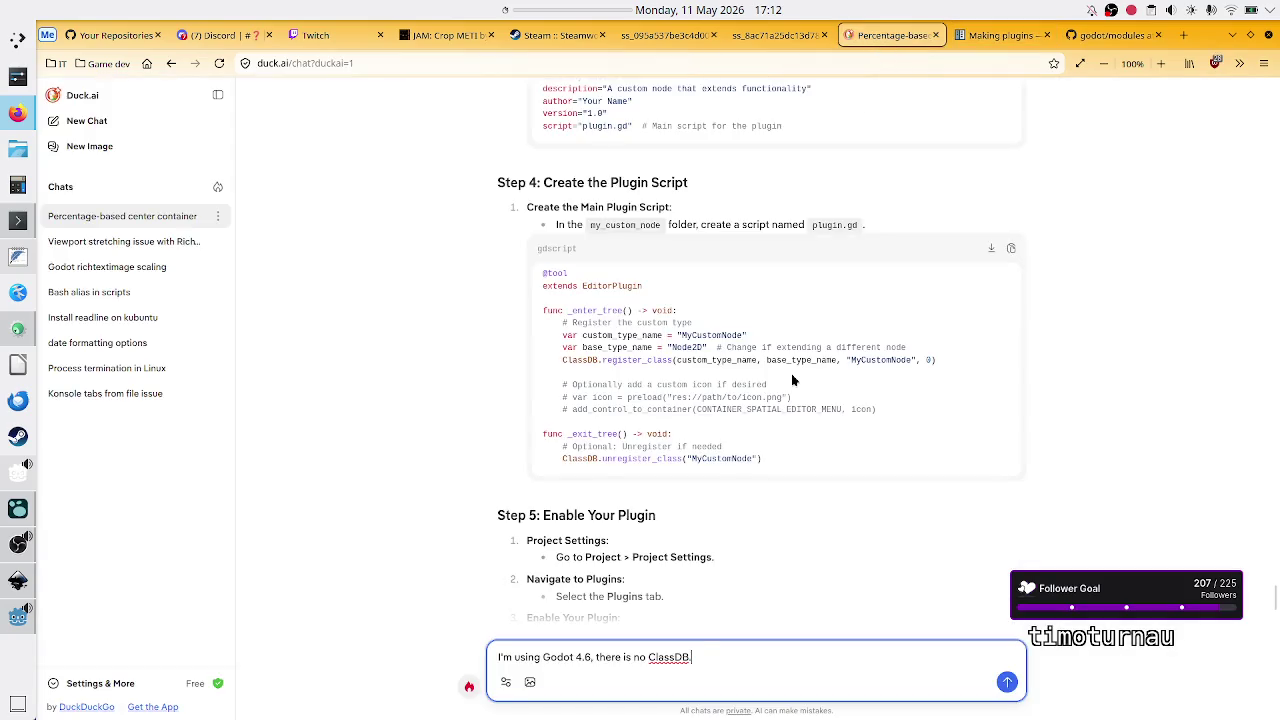
Step: Delete the draft message about ClassDB from the Duck.ai reply box
{"action": "scroll", "coordinate": [791, 380], "scroll_direction": "down", "scroll_amount": 3}
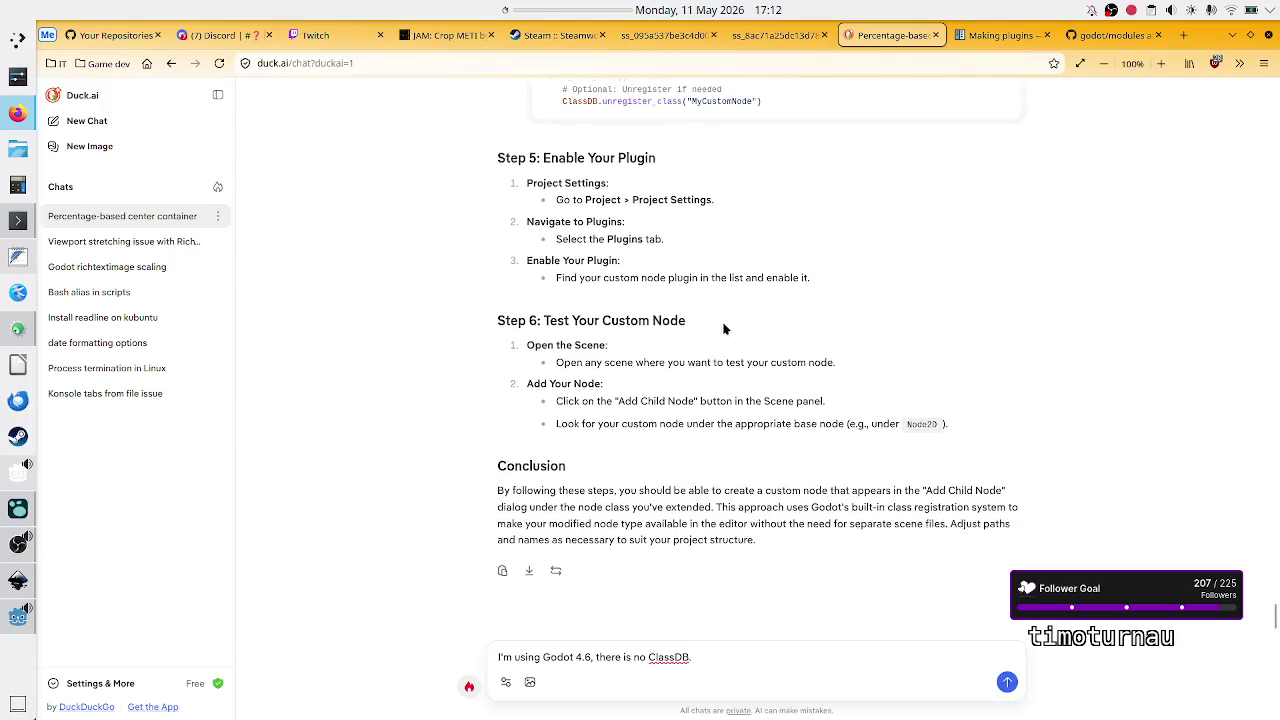
{"action": "scroll", "coordinate": [724, 329], "scroll_direction": "up", "scroll_amount": 3}
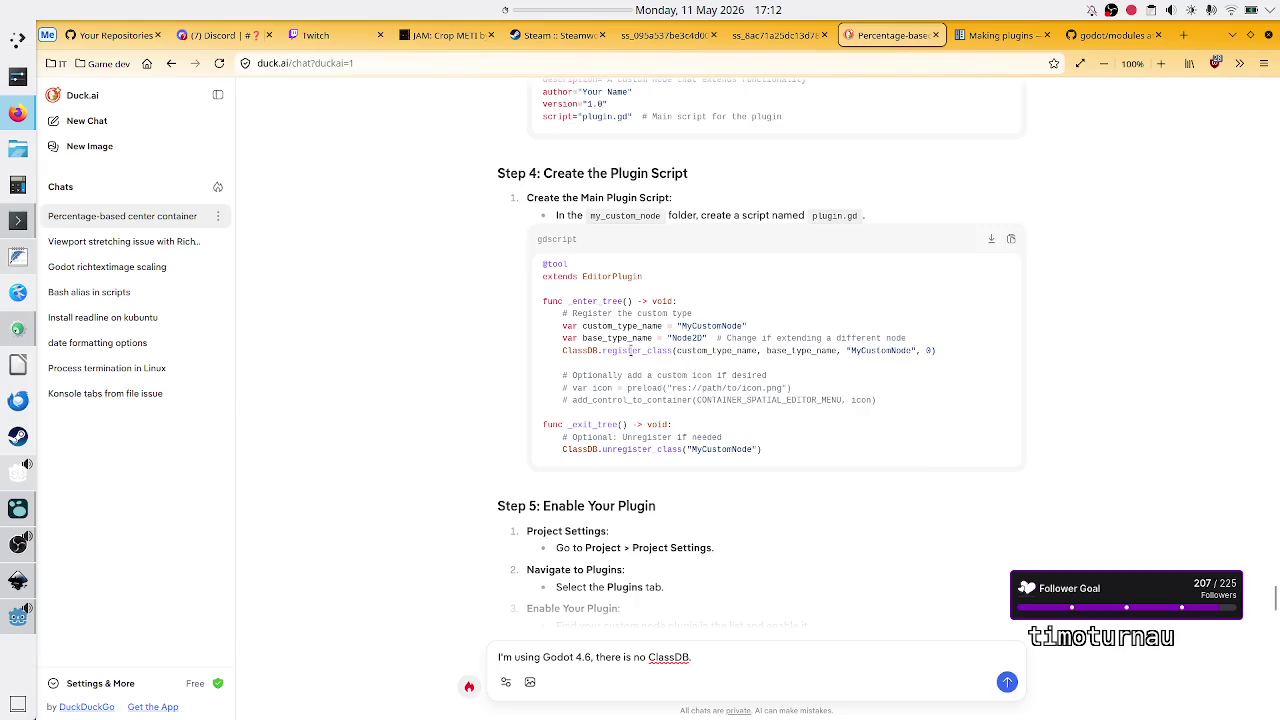
{"action": "left_click_drag", "start_coordinate": [655, 449], "coordinate": [567, 313]}
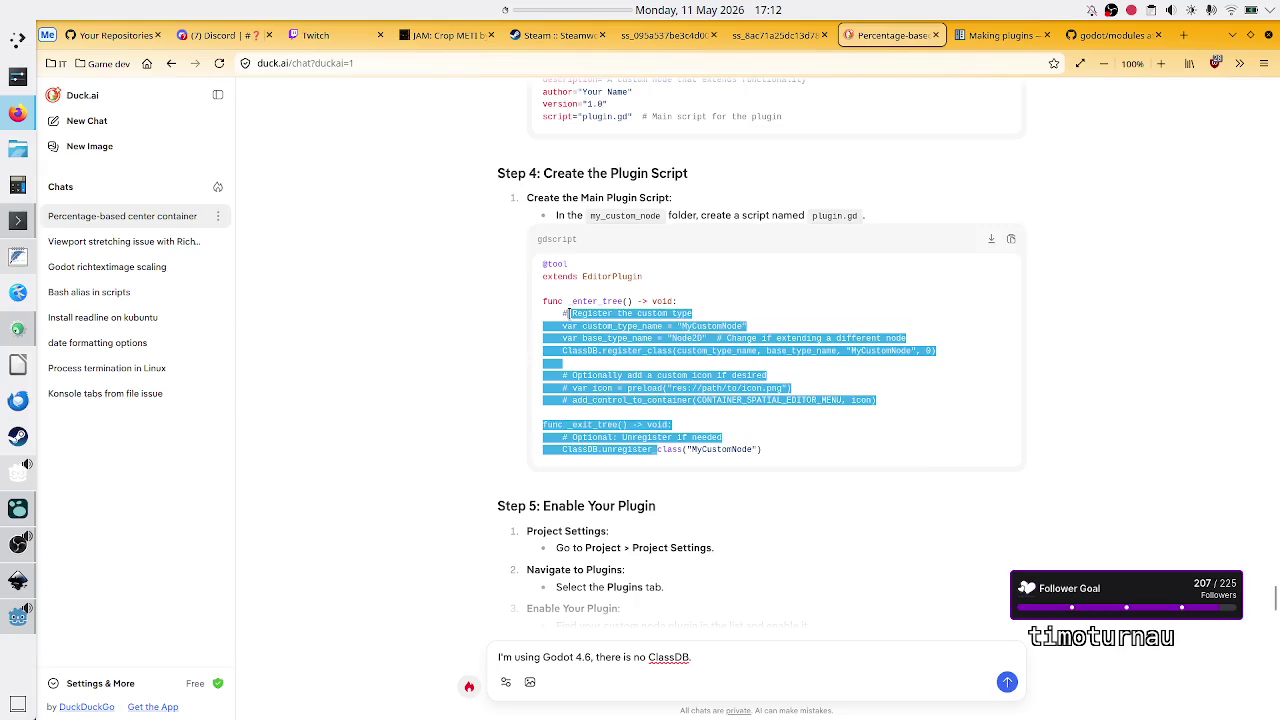
{"action": "left_click", "coordinate": [567, 313]}
{"action": "left_click", "coordinate": [720, 660]}
{"action": "key", "text": "ctrl+a"}
{"action": "key", "text": "BackSpace"}
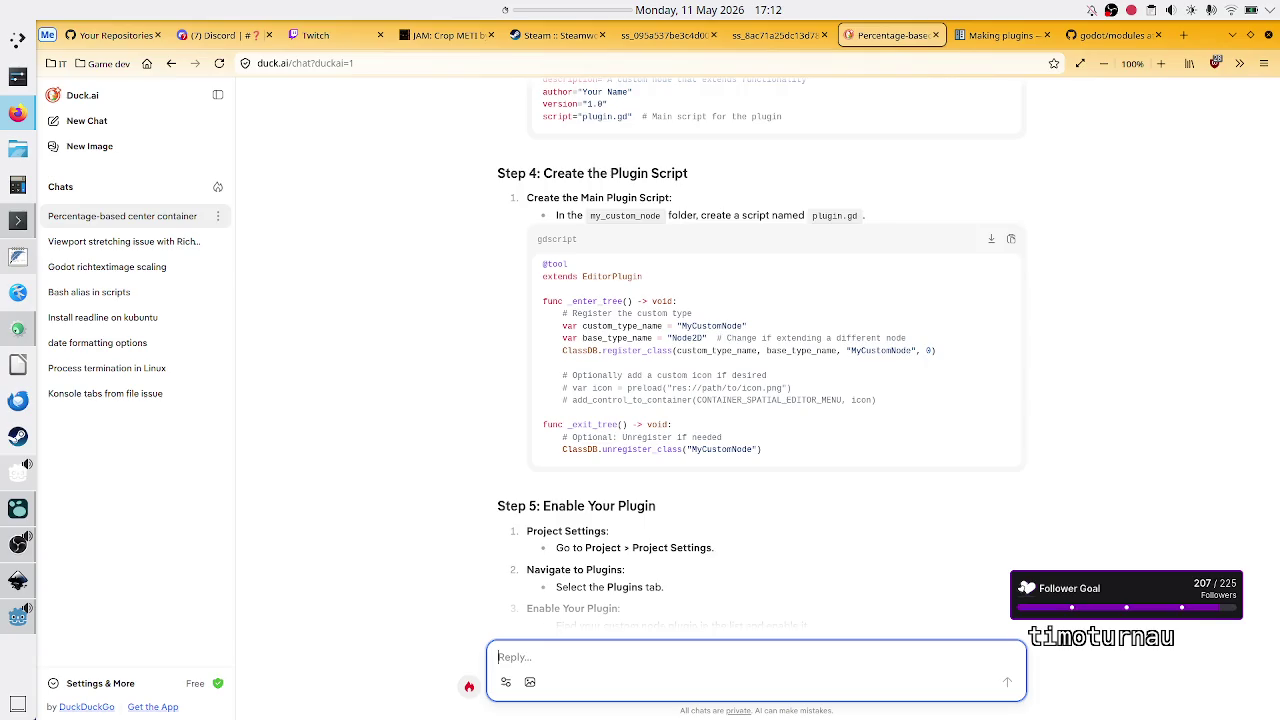
Step: Ask Duck.ai where the CenterContainer node icon lives in the Godot engine repo
{"action": "type", "text": "In the G"}
{"action": "type", "text": "odot e"}
{"action": "type", "text": "ngine re"}
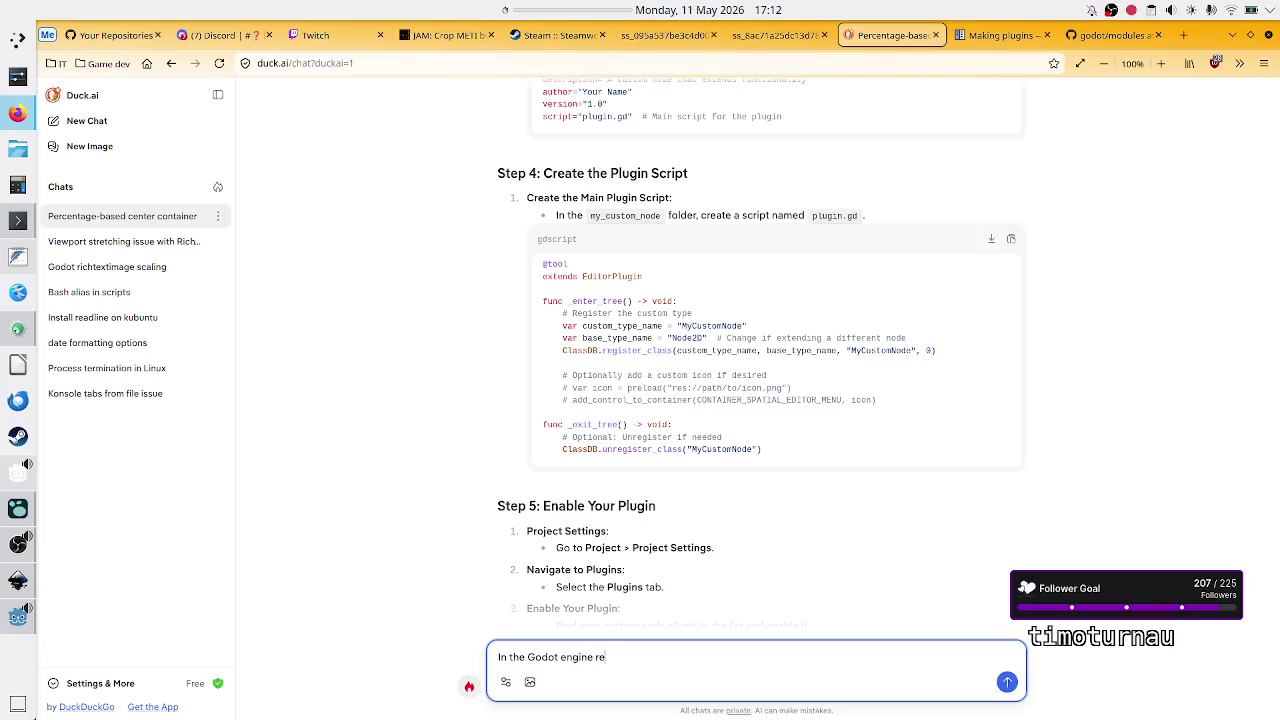
{"action": "type", "text": "po wher"}
{"action": "type", "text": "e cou"}
{"action": "type", "text": "ld I find t"}
{"action": "type", "text": "ns used fo"}
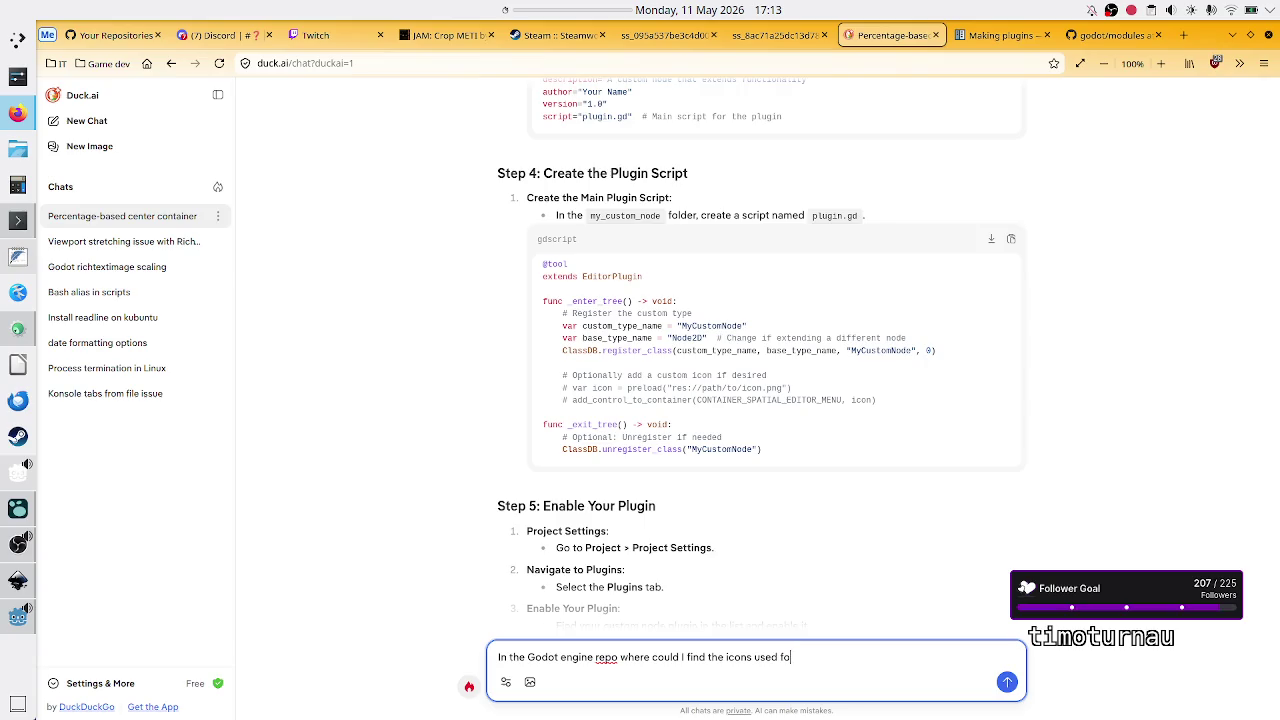
{"action": "key", "text": "BackSpace"}
{"action": "key", "text": "BackSpace"}
{"action": "type", "text": "odes, specifically that of the Cente"}
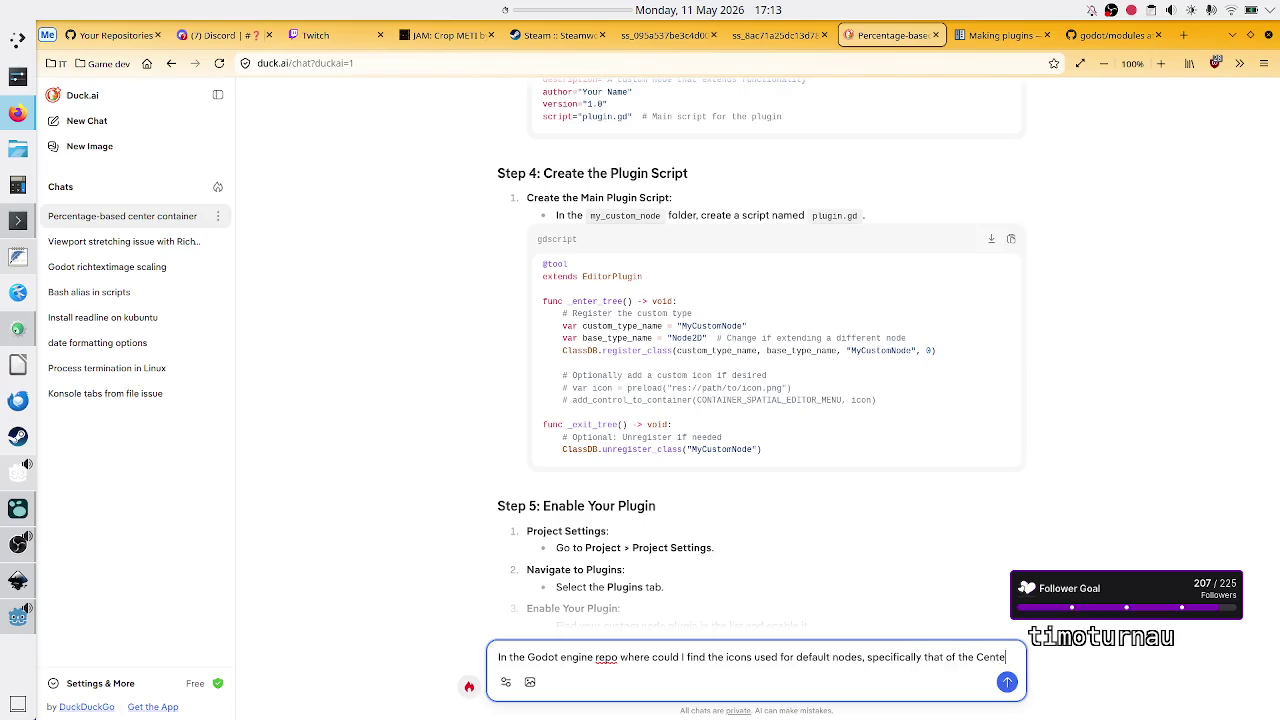
{"action": "type", "text": "rConta"}
{"action": "type", "text": "iner?"}
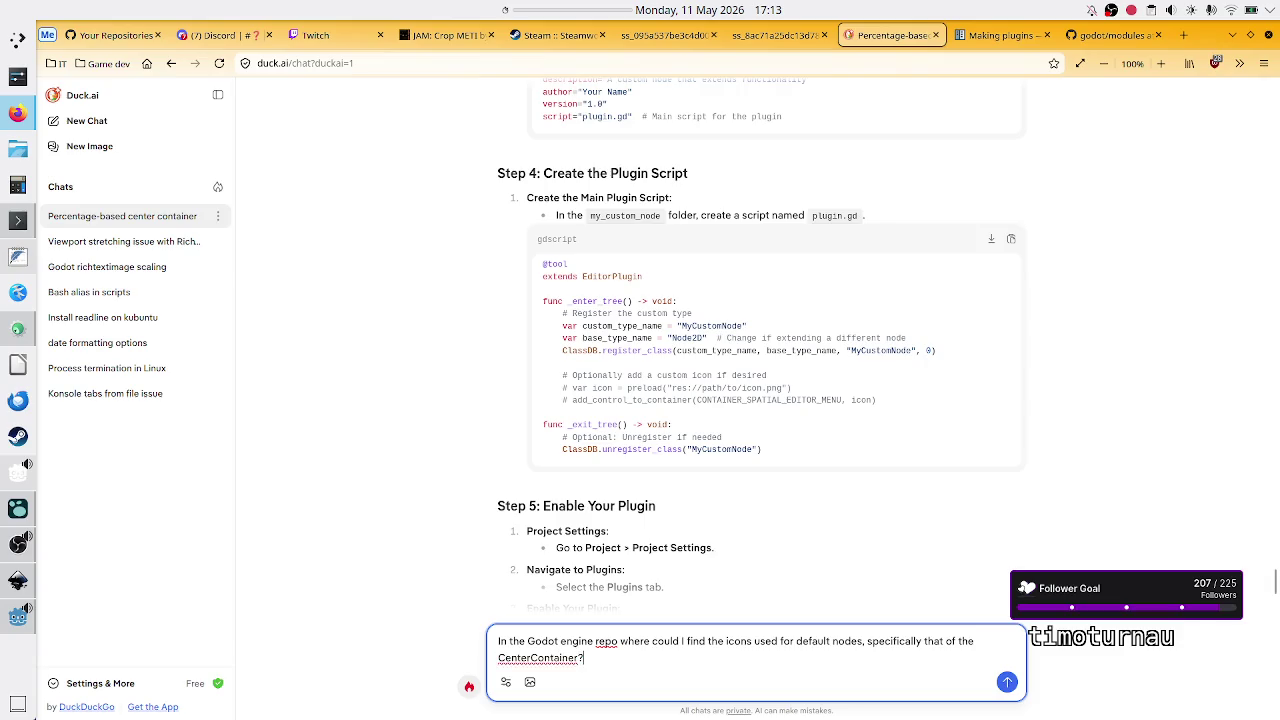
{"action": "key", "text": "Return"}
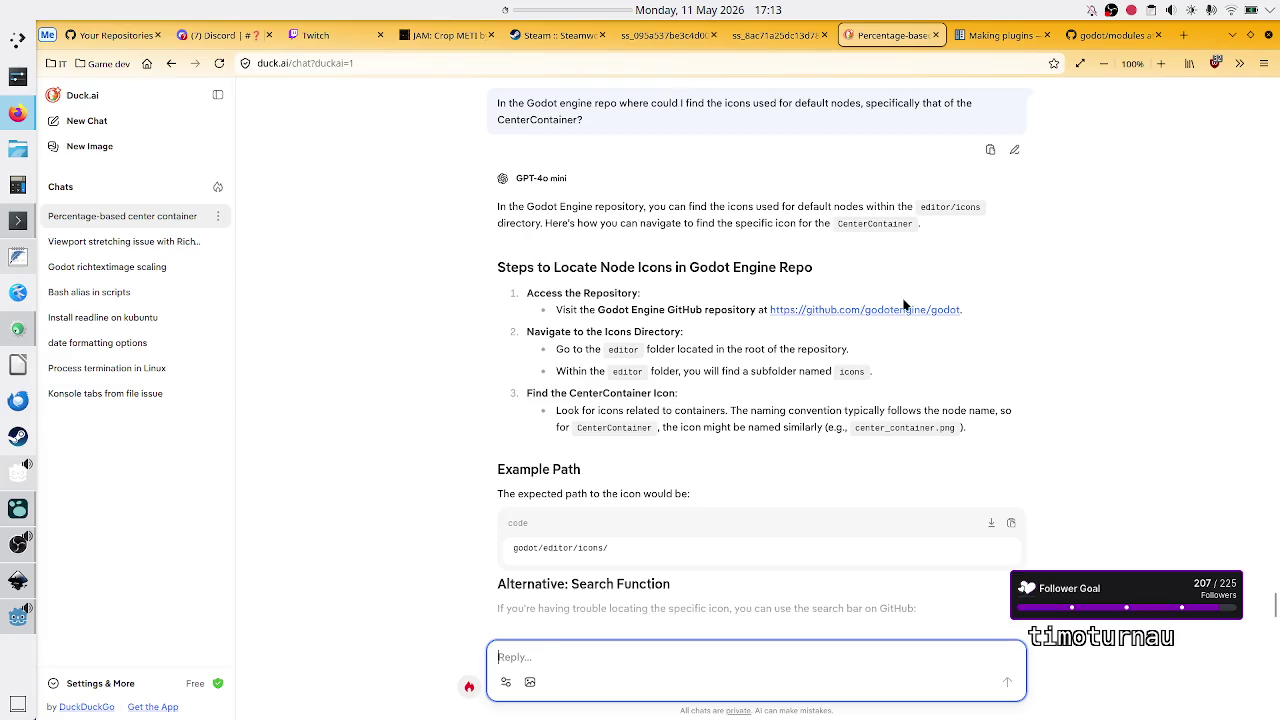
{"action": "left_click", "coordinate": [1097, 37]}
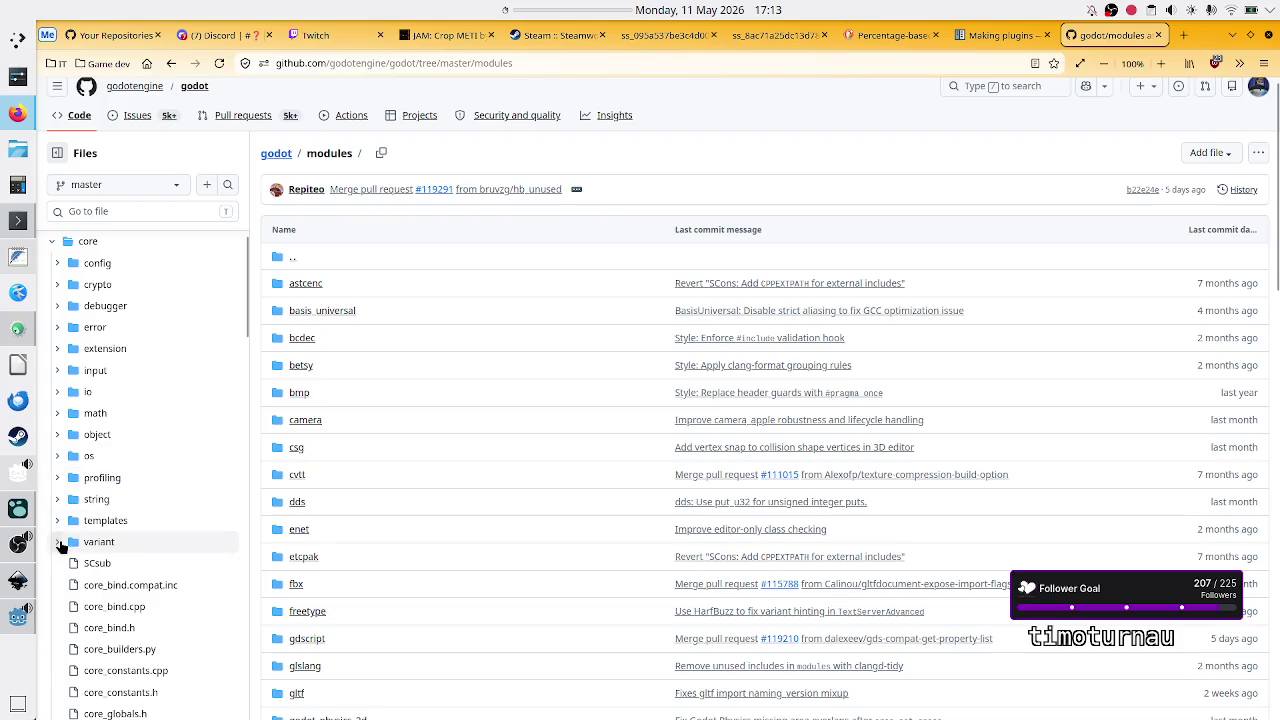
Step: Collapse core and modules and expand editor > icons in the Files tree
{"action": "scroll", "coordinate": [92, 492], "scroll_direction": "up", "scroll_amount": 1}
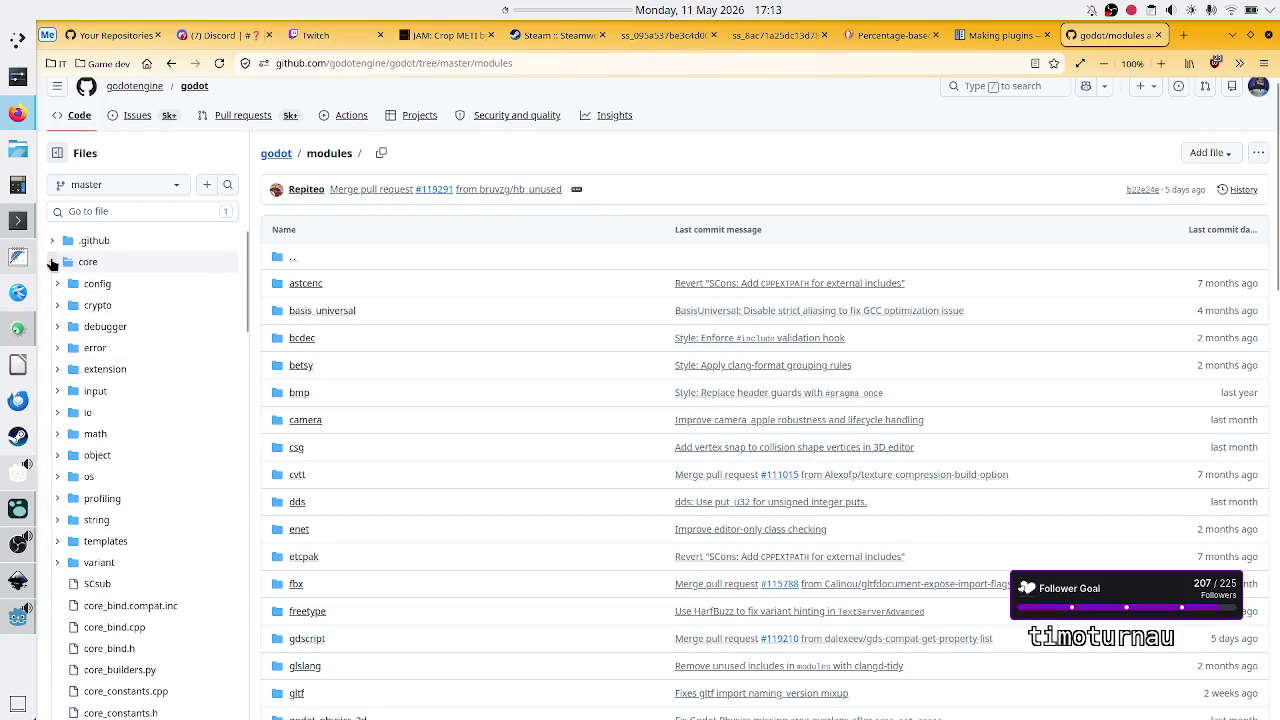
{"action": "left_click", "coordinate": [51, 261]}
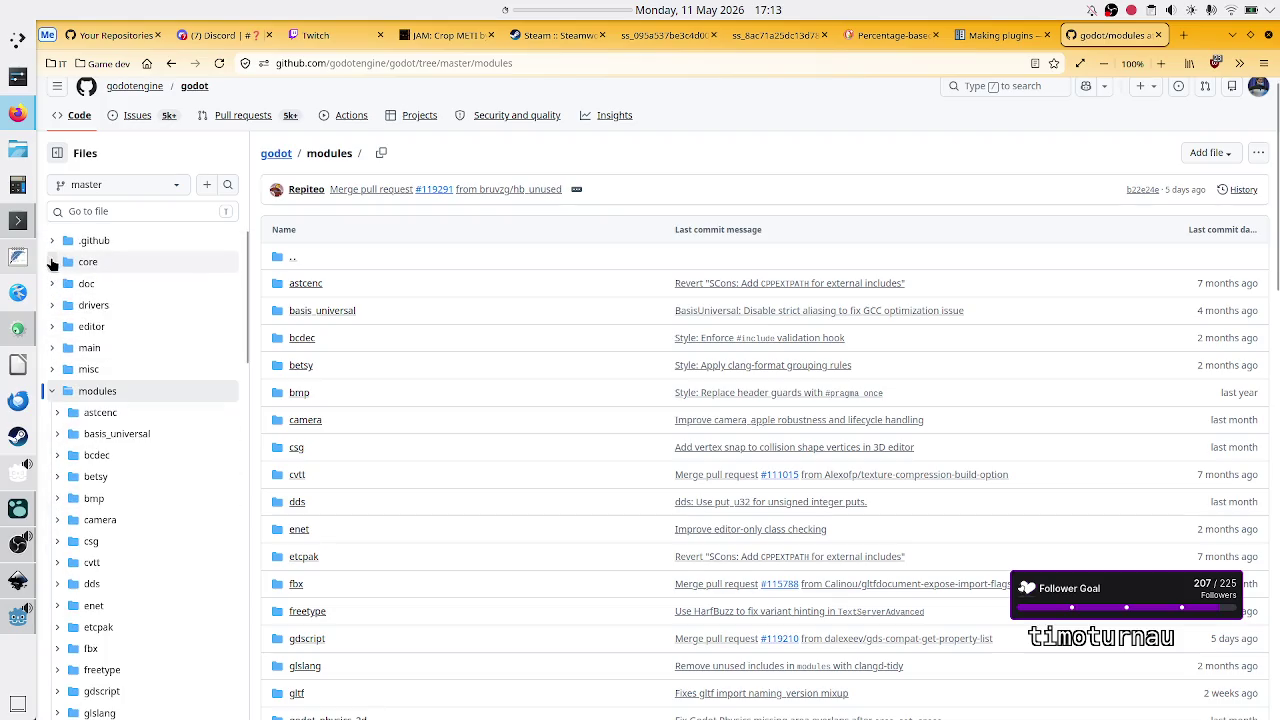
{"action": "left_click", "coordinate": [54, 391]}
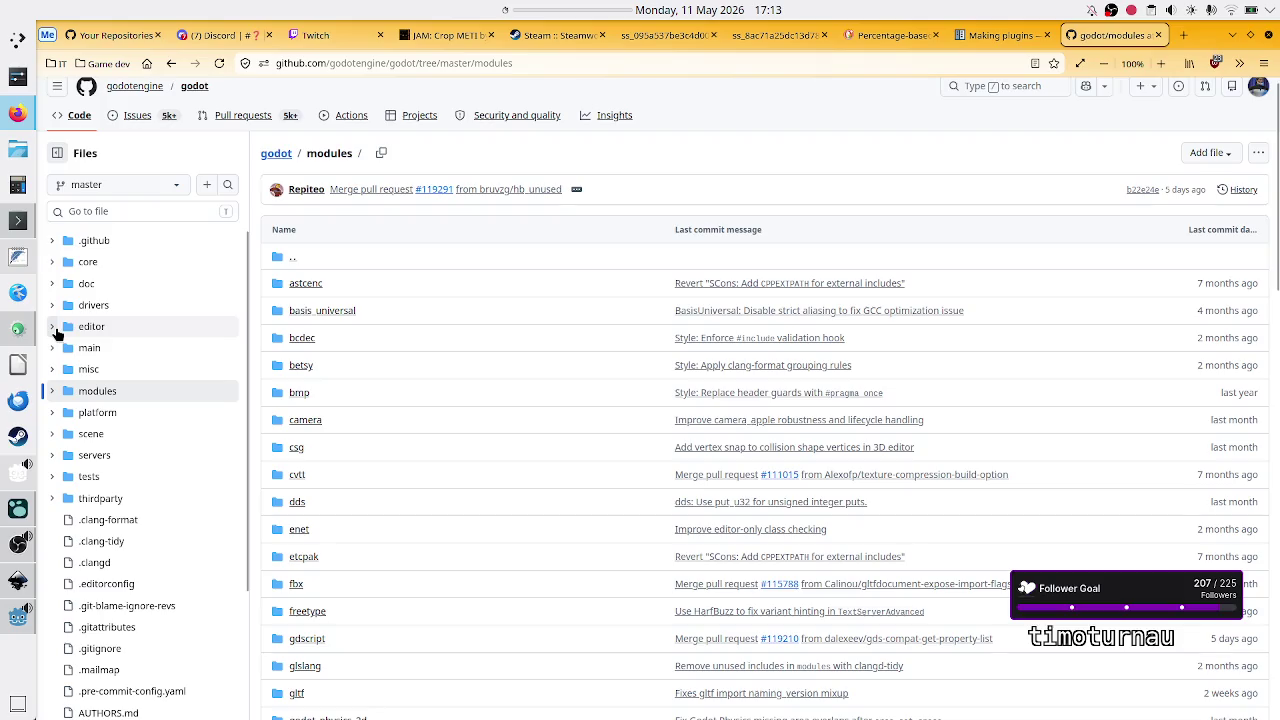
{"action": "left_click", "coordinate": [54, 328]}
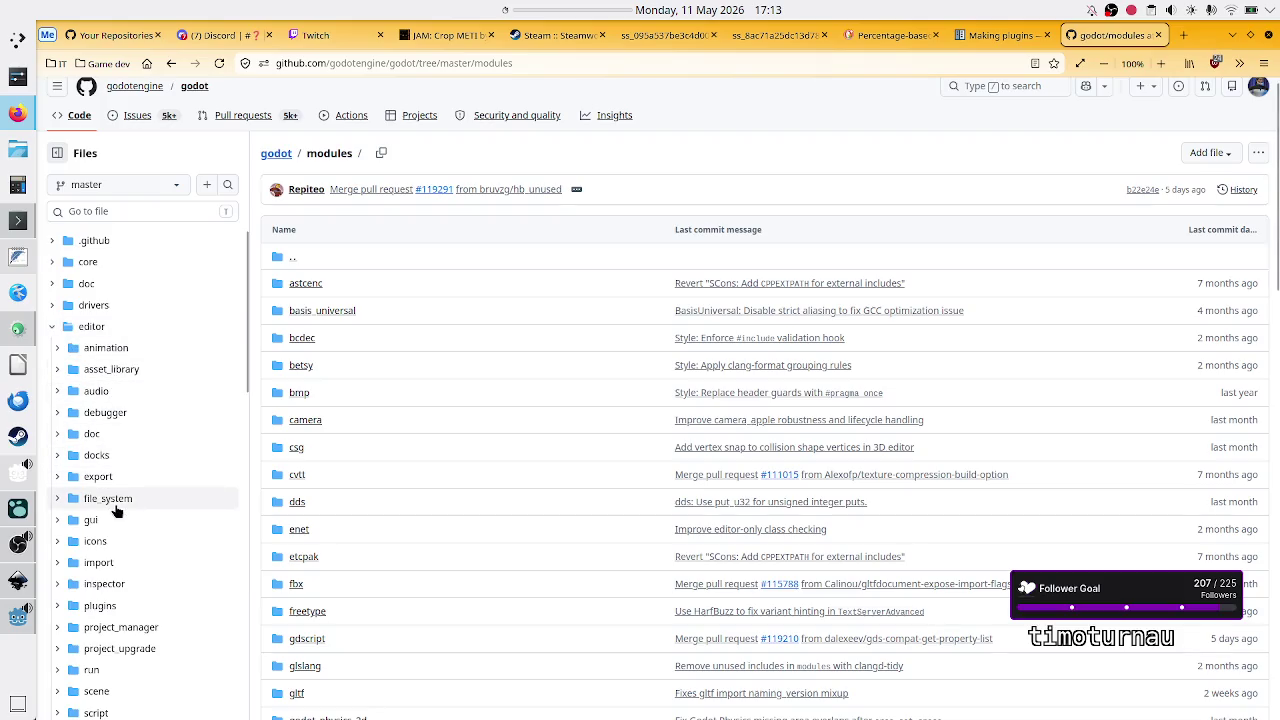
{"action": "left_click", "coordinate": [58, 542]}
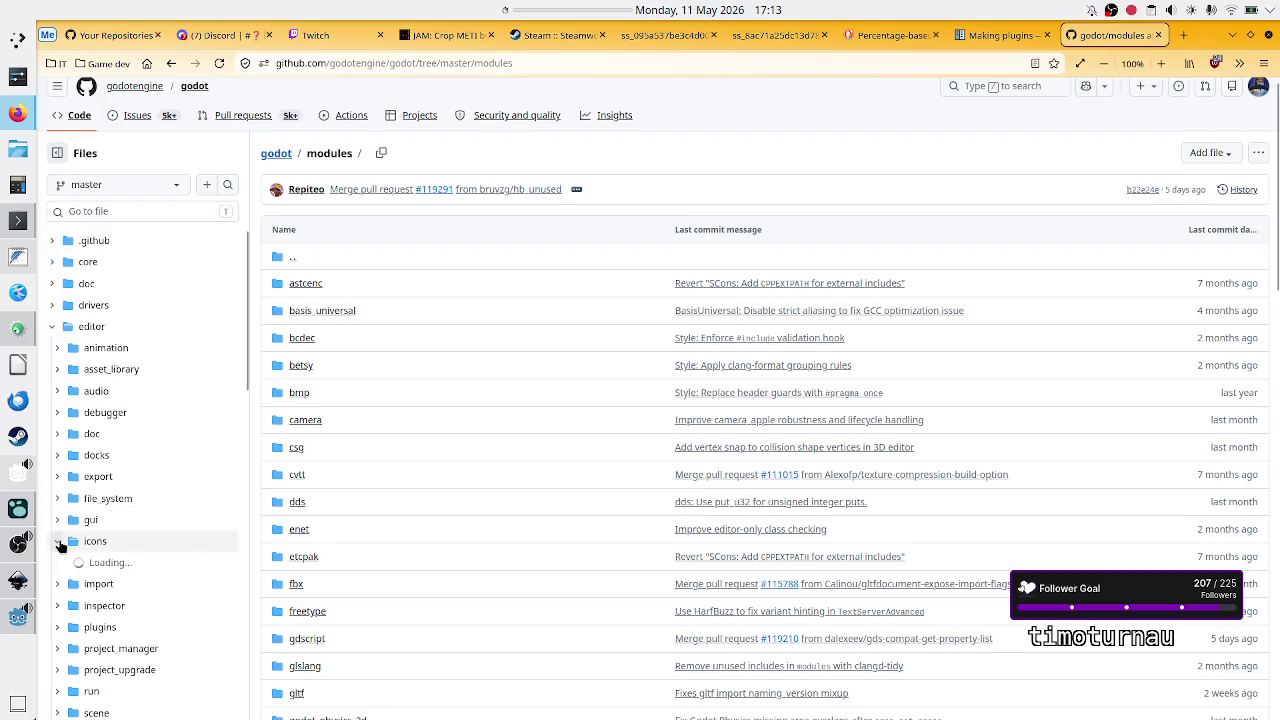
Step: Scroll the icons folder down to CenterContainer.svg and open it
{"action": "scroll", "coordinate": [145, 558], "scroll_direction": "down", "scroll_amount": 3}
{"action": "scroll", "coordinate": [150, 556], "scroll_direction": "down", "scroll_amount": 12}
{"action": "scroll", "coordinate": [150, 556], "scroll_direction": "down", "scroll_amount": 15}
{"action": "scroll", "coordinate": [151, 556], "scroll_direction": "down", "scroll_amount": 3}
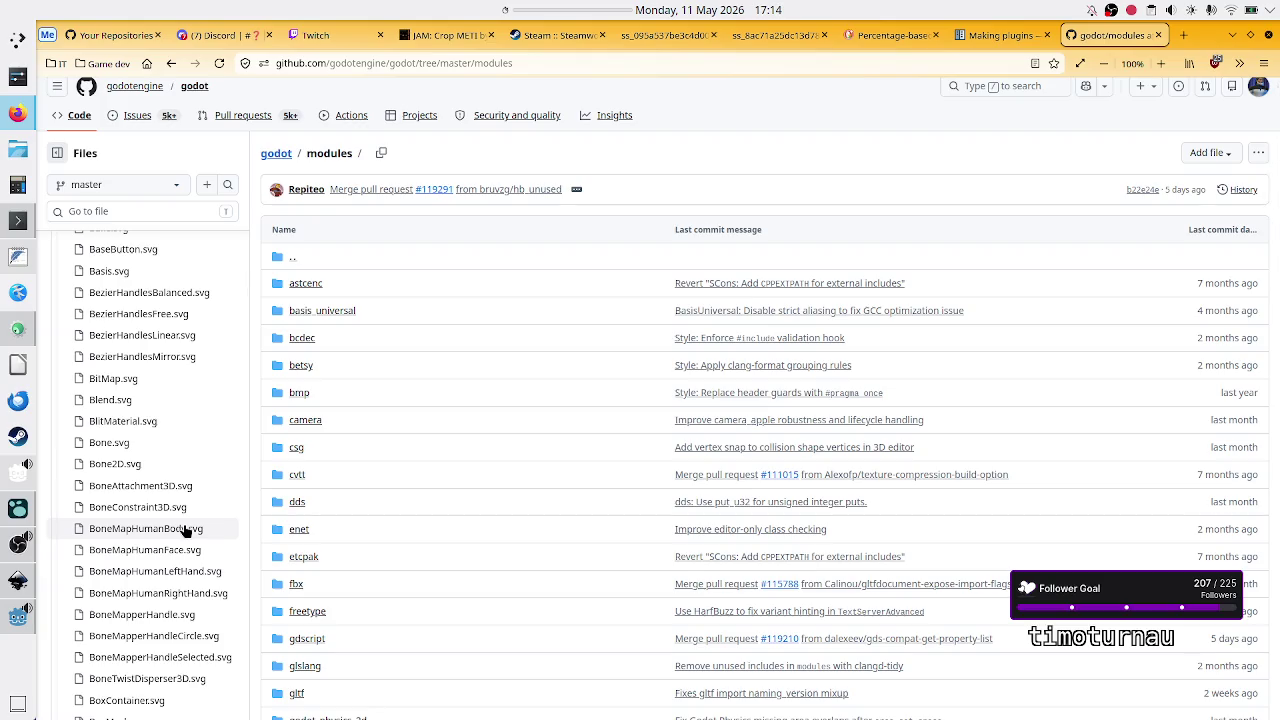
{"action": "scroll", "coordinate": [180, 532], "scroll_direction": "down", "scroll_amount": 5}
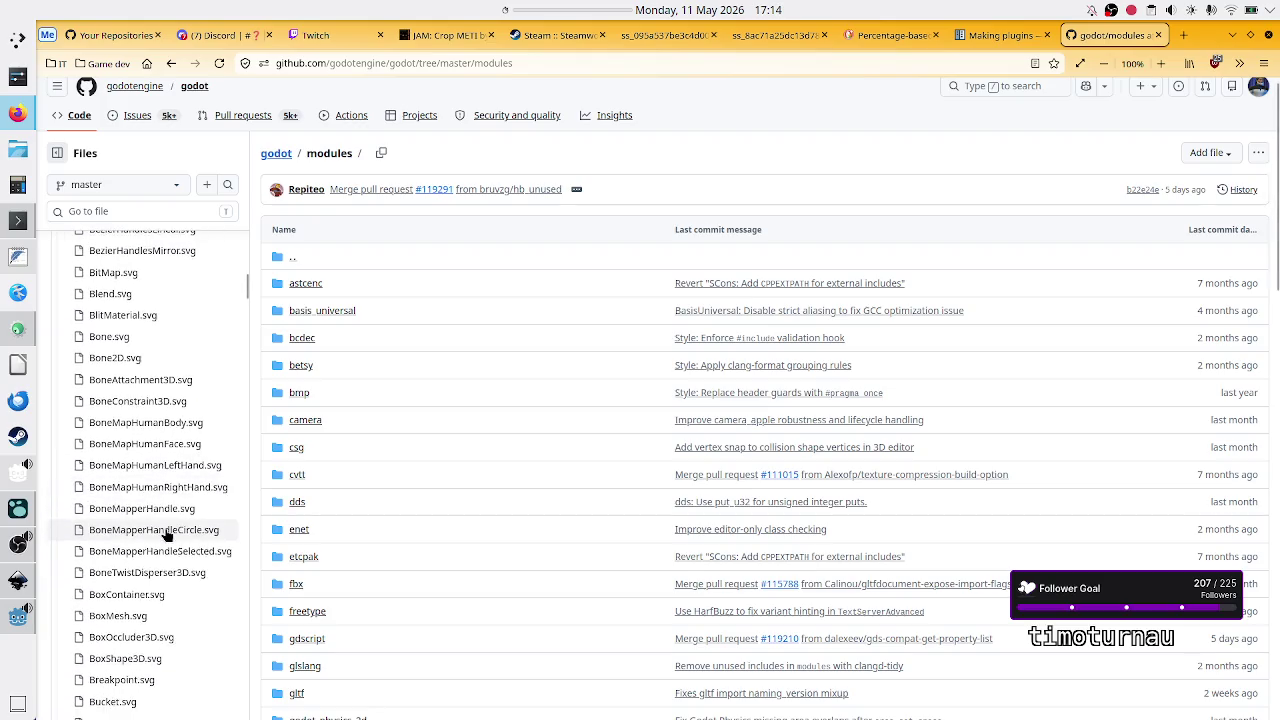
{"action": "scroll", "coordinate": [167, 535], "scroll_direction": "down", "scroll_amount": 4}
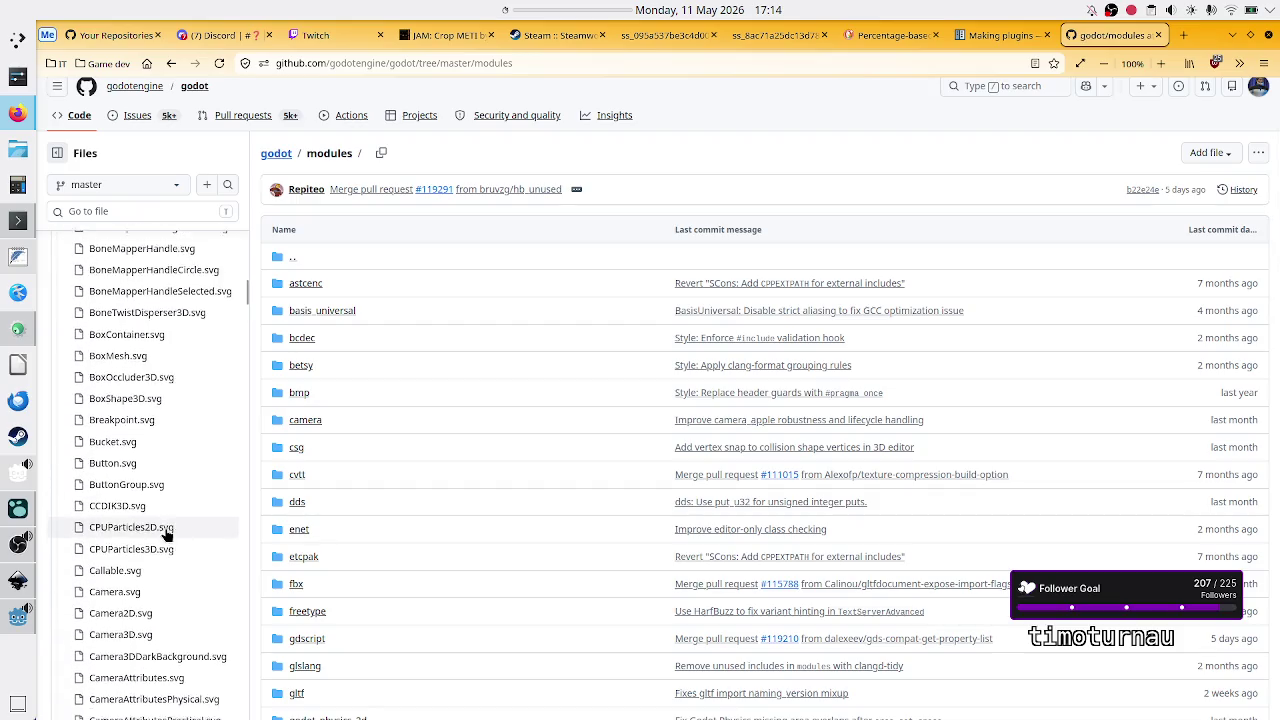
{"action": "scroll", "coordinate": [167, 535], "scroll_direction": "down", "scroll_amount": 3}
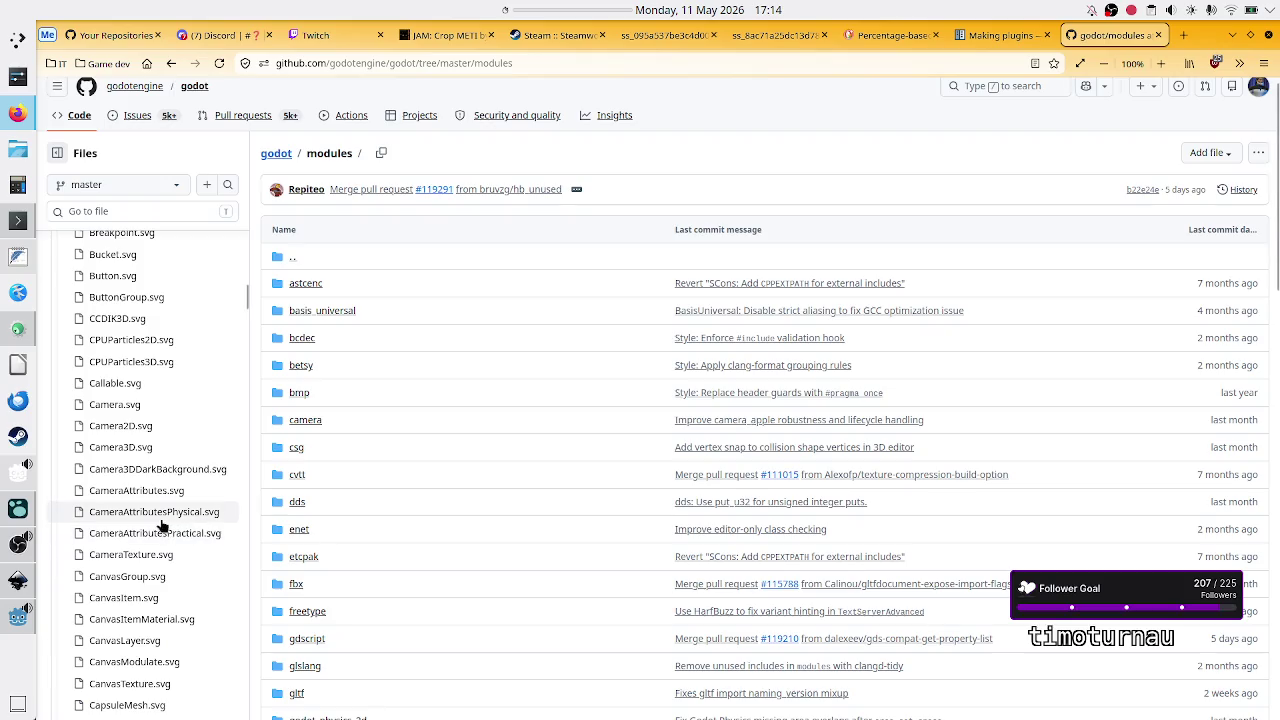
{"action": "scroll", "coordinate": [159, 555], "scroll_direction": "down", "scroll_amount": 1}
{"action": "scroll", "coordinate": [157, 553], "scroll_direction": "down", "scroll_amount": 8}
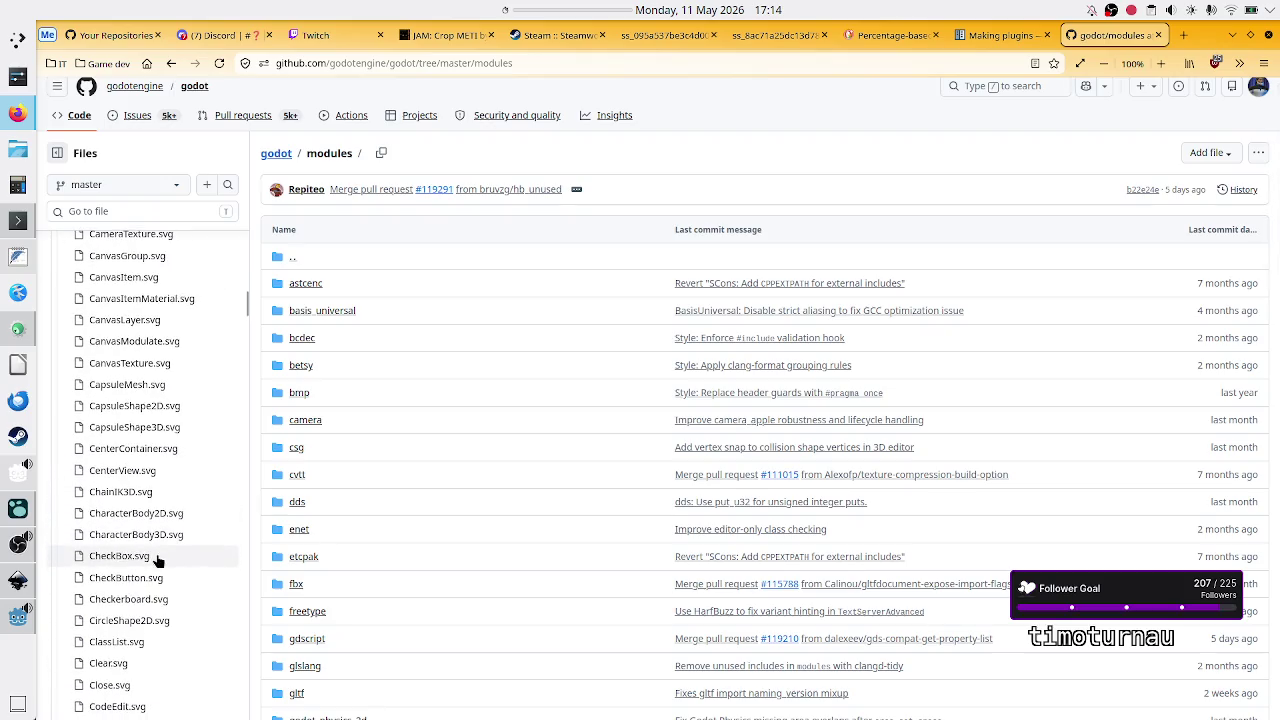
{"action": "scroll", "coordinate": [157, 558], "scroll_direction": "down", "scroll_amount": 1}
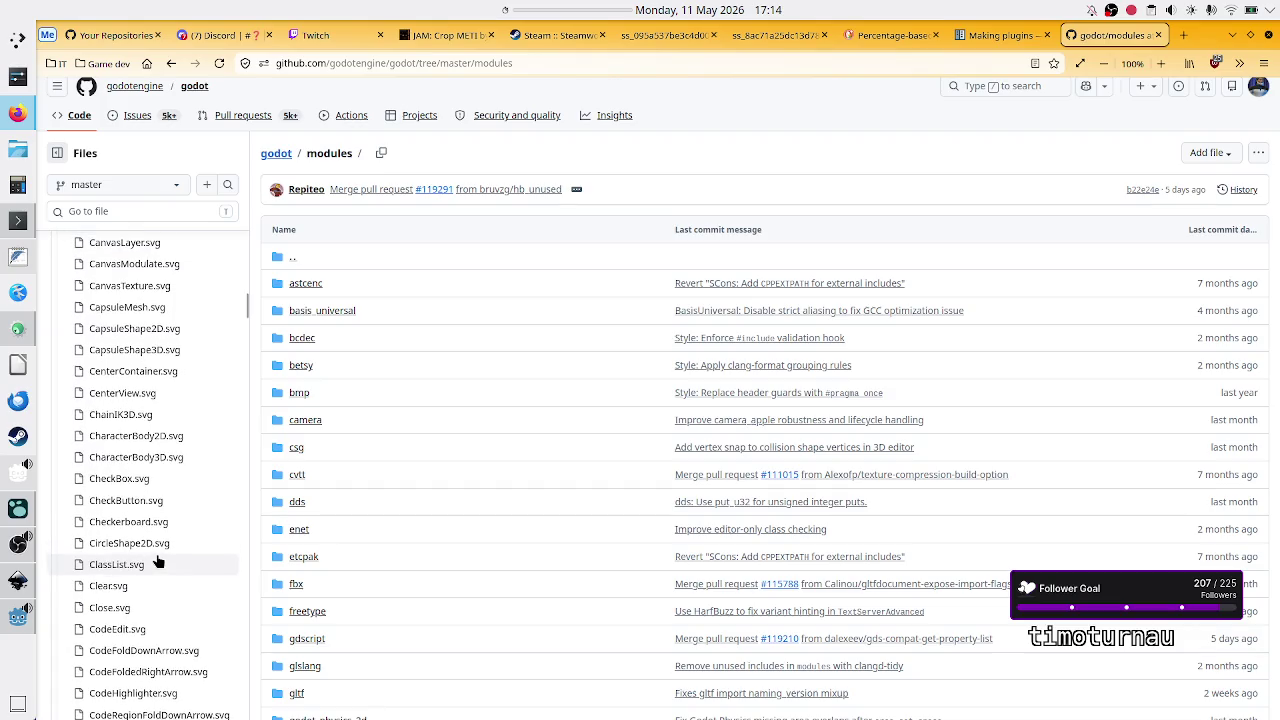
{"action": "scroll", "coordinate": [157, 553], "scroll_direction": "down", "scroll_amount": 2}
{"action": "scroll", "coordinate": [157, 553], "scroll_direction": "up", "scroll_amount": 3}
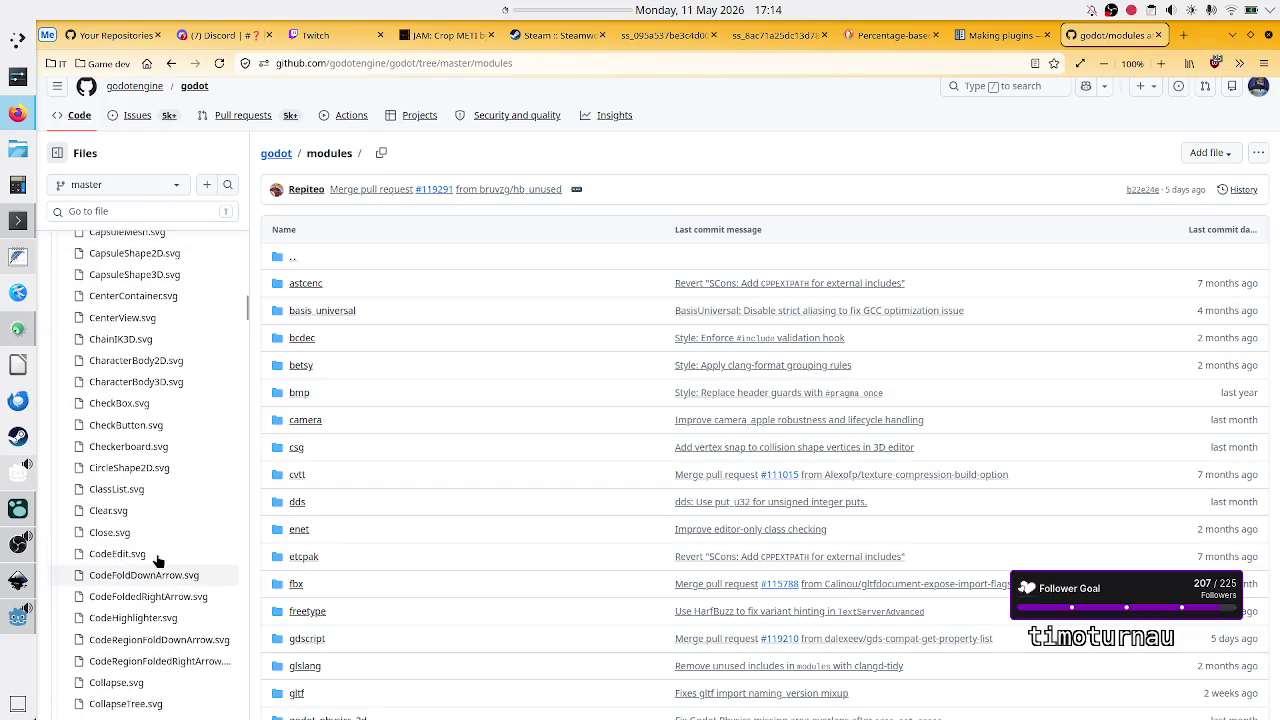
{"action": "scroll", "coordinate": [166, 474], "scroll_direction": "up", "scroll_amount": 2}
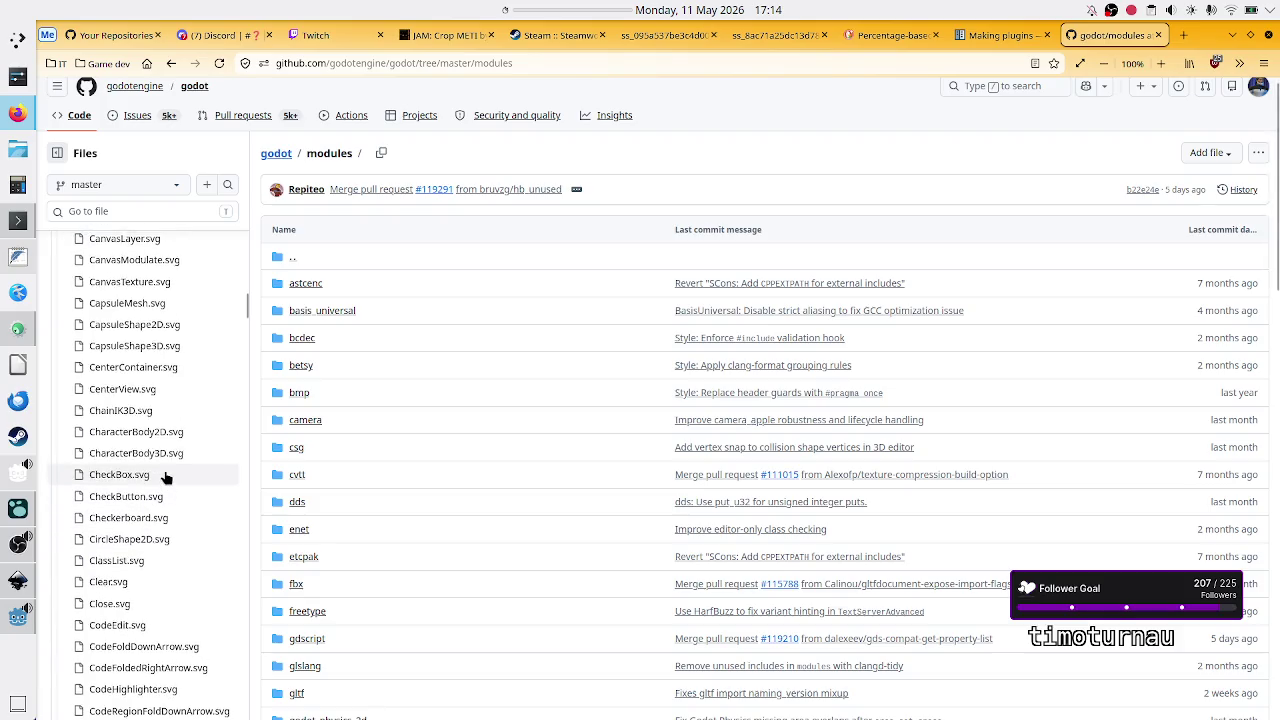
{"action": "left_click", "coordinate": [176, 407]}
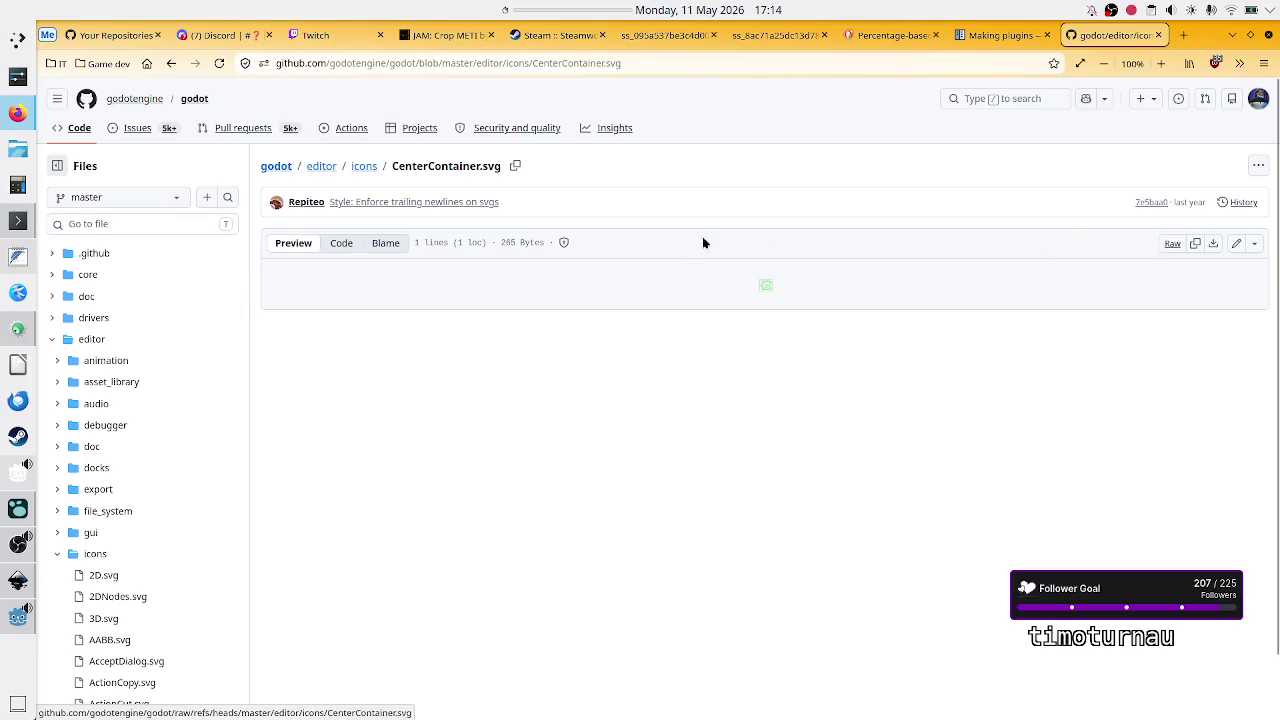
Step: Download the raw CenterContainer.svg file from its GitHub page
{"action": "left_click", "coordinate": [1212, 246]}
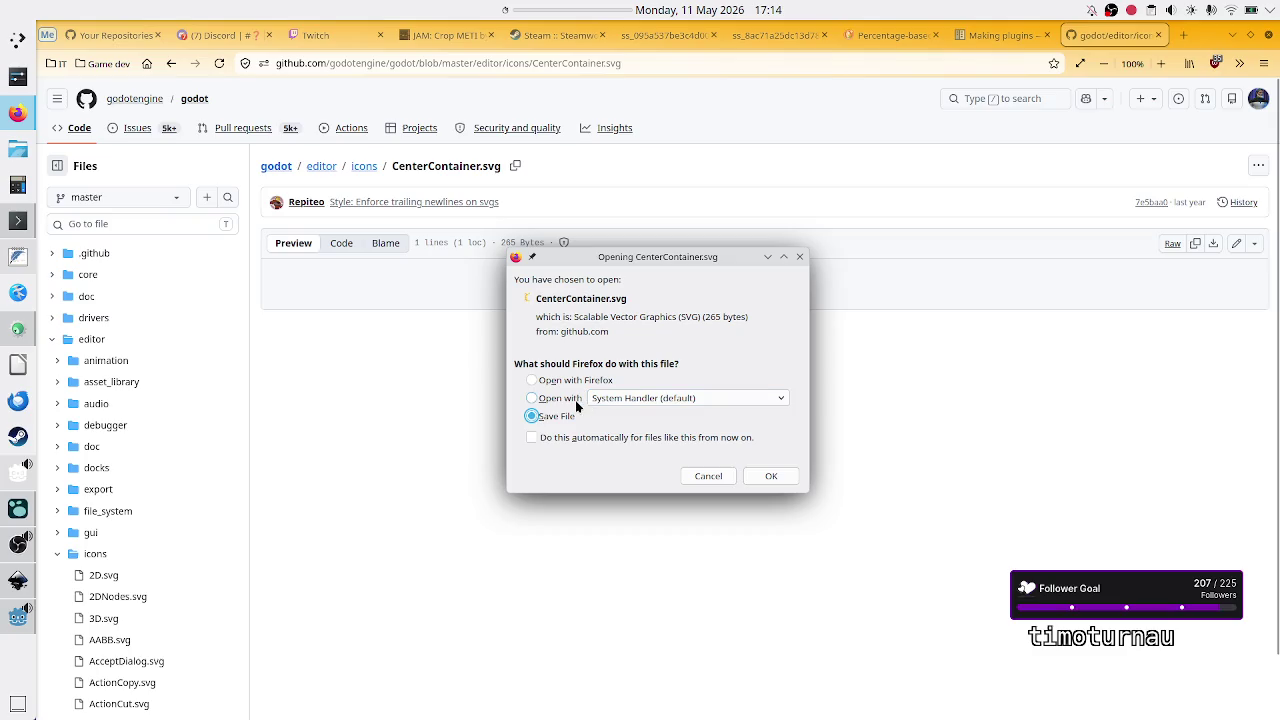
{"action": "left_click", "coordinate": [768, 476]}
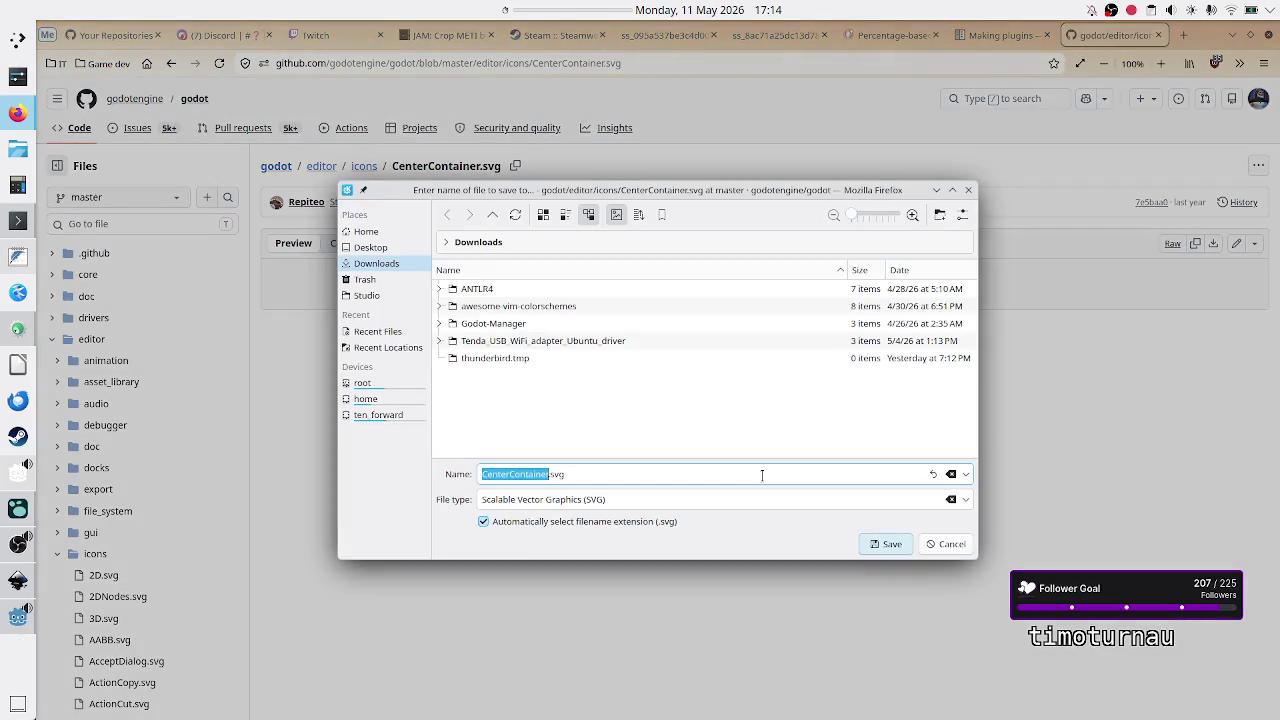
Step: Browse the save dialog to Projects/Godot/Plugins/scale-center-container/addons/scale_center_container
{"action": "left_click", "coordinate": [377, 416]}
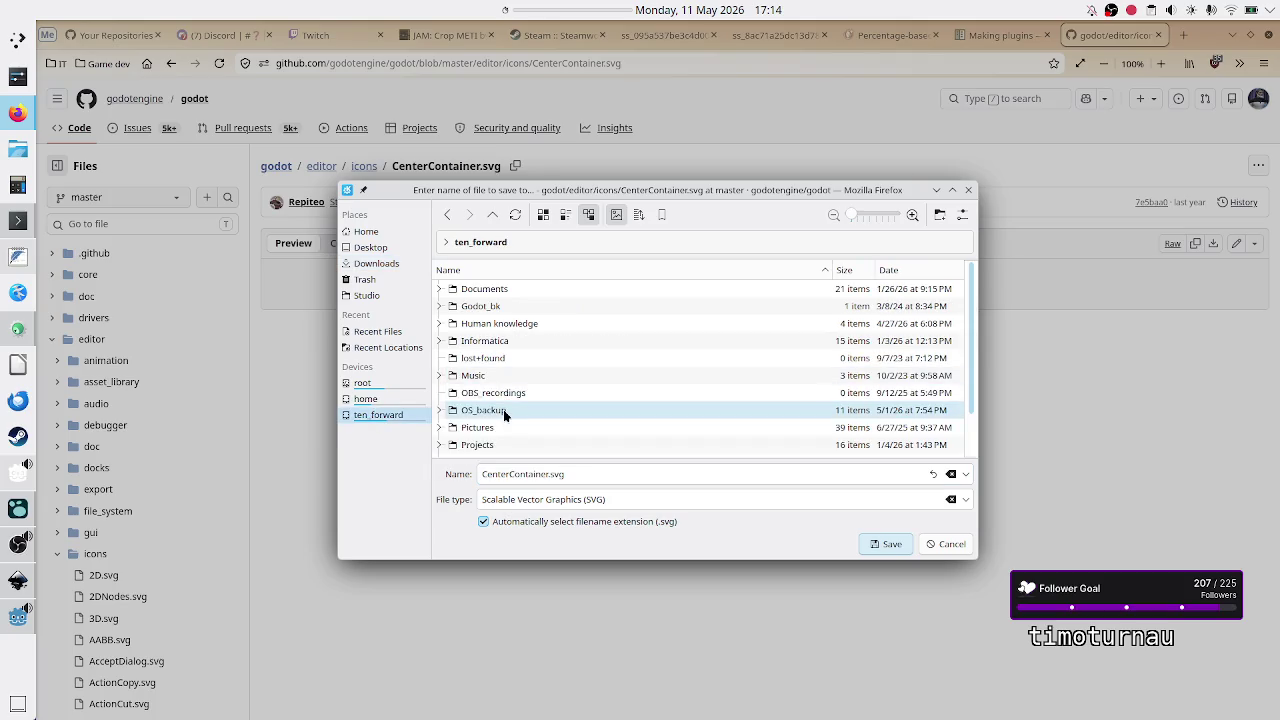
{"action": "scroll", "coordinate": [493, 399], "scroll_direction": "down", "scroll_amount": 2}
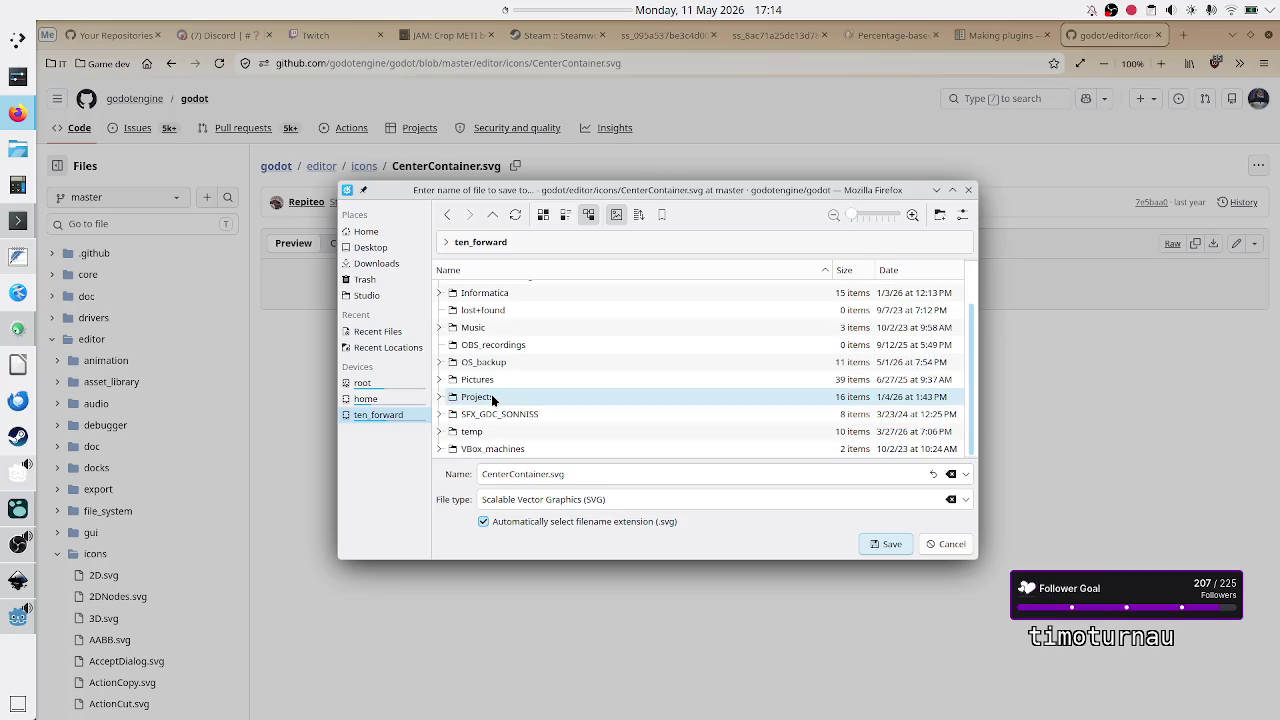
{"action": "double_click", "coordinate": [493, 399]}
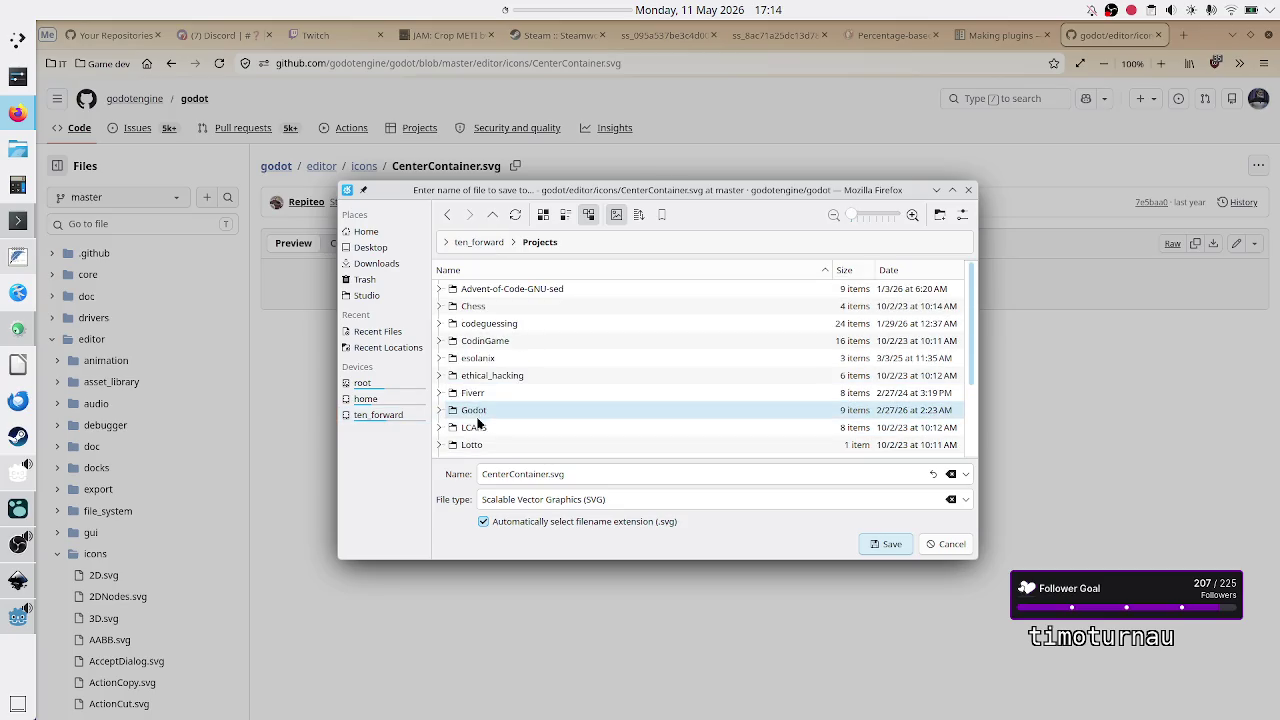
{"action": "double_click", "coordinate": [477, 411]}
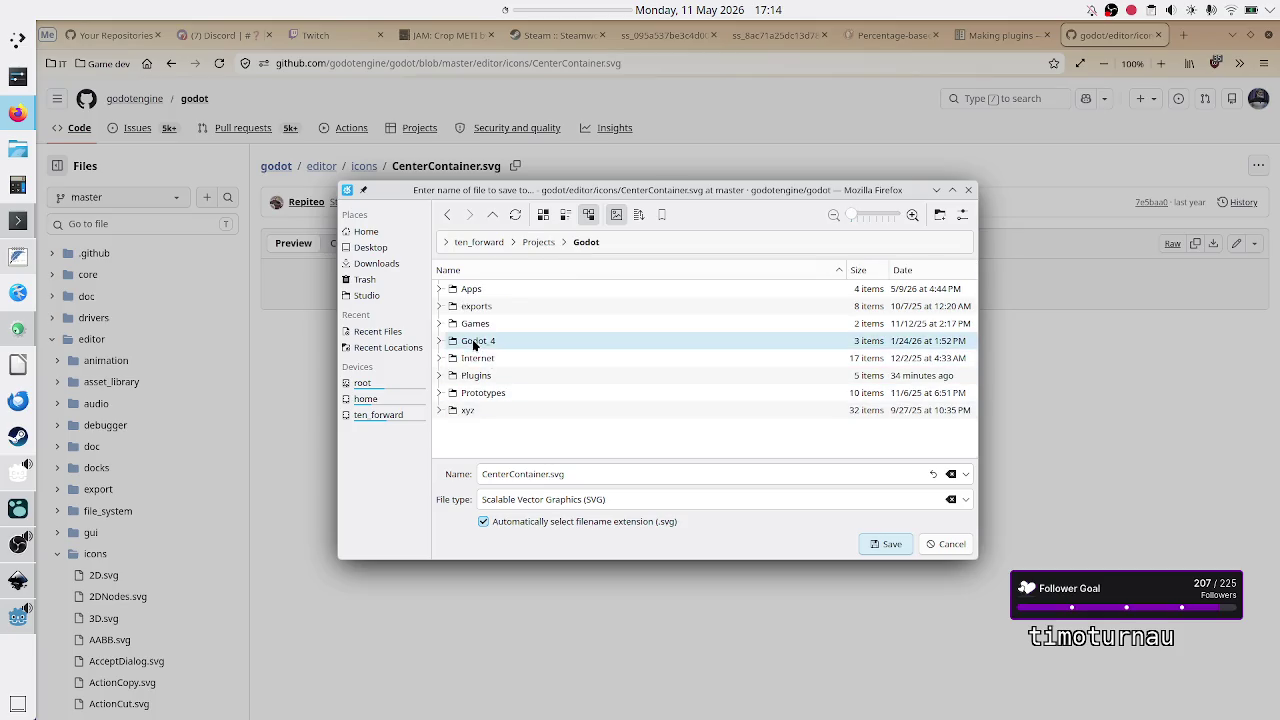
{"action": "left_click", "coordinate": [439, 341]}
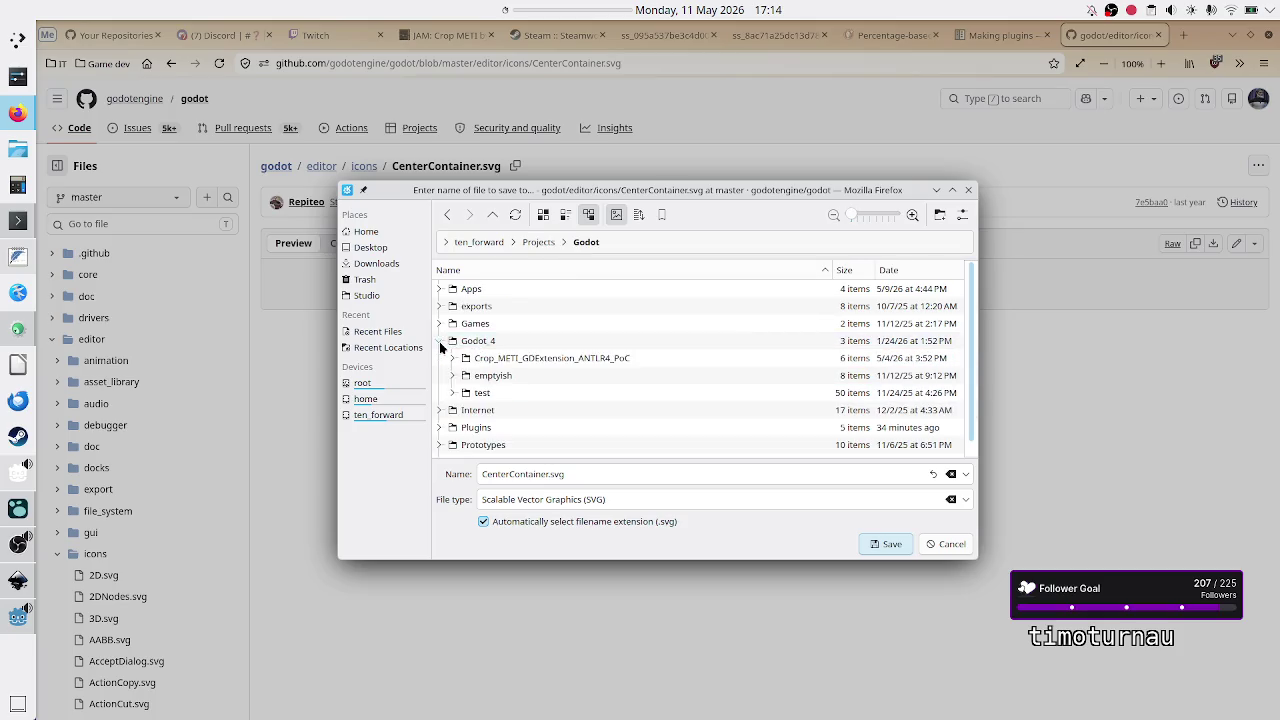
{"action": "left_click", "coordinate": [439, 341]}
{"action": "left_click", "coordinate": [439, 375]}
{"action": "scroll", "coordinate": [451, 416], "scroll_direction": "down", "scroll_amount": 1}
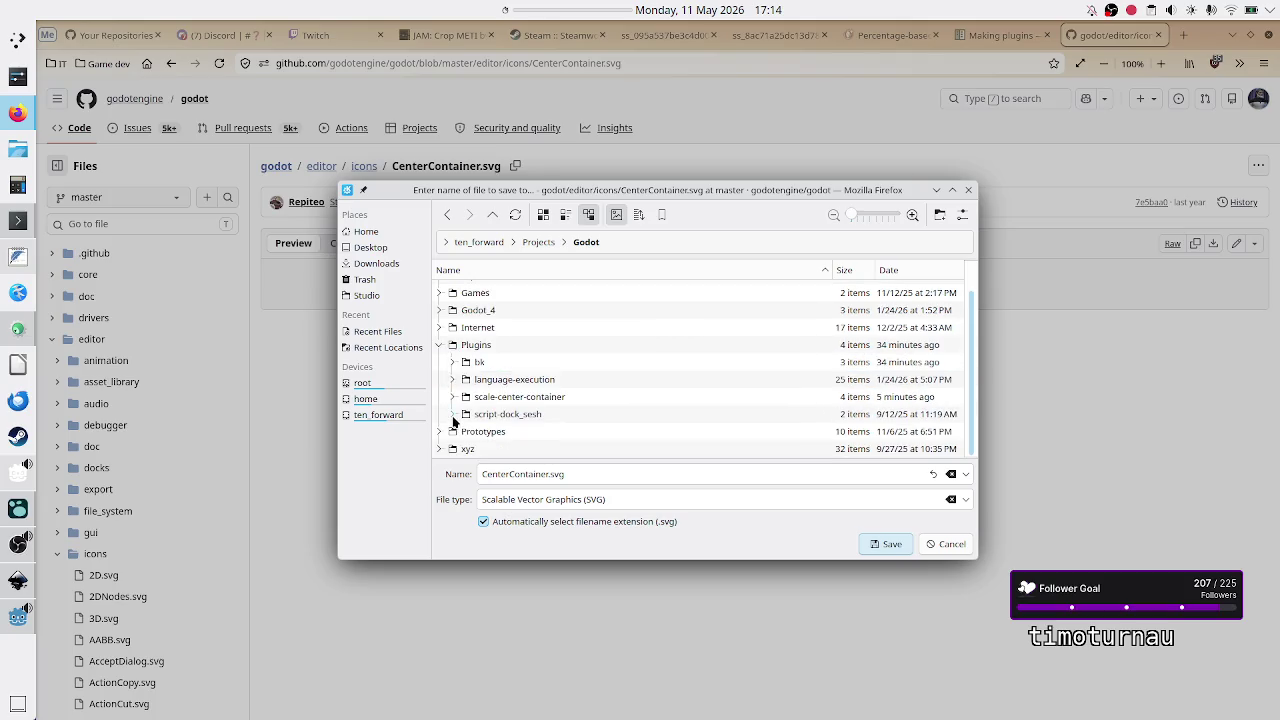
{"action": "left_click", "coordinate": [452, 397]}
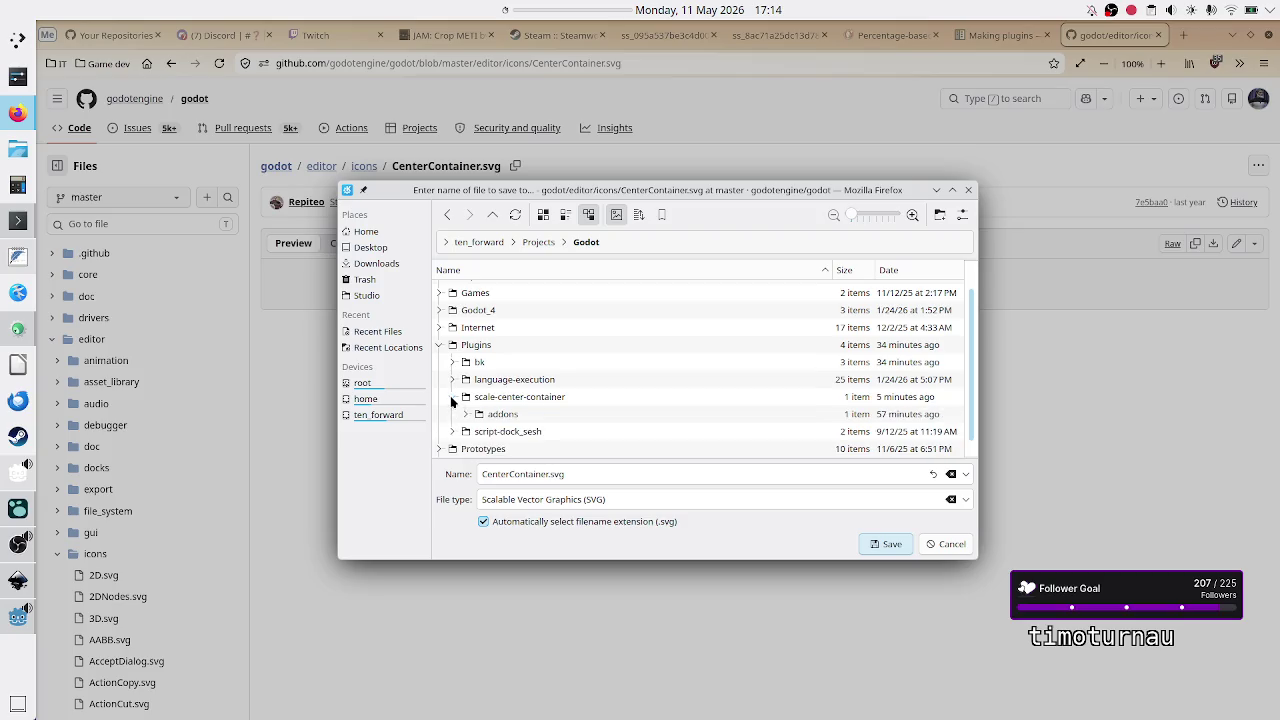
{"action": "left_click", "coordinate": [465, 414]}
{"action": "scroll", "coordinate": [478, 403], "scroll_direction": "down", "scroll_amount": 1}
{"action": "left_click", "coordinate": [478, 398]}
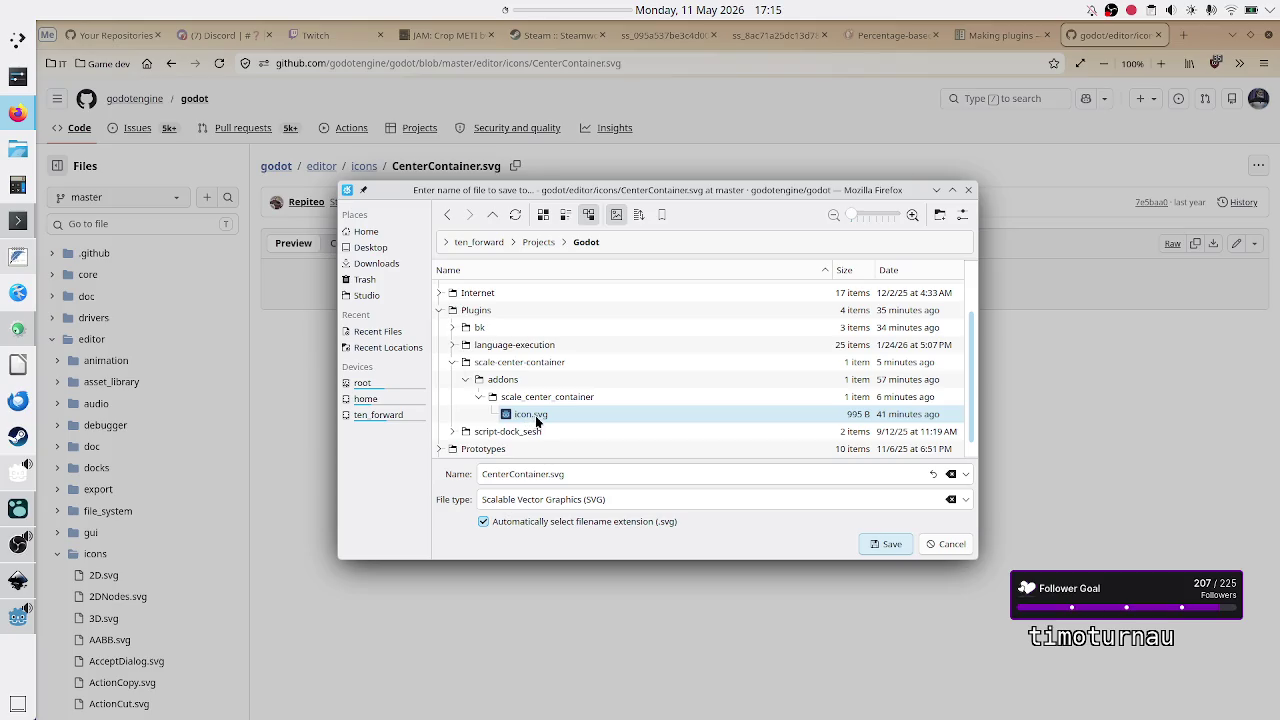
Step: Save the download as icon.svg, overwriting the addon's existing icon
{"action": "left_click", "coordinate": [536, 416]}
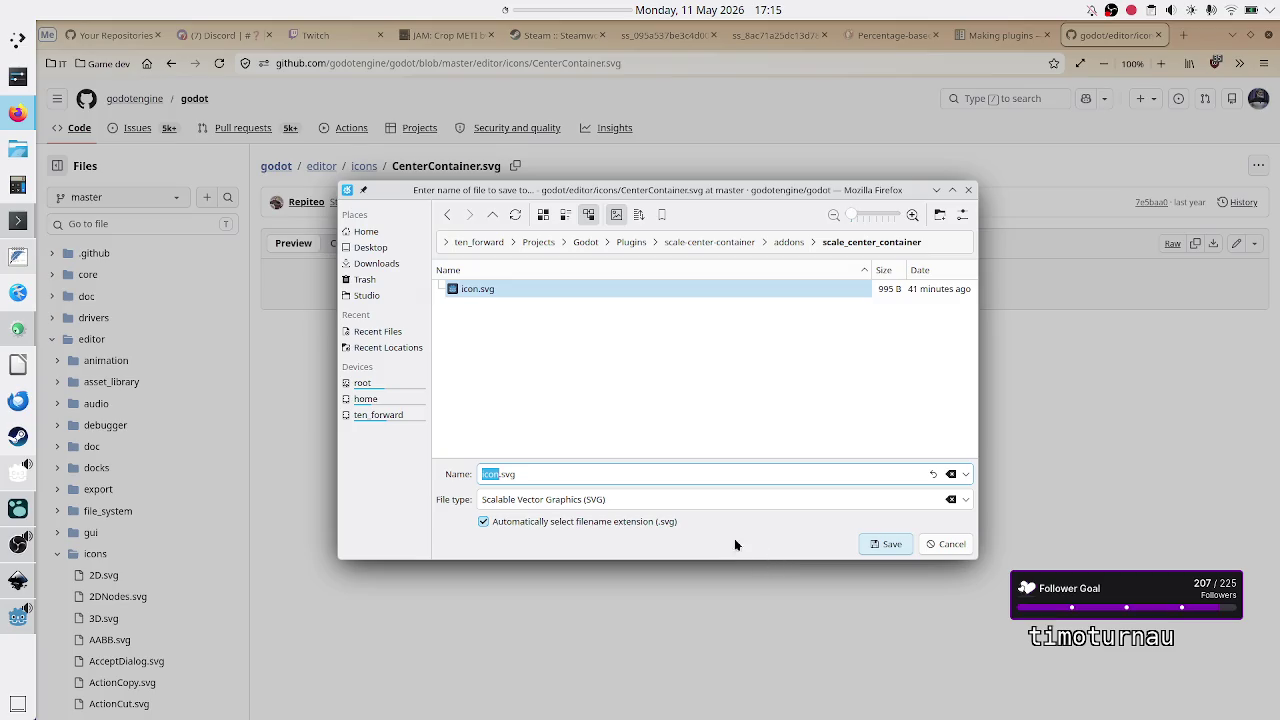
{"action": "left_click", "coordinate": [885, 544]}
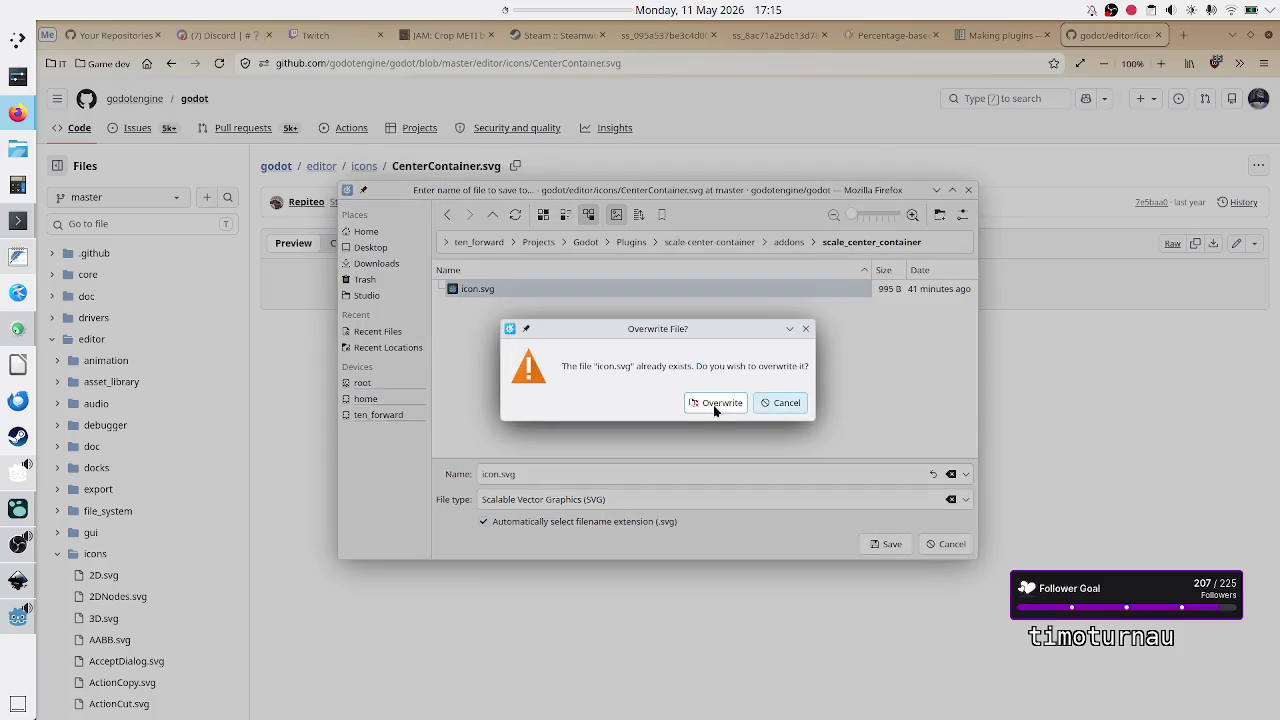
{"action": "left_click", "coordinate": [716, 402]}
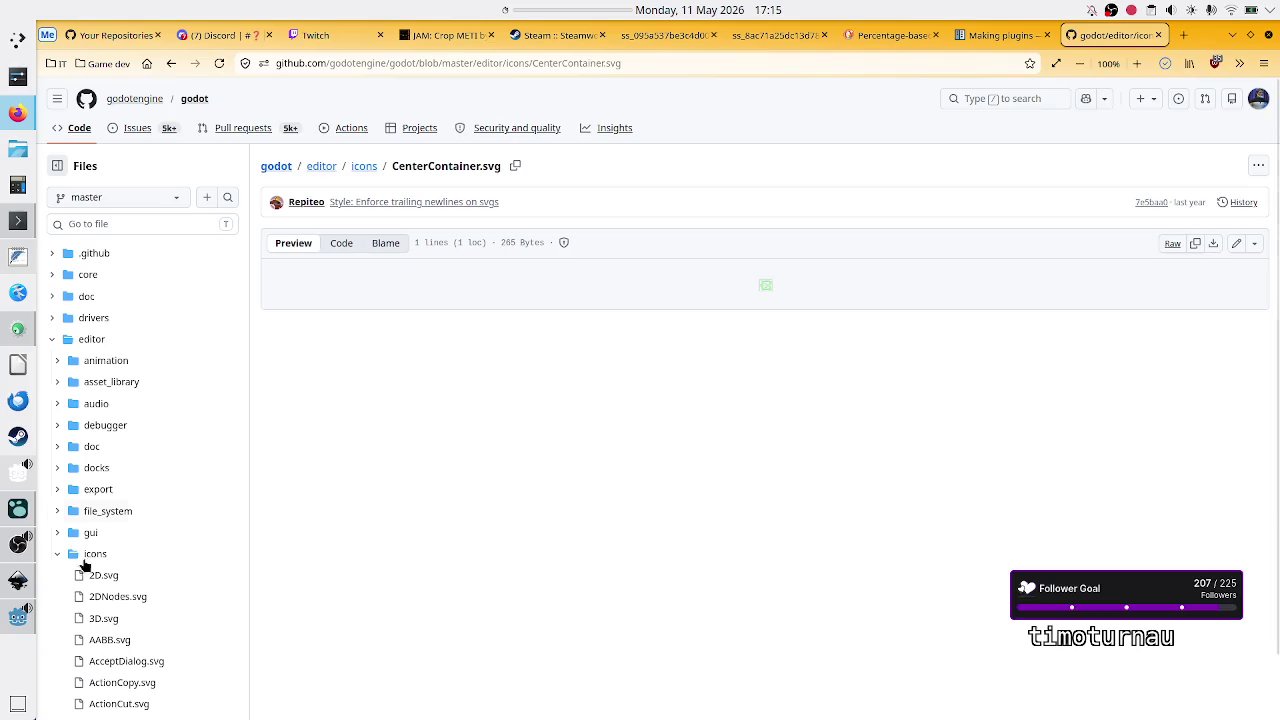
{"action": "left_click", "coordinate": [16, 622]}
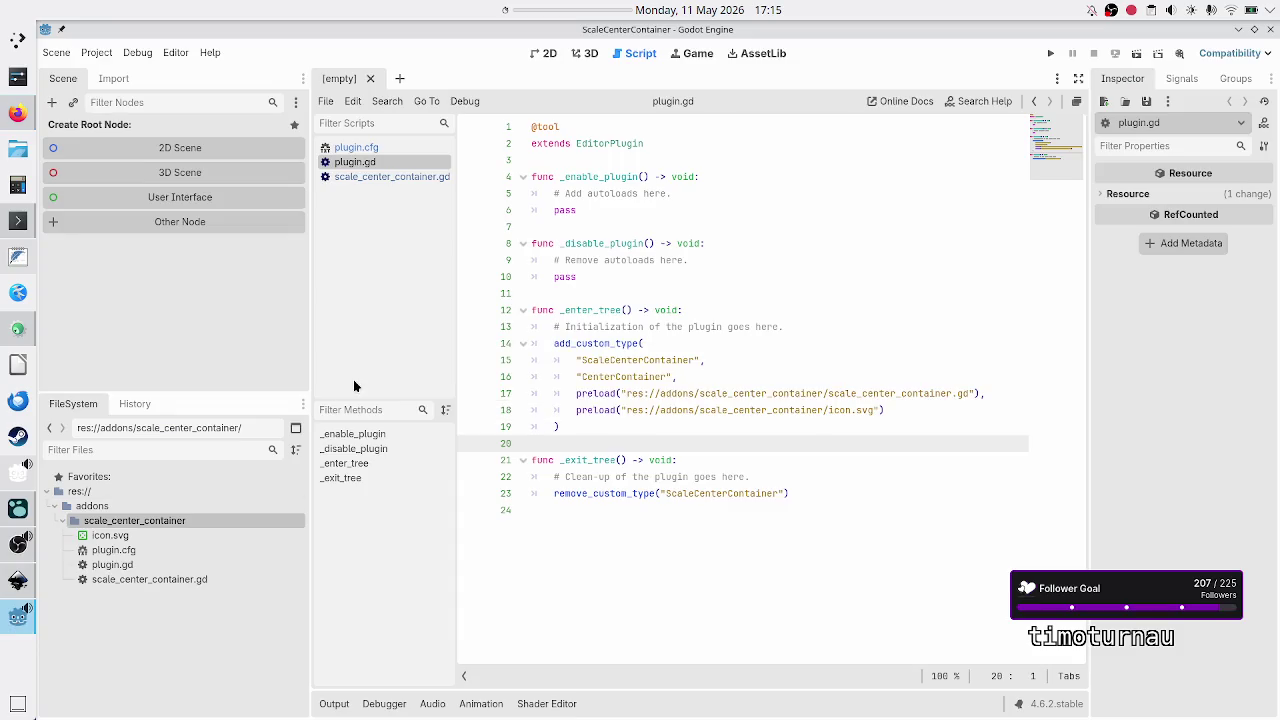
Step: Inspect the CenterContainer and ScaleCenterContainer descriptions in the Create New Node list
{"action": "left_click", "coordinate": [53, 103]}
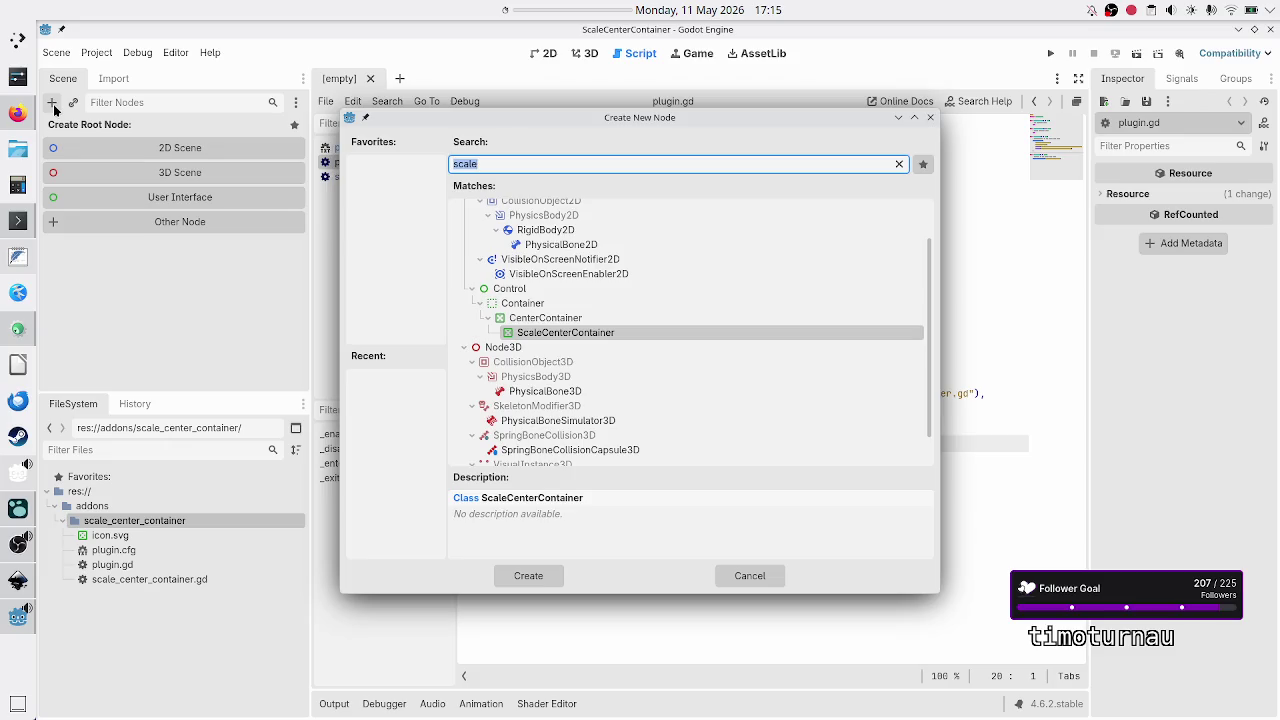
{"action": "left_click", "coordinate": [555, 317]}
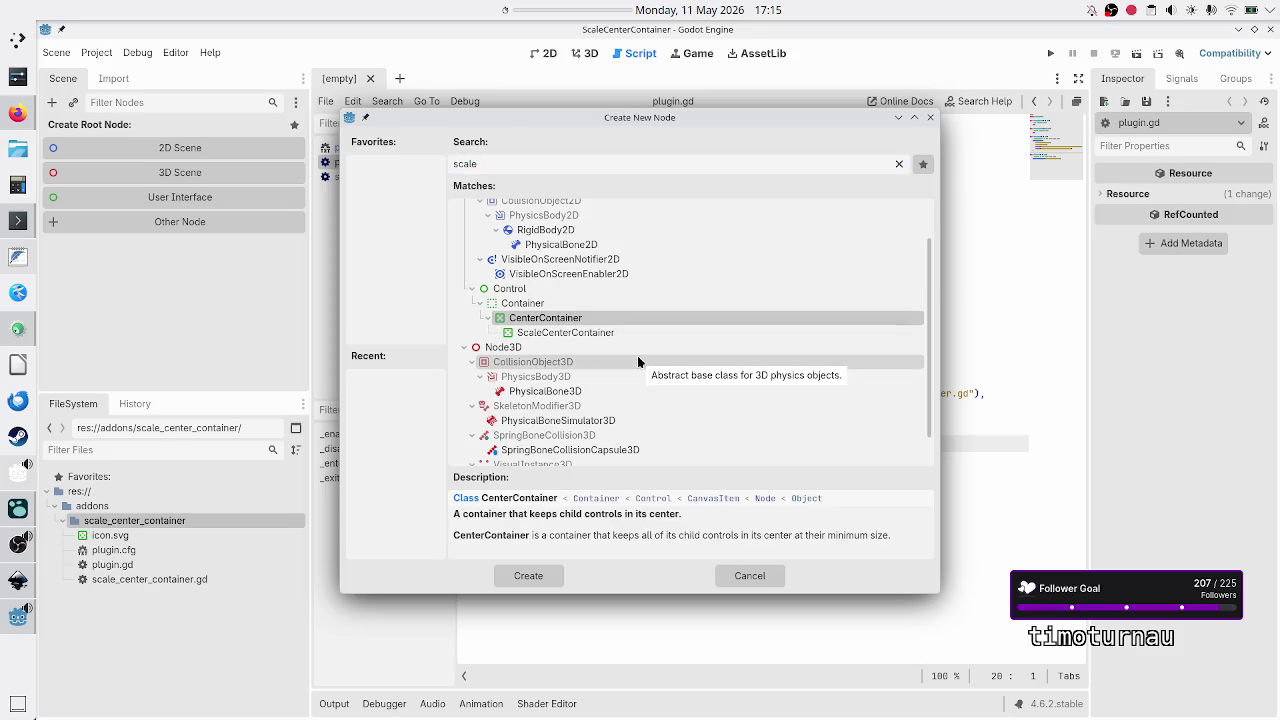
{"action": "left_click", "coordinate": [588, 332]}
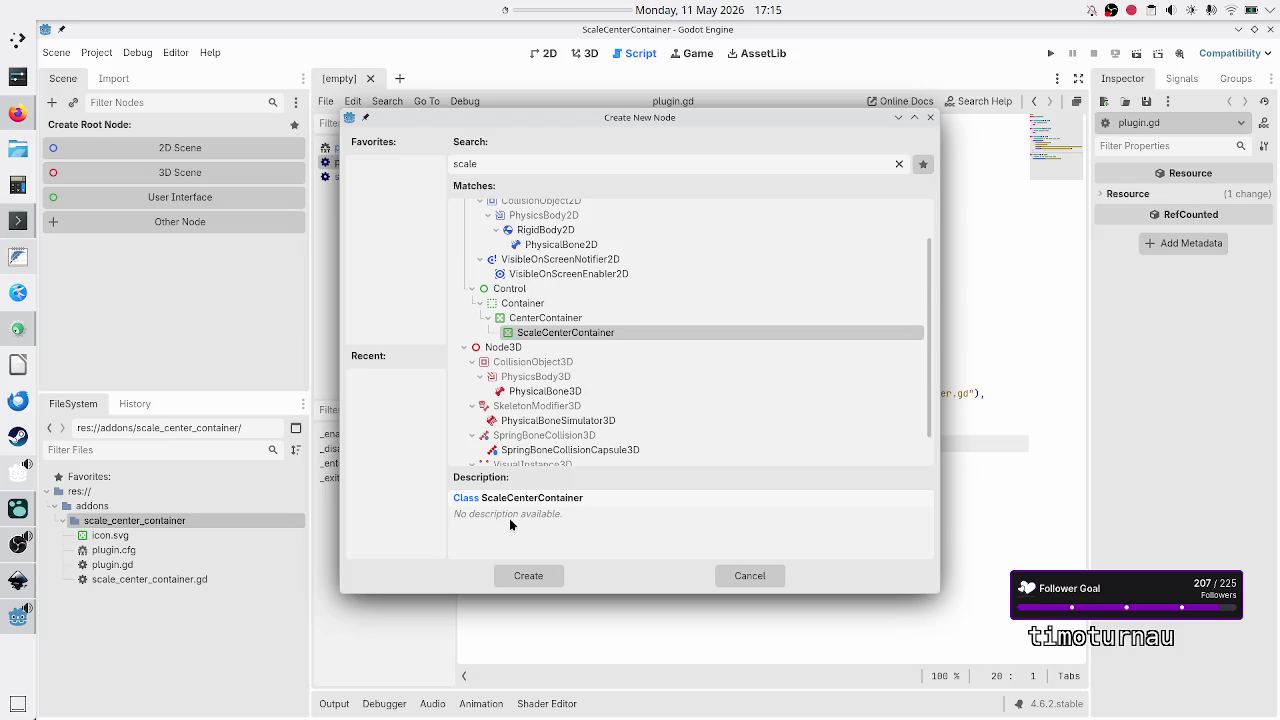
{"action": "mouse_move", "coordinate": [480, 512]}
{"action": "left_mouse_down"}
{"action": "mouse_move", "coordinate": [554, 516]}
{"action": "mouse_move", "coordinate": [537, 517]}
{"action": "left_mouse_up"}
{"action": "left_click", "coordinate": [537, 517]}
{"action": "double_click", "coordinate": [539, 513]}
Step: Cancel node creation and open scale_center_container.gd at the end of line 18
{"action": "left_click", "coordinate": [745, 575]}
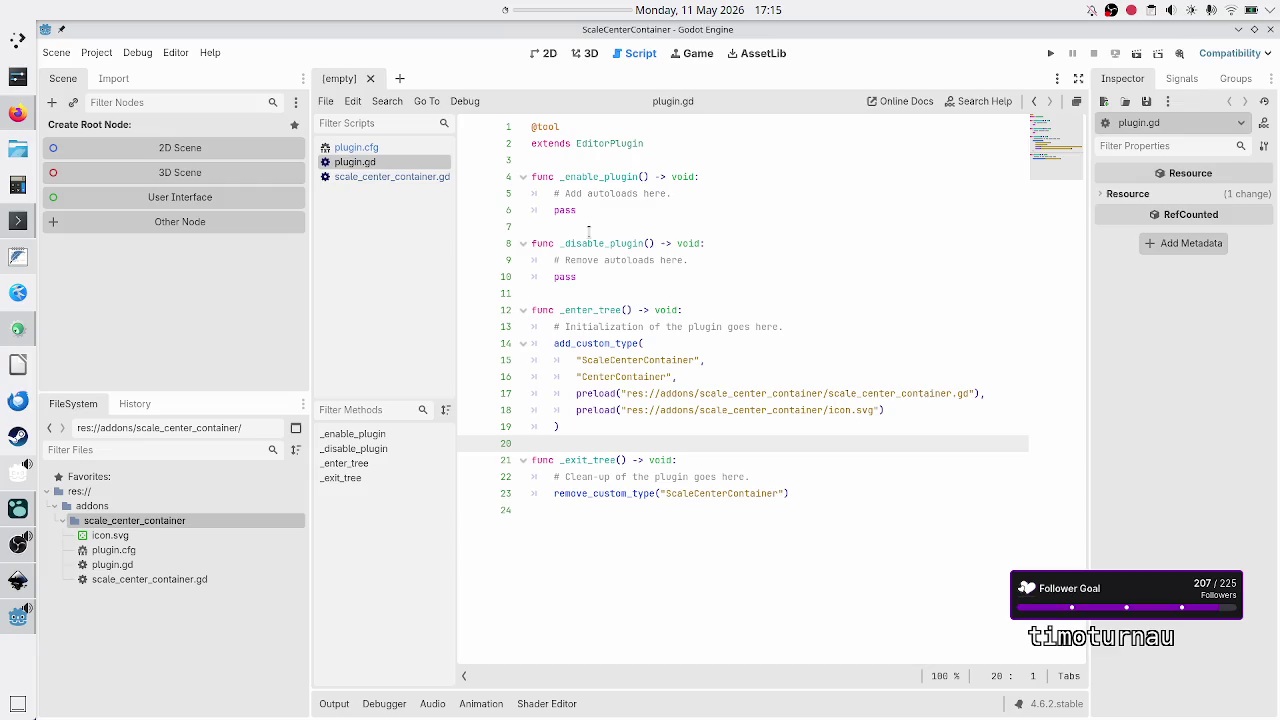
{"action": "left_click", "coordinate": [396, 178]}
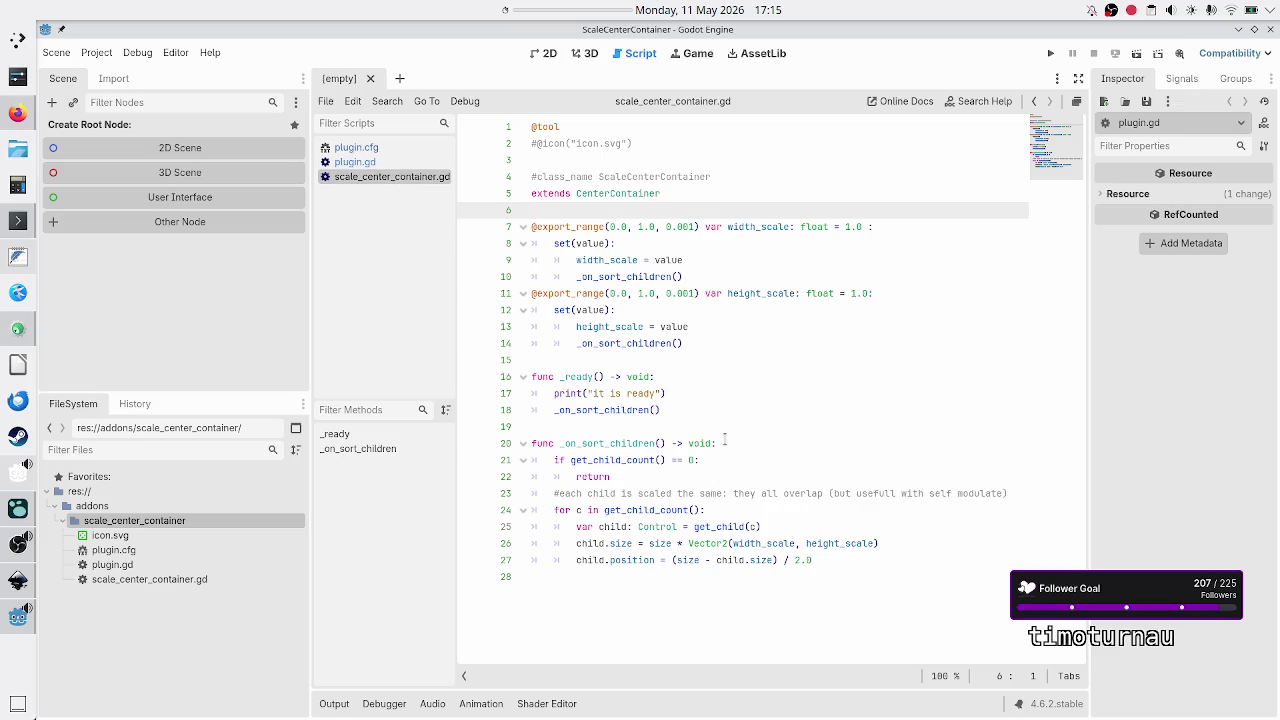
{"action": "left_click", "coordinate": [704, 409]}
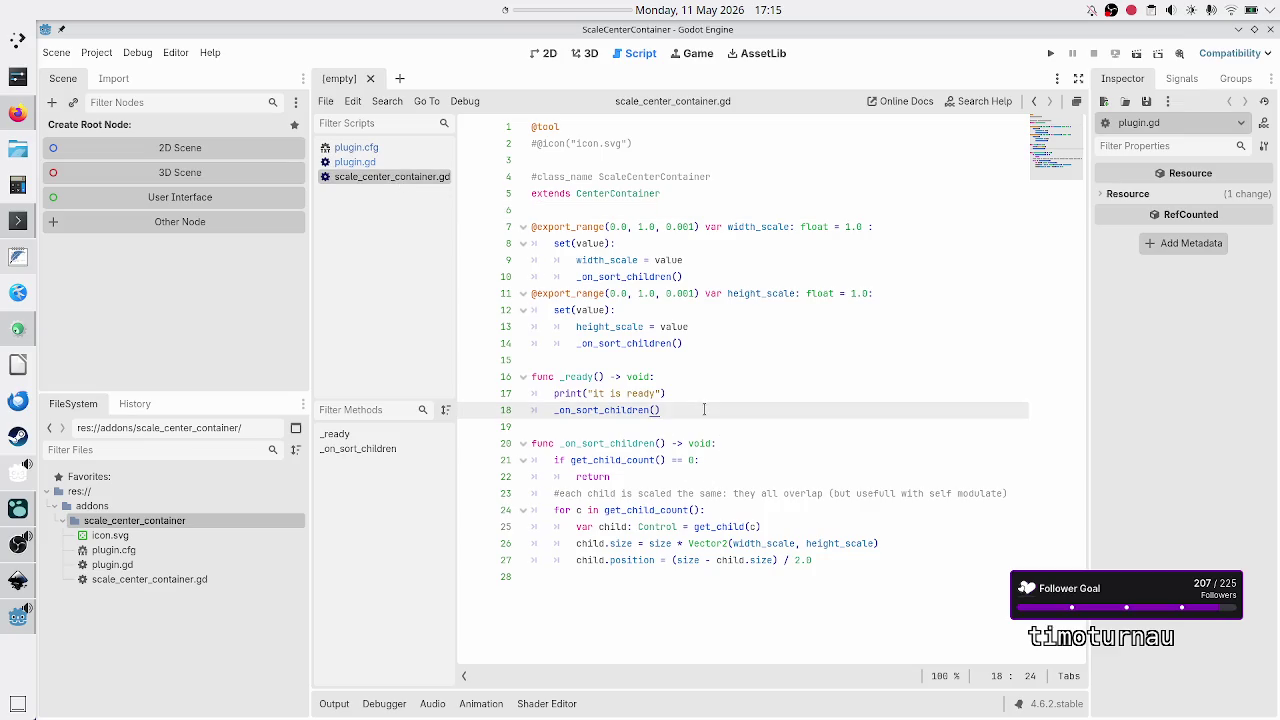
Step: Show the Output panel and create a ScaleCenterContainer as the new scene's root
{"action": "key", "text": "Down"}
{"action": "key", "text": "Up"}
{"action": "key", "text": "Up"}
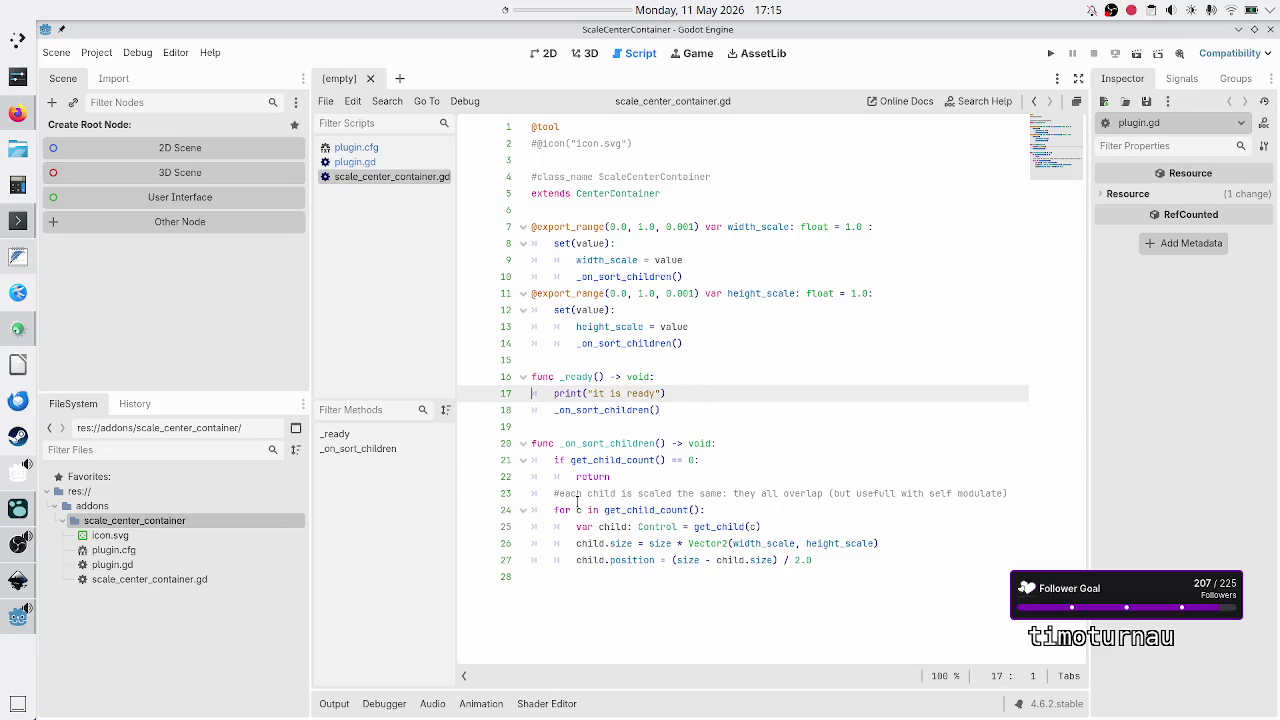
{"action": "left_click", "coordinate": [332, 702]}
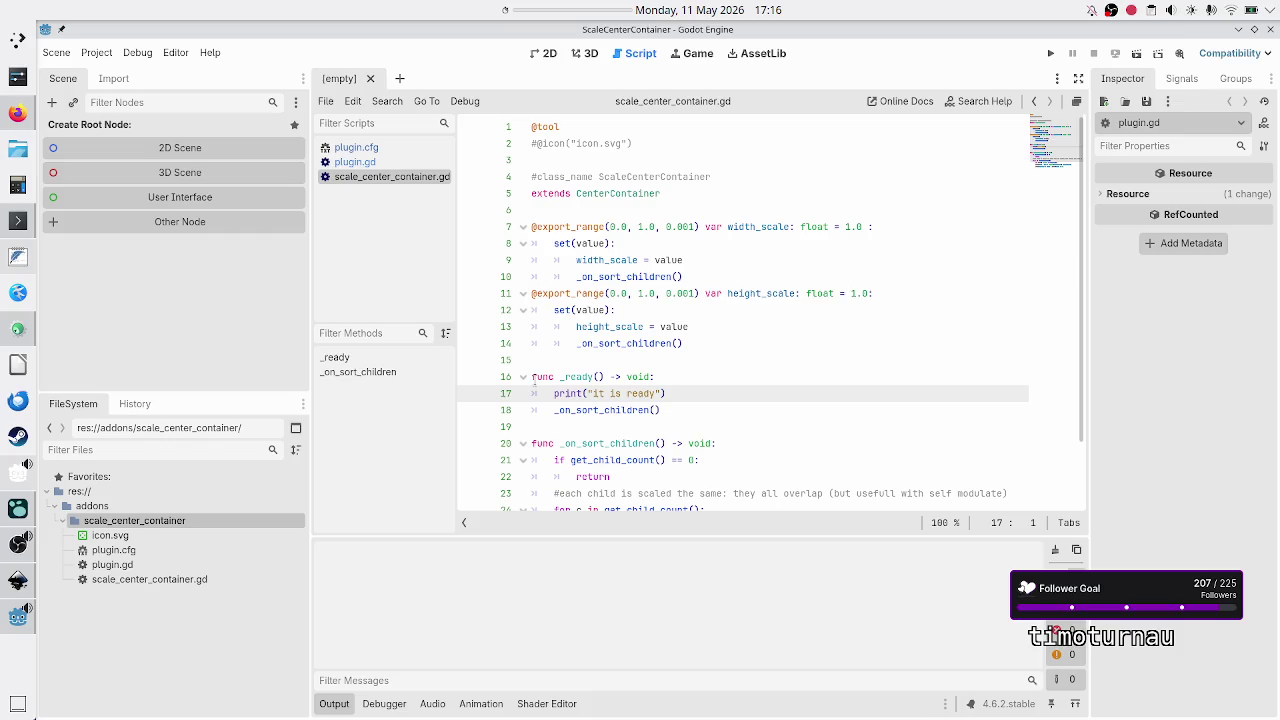
{"action": "left_click", "coordinate": [49, 101]}
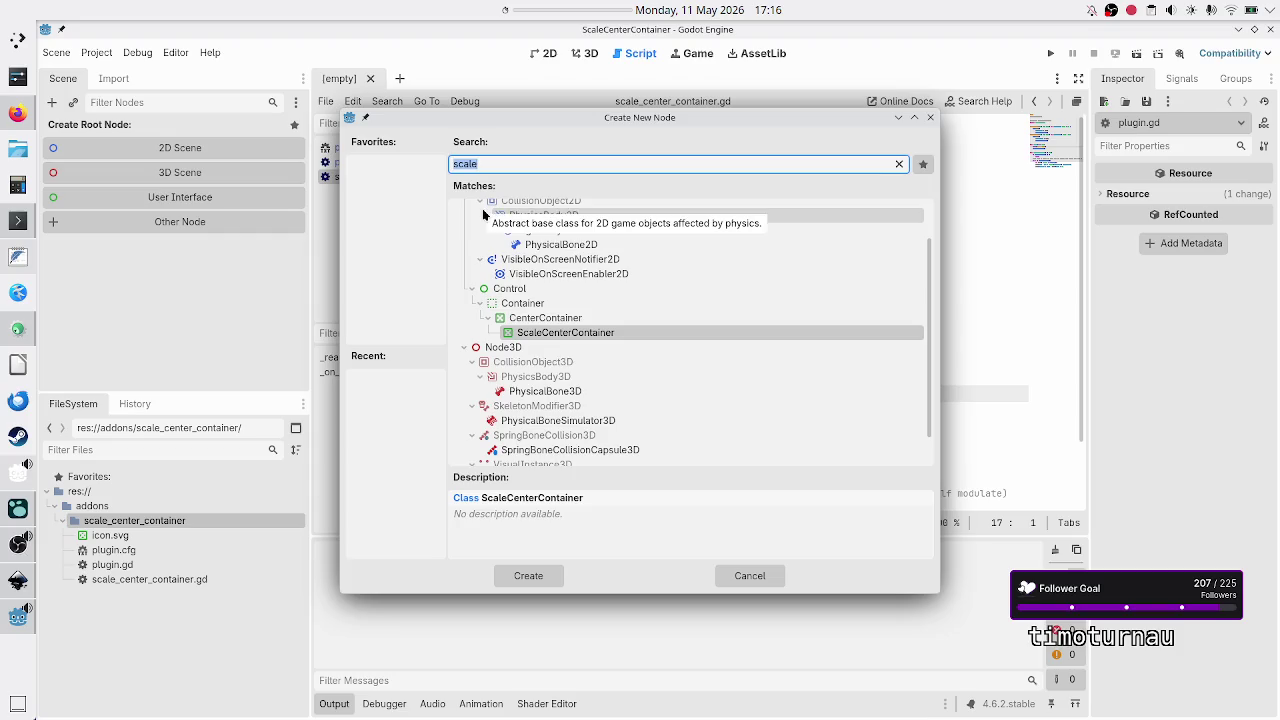
{"action": "left_click", "coordinate": [546, 577]}
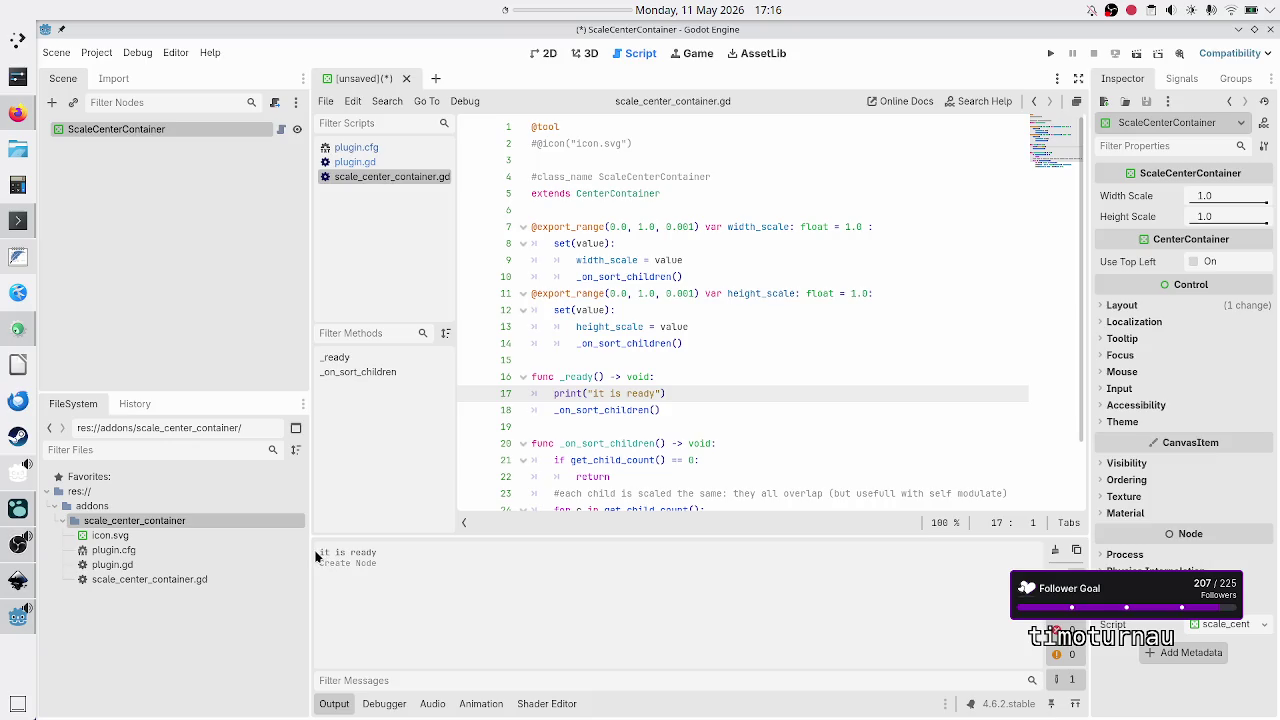
Step: Delete the print("it is ready") line from the _ready function
{"action": "left_click_drag", "start_coordinate": [318, 552], "coordinate": [386, 556]}
{"action": "left_click", "coordinate": [386, 556]}
{"action": "key", "text": "Up"}
{"action": "key", "text": "Down"}
{"action": "key", "text": "shift+End"}
{"action": "key", "text": "BackSpace"}
{"action": "key", "text": "BackSpace"}
{"action": "key", "text": "BackSpace"}
{"action": "key", "text": "Down"}
{"action": "key", "text": "Down"}
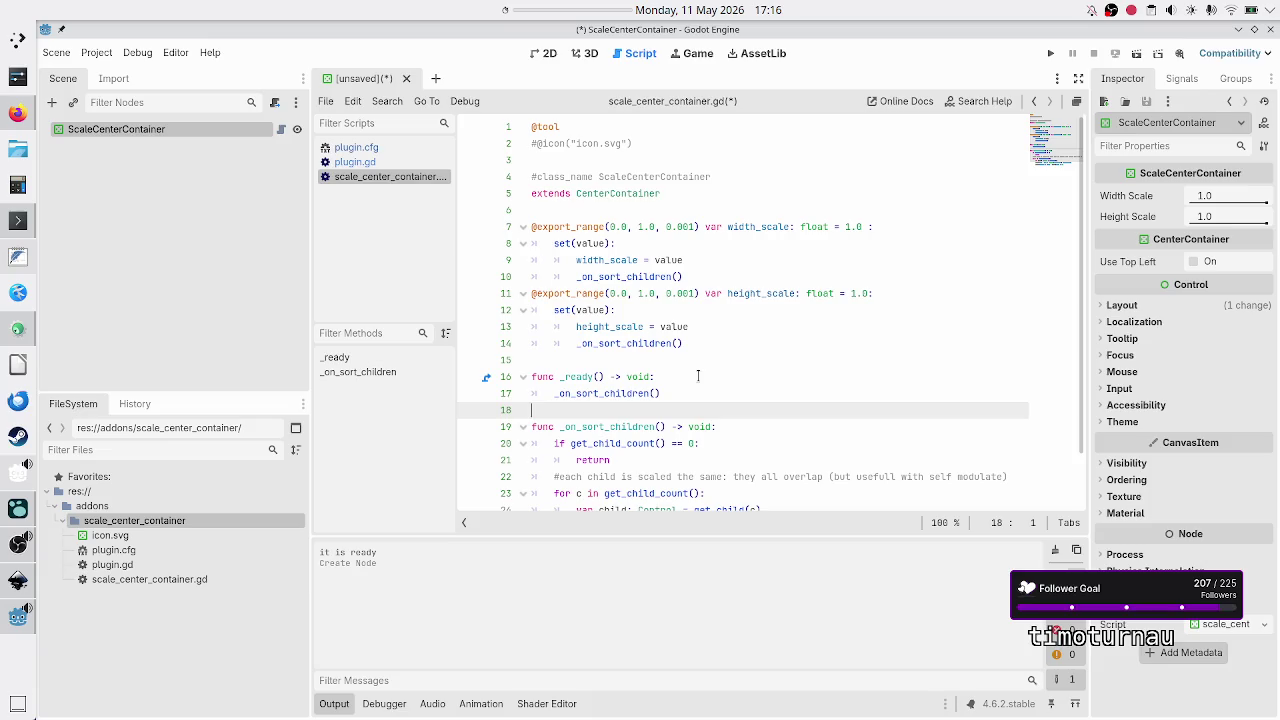
Step: Start saving the new scene but cancel the Save Scene As dialog, returning to 2D
{"action": "key", "text": "ctrl+s"}
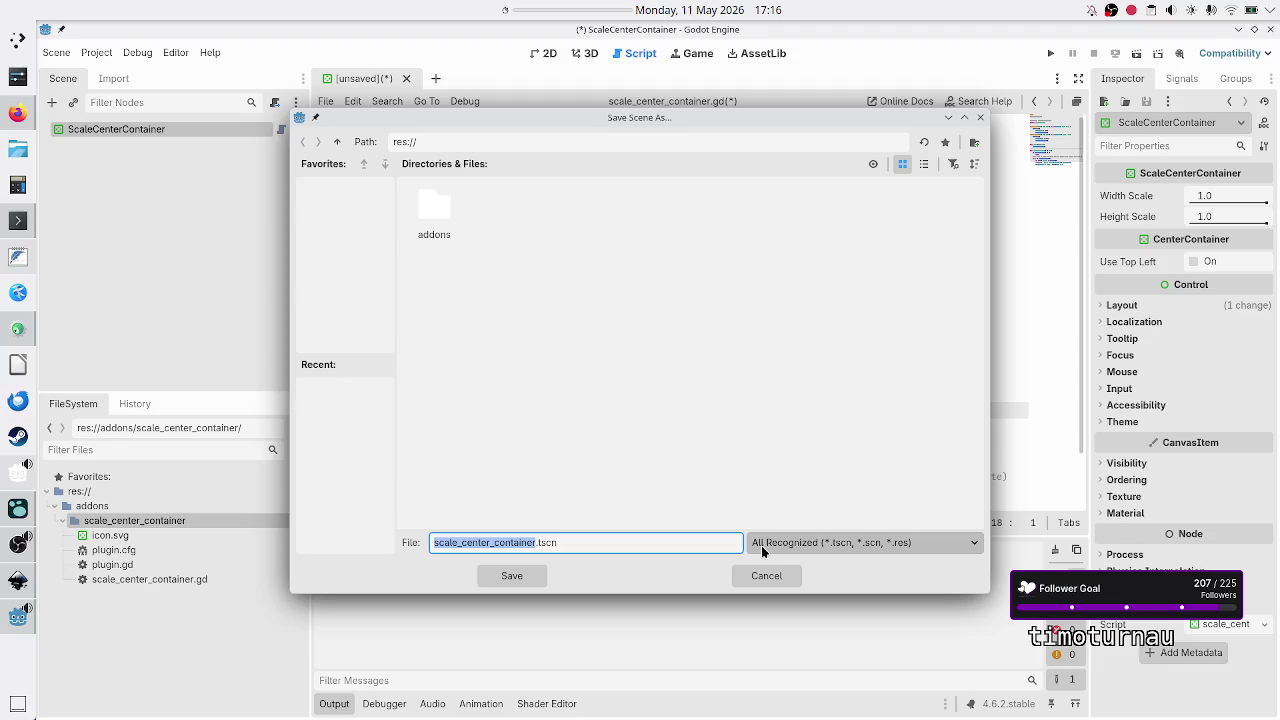
{"action": "left_click", "coordinate": [751, 580]}
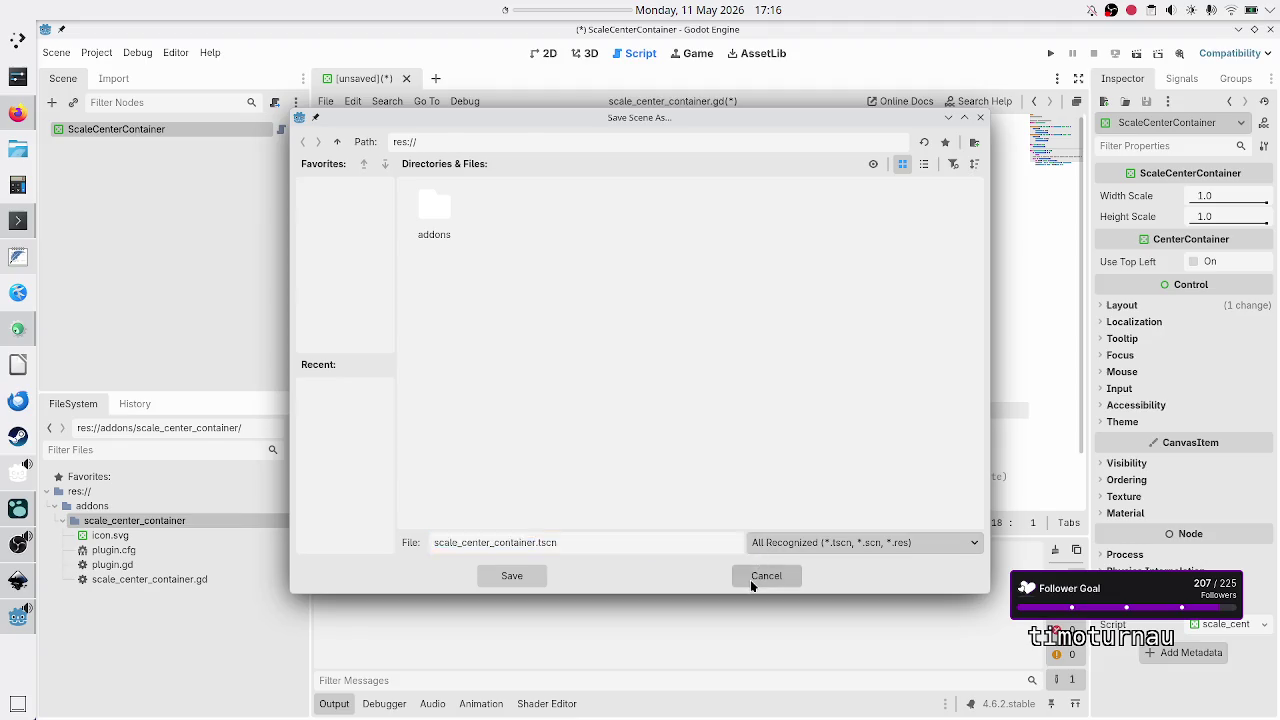
{"action": "left_click", "coordinate": [645, 378]}
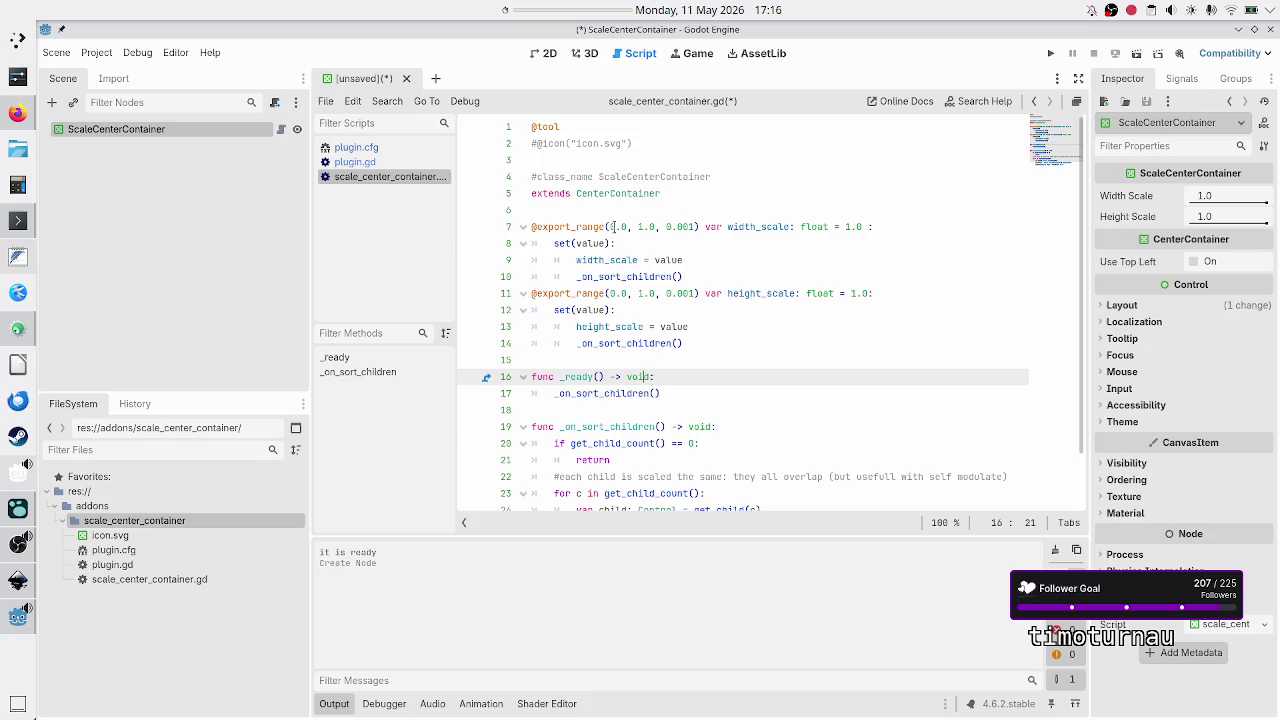
{"action": "left_click", "coordinate": [552, 58]}
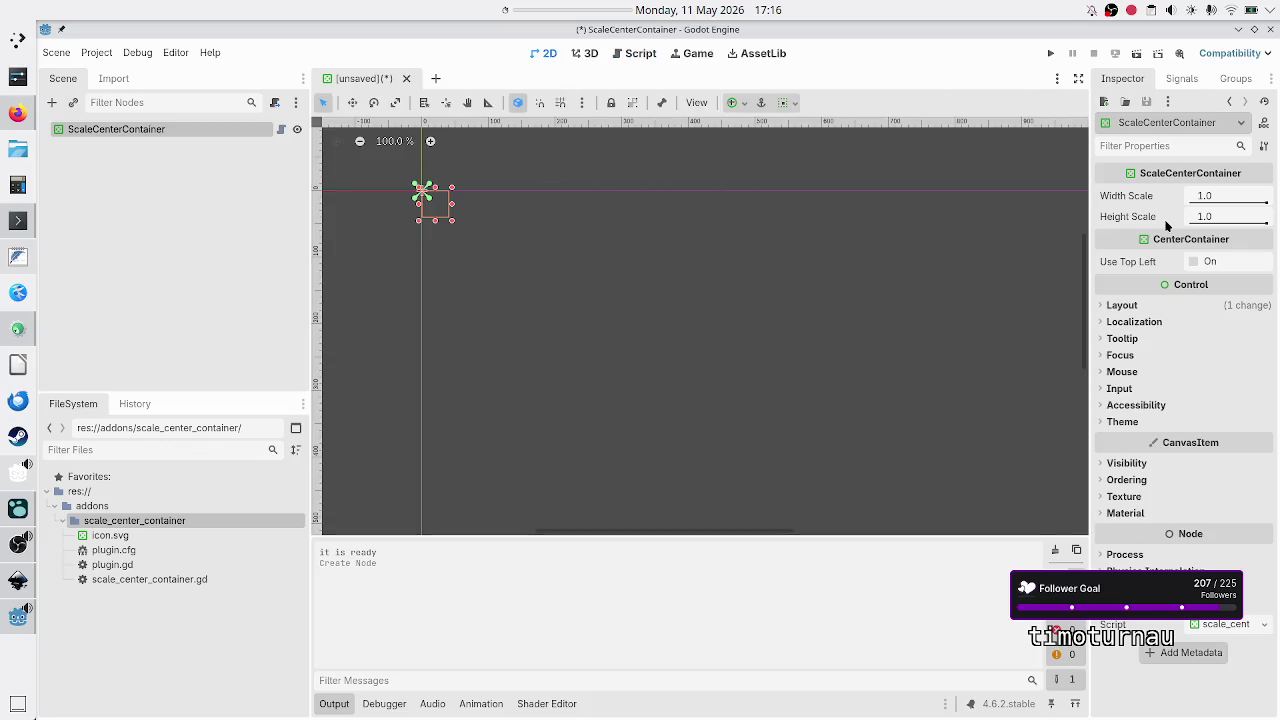
Step: Enlarge the ScaleCenterContainer on the canvas and add a Panel child under it
{"action": "mouse_move", "coordinate": [1235, 208]}
{"action": "mouse_move", "coordinate": [451, 219]}
{"action": "left_mouse_down"}
{"action": "mouse_move", "coordinate": [655, 277]}
{"action": "mouse_move", "coordinate": [726, 323]}
{"action": "left_mouse_up"}
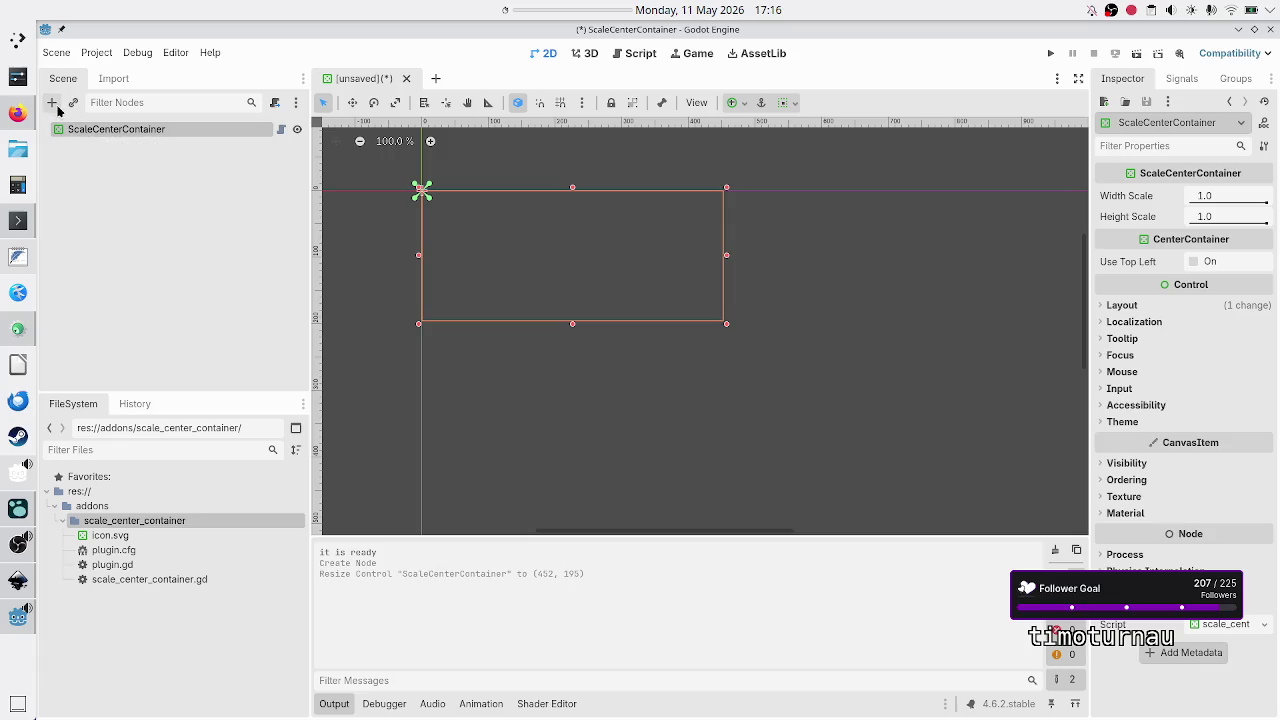
{"action": "left_click", "coordinate": [53, 103]}
{"action": "type", "text": "panel"}
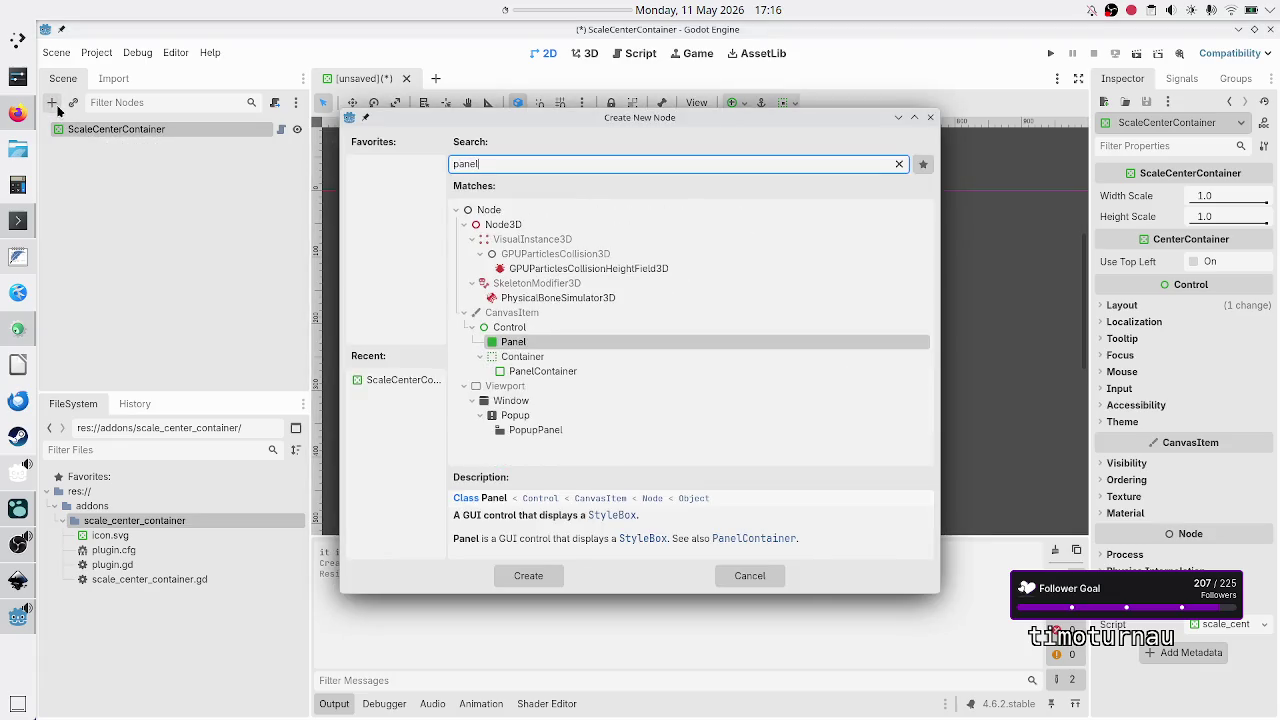
{"action": "key", "text": "Return"}
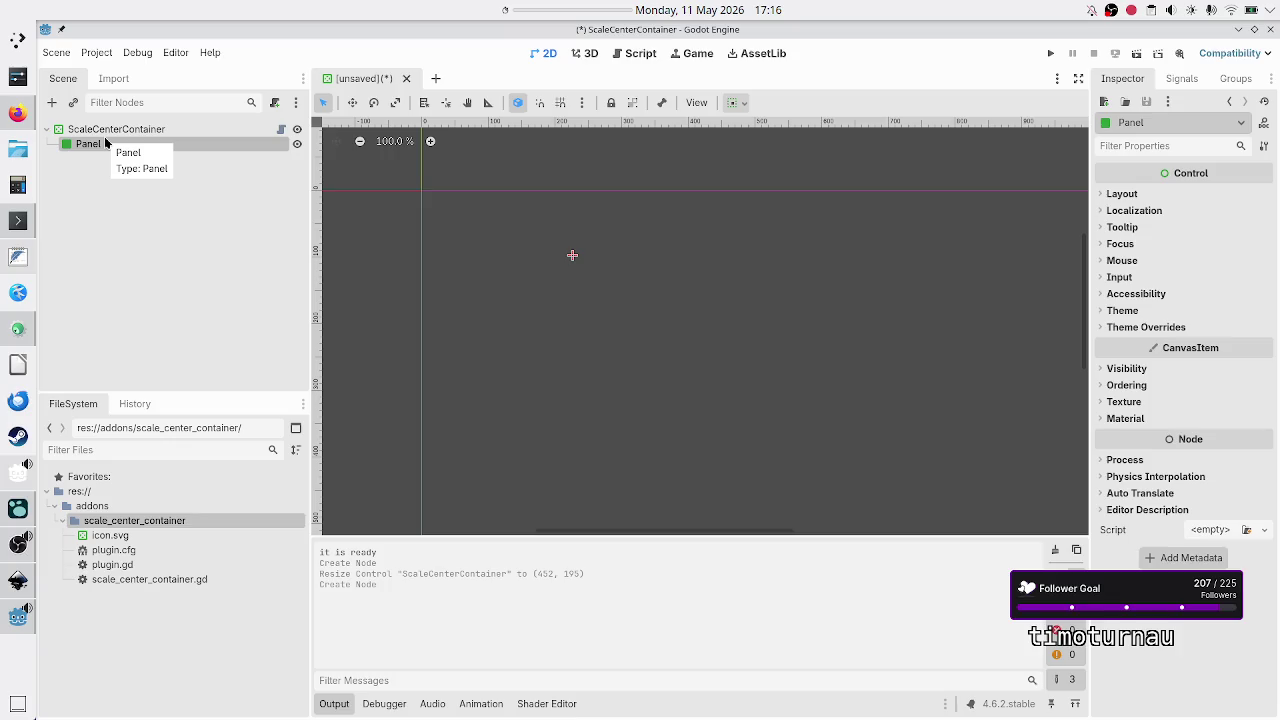
Step: Add a Button under the Panel with the Full Rect anchor preset, then inspect the Panel's layout
{"action": "left_click", "coordinate": [57, 103]}
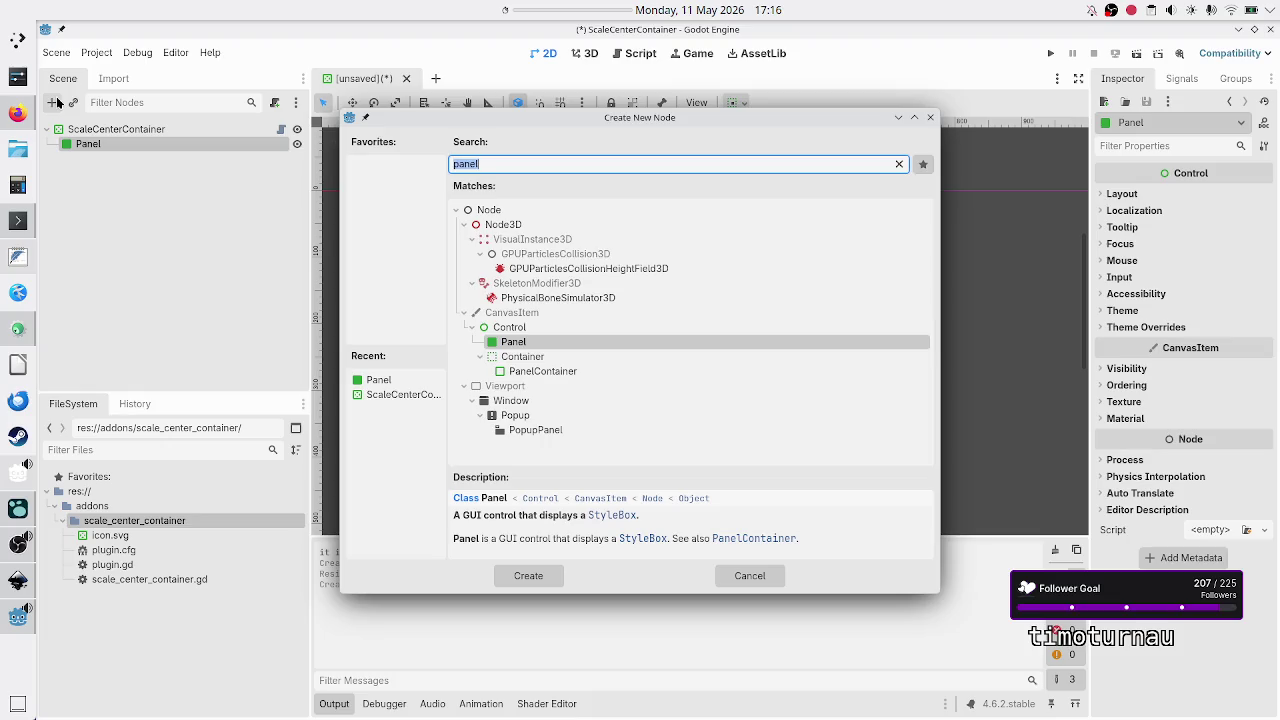
{"action": "type", "text": "butto"}
{"action": "key", "text": "Return"}
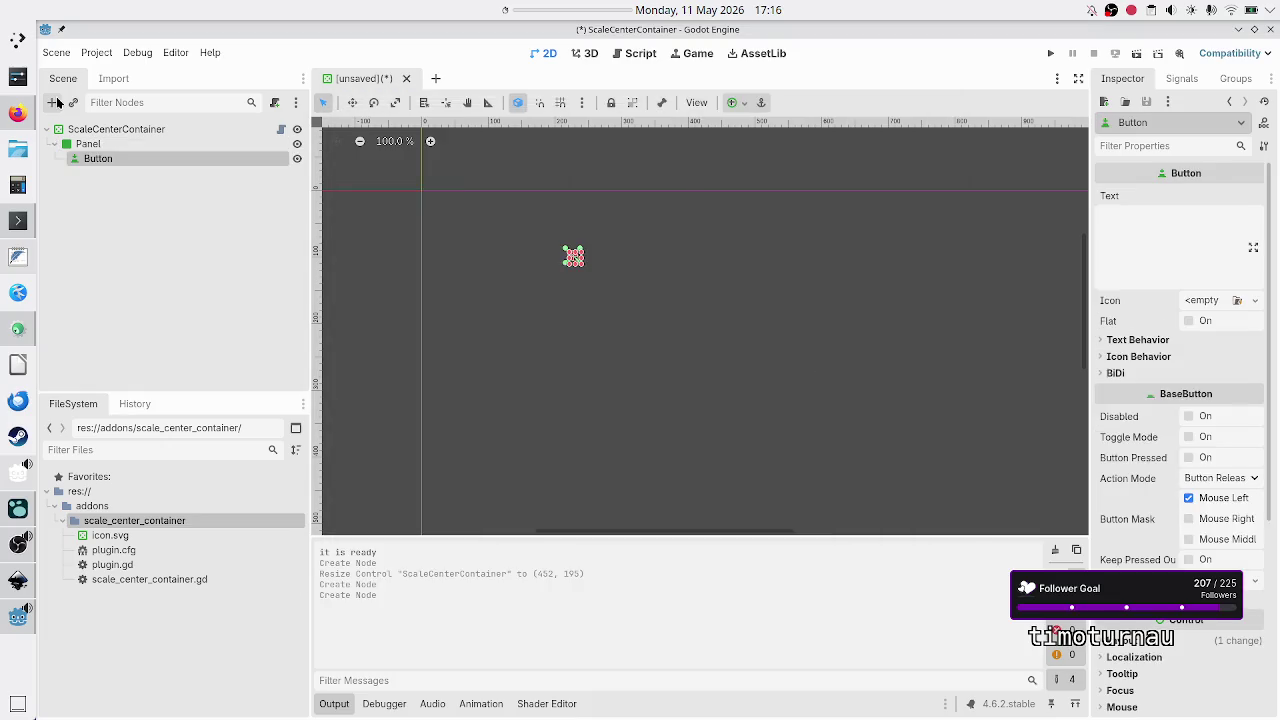
{"action": "left_click", "coordinate": [735, 102]}
{"action": "left_click", "coordinate": [806, 226]}
{"action": "left_click", "coordinate": [223, 213]}
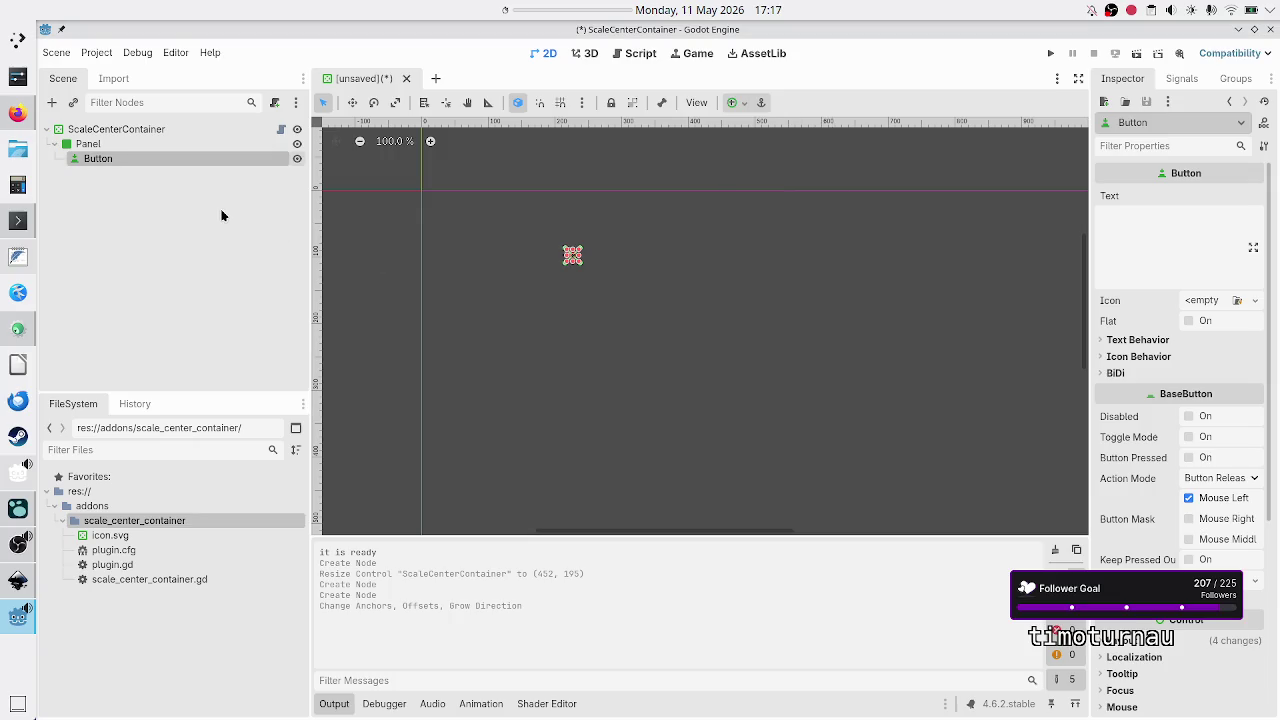
{"action": "left_click", "coordinate": [88, 144]}
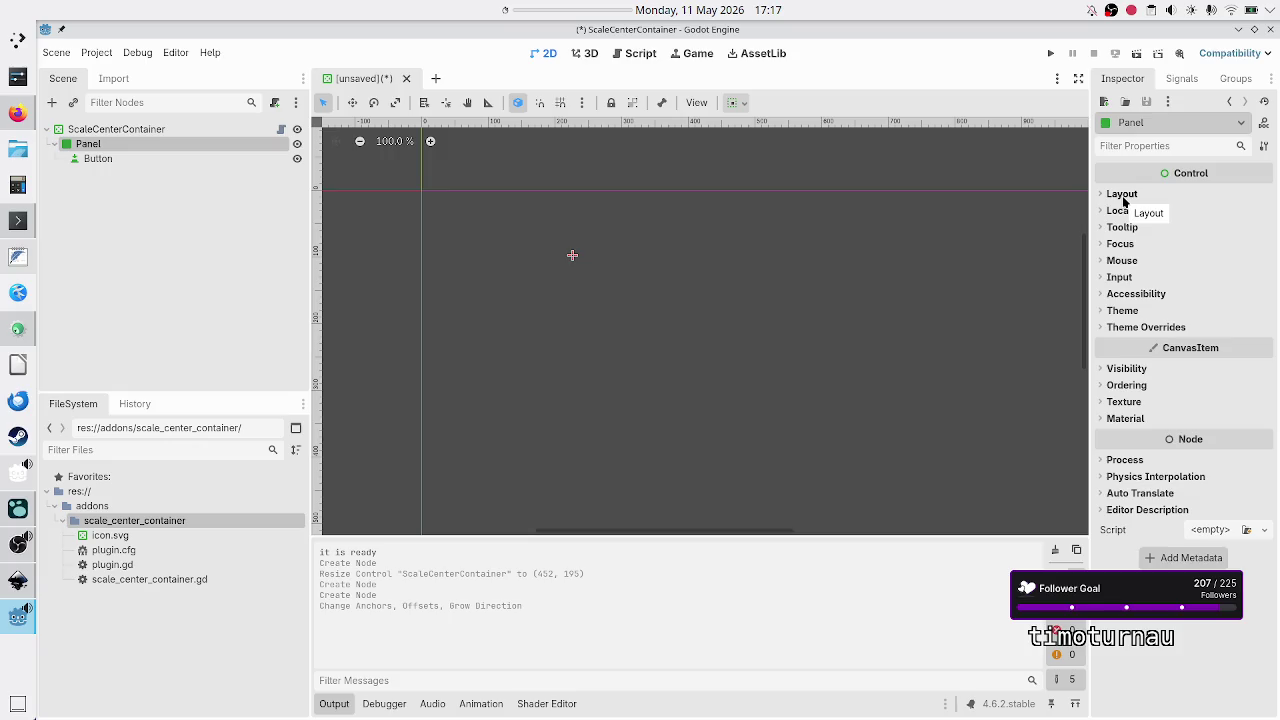
{"action": "left_click", "coordinate": [1122, 195]}
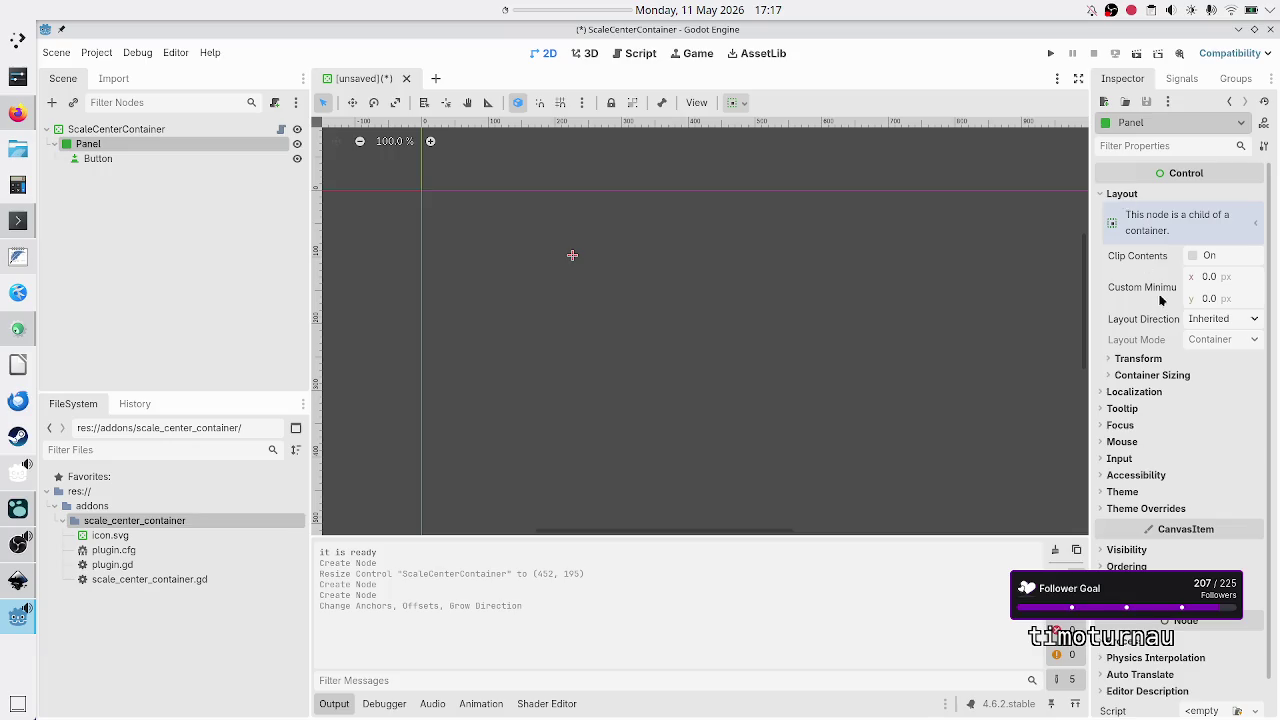
Step: Check the Panel's size, then anchor the ScaleCenterContainer with Full Rect to fill the viewport
{"action": "mouse_move", "coordinate": [1163, 300]}
{"action": "left_click", "coordinate": [1164, 360]}
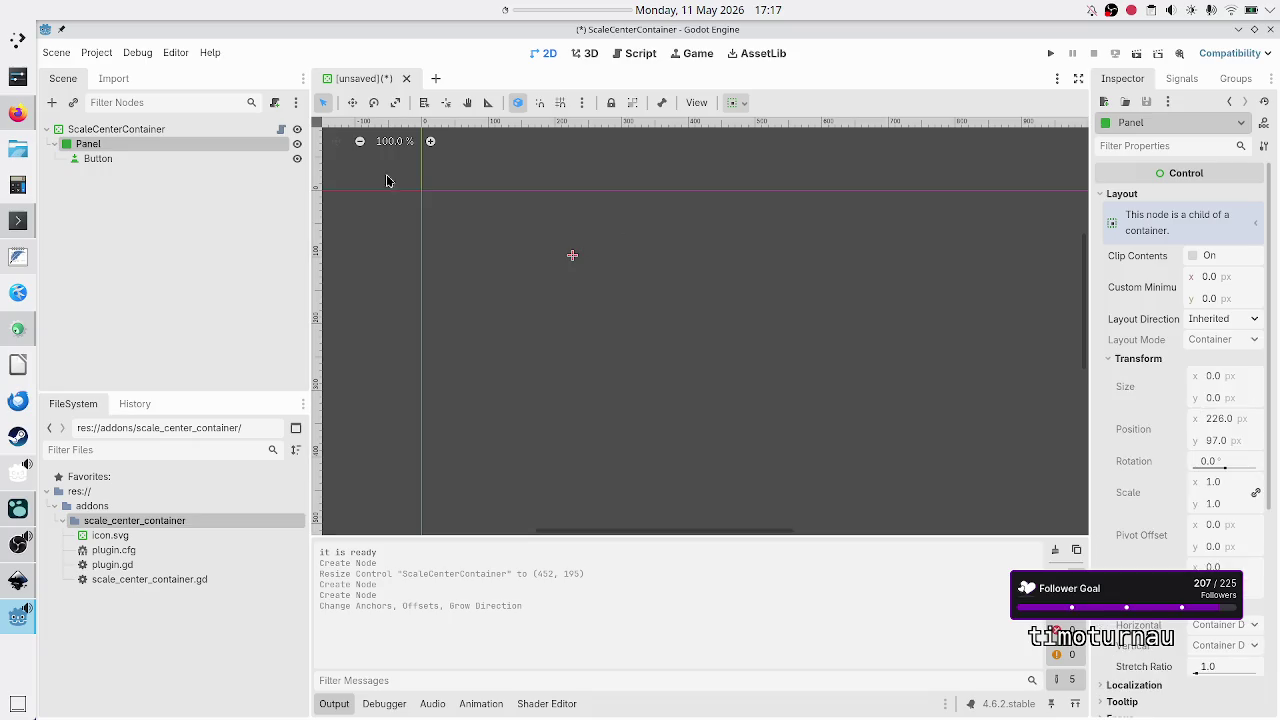
{"action": "left_click", "coordinate": [141, 128]}
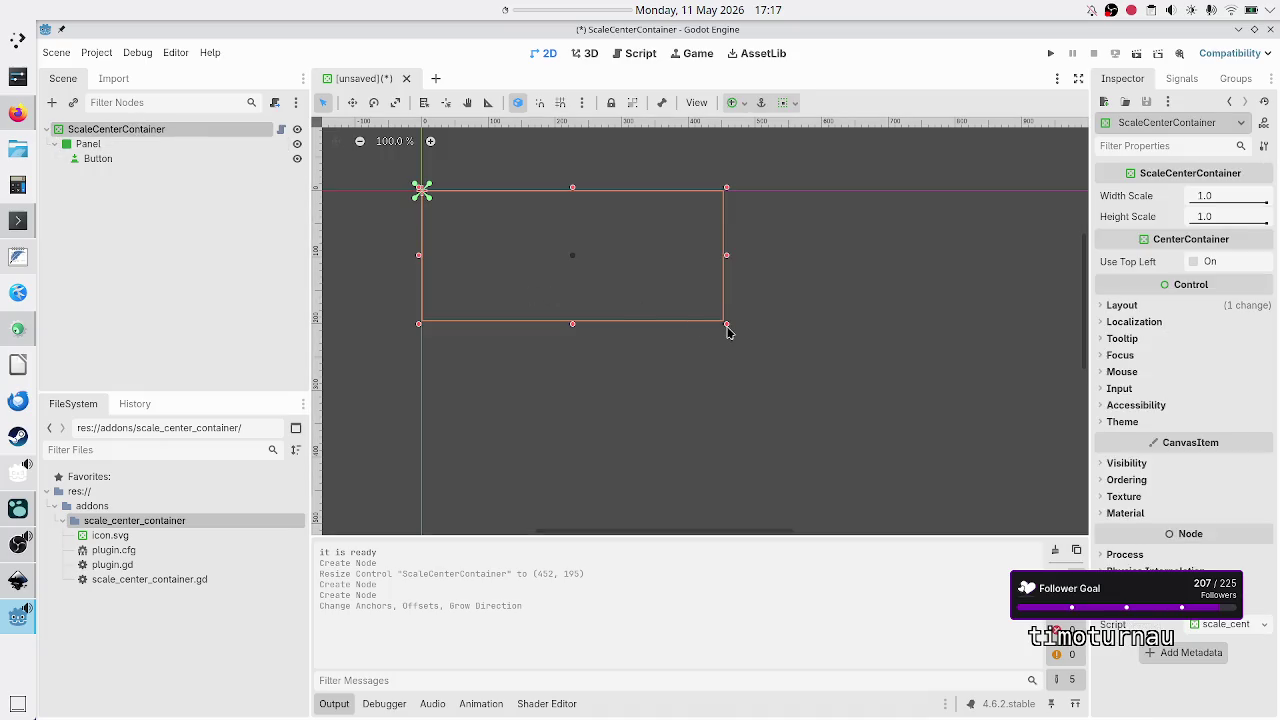
{"action": "left_click_drag", "start_coordinate": [727, 326], "coordinate": [889, 406]}
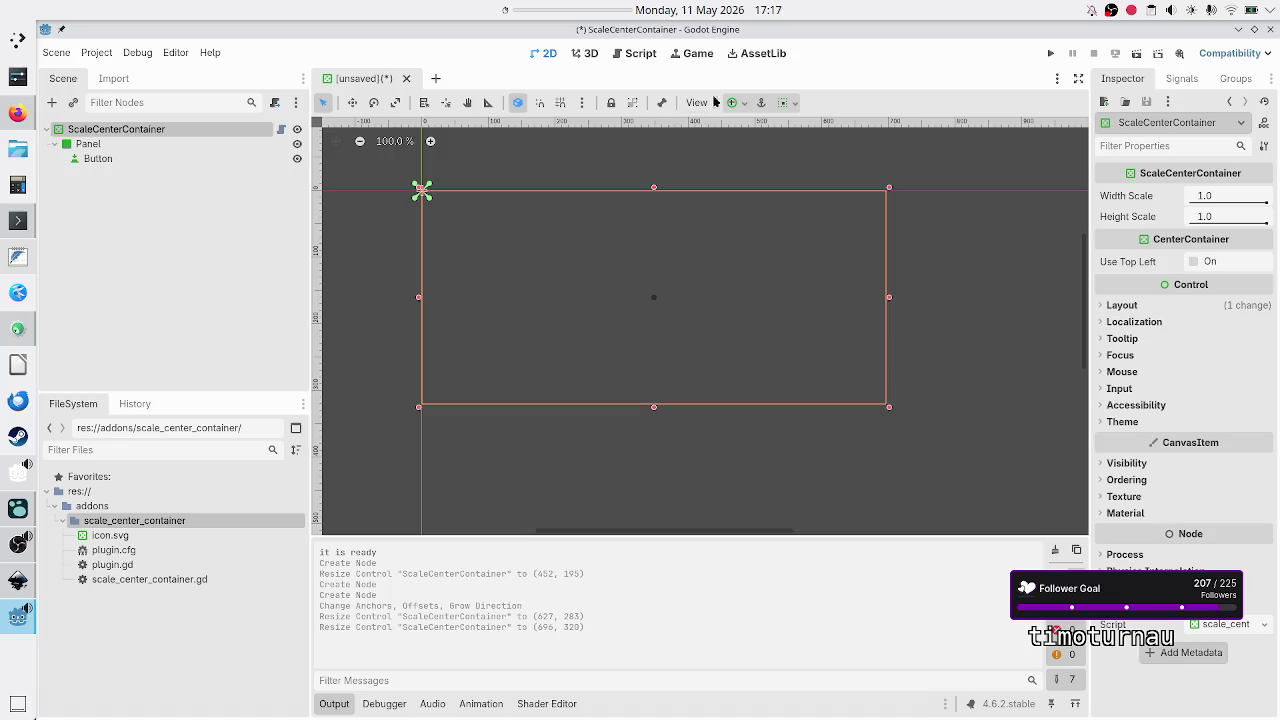
{"action": "left_click", "coordinate": [745, 103]}
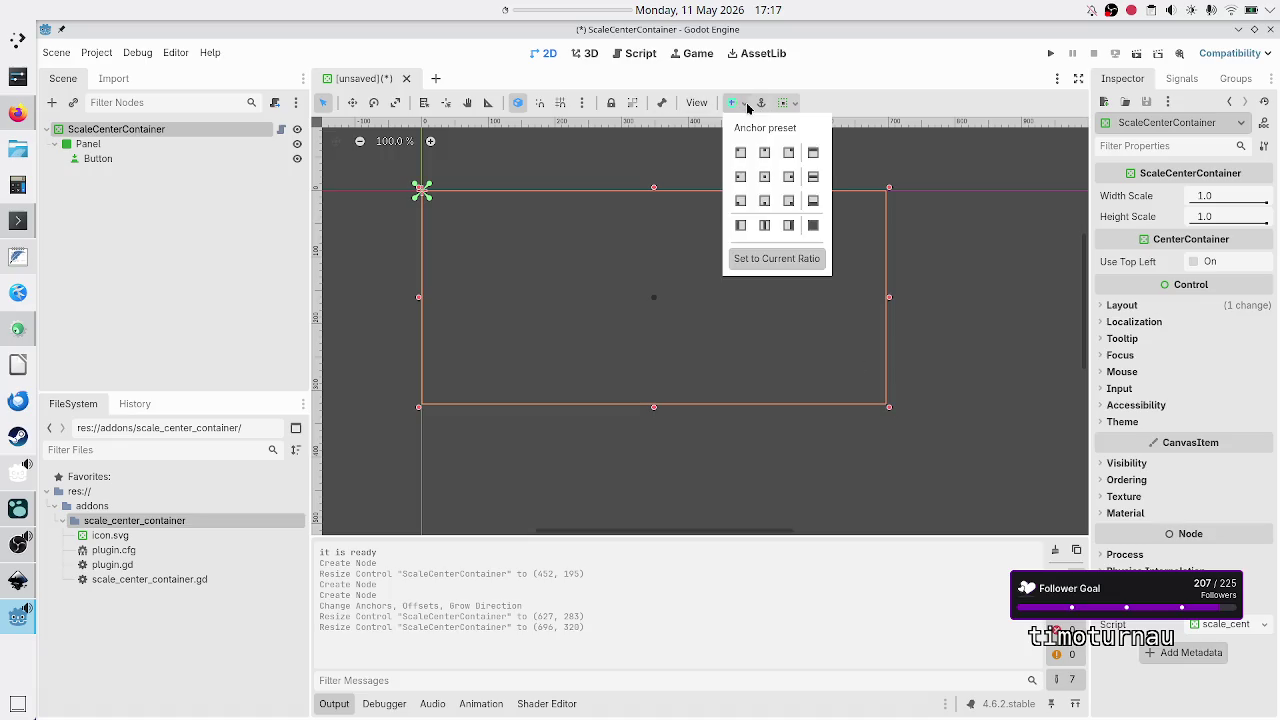
{"action": "left_click", "coordinate": [813, 225]}
{"action": "left_click", "coordinate": [245, 240]}
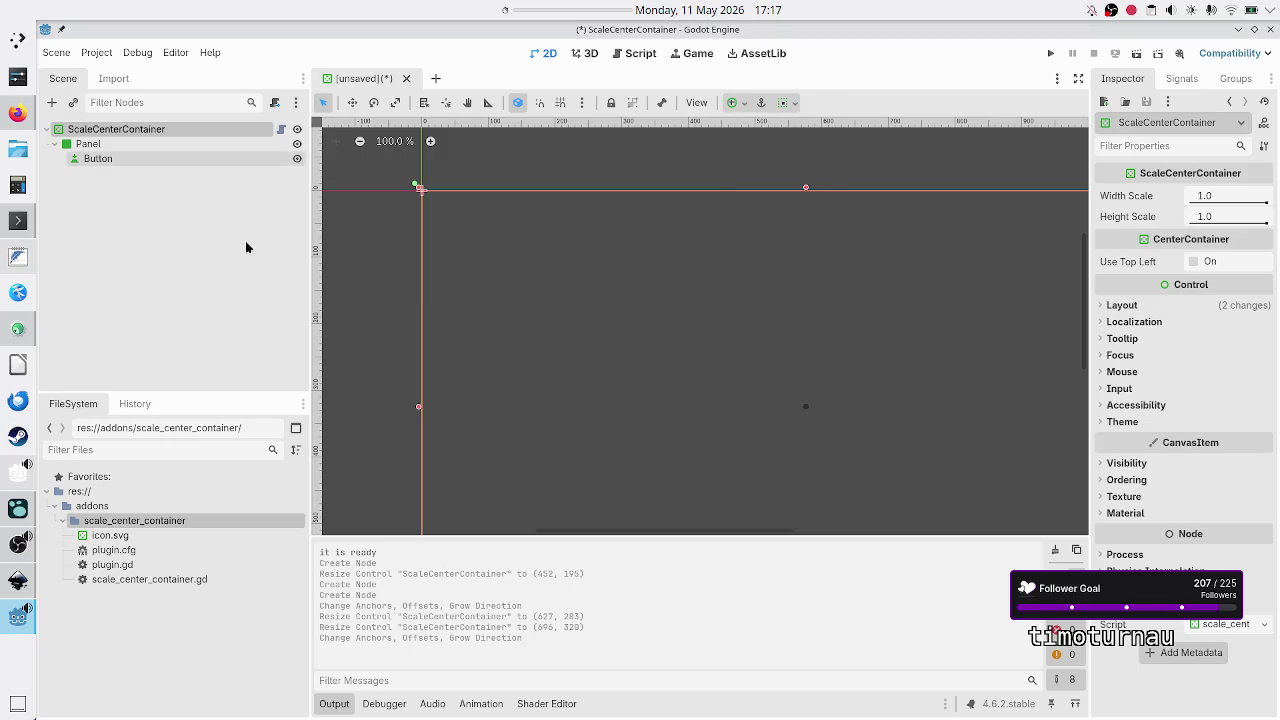
Step: Collapse the Output panel, zoom out, and select the Button node
{"action": "left_click", "coordinate": [335, 702]}
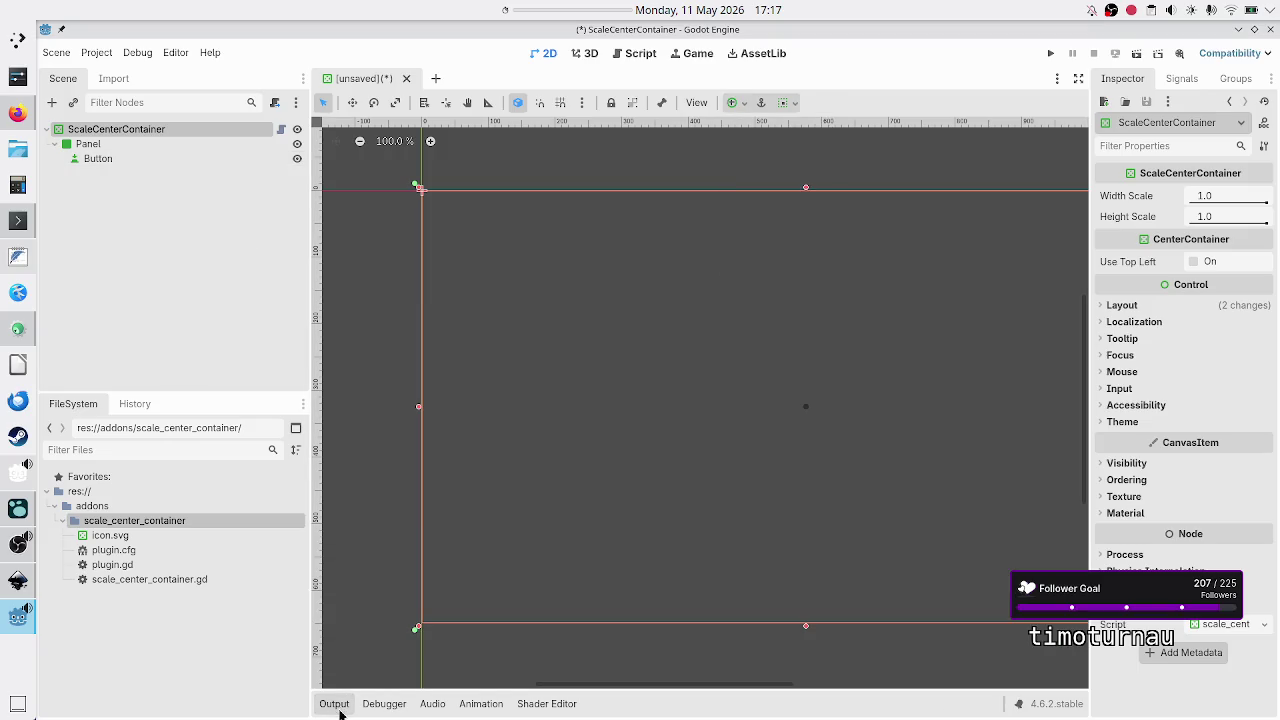
{"action": "scroll", "coordinate": [558, 459], "scroll_direction": "down", "scroll_amount": 4}
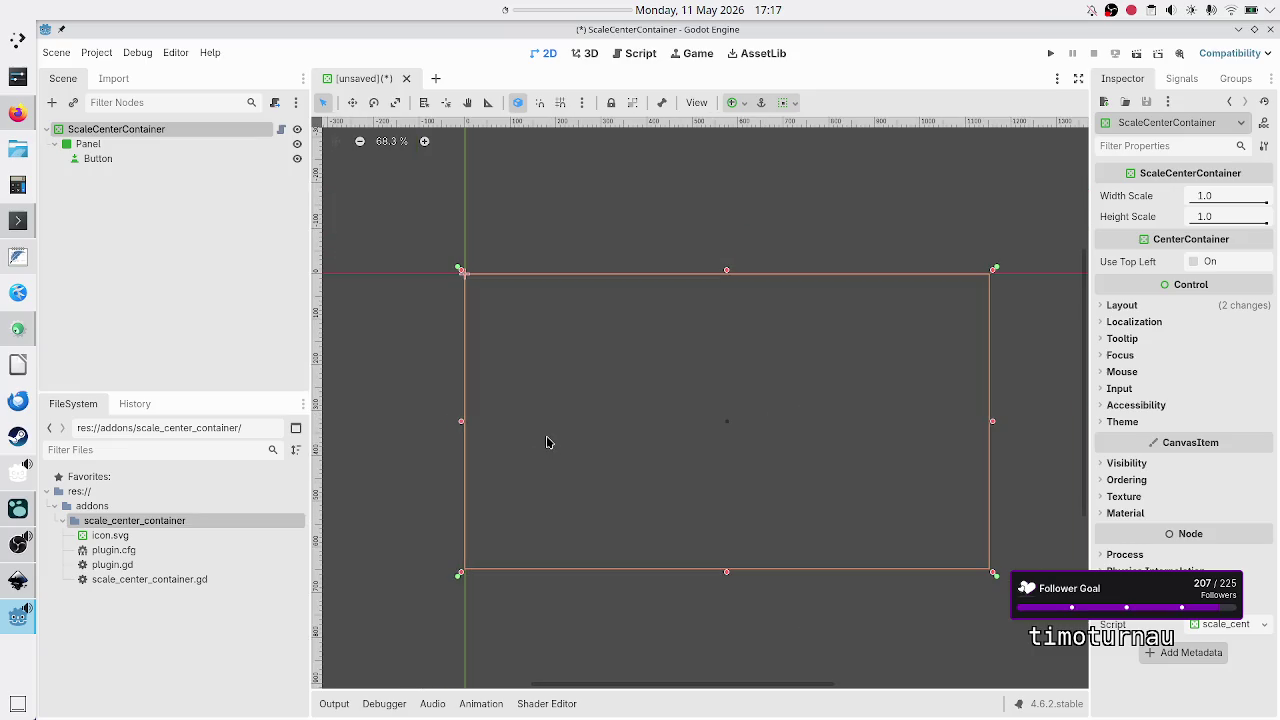
{"action": "left_click", "coordinate": [133, 161]}
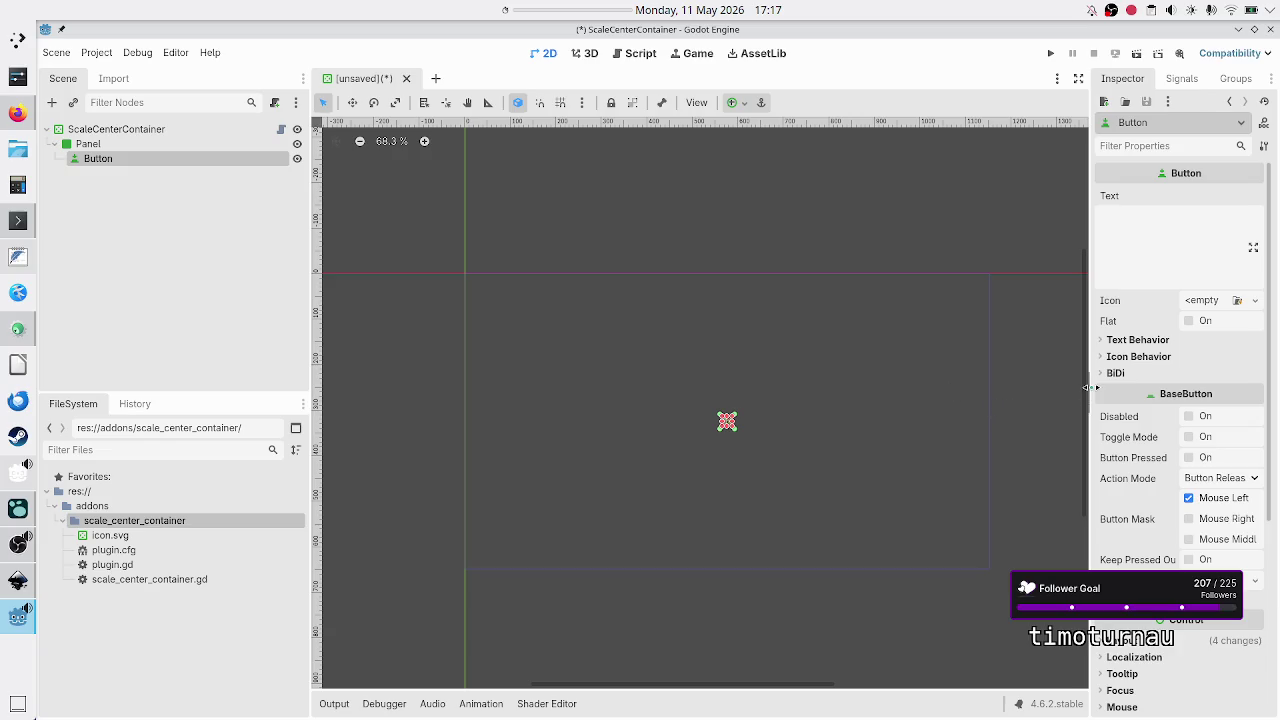
Step: Set the Button text to 'this is a button', then check the Panel's centred position 576, 324
{"action": "left_click", "coordinate": [1168, 232]}
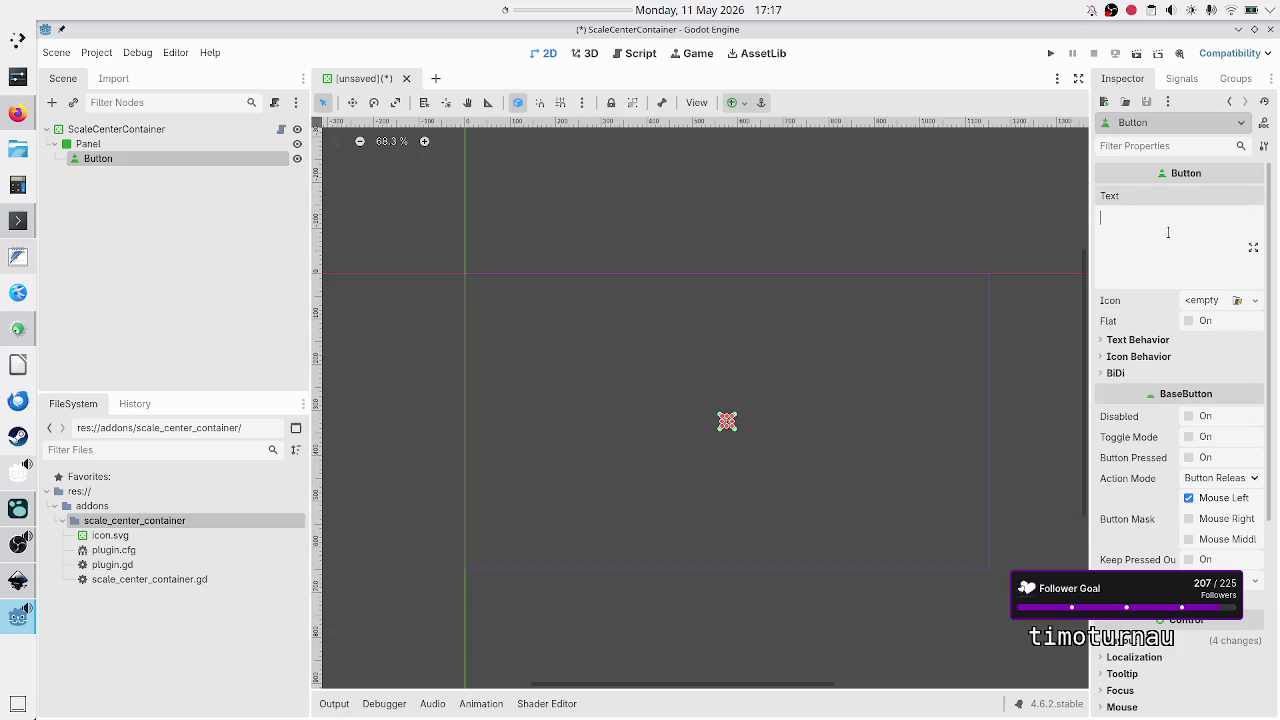
{"action": "type", "text": "this is a bu"}
{"action": "type", "text": "tton"}
{"action": "left_click", "coordinate": [164, 147]}
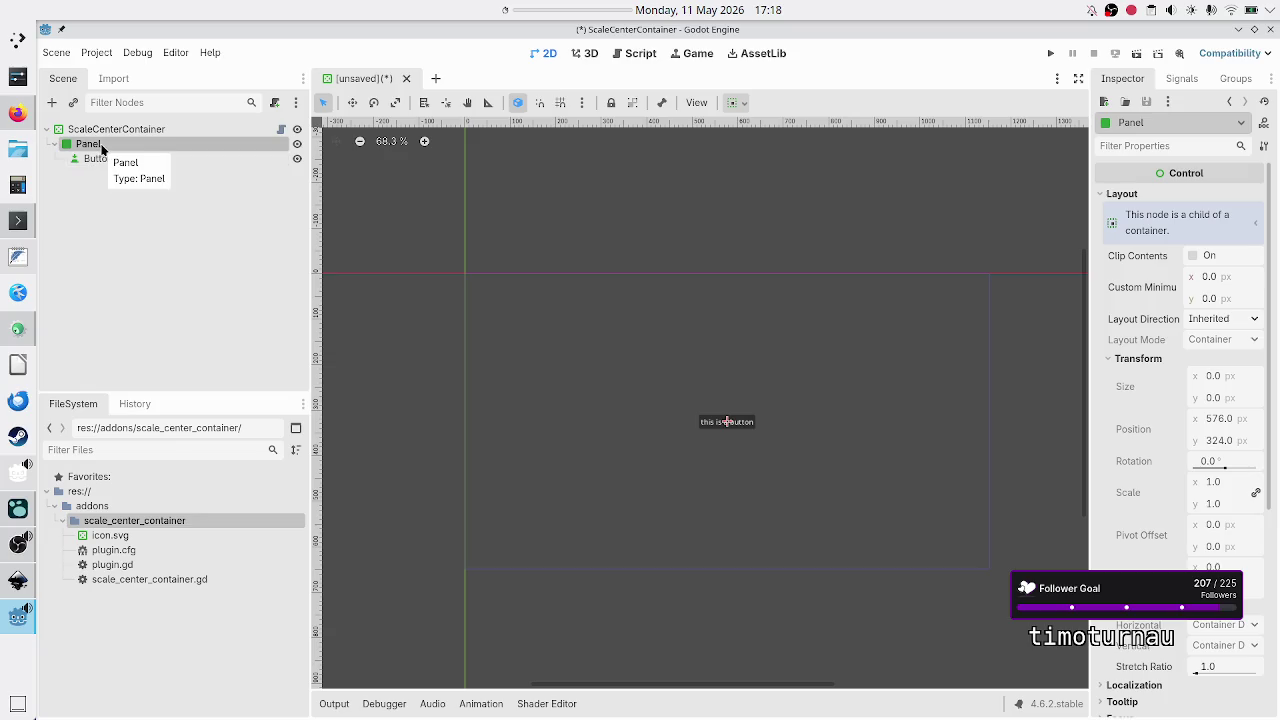
{"action": "scroll", "coordinate": [1123, 483], "scroll_direction": "down", "scroll_amount": 5}
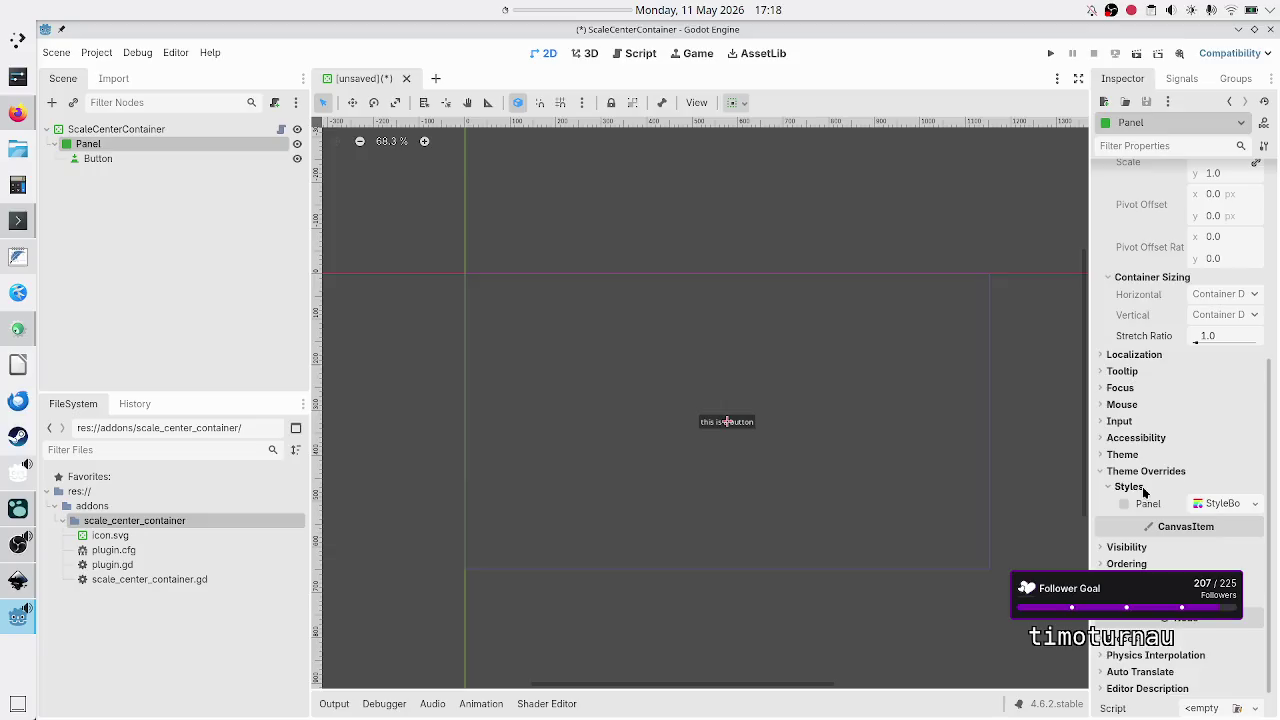
{"action": "scroll", "coordinate": [1155, 378], "scroll_direction": "up", "scroll_amount": 5}
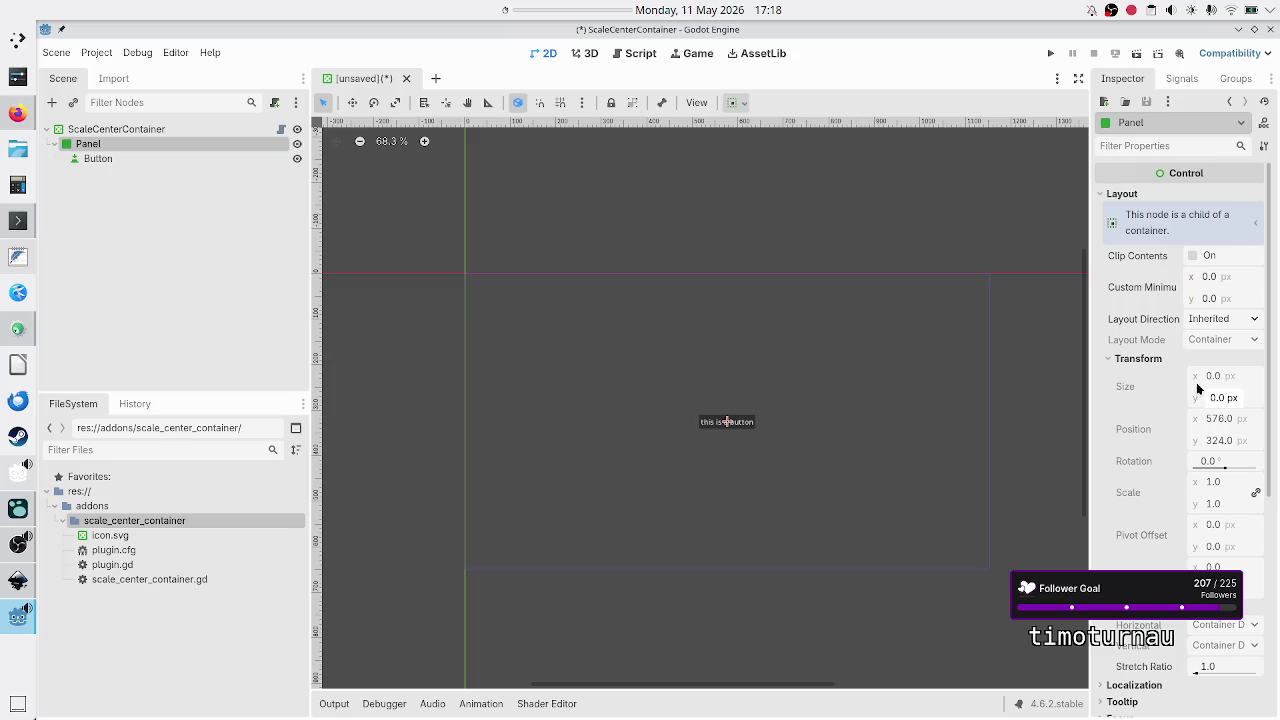
{"action": "left_click", "coordinate": [148, 134]}
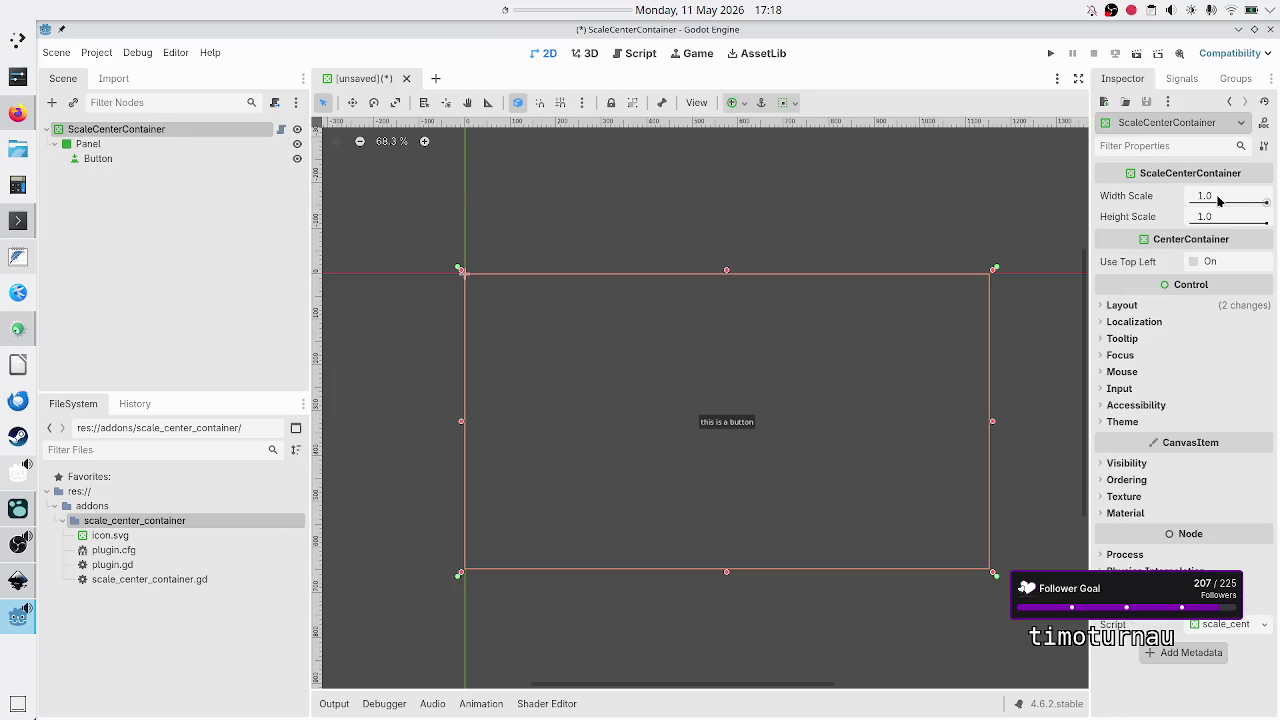
Step: Lower the container's Width Scale to 0.728 and Height Scale to 0.368, then check the Panel's size
{"action": "mouse_move", "coordinate": [1266, 202]}
{"action": "left_mouse_down"}
{"action": "mouse_move", "coordinate": [1195, 204]}
{"action": "mouse_move", "coordinate": [1258, 216]}
{"action": "mouse_move", "coordinate": [1230, 206]}
{"action": "mouse_move", "coordinate": [1198, 224]}
{"action": "mouse_move", "coordinate": [1247, 204]}
{"action": "left_mouse_up"}
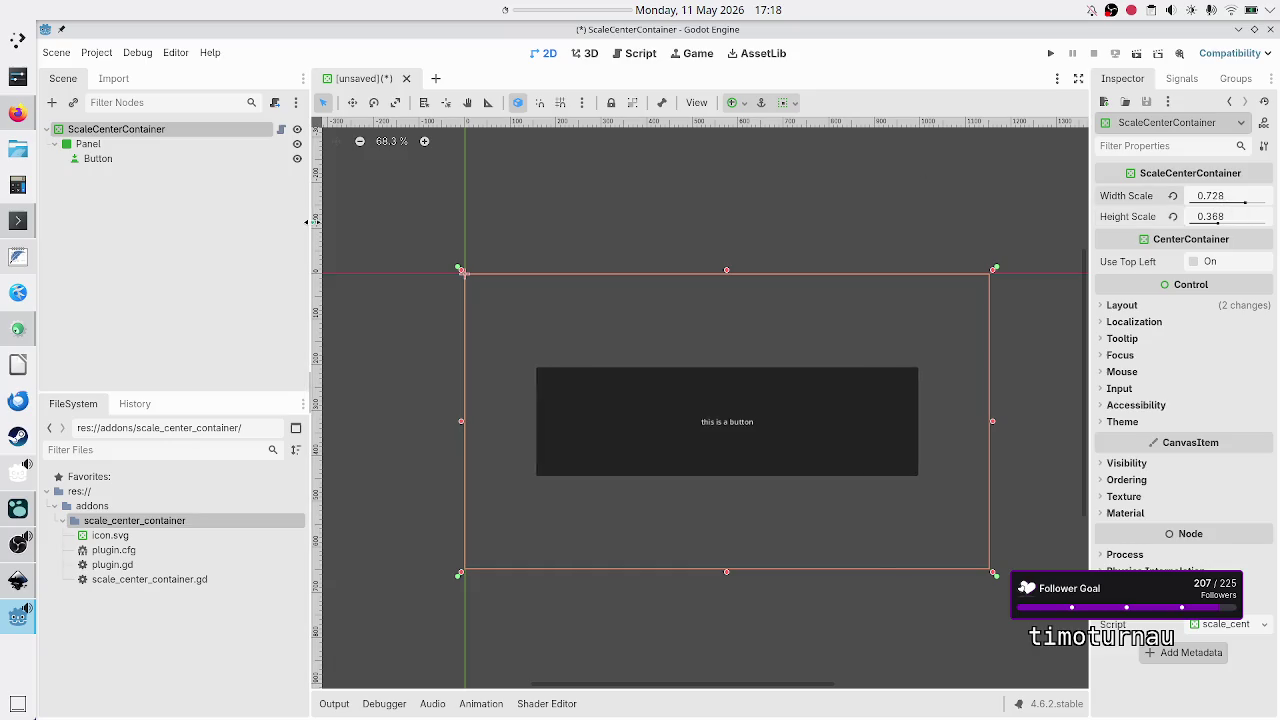
{"action": "left_click", "coordinate": [122, 144]}
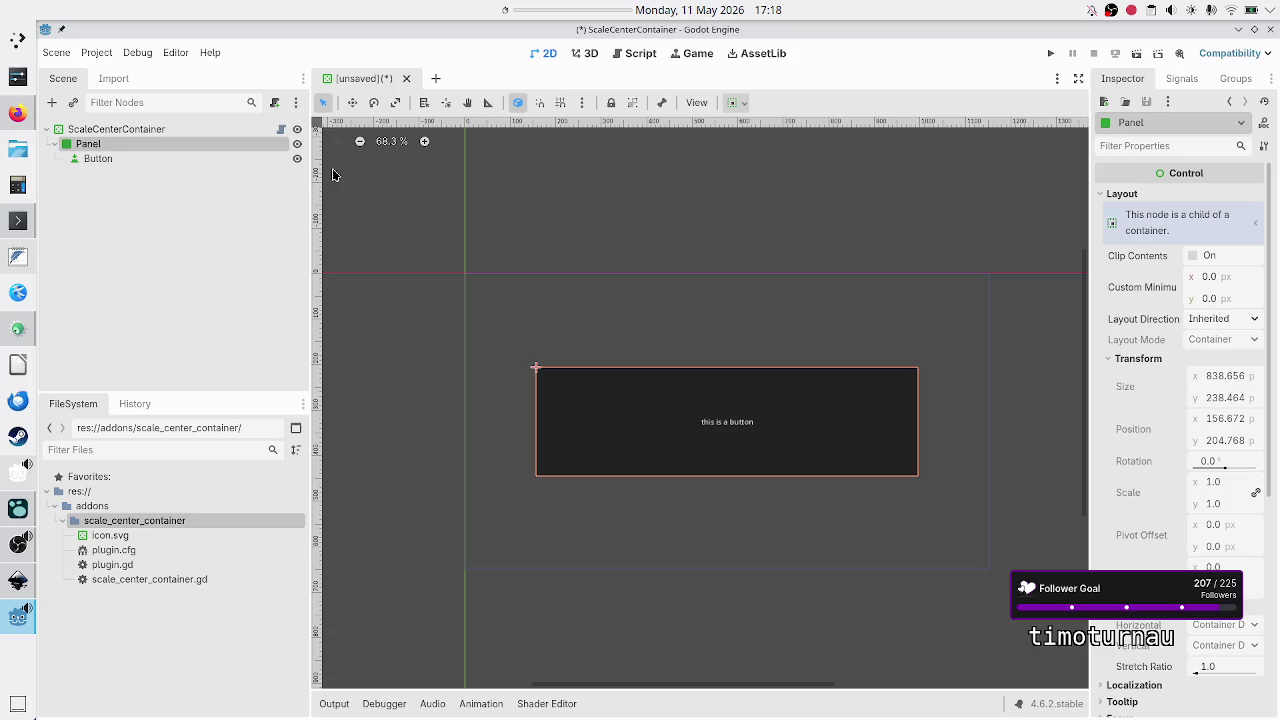
{"action": "left_click", "coordinate": [164, 128]}
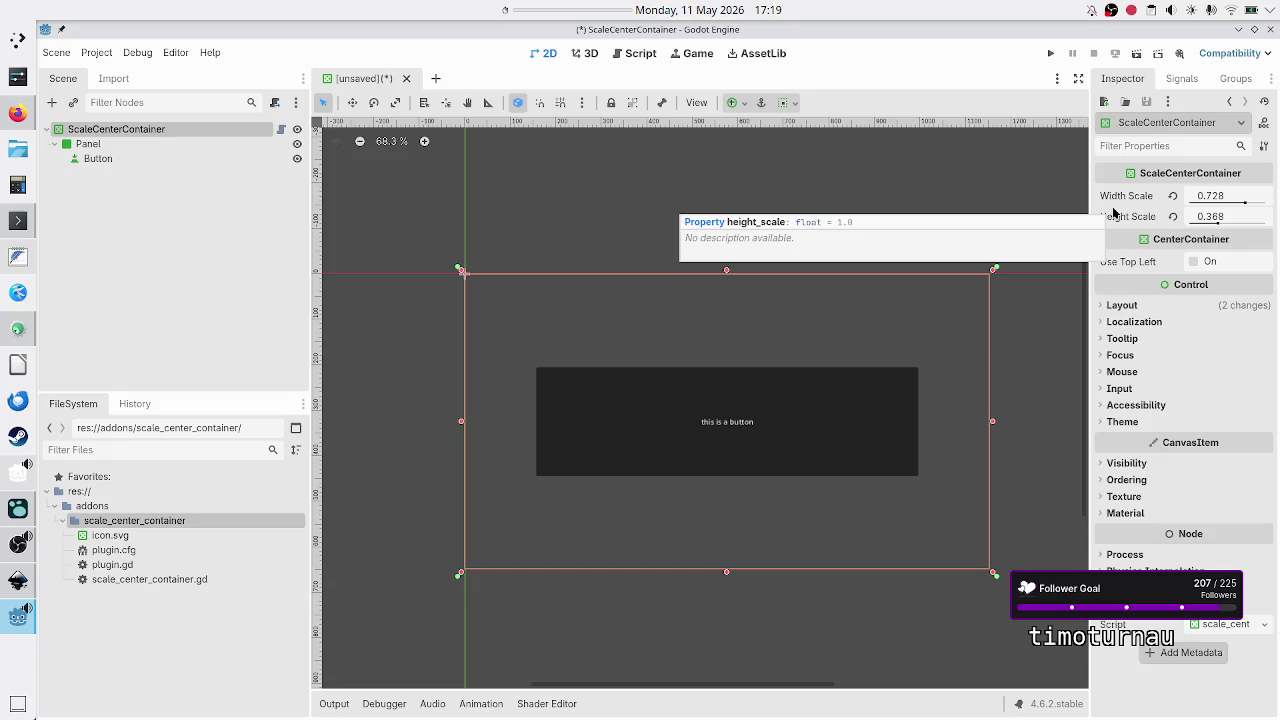
Step: Compare the Panel's 838.656×238.464 size with the container, then list the container's signals
{"action": "left_click", "coordinate": [96, 145]}
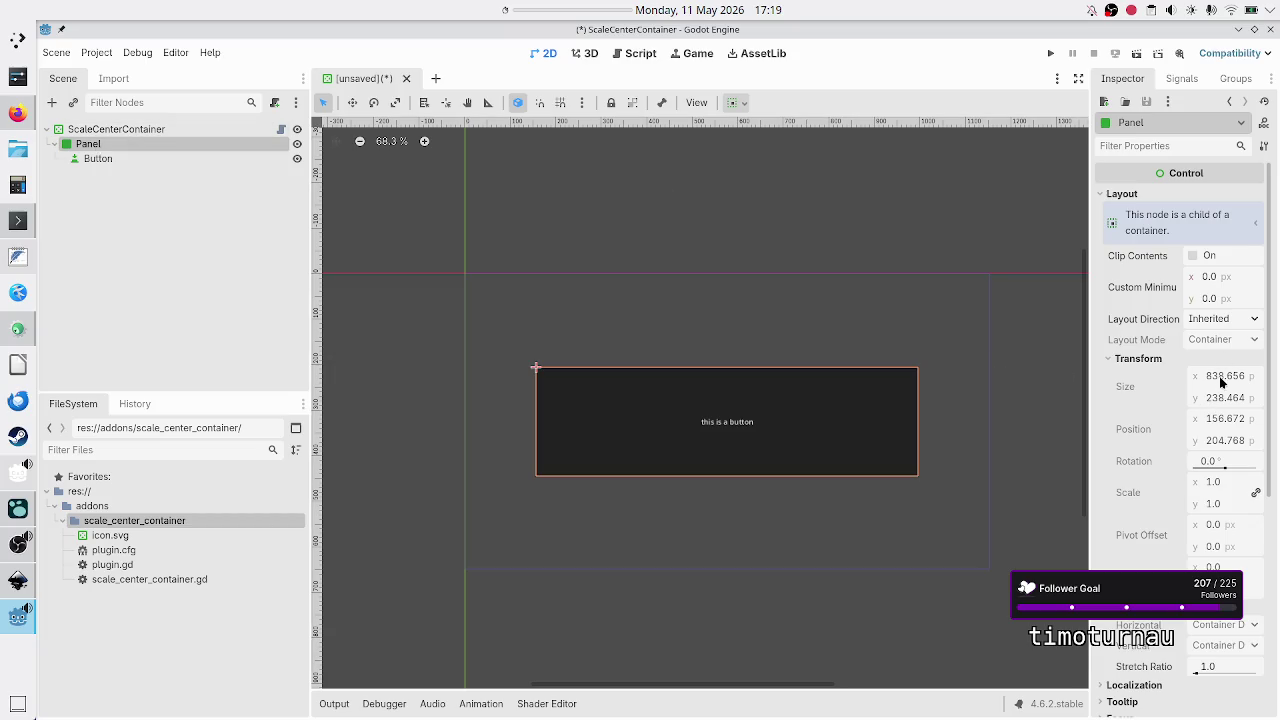
{"action": "left_click", "coordinate": [120, 129]}
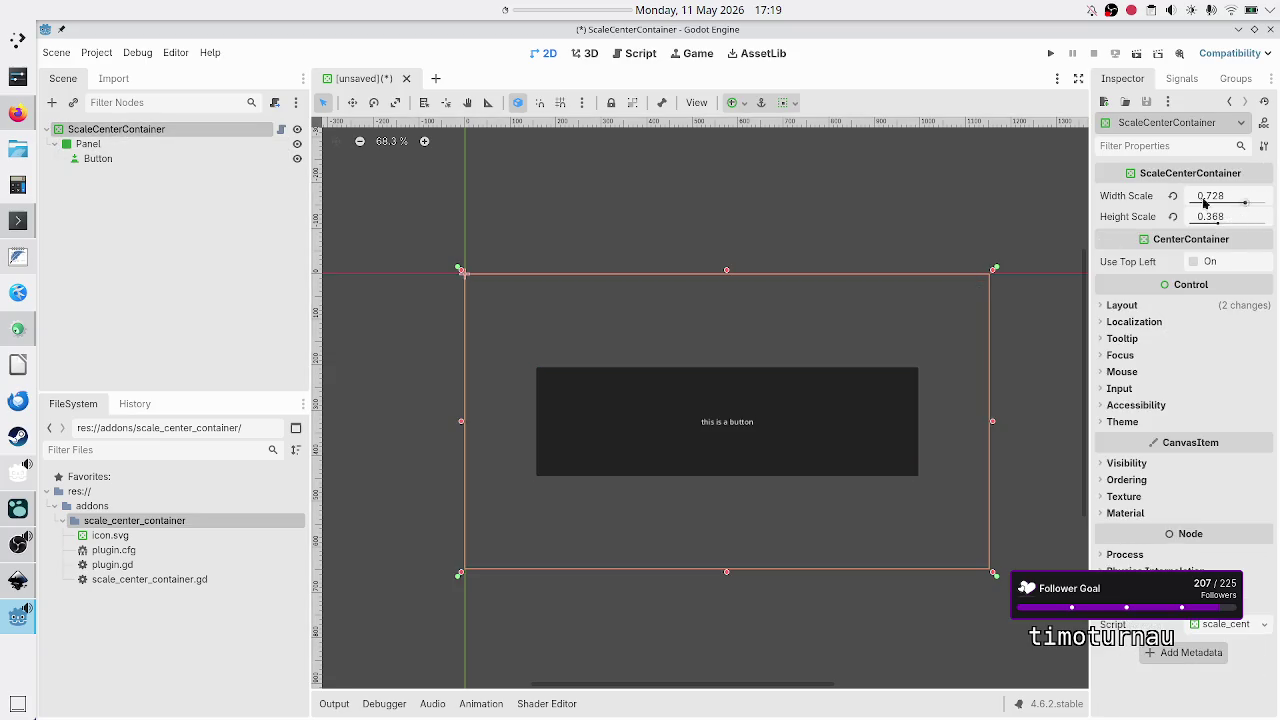
{"action": "left_click", "coordinate": [115, 143]}
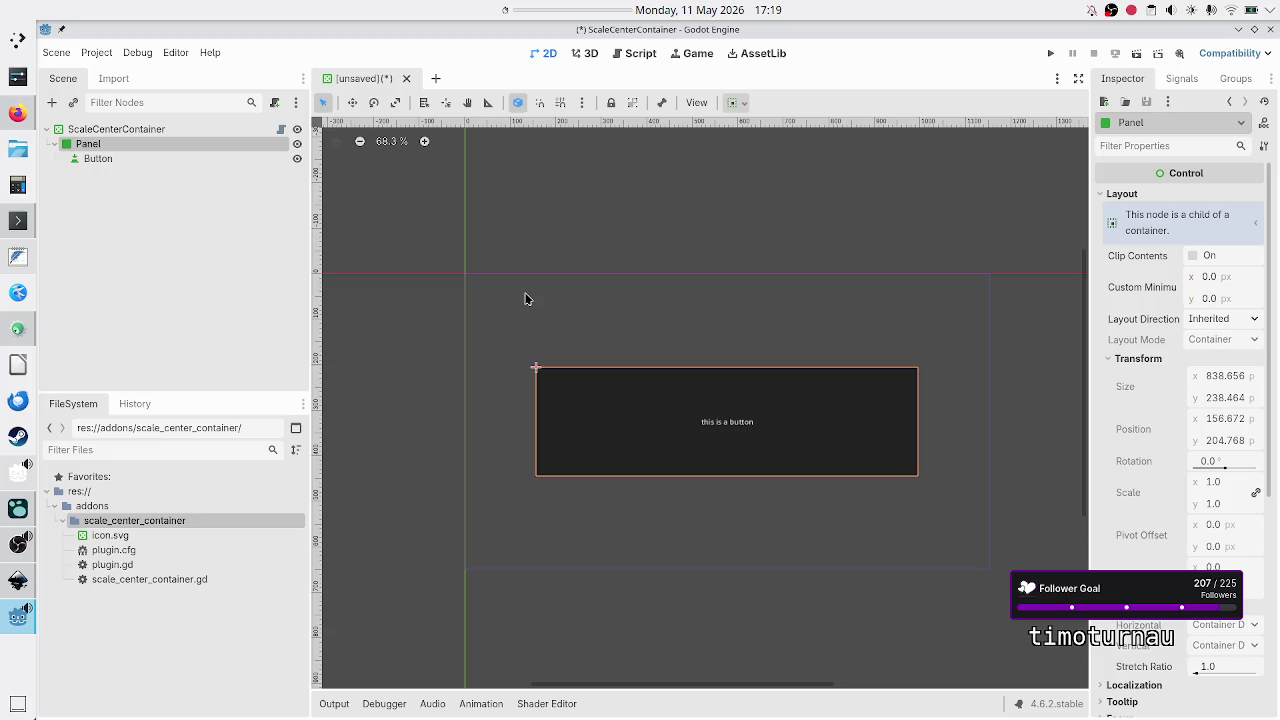
{"action": "left_click", "coordinate": [232, 135]}
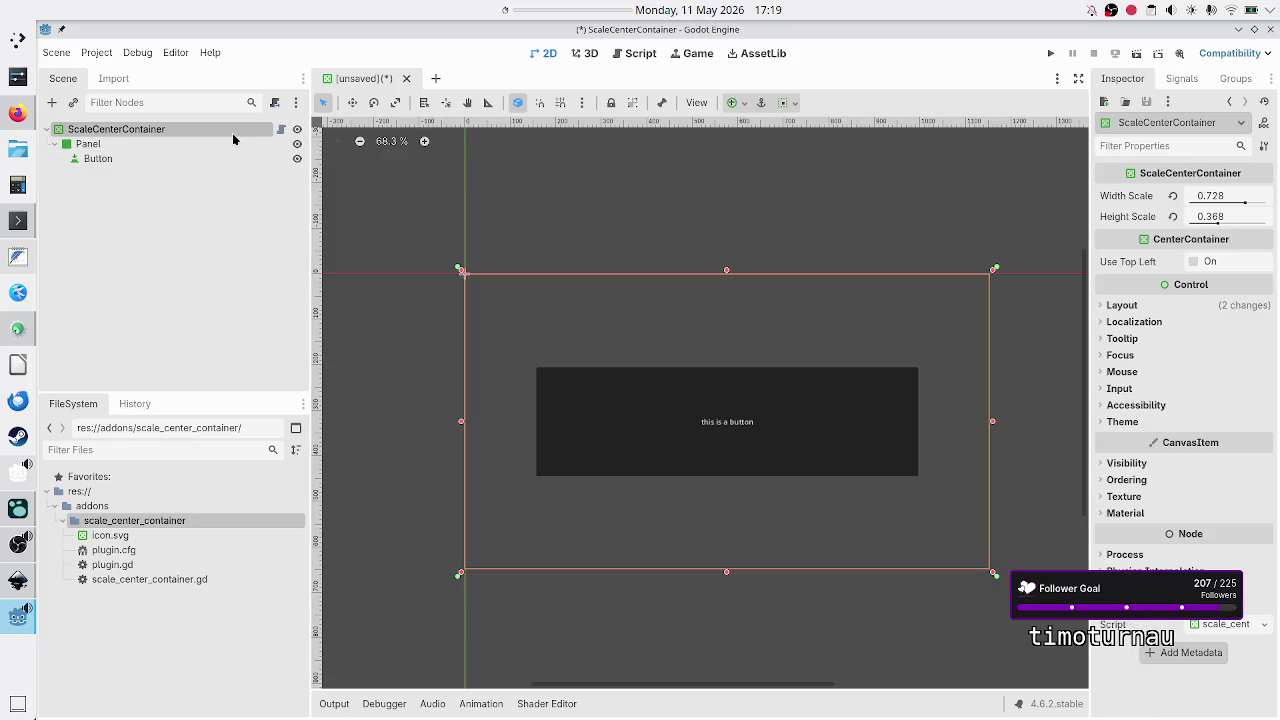
{"action": "left_click", "coordinate": [1182, 78]}
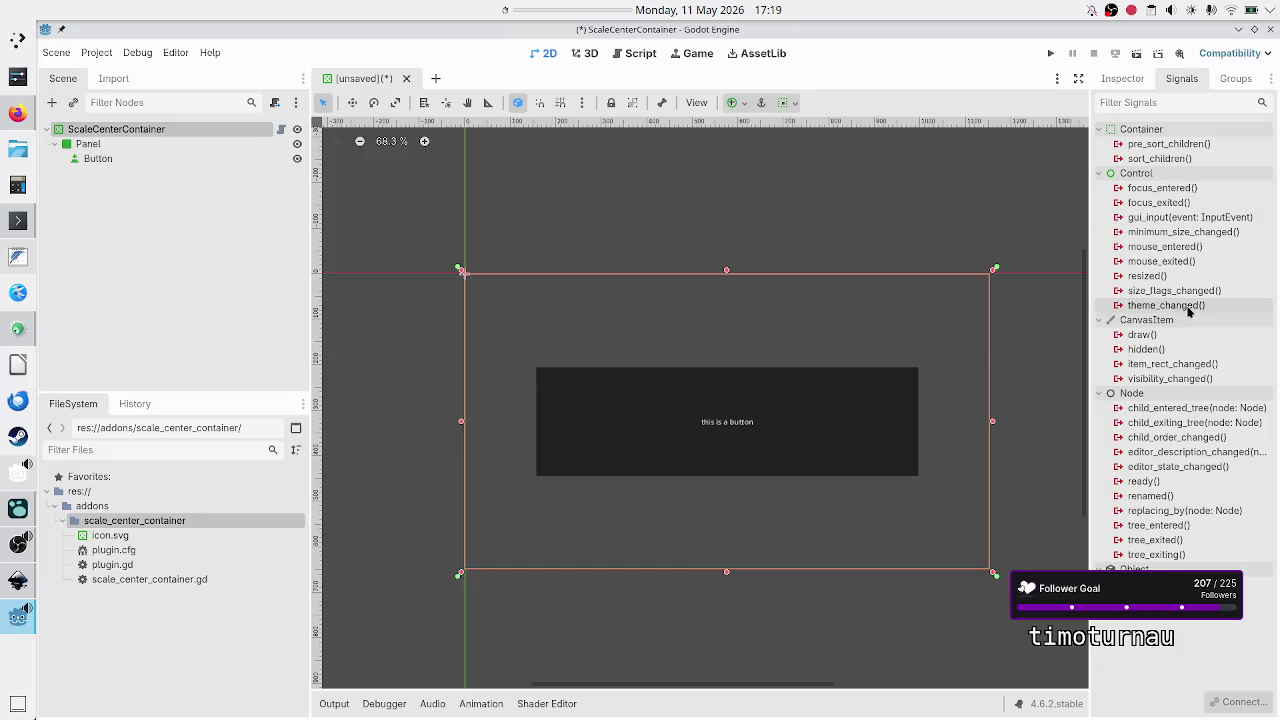
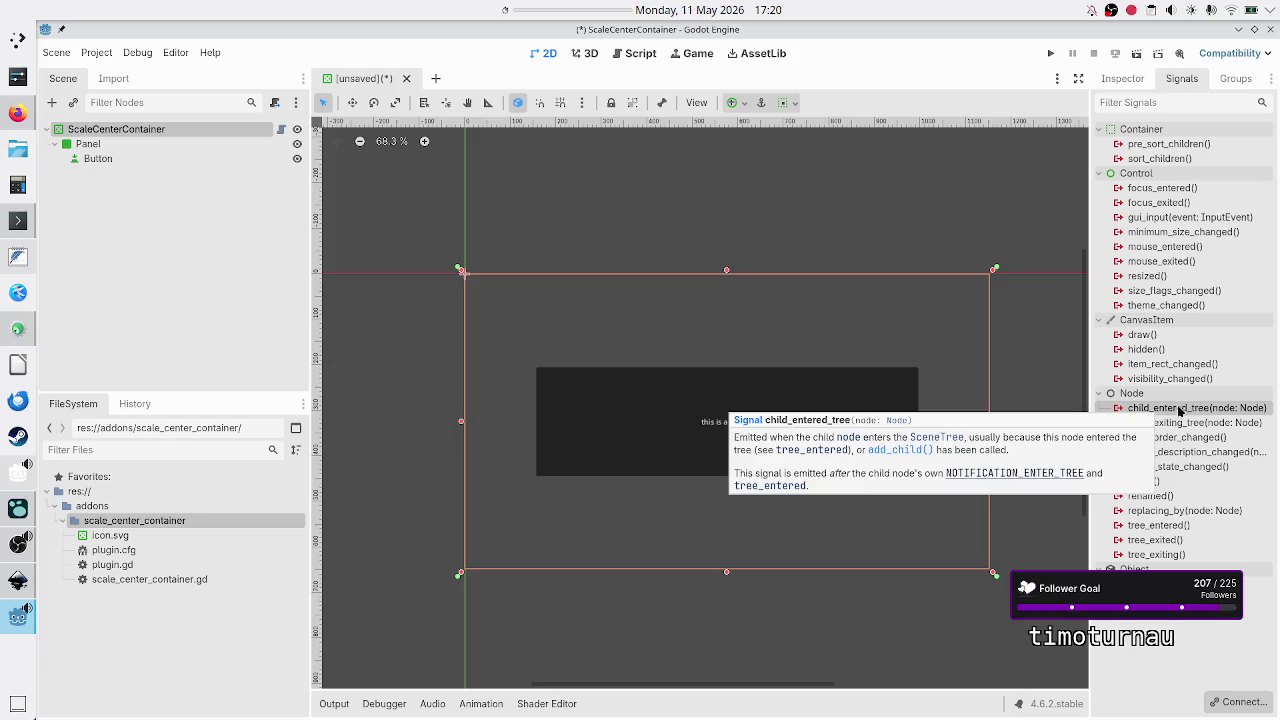
Step: Delete the old Panel and its Button from ScaleCenterContainer
{"action": "mouse_move", "coordinate": [1201, 410]}
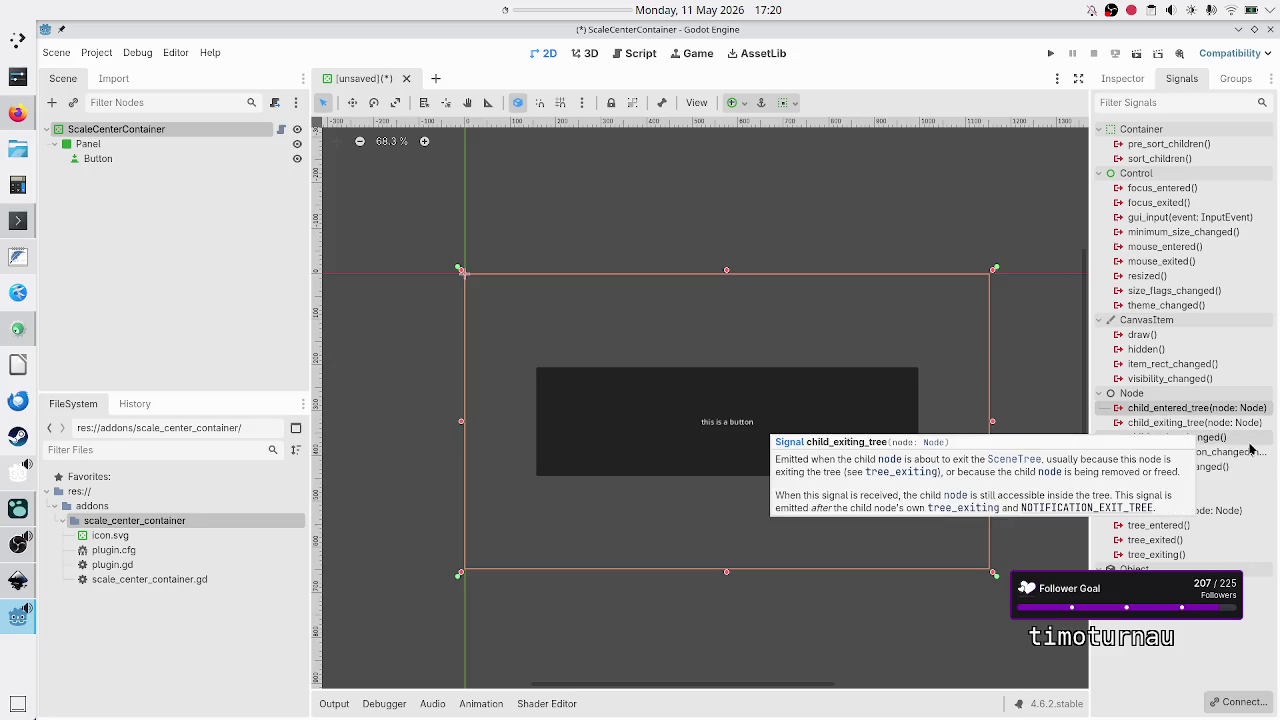
{"action": "left_click", "coordinate": [1218, 441]}
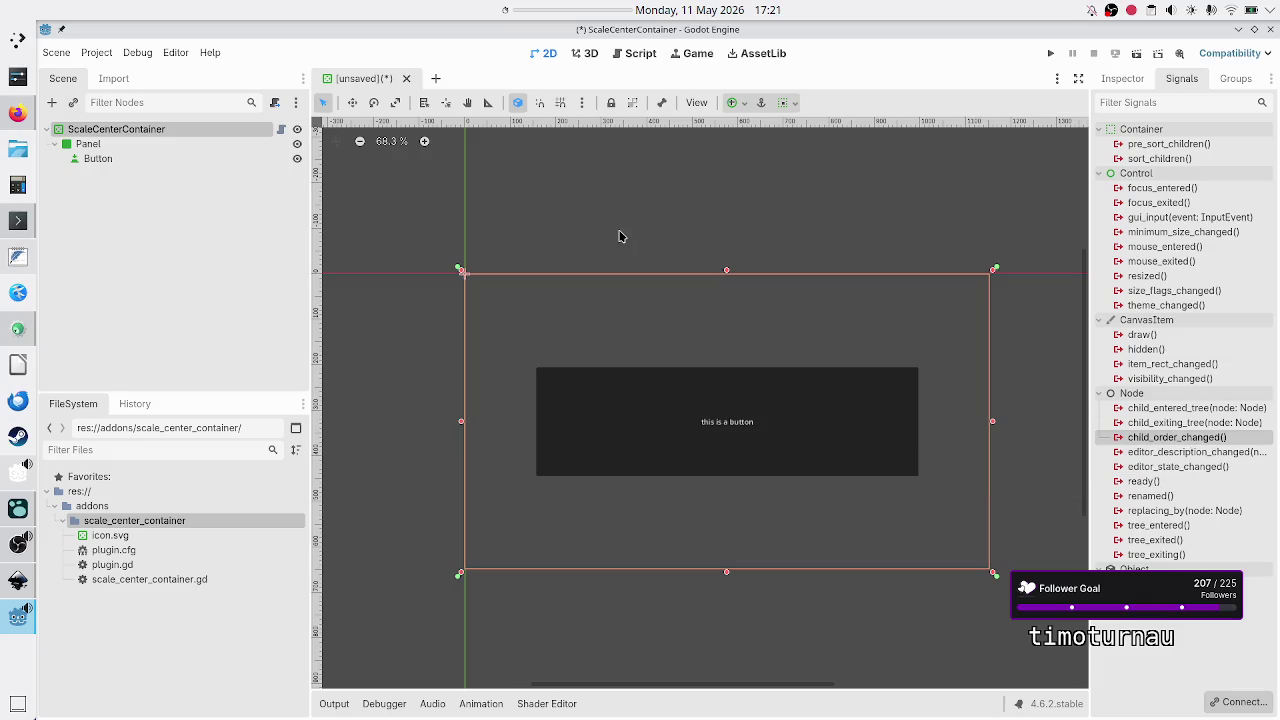
{"action": "left_click", "coordinate": [108, 145]}
{"action": "key", "text": "Delete"}
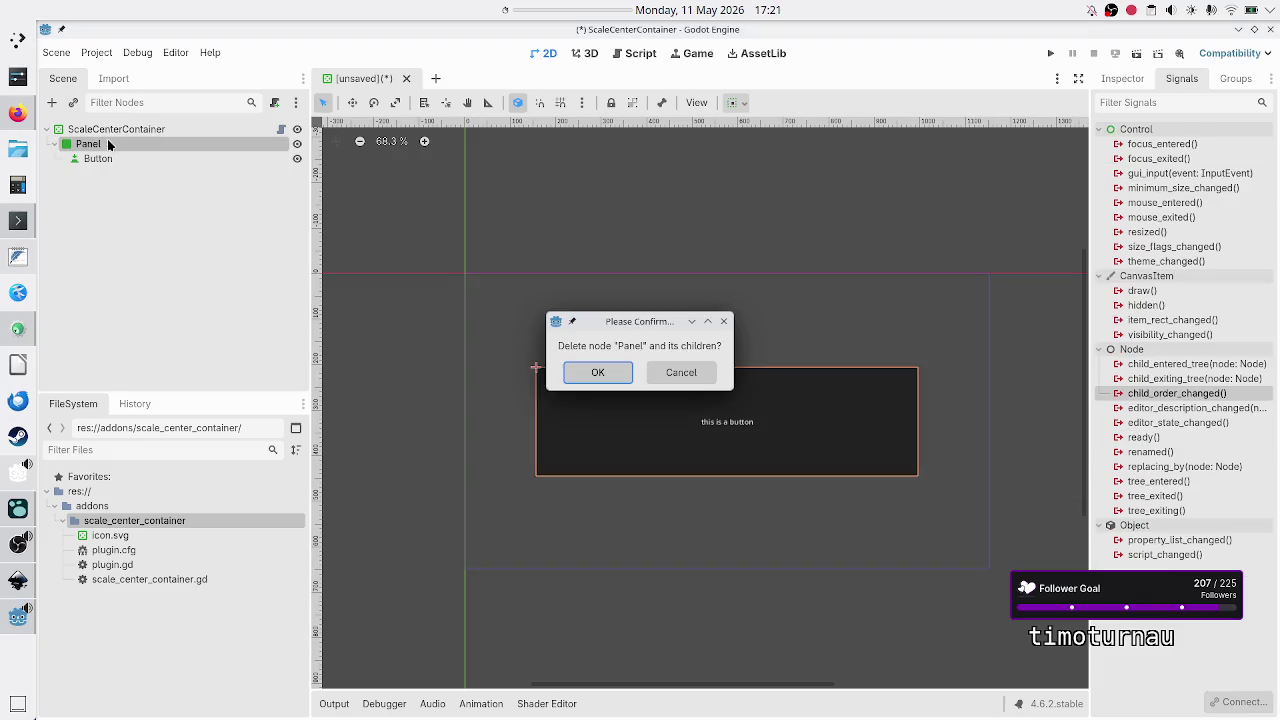
{"action": "key", "text": "Return"}
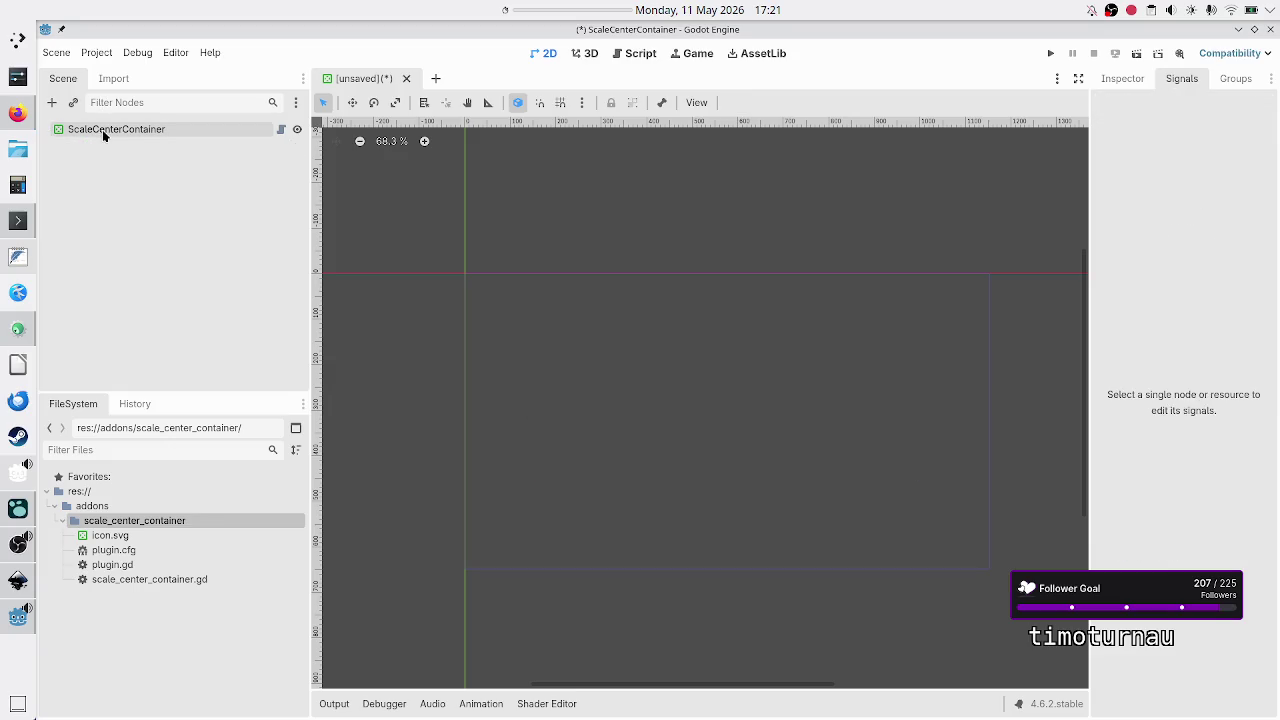
Step: Add a new Panel child node under ScaleCenterContainer
{"action": "left_click", "coordinate": [103, 133]}
{"action": "left_click", "coordinate": [52, 103]}
{"action": "type", "text": "p"}
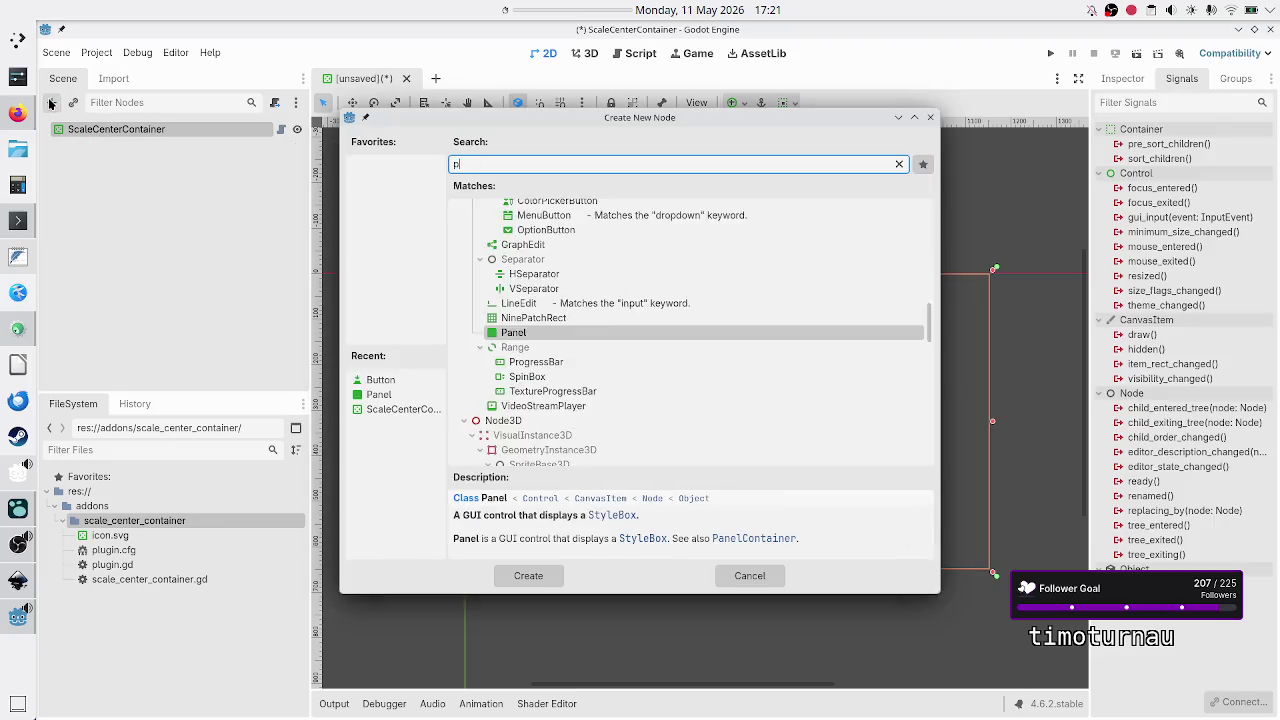
{"action": "type", "text": "anel"}
{"action": "key", "text": "Return"}
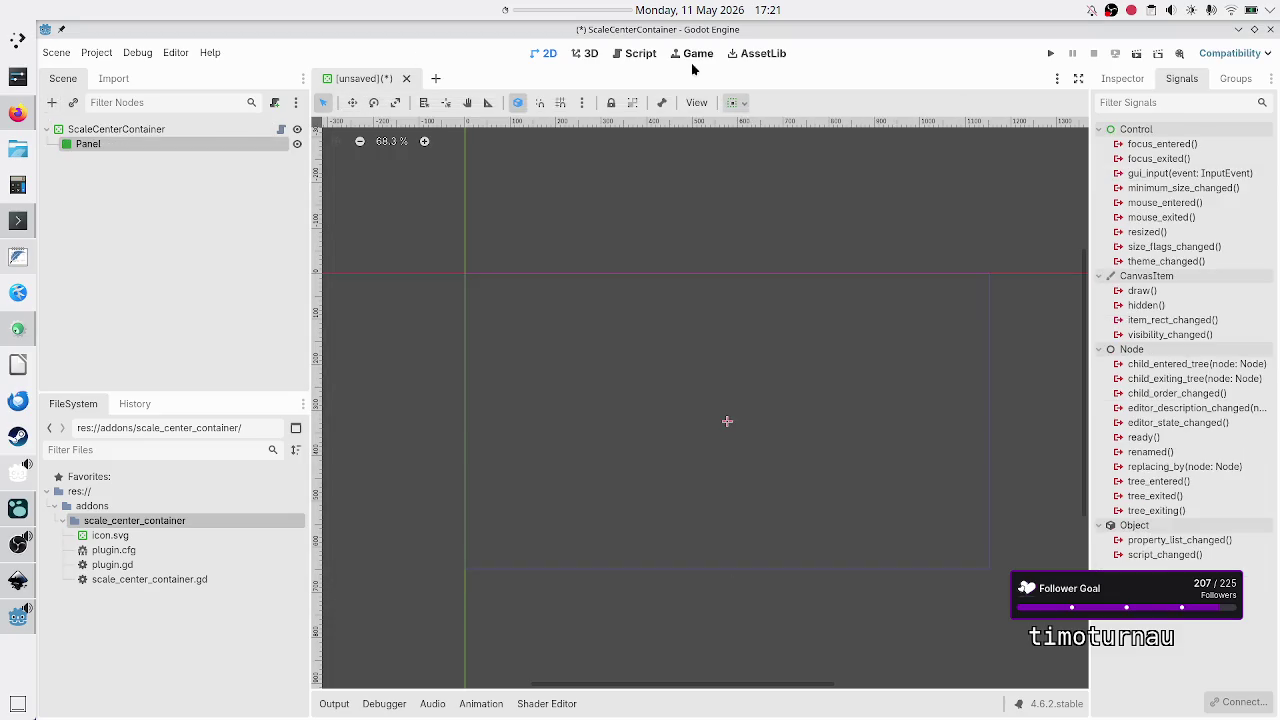
Step: Check the new Panel's Layout > Transform size and position in the Inspector
{"action": "left_click", "coordinate": [1122, 78]}
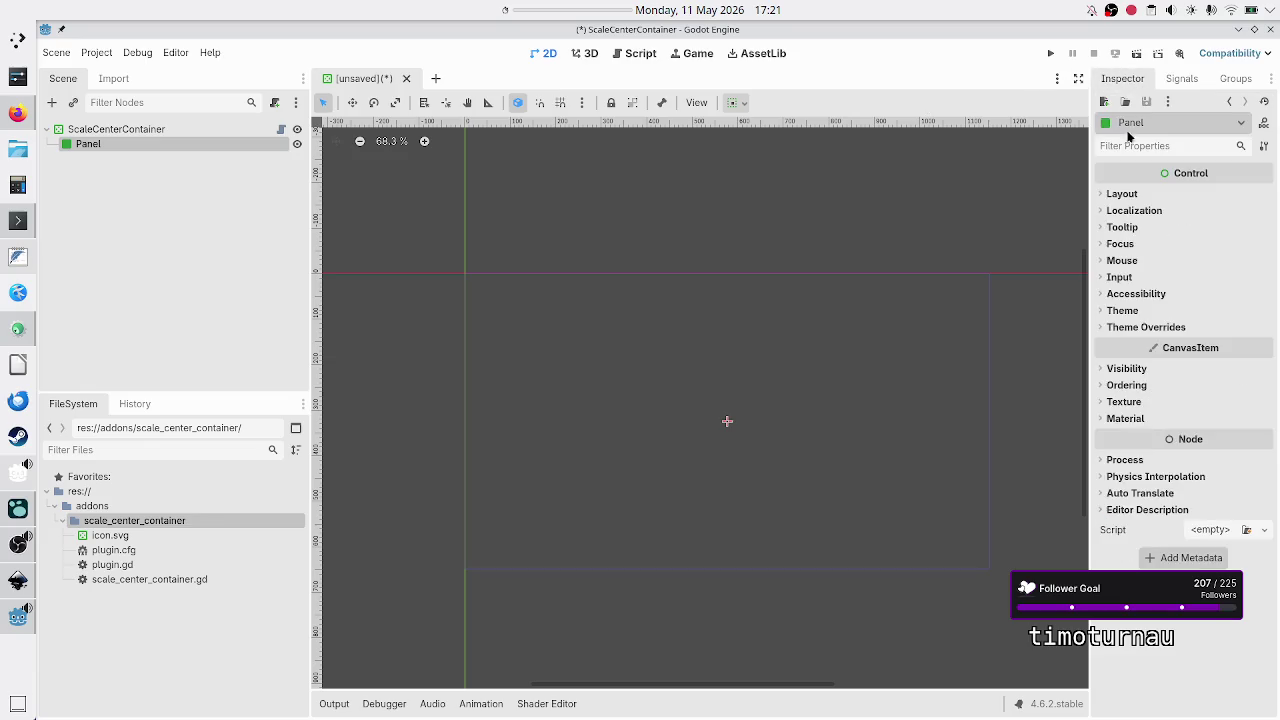
{"action": "left_click", "coordinate": [1137, 194]}
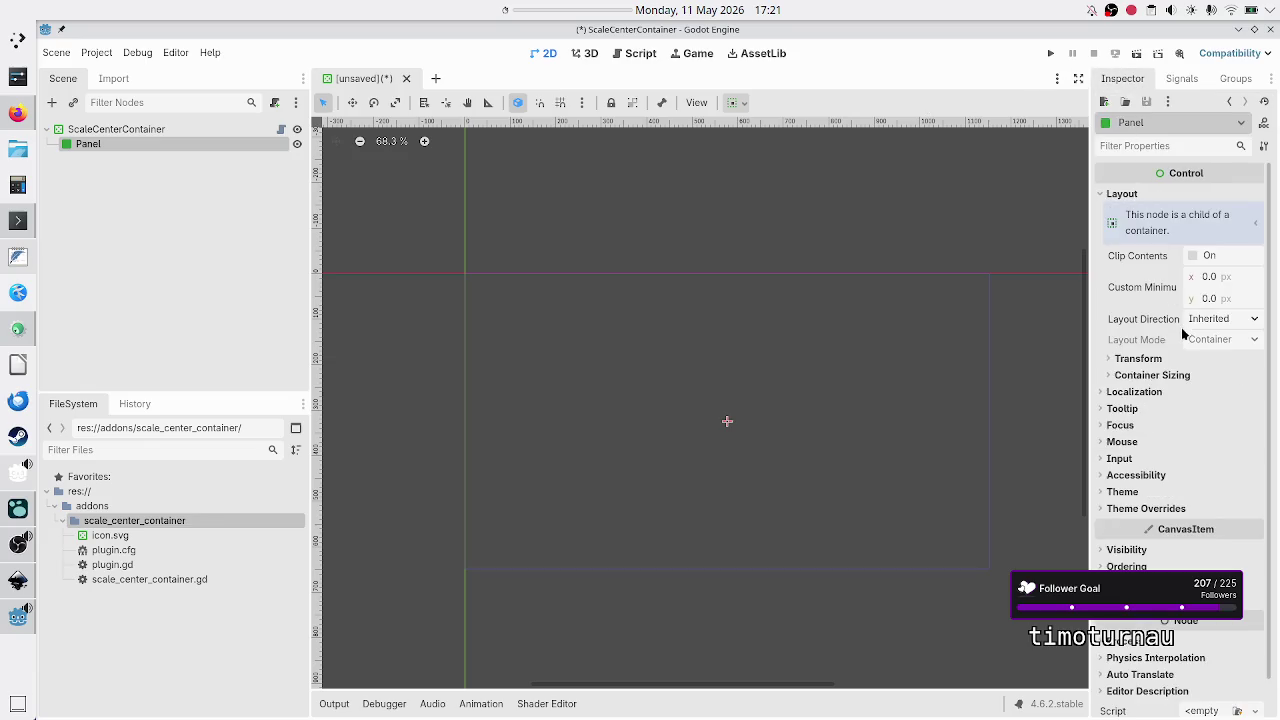
{"action": "left_click", "coordinate": [1160, 362]}
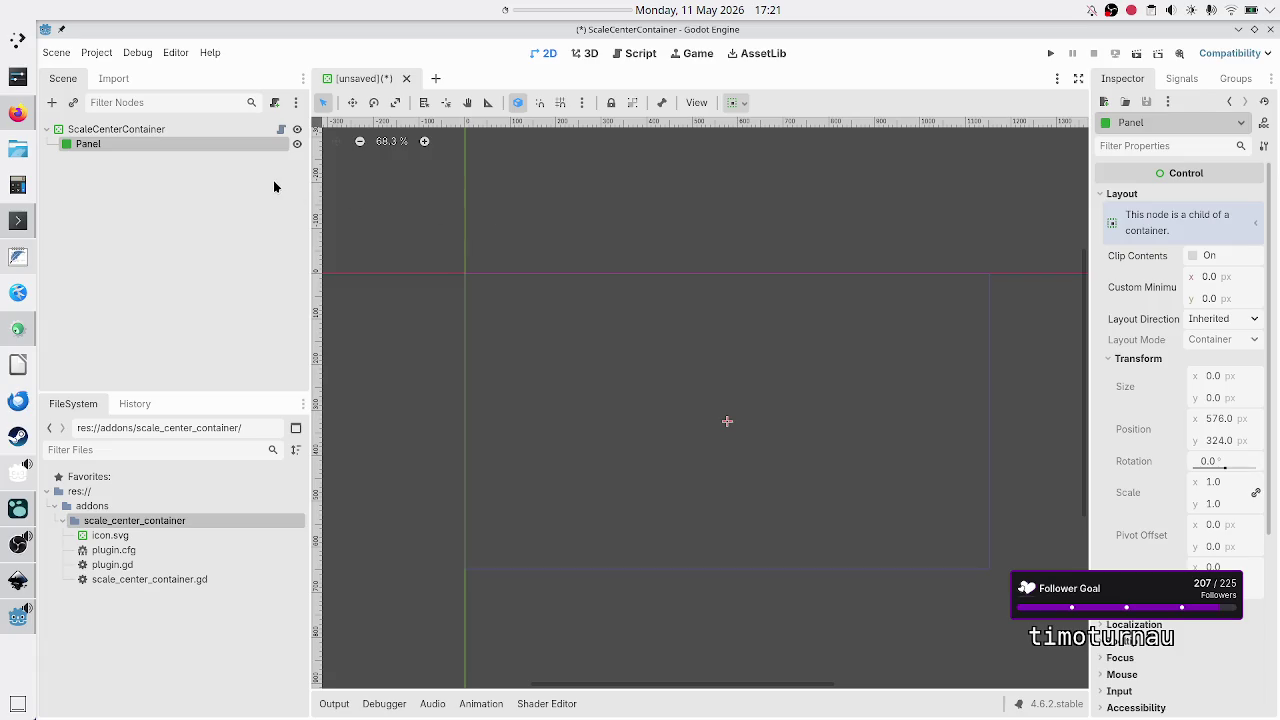
{"action": "left_click", "coordinate": [650, 53]}
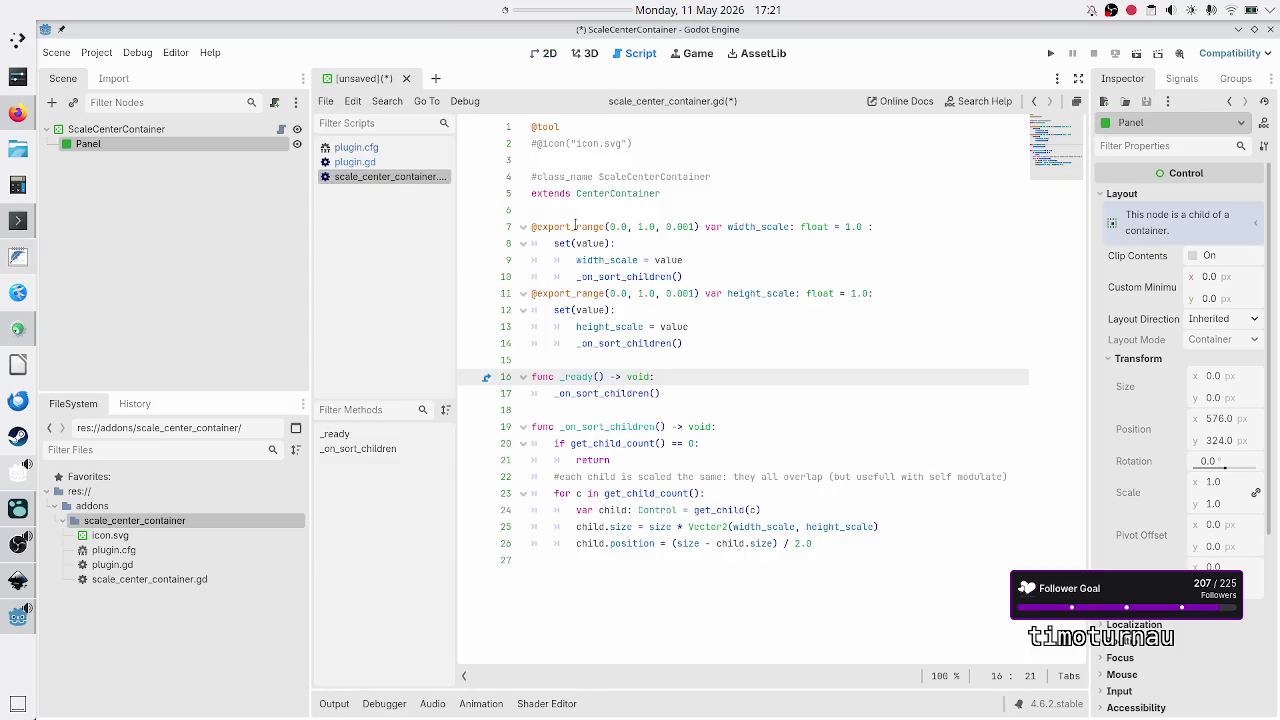
Step: Insert blank lines below _ready() and begin a 'func _' declaration on line 19
{"action": "mouse_move", "coordinate": [575, 226]}
{"action": "key", "text": "Down"}
{"action": "key", "text": "Up"}
{"action": "key", "text": "Home"}
{"action": "key", "text": "shift+Down"}
{"action": "key", "text": "shift+End"}
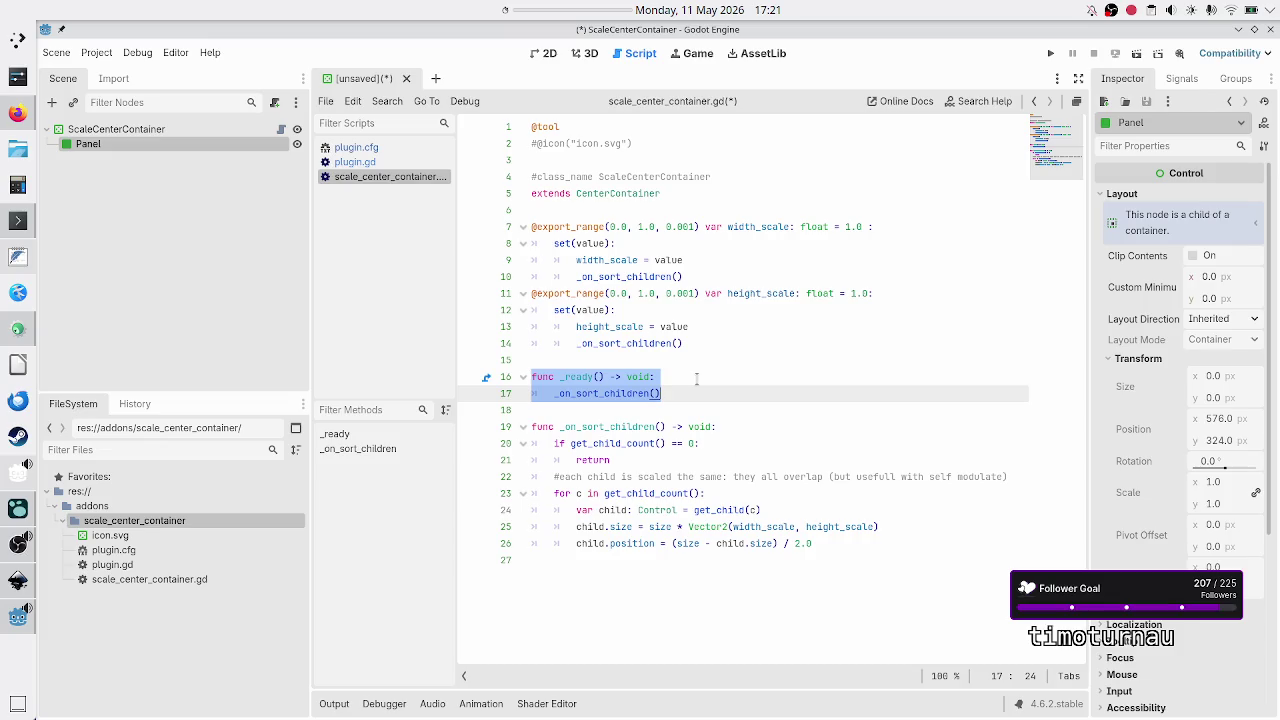
{"action": "key", "text": "Down"}
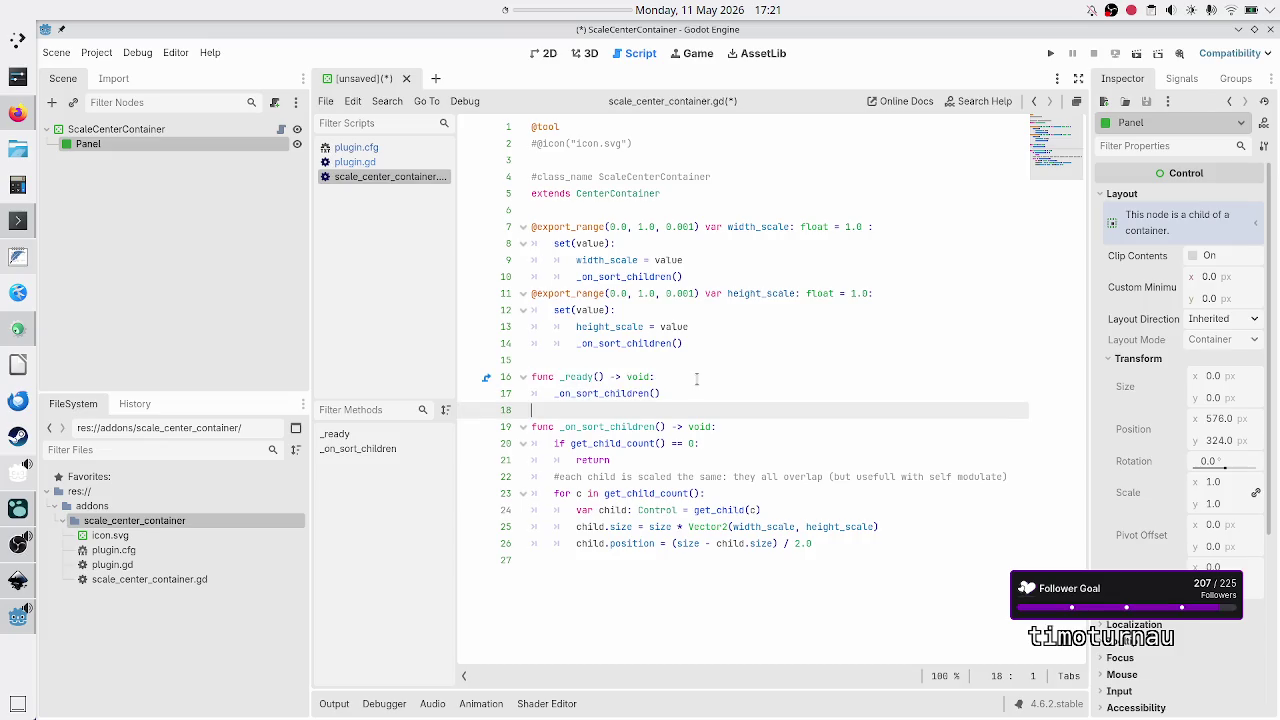
{"action": "key", "text": "Return"}
{"action": "key", "text": "Return"}
{"action": "key", "text": "Up"}
{"action": "type", "text": "fu"}
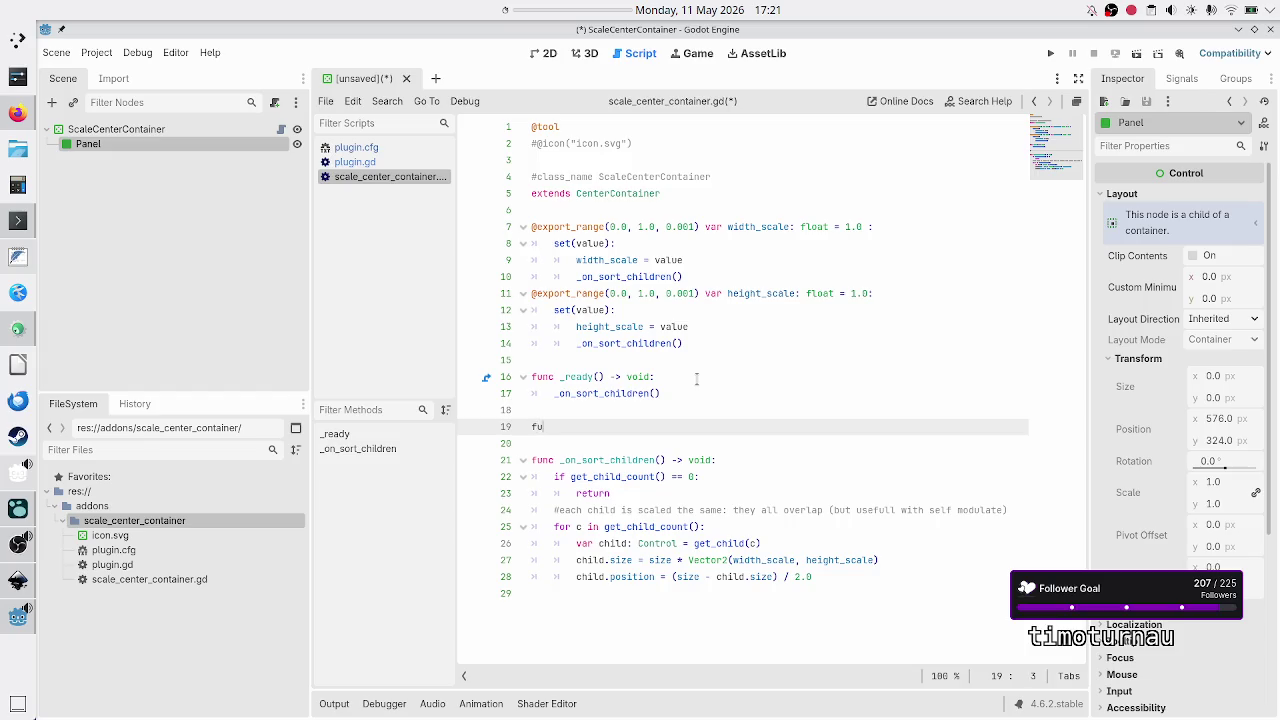
{"action": "type", "text": "nc _"}
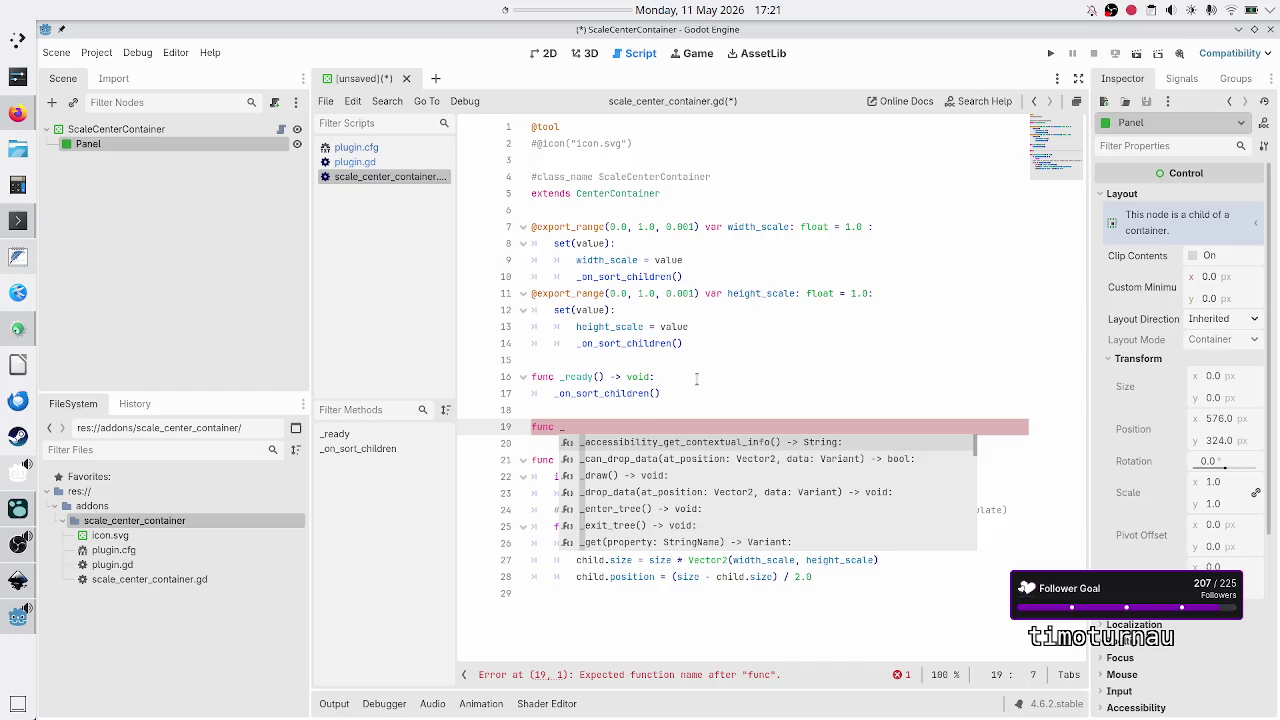
{"action": "key", "text": "Escape"}
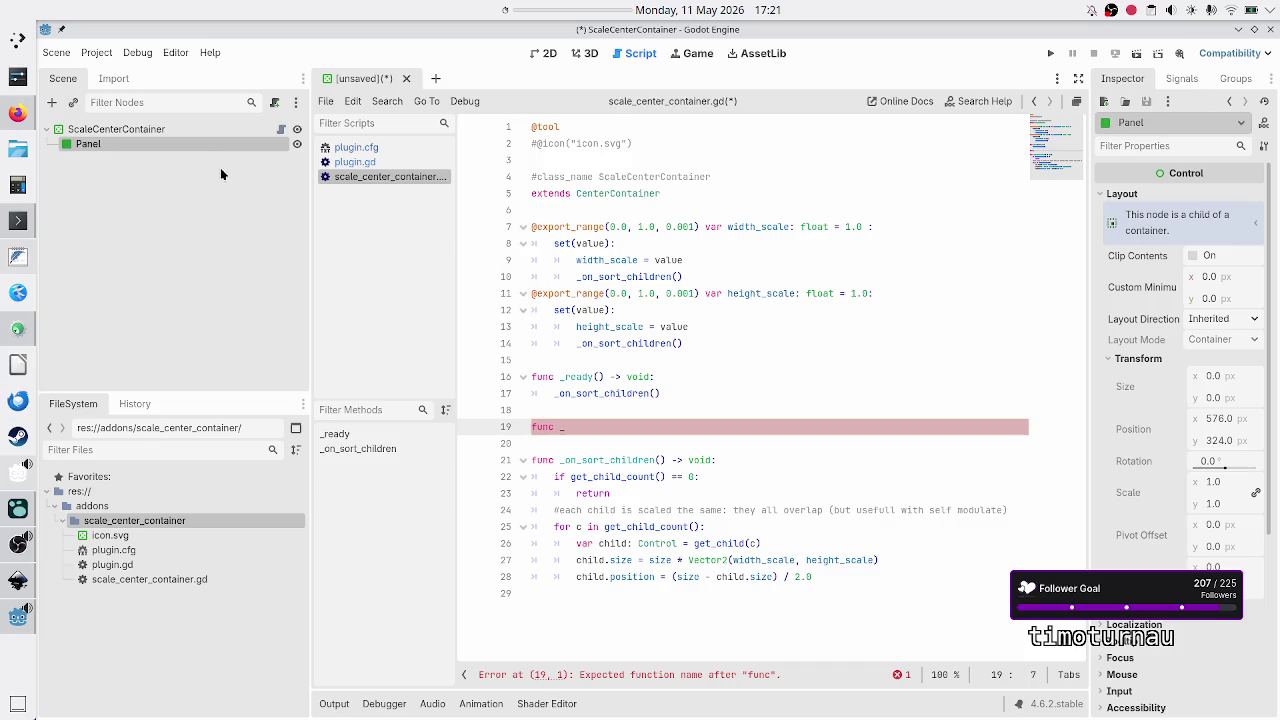
{"action": "left_click", "coordinate": [161, 129]}
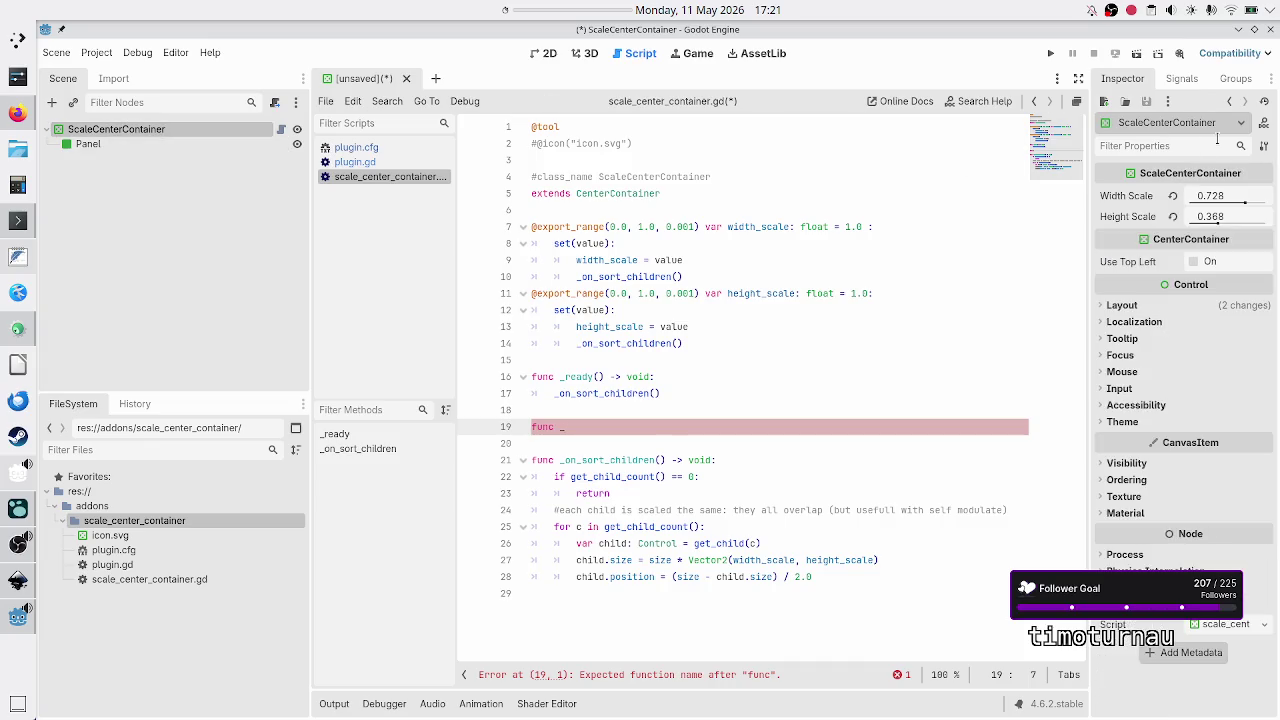
Step: Show the container's signal list and name the line-19 function _on_child
{"action": "left_click", "coordinate": [1181, 80]}
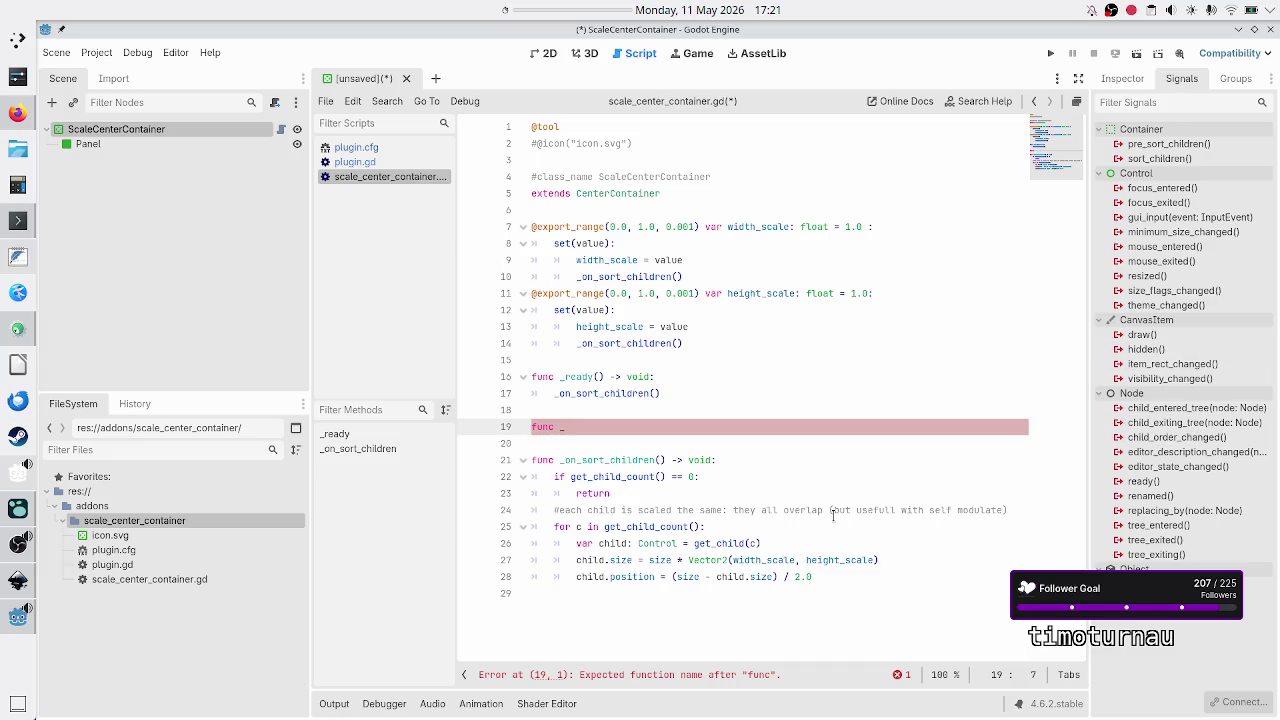
{"action": "mouse_move", "coordinate": [1192, 445]}
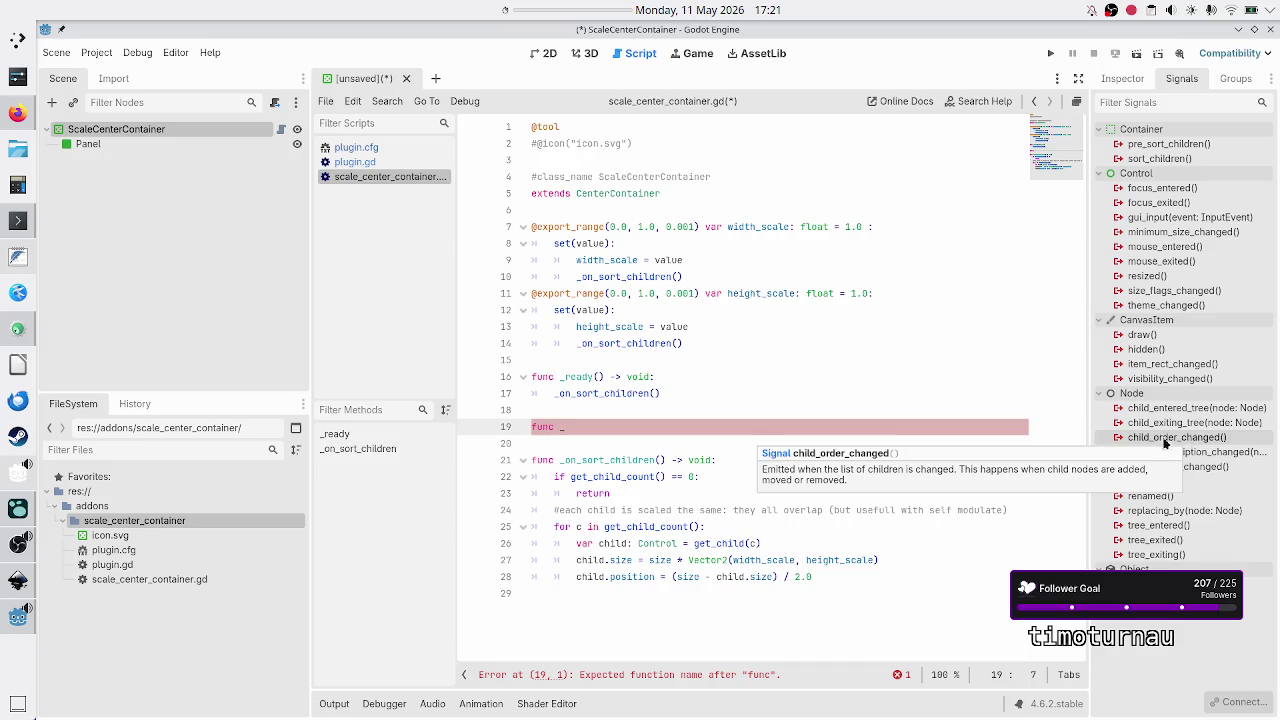
{"action": "type", "text": "child"}
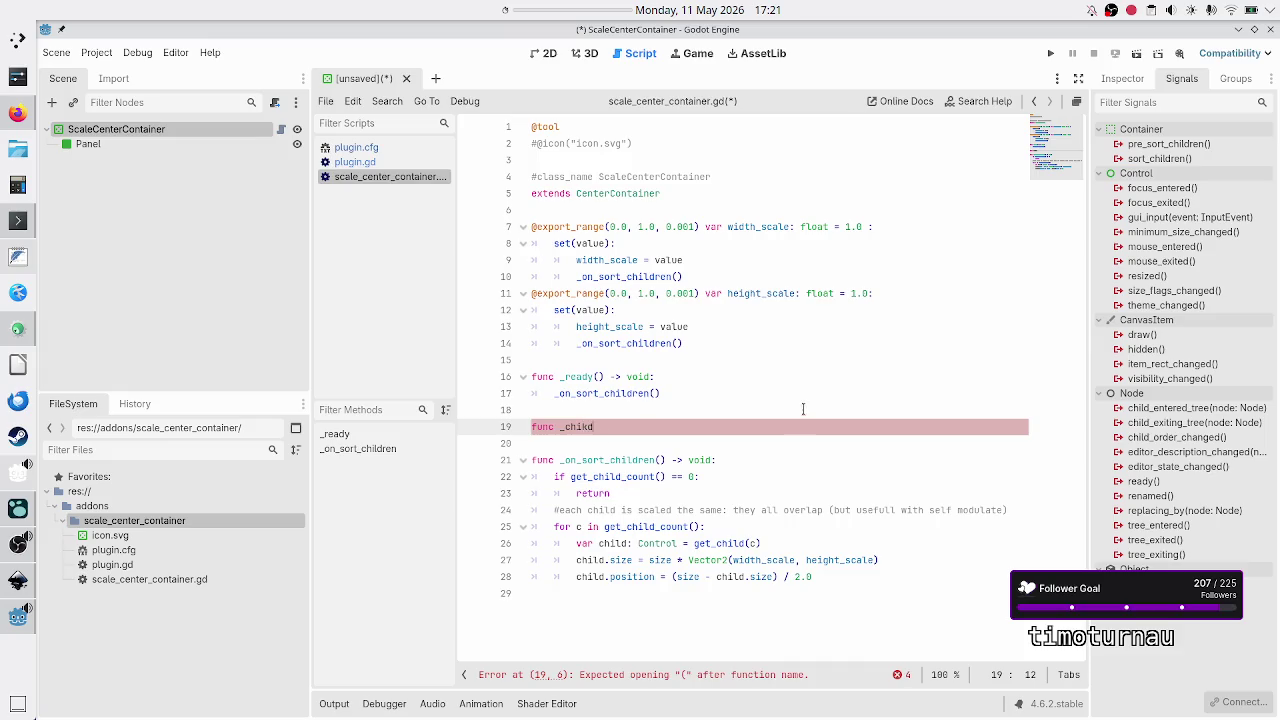
{"action": "key", "text": "BackSpace"}
{"action": "key", "text": "BackSpace"}
{"action": "key", "text": "BackSpace"}
{"action": "type", "text": "_on"}
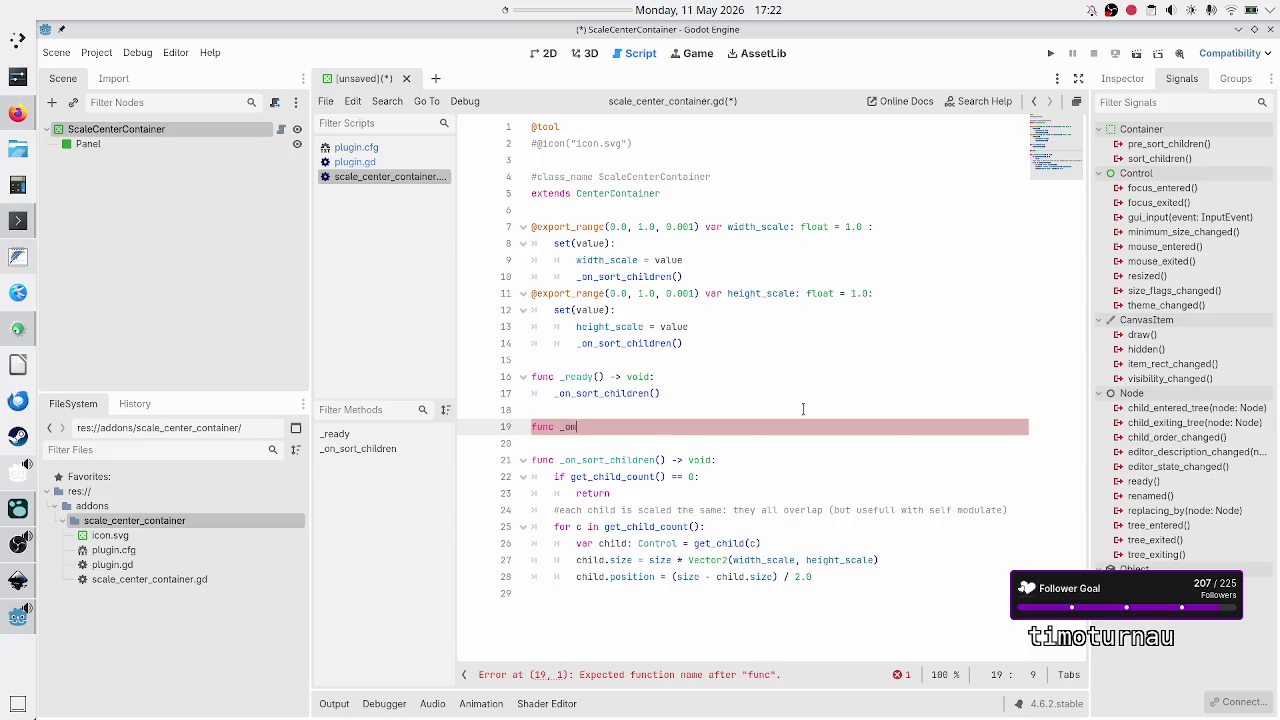
{"action": "type", "text": "_"}
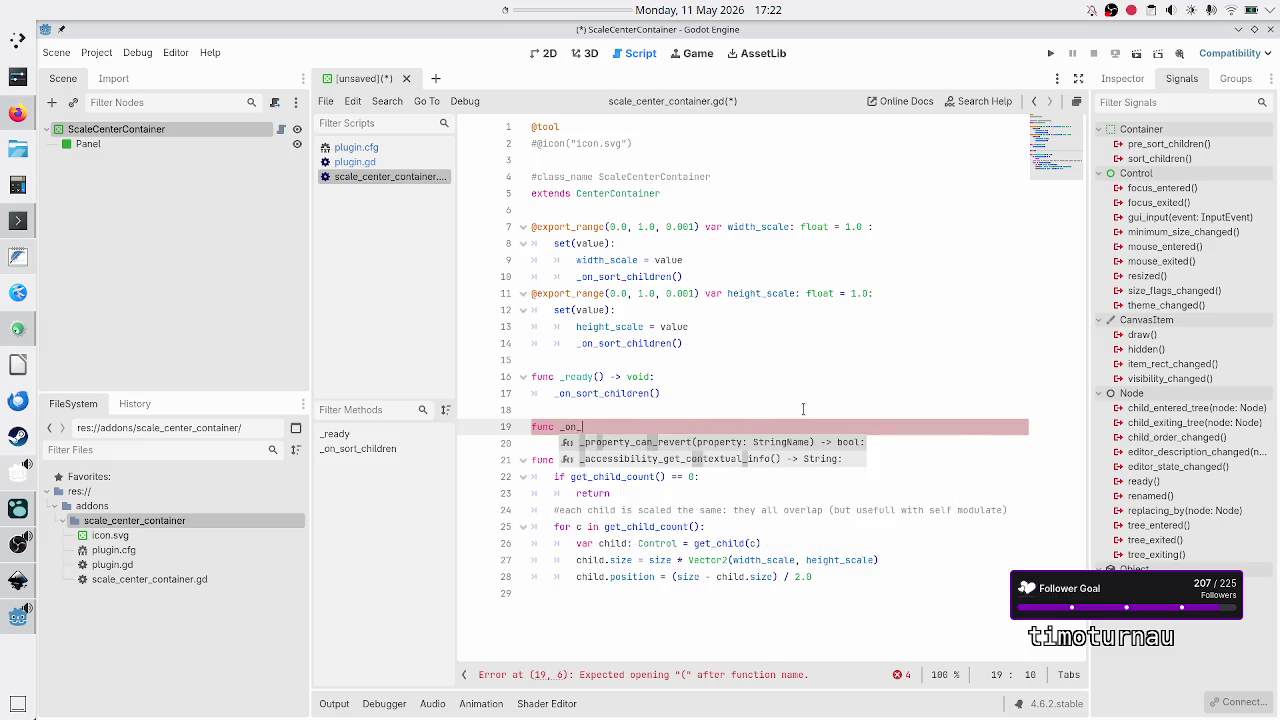
{"action": "type", "text": "child"}
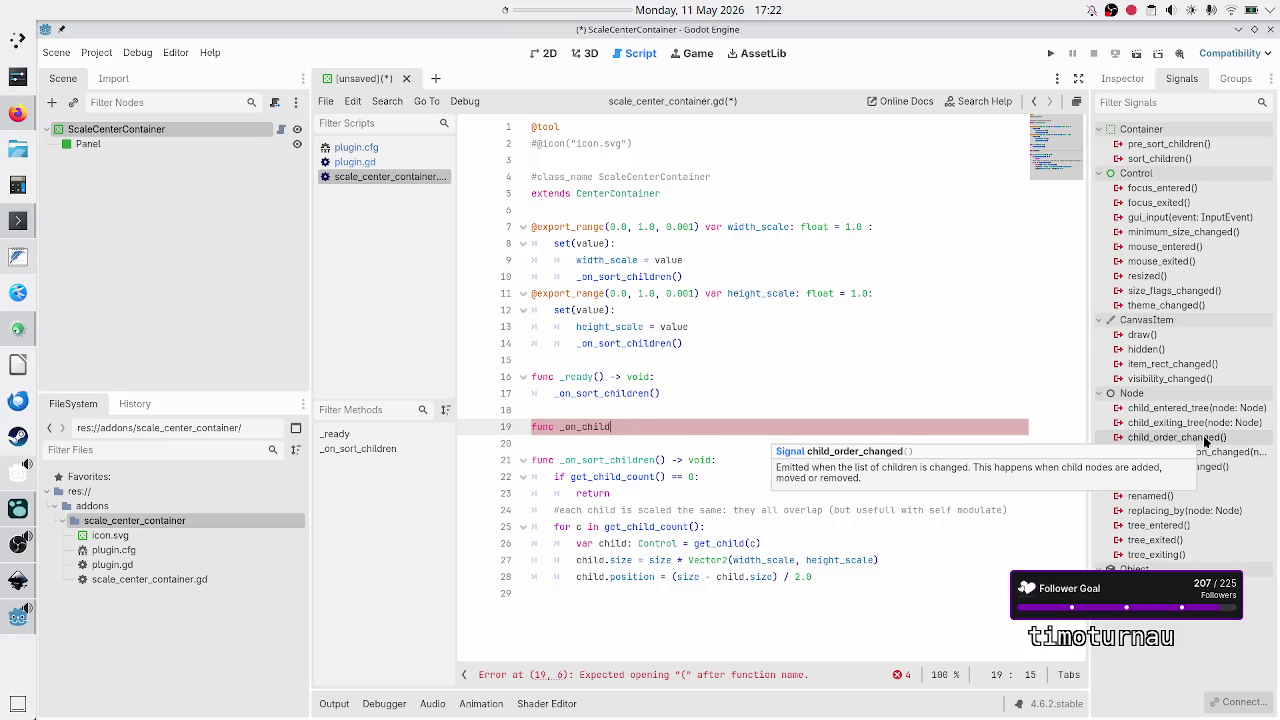
Step: Copy the suggested handler name _on_child_order_changed from the connect dialog over _on_child
{"action": "double_click", "coordinate": [1206, 438]}
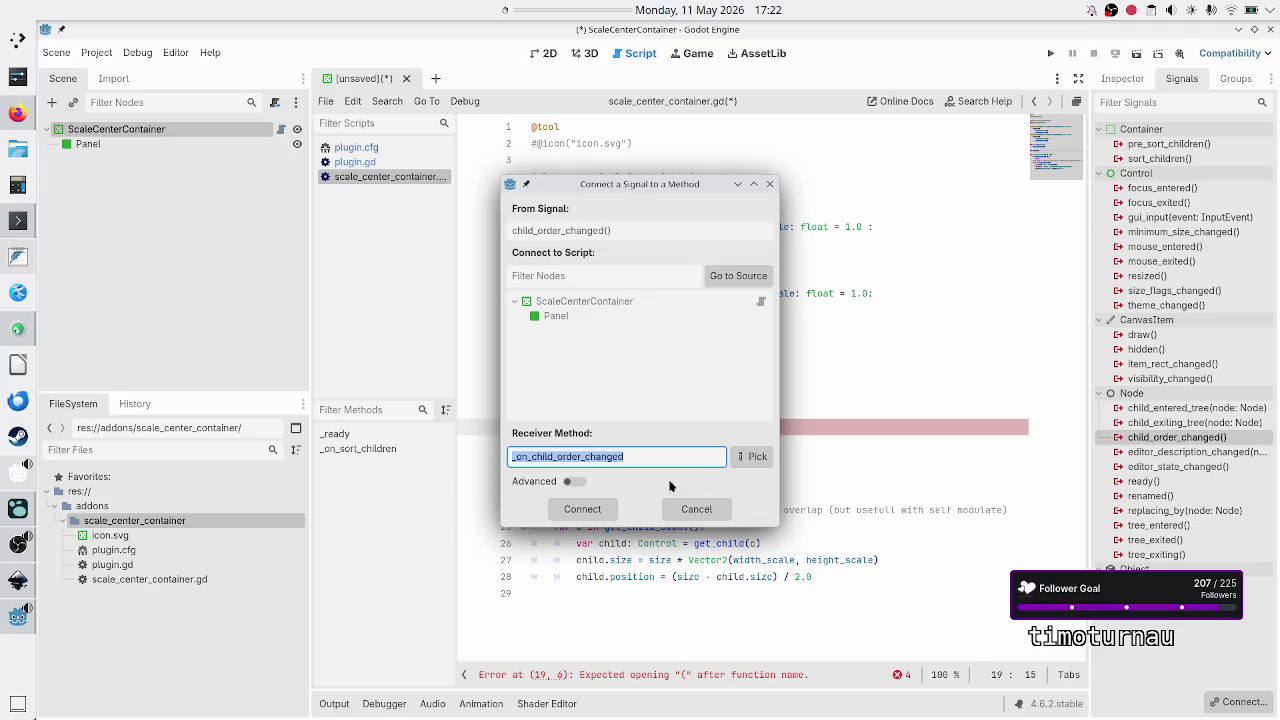
{"action": "right_click", "coordinate": [615, 458]}
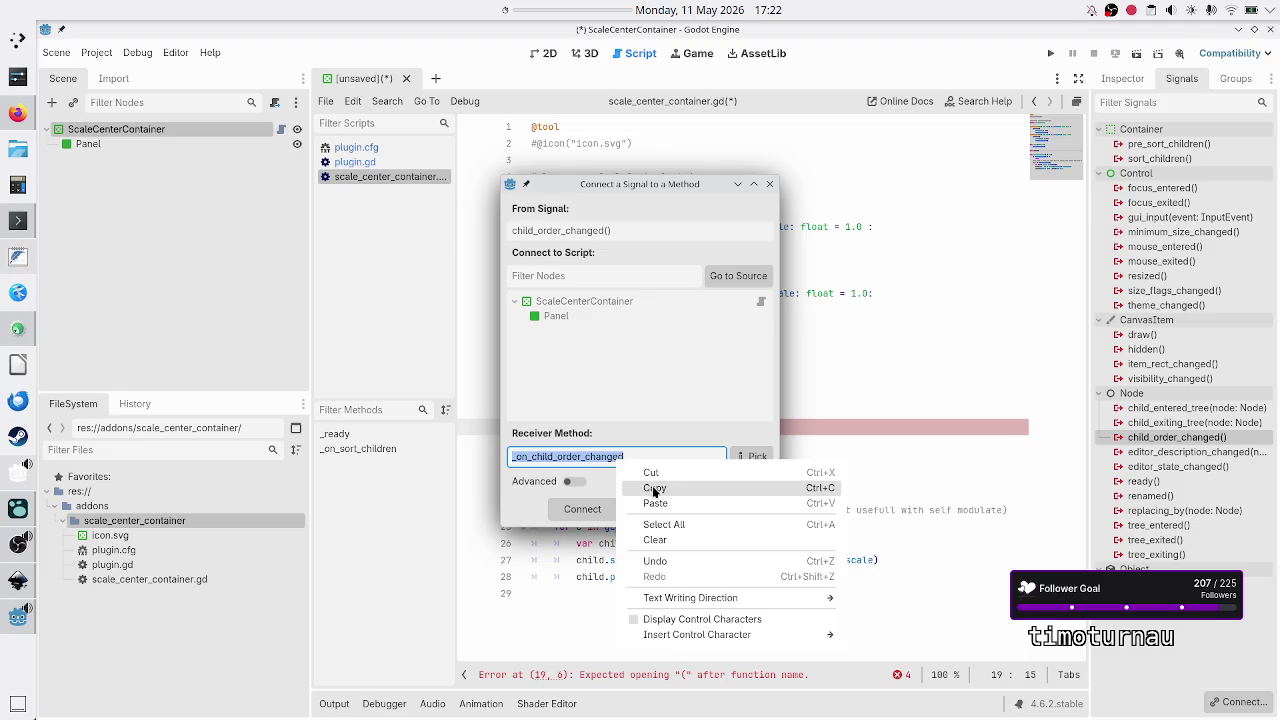
{"action": "left_click", "coordinate": [652, 487]}
{"action": "left_click", "coordinate": [696, 509]}
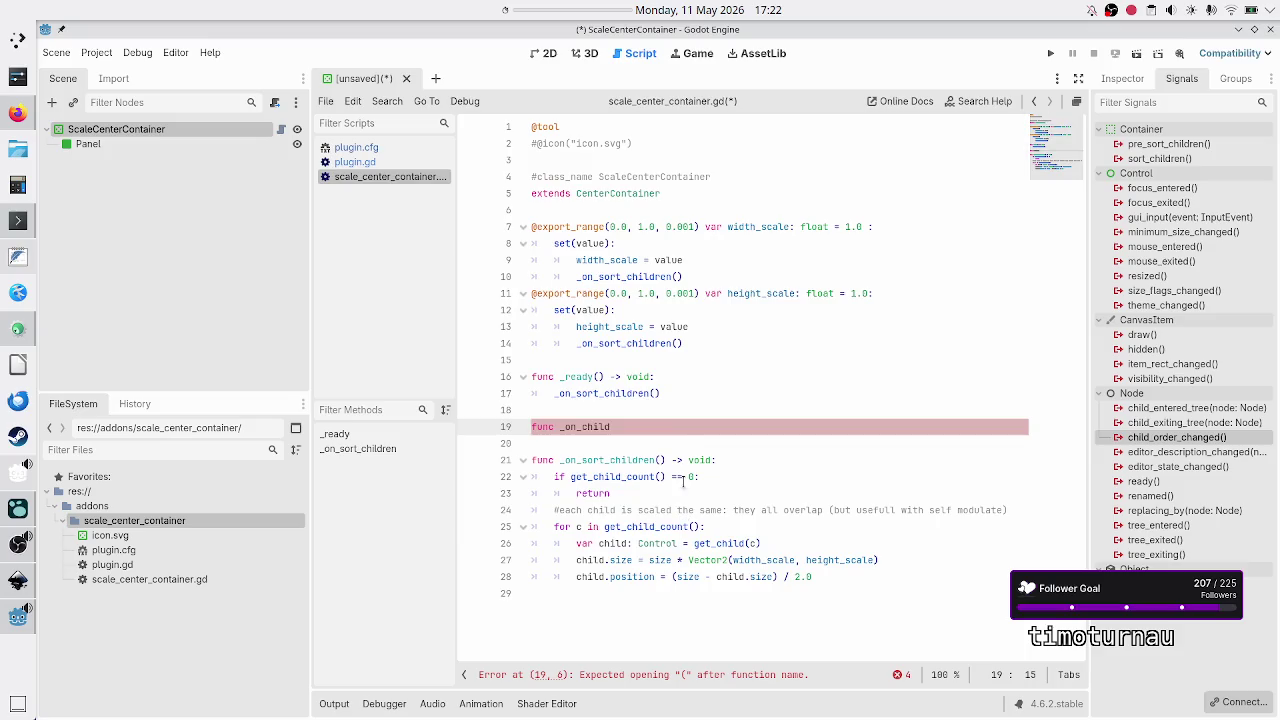
{"action": "double_click", "coordinate": [624, 426]}
{"action": "key", "text": "BackSpace"}
{"action": "type", "text": "_on_child_order_changed"}
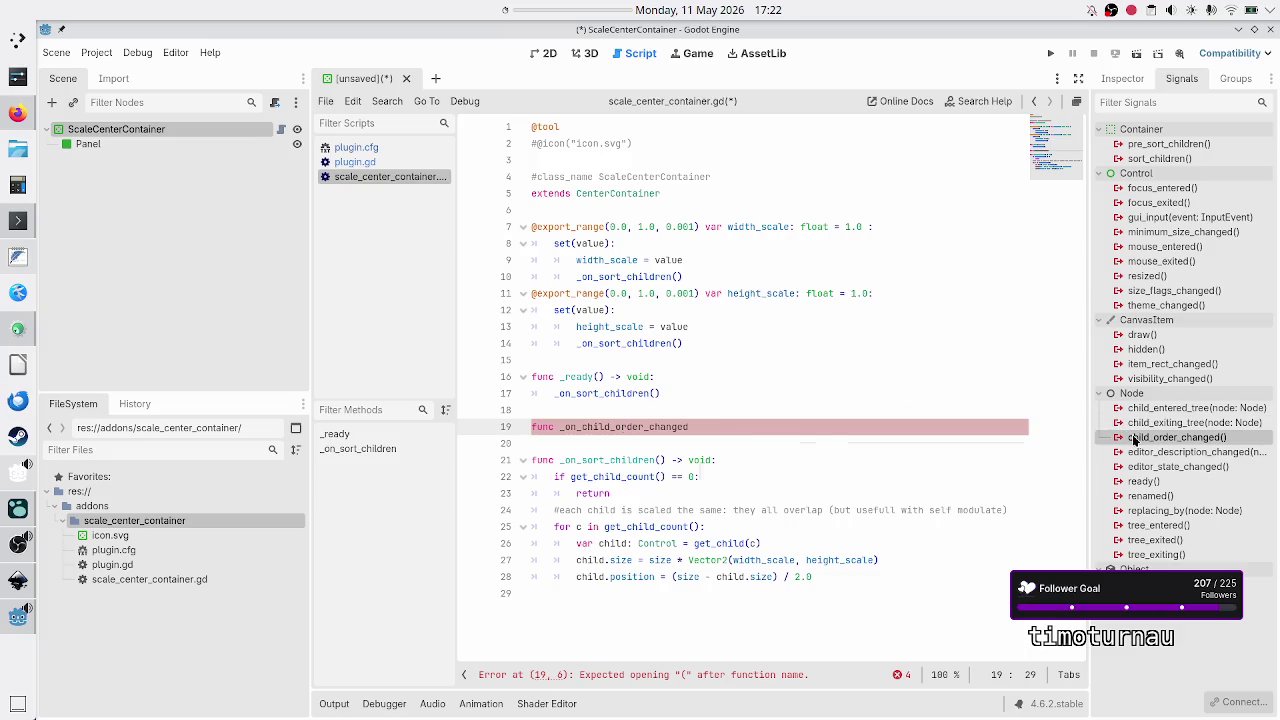
Step: Complete the signature as '() -> void:' with a pass body
{"action": "mouse_move", "coordinate": [1134, 440]}
{"action": "type", "text": "() "}
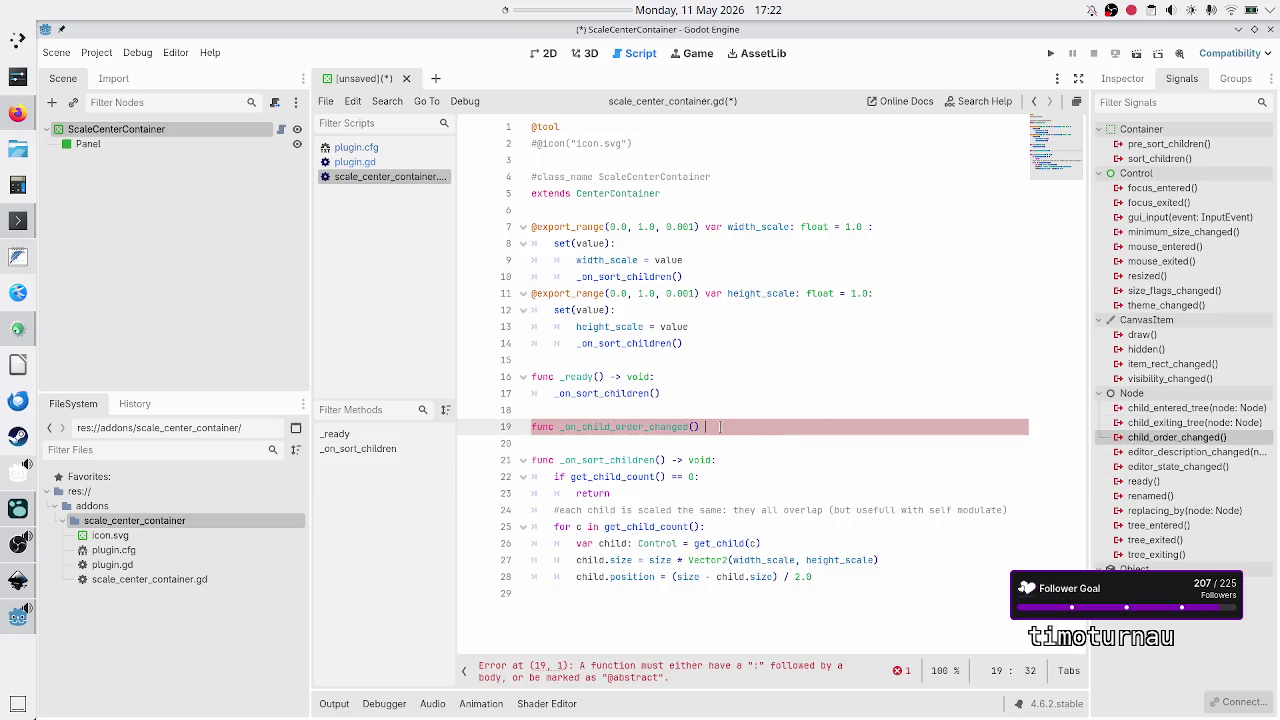
{"action": "type", "text": "-> void:"}
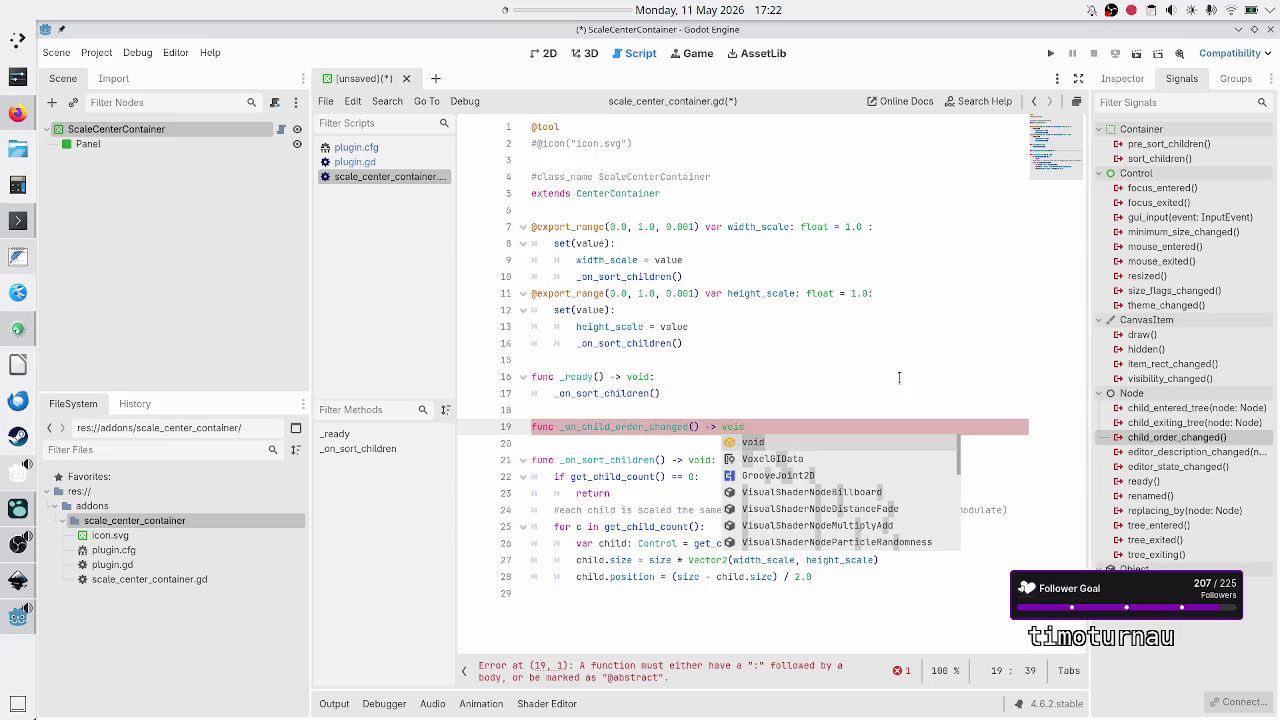
{"action": "key", "text": "Escape"}
{"action": "type", "text": ":"}
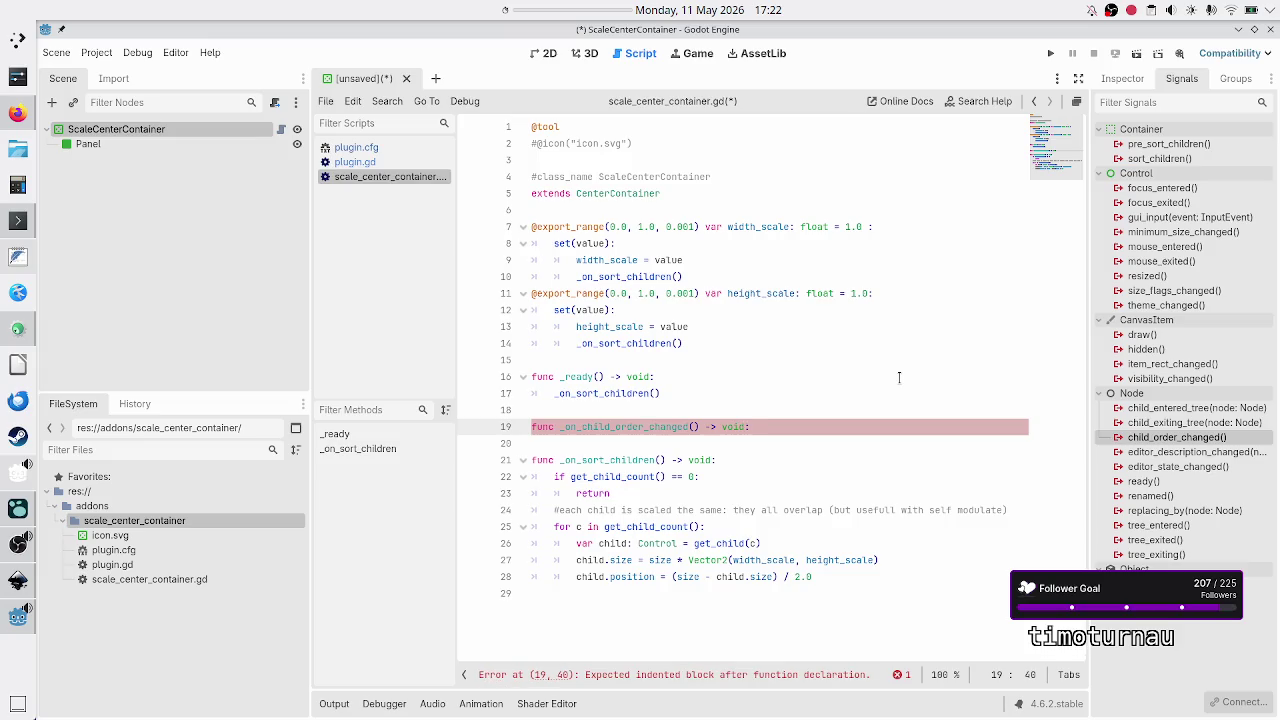
{"action": "key", "text": "Return"}
{"action": "type", "text": "pass"}
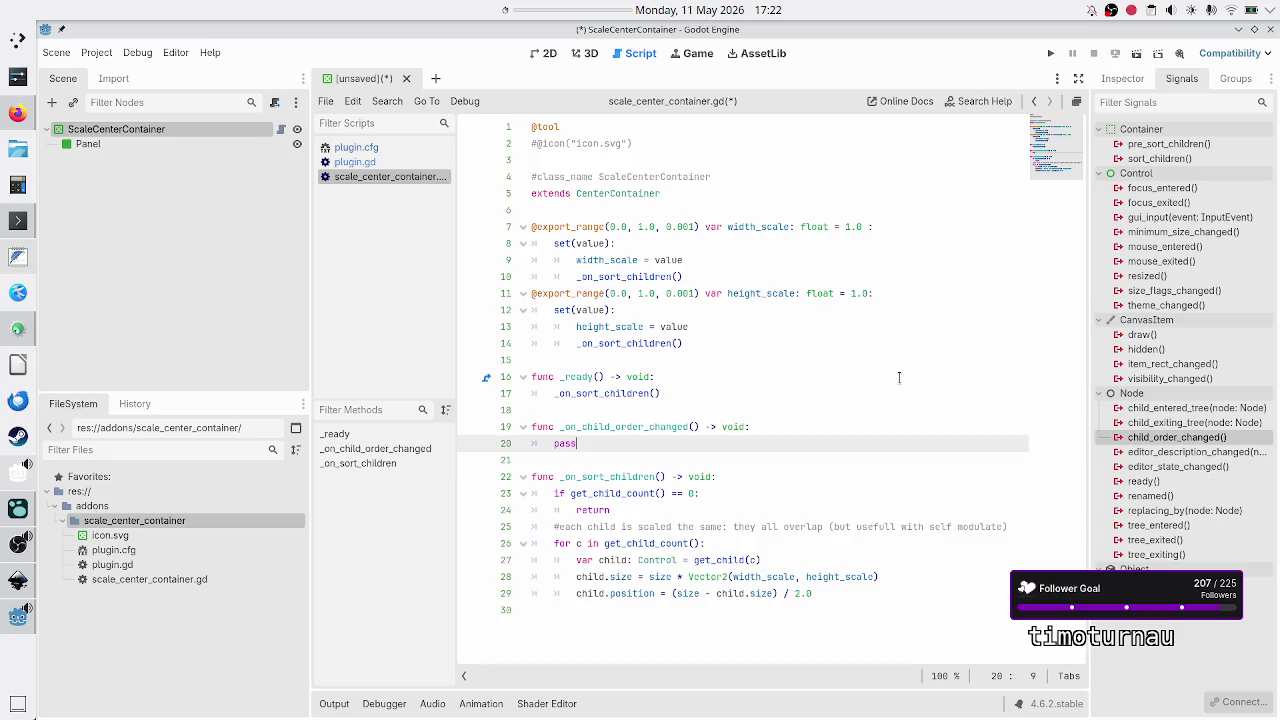
{"action": "key", "text": "Up"}
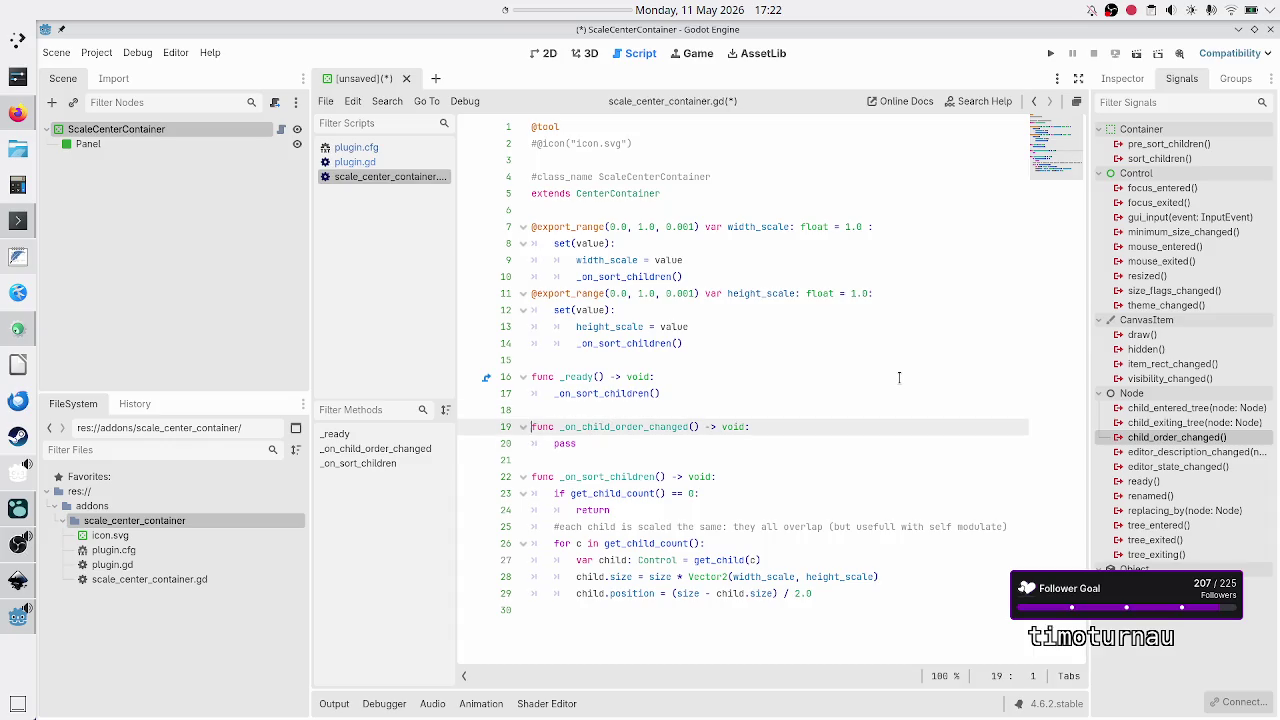
Step: Make _on_child_order_changed call _on_sort_children() instead of pass, using autocomplete
{"action": "key", "text": "Down"}
{"action": "key", "text": "Down"}
{"action": "key", "text": "Return"}
{"action": "key", "text": "Return"}
{"action": "key", "text": "Up"}
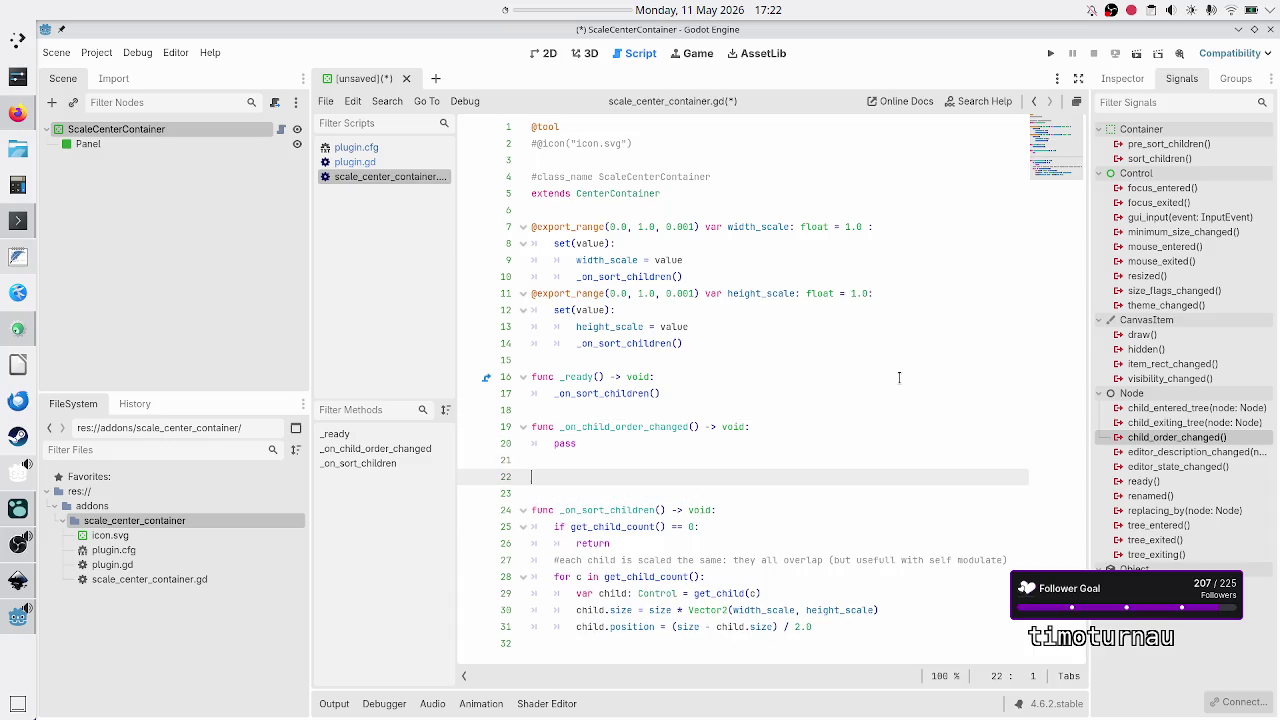
{"action": "type", "text": "func _o"}
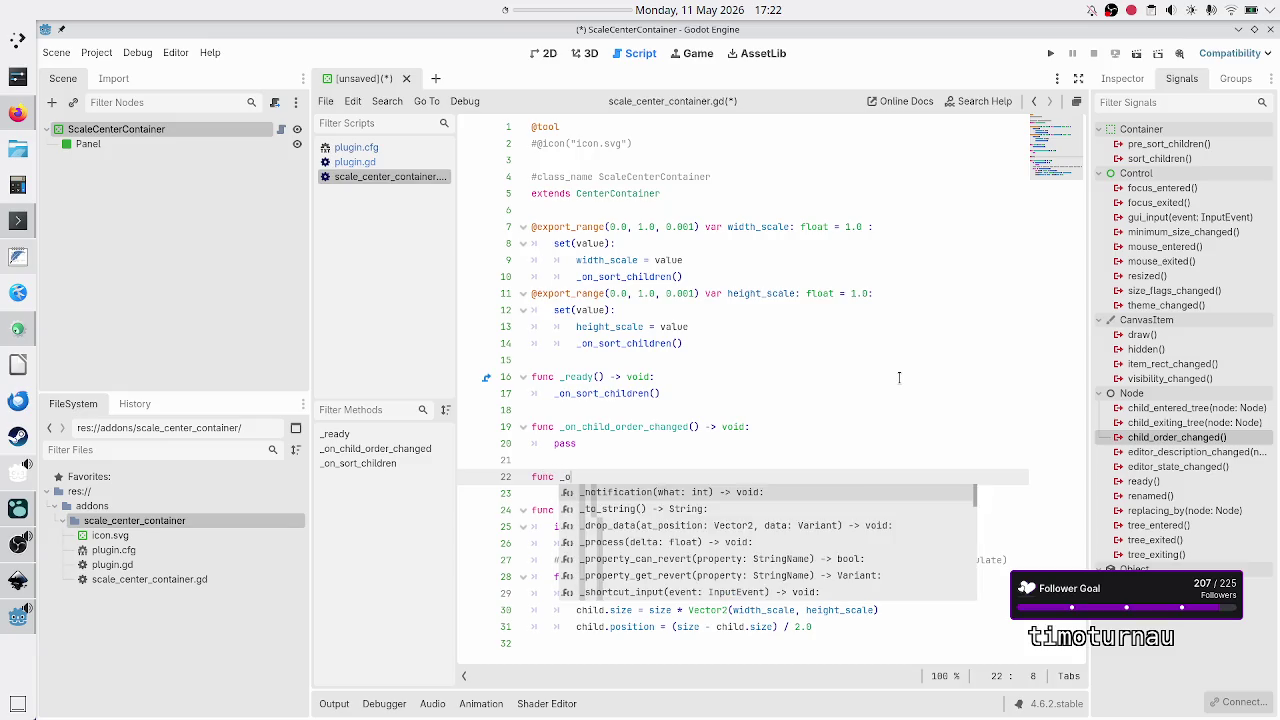
{"action": "type", "text": "n_ch"}
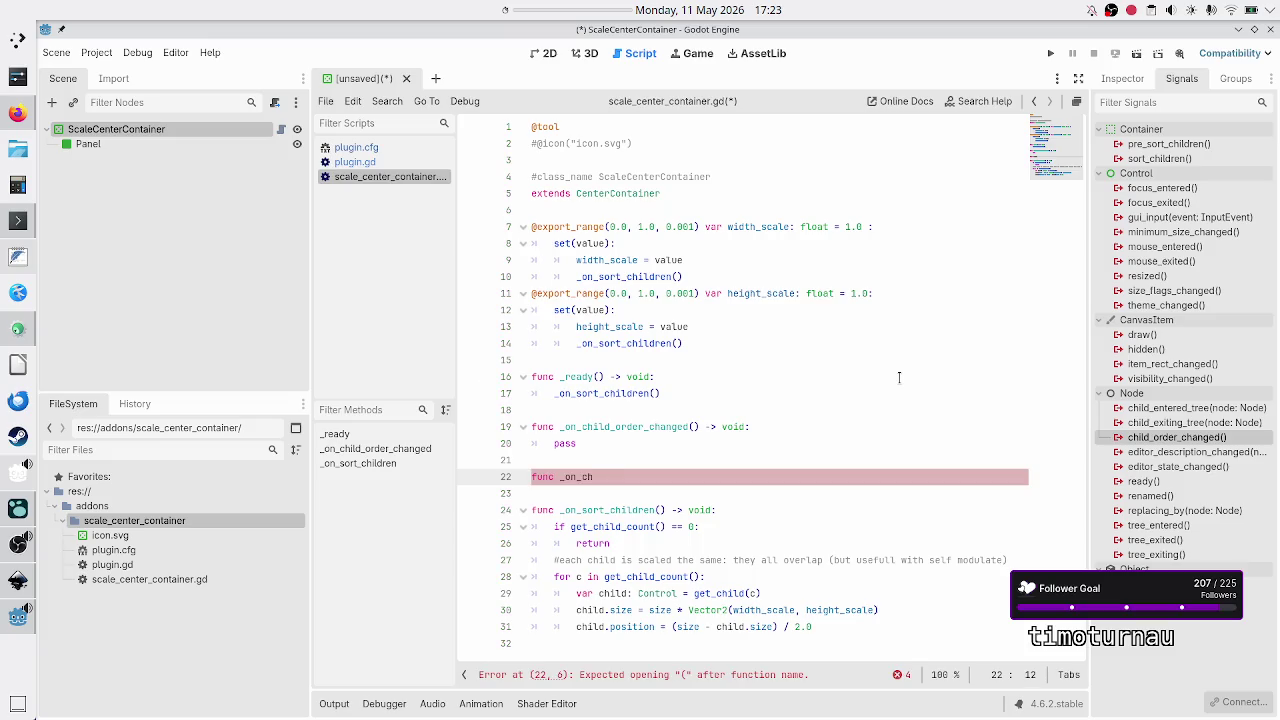
{"action": "key", "text": "BackSpace"}
{"action": "key", "text": "BackSpace"}
{"action": "key", "text": "BackSpace"}
{"action": "key", "text": "BackSpace"}
{"action": "key", "text": "BackSpace"}
{"action": "key", "text": "BackSpace"}
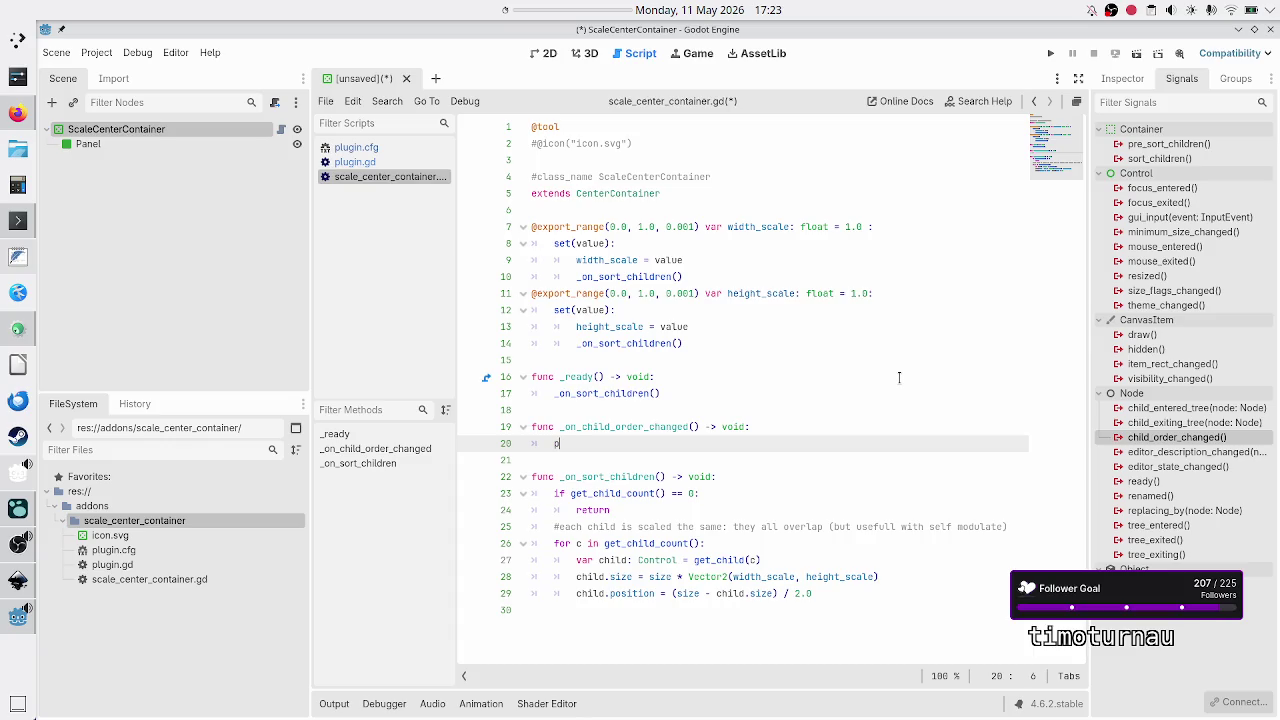
{"action": "type", "text": "_o"}
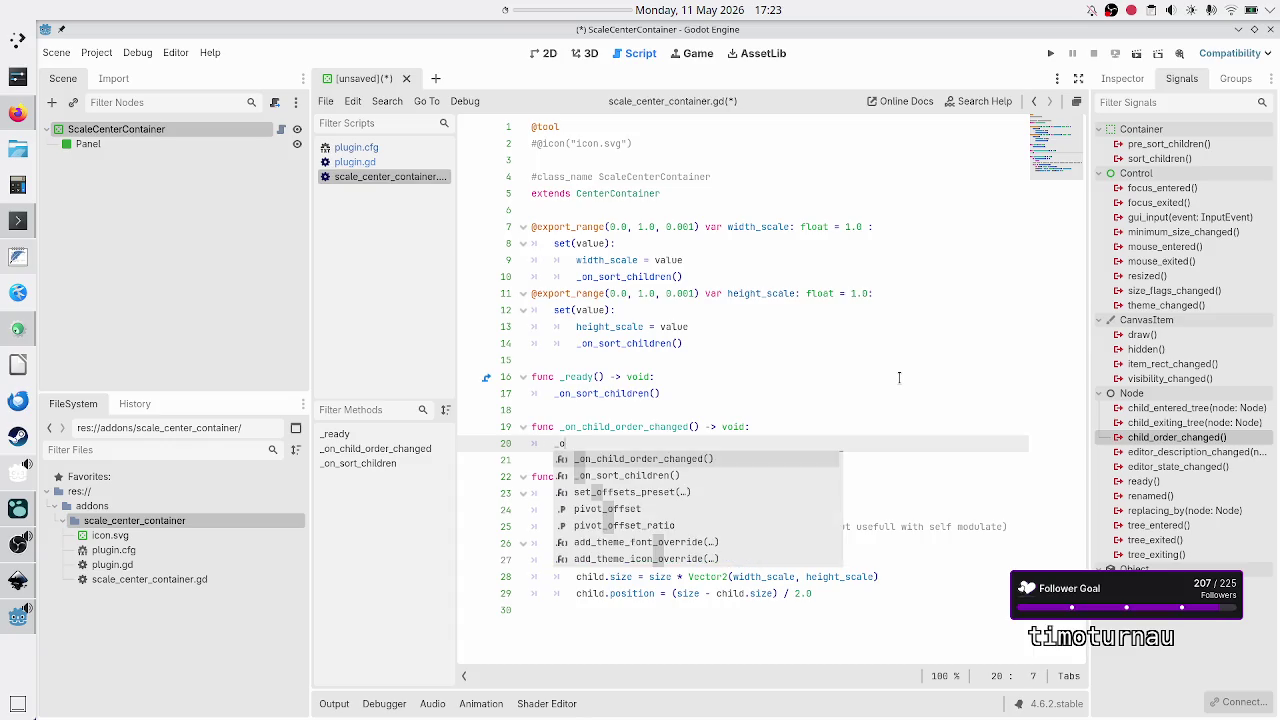
{"action": "type", "text": "n_sort"}
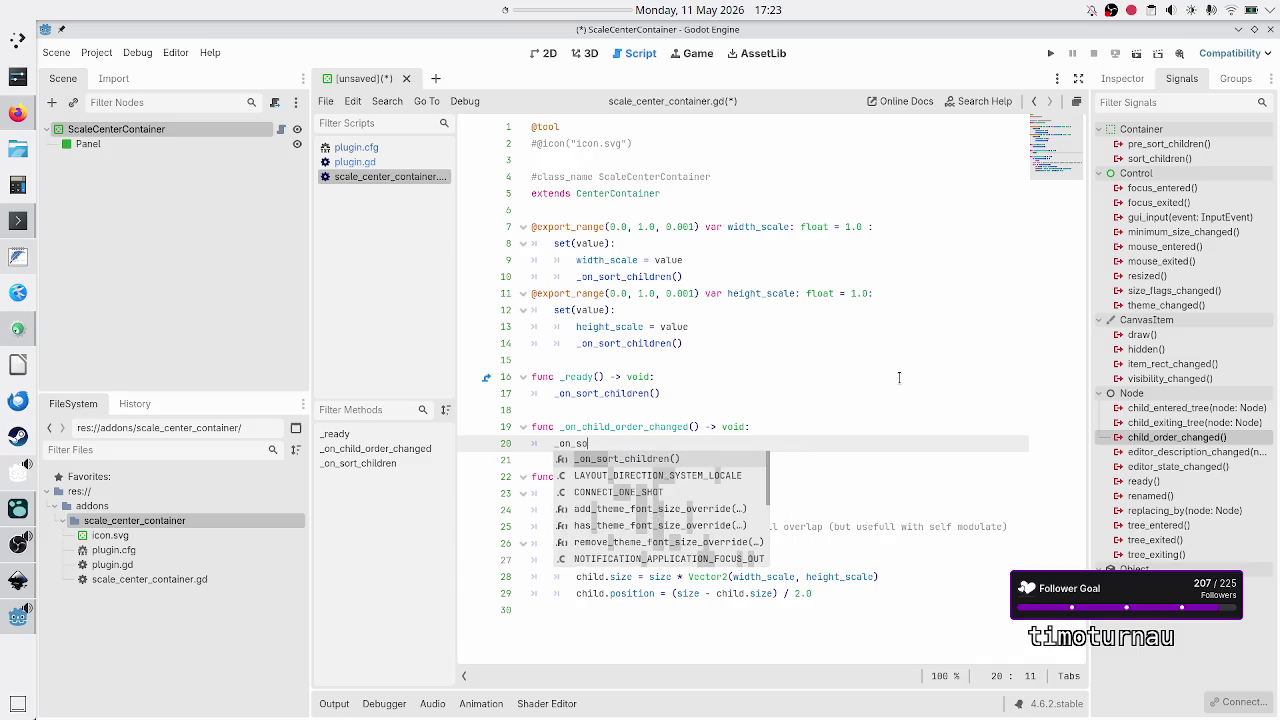
{"action": "key", "text": "Return"}
Step: Try saving with Ctrl+S, which opens the Save Scene As dialog
{"action": "key", "text": "Up"}
{"action": "key", "text": "Up"}
{"action": "key", "text": "Down"}
{"action": "key", "text": "Down"}
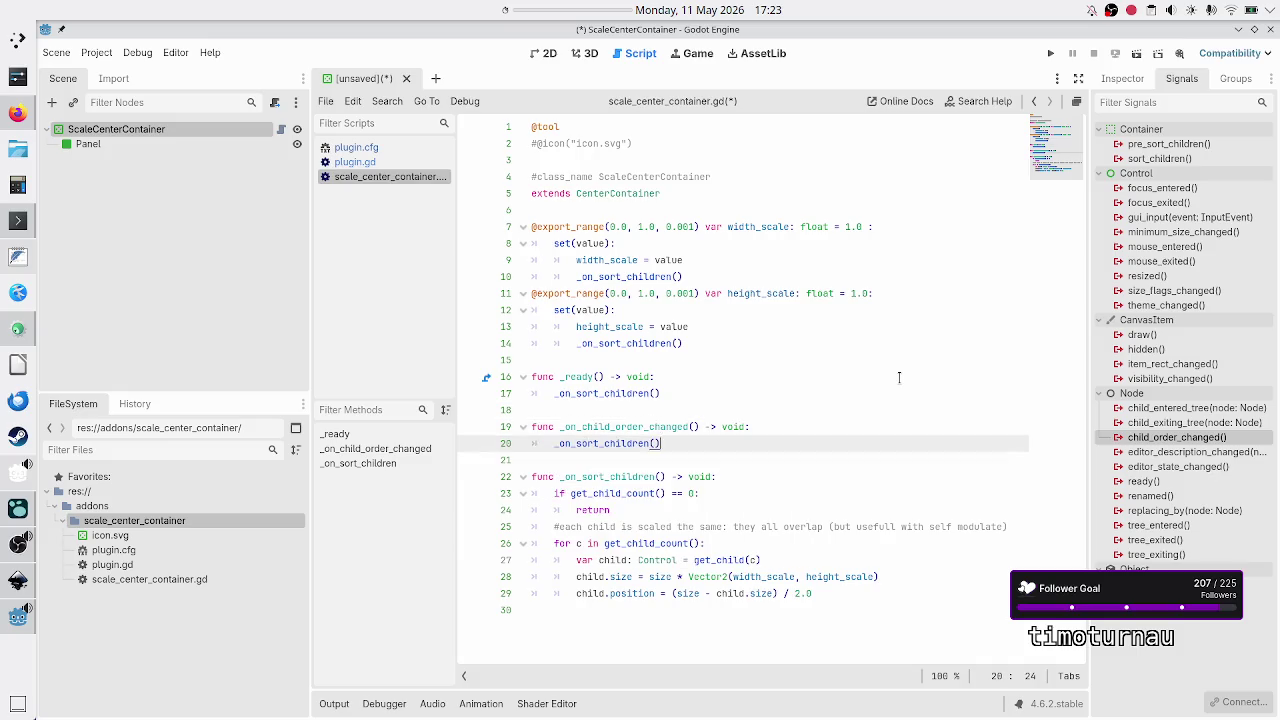
{"action": "key", "text": "Down"}
{"action": "key", "text": "ctrl+s"}
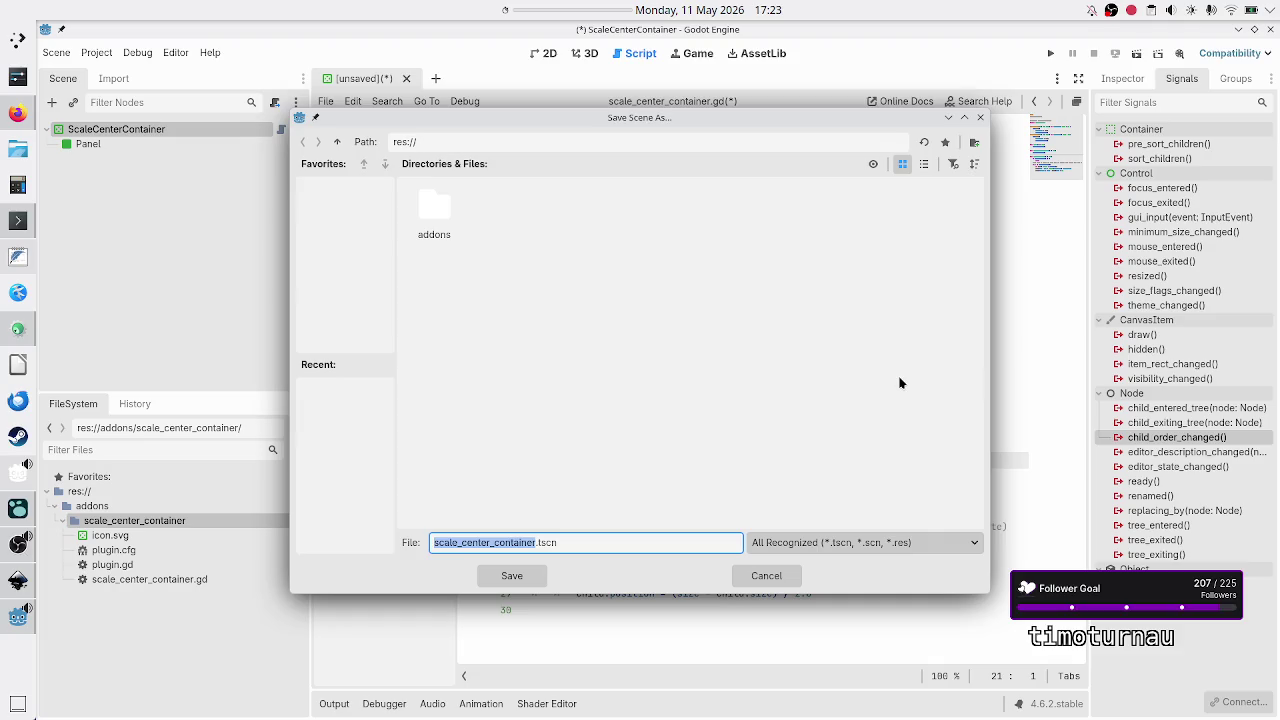
Step: Cancel the scene save, save scale_center_container.gd from the script File menu, and view 2D
{"action": "left_click", "coordinate": [766, 575]}
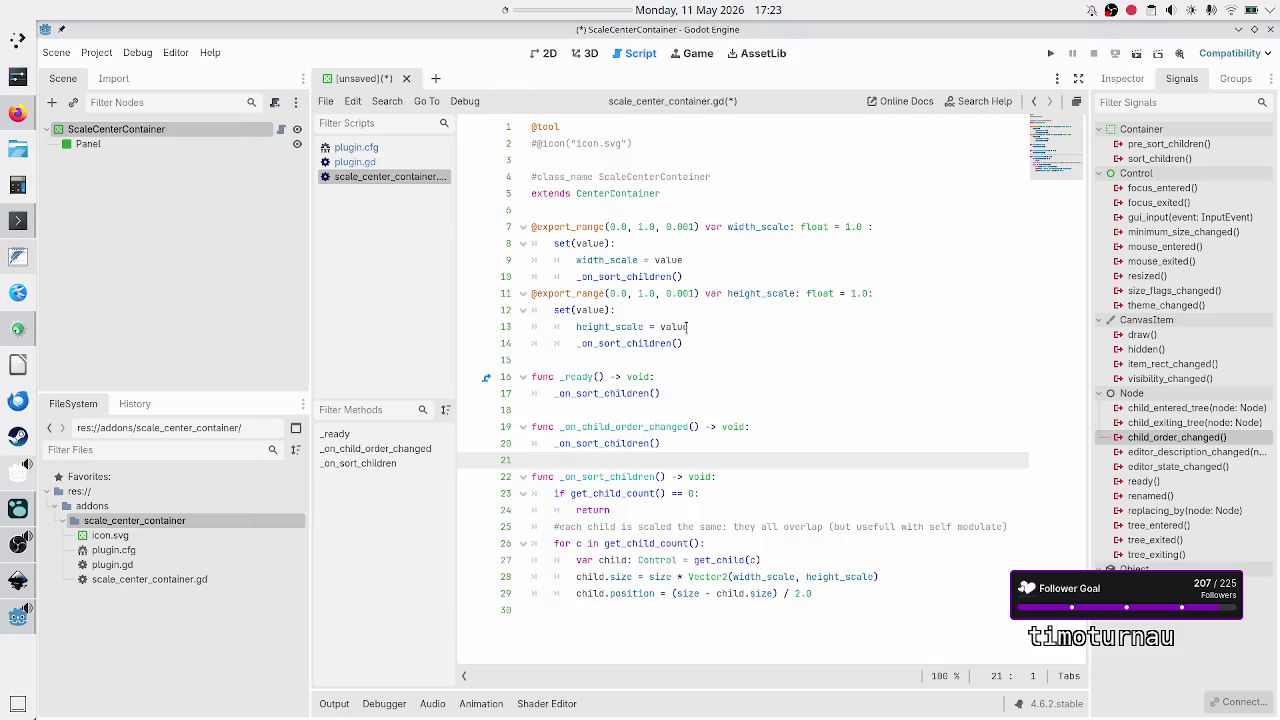
{"action": "left_click_drag", "start_coordinate": [456, 234], "coordinate": [482, 234]}
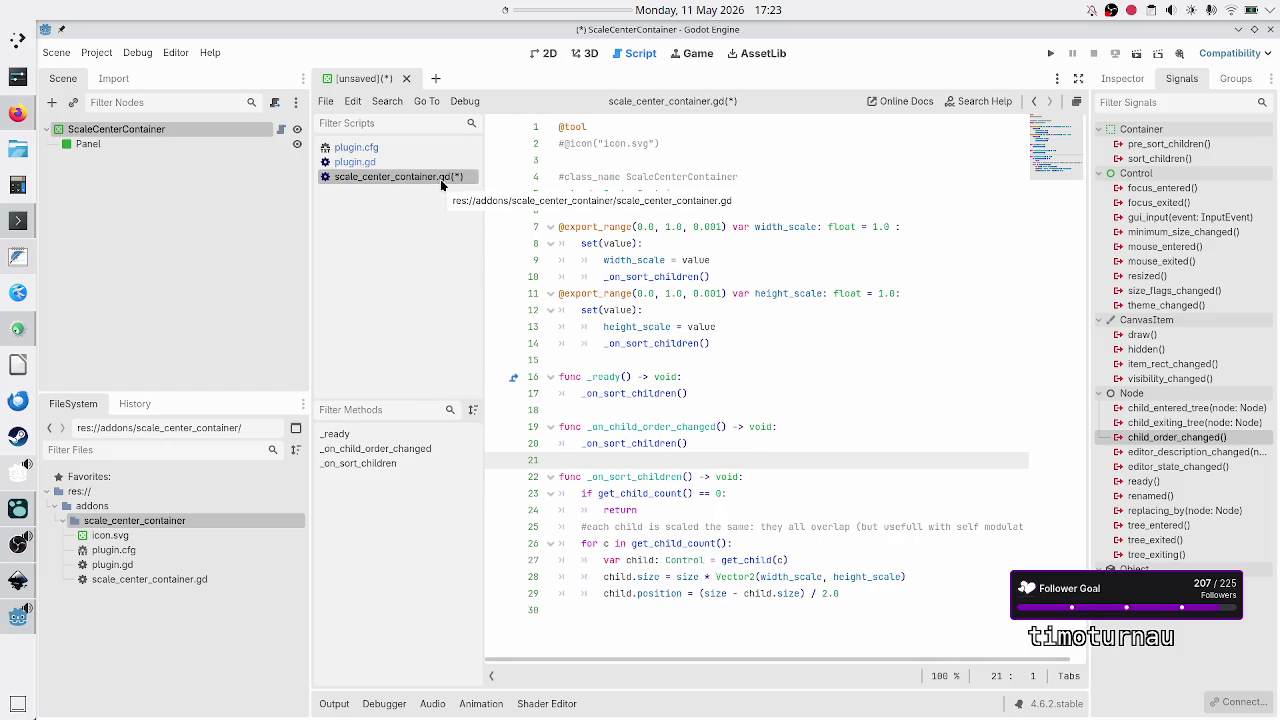
{"action": "left_click", "coordinate": [334, 104]}
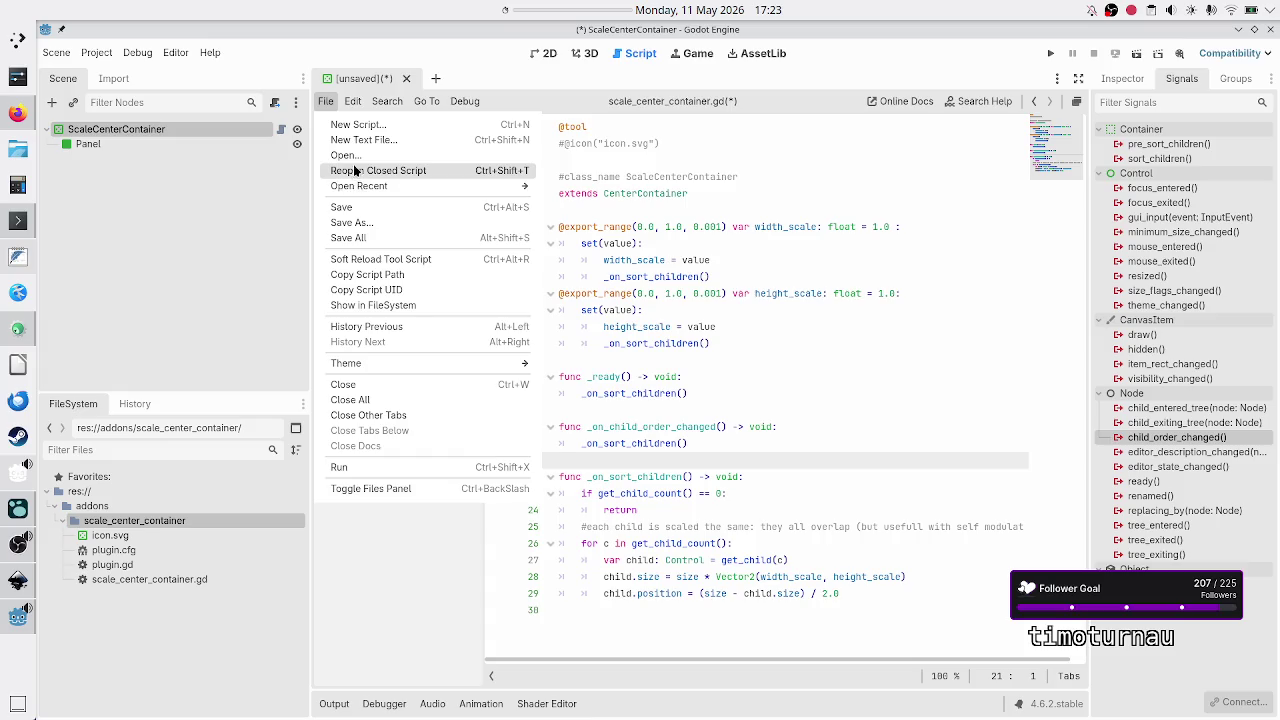
{"action": "left_click", "coordinate": [364, 209]}
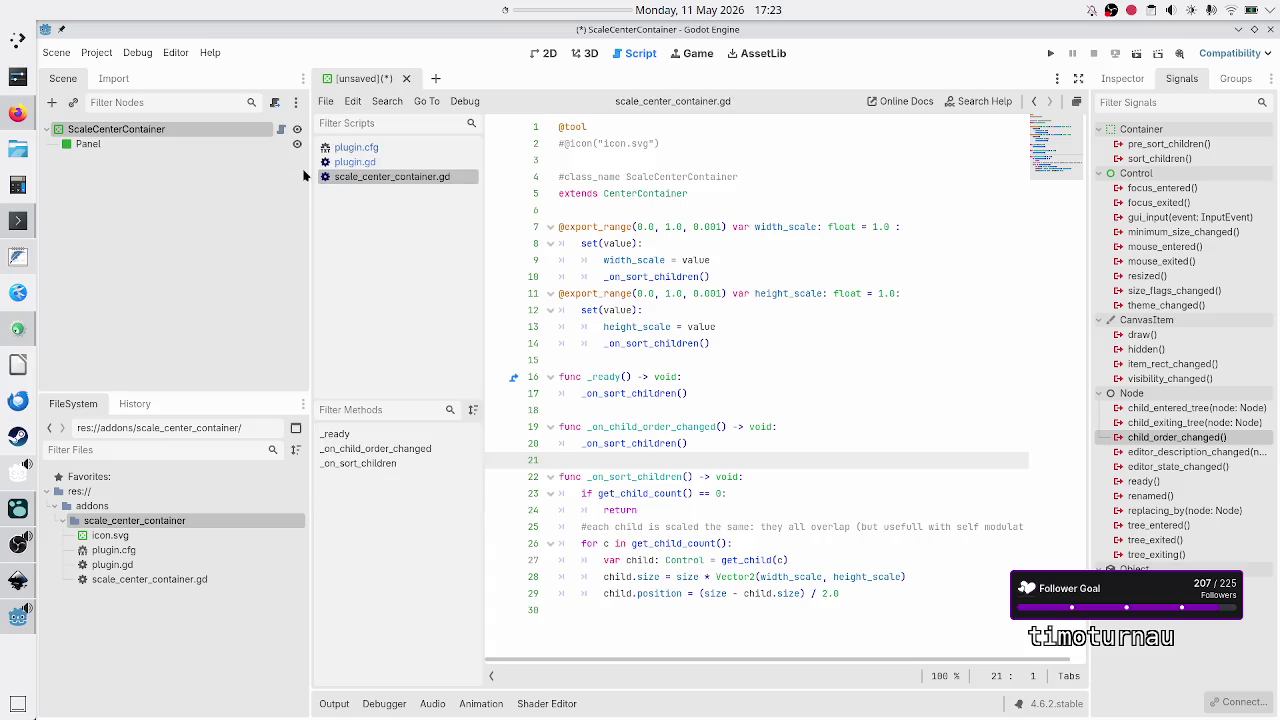
{"action": "left_click", "coordinate": [549, 52]}
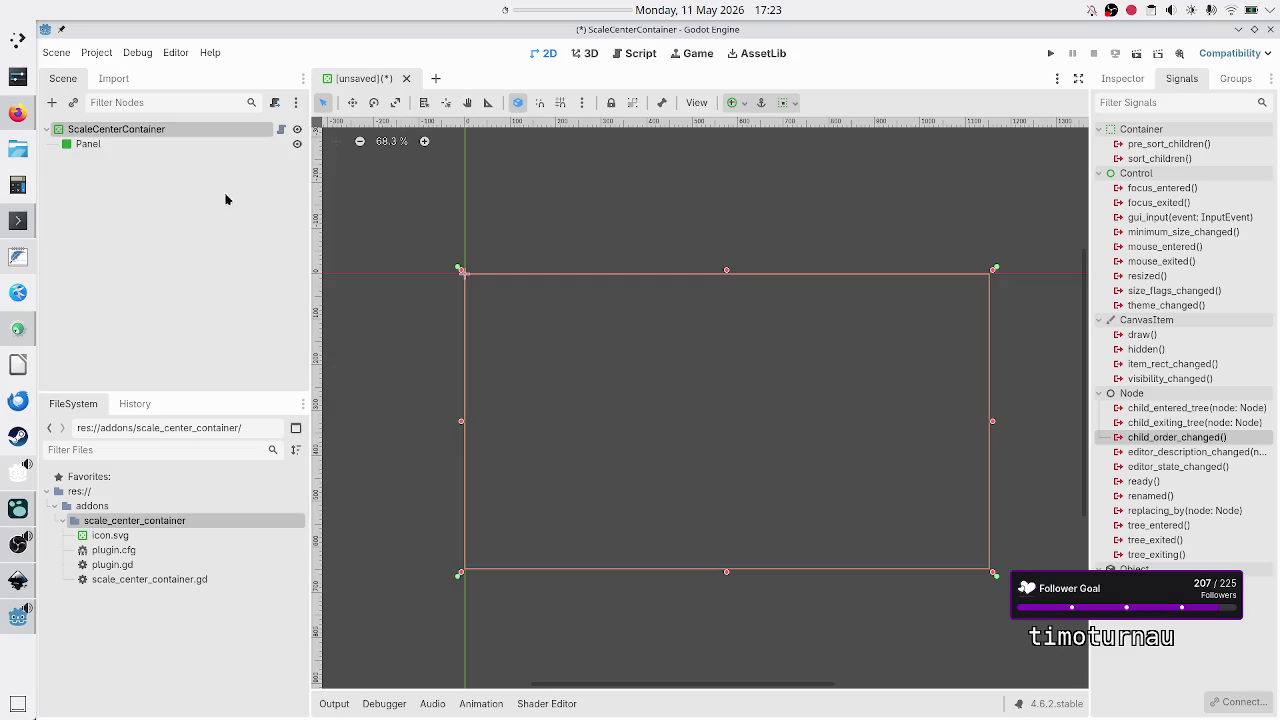
Step: Replace the old Panel under ScaleCenterContainer with a freshly added Panel node
{"action": "left_click", "coordinate": [117, 145]}
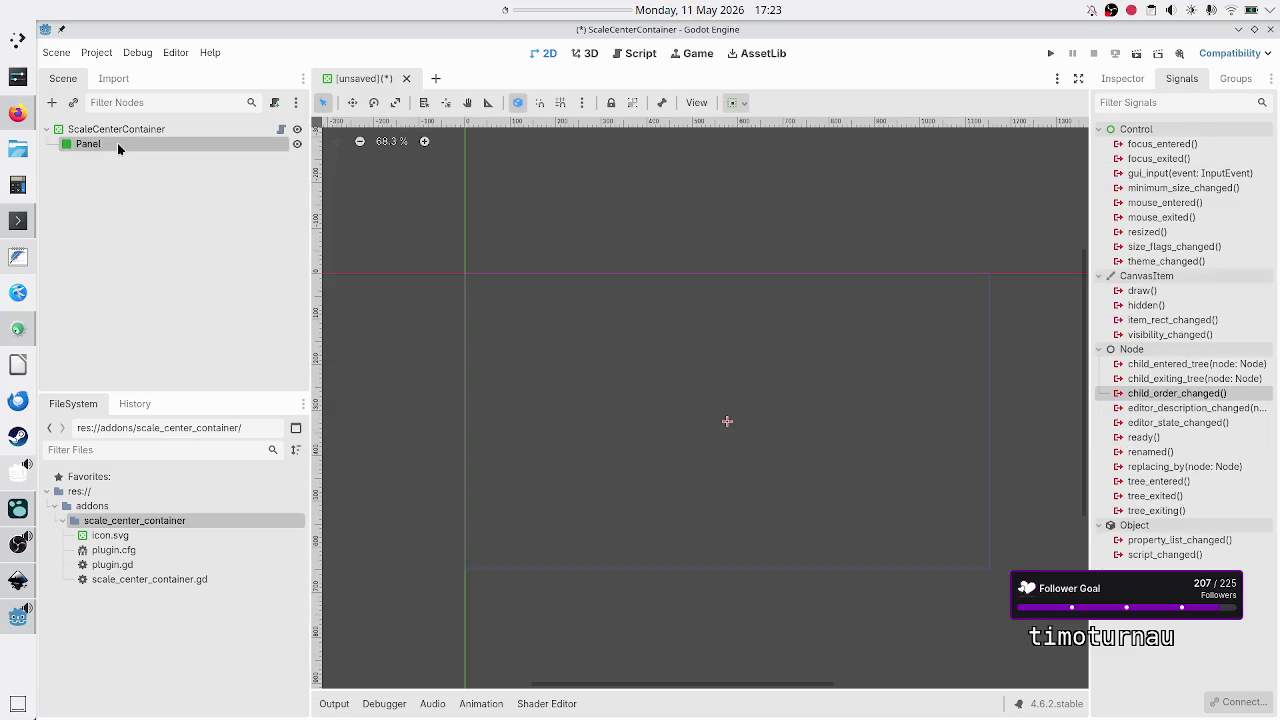
{"action": "key", "text": "Delete"}
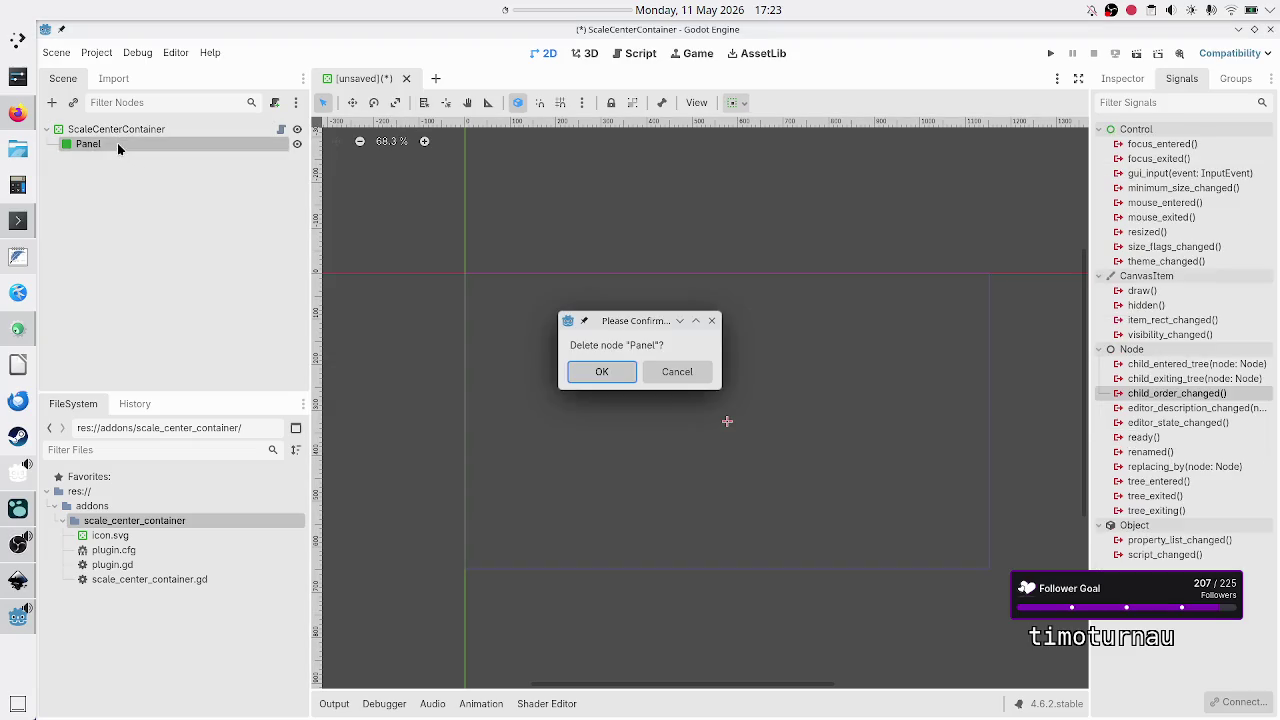
{"action": "key", "text": "Return"}
{"action": "left_click", "coordinate": [113, 129]}
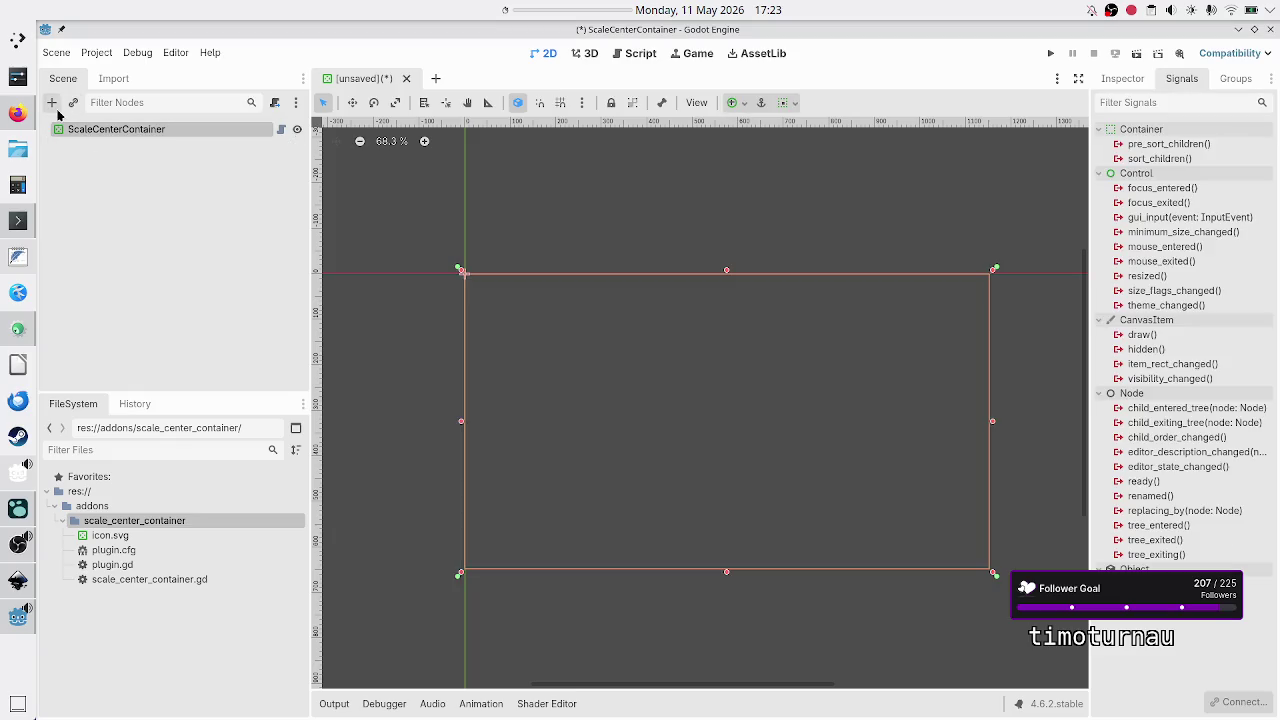
{"action": "left_click", "coordinate": [52, 103]}
{"action": "key", "text": "Return"}
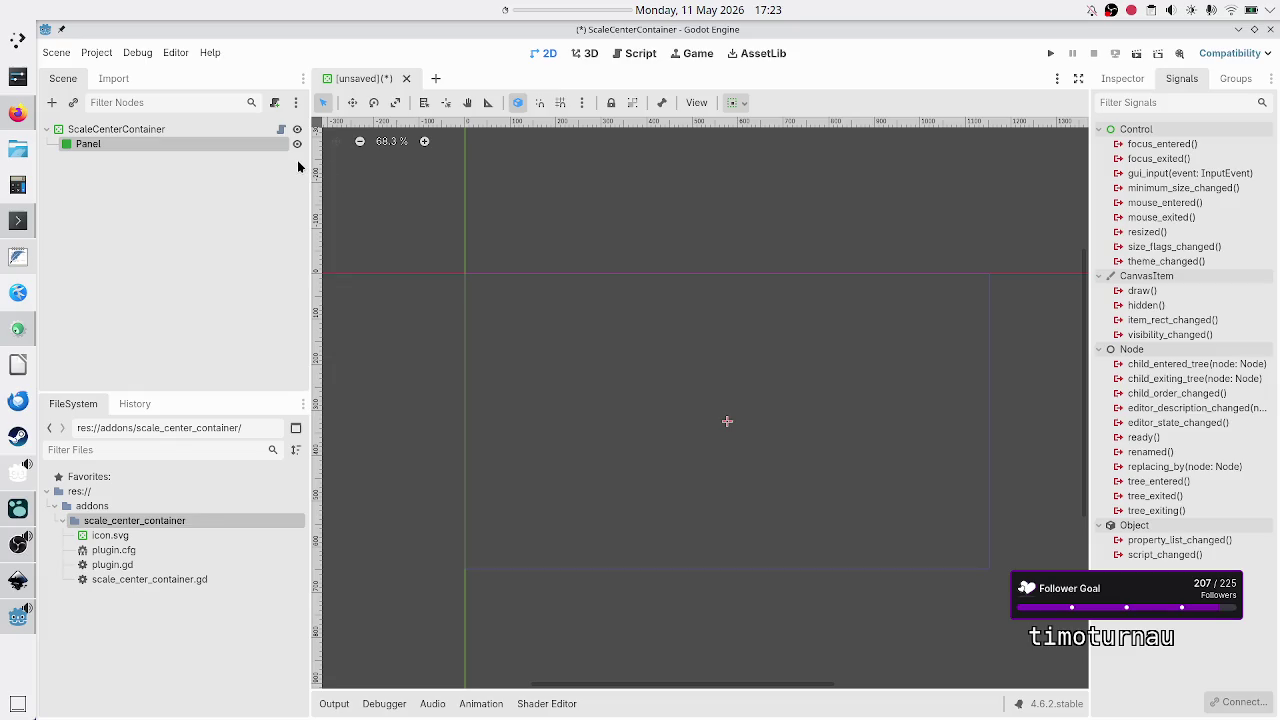
{"action": "left_click", "coordinate": [206, 129]}
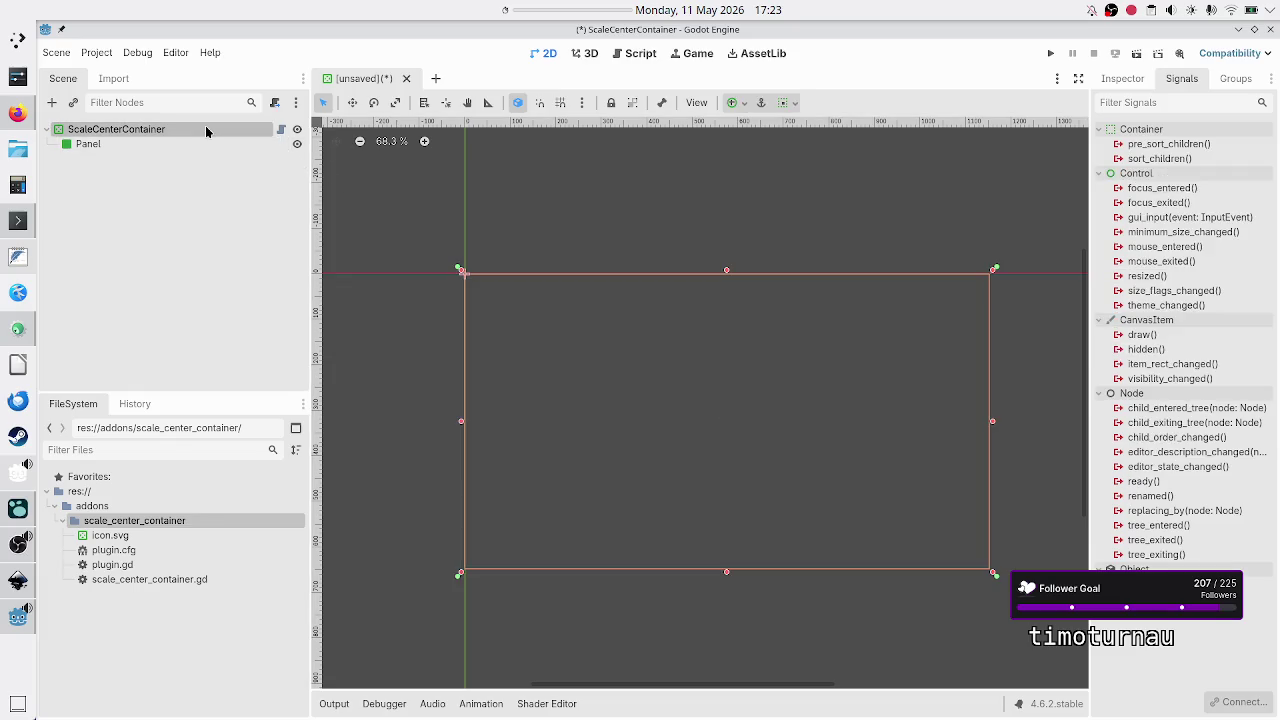
Step: Set ScaleCenterContainer's Height Scale to 0.394 and select its centred Panel child
{"action": "left_click", "coordinate": [1122, 82]}
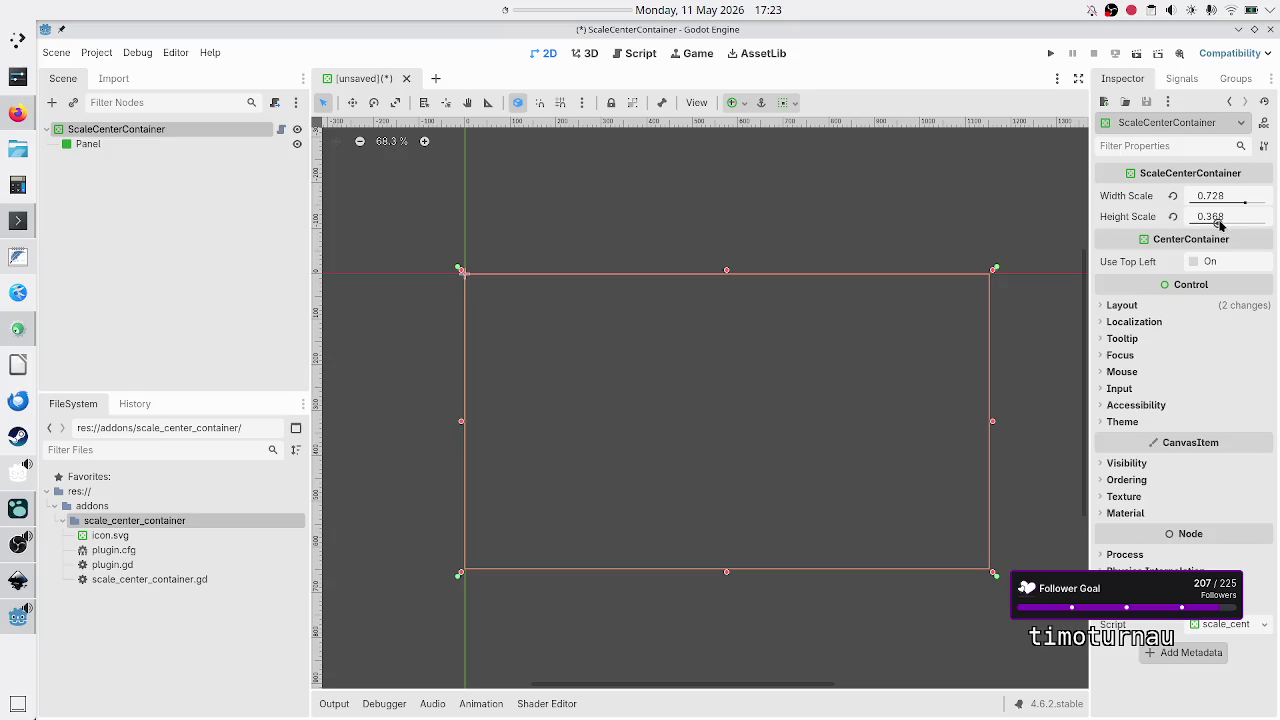
{"action": "left_click_drag", "start_coordinate": [1220, 225], "coordinate": [1222, 224]}
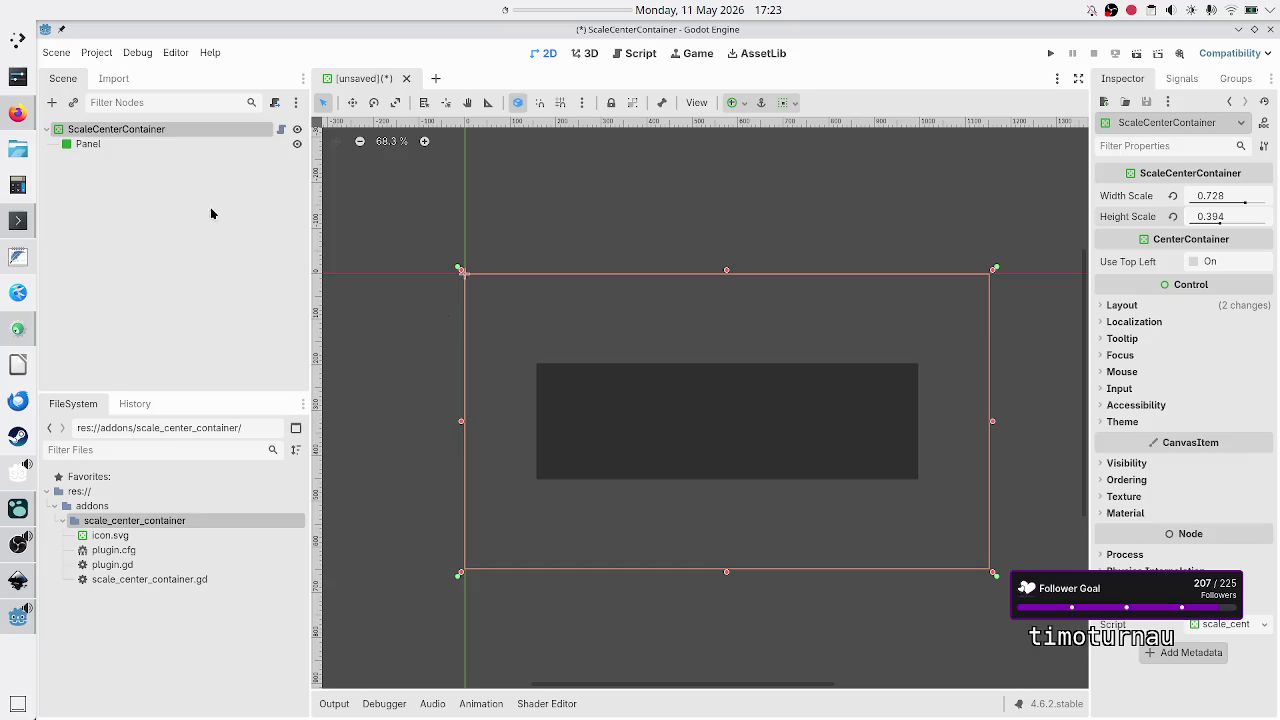
{"action": "left_click", "coordinate": [129, 150]}
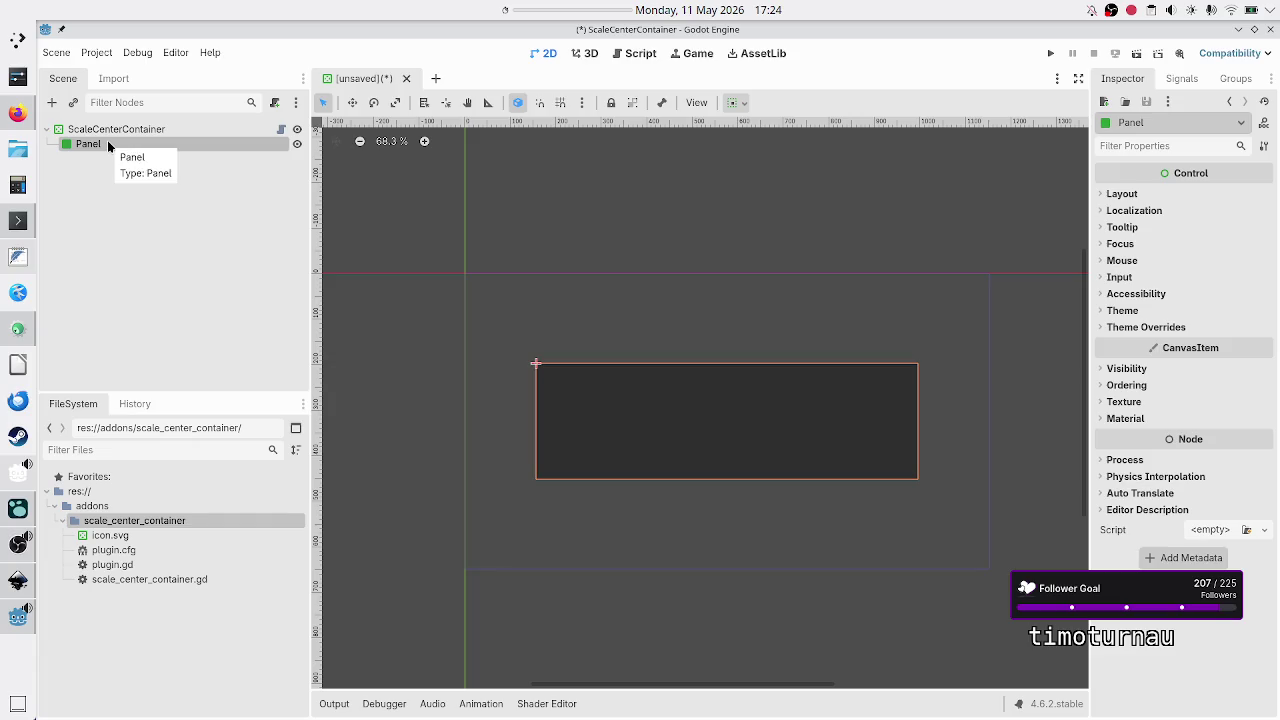
{"action": "left_click", "coordinate": [633, 53]}
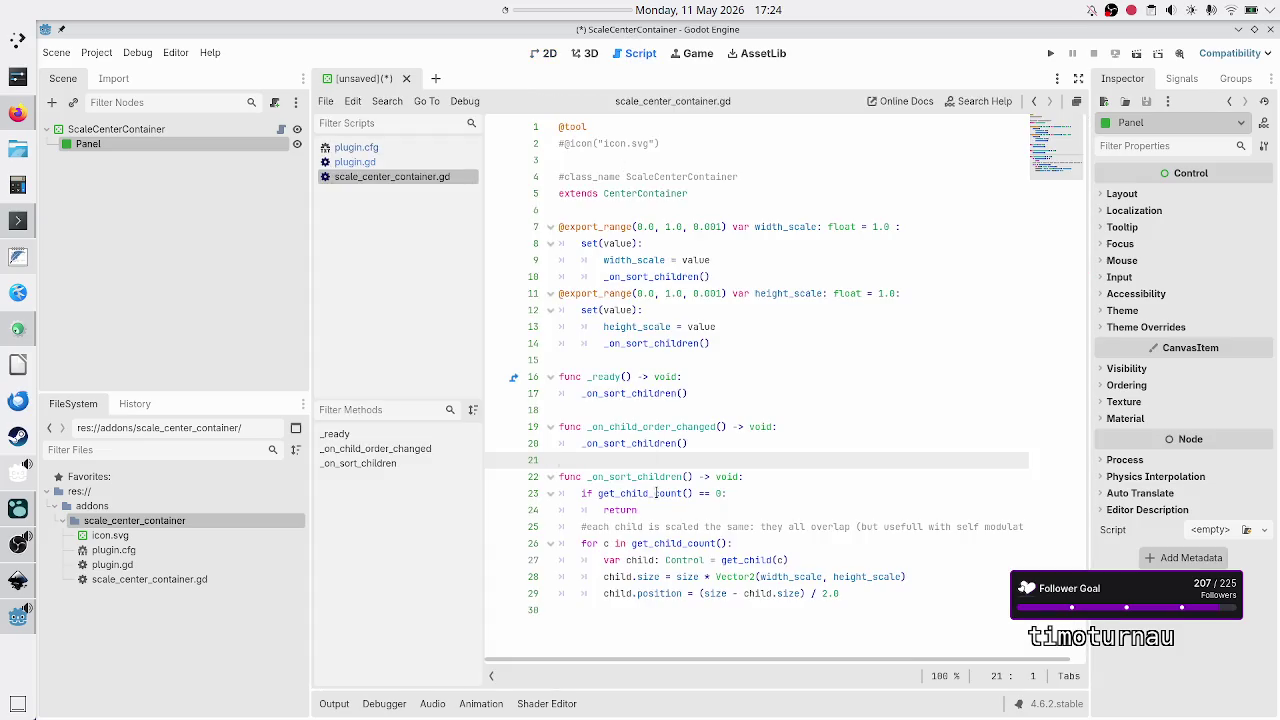
Step: Review the get_child_count() check in _on_sort_children, then open a new line in _on_child_order_changed
{"action": "mouse_move", "coordinate": [655, 493]}
{"action": "left_click_drag", "start_coordinate": [581, 493], "coordinate": [651, 508]}
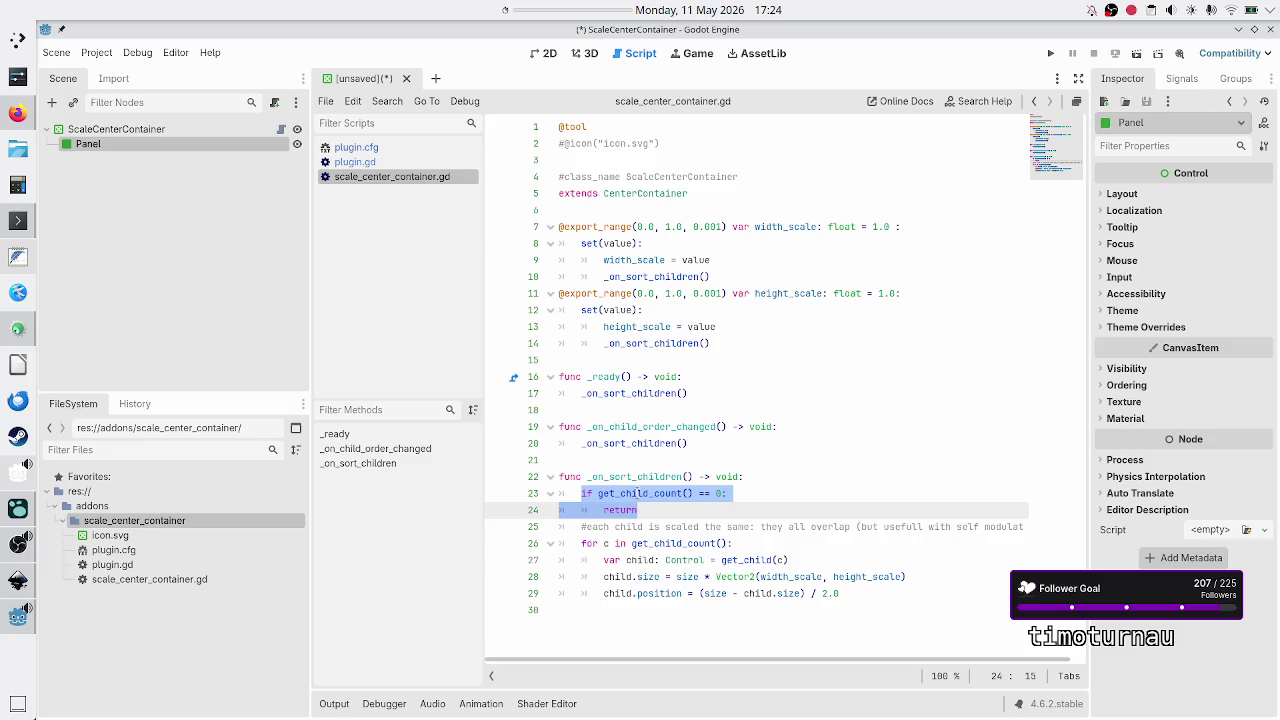
{"action": "mouse_move", "coordinate": [653, 490]}
{"action": "left_click", "coordinate": [664, 510]}
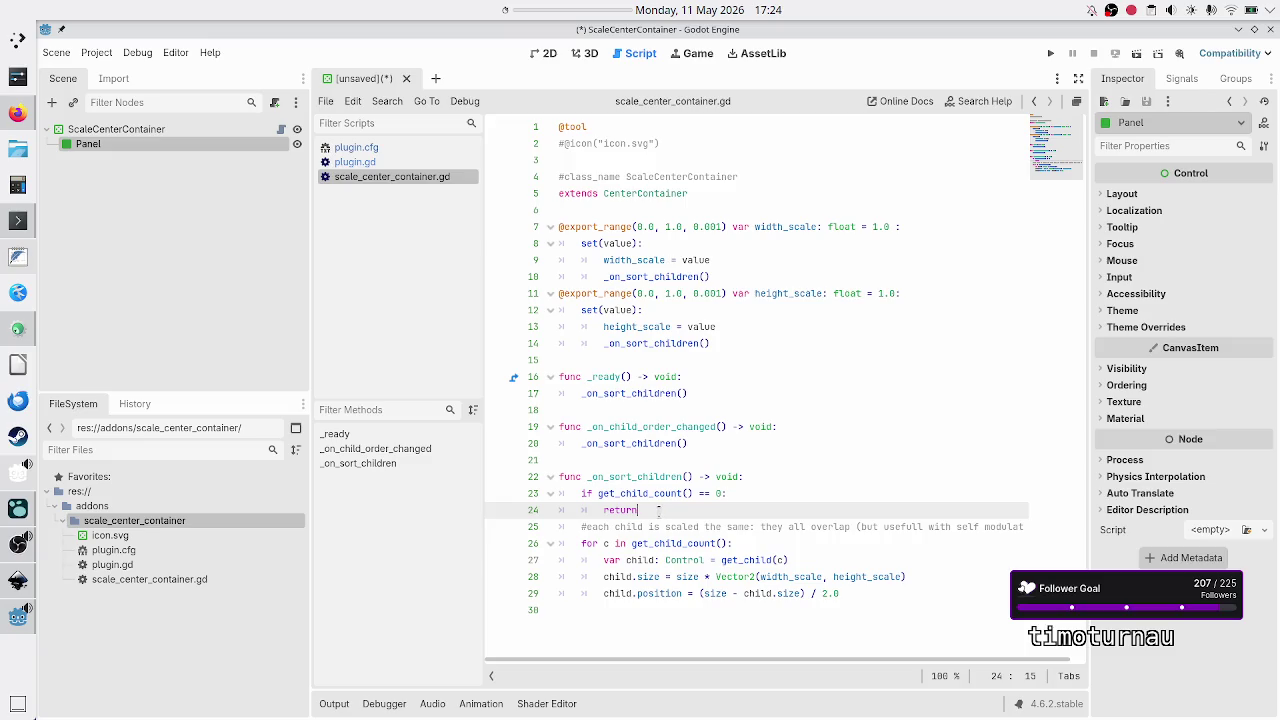
{"action": "left_click", "coordinate": [565, 494], "text": "shift"}
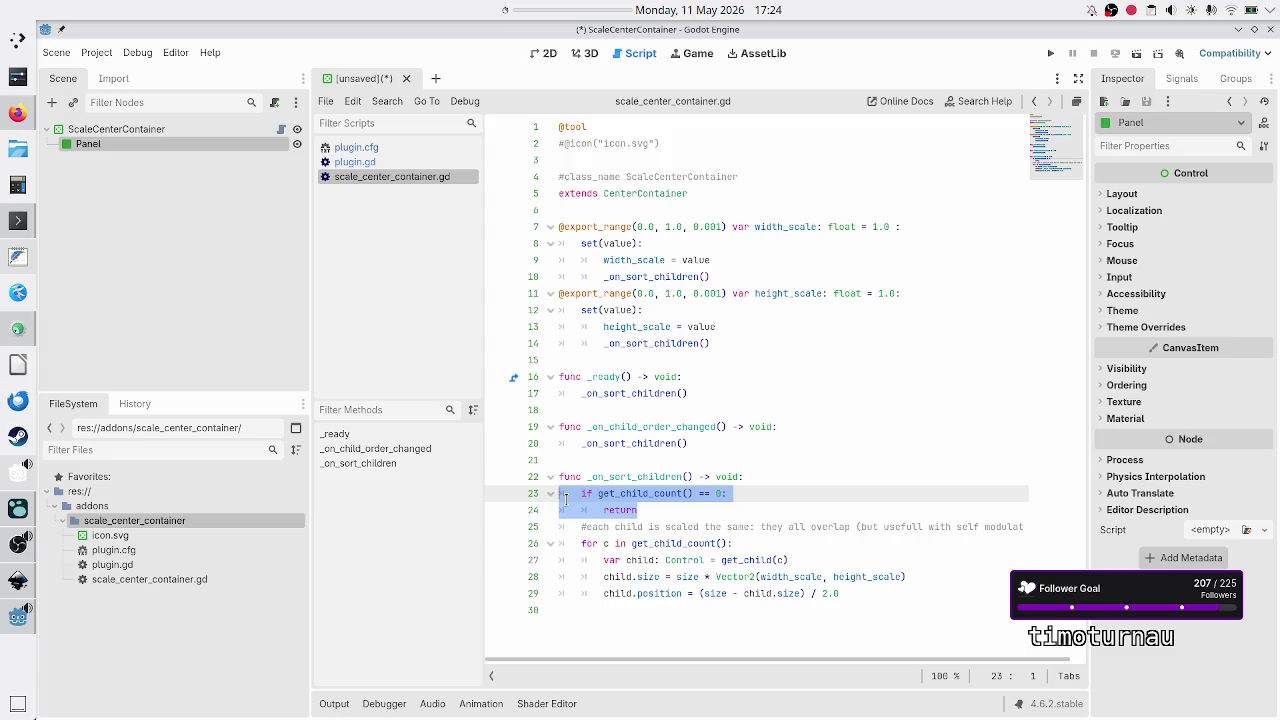
{"action": "left_click", "coordinate": [683, 514]}
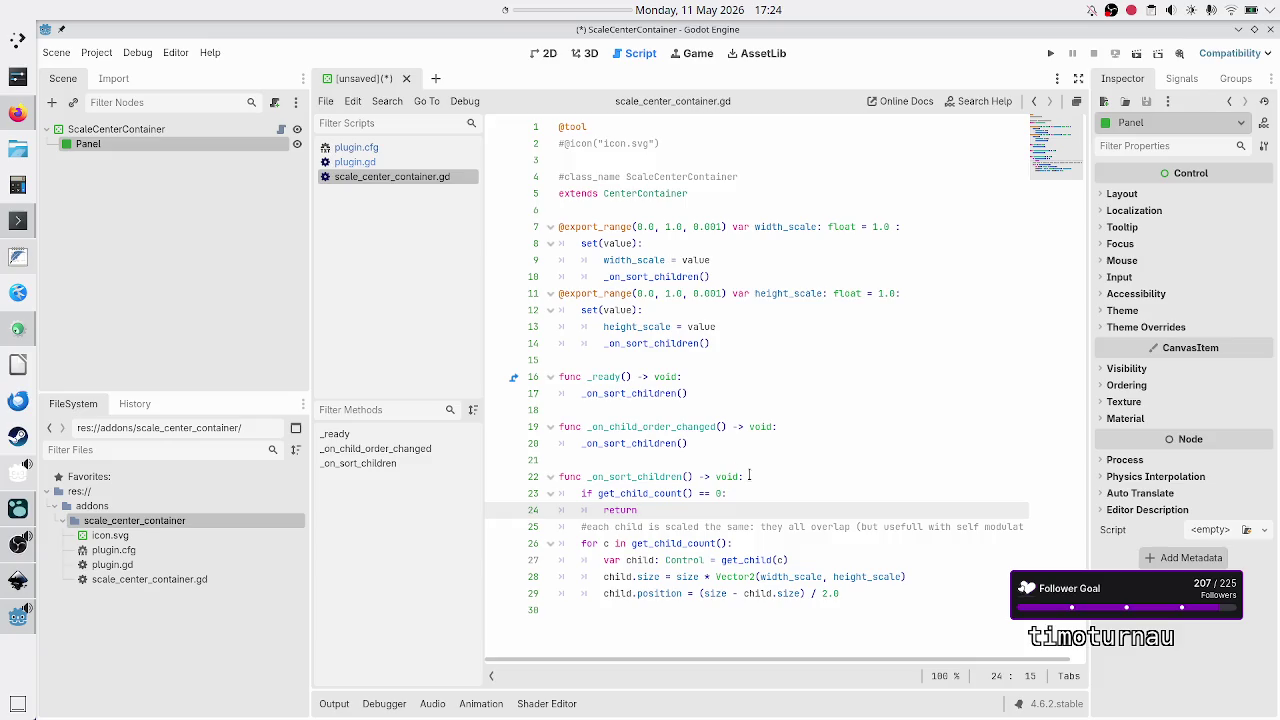
{"action": "left_click", "coordinate": [802, 424]}
{"action": "key", "text": "Return"}
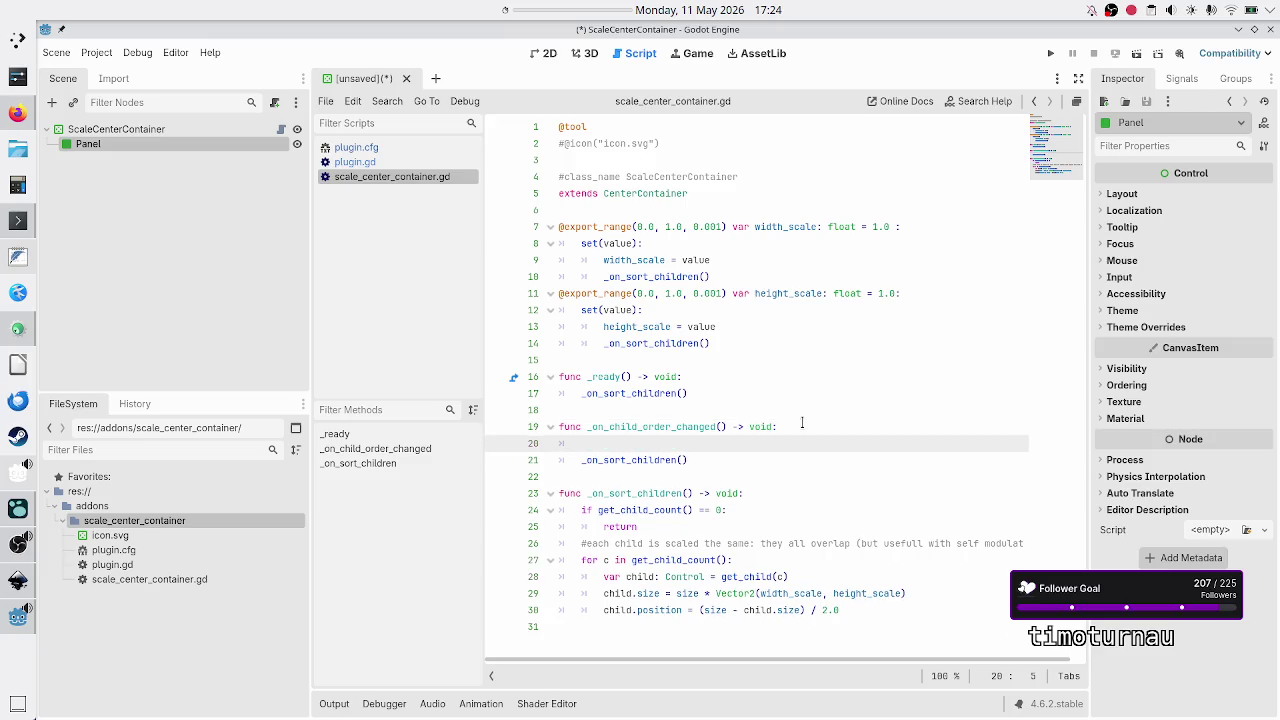
Step: Add print(get_child_count()) inside _on_child_order_changed
{"action": "type", "text": "prin"}
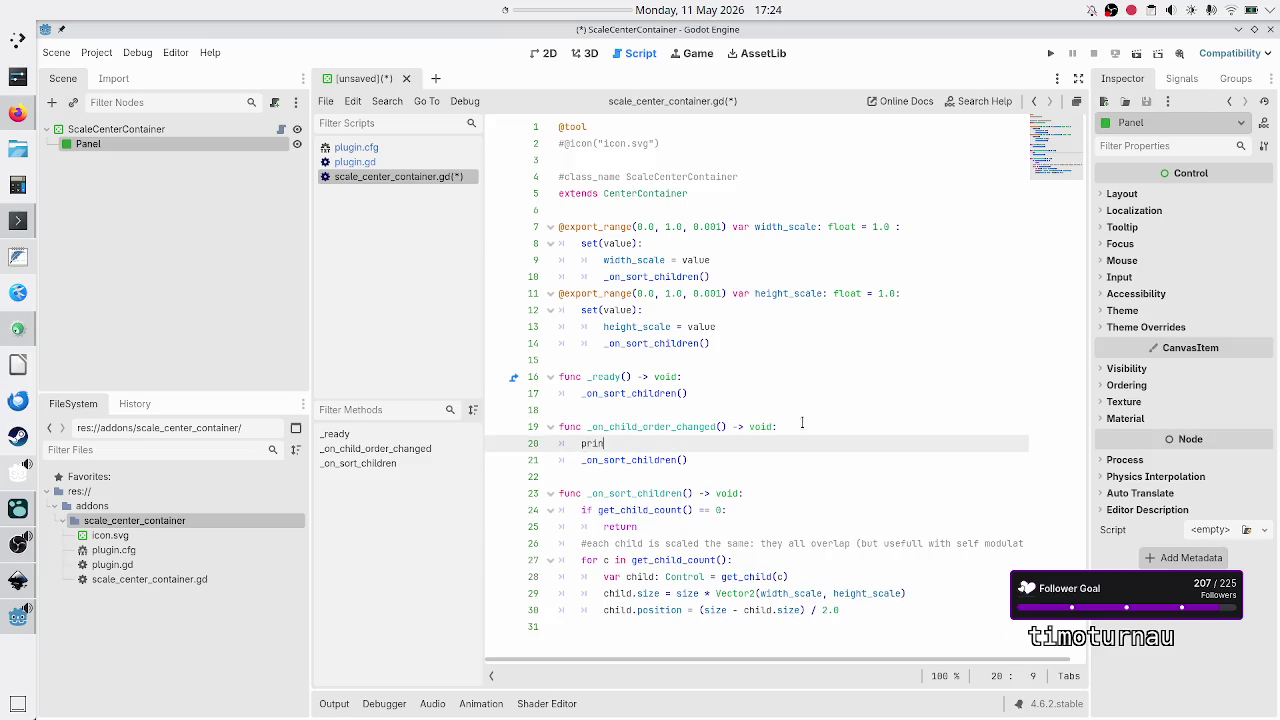
{"action": "type", "text": "t(get_child_count("}
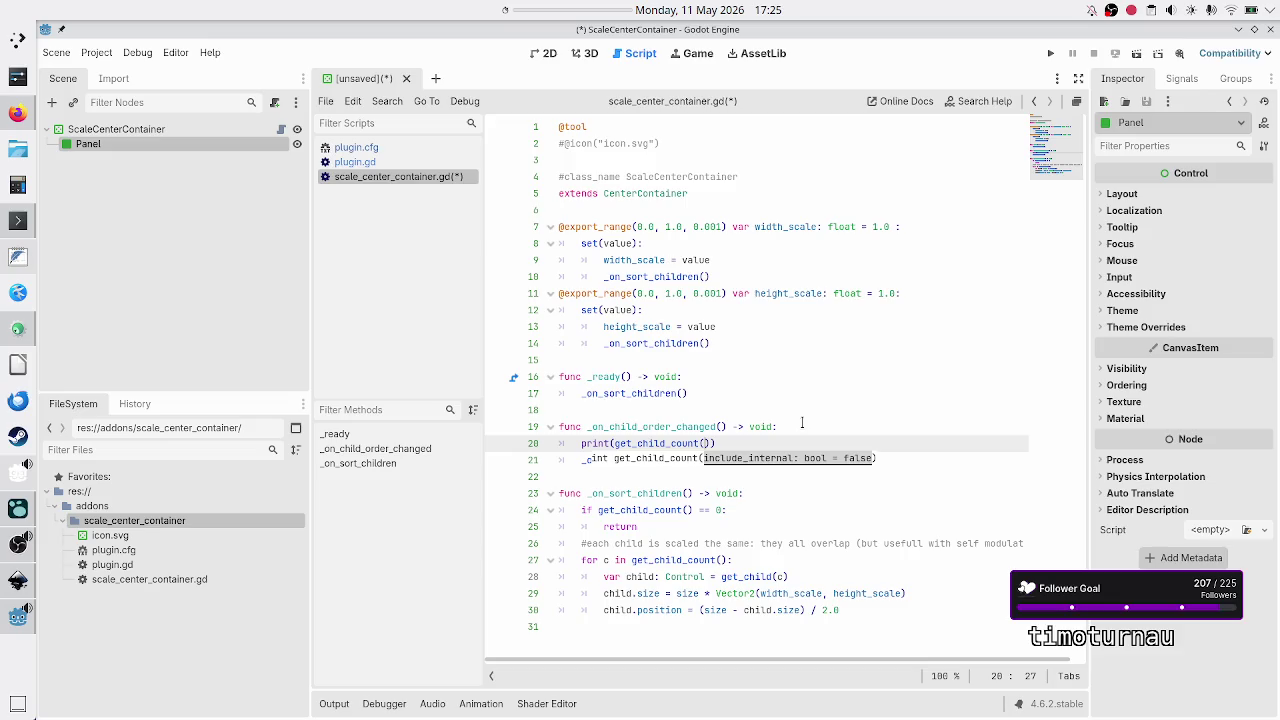
{"action": "key", "text": "Down"}
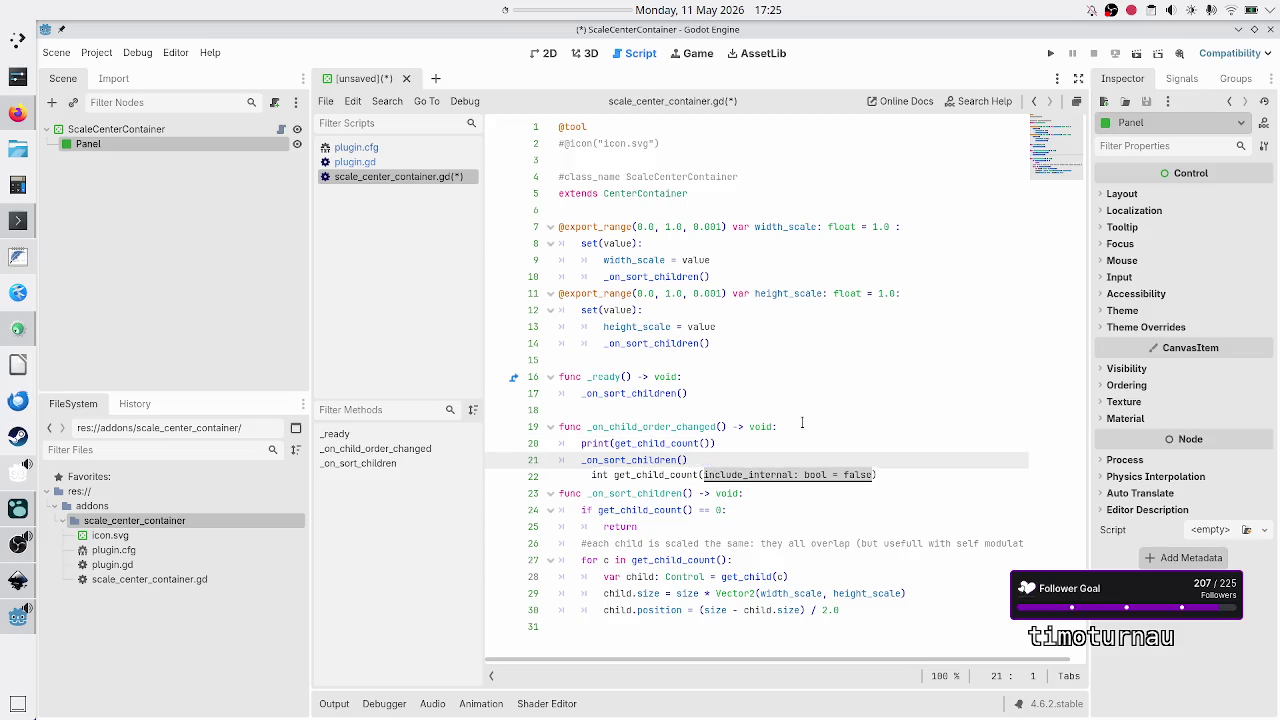
{"action": "key", "text": "Down"}
Step: Save scale_center_container.gd with Ctrl+S without saving the scene, then return to the 2D view
{"action": "key", "text": "ctrl+s"}
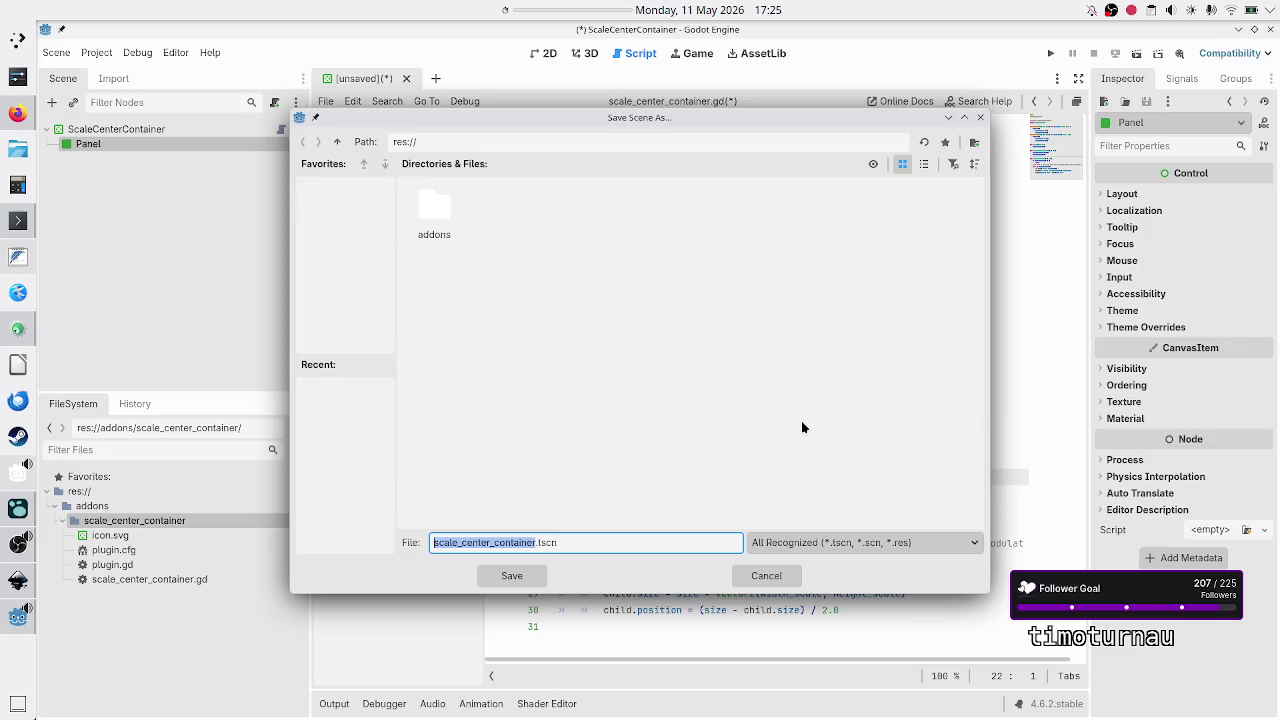
{"action": "key", "text": "Escape"}
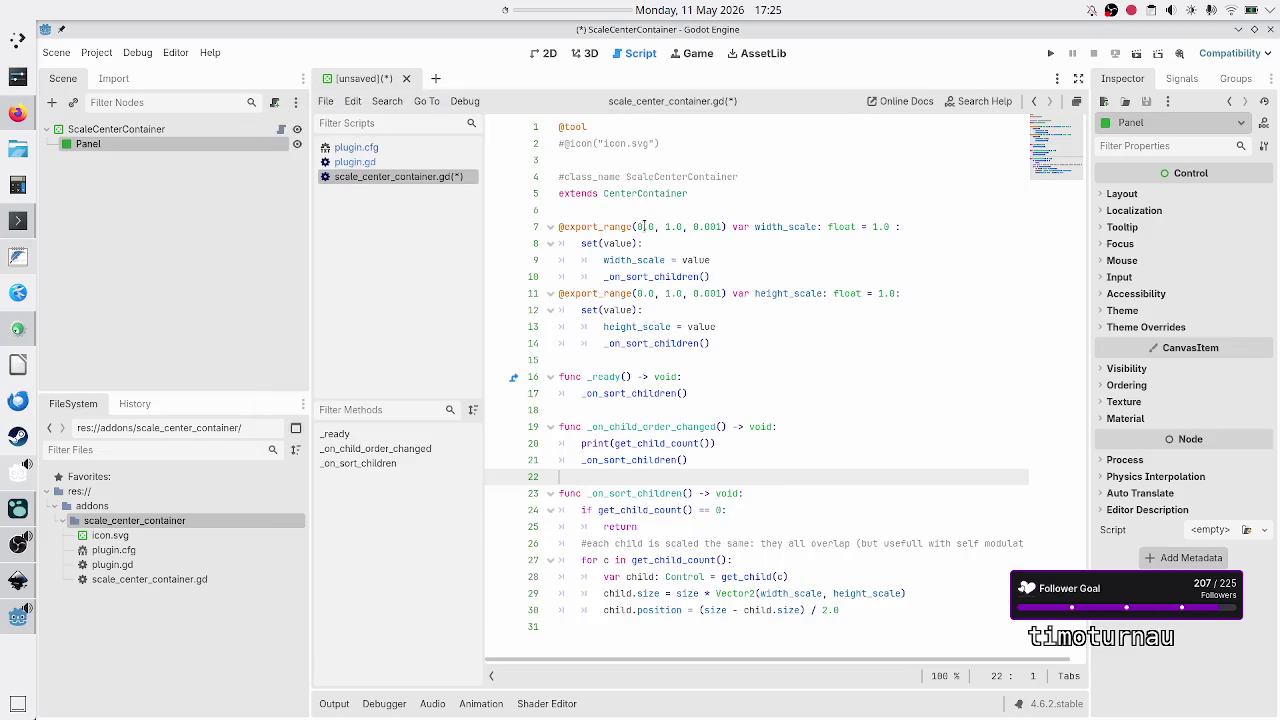
{"action": "left_click", "coordinate": [325, 102]}
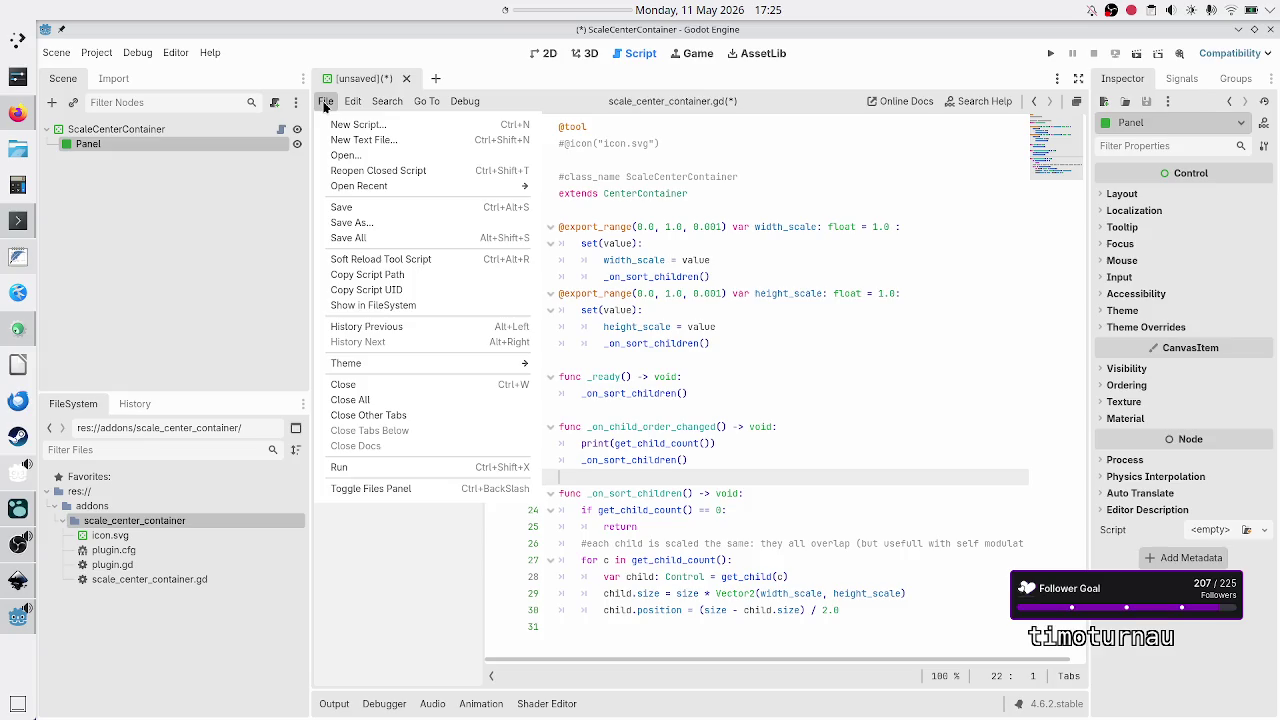
{"action": "left_click", "coordinate": [325, 102]}
{"action": "left_click", "coordinate": [588, 294]}
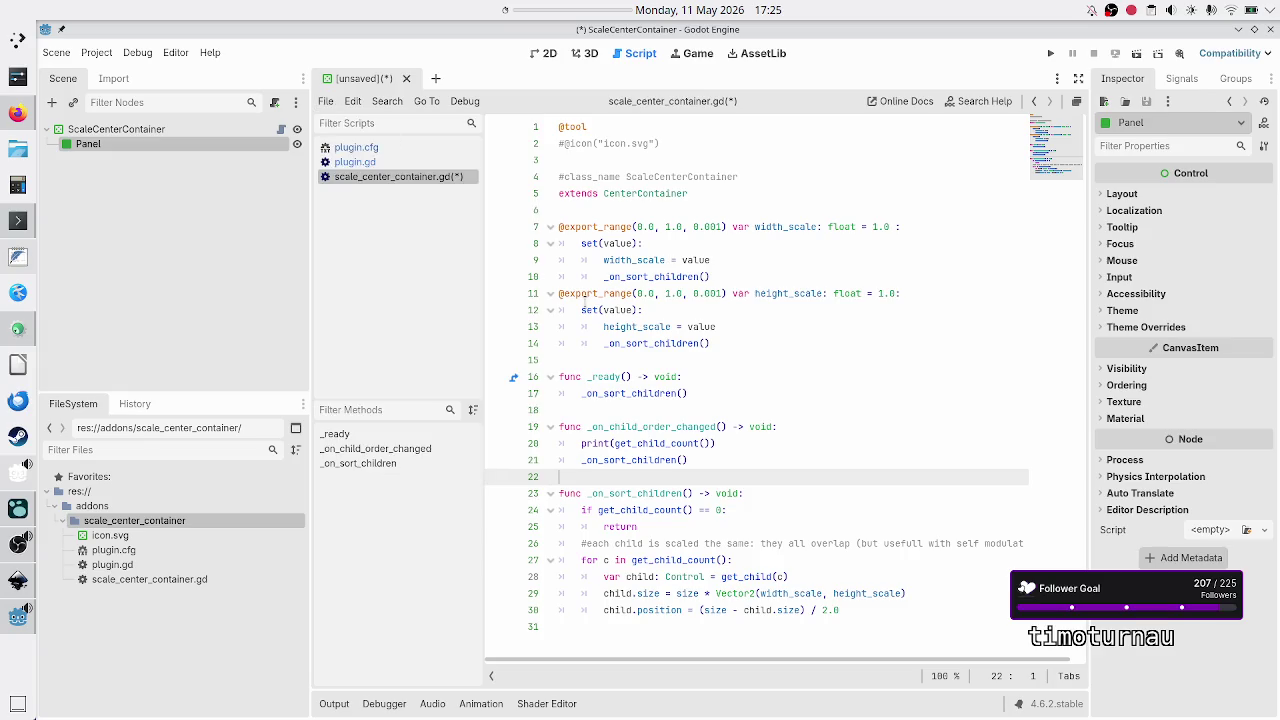
{"action": "mouse_move", "coordinate": [588, 294]}
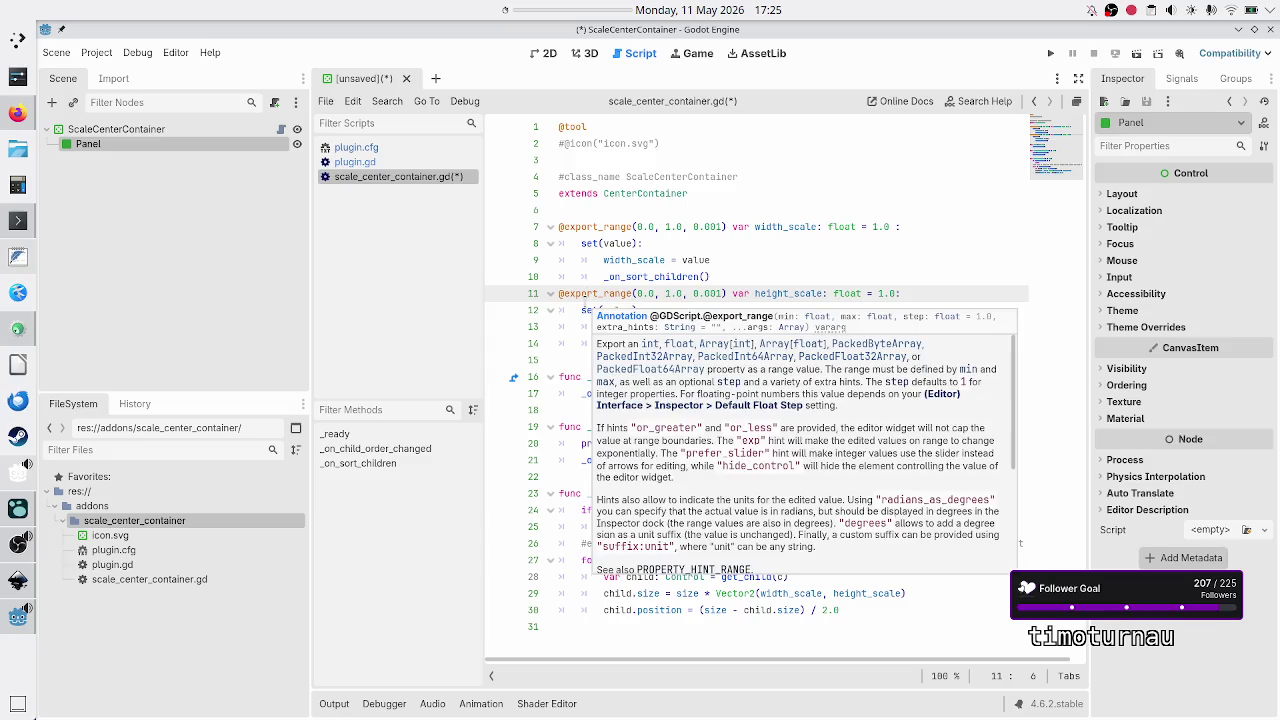
{"action": "key", "text": "ctrl+s"}
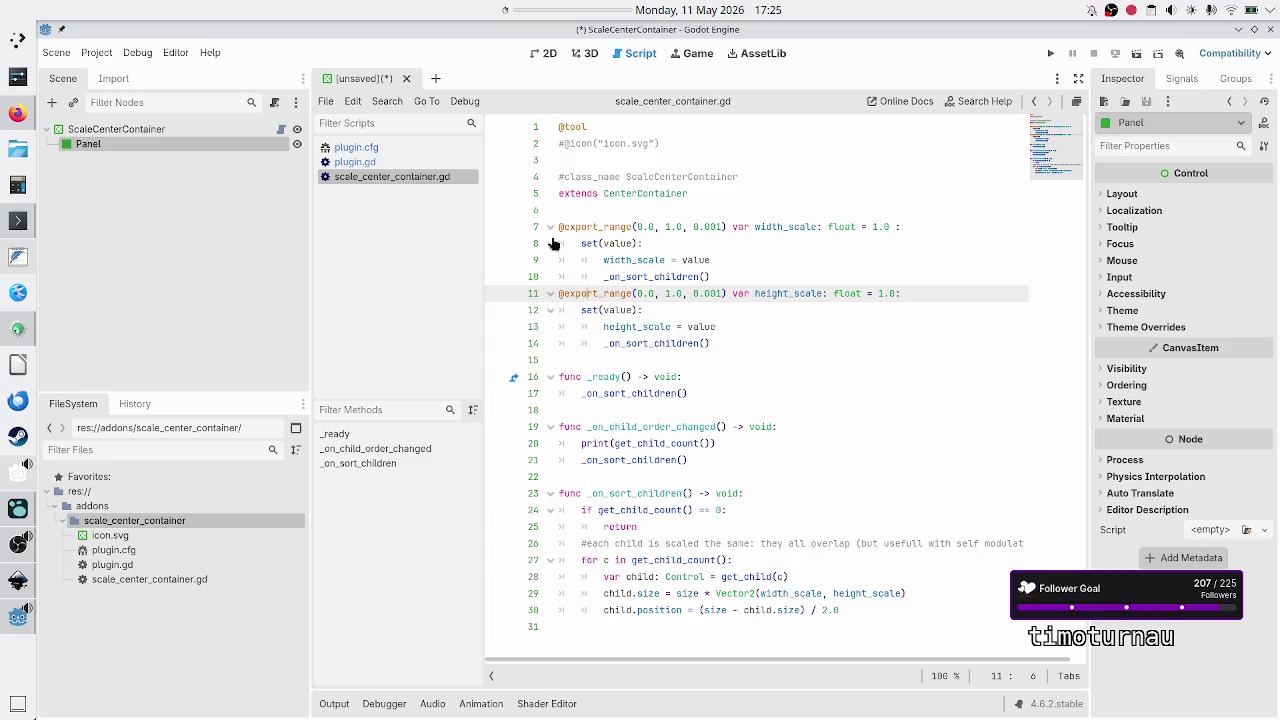
{"action": "left_click", "coordinate": [543, 54]}
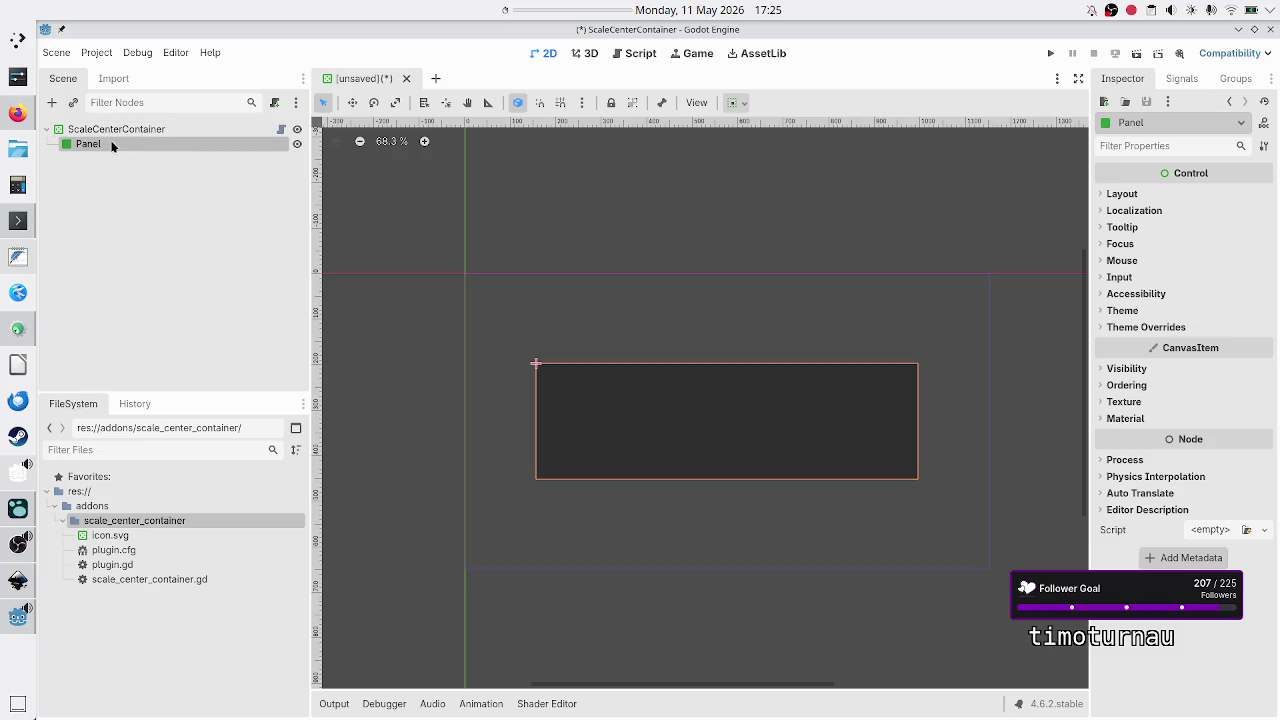
Step: Delete the Panel node and clear the Output log
{"action": "key", "text": "Delete"}
{"action": "key", "text": "Return"}
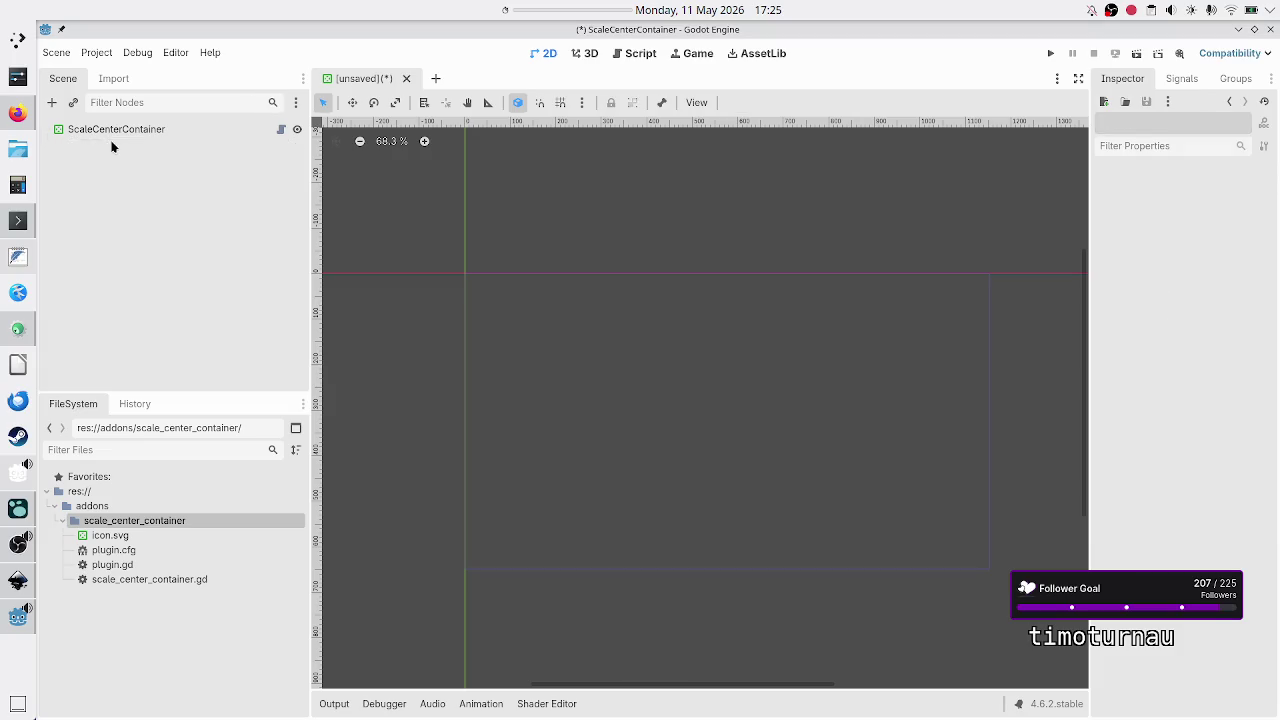
{"action": "left_click", "coordinate": [335, 703]}
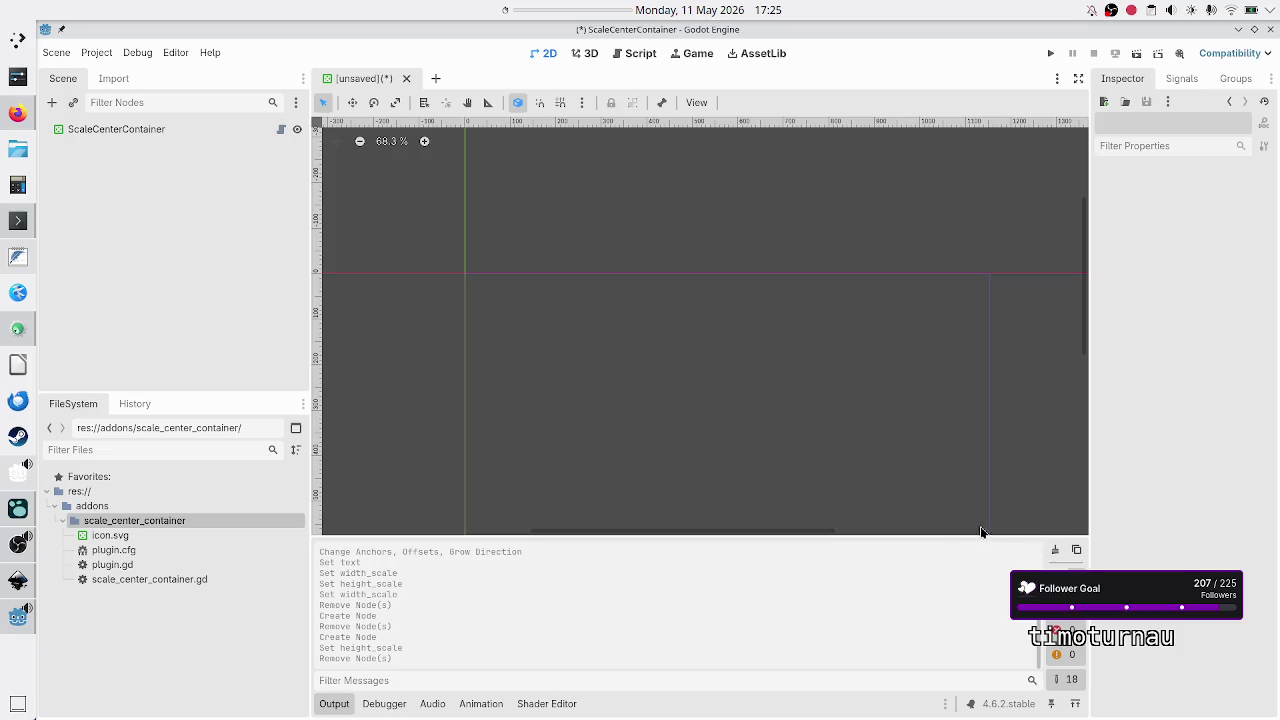
{"action": "left_click", "coordinate": [1055, 549]}
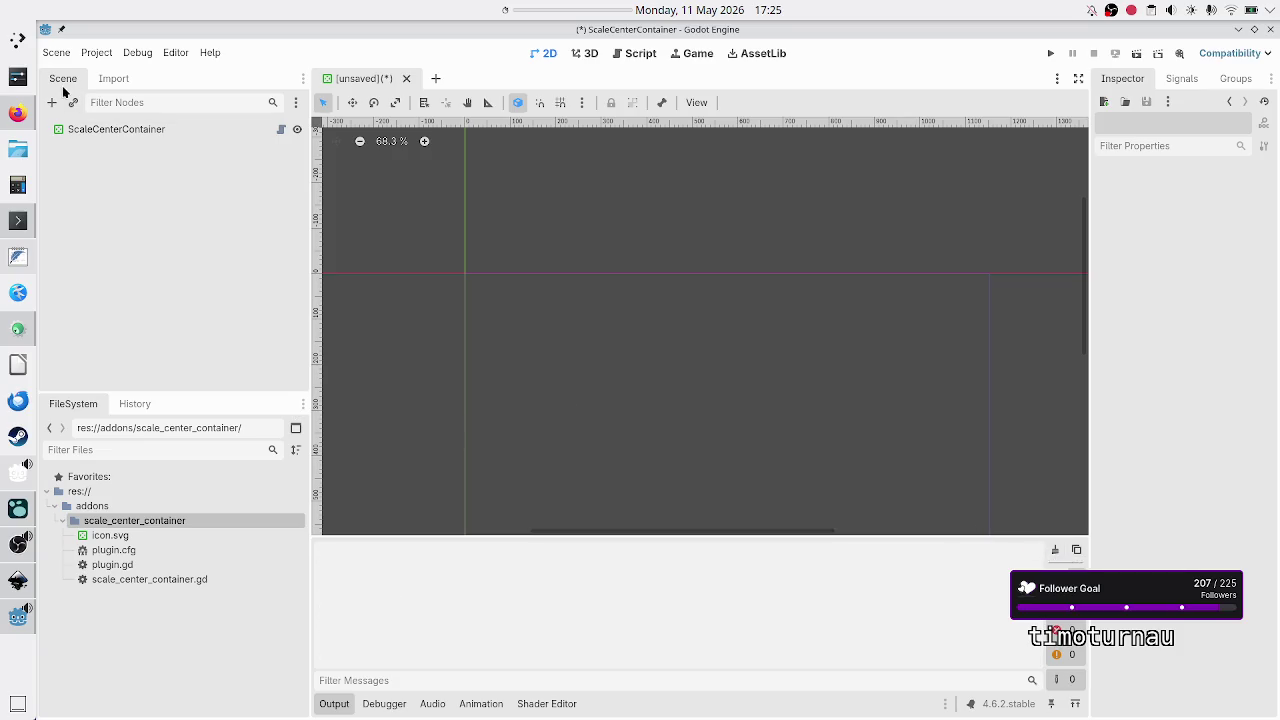
Step: Add a Panel under ScaleCenterContainer, then delete it after accidentally nesting a second Panel inside
{"action": "left_click", "coordinate": [88, 132]}
{"action": "left_click", "coordinate": [53, 103]}
{"action": "type", "text": "panel"}
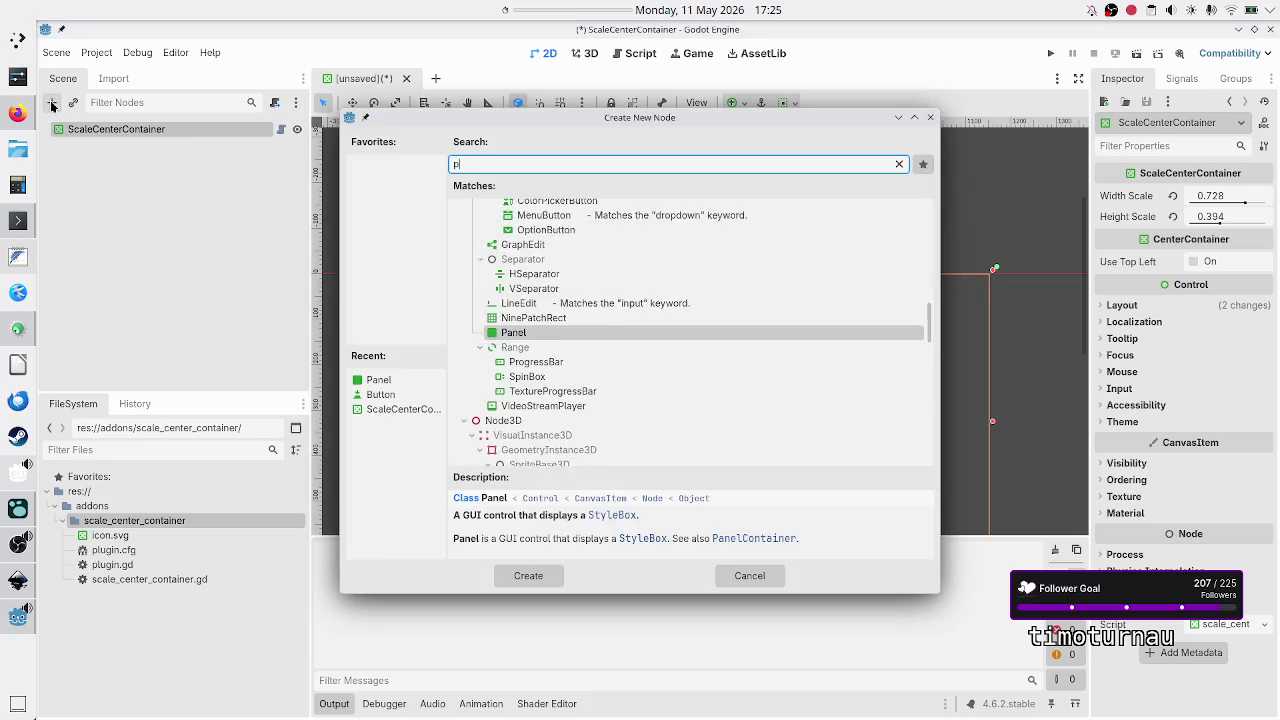
{"action": "key", "text": "Return"}
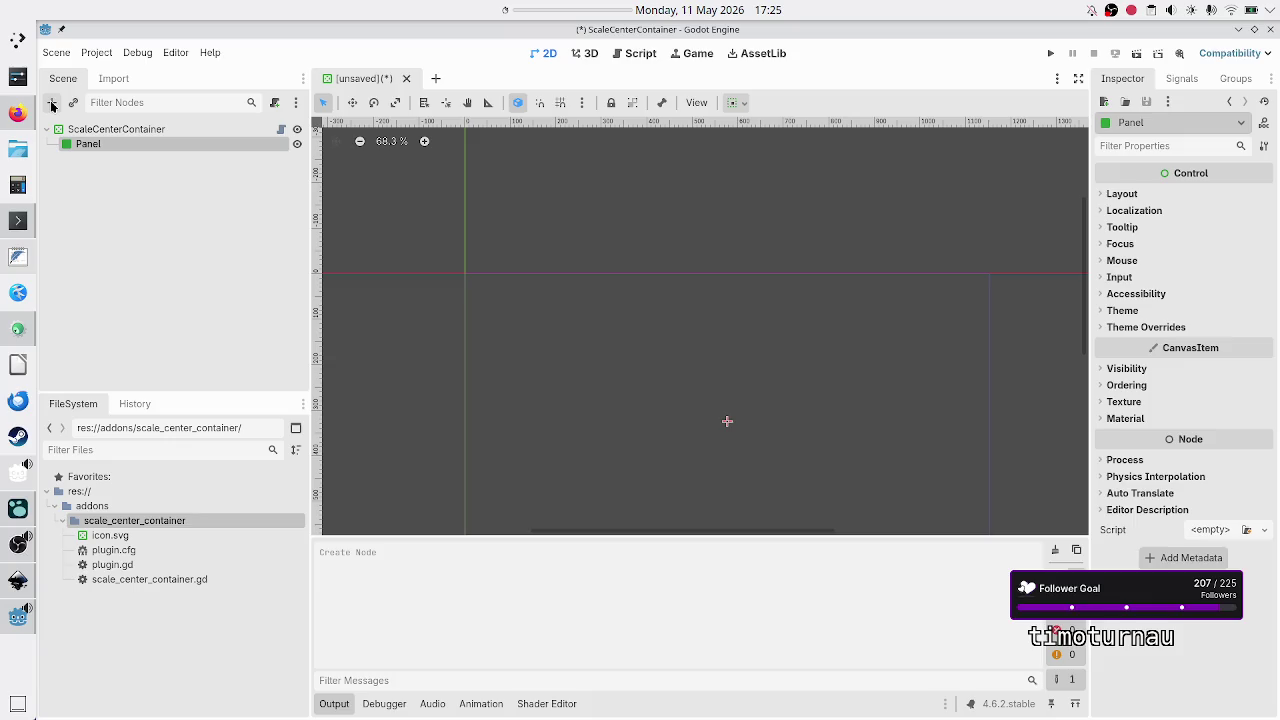
{"action": "left_click", "coordinate": [53, 103]}
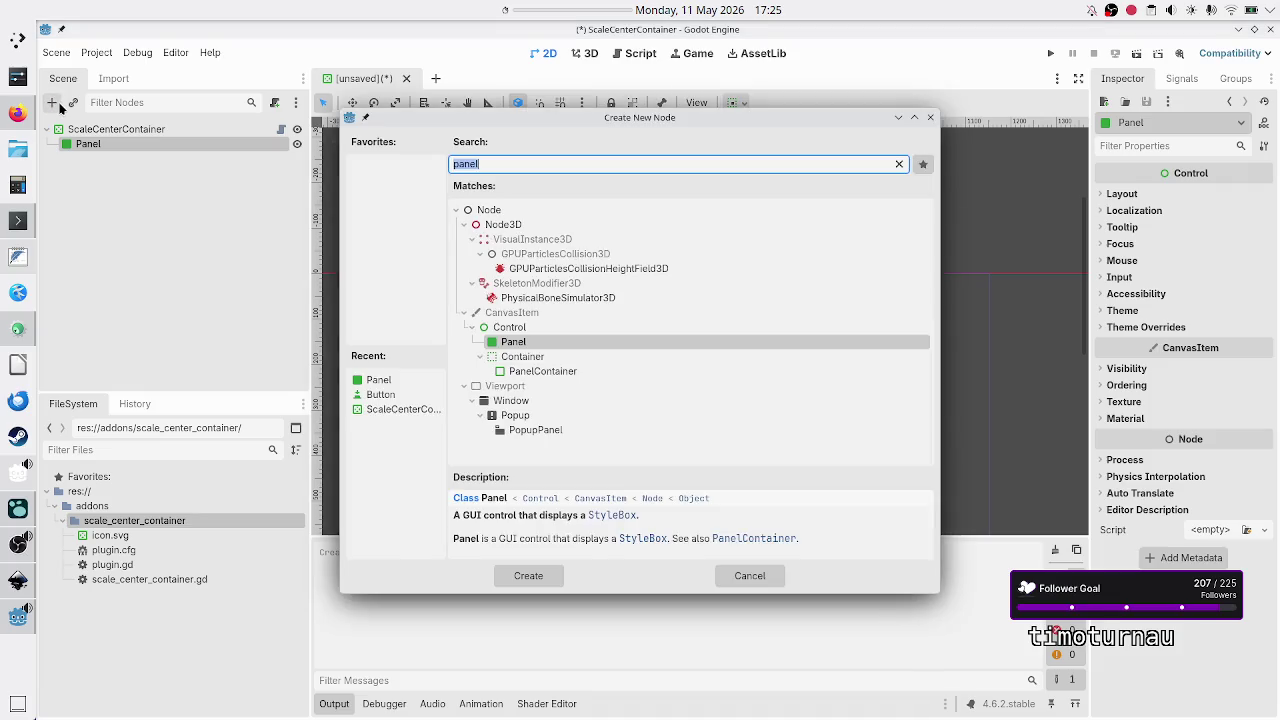
{"action": "type", "text": "panel"}
{"action": "key", "text": "Return"}
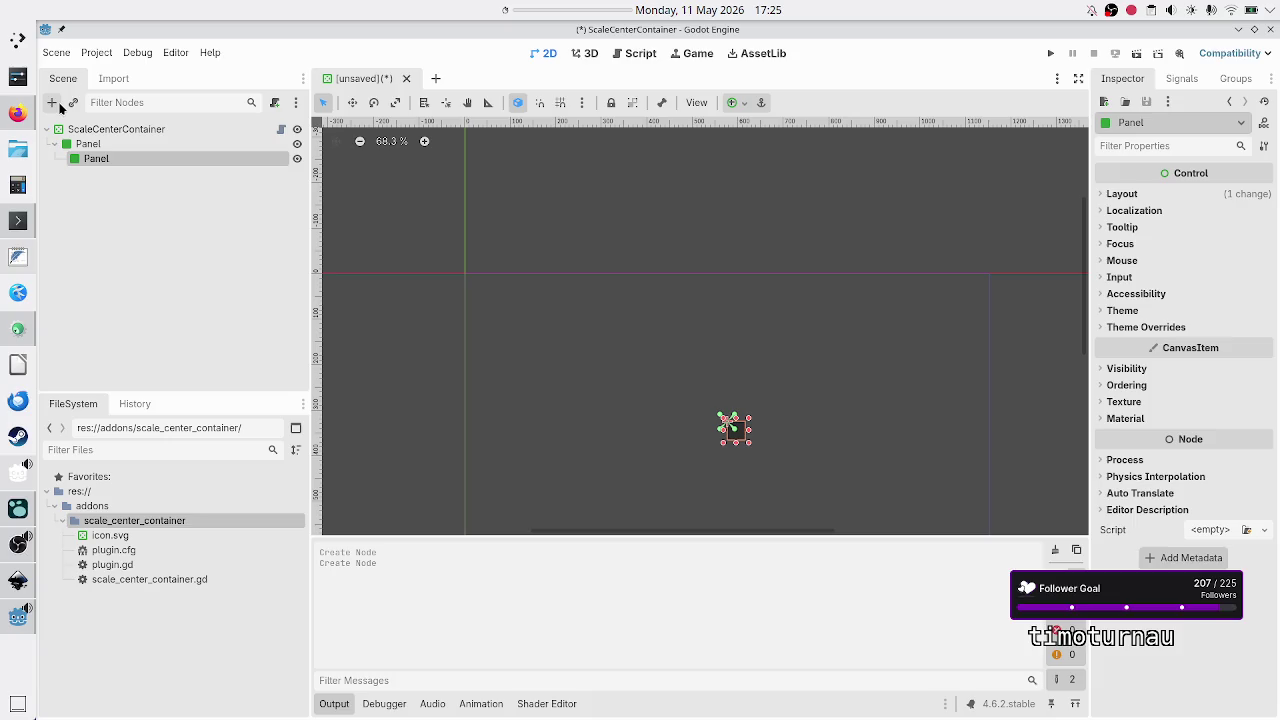
{"action": "left_click", "coordinate": [95, 145]}
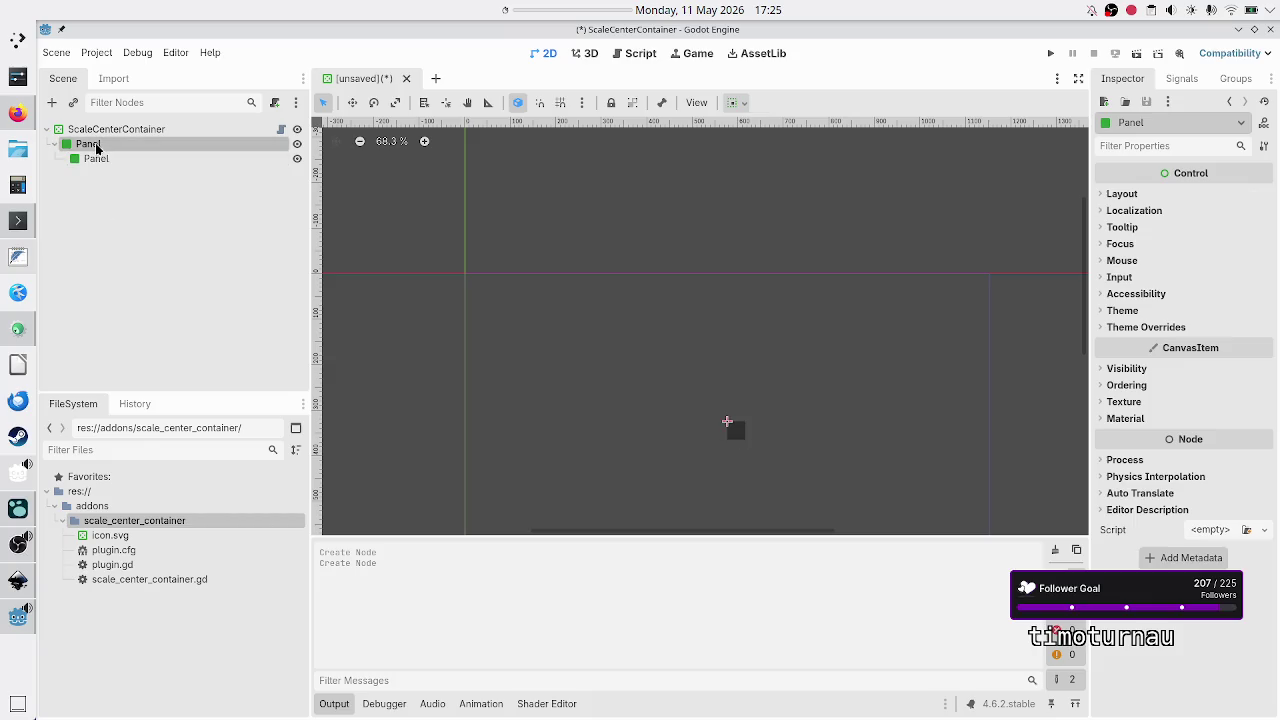
{"action": "key", "text": "Delete"}
{"action": "key", "text": "Return"}
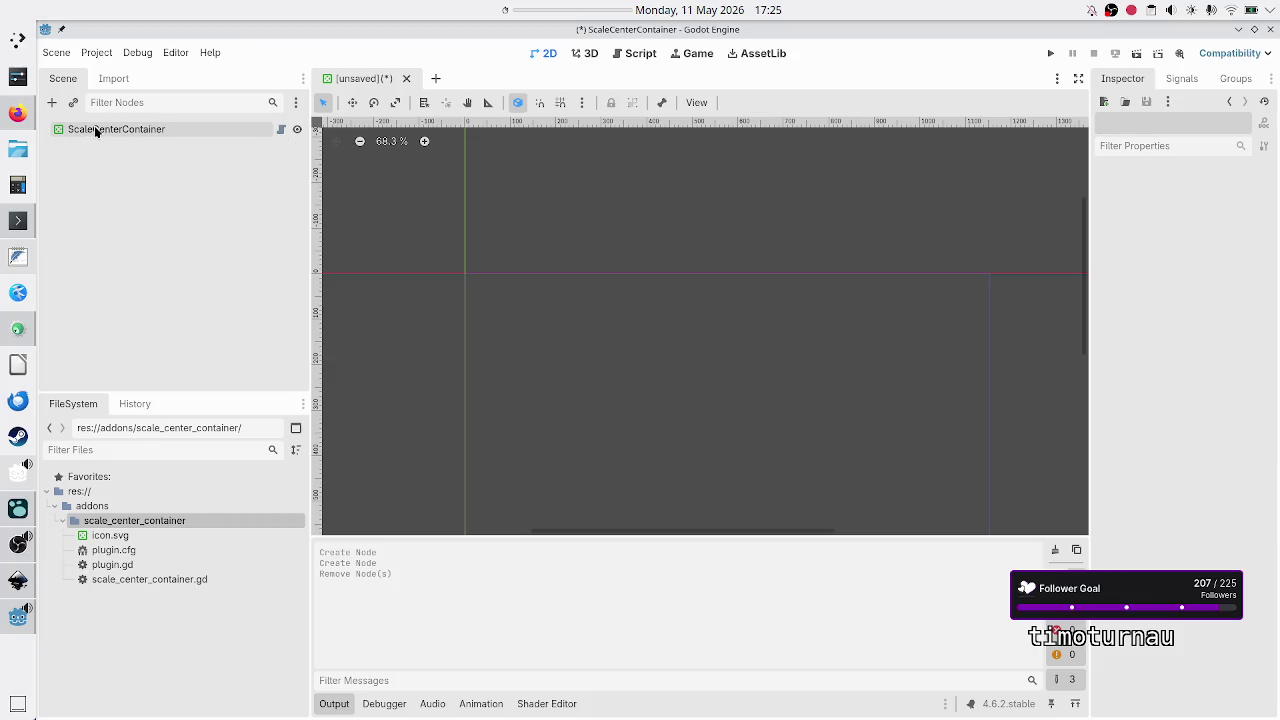
Step: Add Panel and Panel2 as children of ScaleCenterContainer, then return to the script editor
{"action": "left_click", "coordinate": [95, 131]}
{"action": "left_click", "coordinate": [52, 102]}
{"action": "type", "text": "el"}
{"action": "key", "text": "Return"}
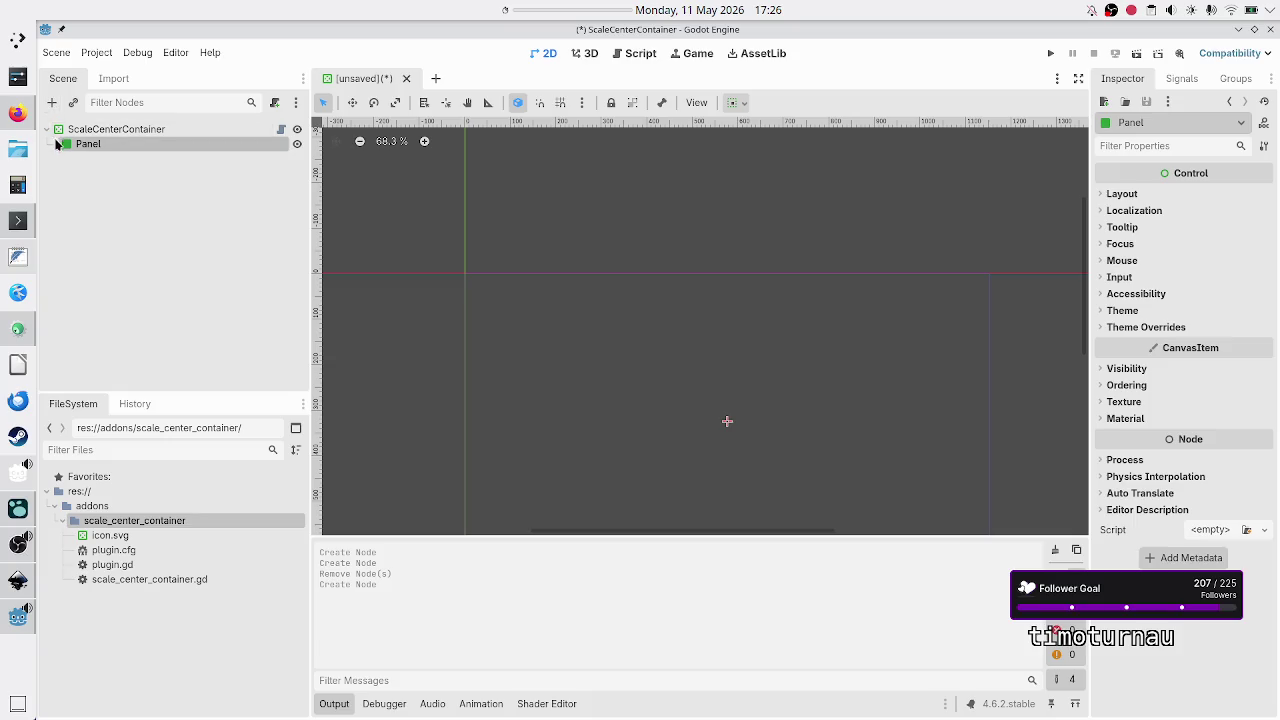
{"action": "left_click", "coordinate": [62, 130]}
{"action": "left_click", "coordinate": [52, 103]}
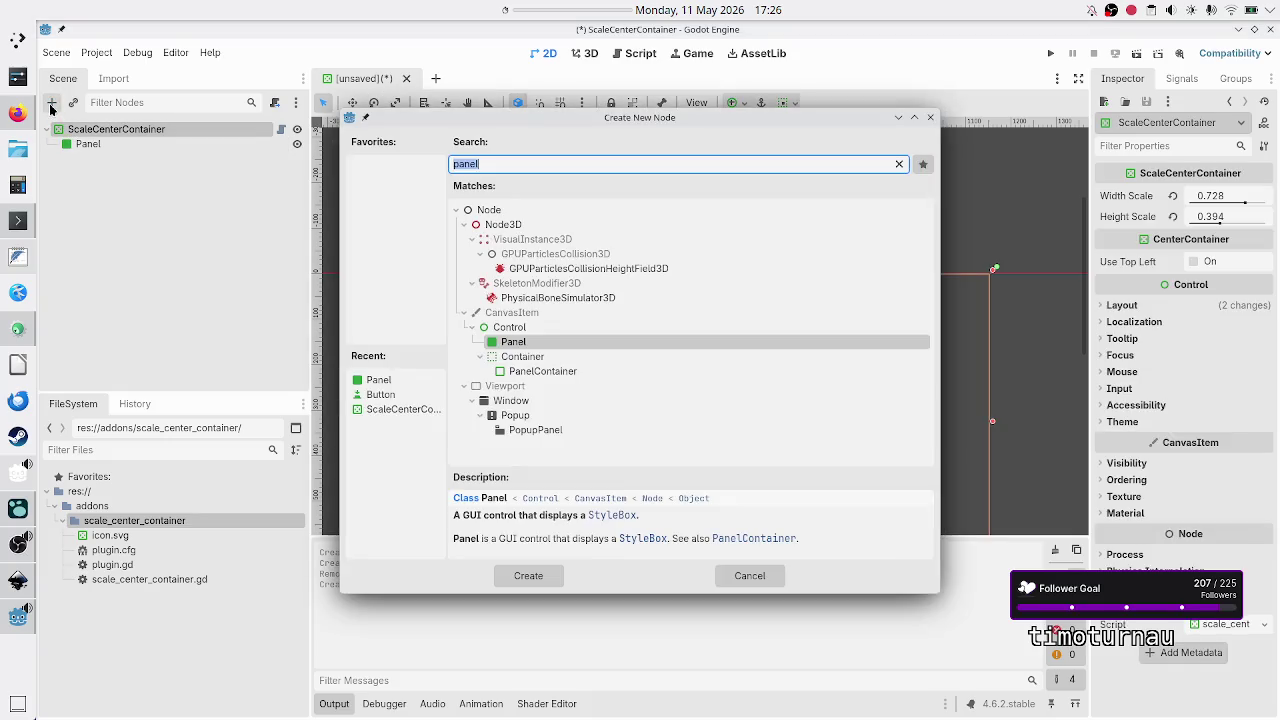
{"action": "type", "text": "panel"}
{"action": "key", "text": "Return"}
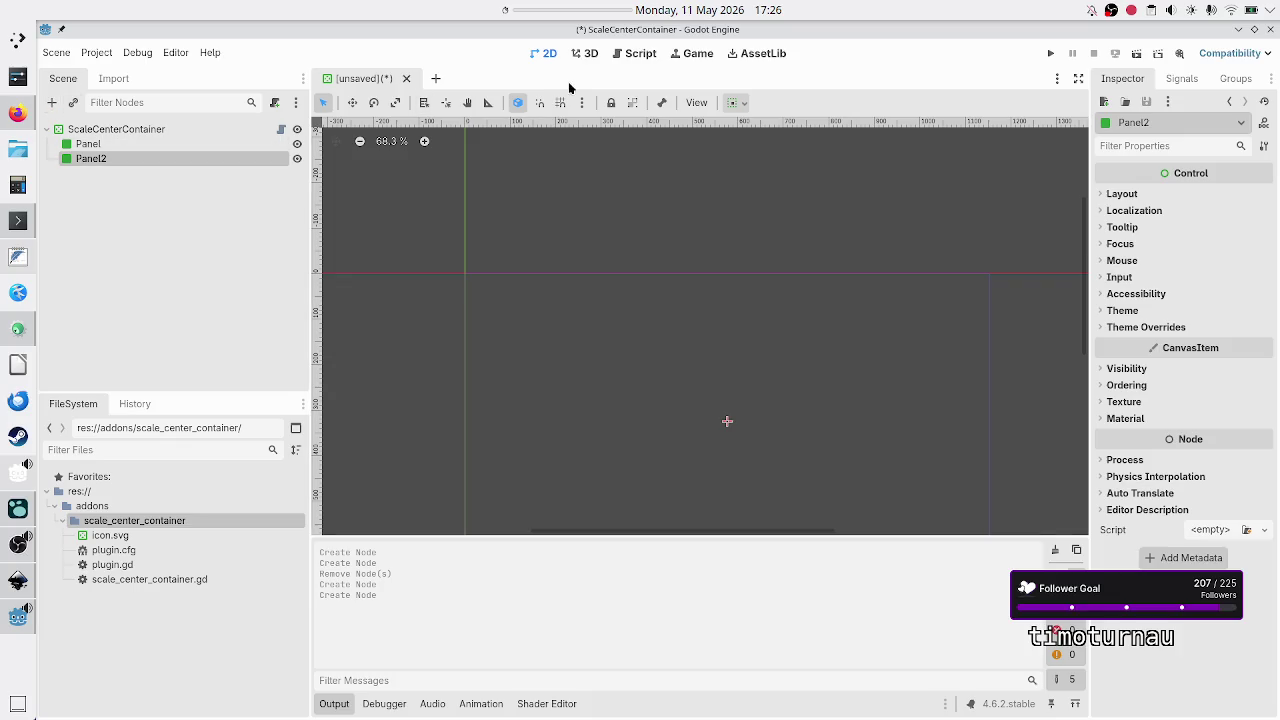
{"action": "left_click", "coordinate": [628, 60]}
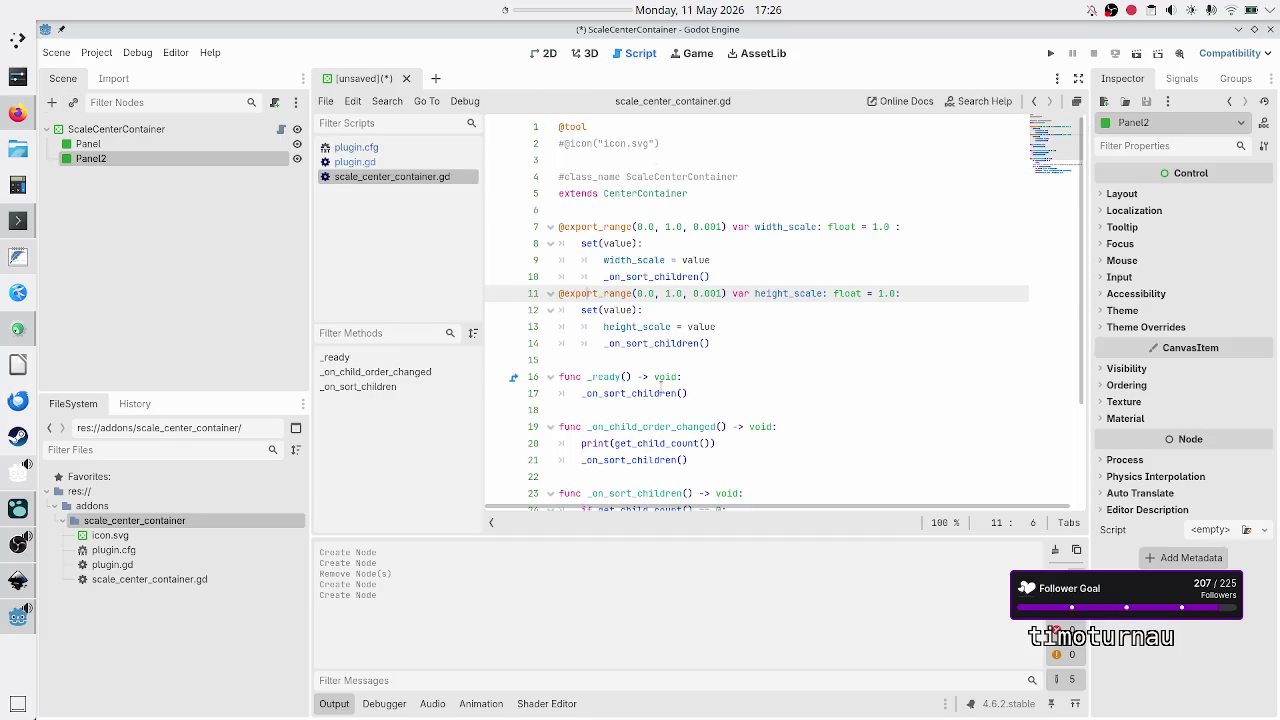
Step: Scroll through scale_center_container.gd, highlight _on_child_order_changed on line 19, then select ScaleCenterContainer
{"action": "scroll", "coordinate": [654, 426], "scroll_direction": "down", "scroll_amount": 3}
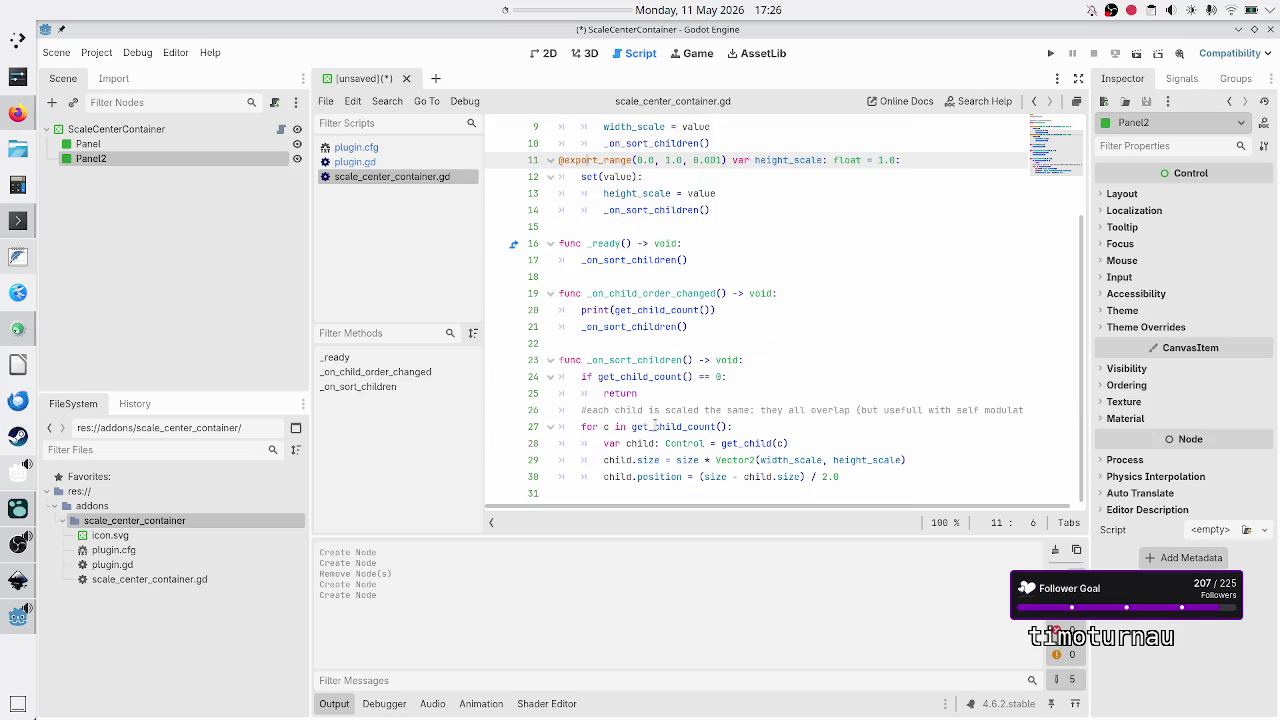
{"action": "double_click", "coordinate": [664, 293]}
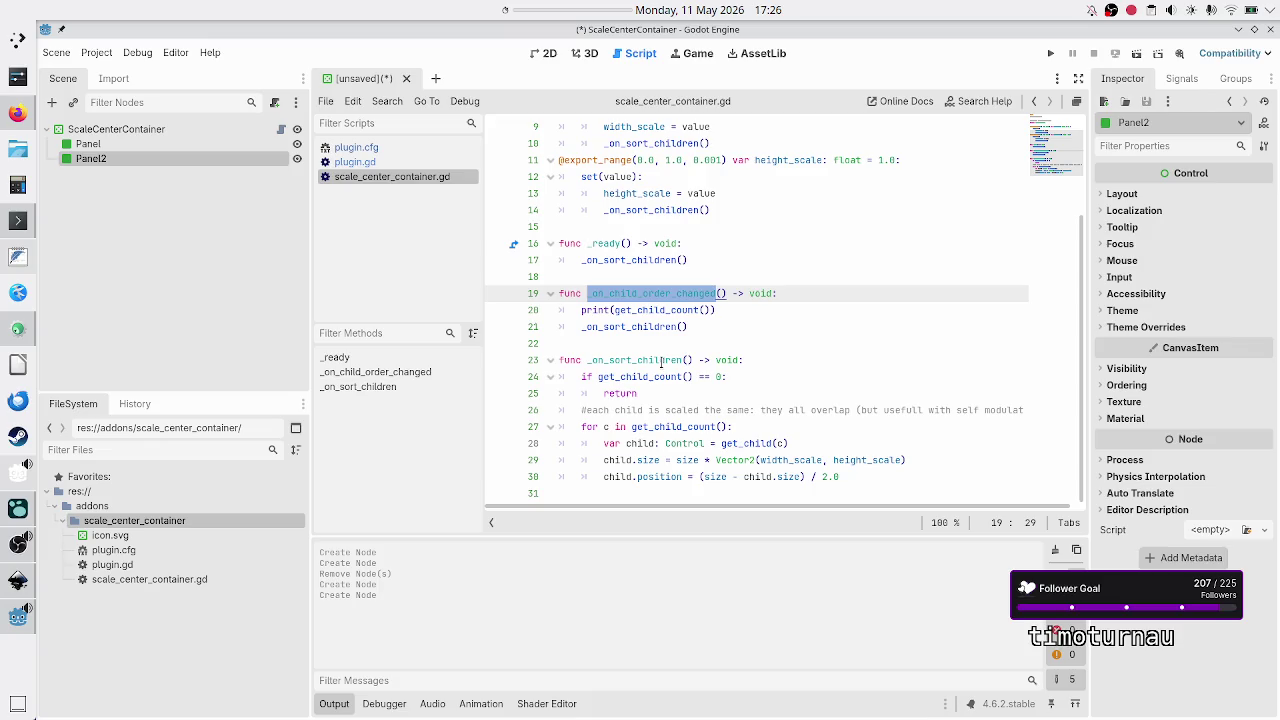
{"action": "scroll", "coordinate": [721, 334], "scroll_direction": "up", "scroll_amount": 3}
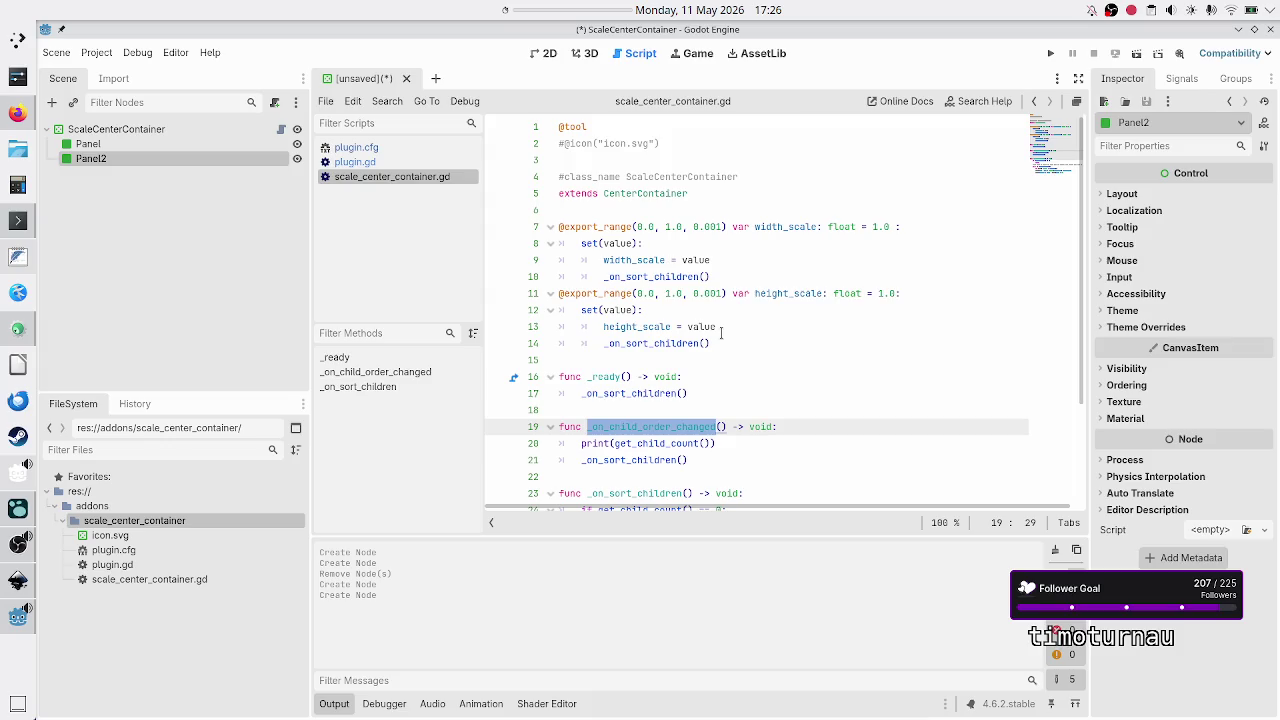
{"action": "scroll", "coordinate": [721, 333], "scroll_direction": "down", "scroll_amount": 3}
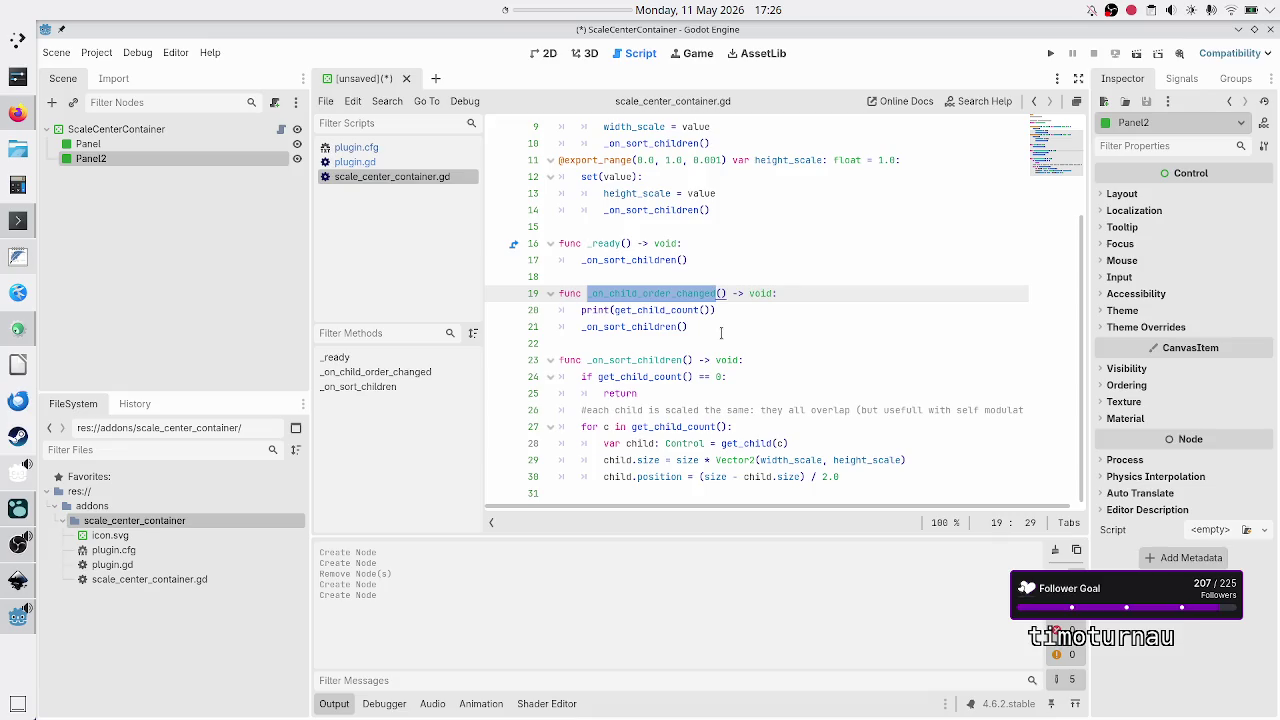
{"action": "scroll", "coordinate": [721, 333], "scroll_direction": "up", "scroll_amount": 2}
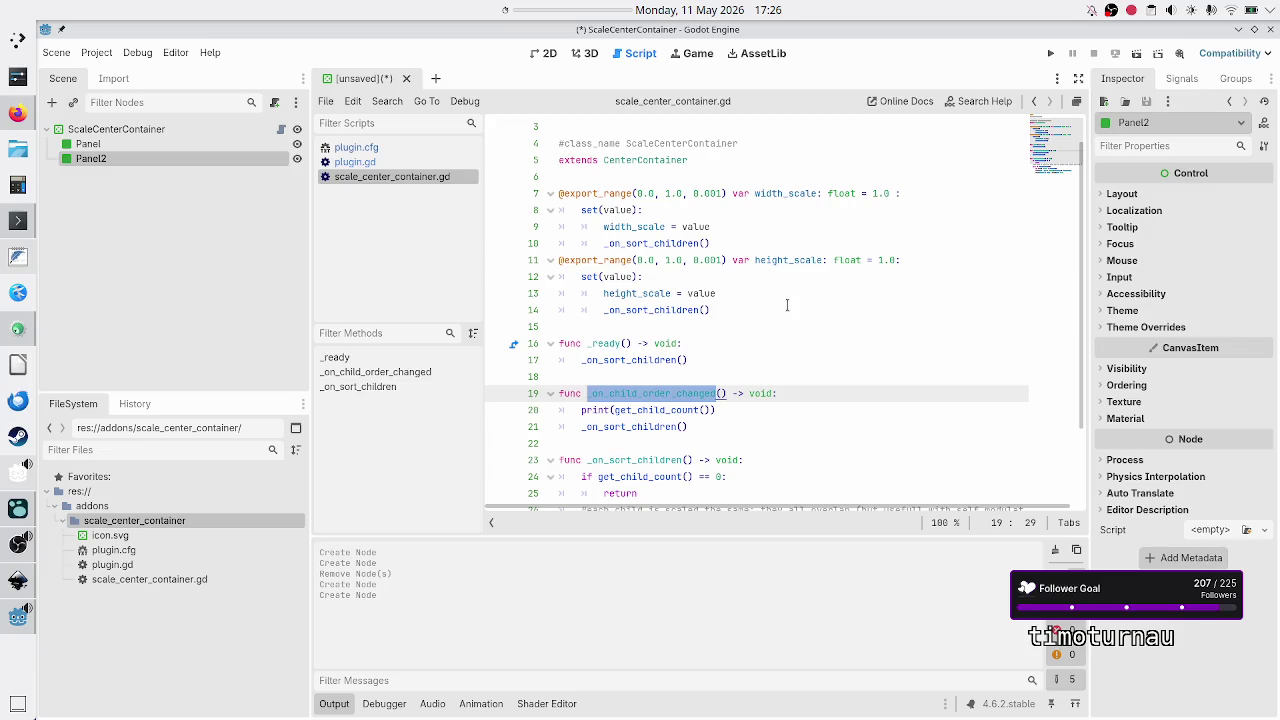
{"action": "left_click", "coordinate": [192, 130]}
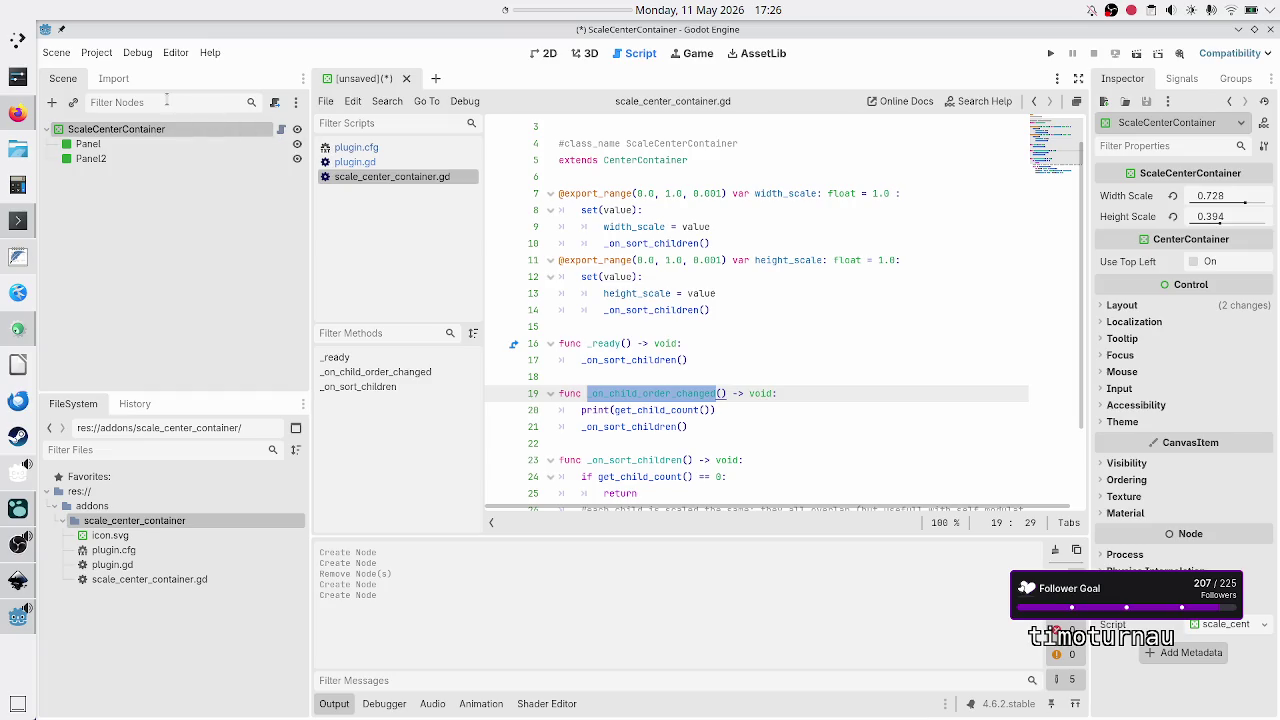
{"action": "left_click", "coordinate": [53, 104]}
{"action": "type", "text": "cen"}
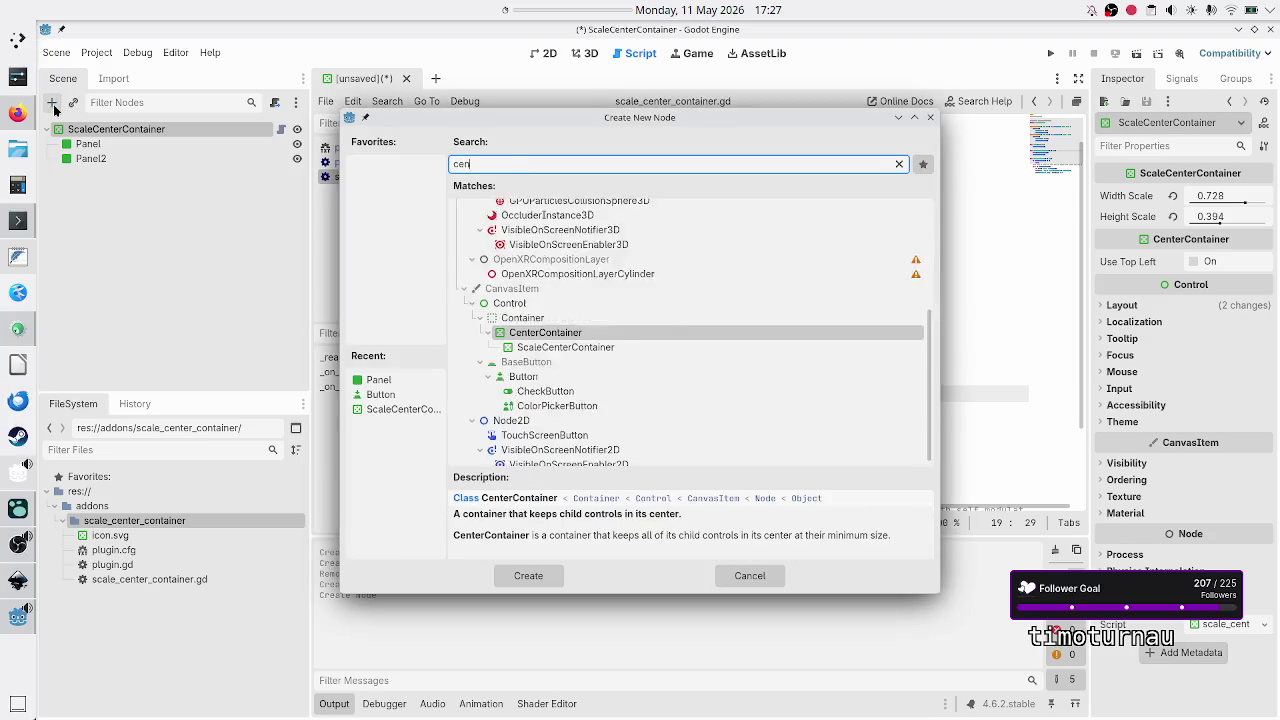
{"action": "type", "text": "ter"}
{"action": "key", "text": "Return"}
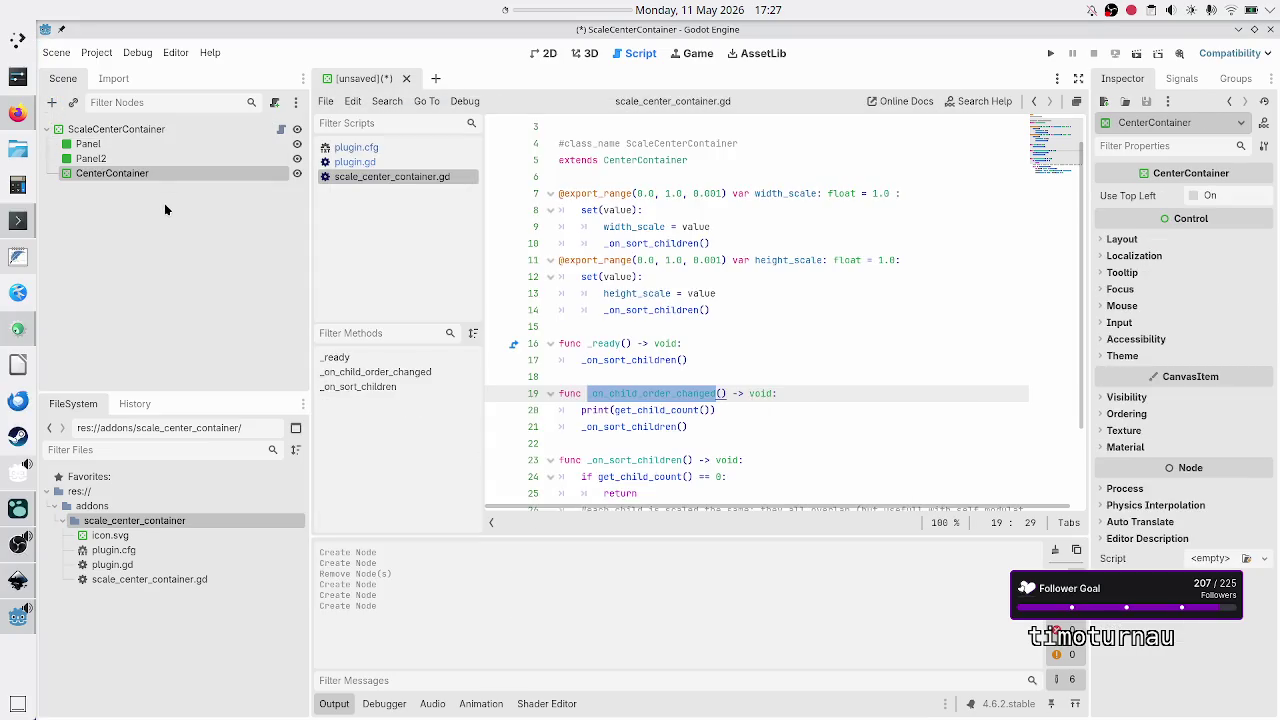
{"action": "left_click", "coordinate": [1183, 79]}
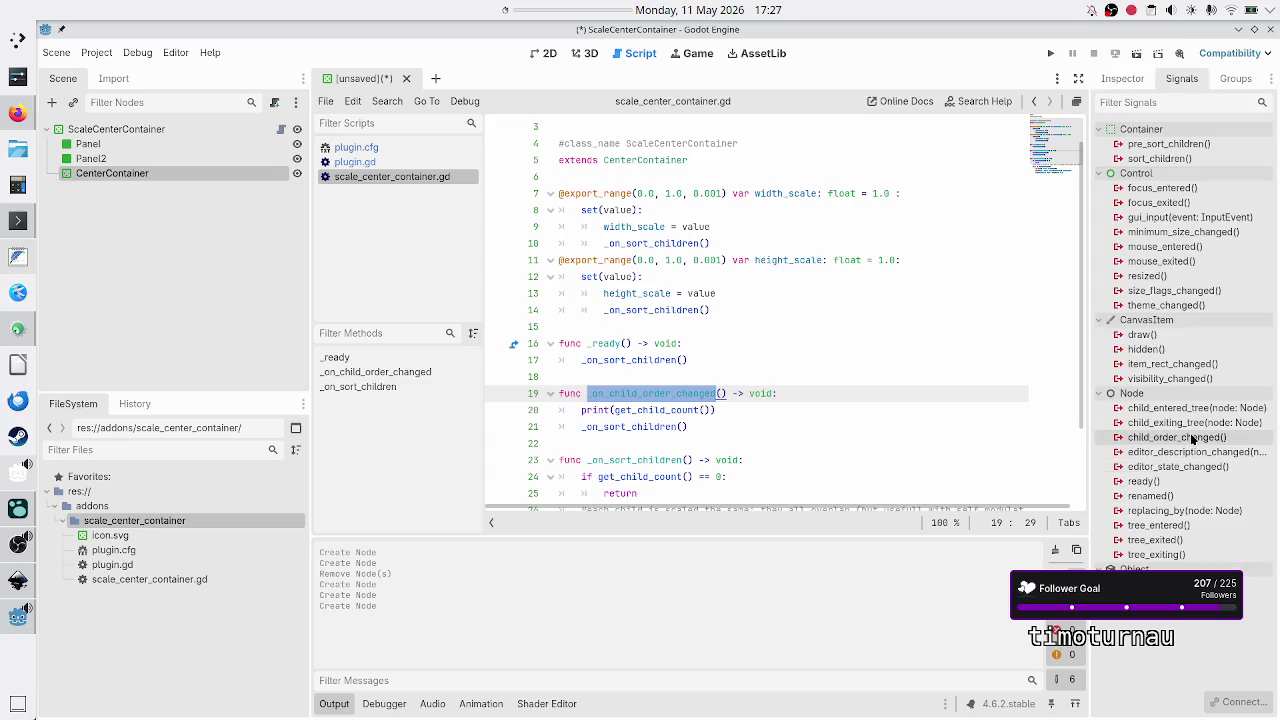
{"action": "mouse_move", "coordinate": [1192, 440]}
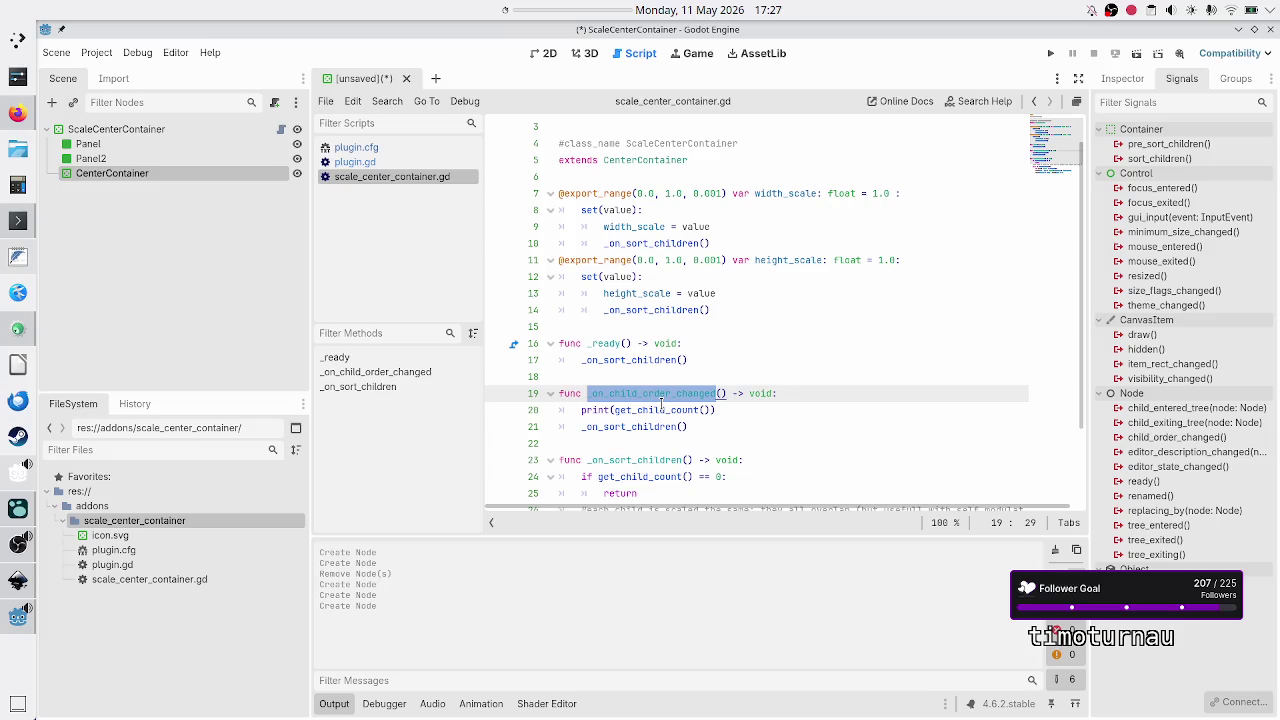
{"action": "mouse_move", "coordinate": [1157, 381]}
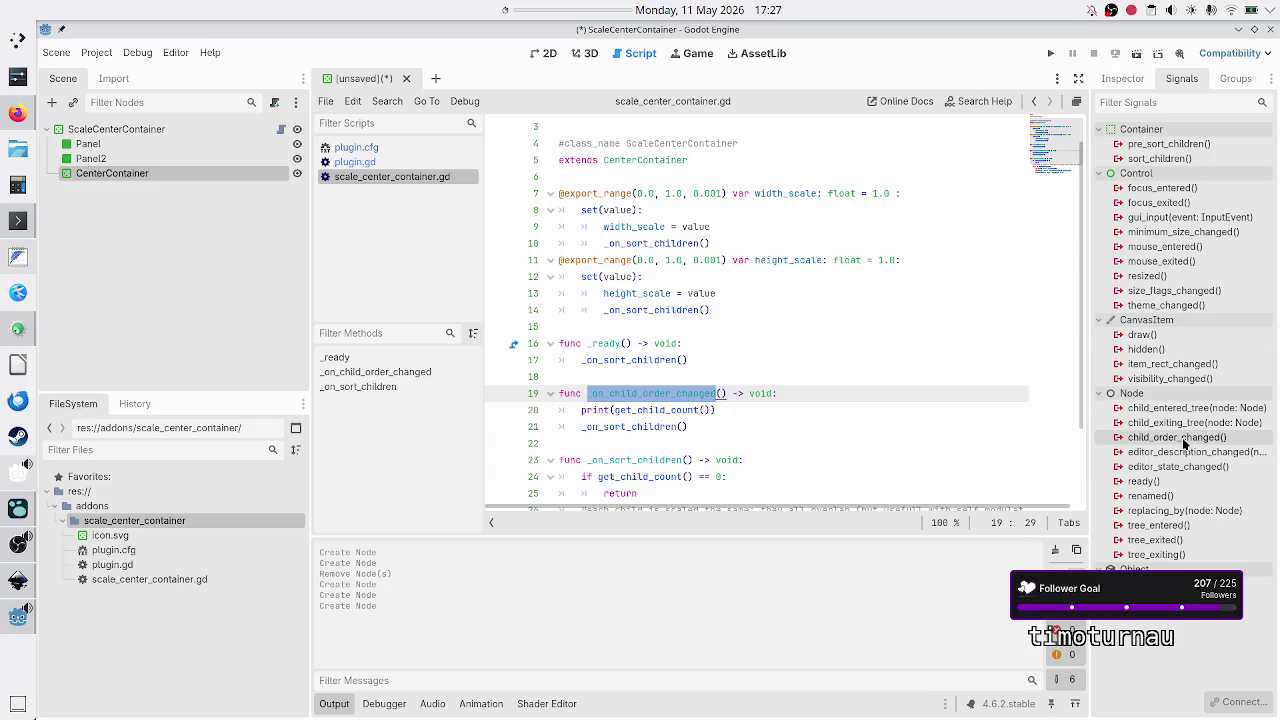
{"action": "mouse_move", "coordinate": [1185, 443]}
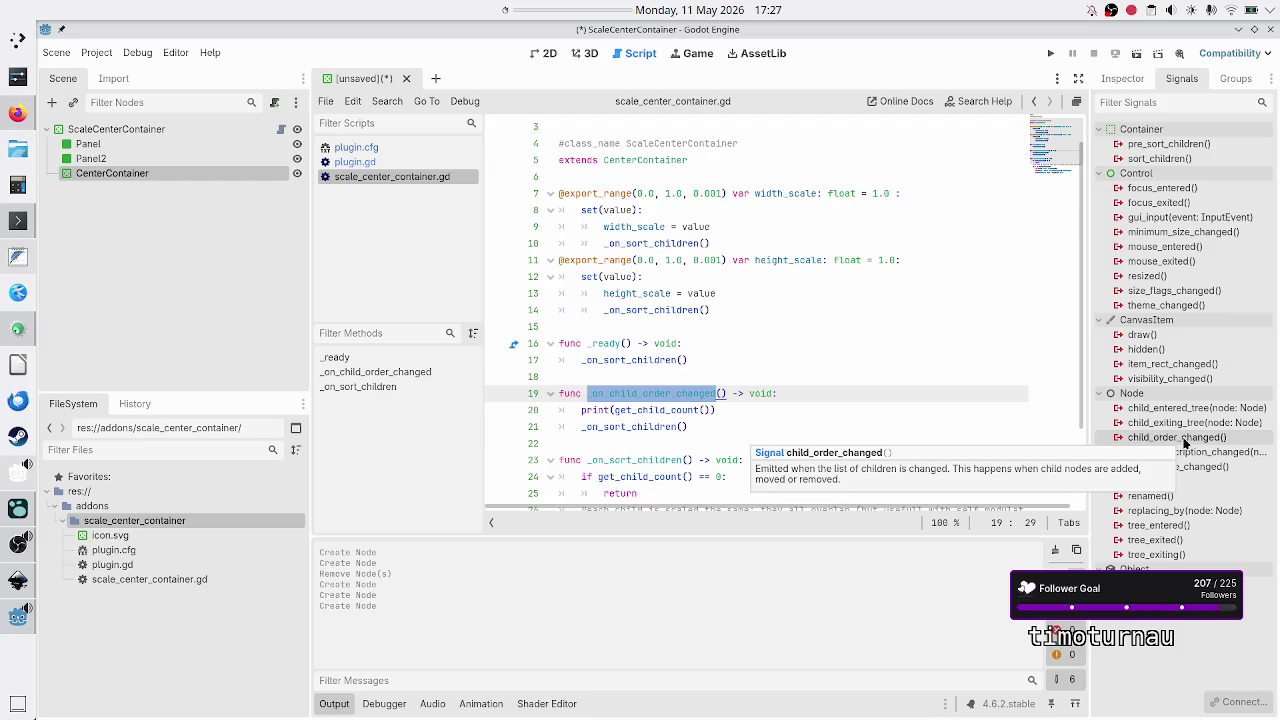
{"action": "left_click", "coordinate": [606, 375]}
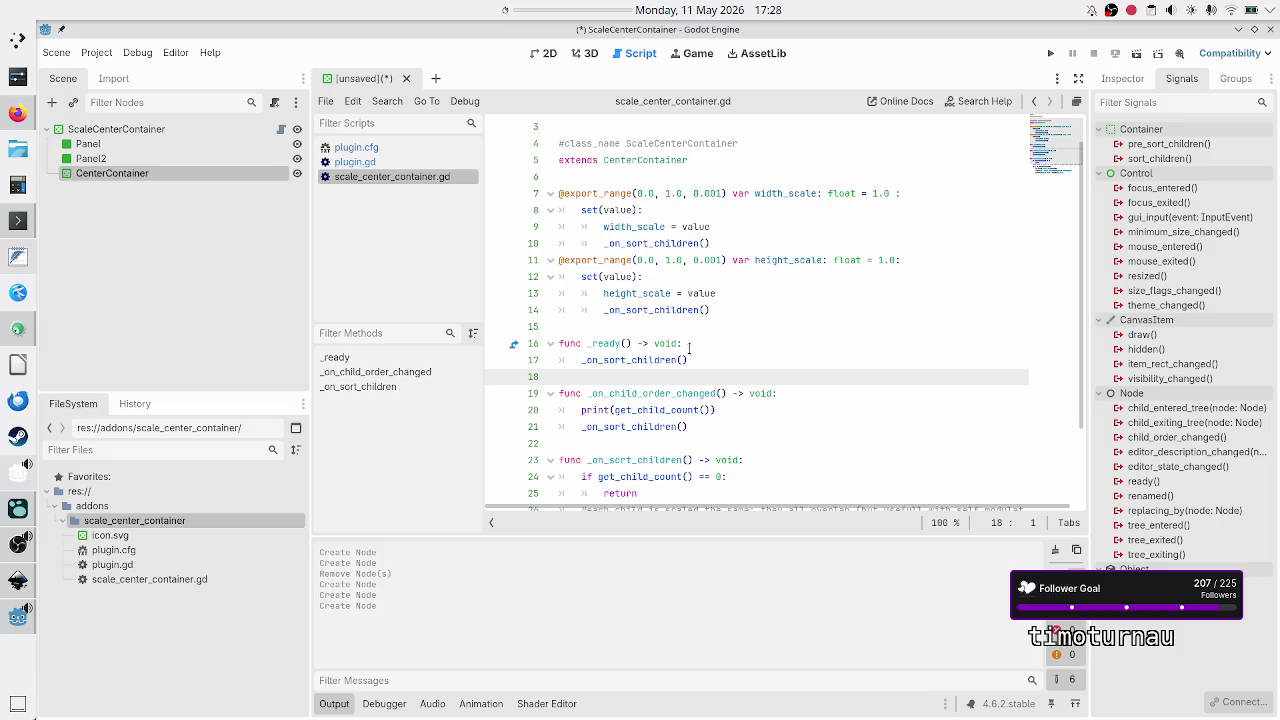
Step: Open the Node class reference from _ready and compare it with the script
{"action": "scroll", "coordinate": [689, 347], "scroll_direction": "down", "scroll_amount": 2}
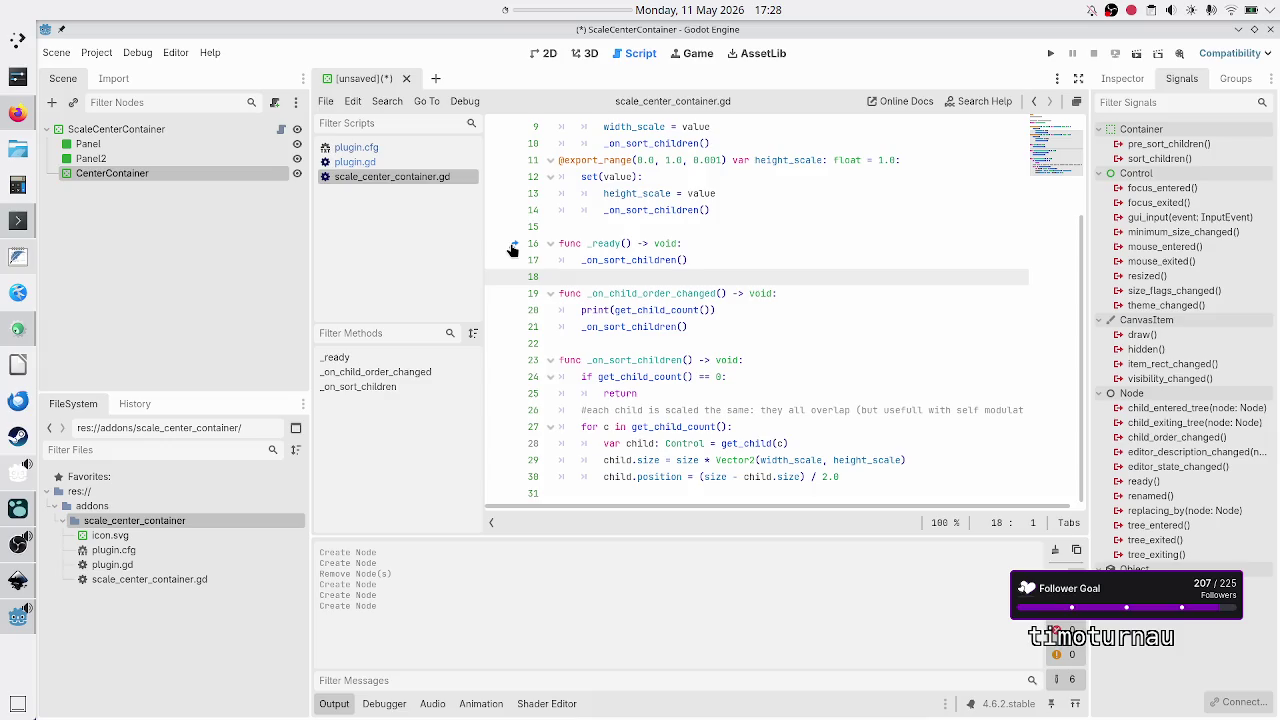
{"action": "left_click", "coordinate": [512, 248]}
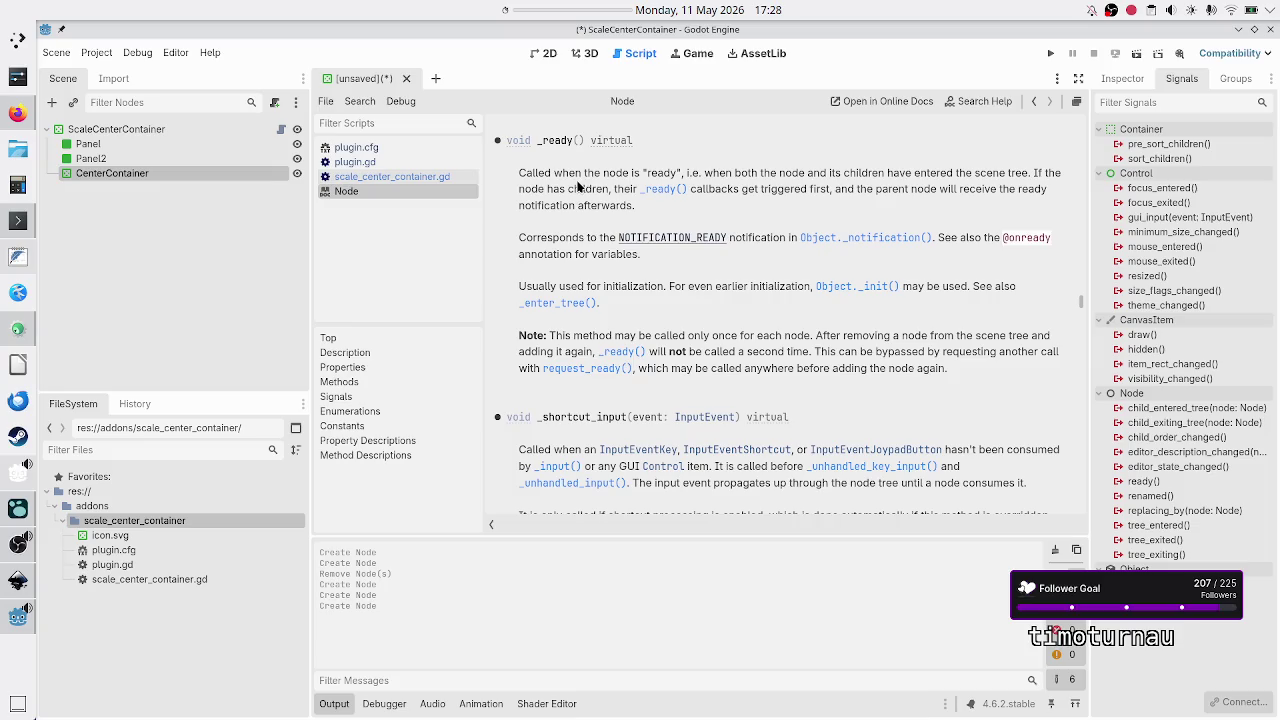
{"action": "scroll", "coordinate": [577, 228], "scroll_direction": "up", "scroll_amount": 10}
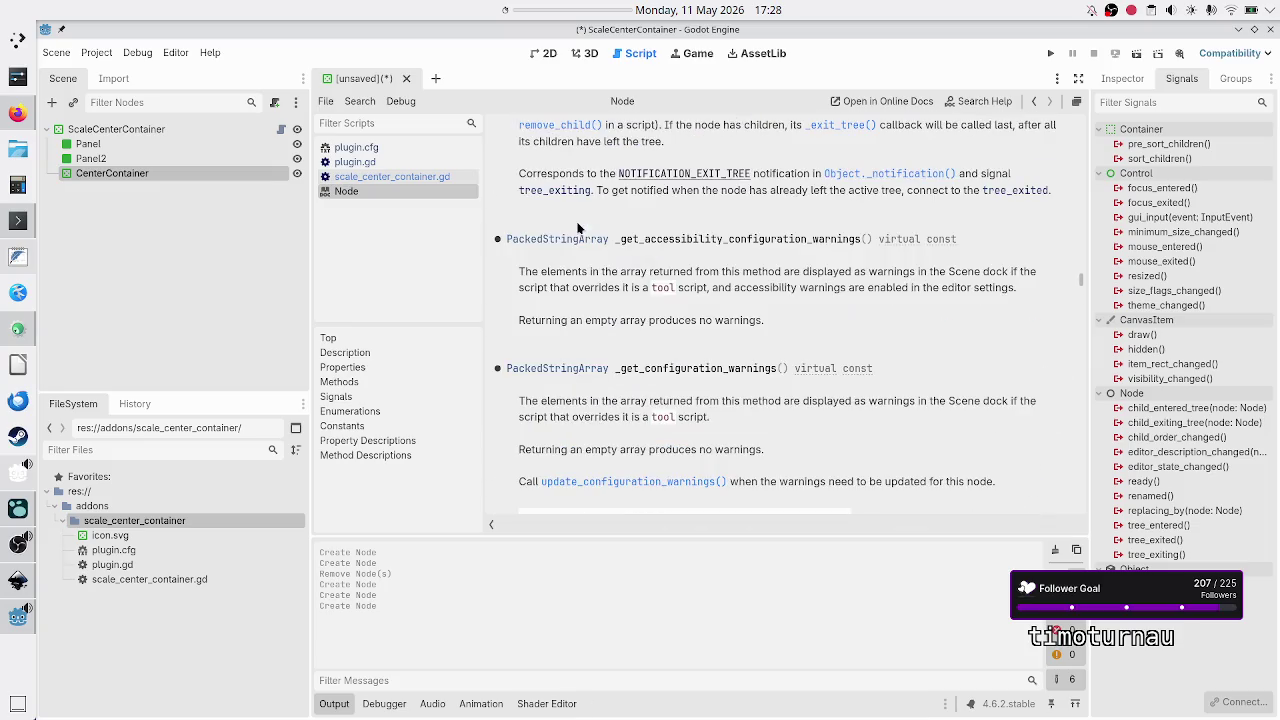
{"action": "left_click", "coordinate": [405, 177]}
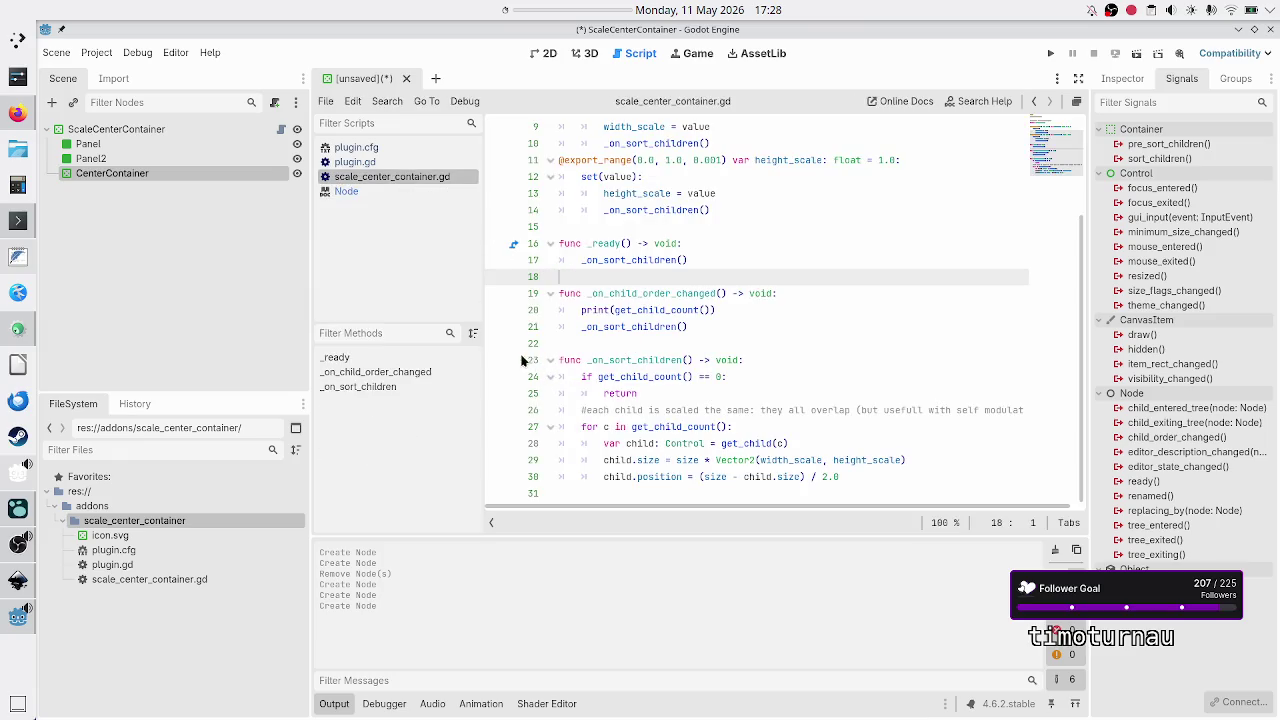
{"action": "left_click", "coordinate": [368, 193]}
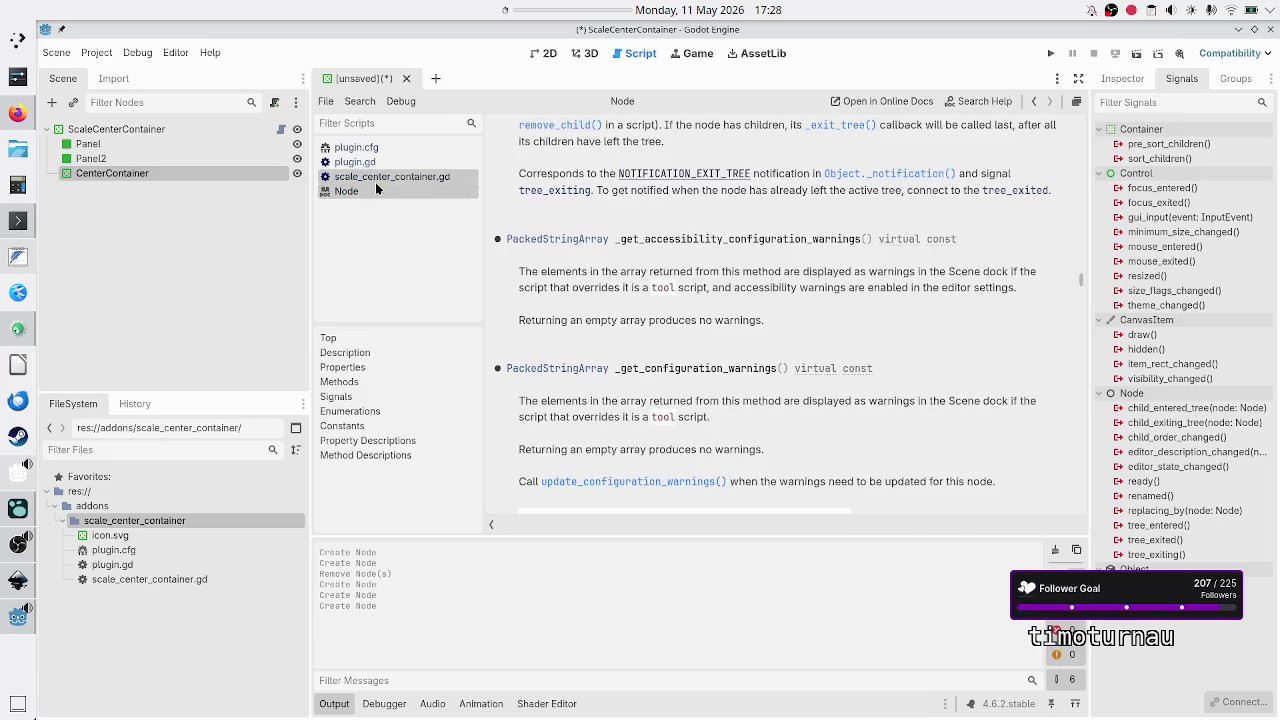
{"action": "left_click", "coordinate": [376, 181]}
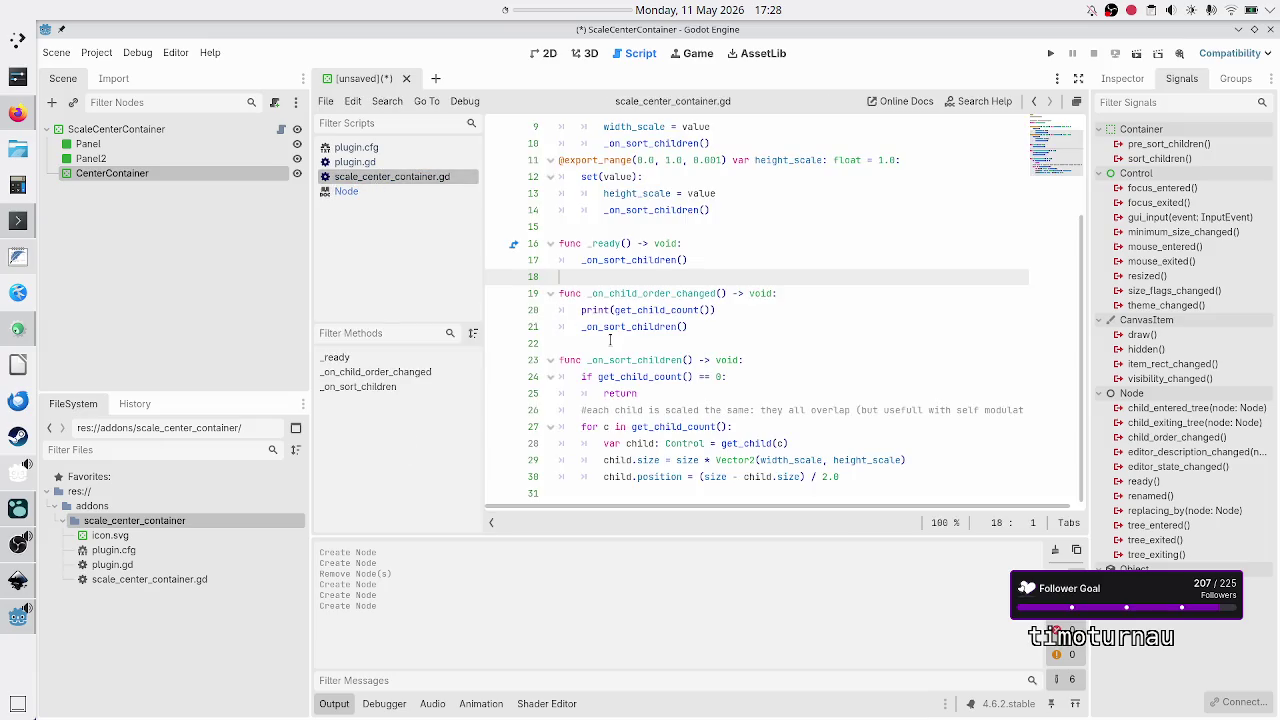
Step: Inspect _ready and _on_child_order_changed on line 19 without changing any code
{"action": "left_click", "coordinate": [660, 293]}
{"action": "right_click", "coordinate": [660, 296]}
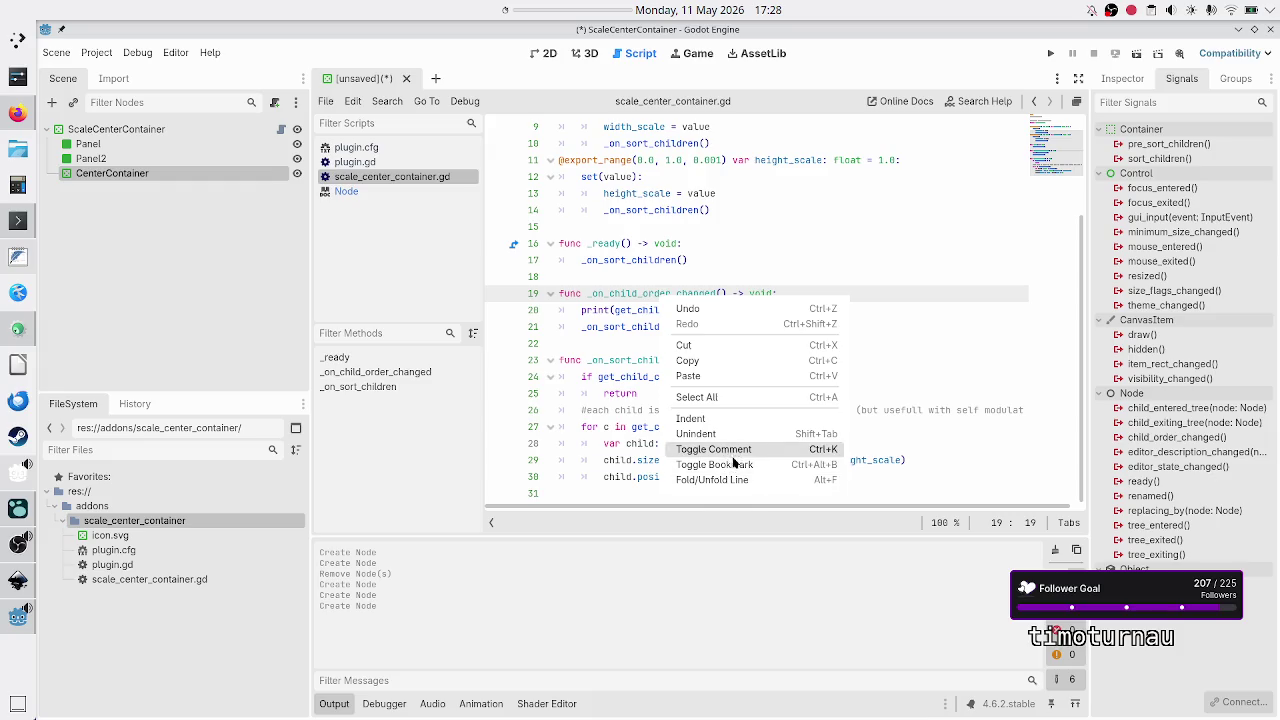
{"action": "key", "text": "Escape"}
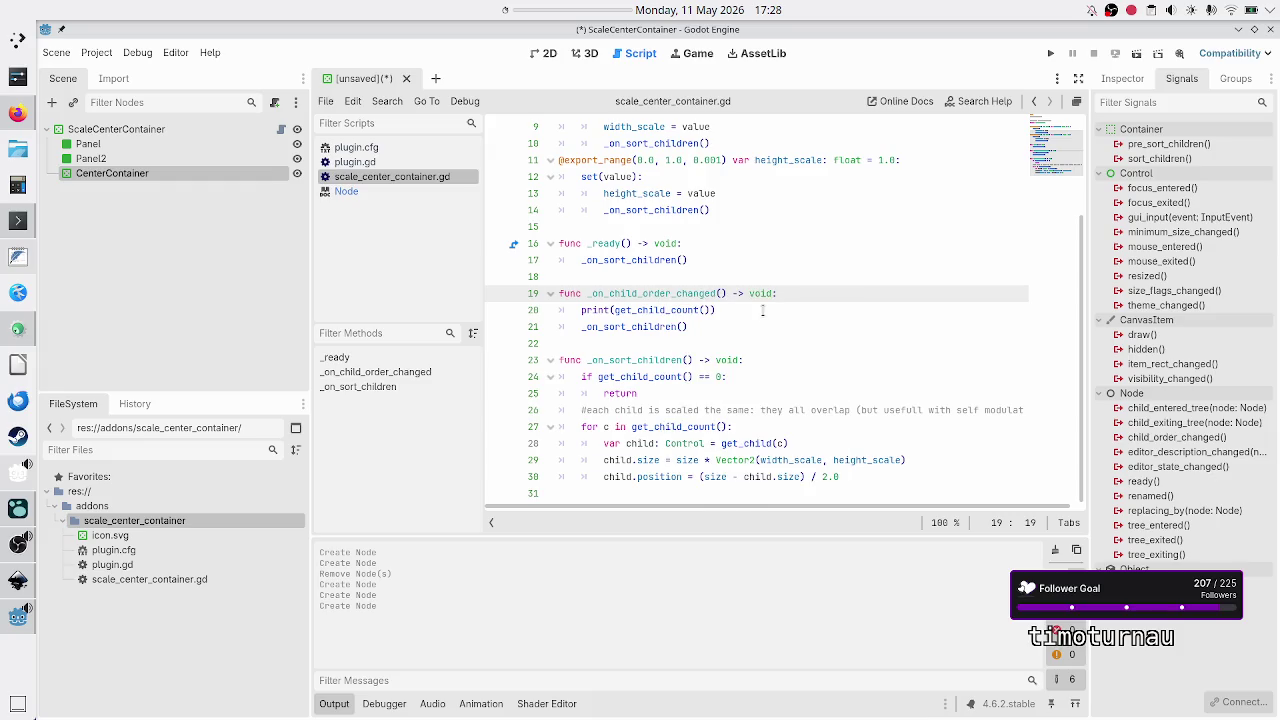
{"action": "left_click", "coordinate": [796, 290]}
{"action": "double_click", "coordinate": [614, 240]}
{"action": "double_click", "coordinate": [634, 292]}
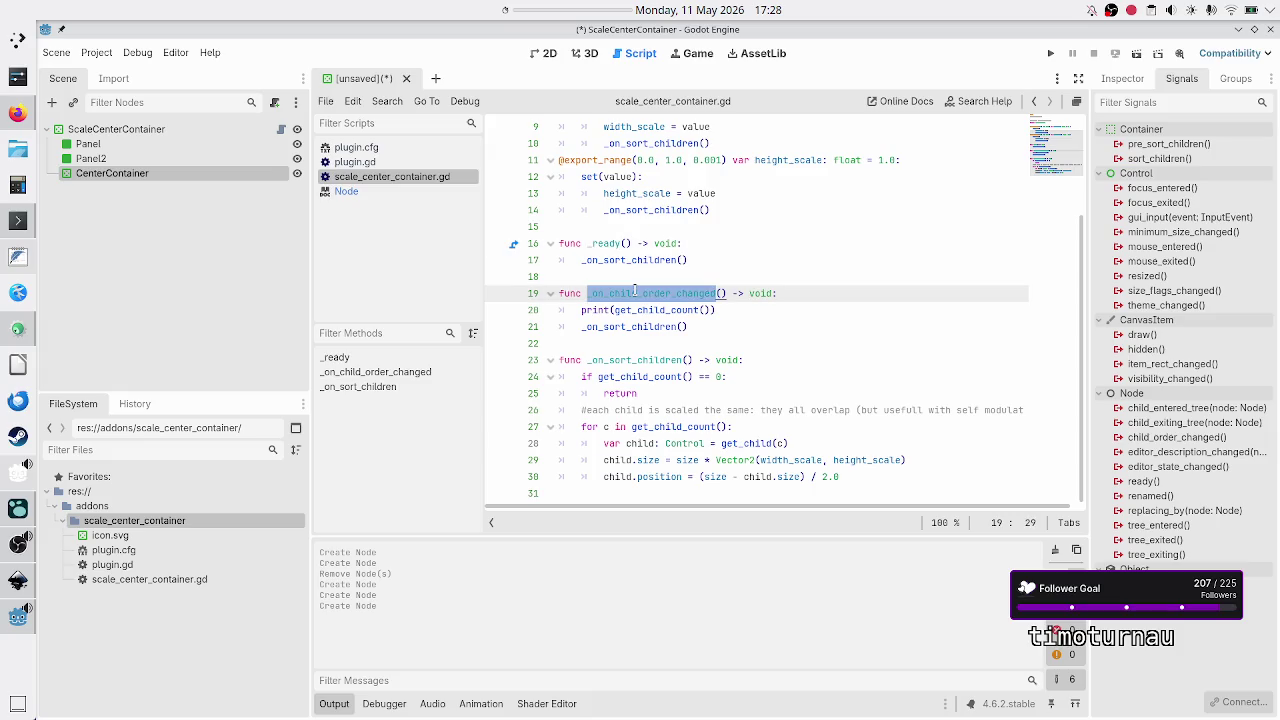
{"action": "left_click", "coordinate": [663, 293]}
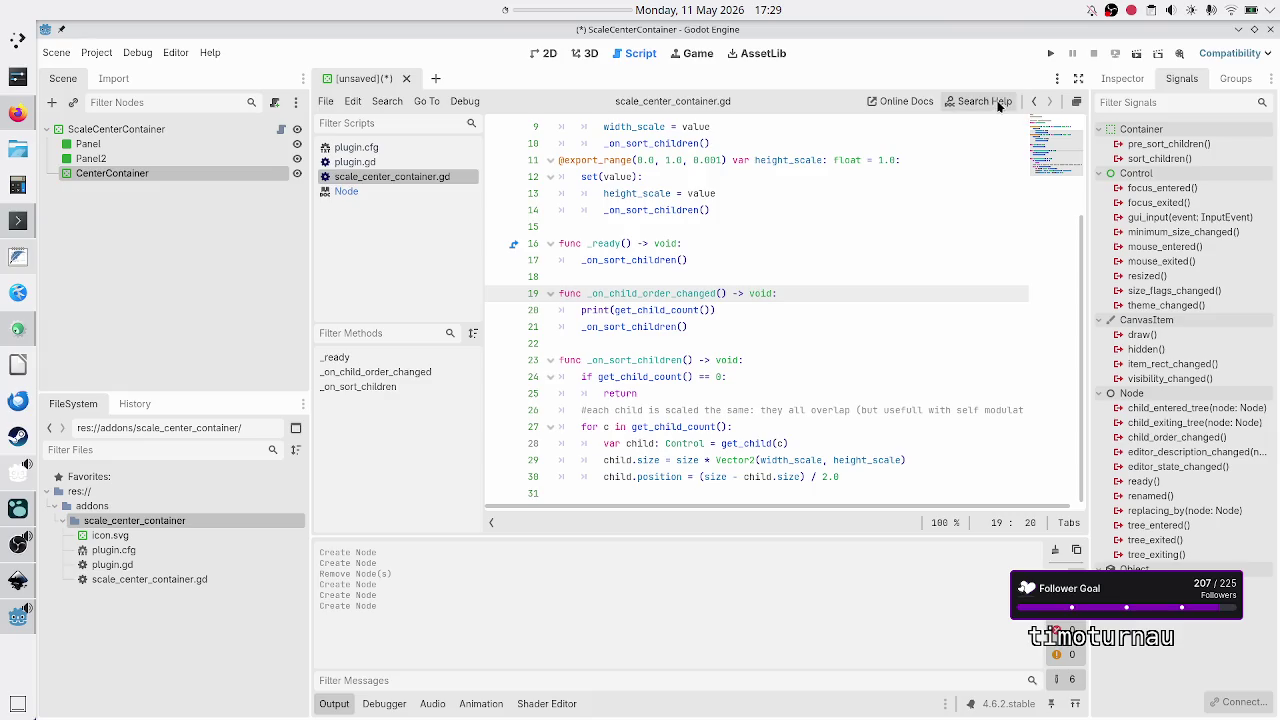
Step: Open the CenterContainer class reference from the Inspector's help button
{"action": "left_click", "coordinate": [1121, 78]}
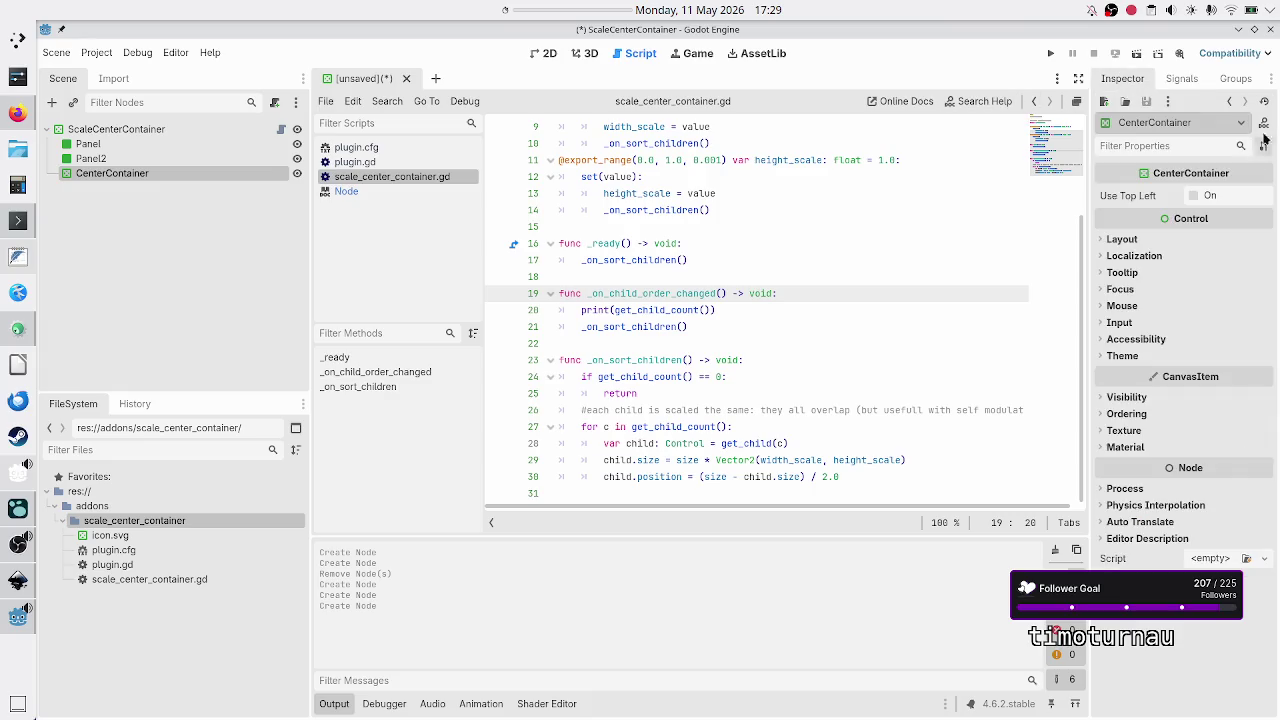
{"action": "left_click", "coordinate": [1263, 121]}
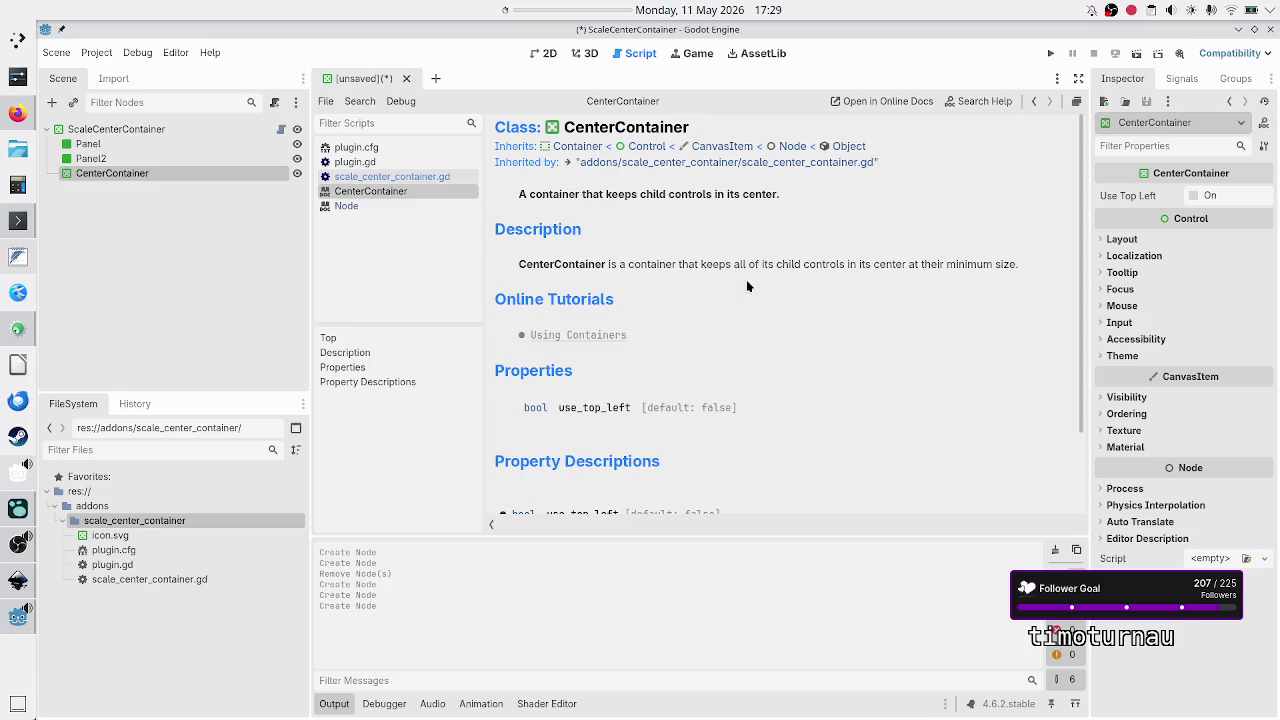
{"action": "scroll", "coordinate": [738, 293], "scroll_direction": "down", "scroll_amount": 3}
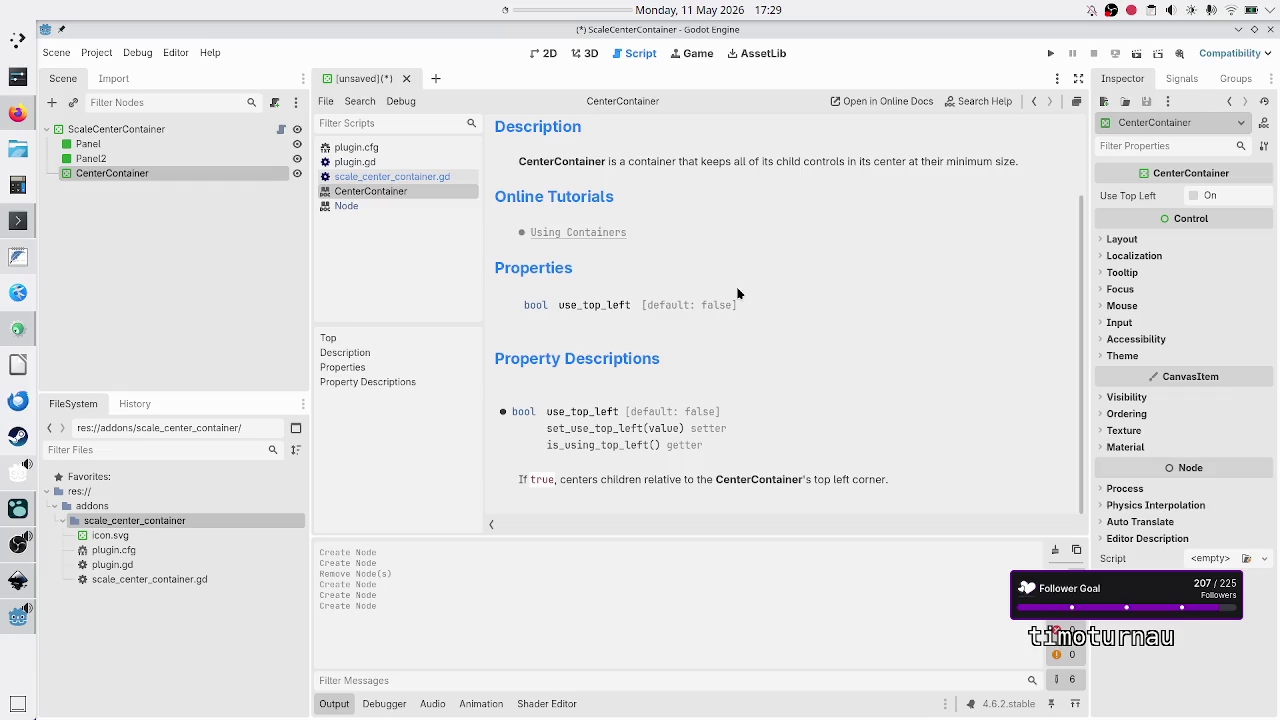
{"action": "scroll", "coordinate": [738, 293], "scroll_direction": "up", "scroll_amount": 3}
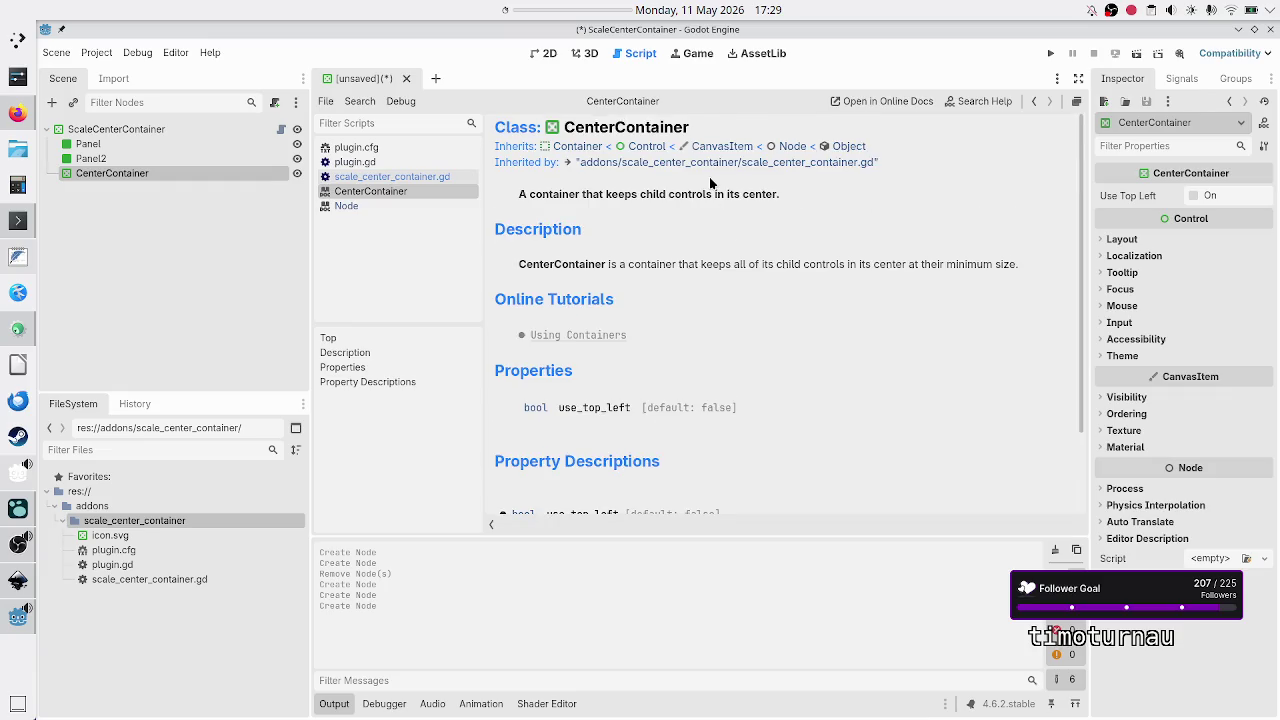
Step: Open the Container class reference and locate its sort_children signal
{"action": "left_click", "coordinate": [584, 148]}
{"action": "scroll", "coordinate": [723, 393], "scroll_direction": "down", "scroll_amount": 4}
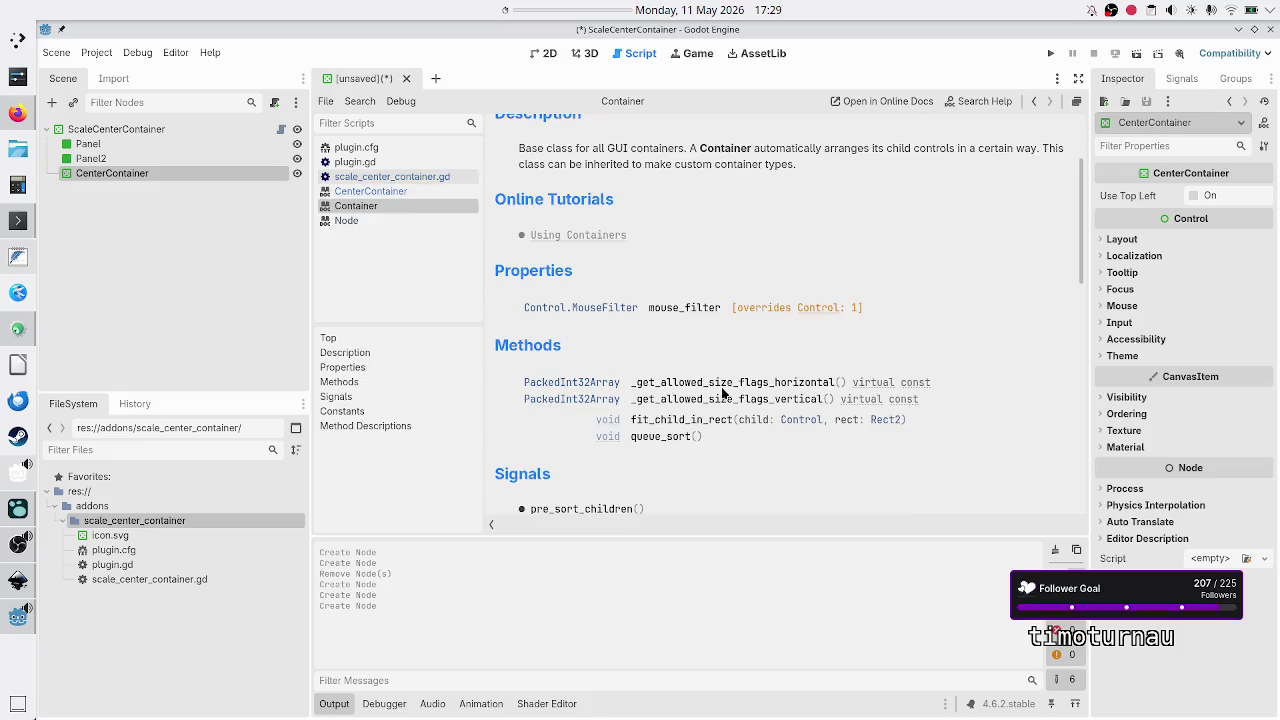
{"action": "scroll", "coordinate": [723, 393], "scroll_direction": "down", "scroll_amount": 3}
{"action": "scroll", "coordinate": [722, 390], "scroll_direction": "down", "scroll_amount": 3}
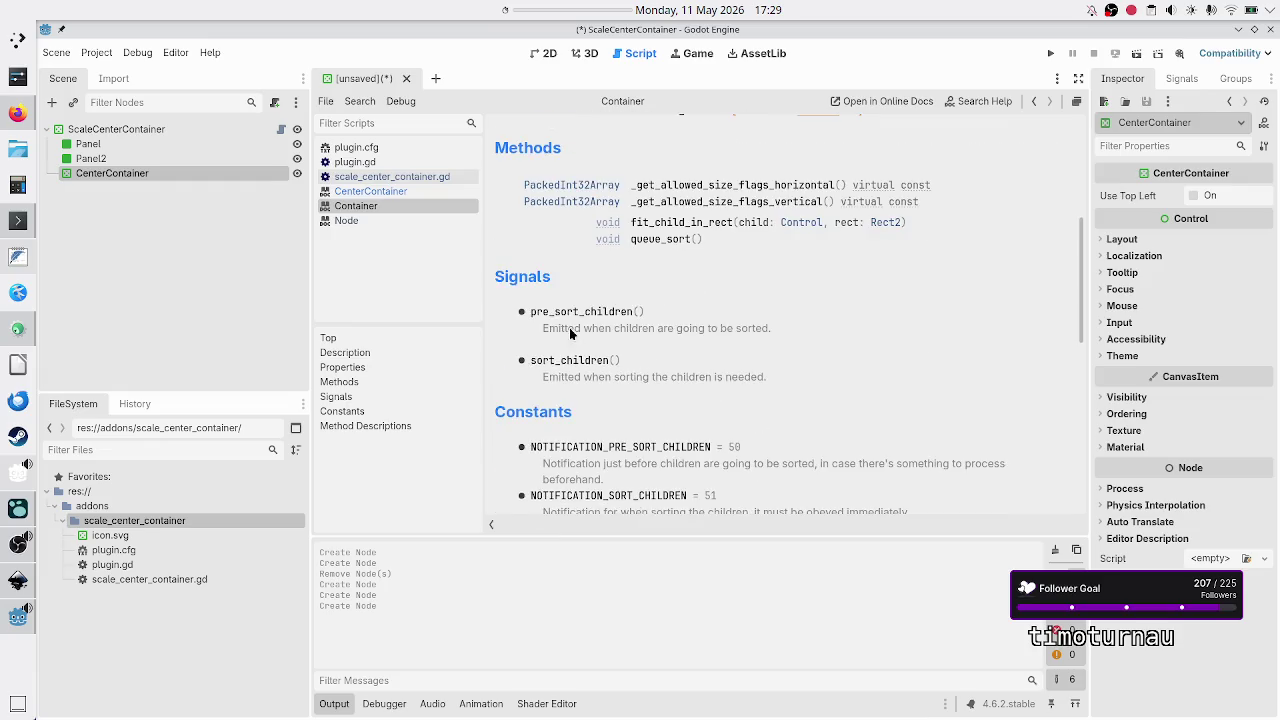
{"action": "double_click", "coordinate": [569, 362]}
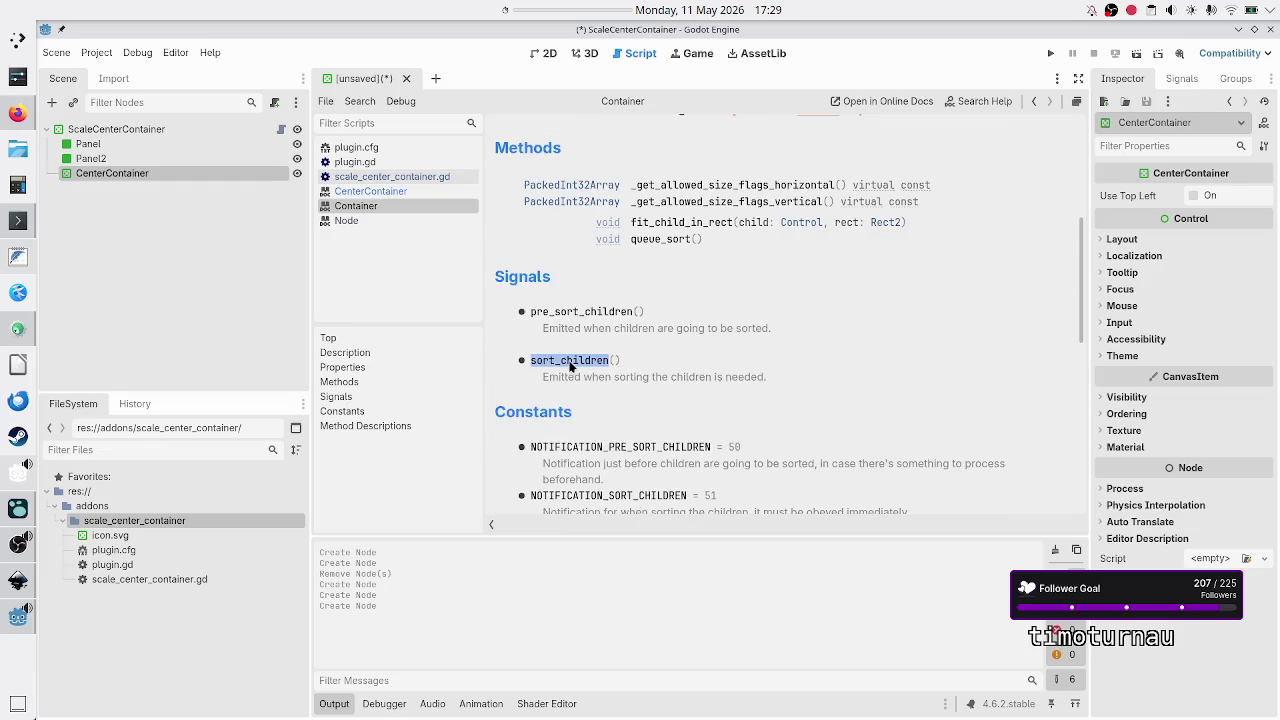
{"action": "left_click", "coordinate": [595, 377]}
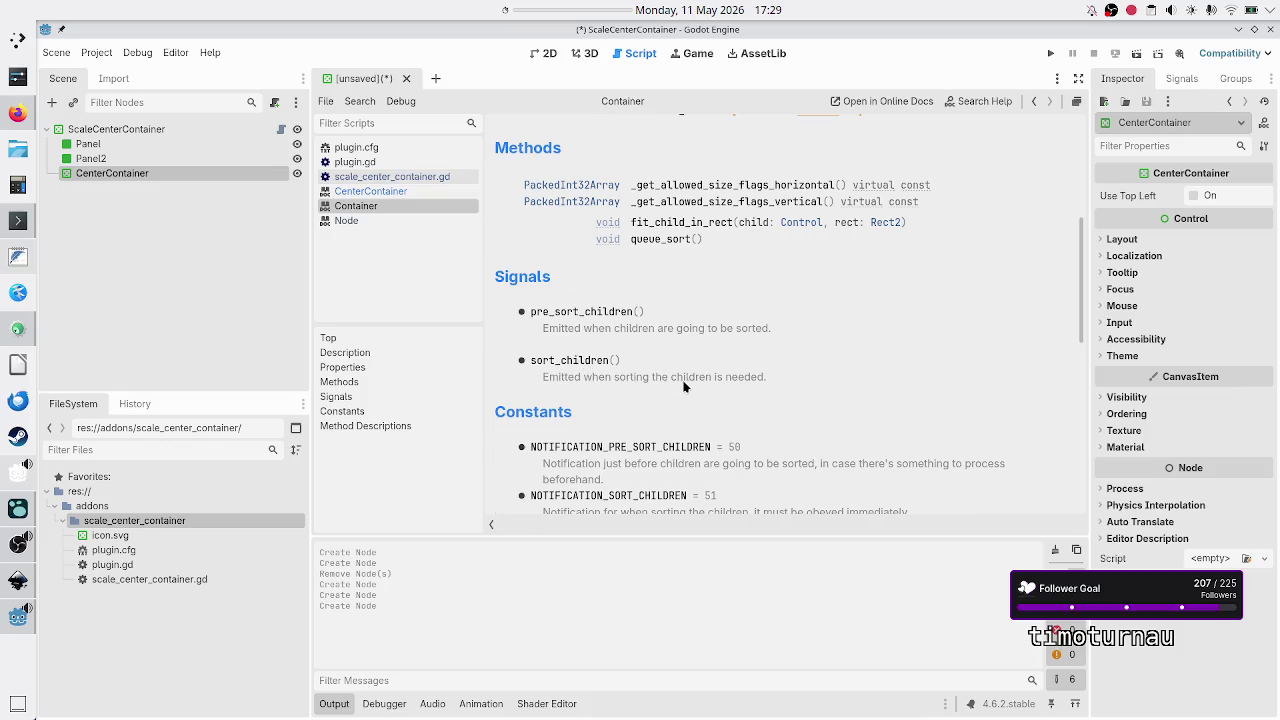
{"action": "scroll", "coordinate": [684, 386], "scroll_direction": "down", "scroll_amount": 3}
{"action": "scroll", "coordinate": [684, 386], "scroll_direction": "down", "scroll_amount": 5}
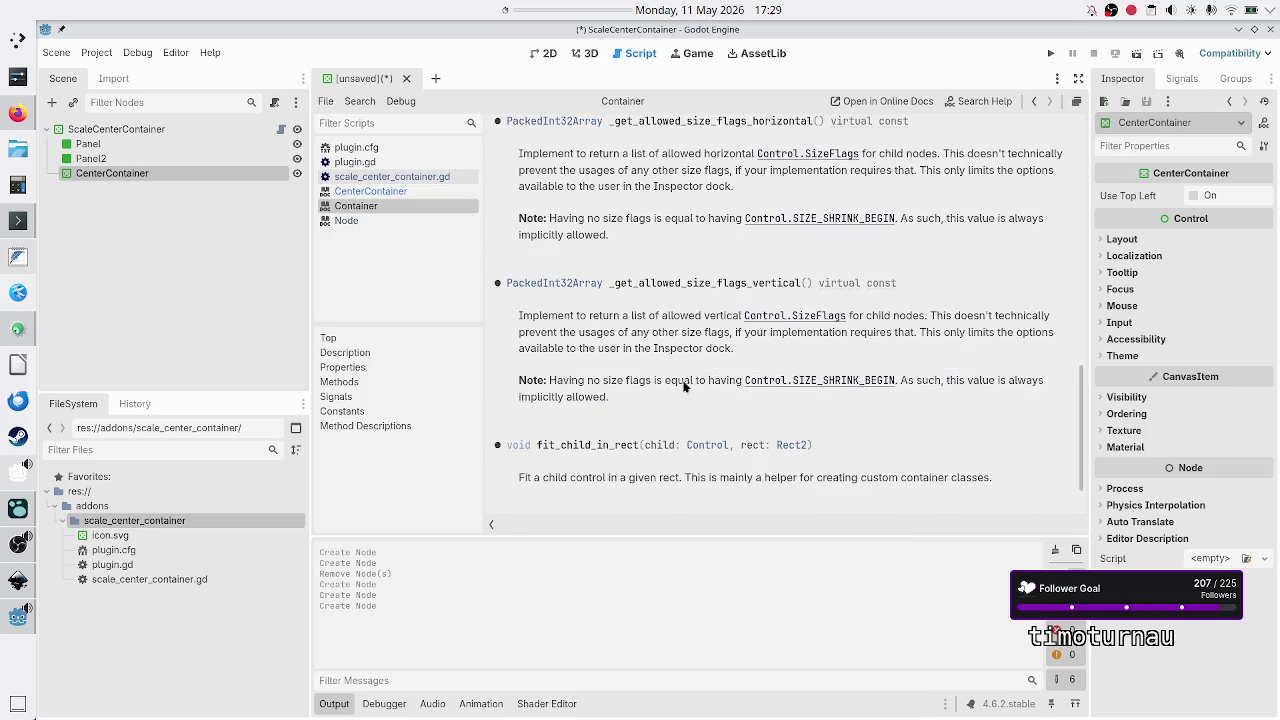
{"action": "scroll", "coordinate": [684, 386], "scroll_direction": "up", "scroll_amount": 10}
Step: Search the Container page for on_sort_children, then go back to scale_center_container.gd
{"action": "key", "text": "ctrl+f"}
{"action": "type", "text": "on_sort_"}
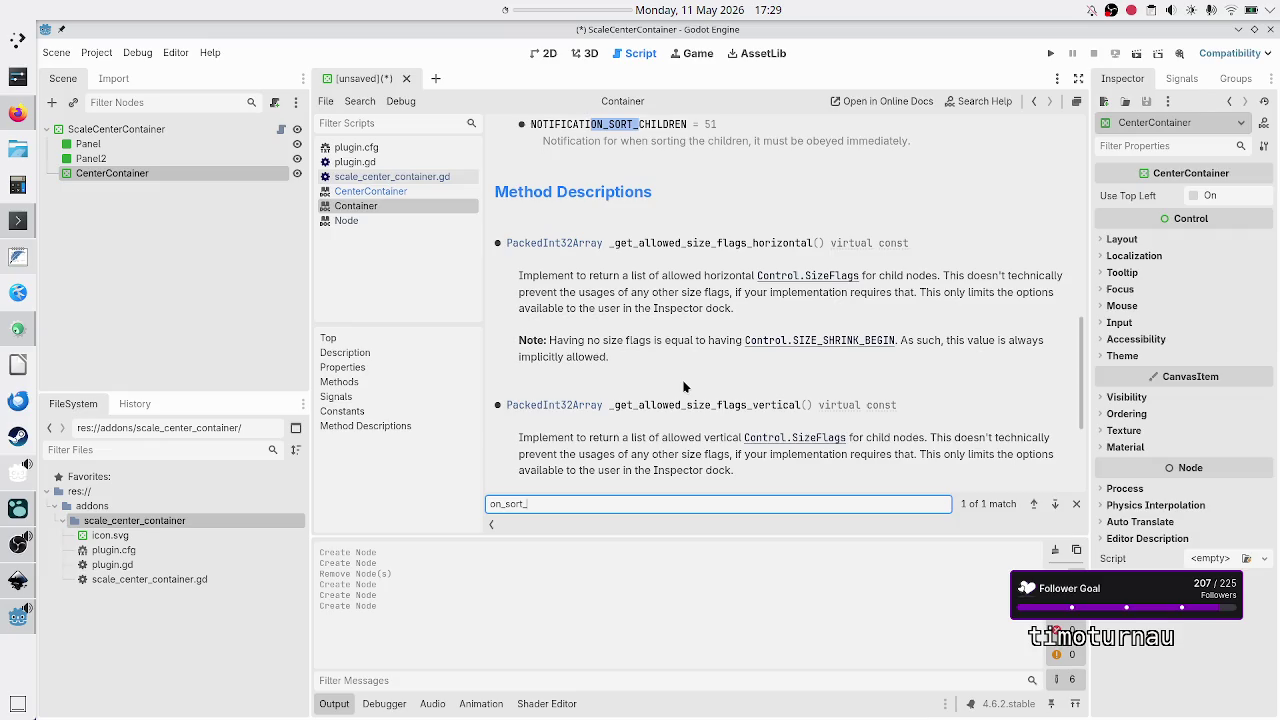
{"action": "type", "text": "children"}
{"action": "key", "text": "BackSpace"}
{"action": "key", "text": "BackSpace"}
{"action": "key", "text": "BackSpace"}
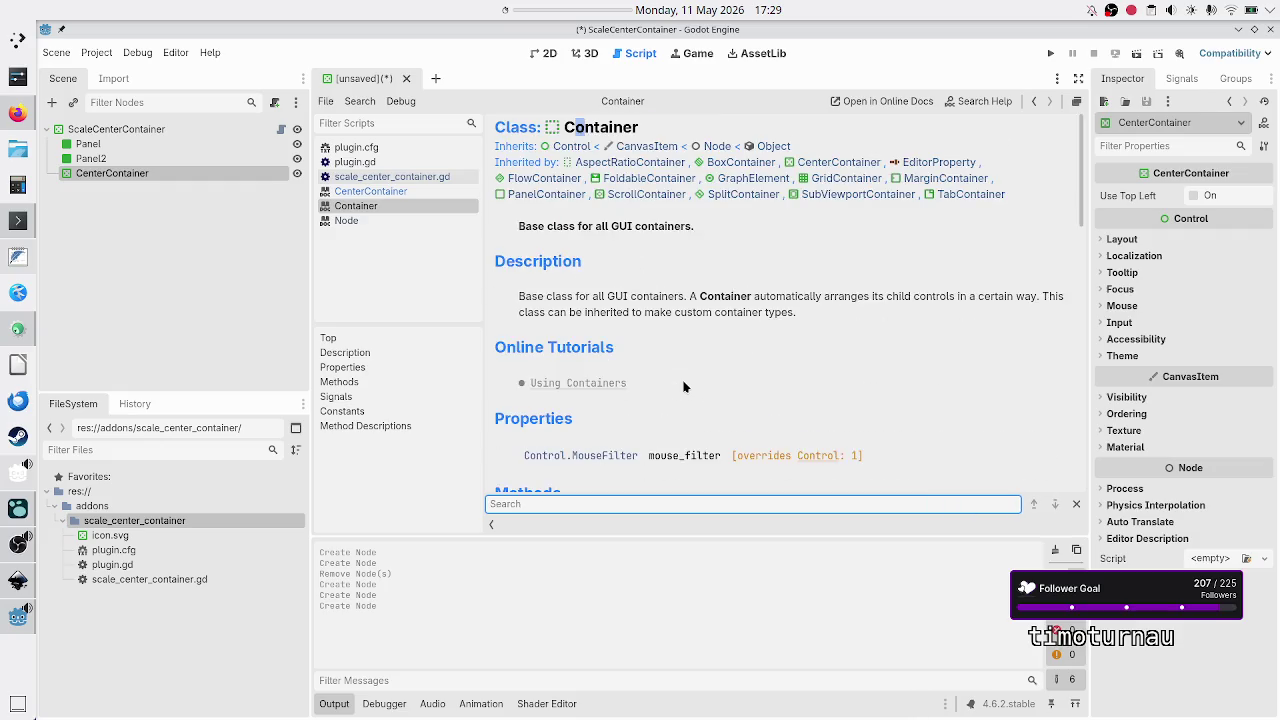
{"action": "key", "text": "Escape"}
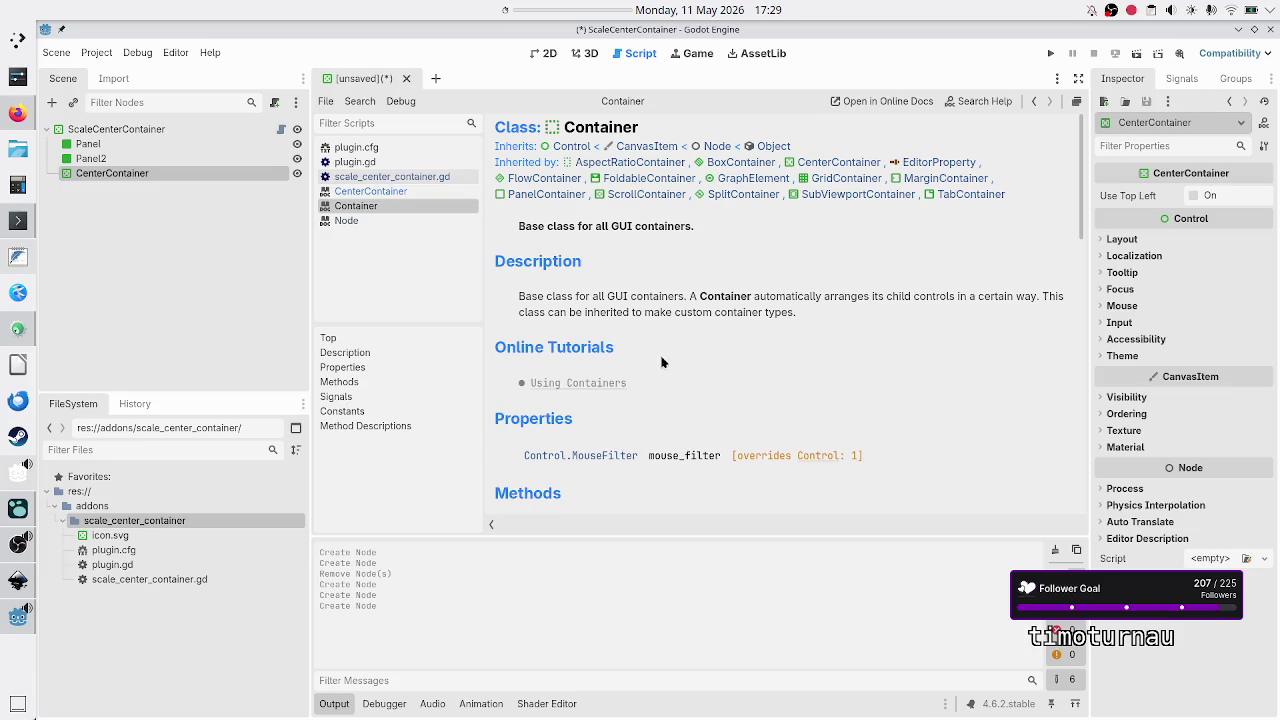
{"action": "scroll", "coordinate": [645, 388], "scroll_direction": "down", "scroll_amount": 5}
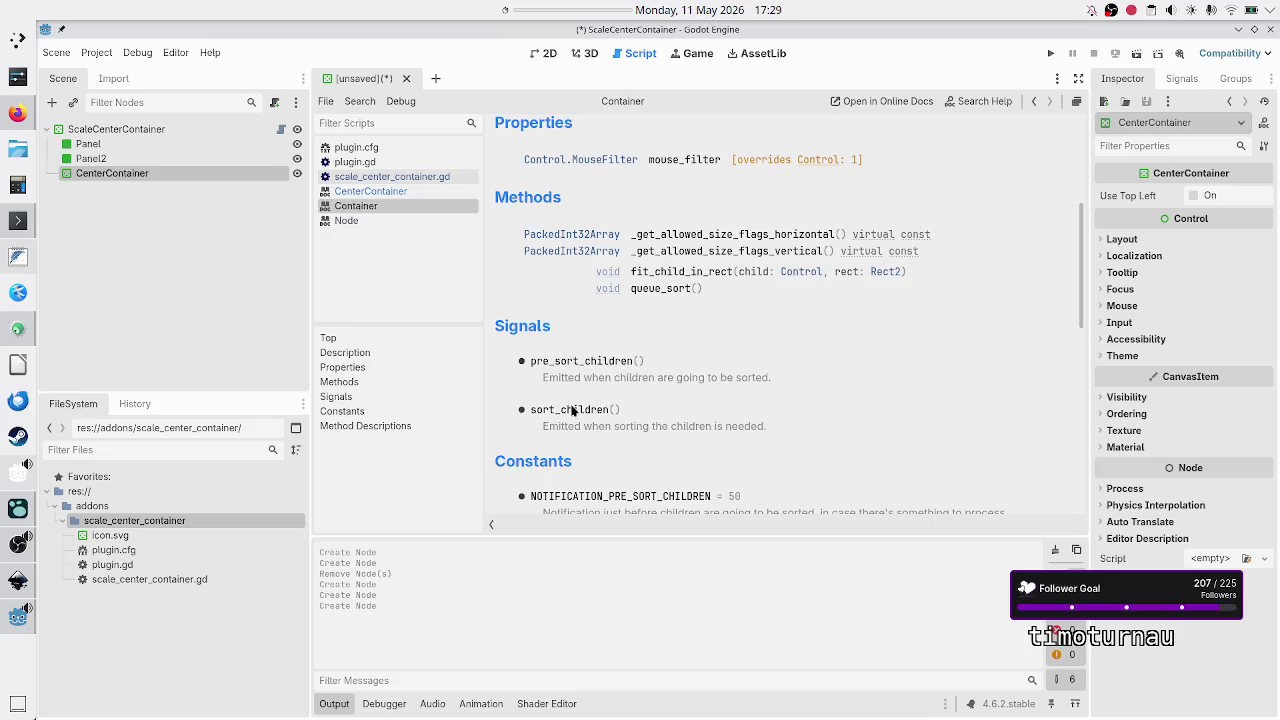
{"action": "left_click", "coordinate": [396, 194]}
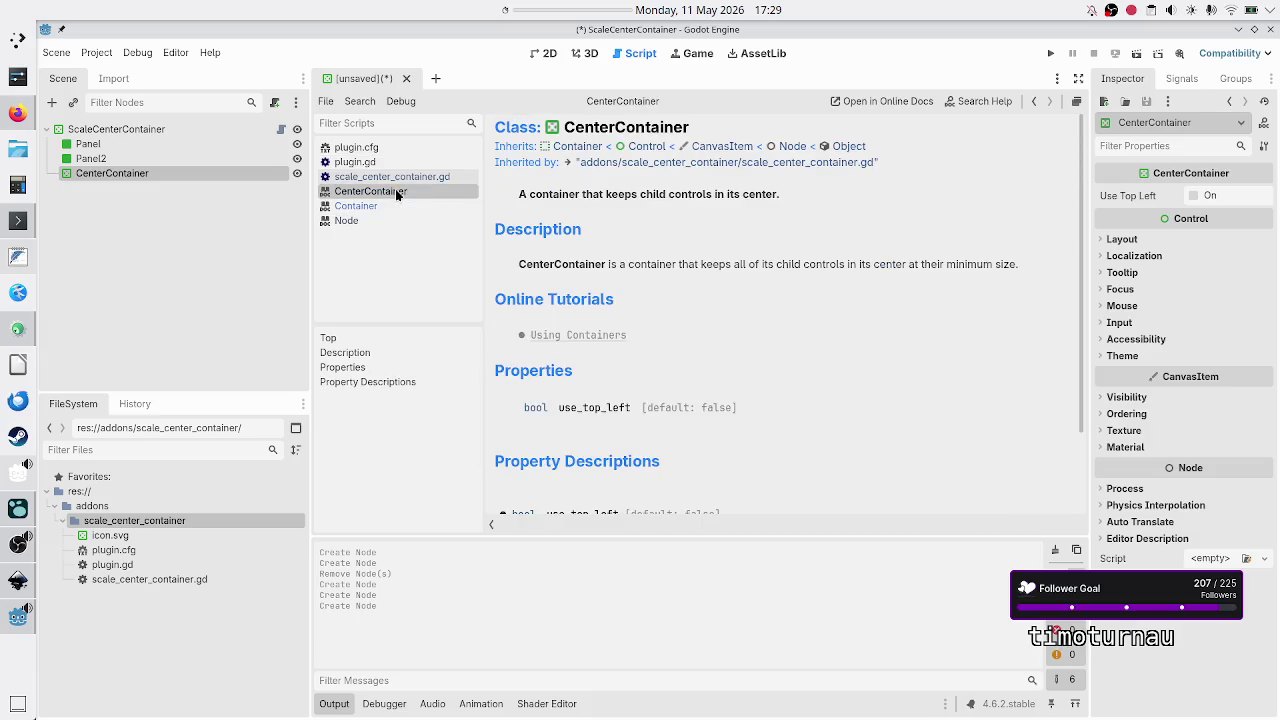
{"action": "left_click", "coordinate": [428, 176]}
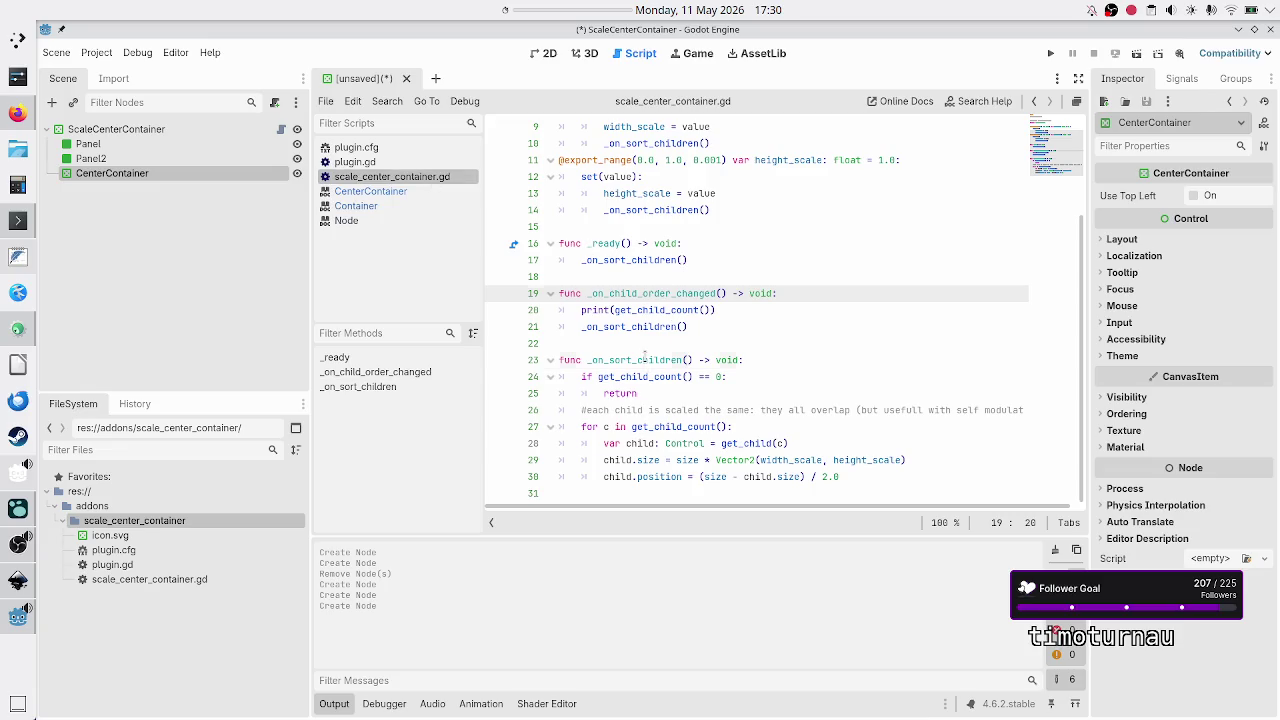
Step: Add self.connect(child_order_changed, _on_child_order_changed) on a new line in _ready using autocomplete
{"action": "double_click", "coordinate": [645, 361]}
{"action": "left_click", "coordinate": [714, 341]}
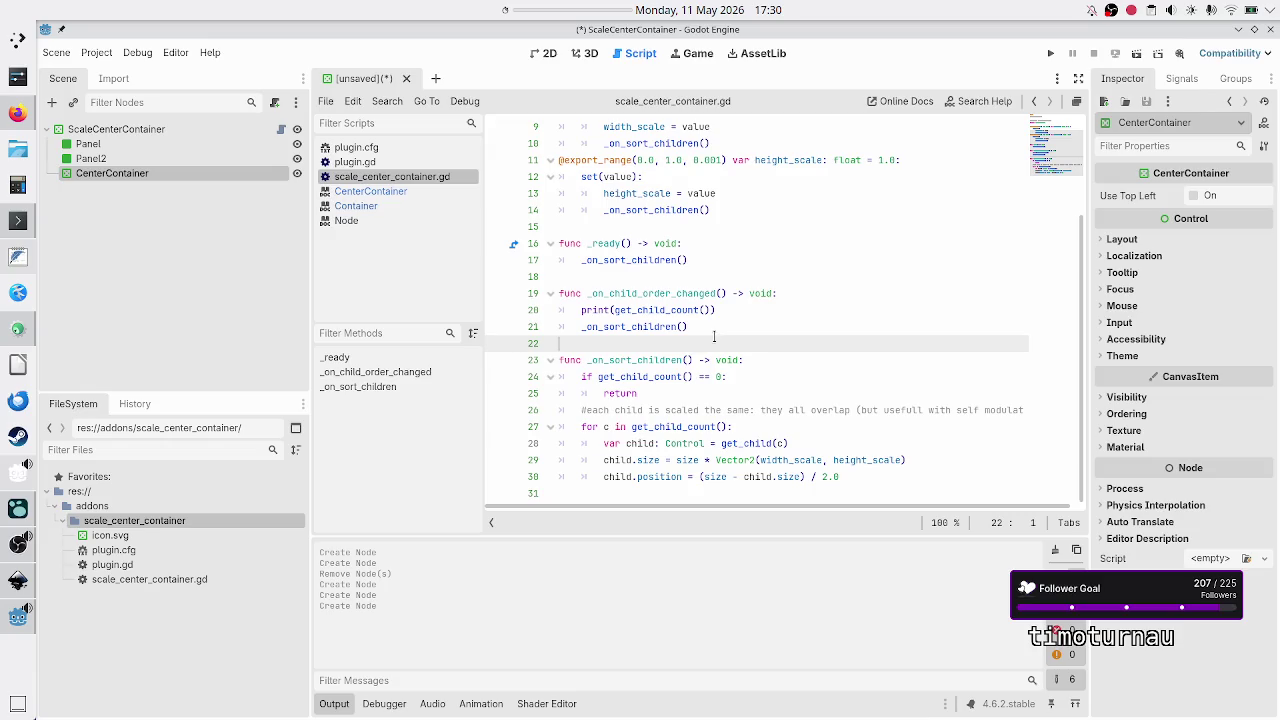
{"action": "scroll", "coordinate": [731, 298], "scroll_direction": "up", "scroll_amount": 3}
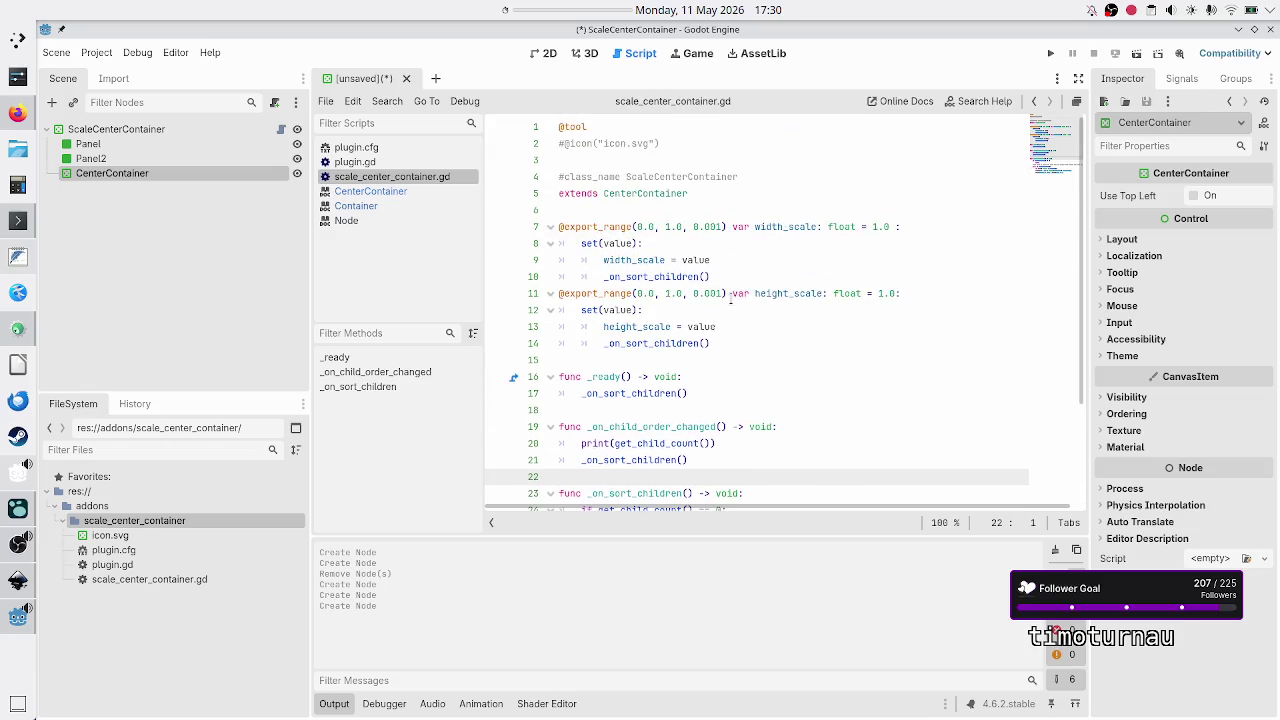
{"action": "left_click", "coordinate": [700, 377]}
{"action": "key", "text": "Return"}
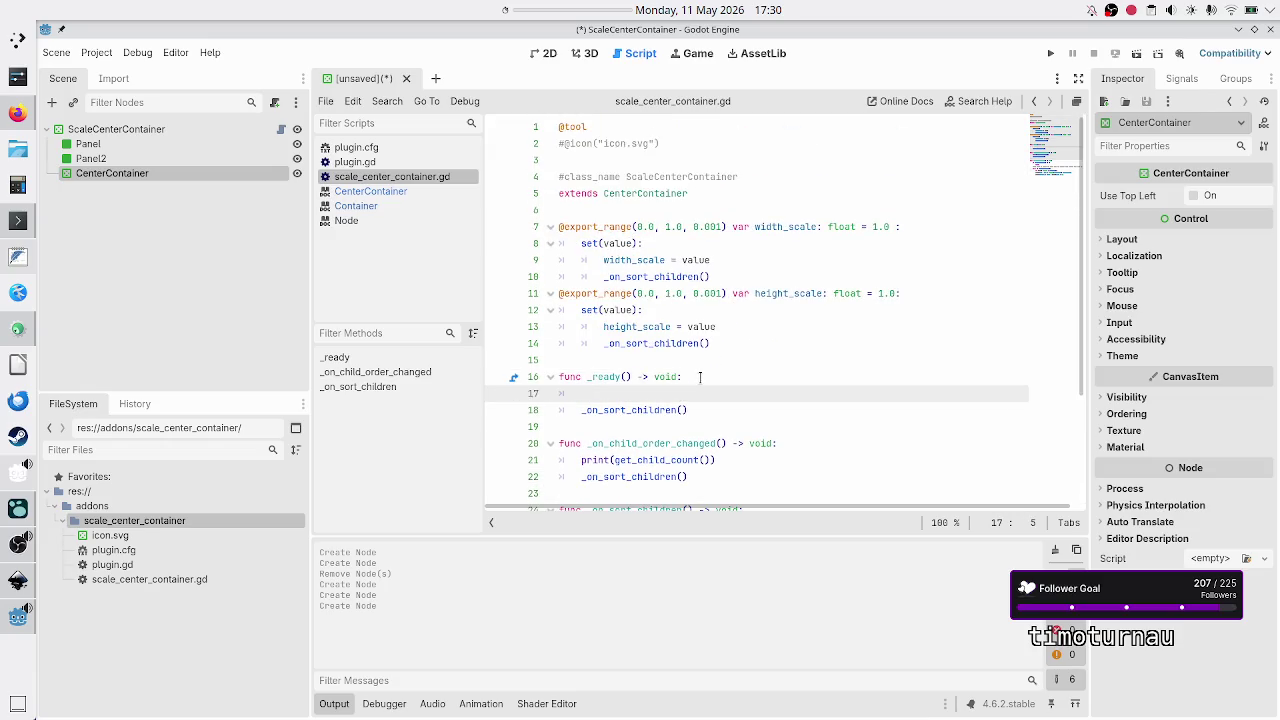
{"action": "type", "text": "self.conne"}
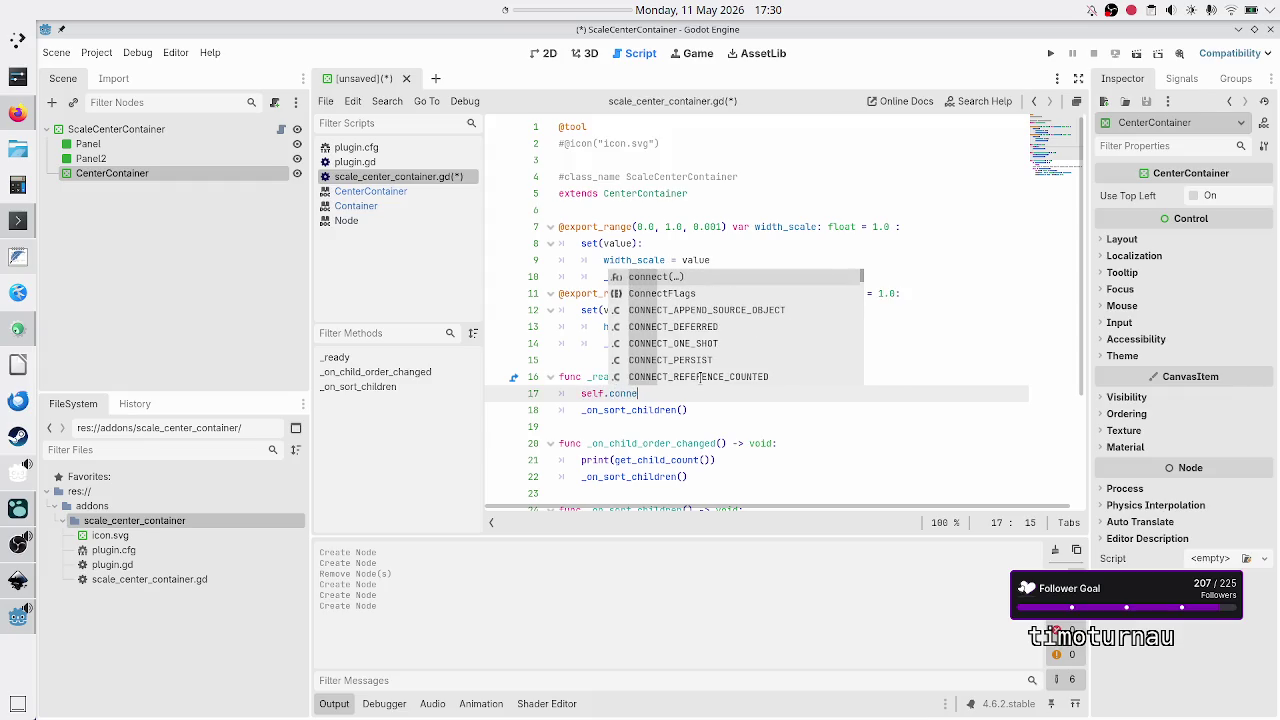
{"action": "key", "text": "Return"}
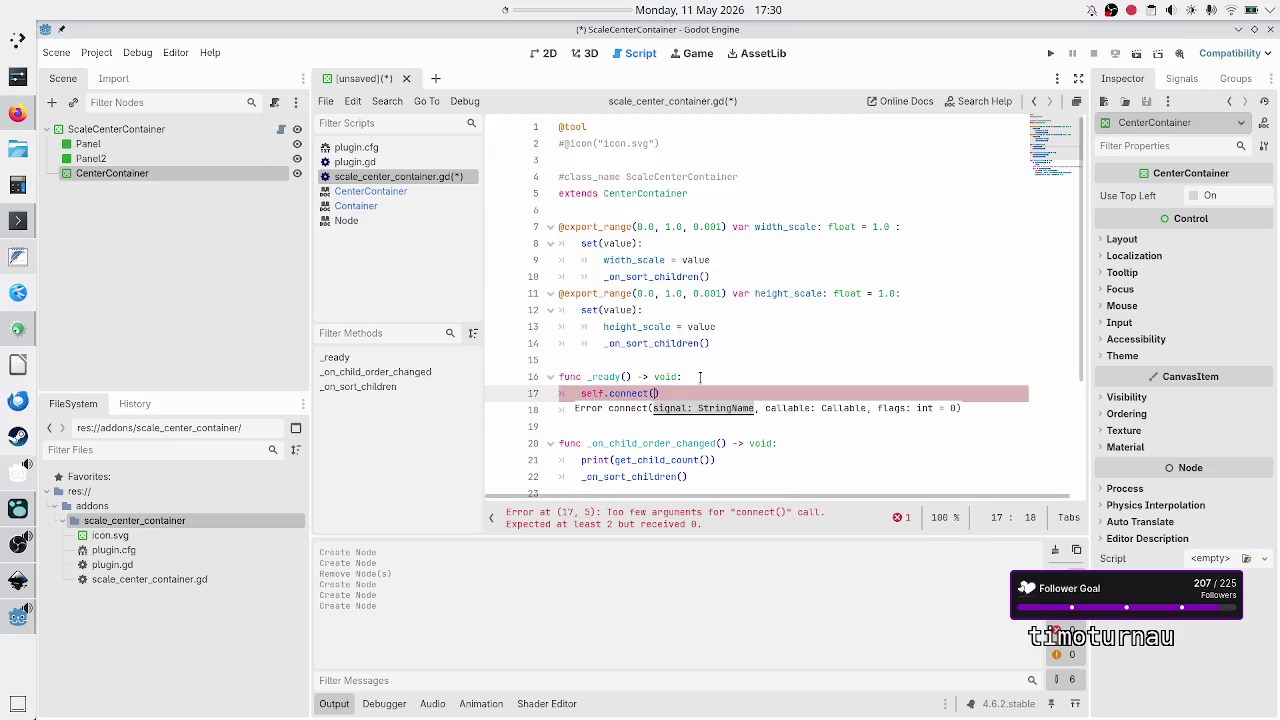
{"action": "type", "text": "child"}
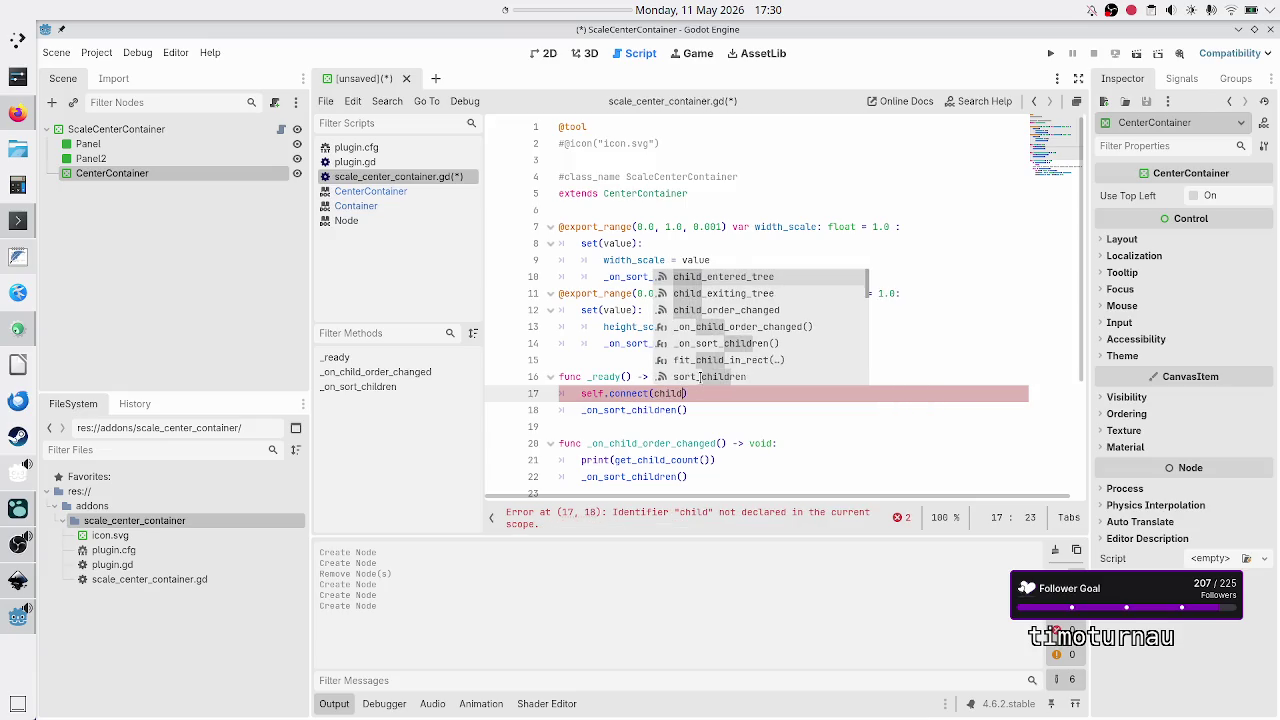
{"action": "key", "text": "Down"}
{"action": "key", "text": "Down"}
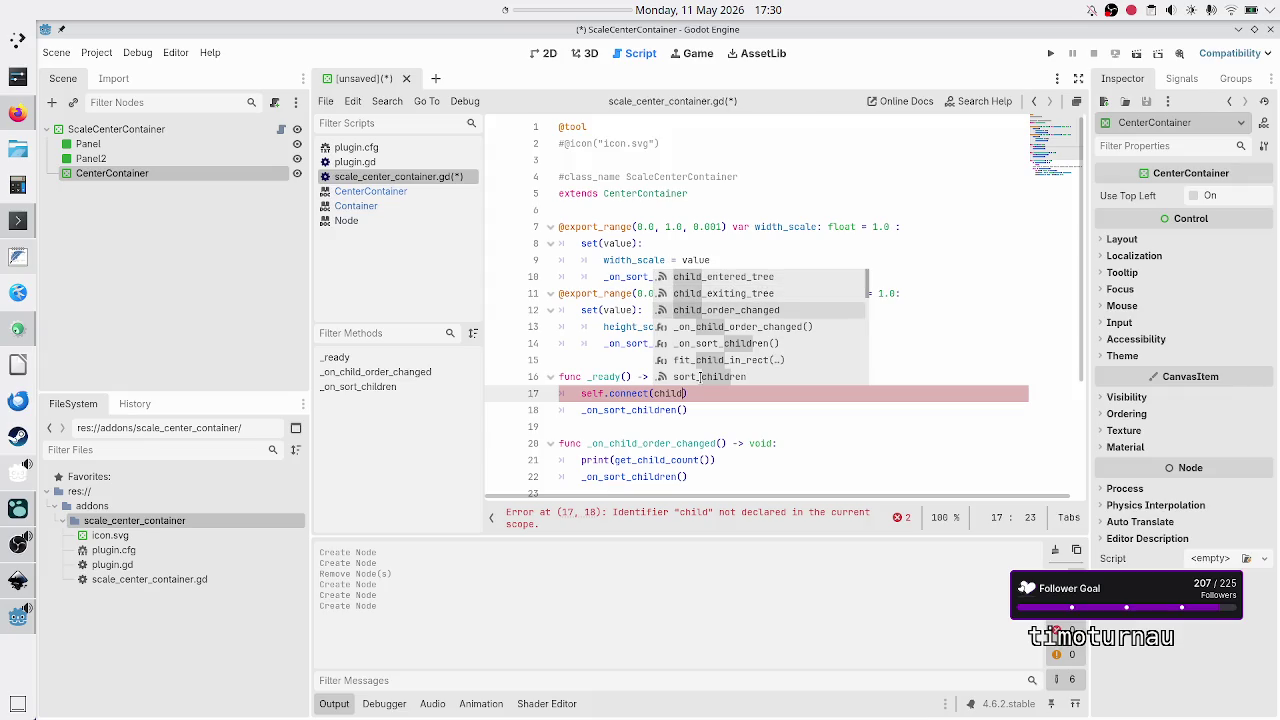
{"action": "key", "text": "Return"}
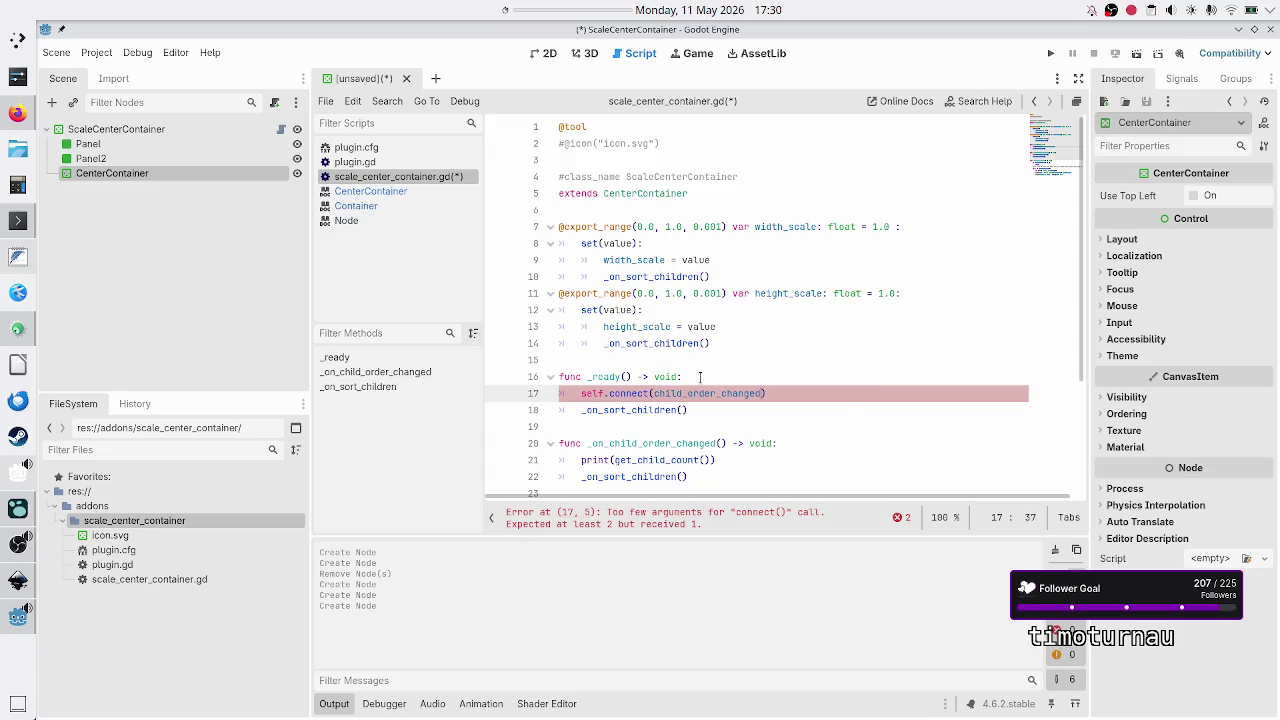
{"action": "type", "text": ", "}
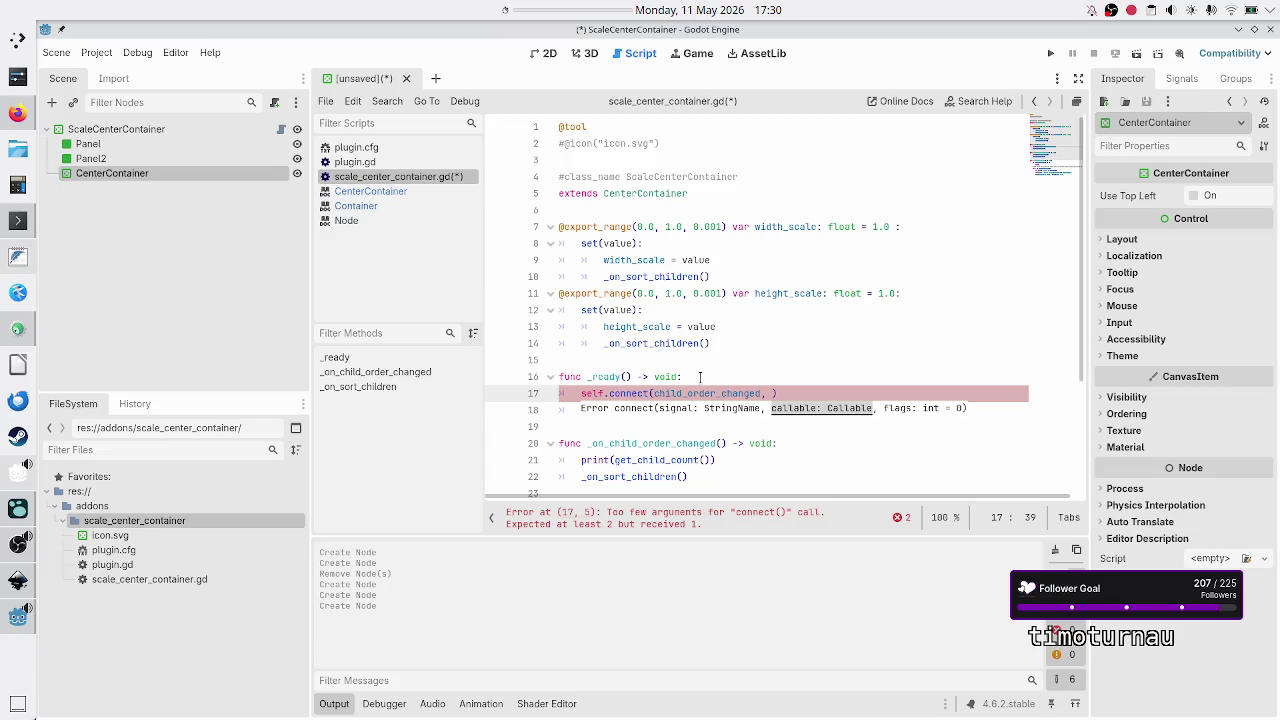
{"action": "type", "text": "_on"}
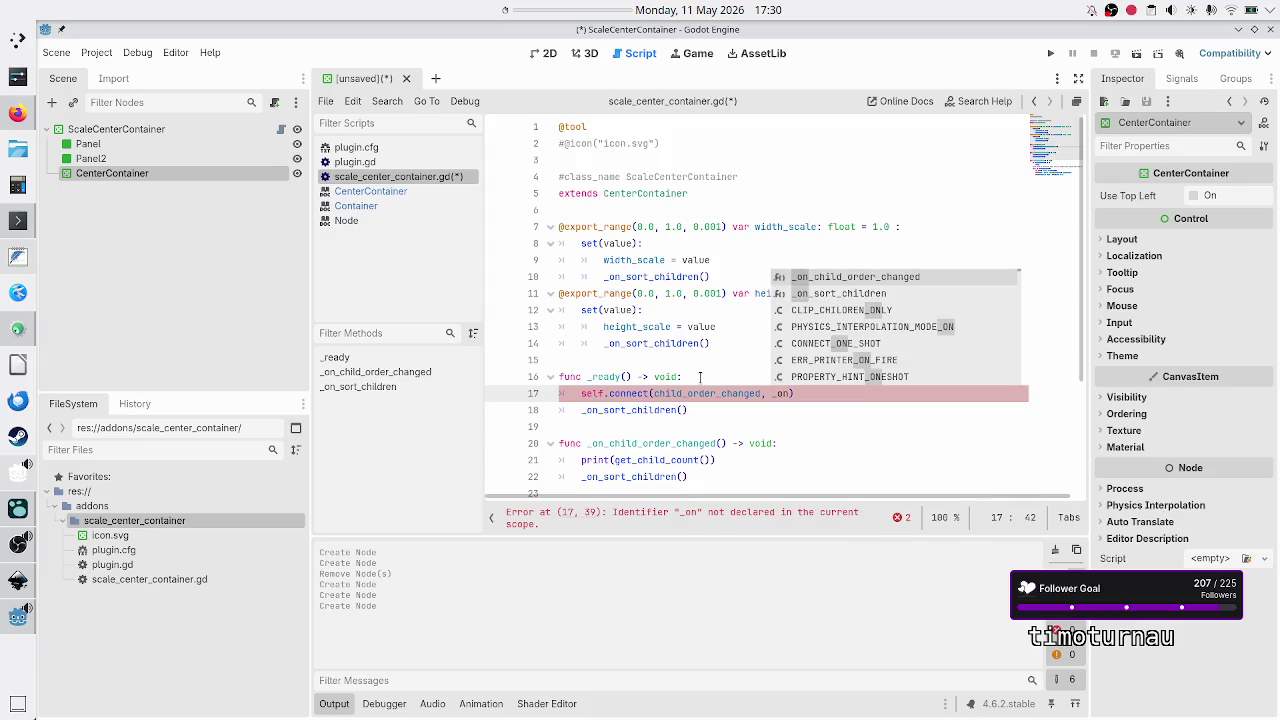
{"action": "key", "text": "Return"}
{"action": "type", "text": ","}
{"action": "key", "text": "BackSpace"}
{"action": "key", "text": "BackSpace"}
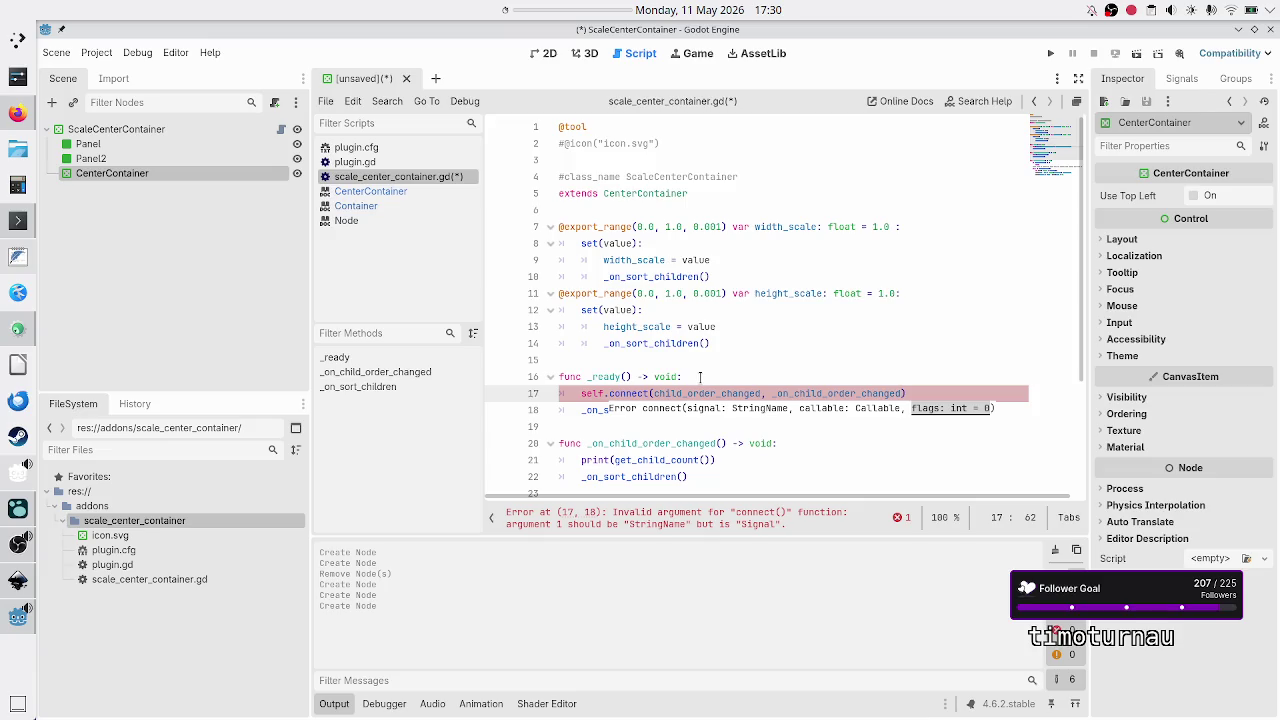
Step: Put quotes around child_order_changed in the connect call
{"action": "left_click", "coordinate": [700, 376]}
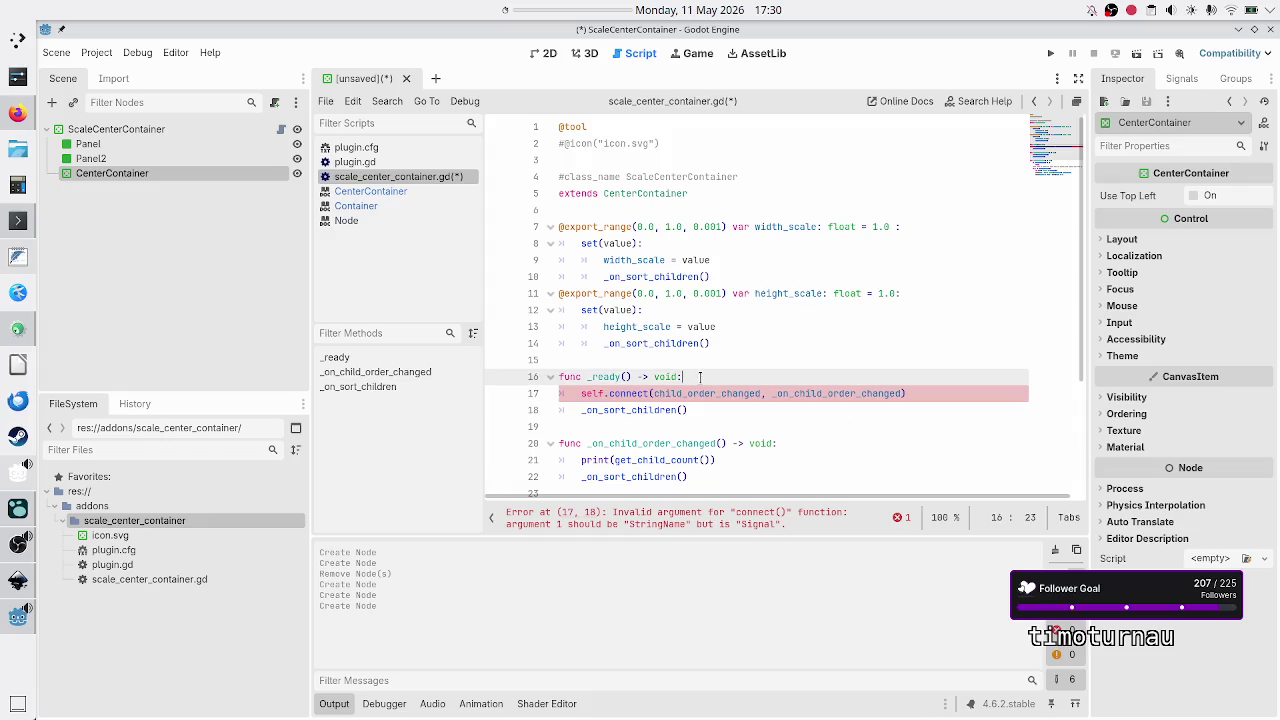
{"action": "key", "text": "Right"}
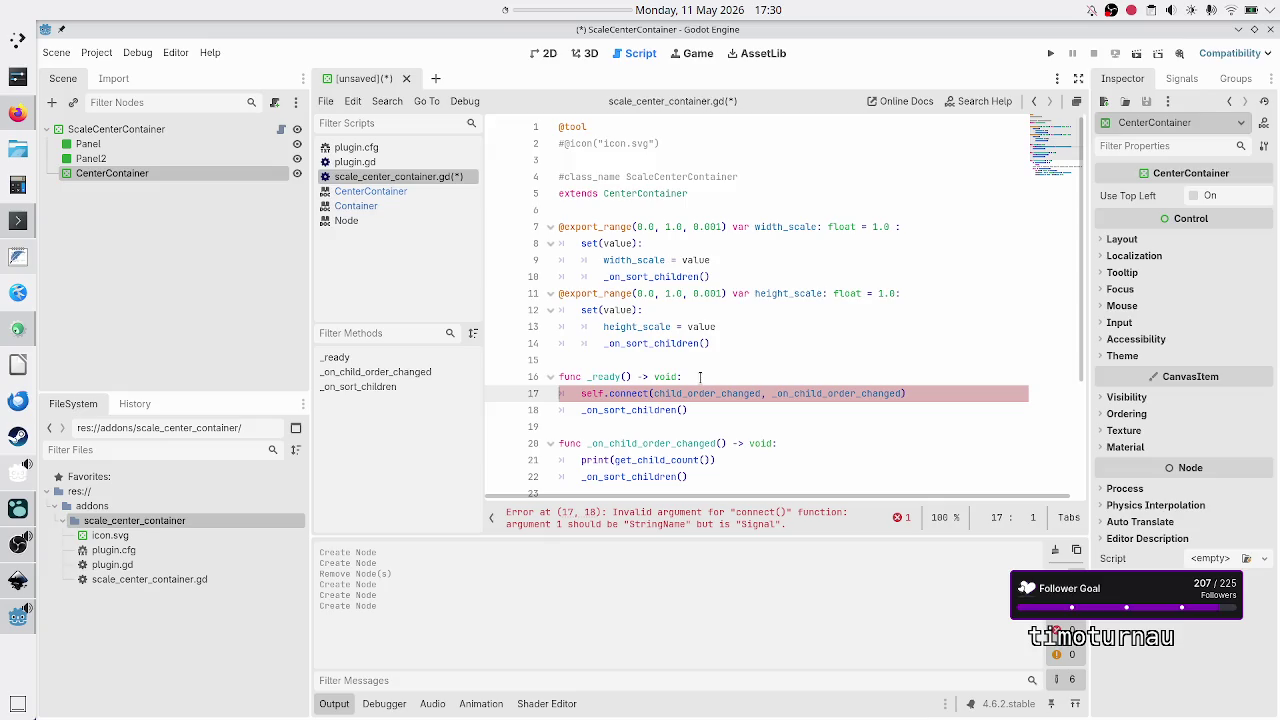
{"action": "key", "text": "Right"}
{"action": "key", "text": "Right"}
{"action": "key", "text": "Right"}
{"action": "type", "text": "\""}
{"action": "key", "text": "Right"}
{"action": "key", "text": "Right"}
{"action": "key", "text": "Right"}
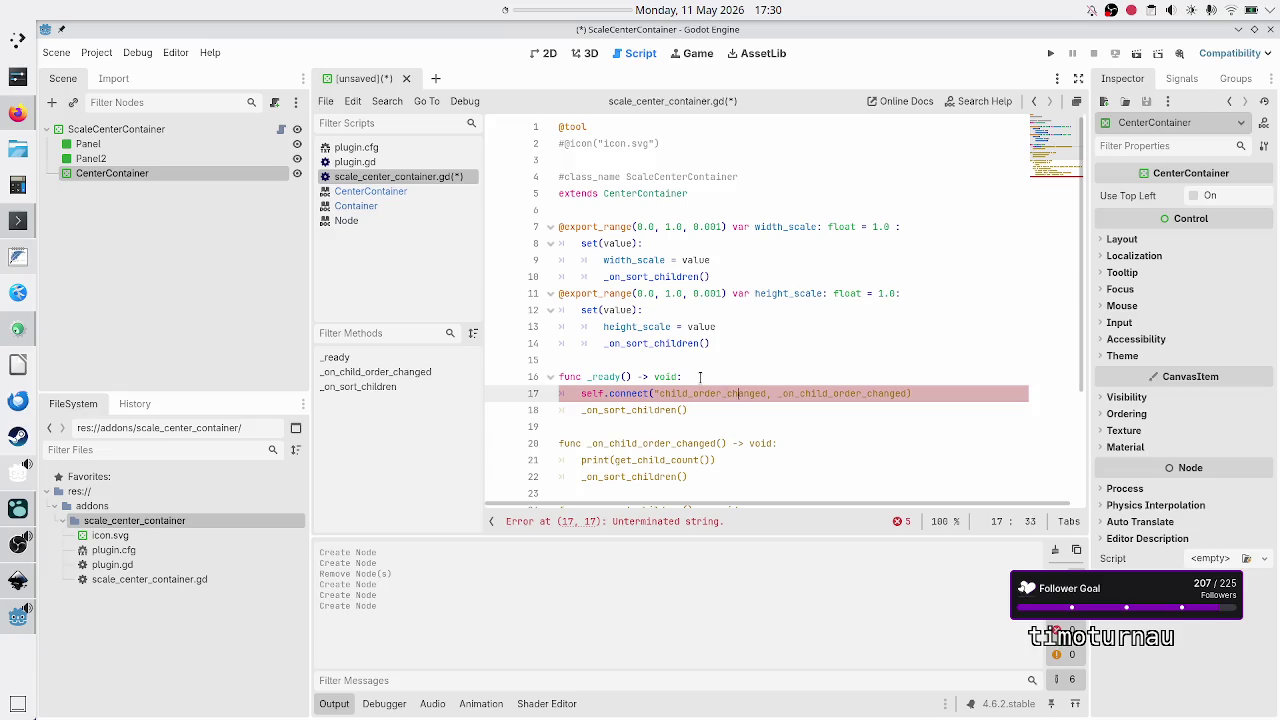
{"action": "type", "text": "\""}
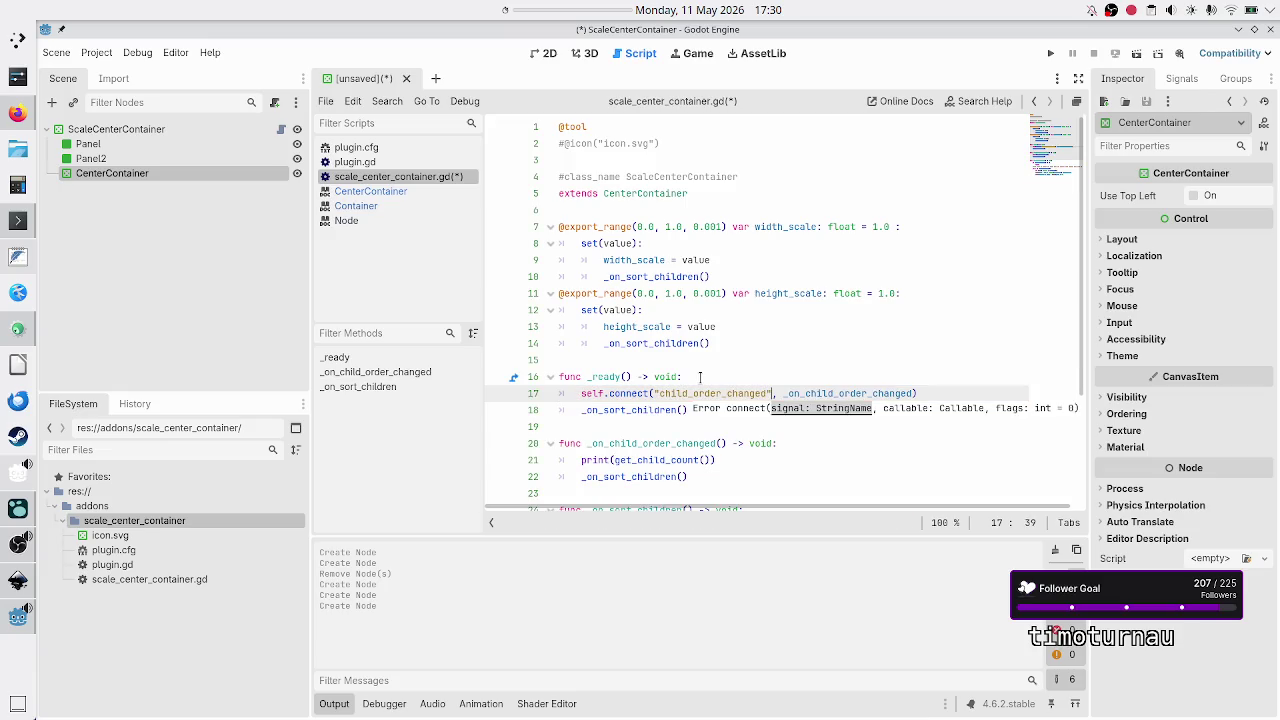
{"action": "key", "text": "Home"}
{"action": "key", "text": "Up"}
{"action": "key", "text": "Down"}
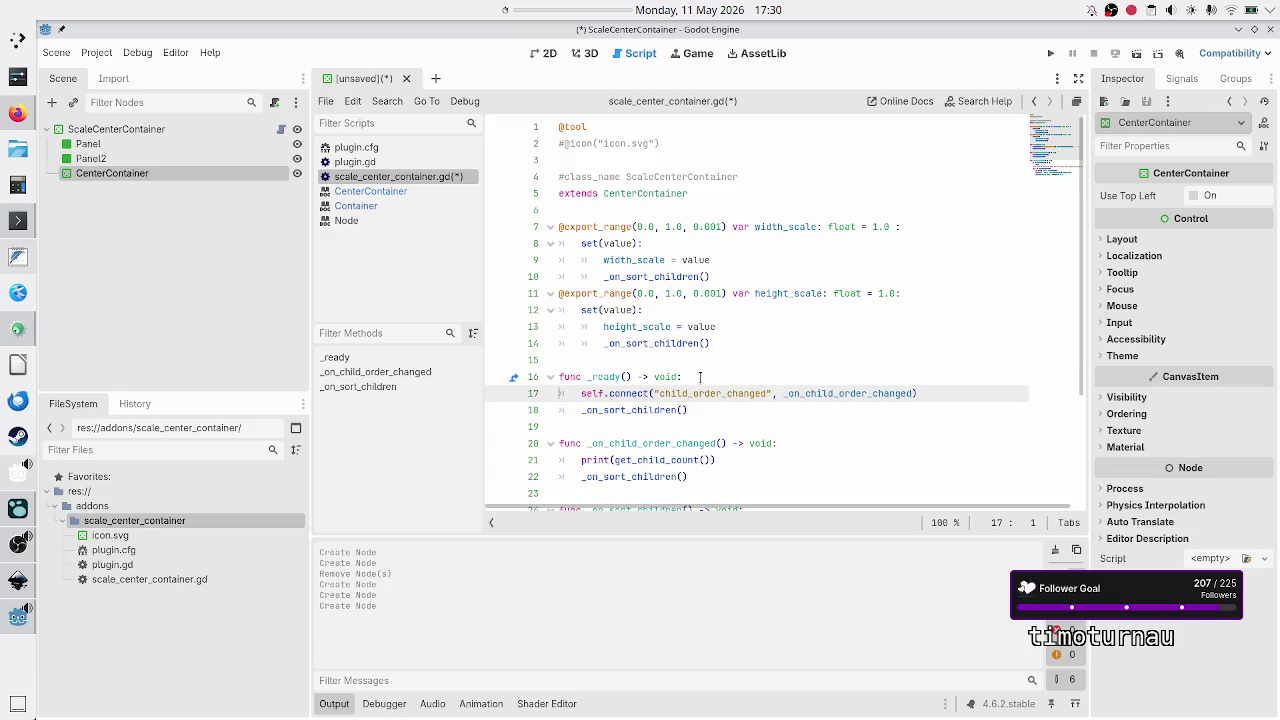
{"action": "key", "text": "Down"}
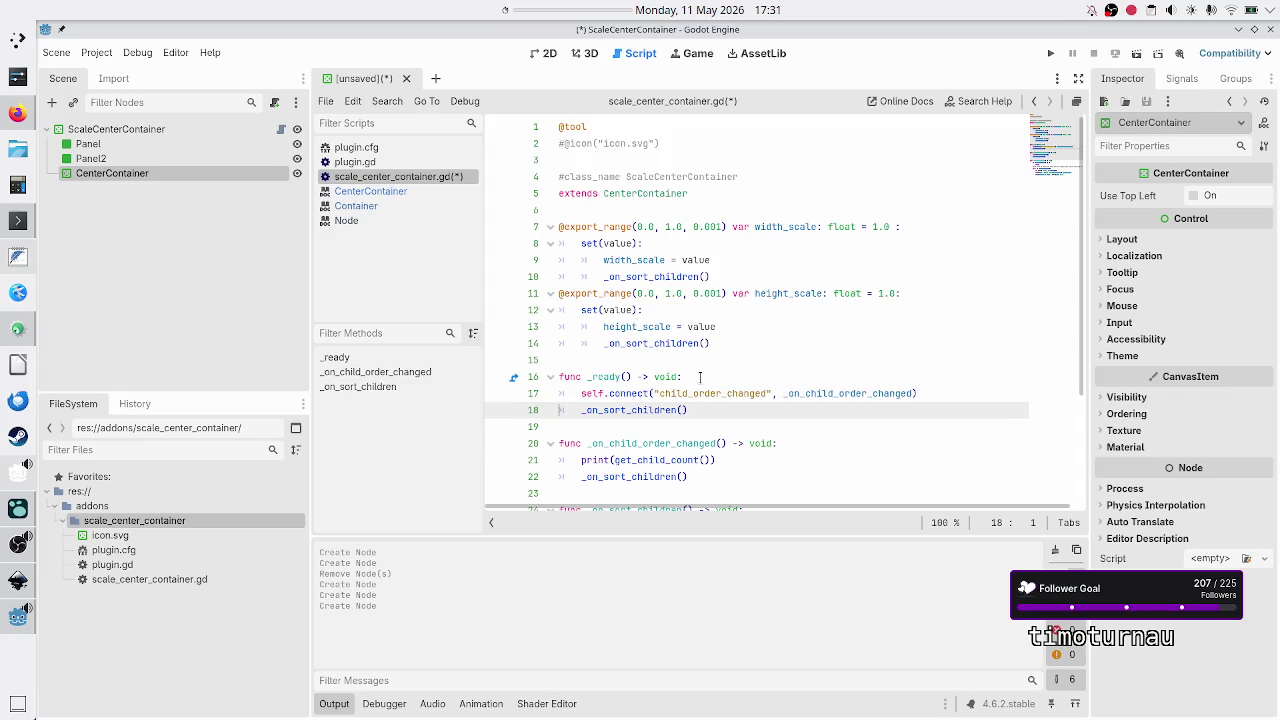
Step: Add self.child_order_changed.connect(_on_child_order_changed) below the existing connect call
{"action": "key", "text": "ctrl+shift+Return"}
{"action": "key", "text": "ctrl+shift+Return"}
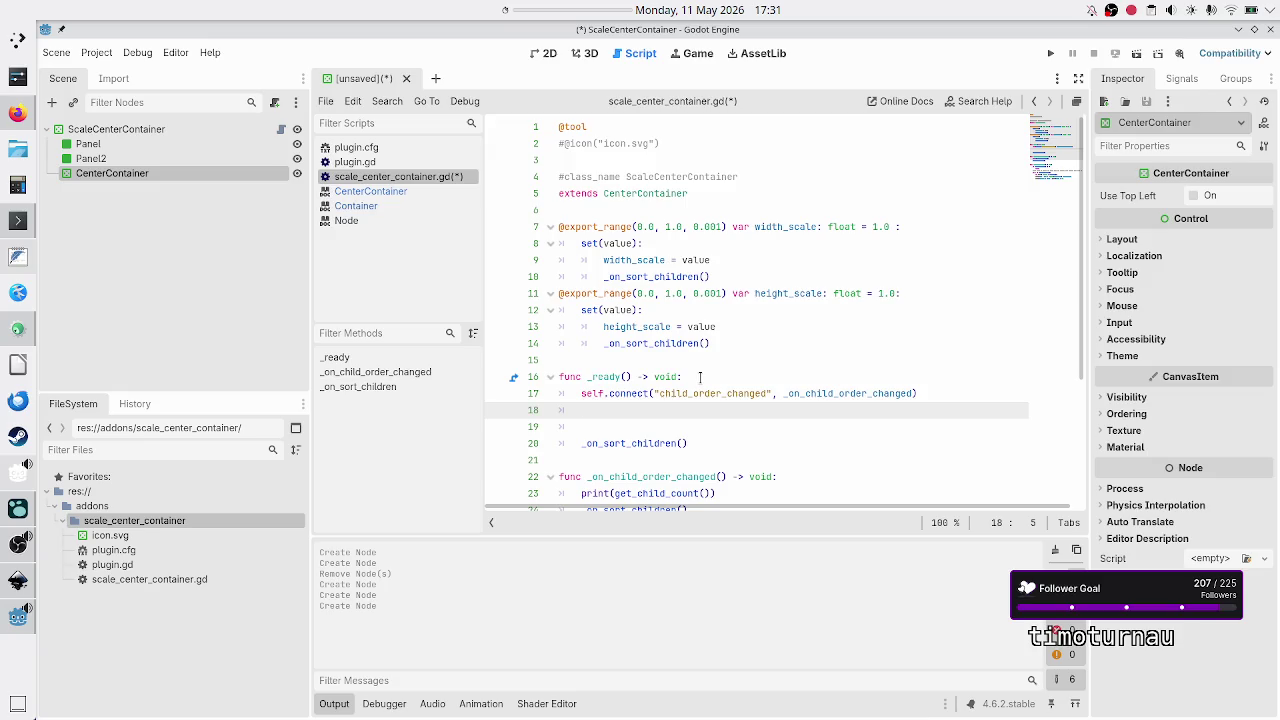
{"action": "type", "text": "self."}
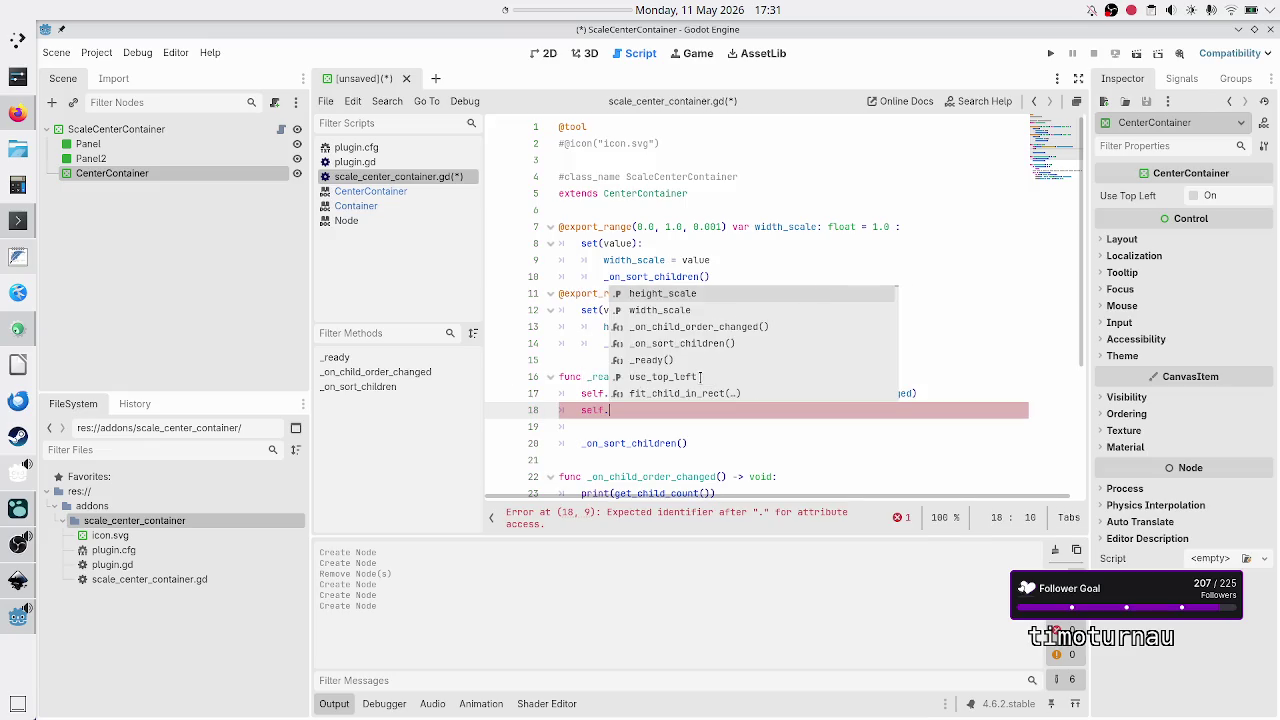
{"action": "type", "text": "child"}
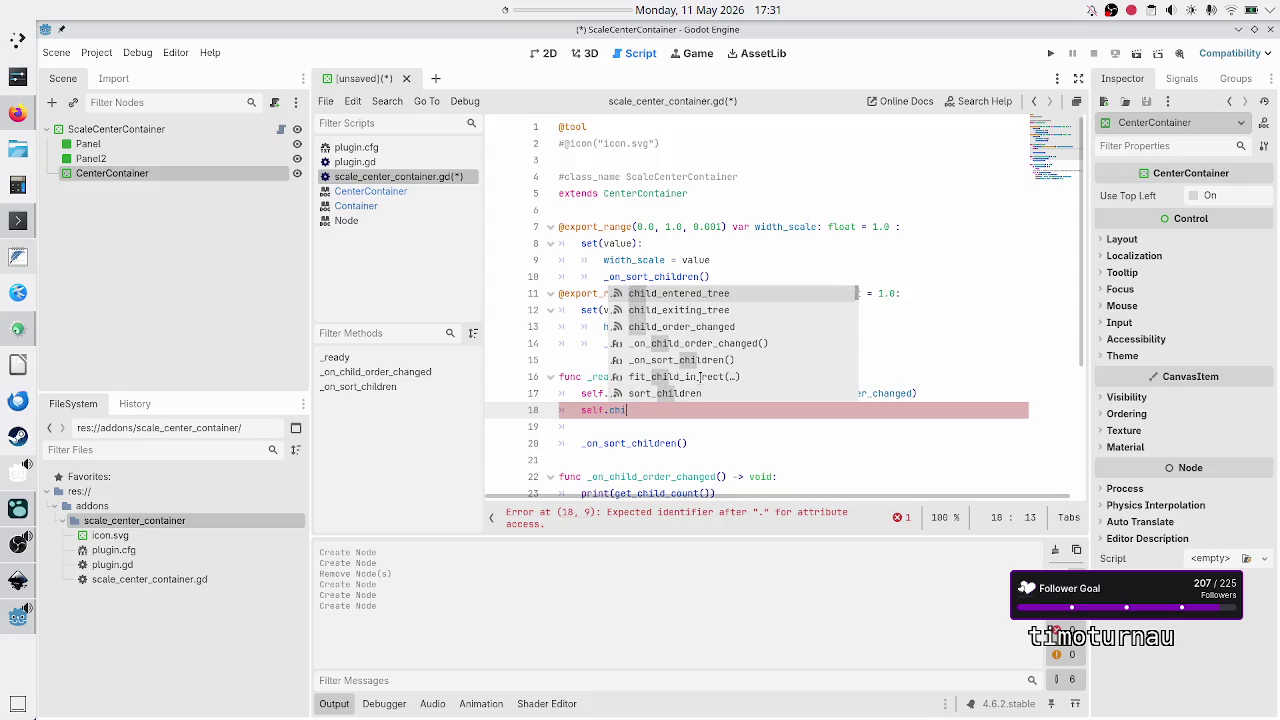
{"action": "key", "text": "Down"}
{"action": "key", "text": "Down"}
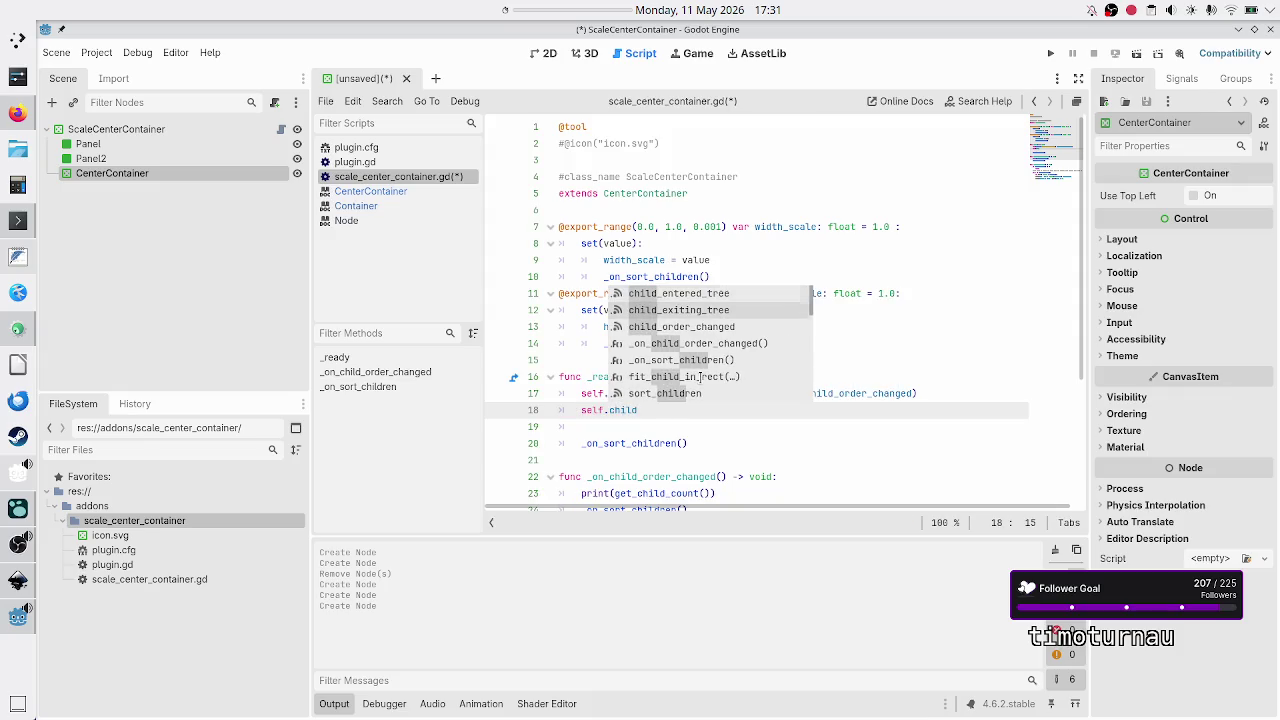
{"action": "key", "text": "Return"}
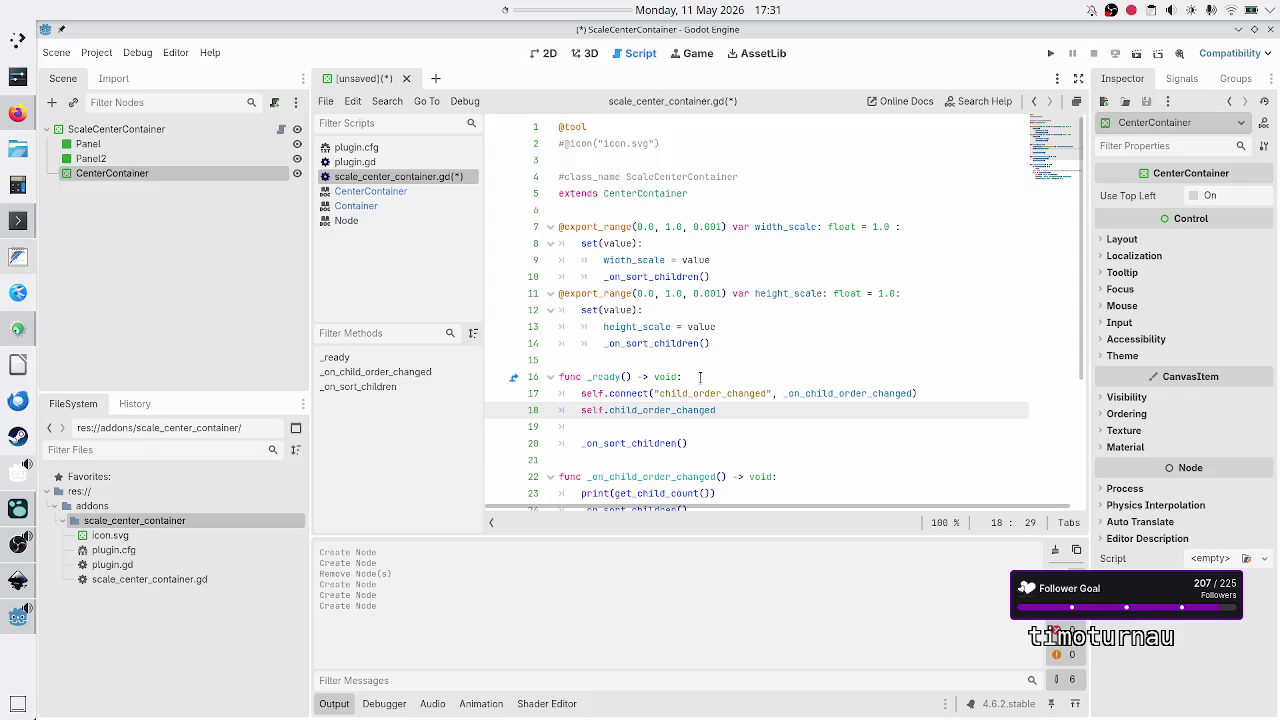
{"action": "type", "text": ".connect("}
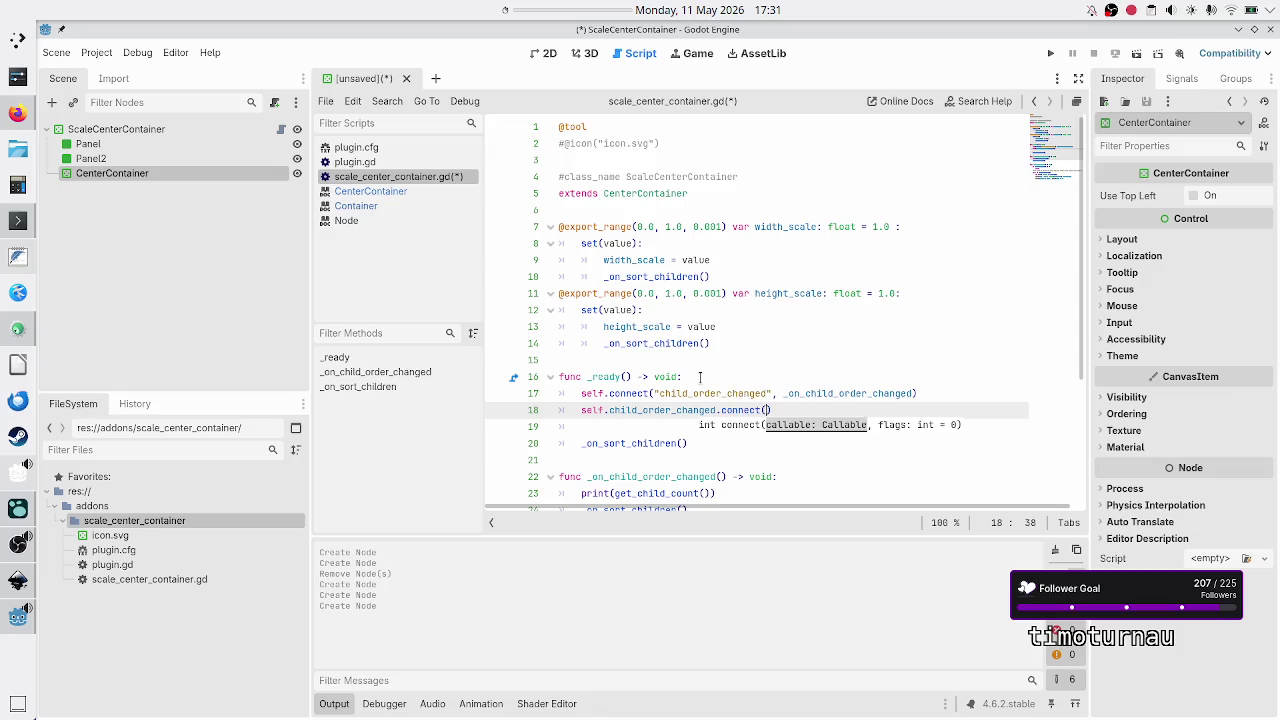
{"action": "type", "text": "_on_"}
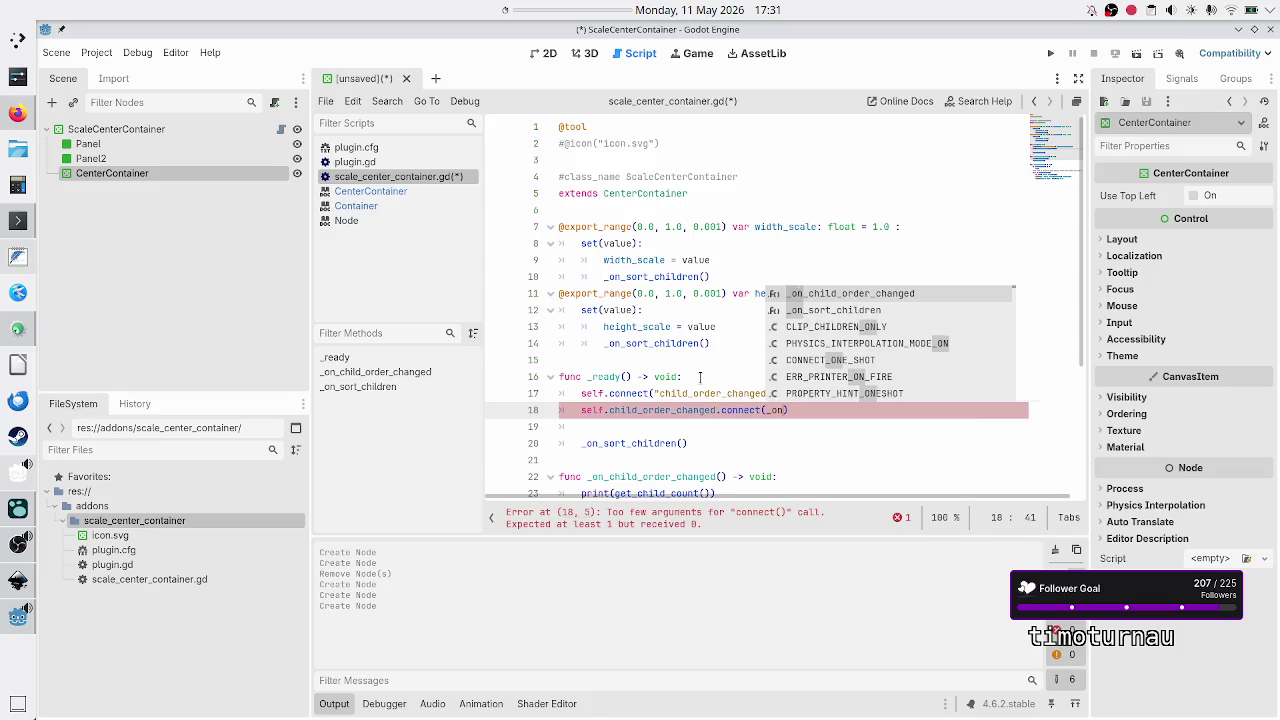
{"action": "type", "text": "child_order_changed"}
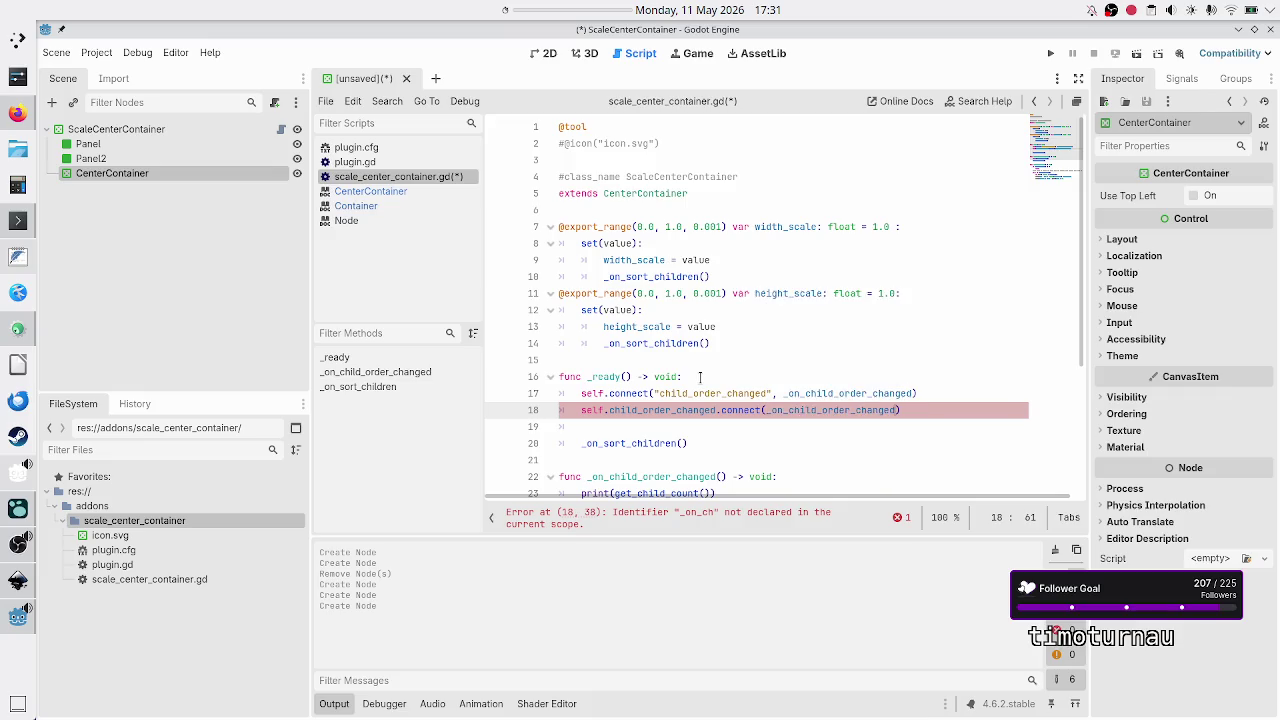
{"action": "key", "text": "Return"}
Step: Delete the old string-based self.connect line
{"action": "key", "text": "Up"}
{"action": "key", "text": "shift+Home"}
{"action": "key", "text": "BackSpace"}
{"action": "key", "text": "BackSpace"}
{"action": "key", "text": "BackSpace"}
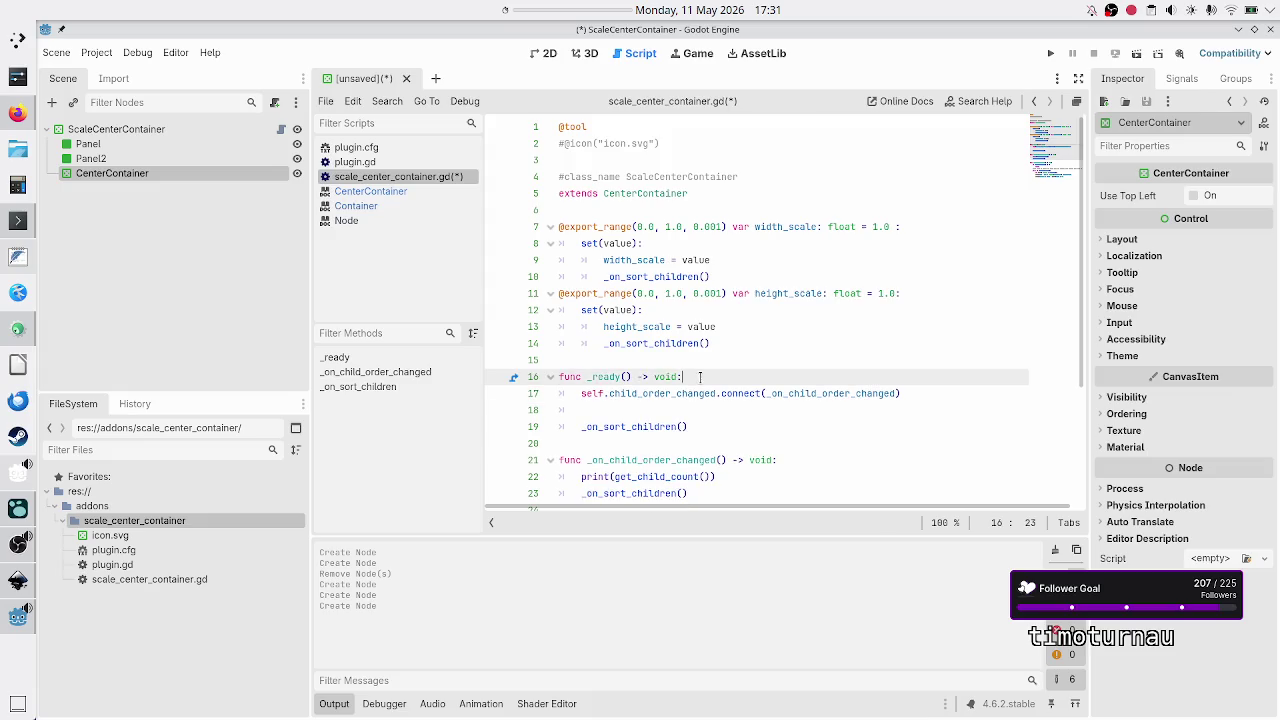
{"action": "key", "text": "Down"}
{"action": "key", "text": "Home"}
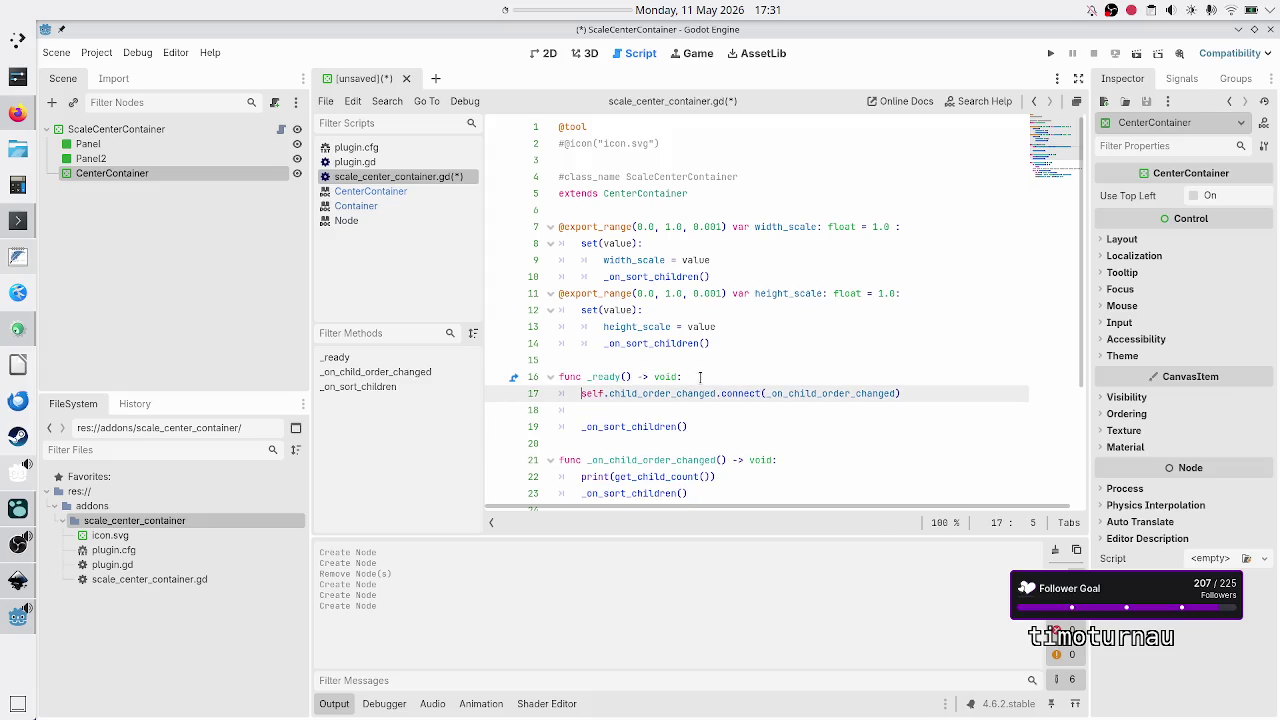
Step: Begin a self.sort_children.connect statement on the following line
{"action": "key", "text": "Down"}
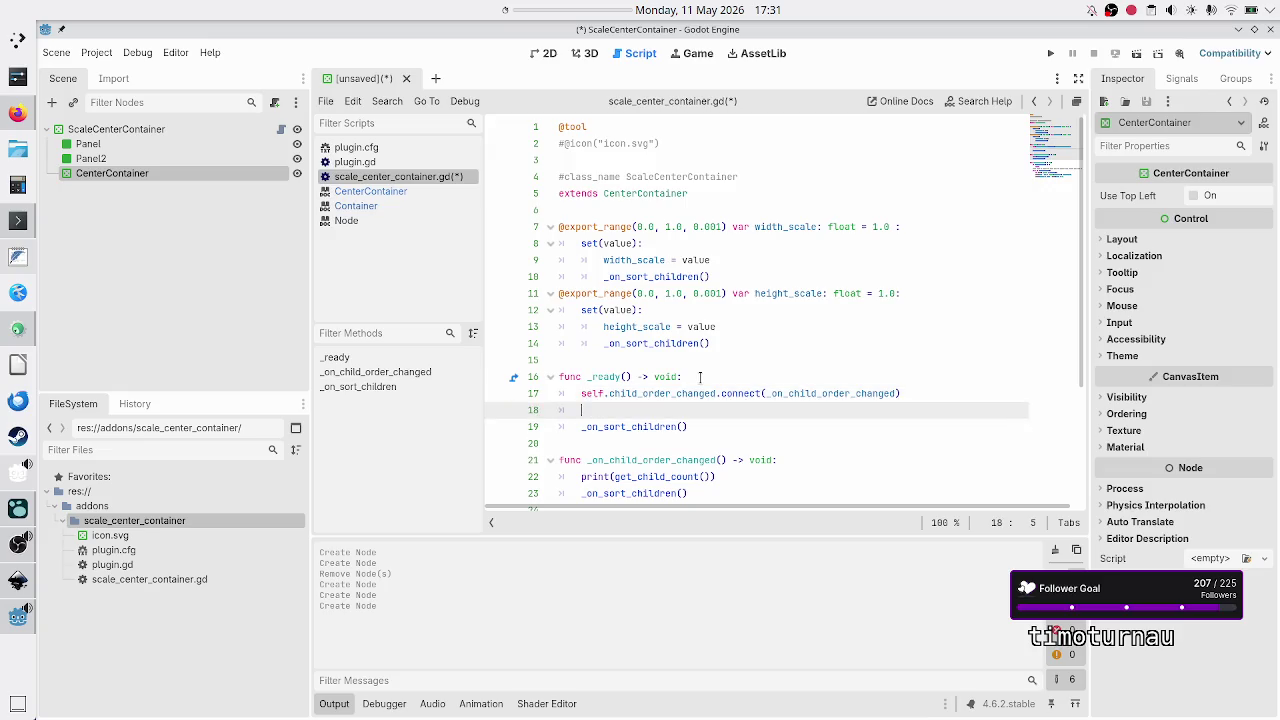
{"action": "type", "text": "self"}
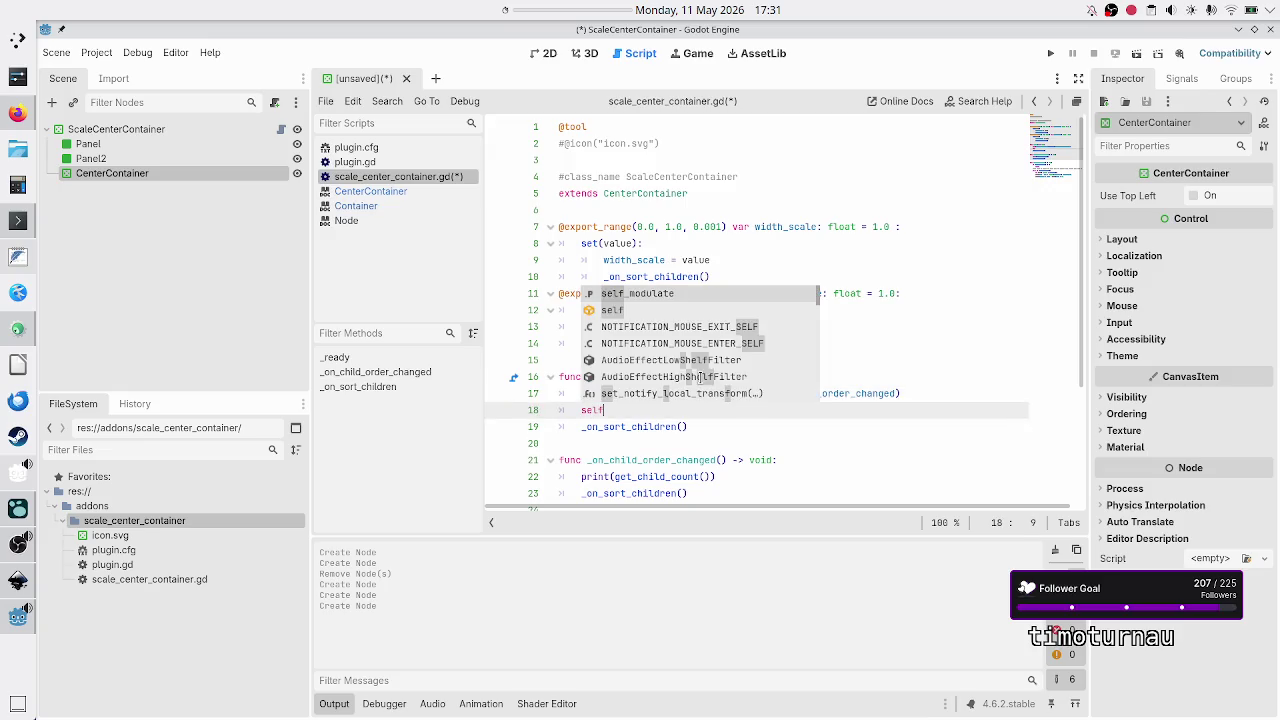
{"action": "type", "text": "."}
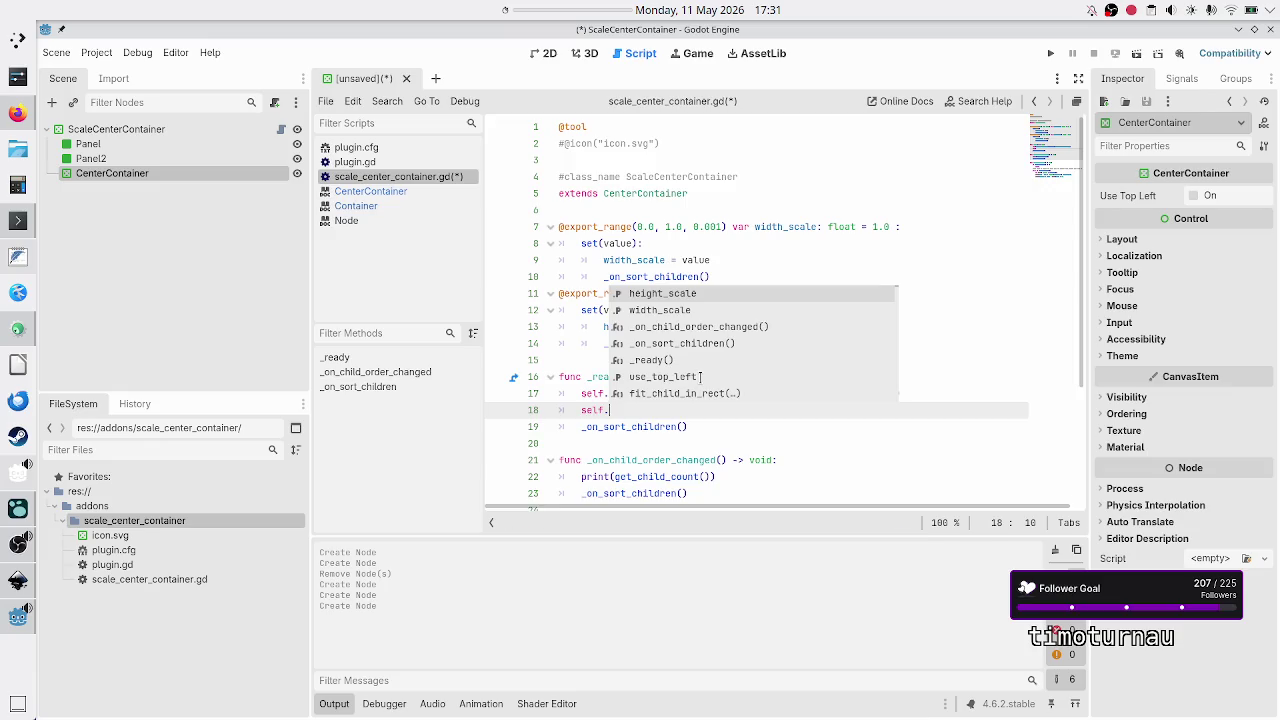
{"action": "type", "text": "sort_ch"}
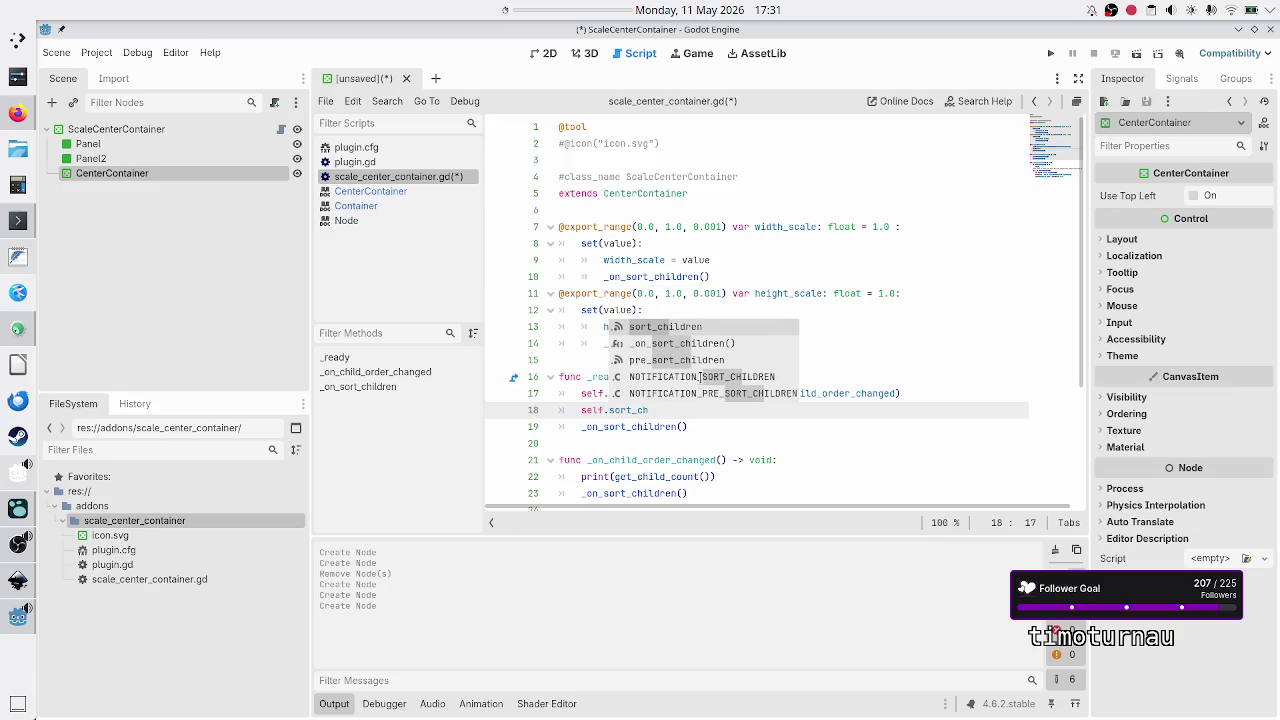
{"action": "key", "text": "Return"}
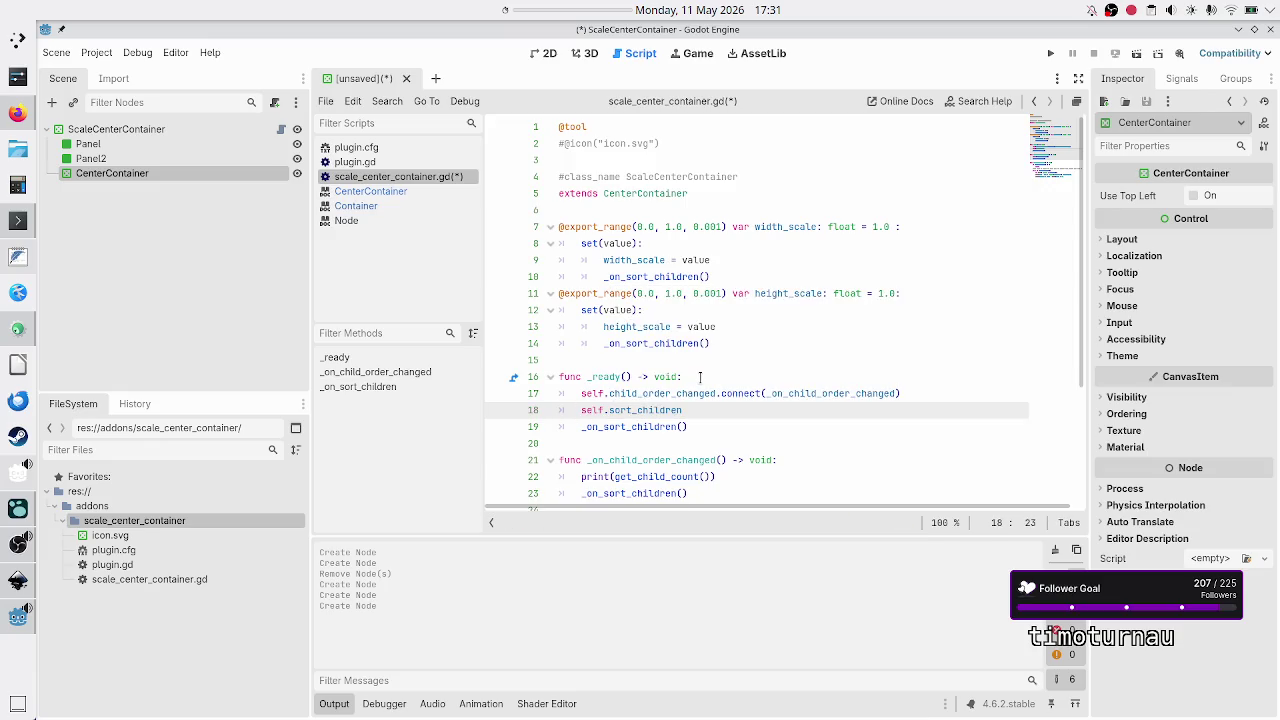
{"action": "type", "text": ".conn"}
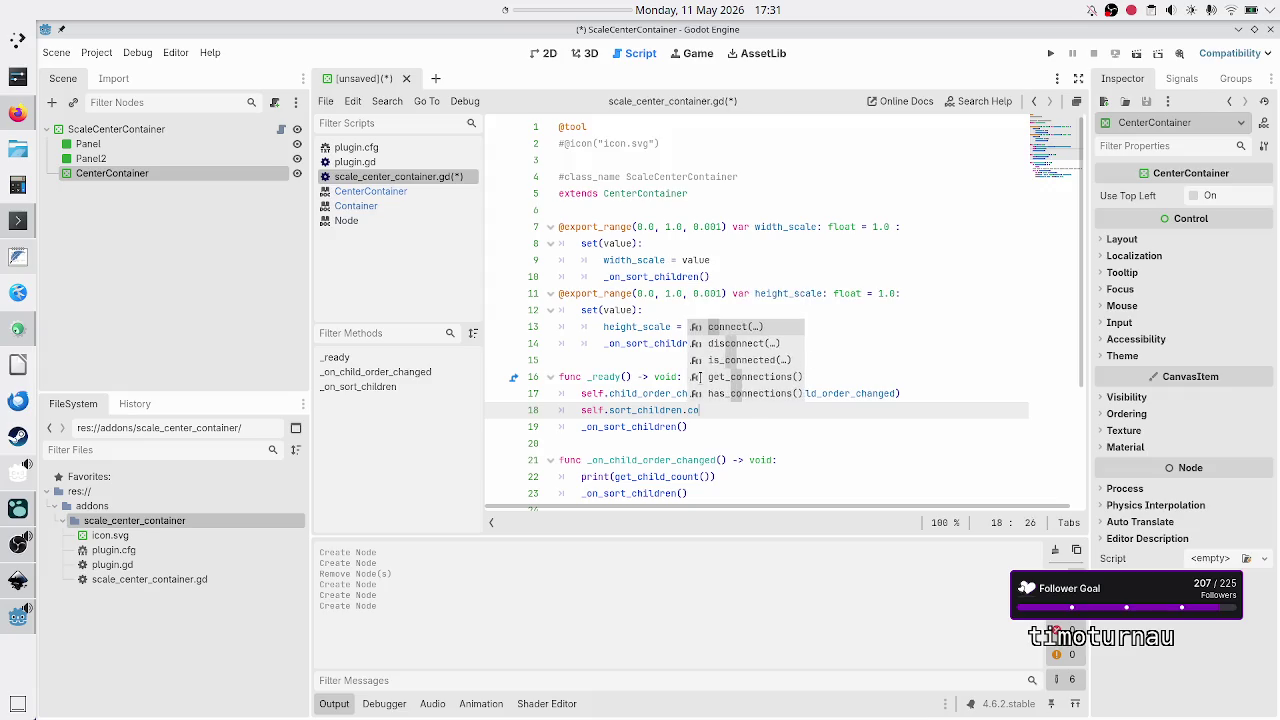